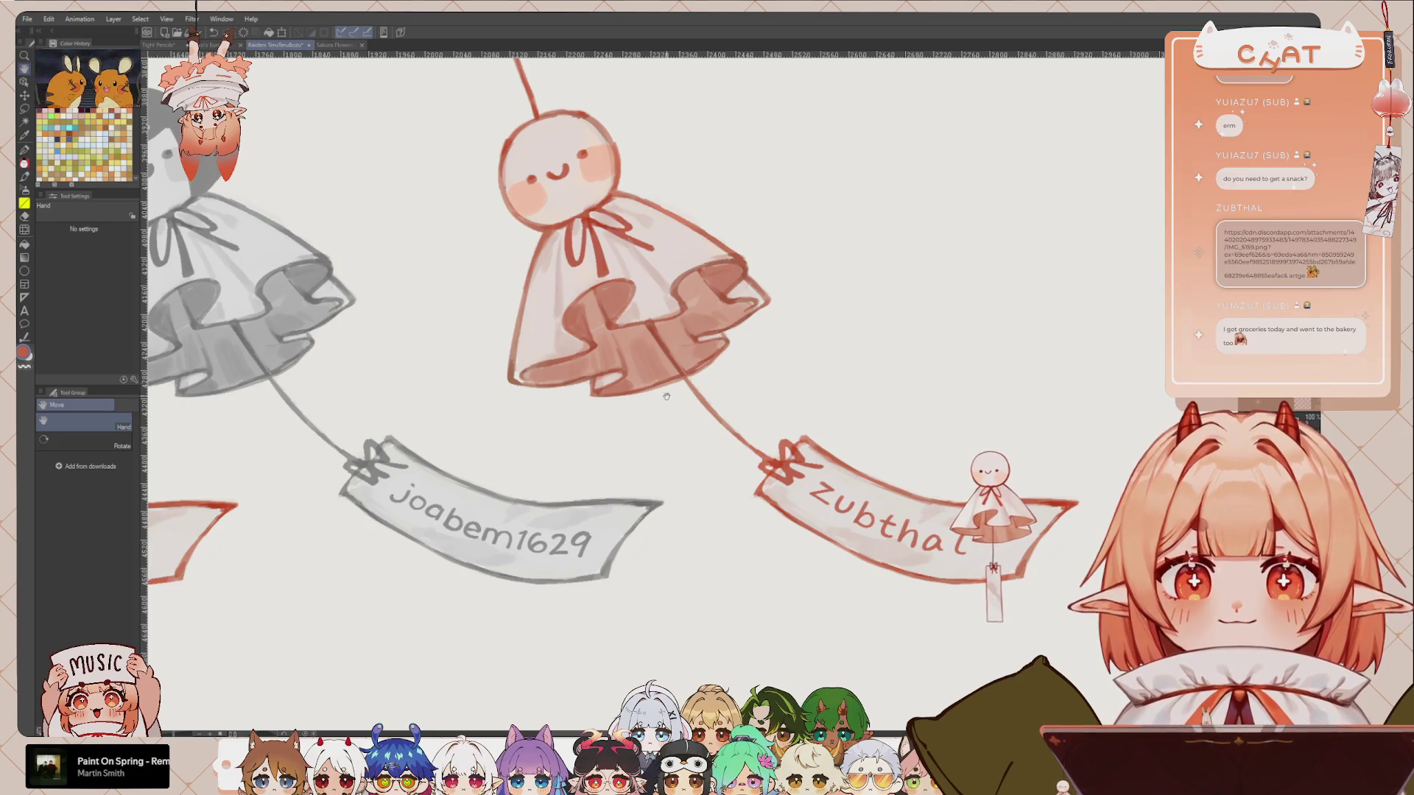
Step: Zoom out and pan the TeruTeruBozu canvas to show its top edge
scroll(667, 396, down, 1)
drag(545, 304, 564, 325)
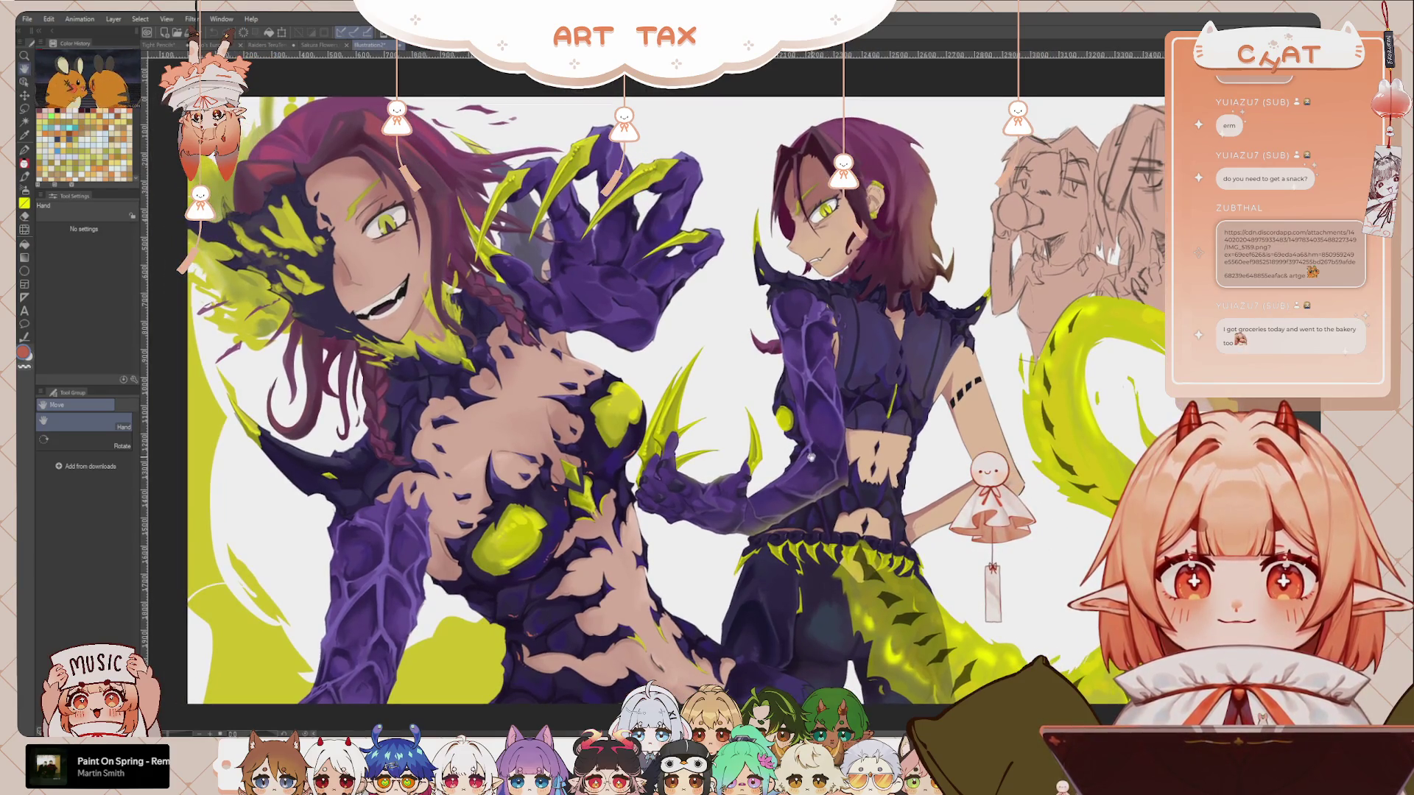
scroll(810, 413, up, 2)
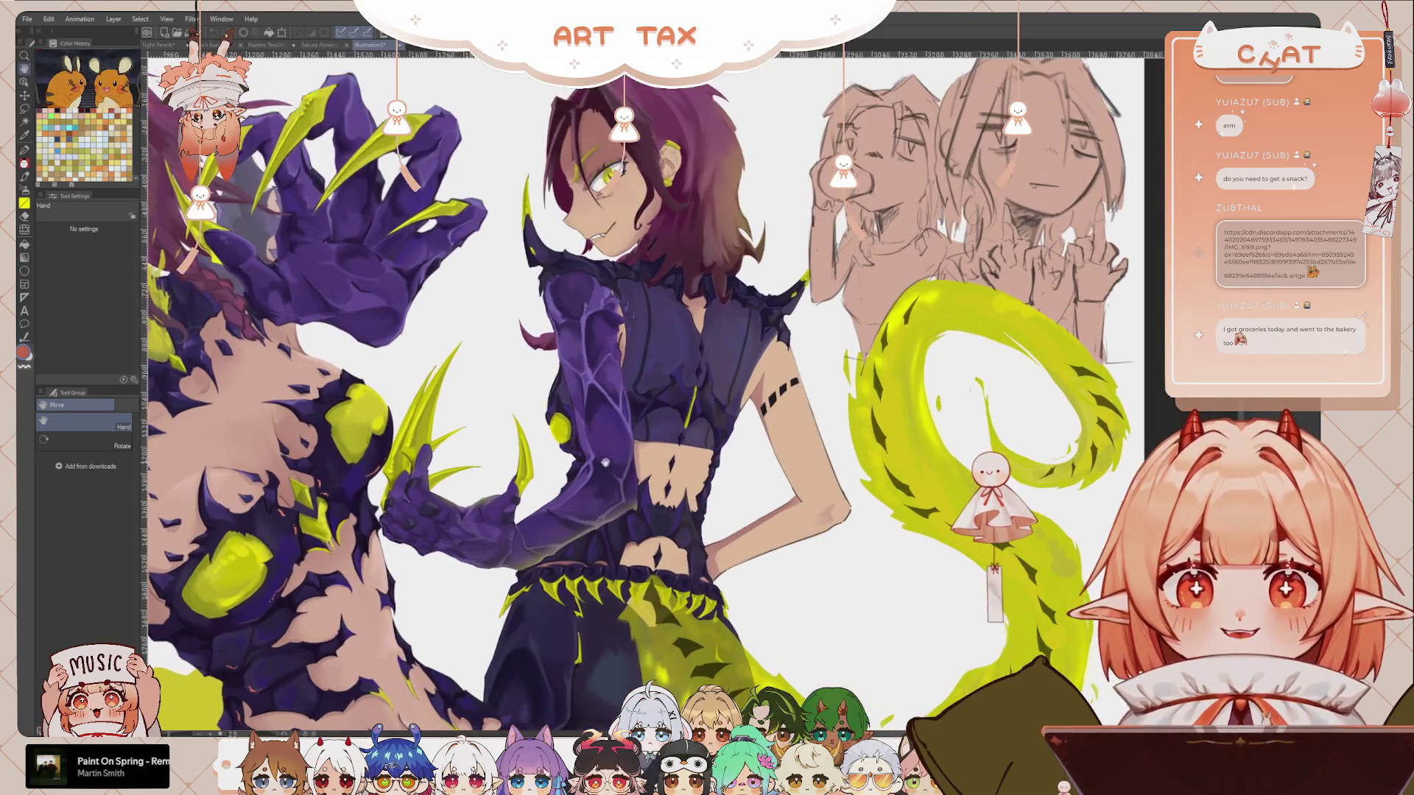
scroll(840, 413, down, 3)
scroll(844, 470, up, 1)
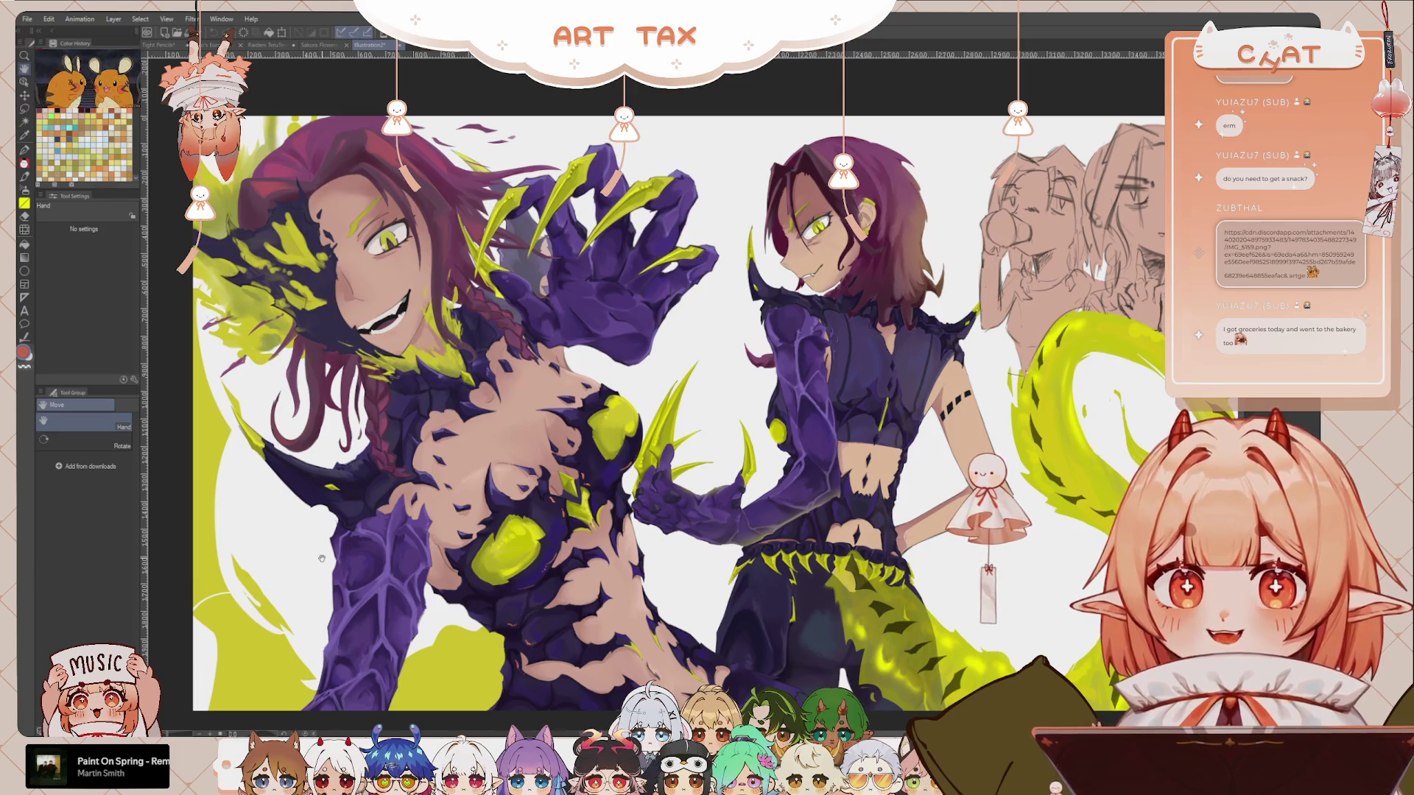
scroll(697, 578, up, 1)
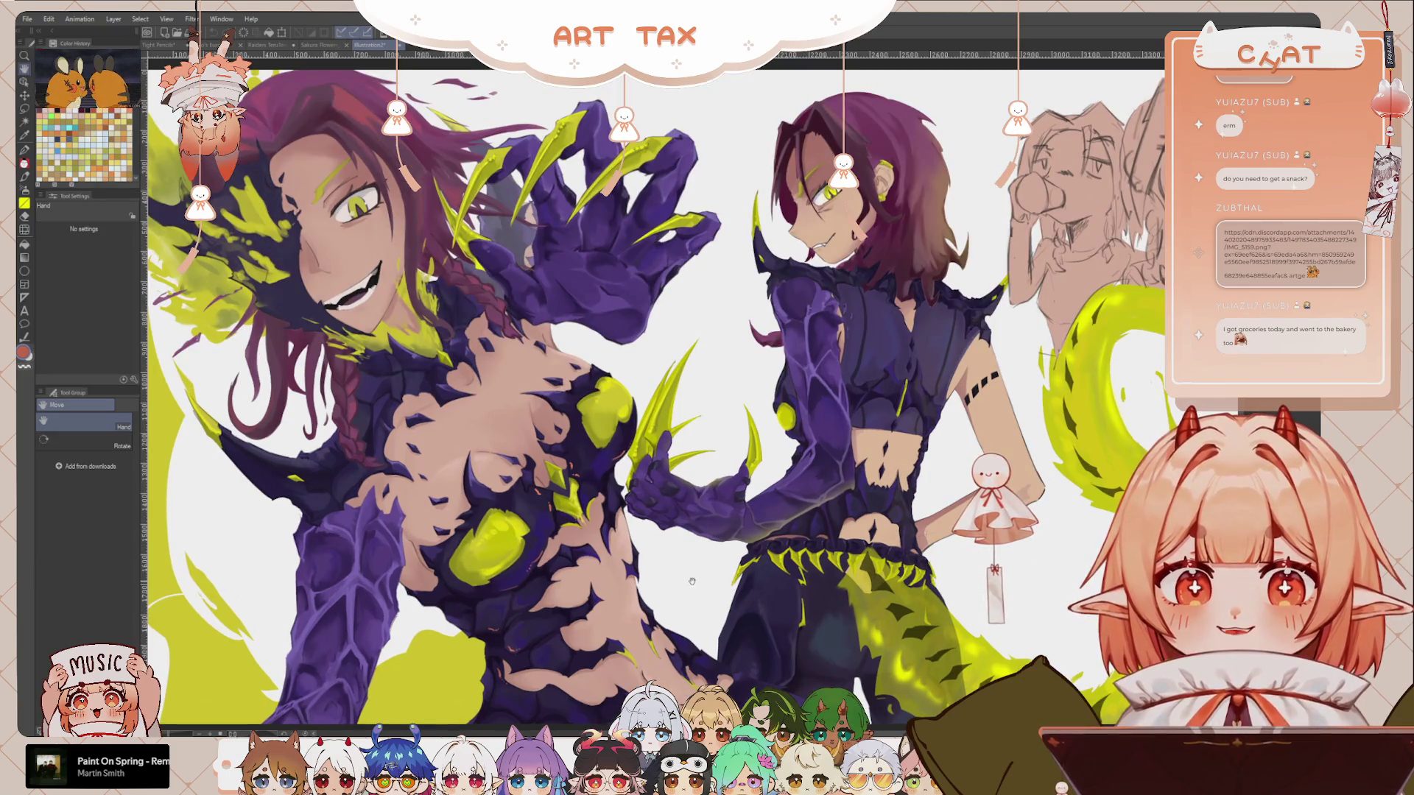
scroll(809, 615, up, 1)
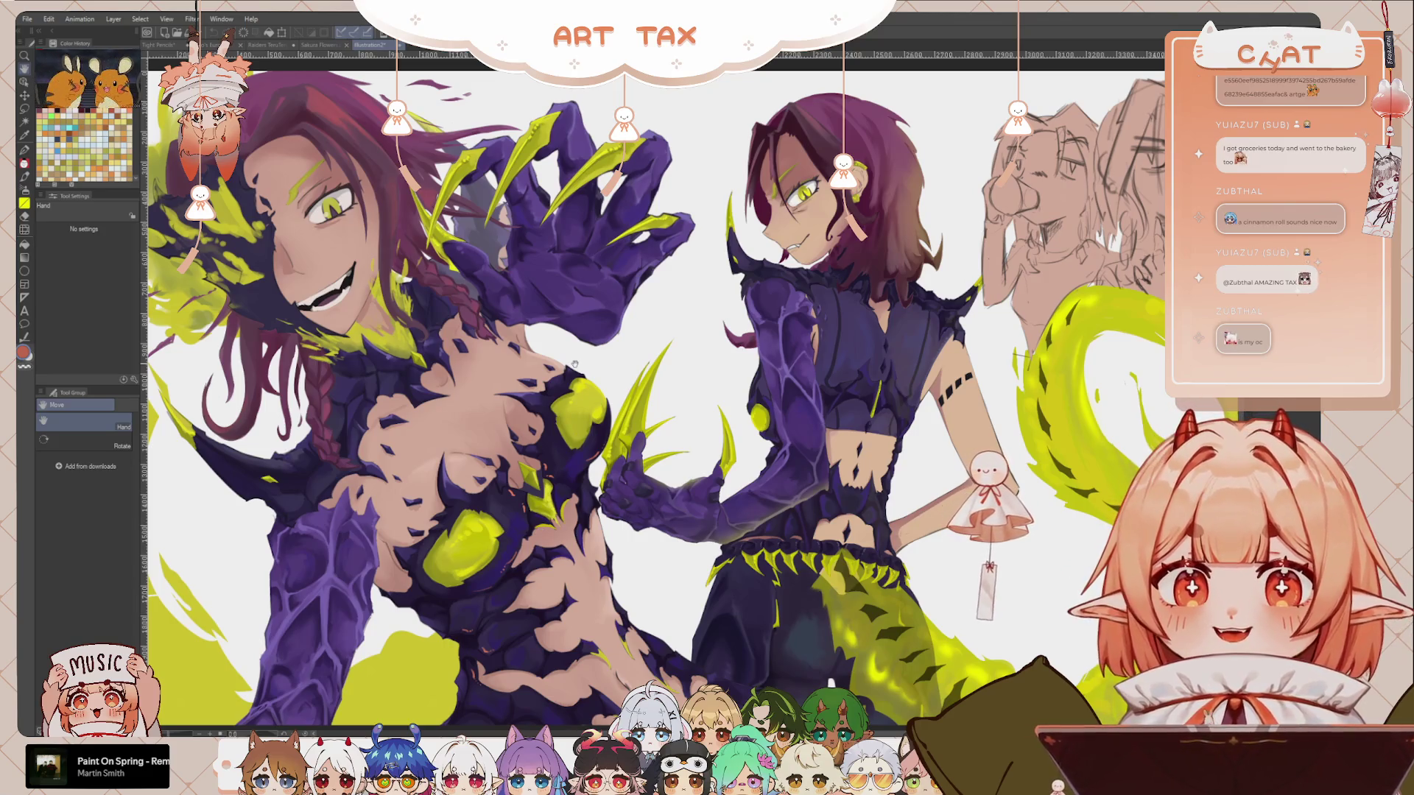
scroll(513, 348, up, 2)
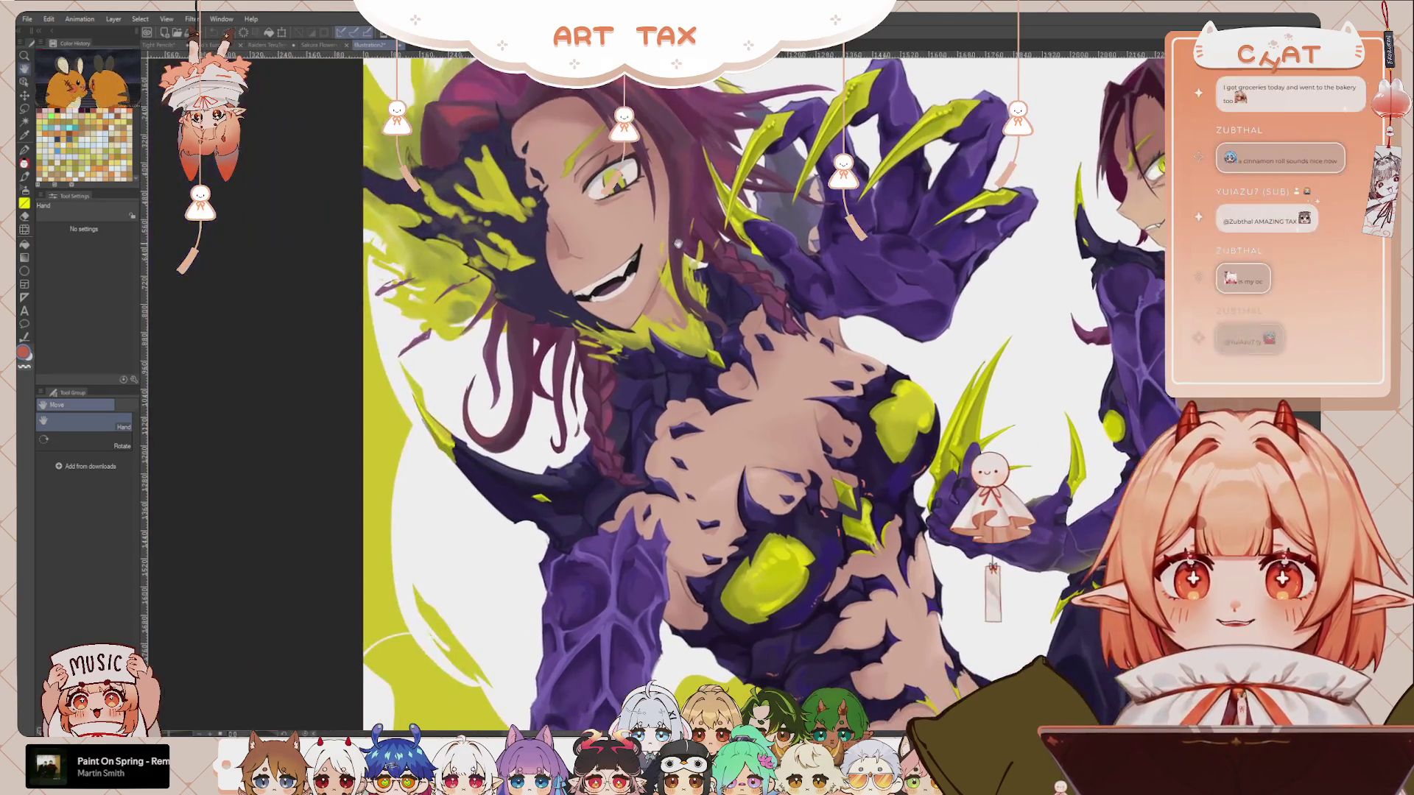
scroll(531, 295, up, 1)
scroll(550, 236, up, 1)
scroll(550, 235, up, 1)
scroll(567, 268, up, 1)
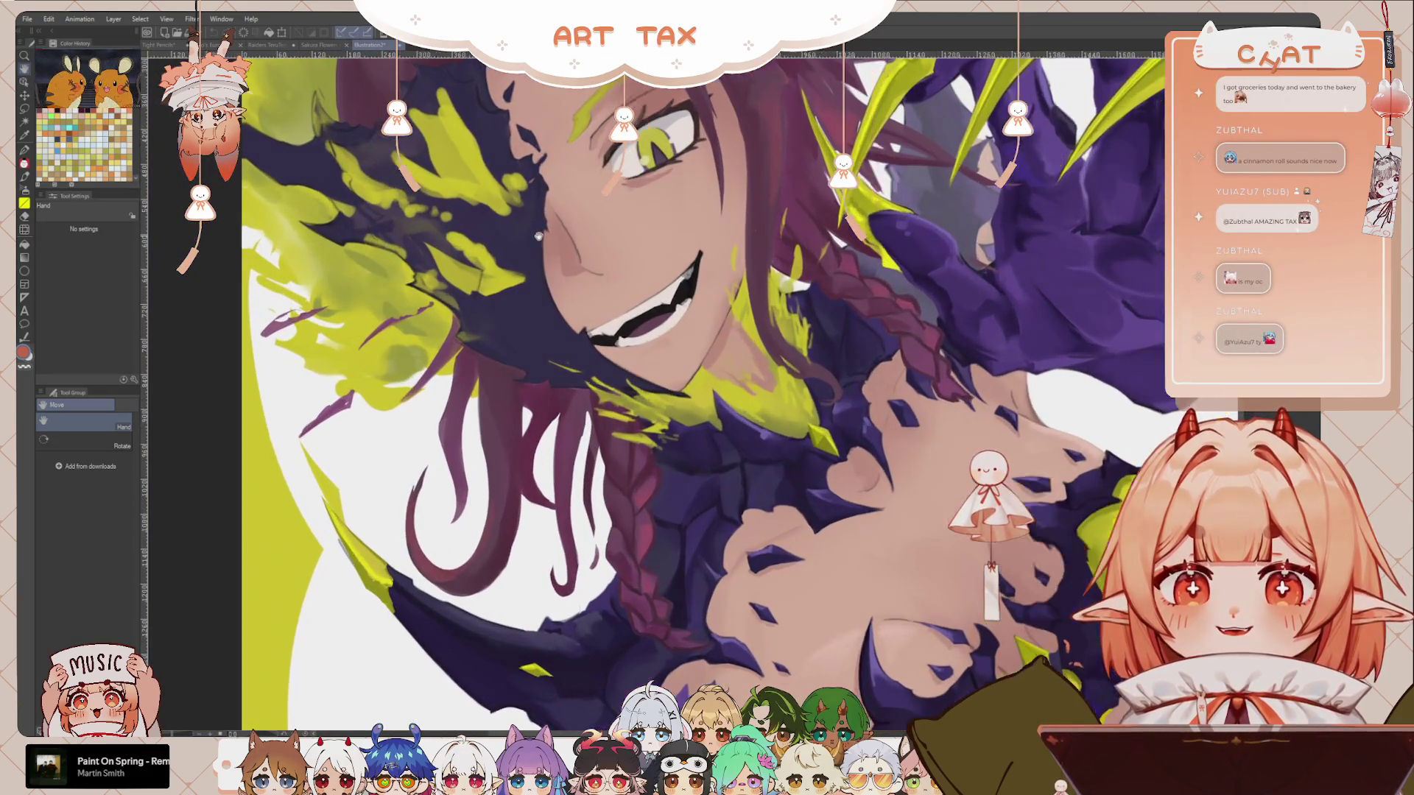
scroll(595, 316, up, 1)
scroll(598, 318, up, 1)
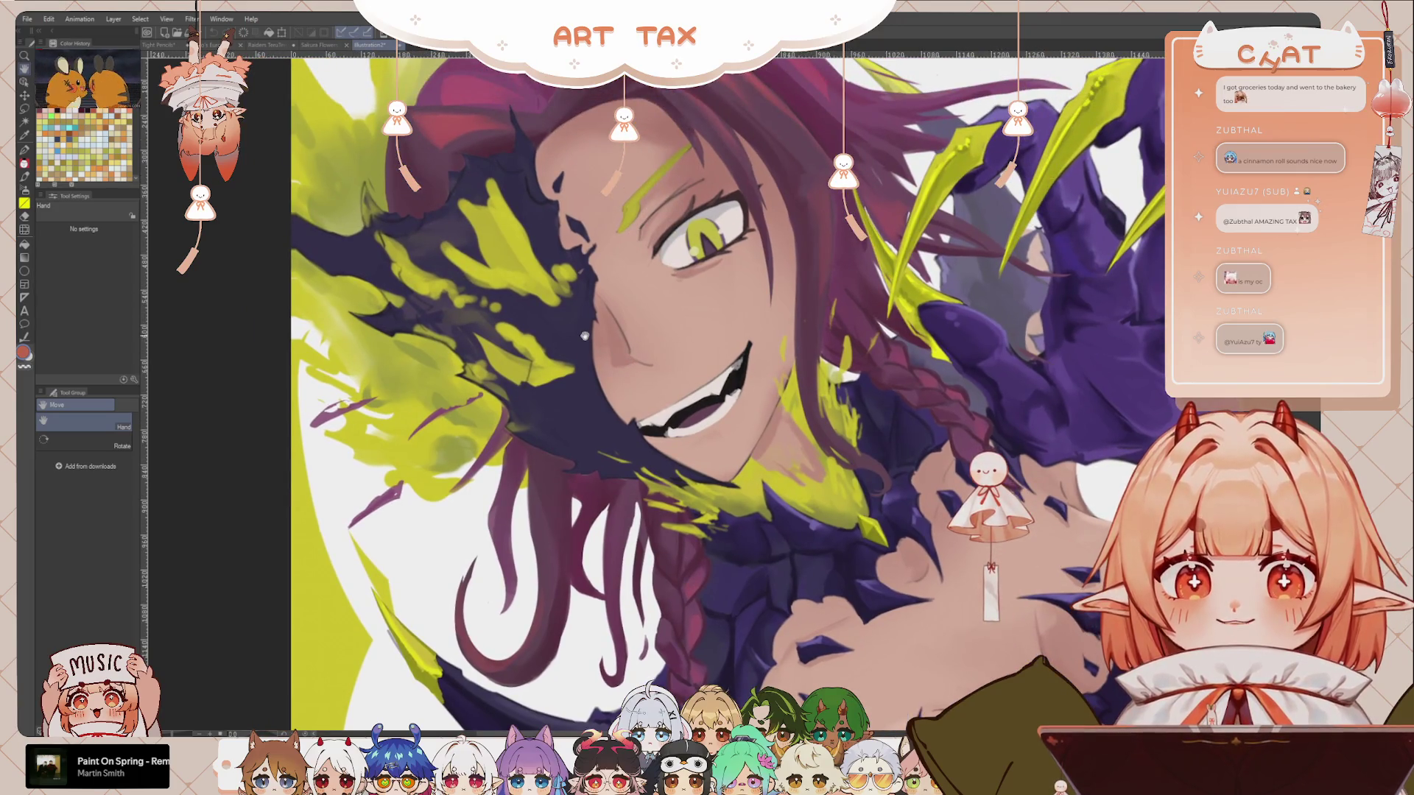
scroll(655, 382, down, 1)
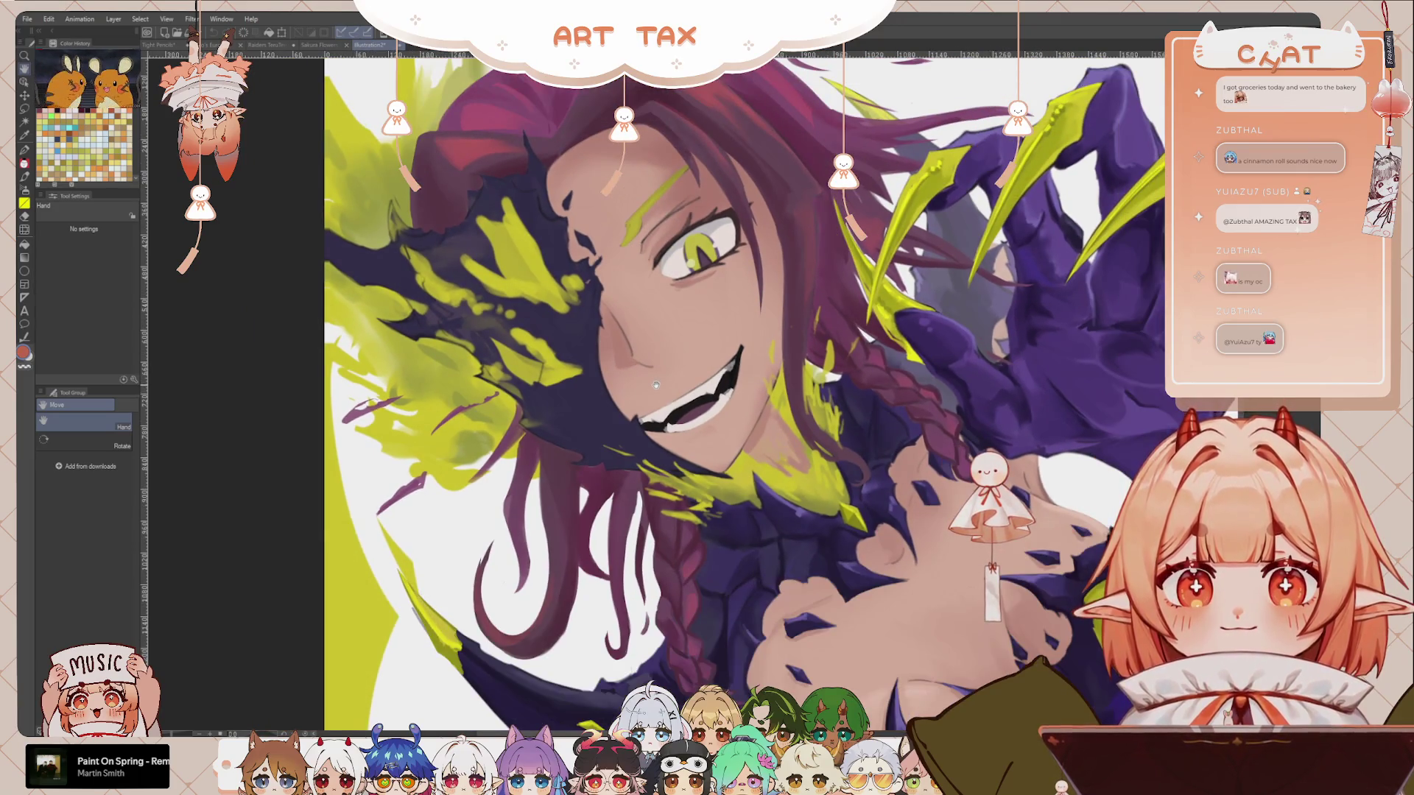
scroll(655, 384, down, 1)
scroll(656, 385, down, 1)
scroll(694, 355, up, 1)
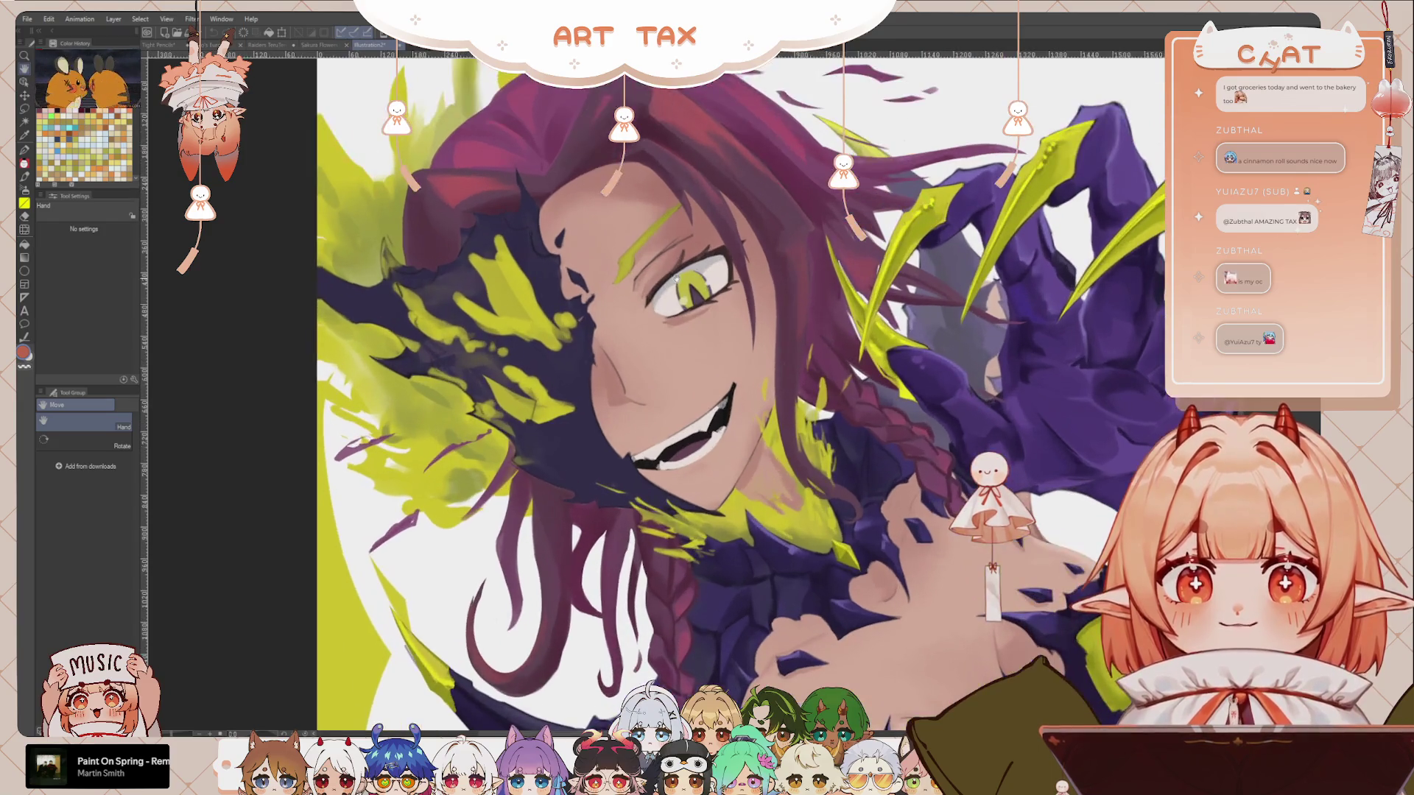
scroll(751, 420, down, 1)
scroll(811, 485, down, 1)
drag(811, 485, 722, 372)
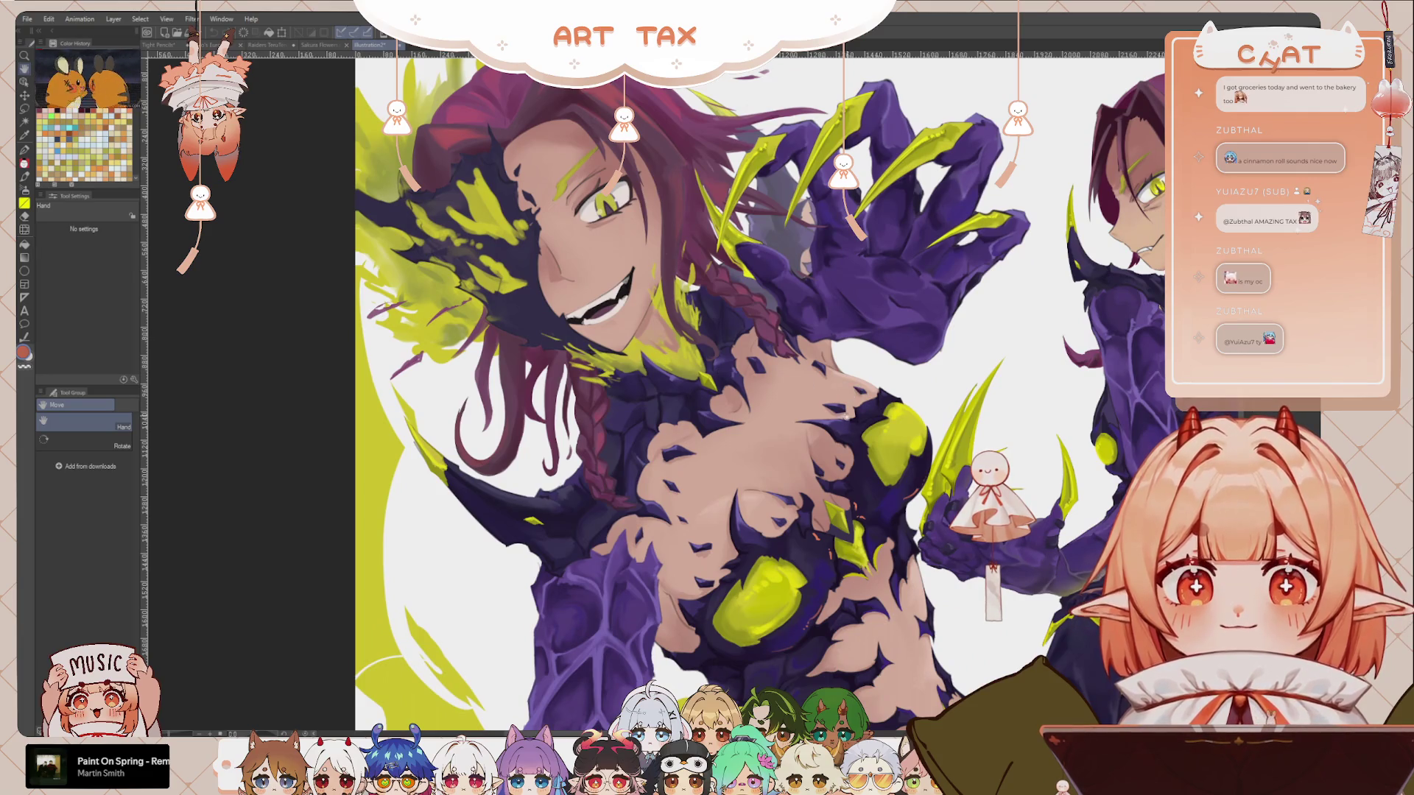
drag(847, 430, 847, 268)
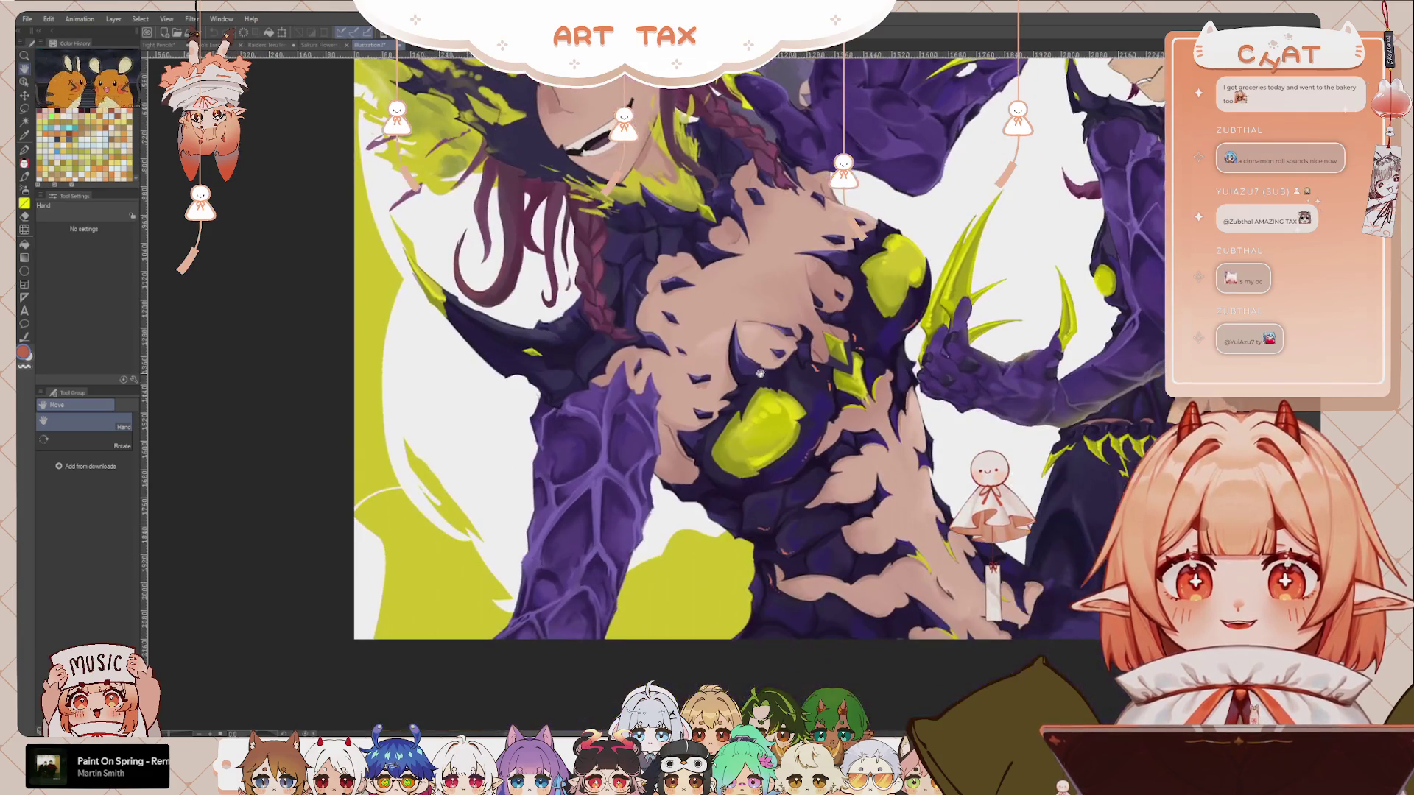
drag(760, 374, 749, 373)
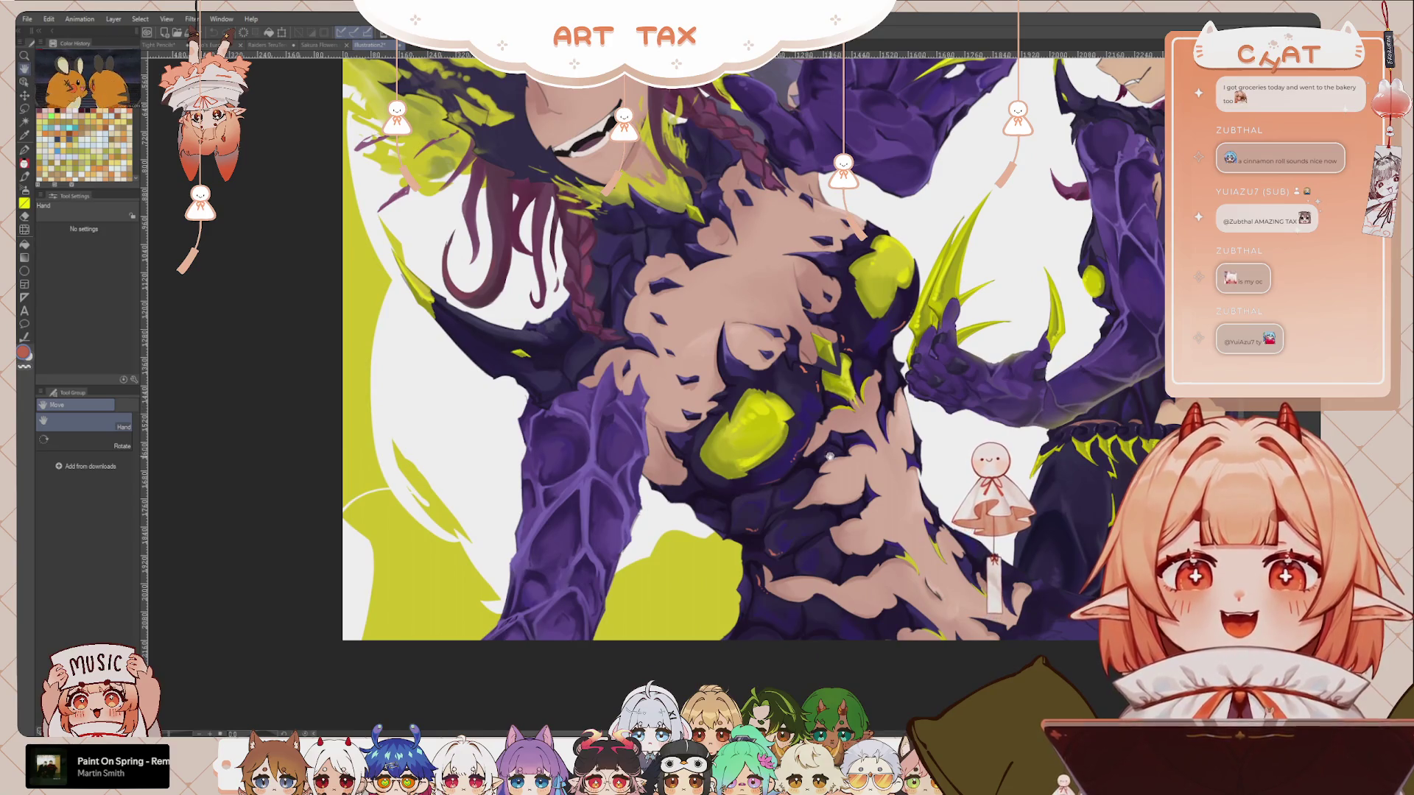
scroll(840, 493, up, 1)
scroll(852, 531, up, 1)
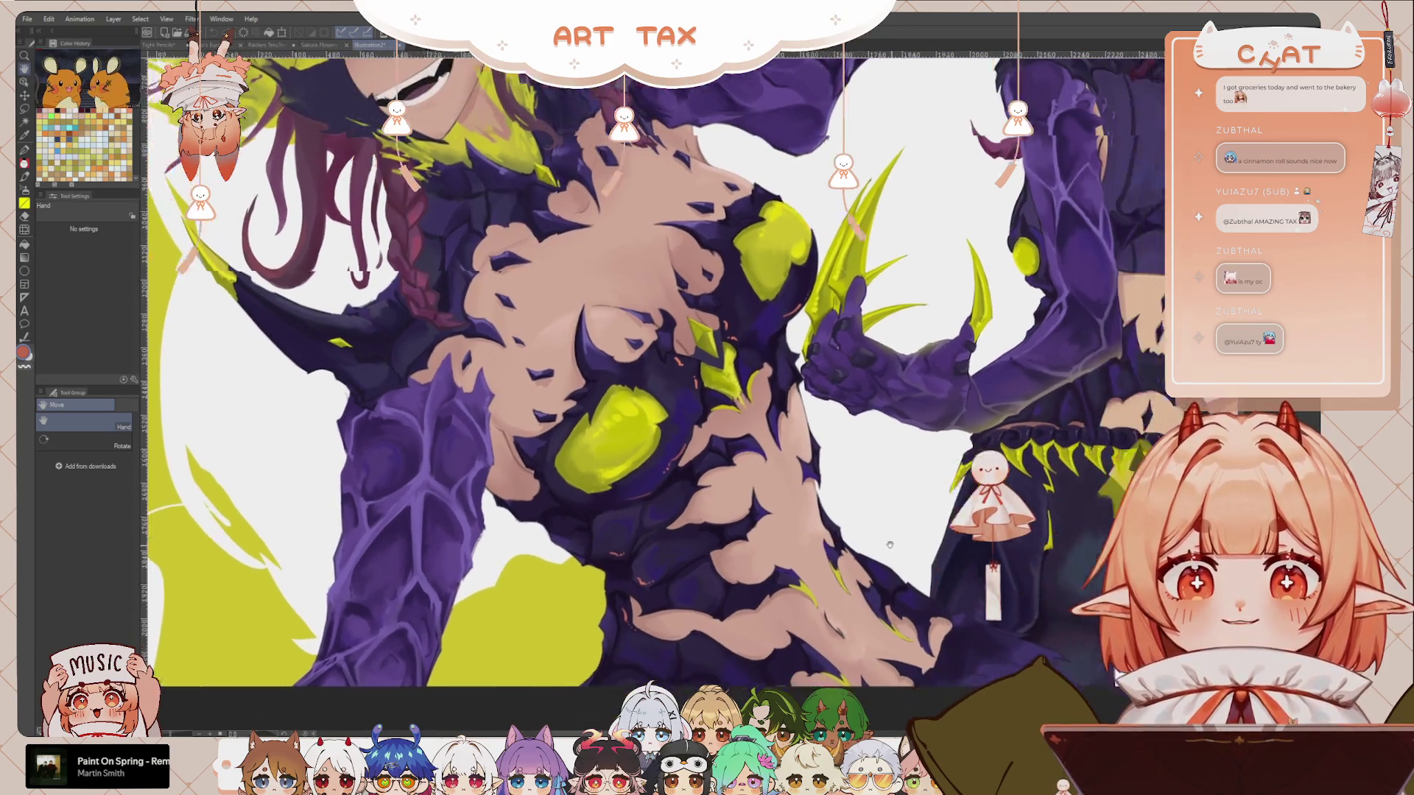
drag(859, 537, 703, 538)
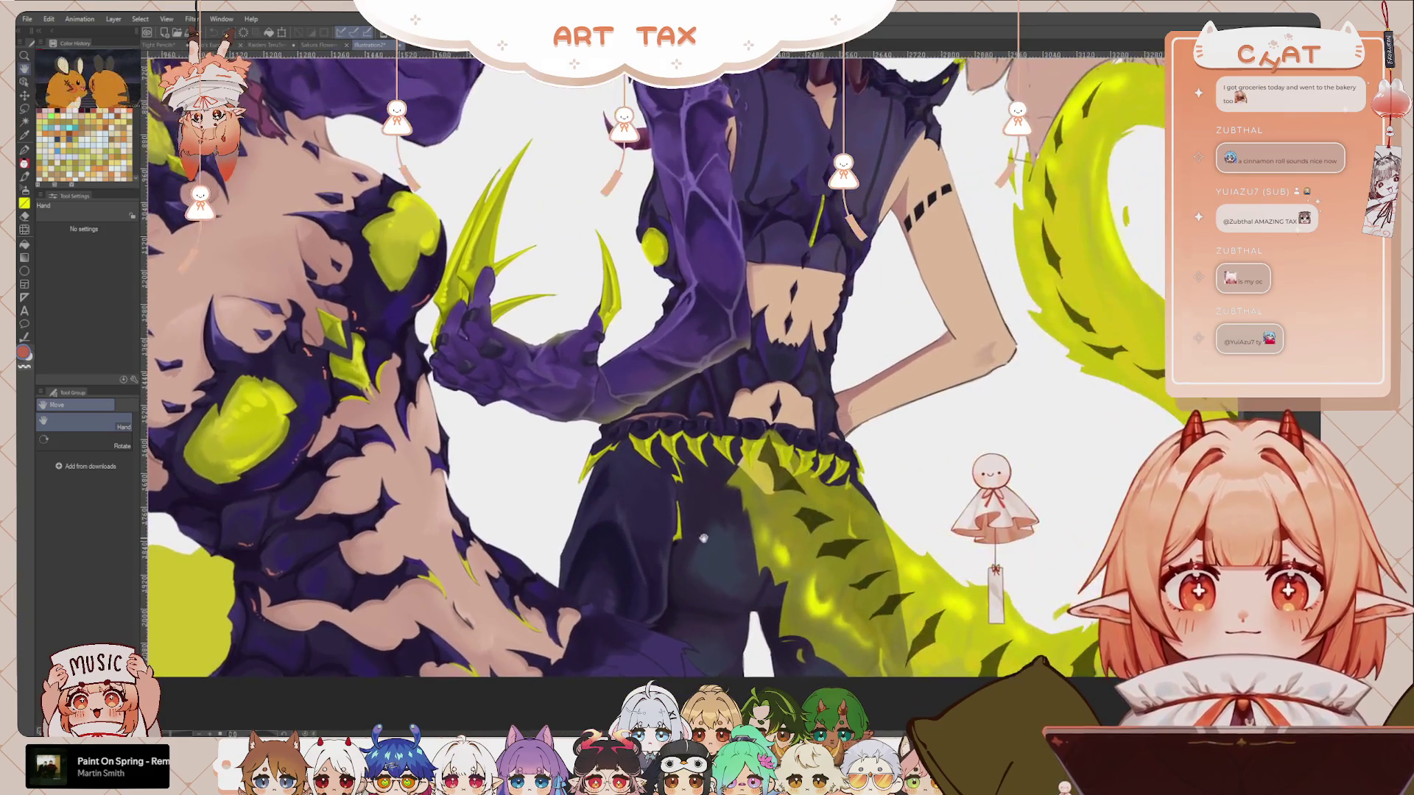
scroll(766, 531, up, 1)
scroll(832, 508, up, 1)
scroll(713, 504, up, 1)
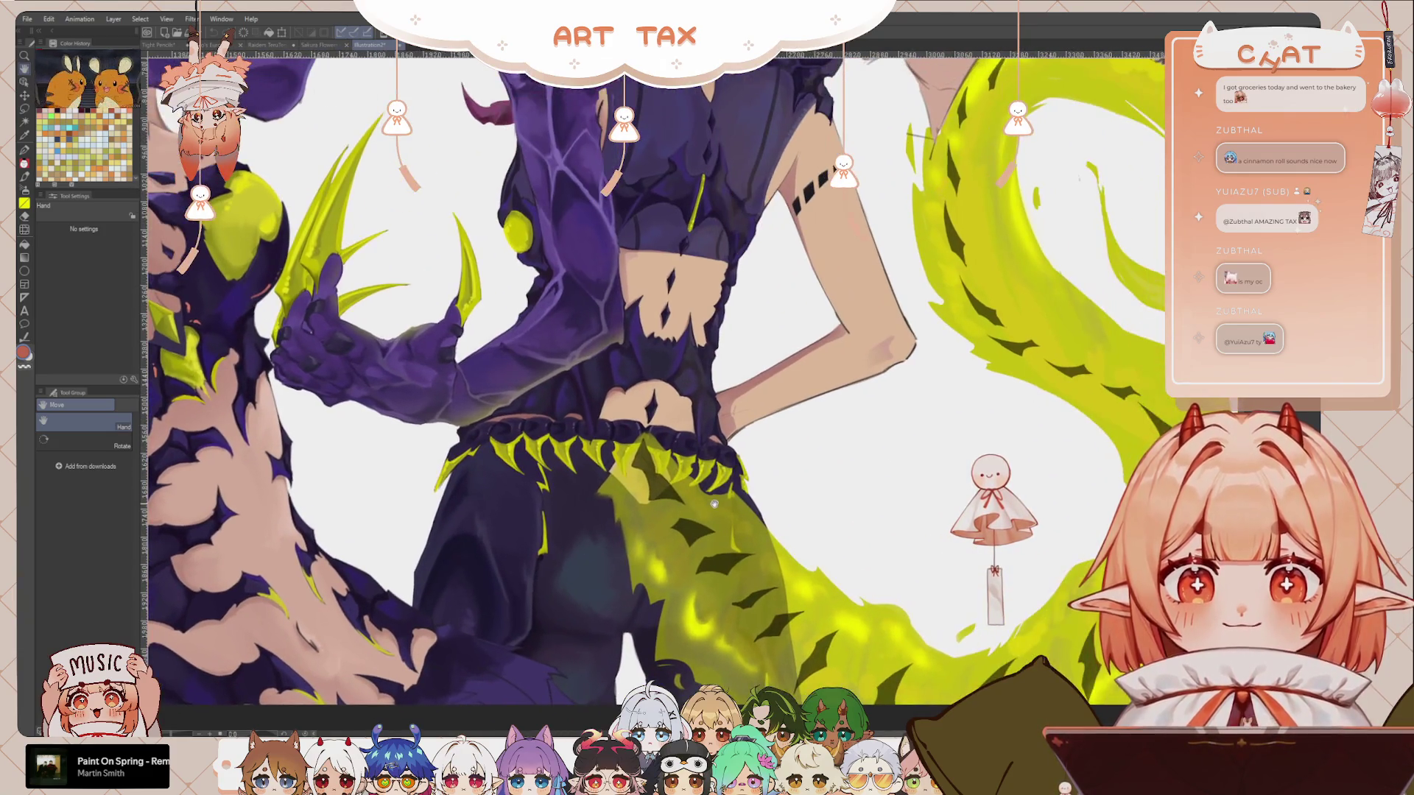
scroll(714, 504, down, 1)
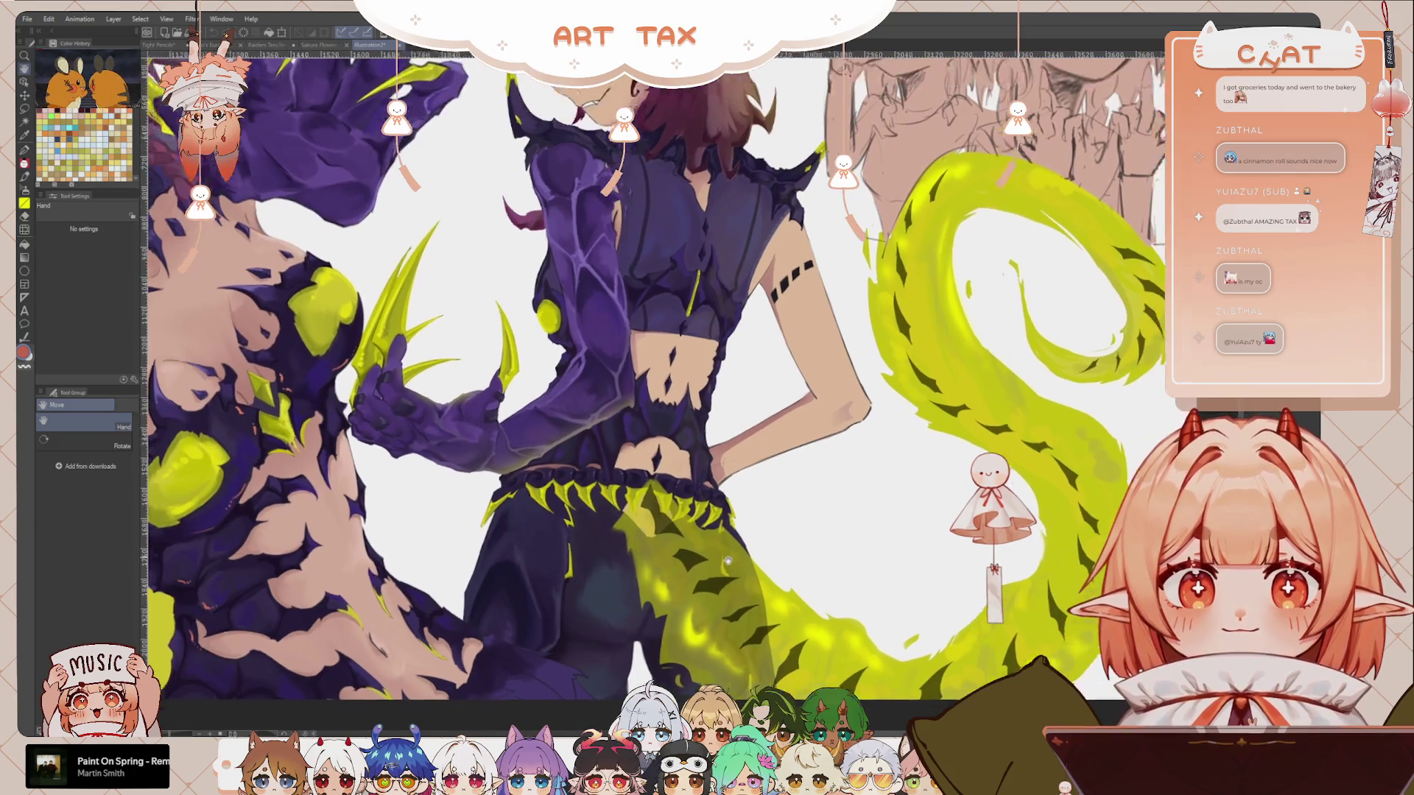
scroll(733, 519, down, 1)
scroll(699, 587, up, 1)
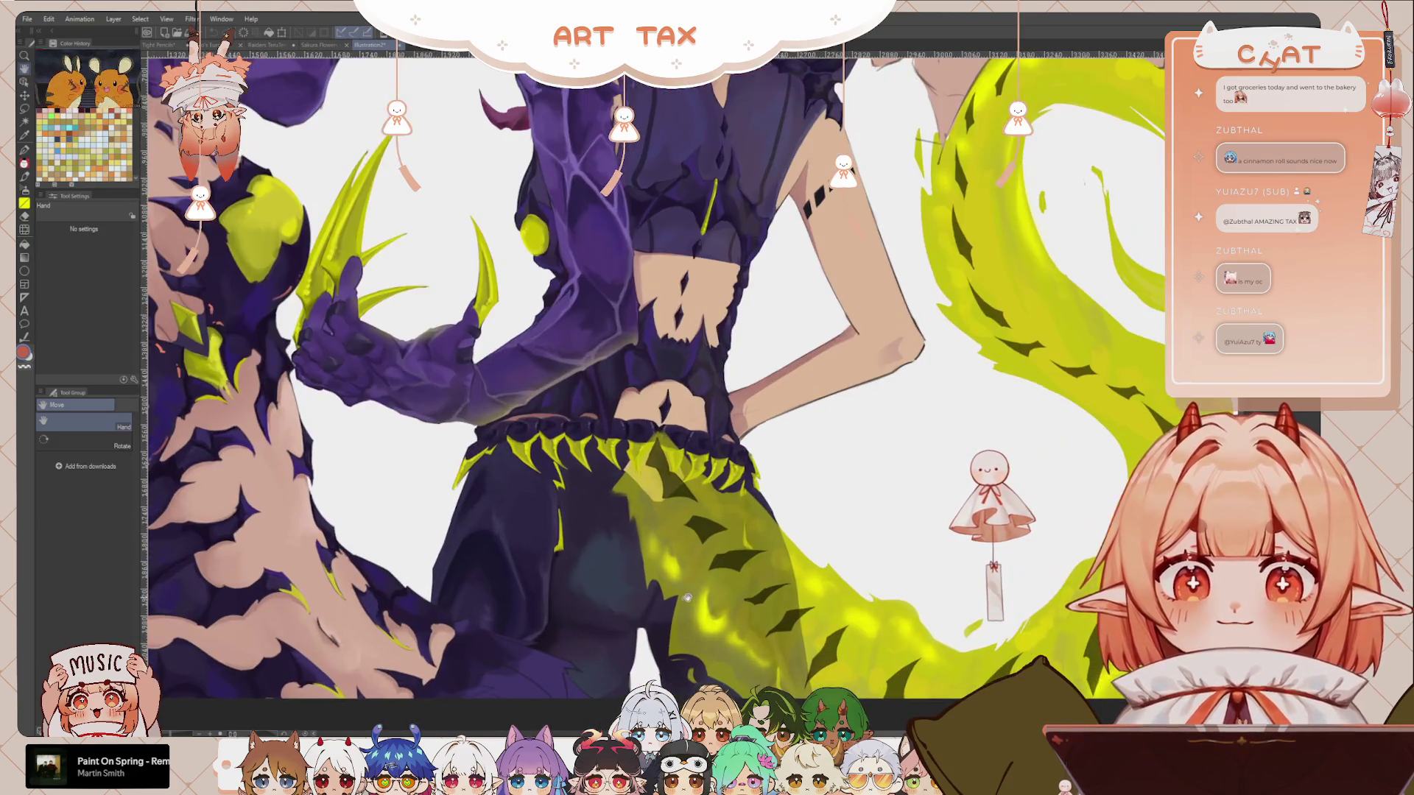
scroll(707, 589, up, 1)
scroll(721, 583, up, 2)
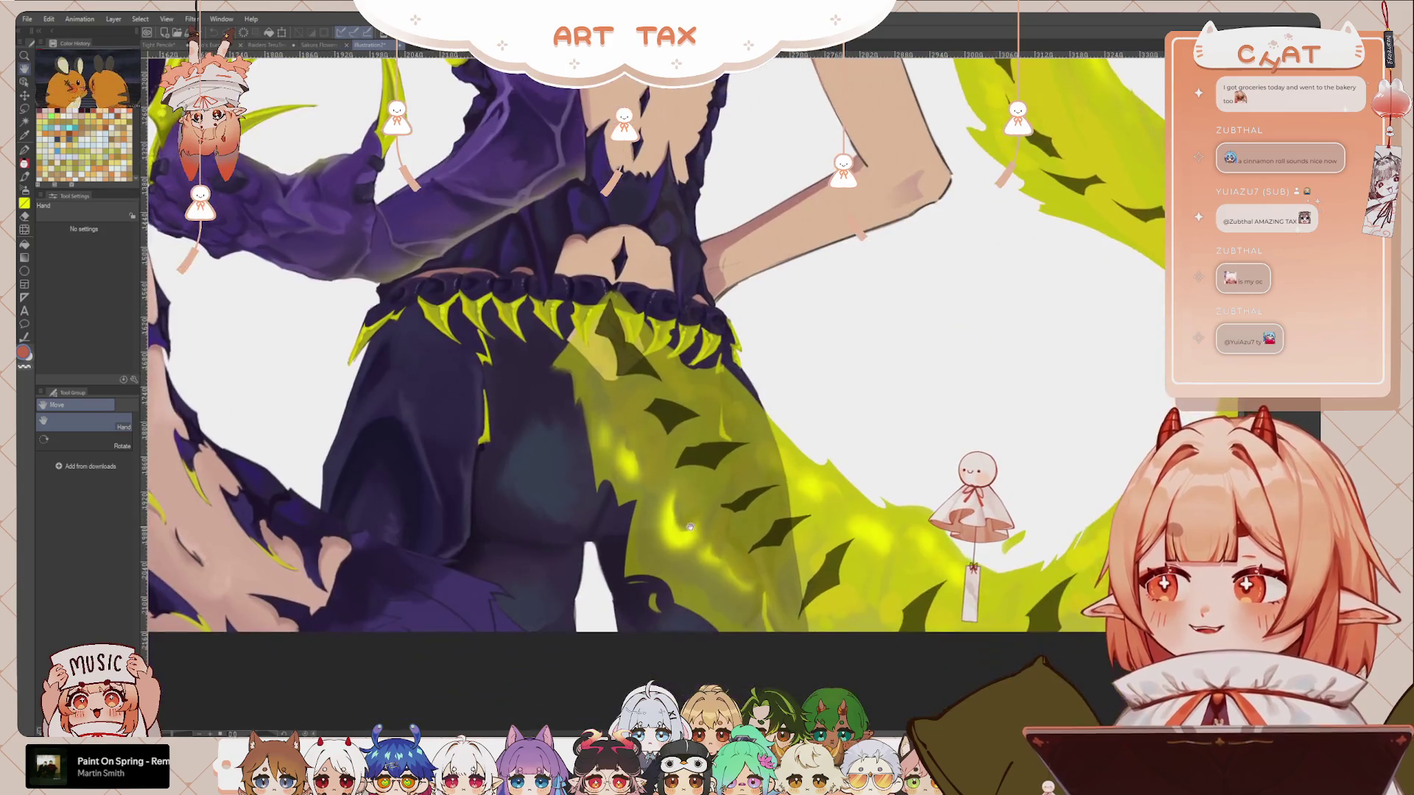
scroll(736, 577, up, 1)
scroll(715, 556, down, 1)
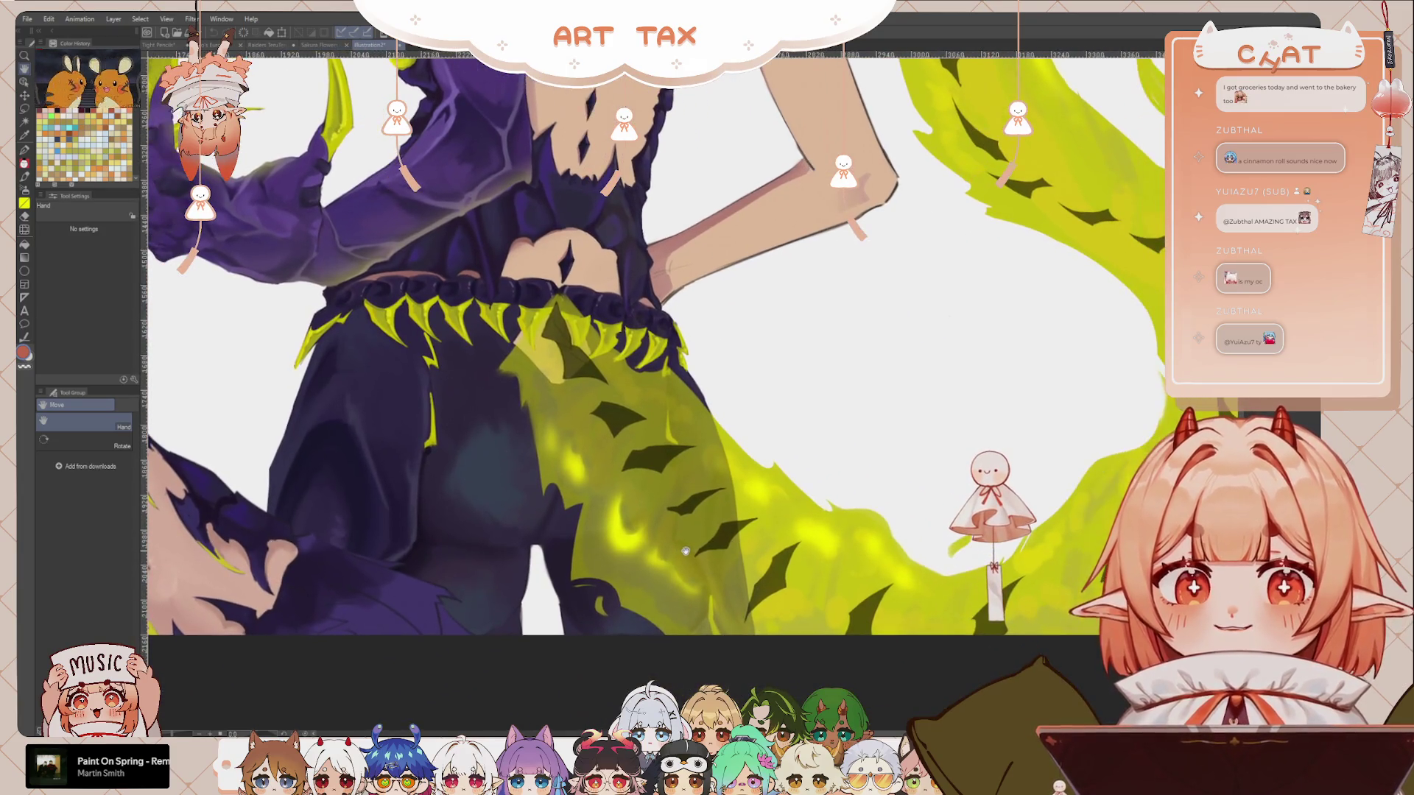
scroll(686, 551, down, 1)
scroll(838, 565, down, 1)
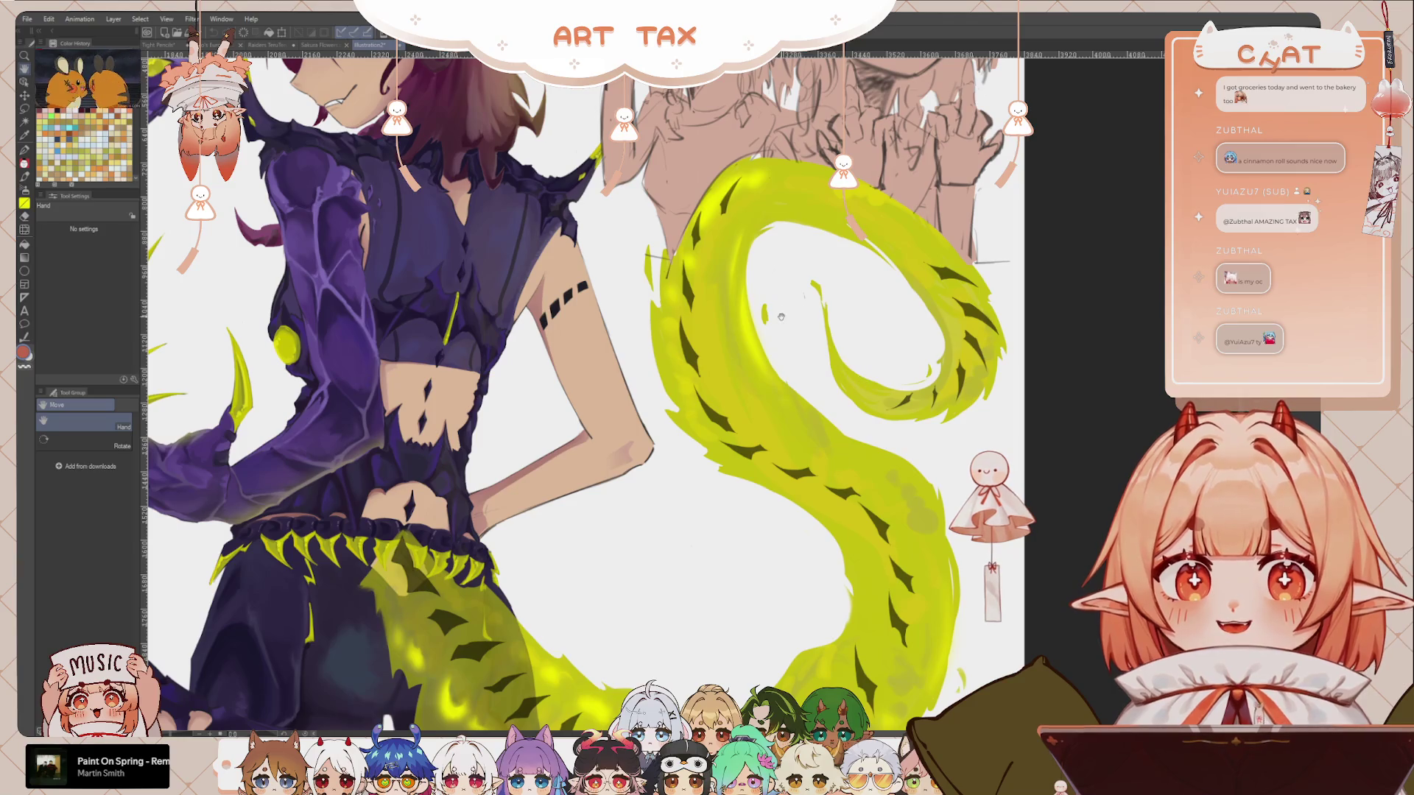
scroll(718, 353, up, 1)
scroll(729, 413, up, 1)
scroll(736, 464, up, 1)
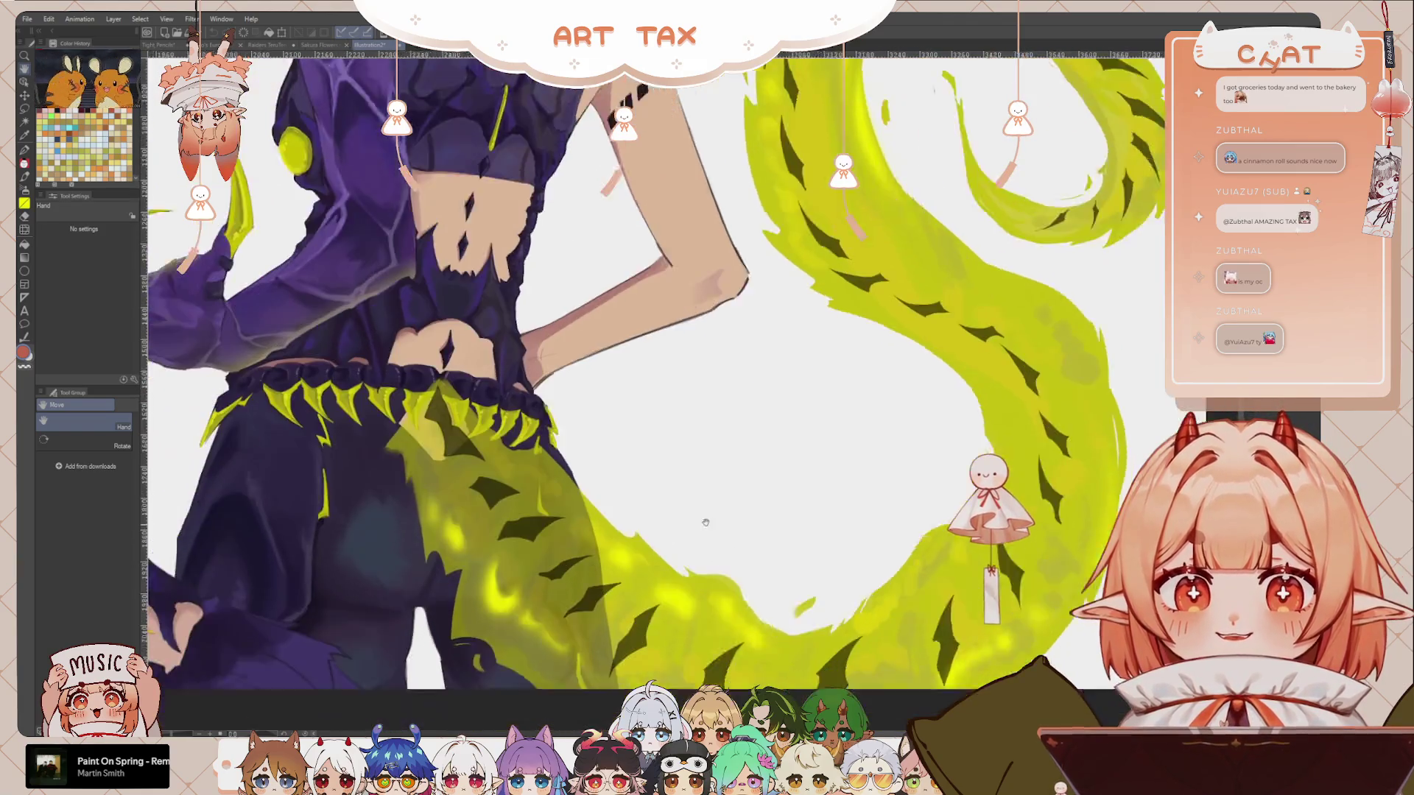
scroll(746, 522, up, 1)
scroll(766, 530, down, 1)
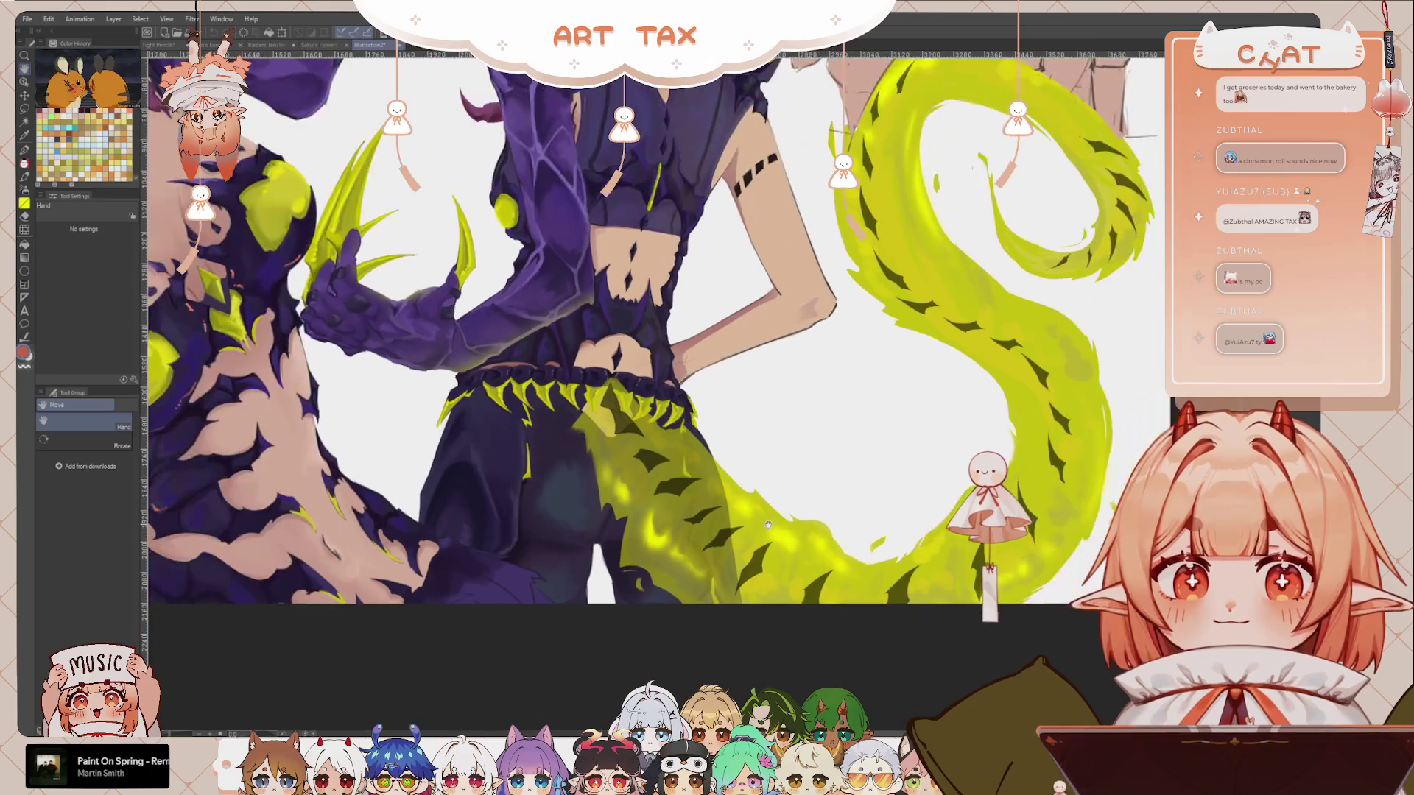
scroll(788, 589, down, 1)
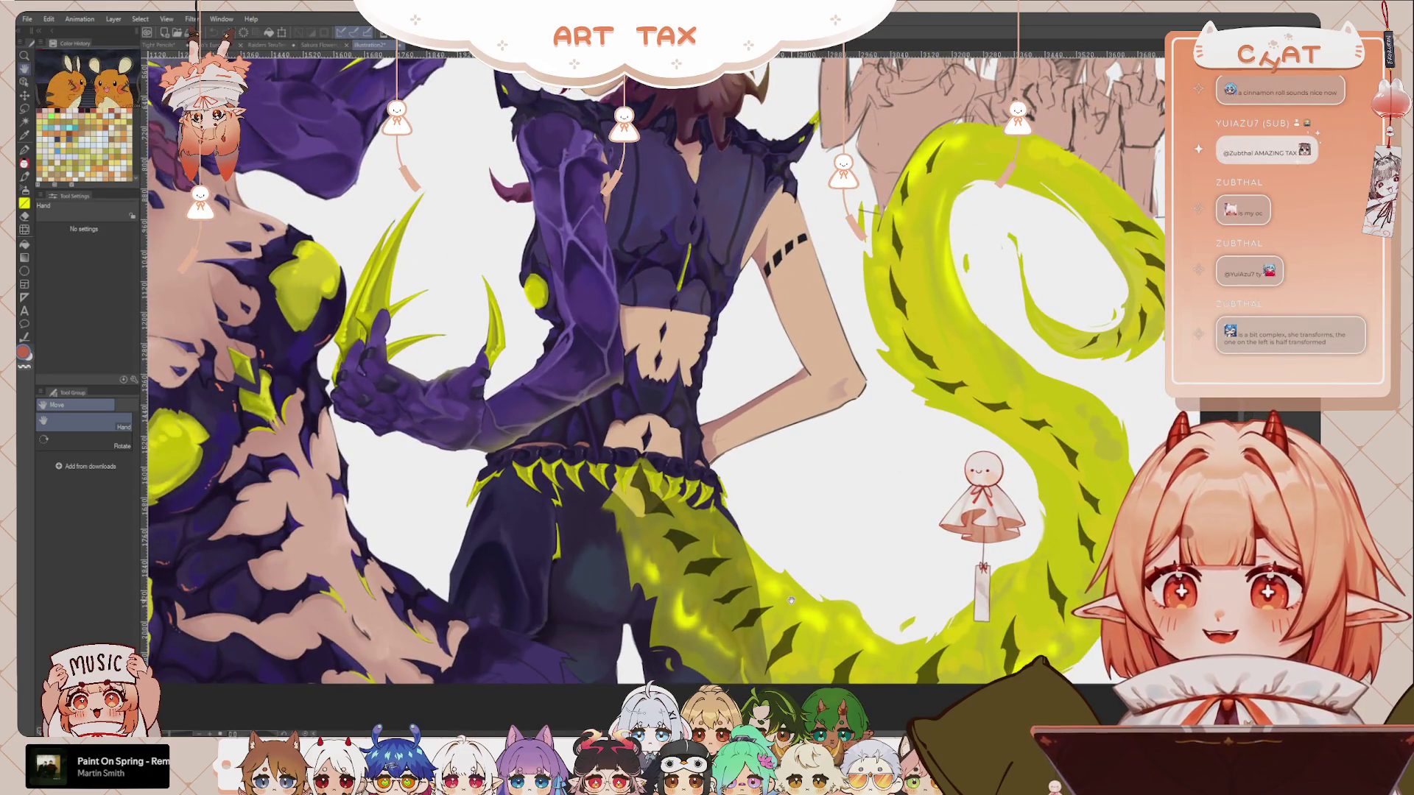
scroll(803, 596, up, 1)
scroll(832, 588, up, 1)
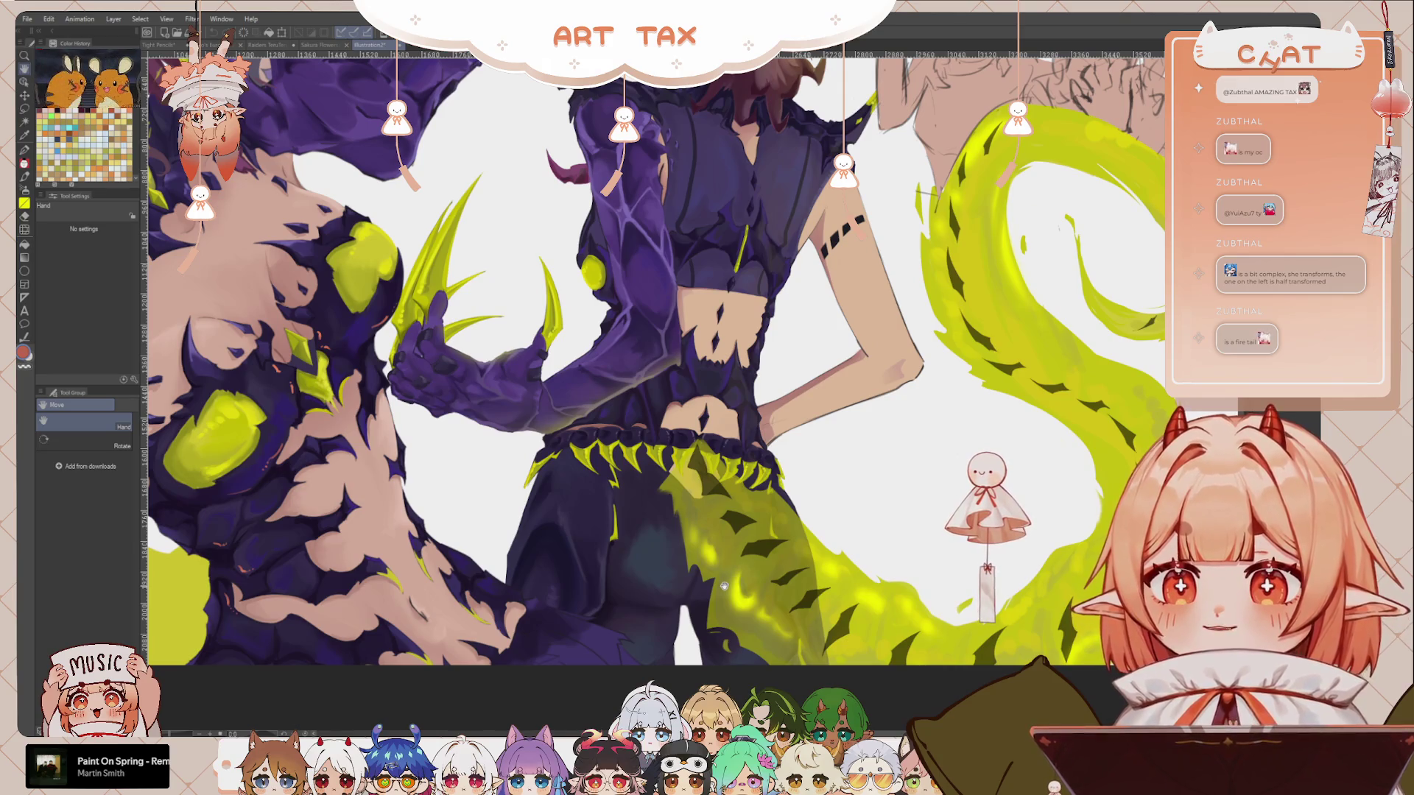
scroll(724, 585, down, 1)
Step: Fit and recentre the whole illustration, then close the Illustration2 document
scroll(724, 585, down, 2)
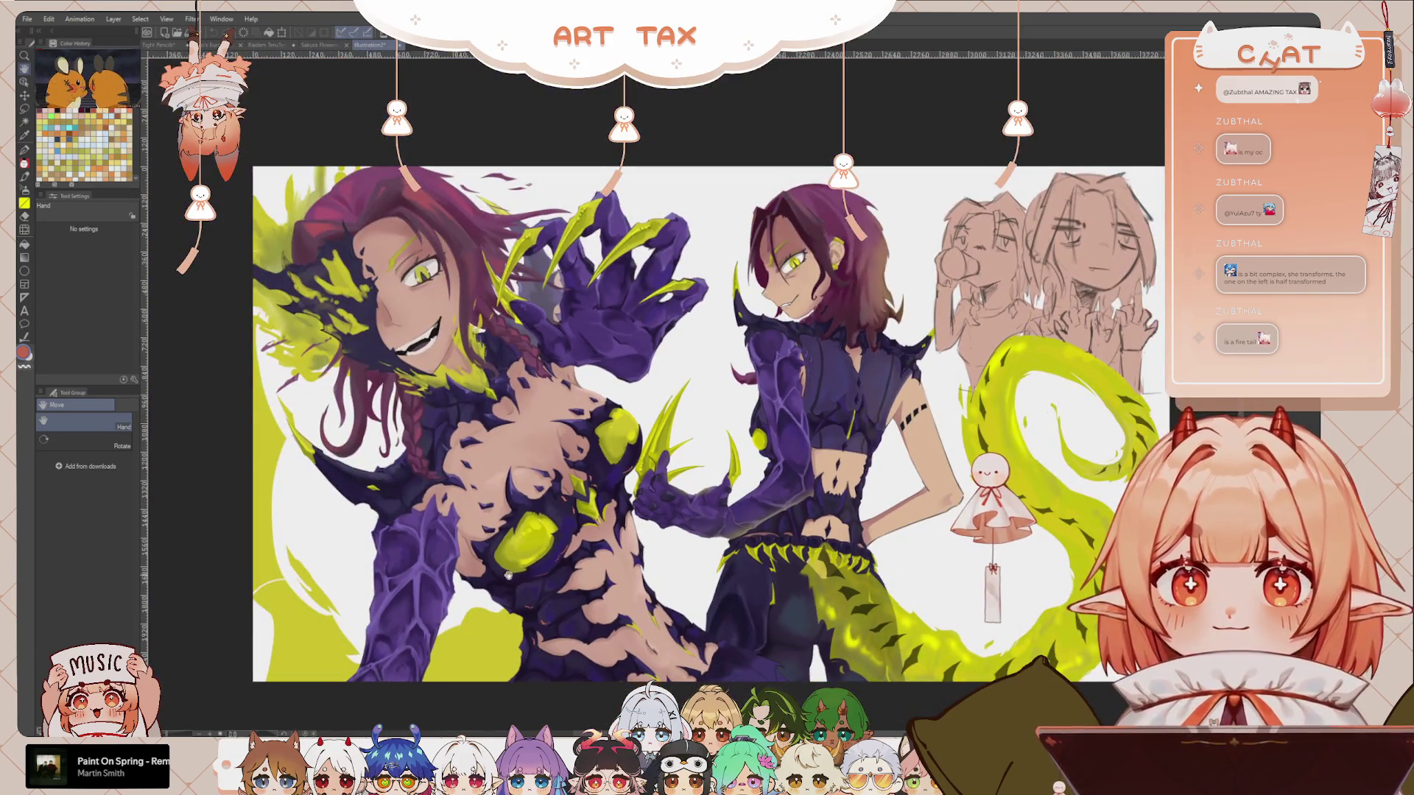
drag(522, 581, 566, 578)
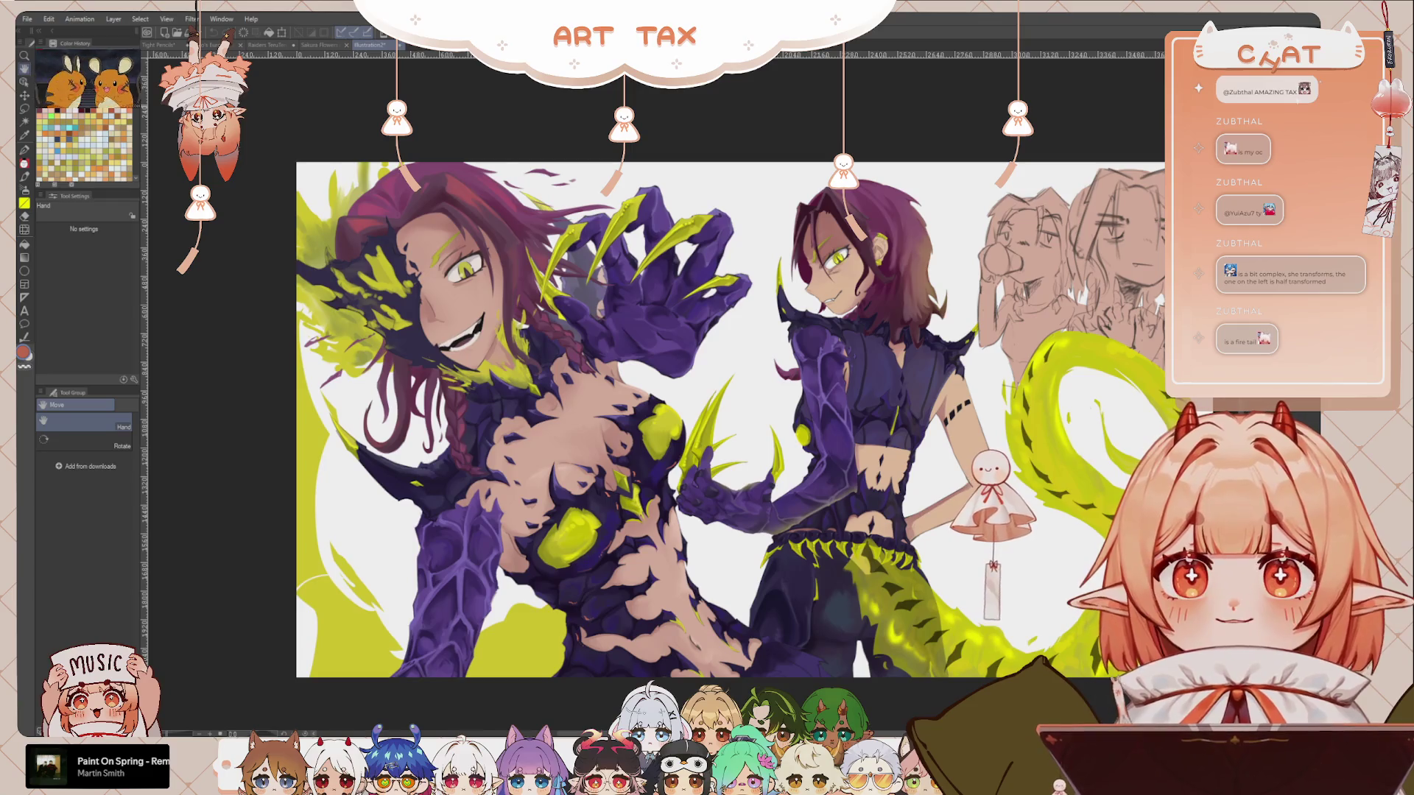
click(401, 45)
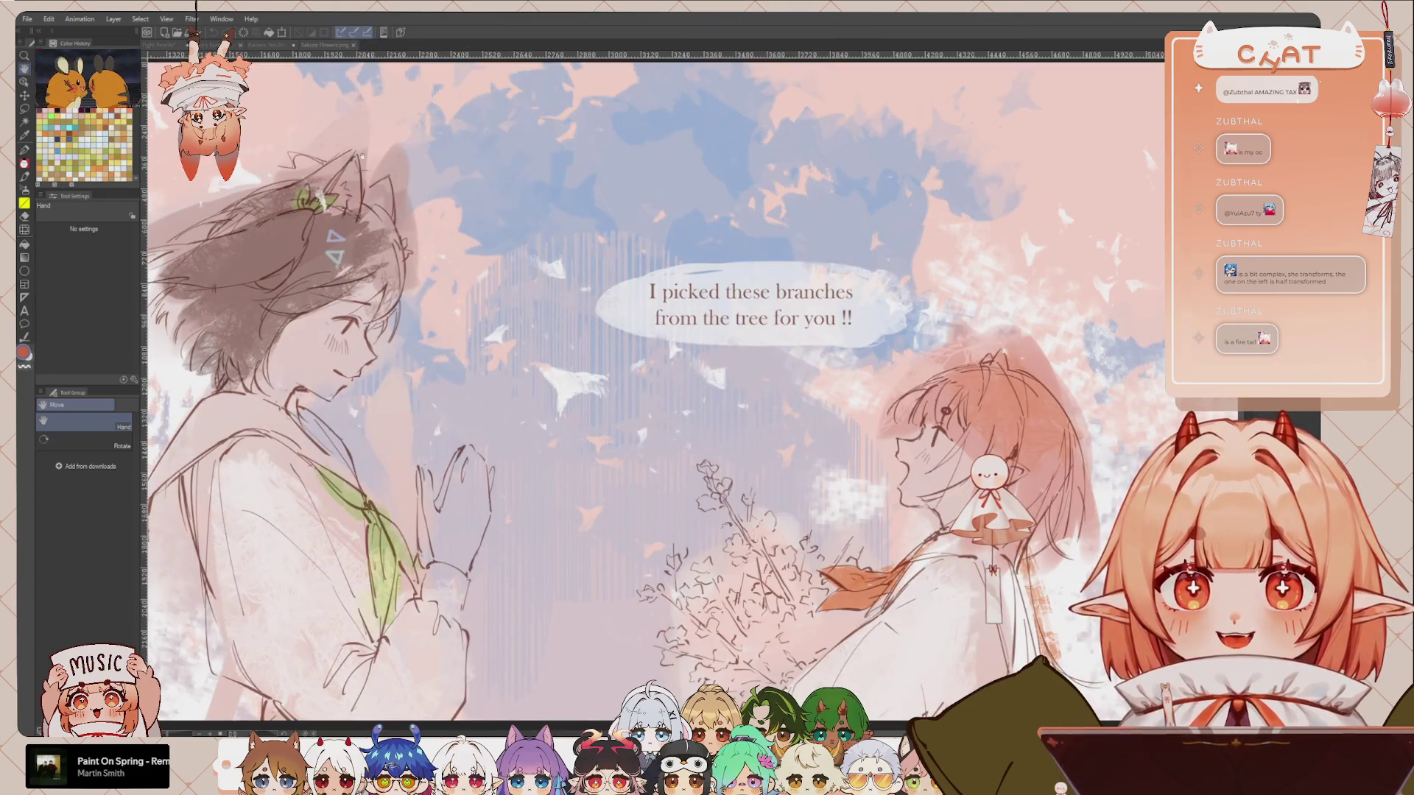
Step: Return to the TeruTeruBozu canvas and centre the plain peach doll close up
click(269, 45)
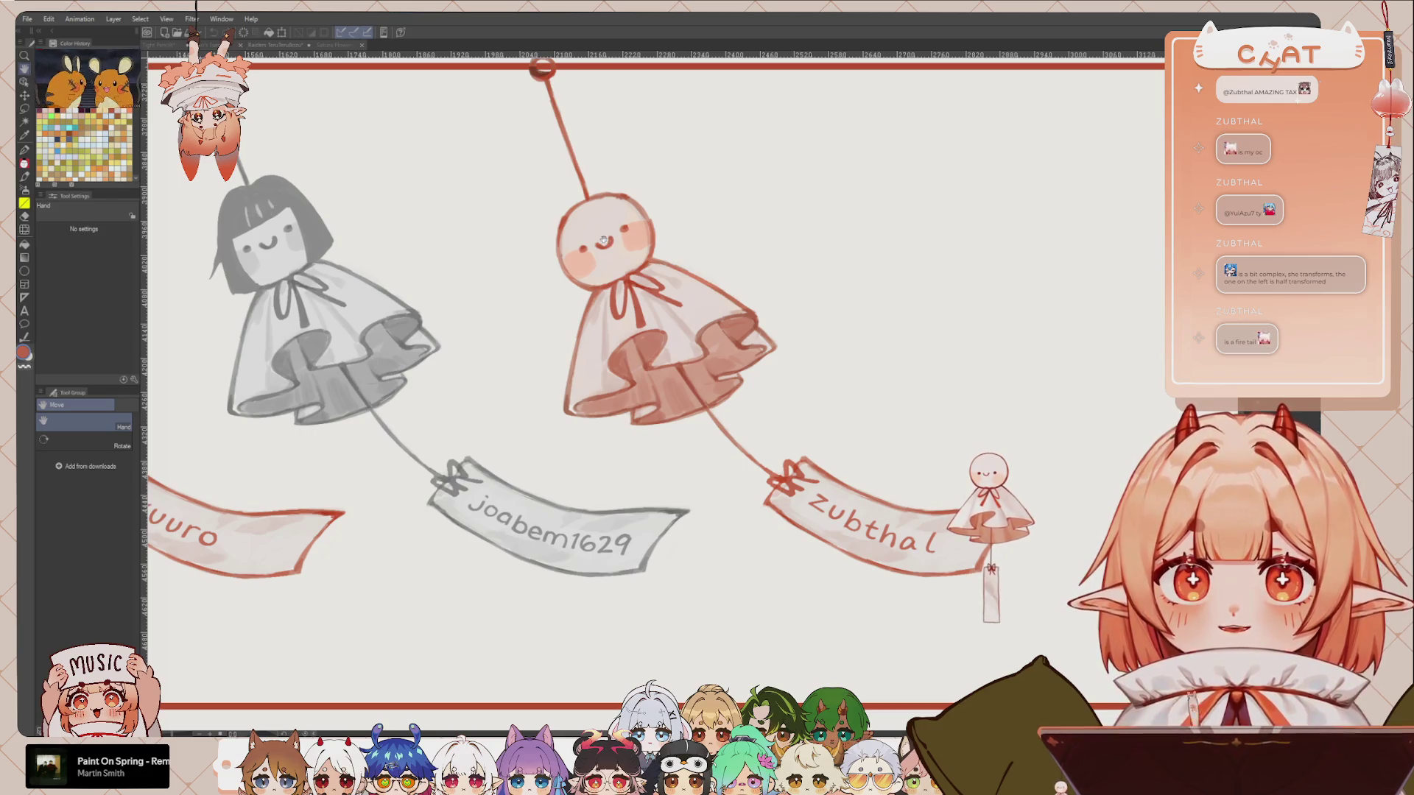
drag(605, 271, 672, 323)
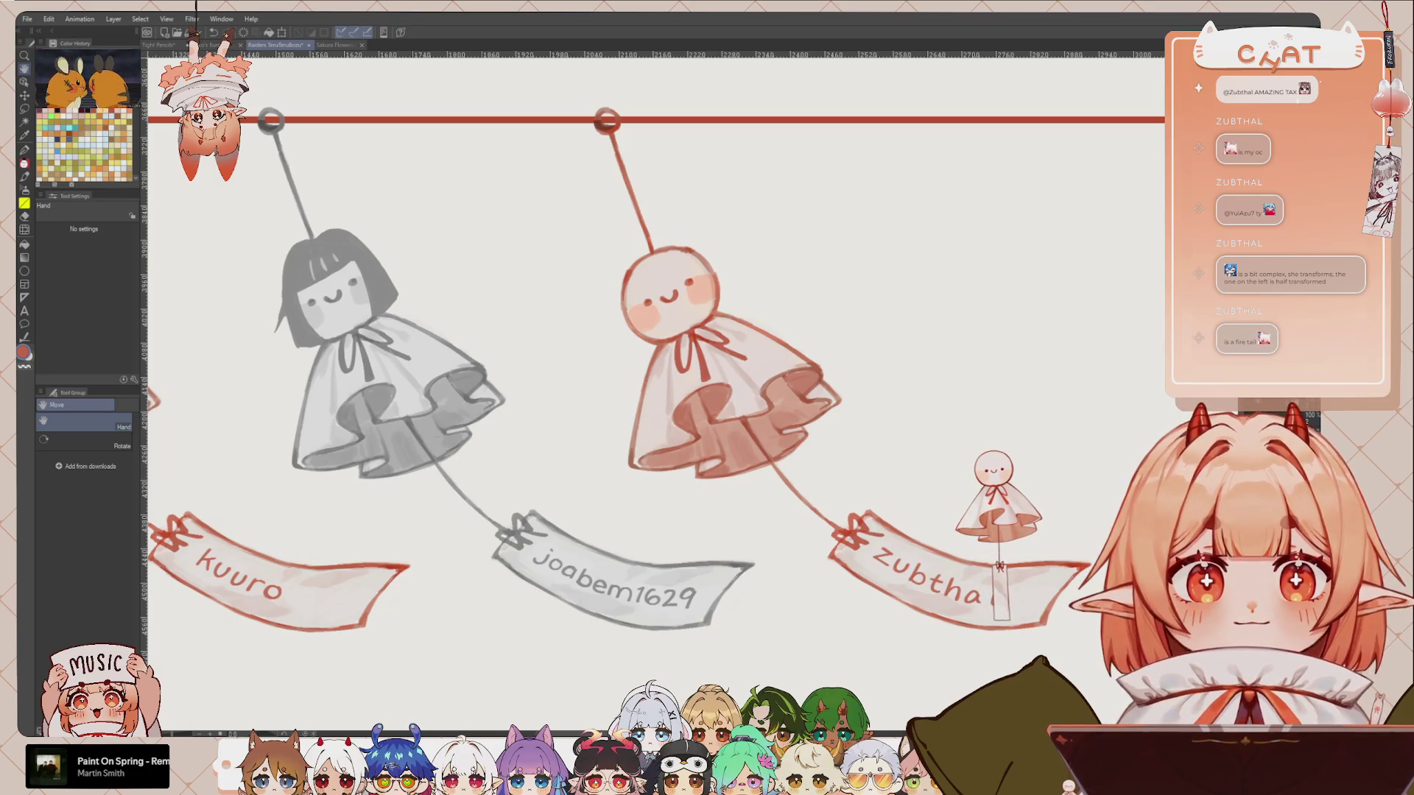
scroll(811, 342, up, 3)
drag(810, 342, 946, 464)
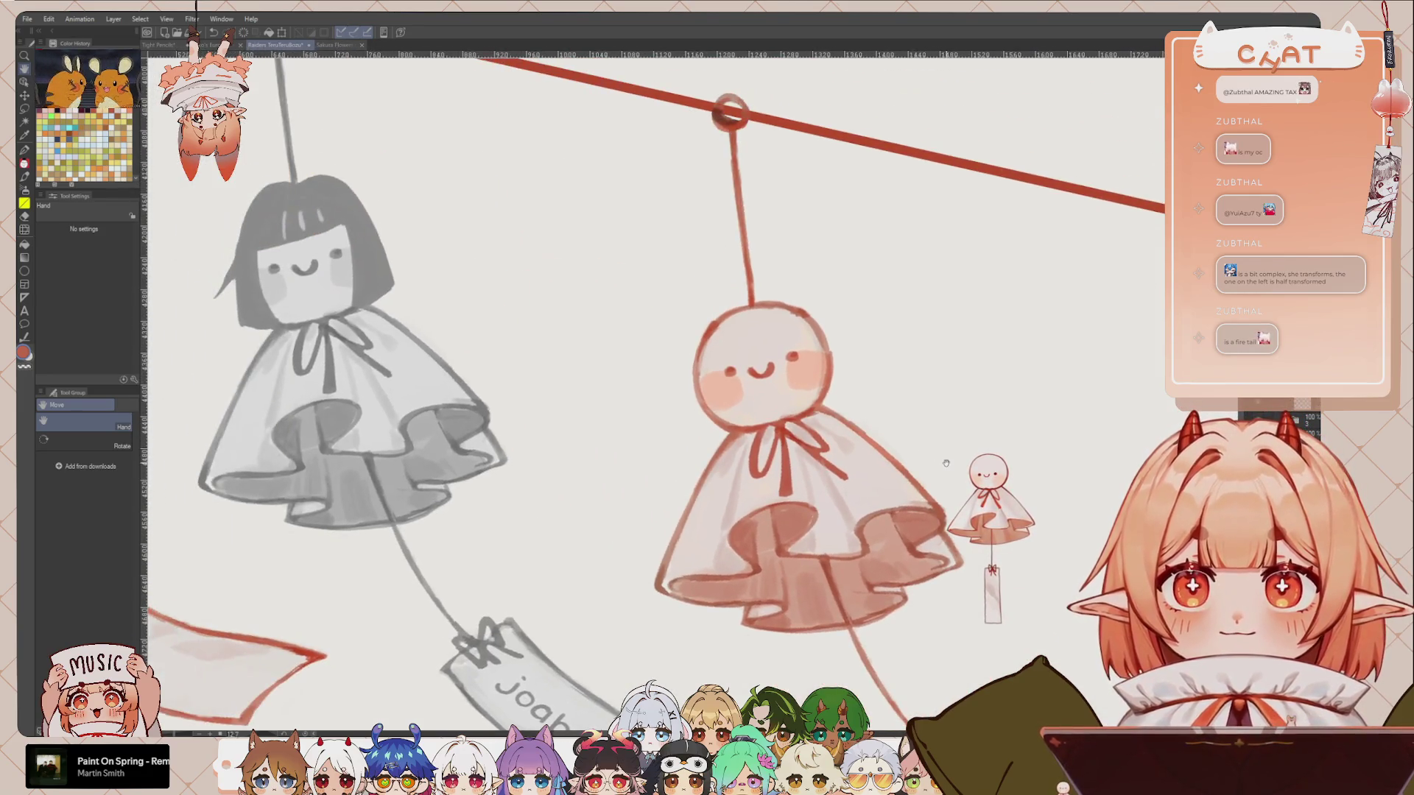
Step: Choose a dark colour from Color History and rotate the canvas back toward level
key(p)
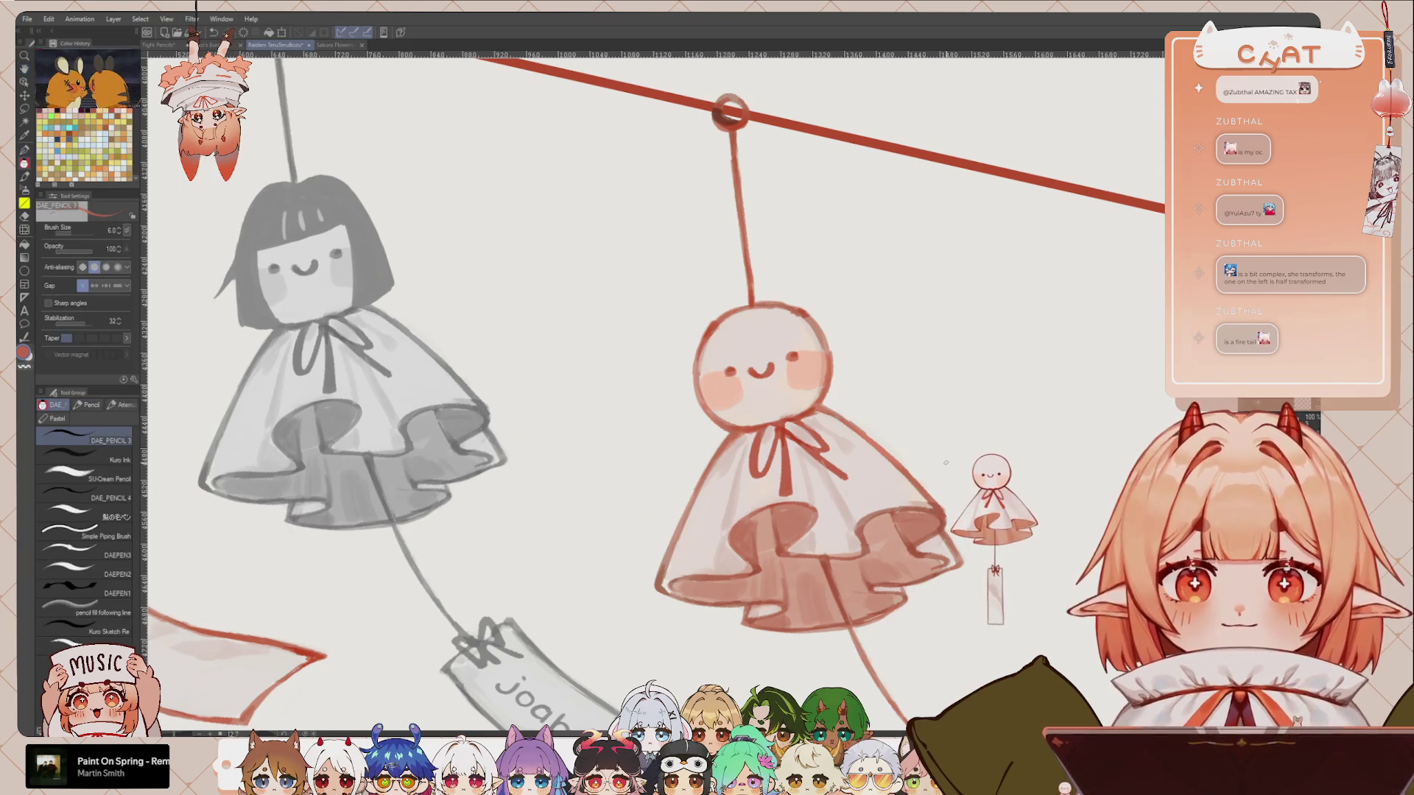
key(asciicircum)
alt+click(230, 246)
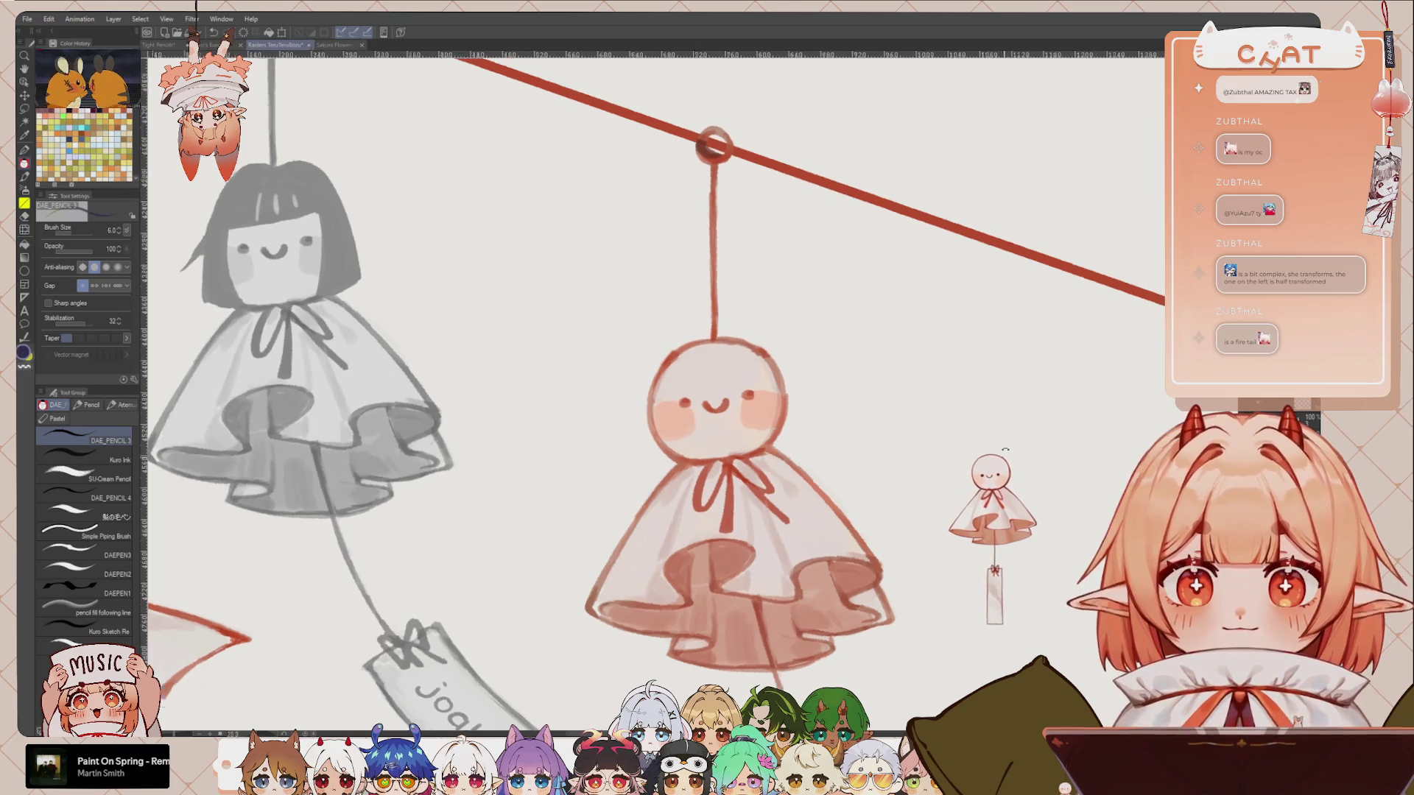
key(minus)
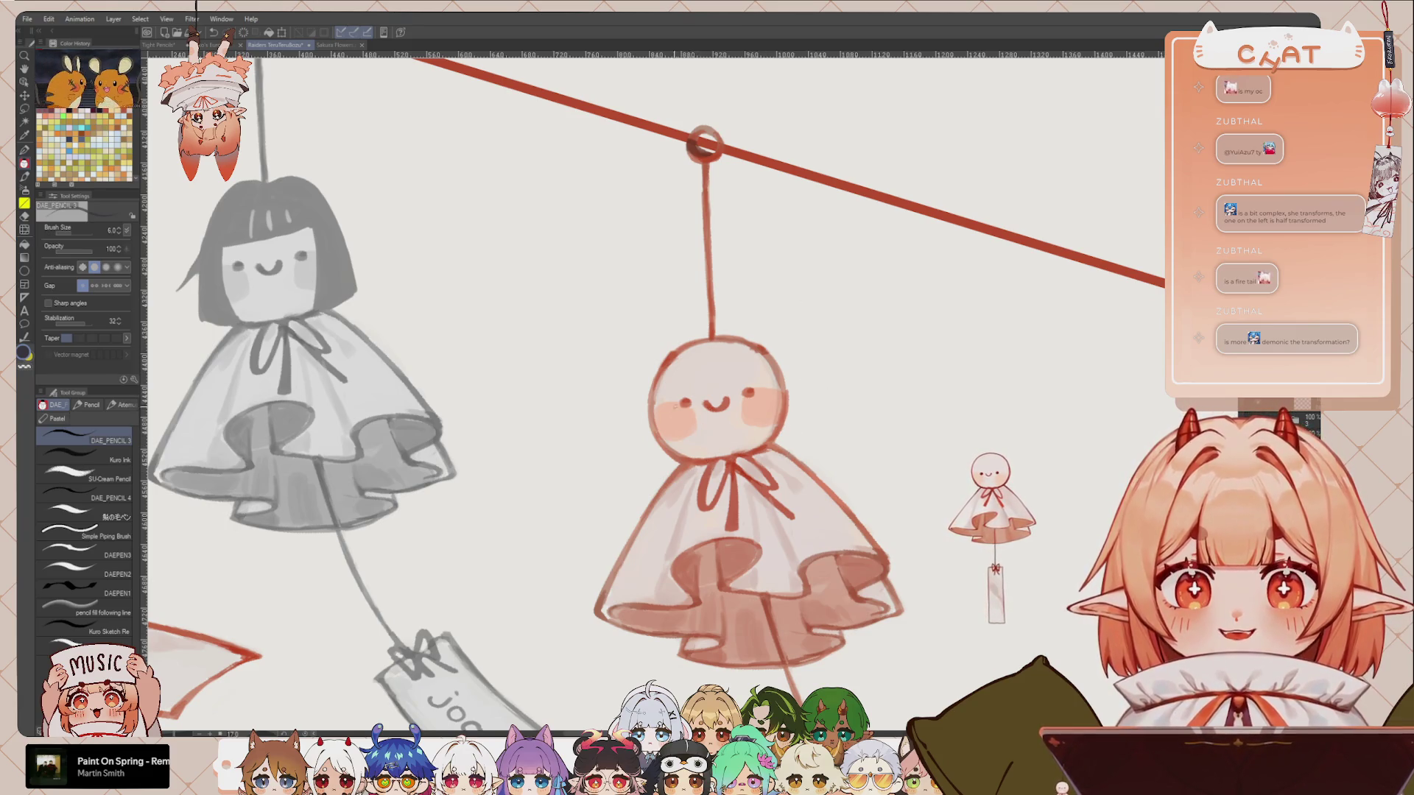
drag(722, 479, 712, 462)
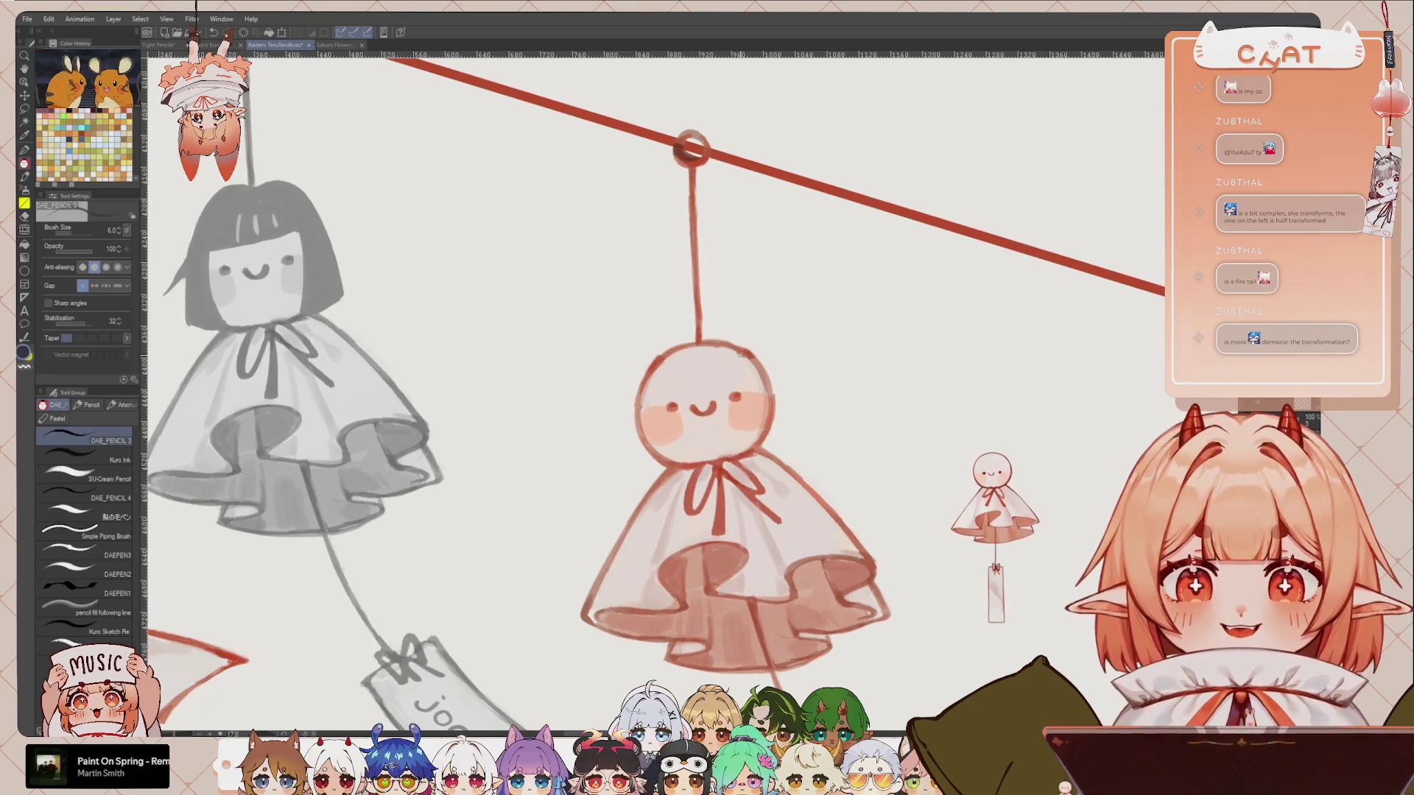
scroll(758, 336, up, 1)
Step: Lasso a jagged flame outline down the left side of the peach doll's head
key(m)
scroll(827, 326, down, 2)
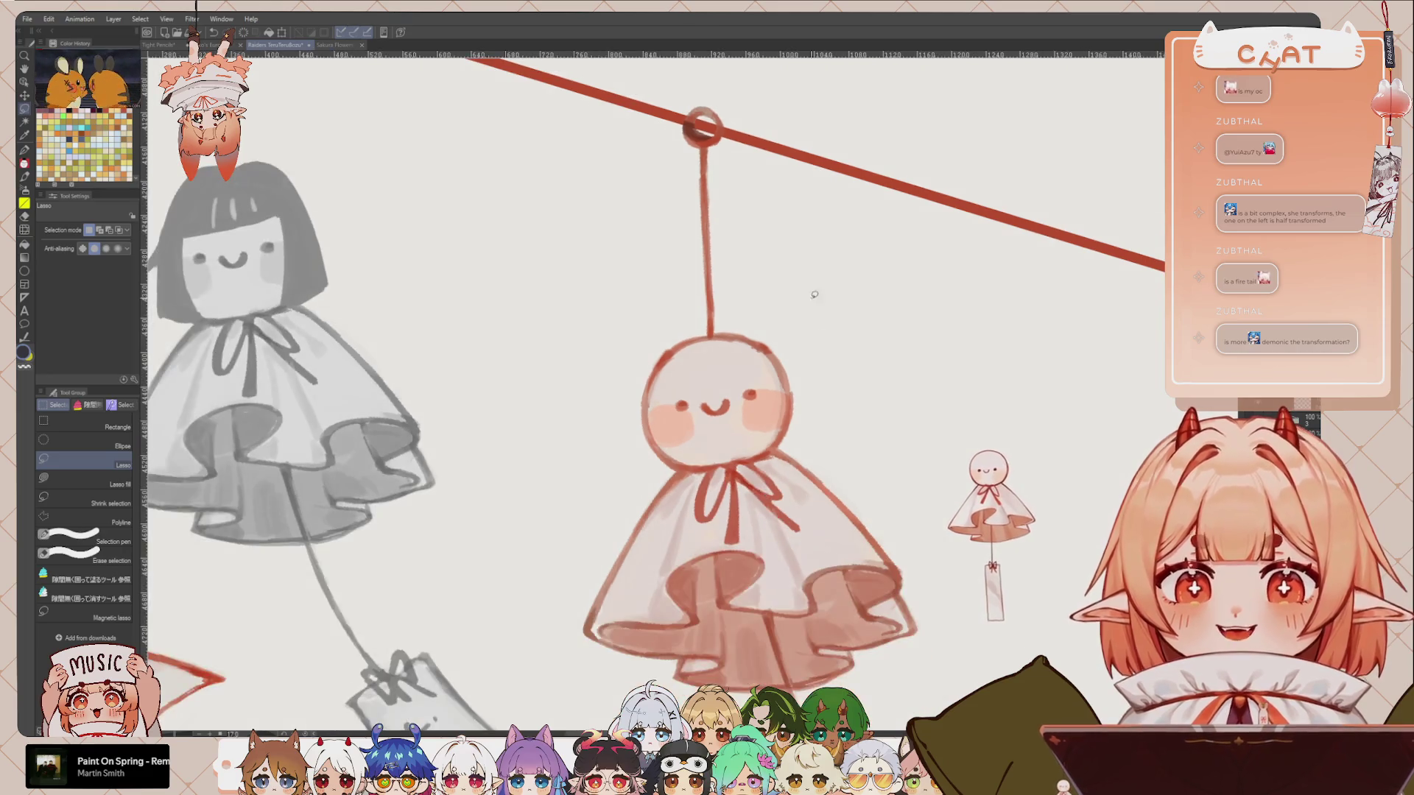
scroll(708, 355, up, 1)
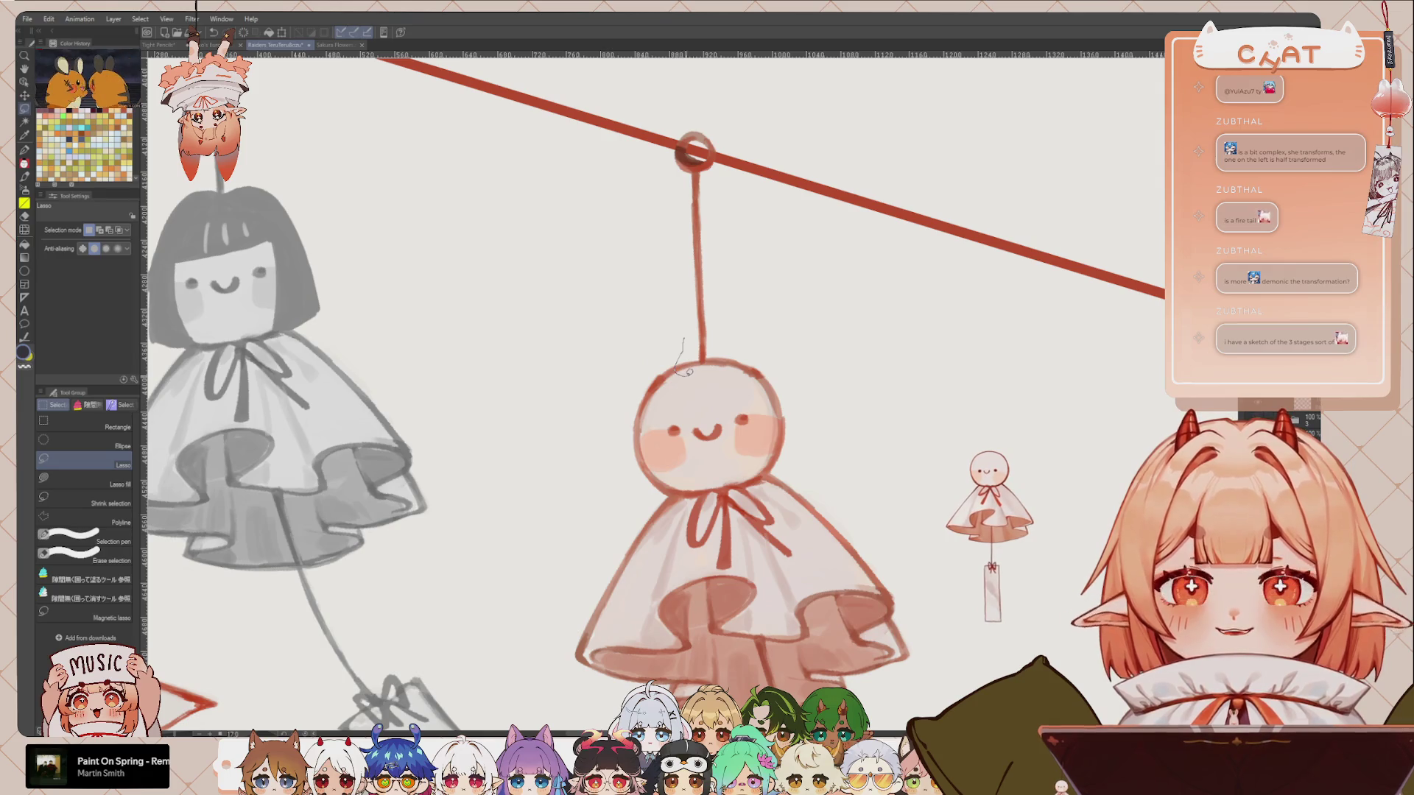
drag(689, 396, 684, 440)
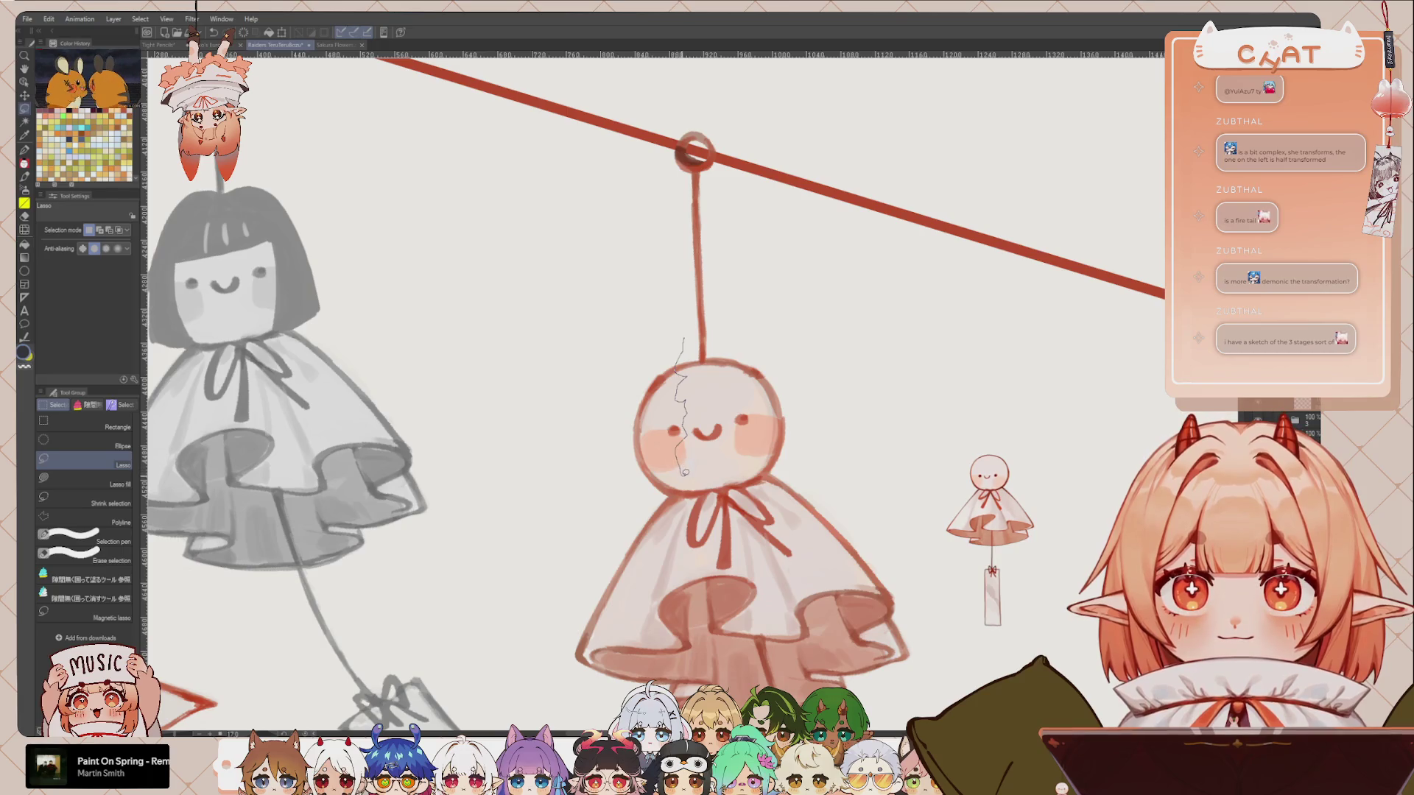
mouse_move(714, 504)
mouse_down()
mouse_move(624, 366)
mouse_move(642, 327)
mouse_move(690, 334)
mouse_up()
Step: Fill the flame selection and an extra lower-left area with black
click(729, 539)
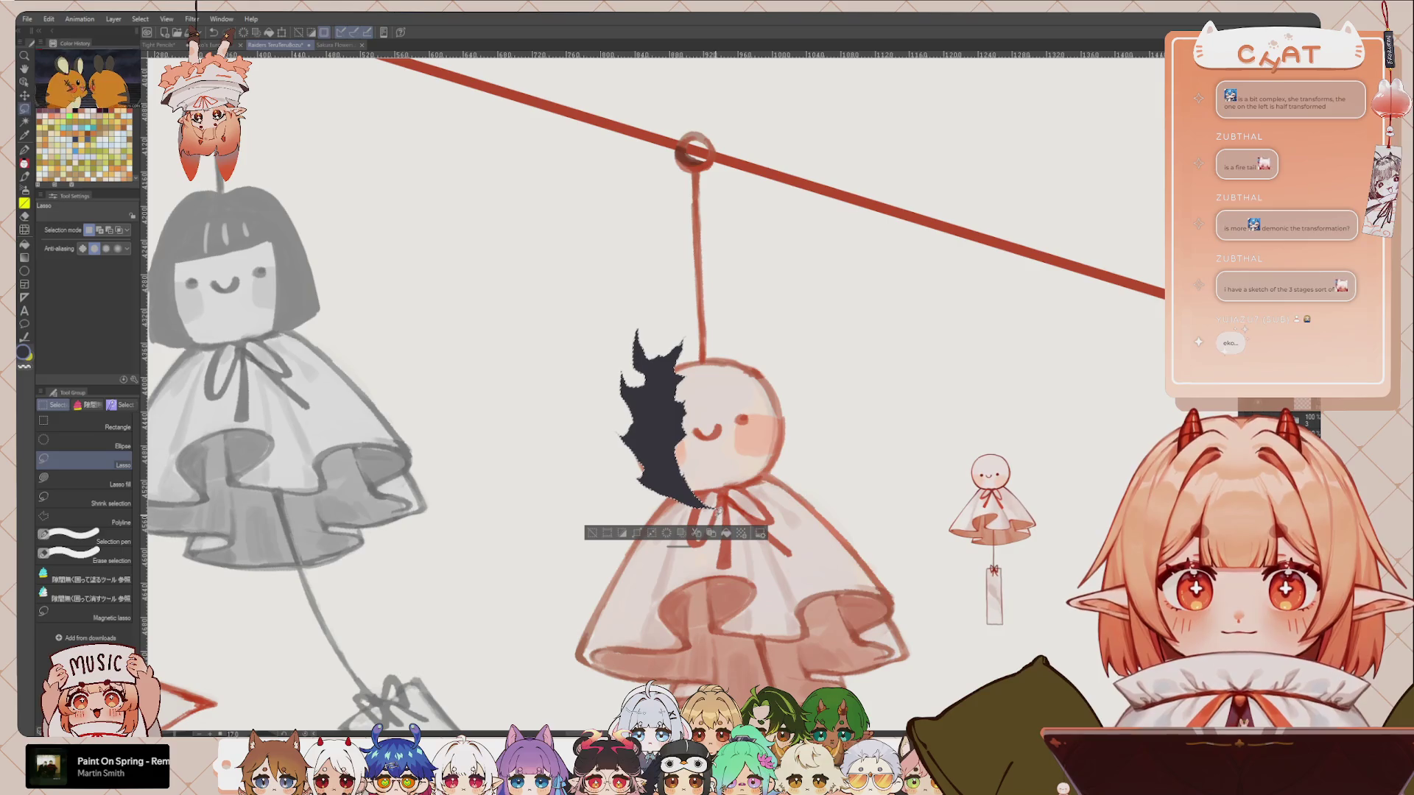
key(ctrl+d)
drag(614, 425, 666, 489)
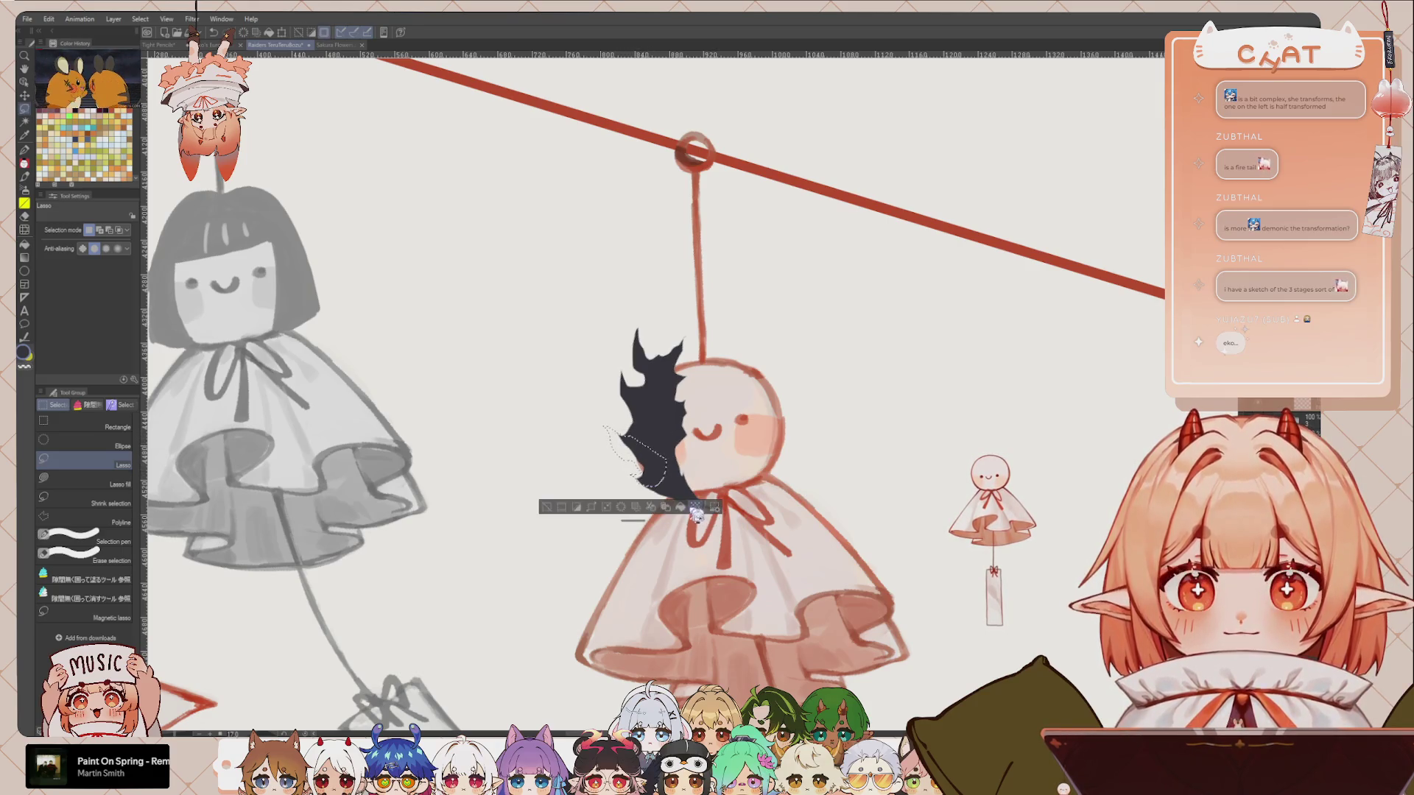
click(695, 508)
key(ctrl+d)
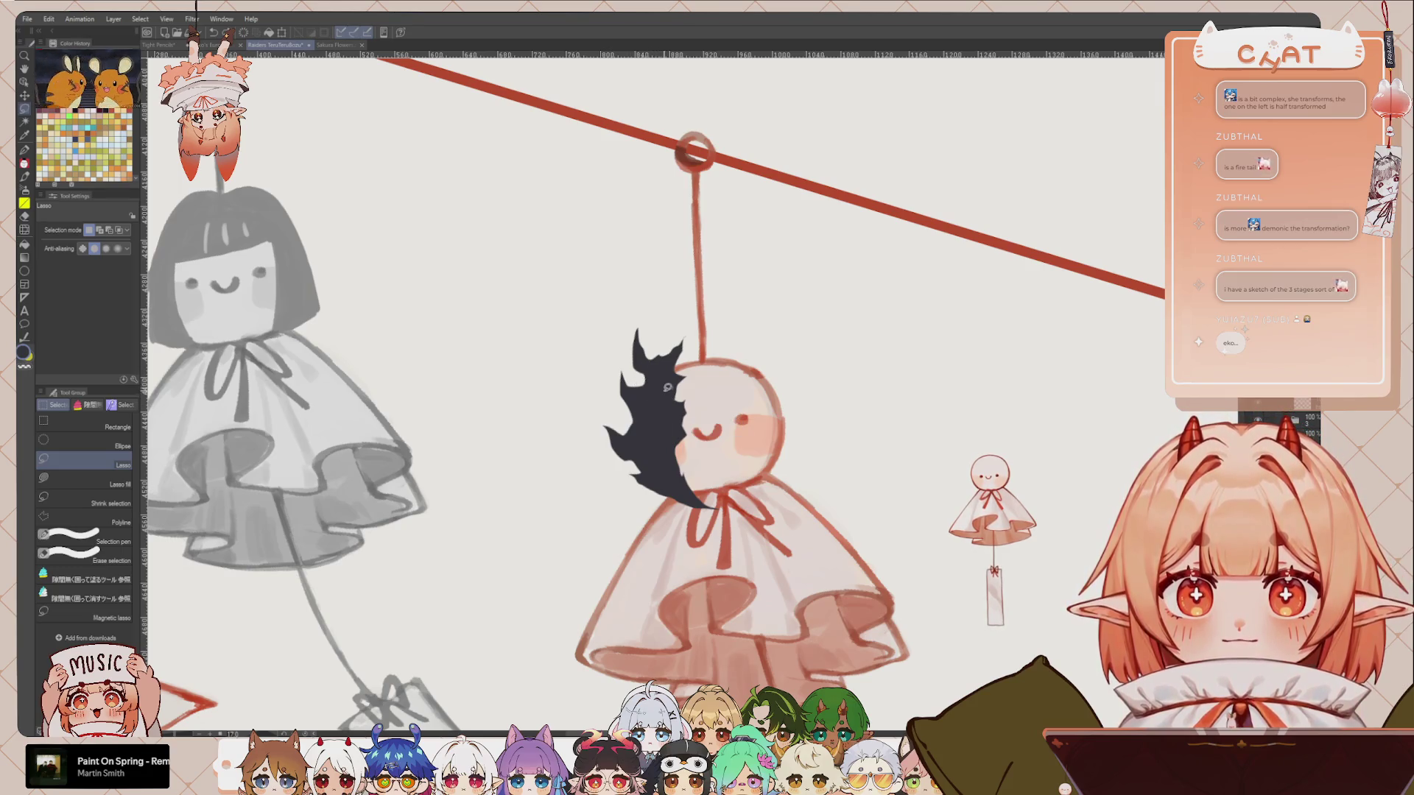
Step: Lasso three highlight streaks inside the black flame and fill them yellow-green
drag(654, 368, 663, 404)
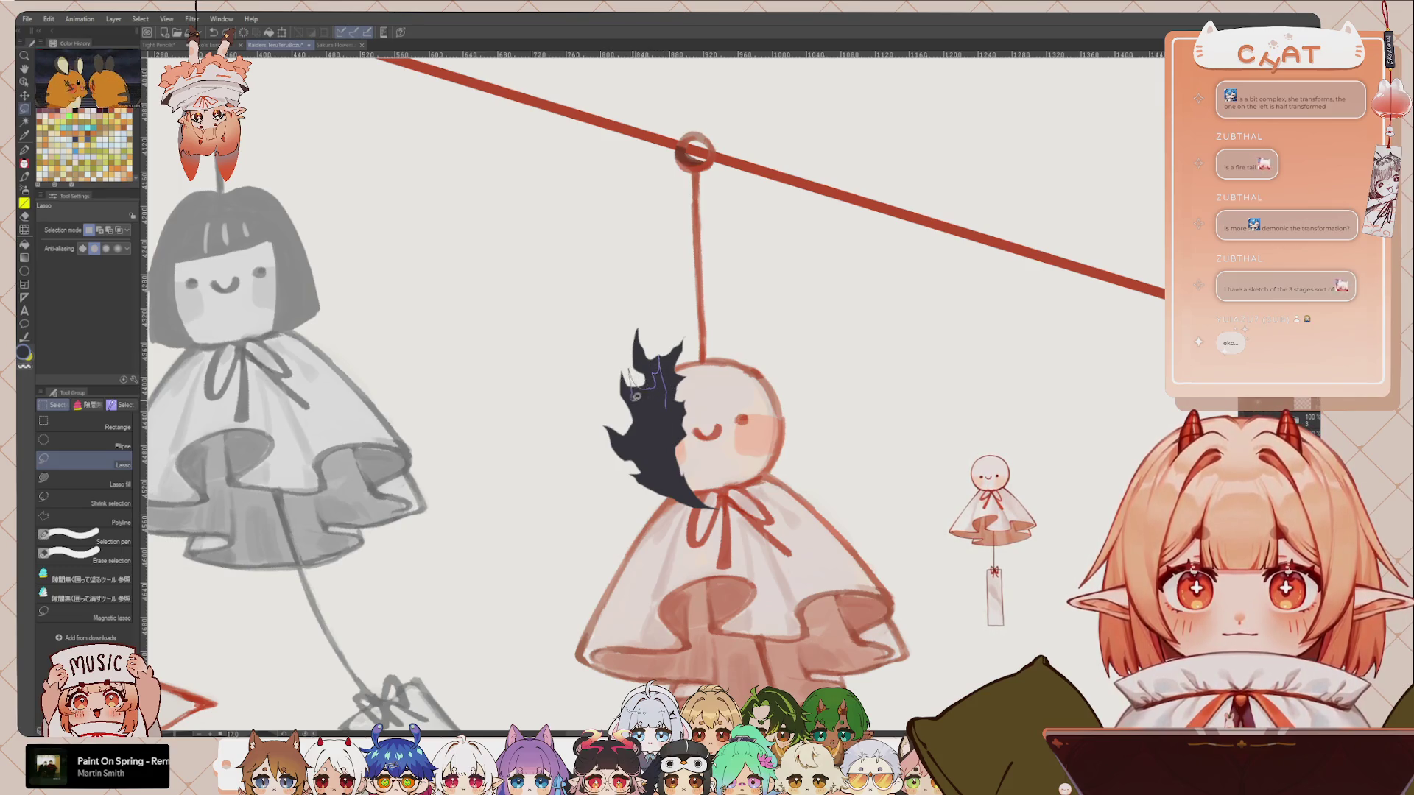
click(698, 428)
key(ctrl+d)
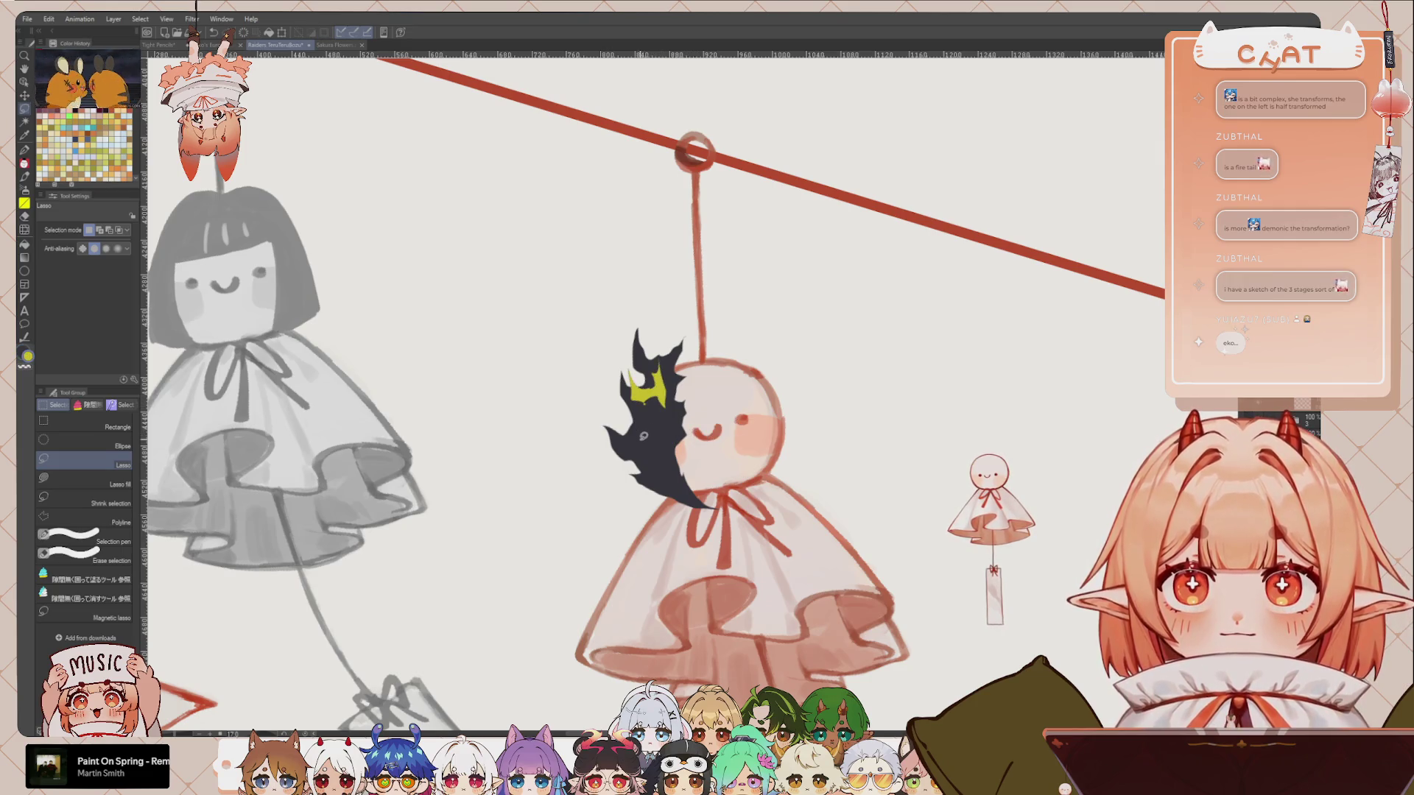
mouse_move(635, 420)
mouse_down()
mouse_move(624, 389)
mouse_move(664, 443)
mouse_up()
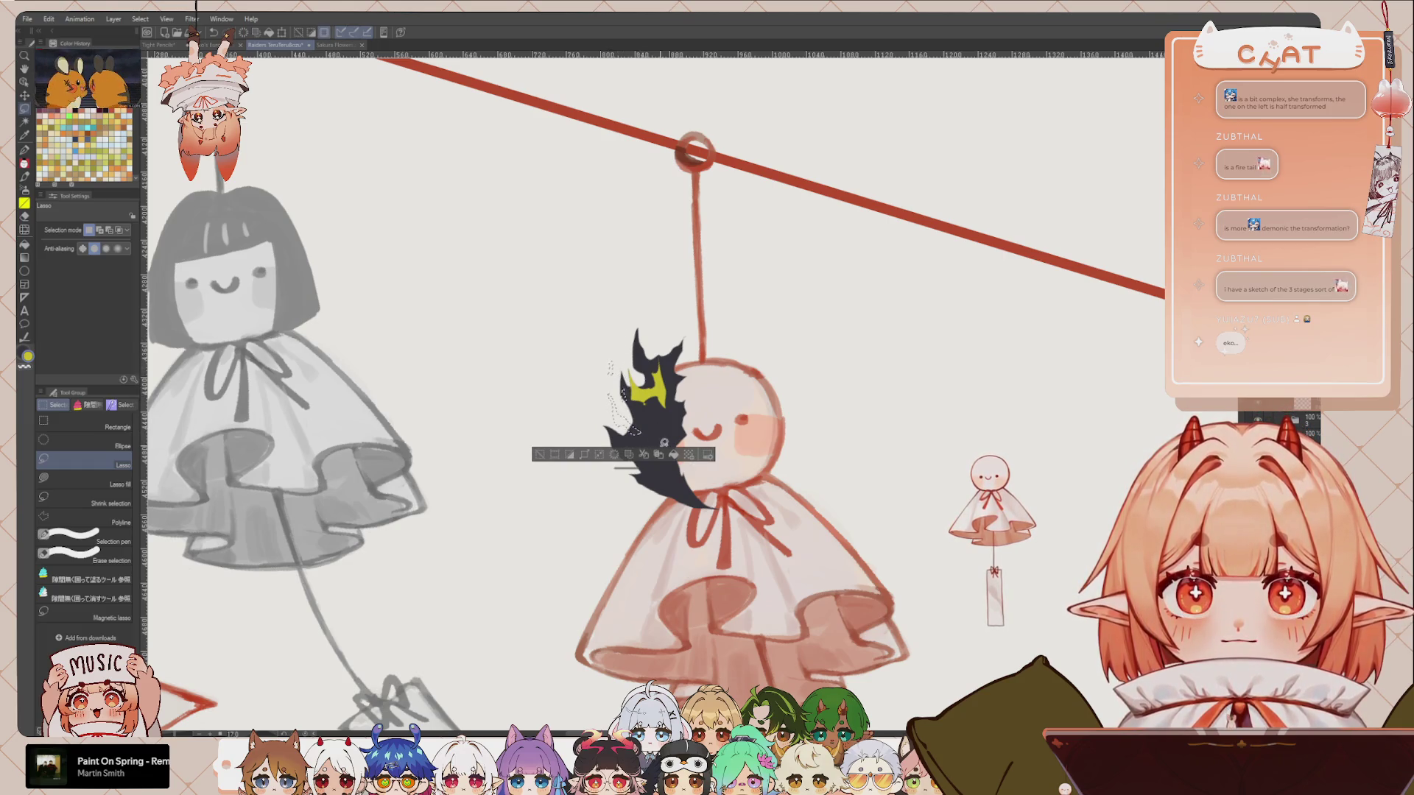
click(673, 455)
key(ctrl+d)
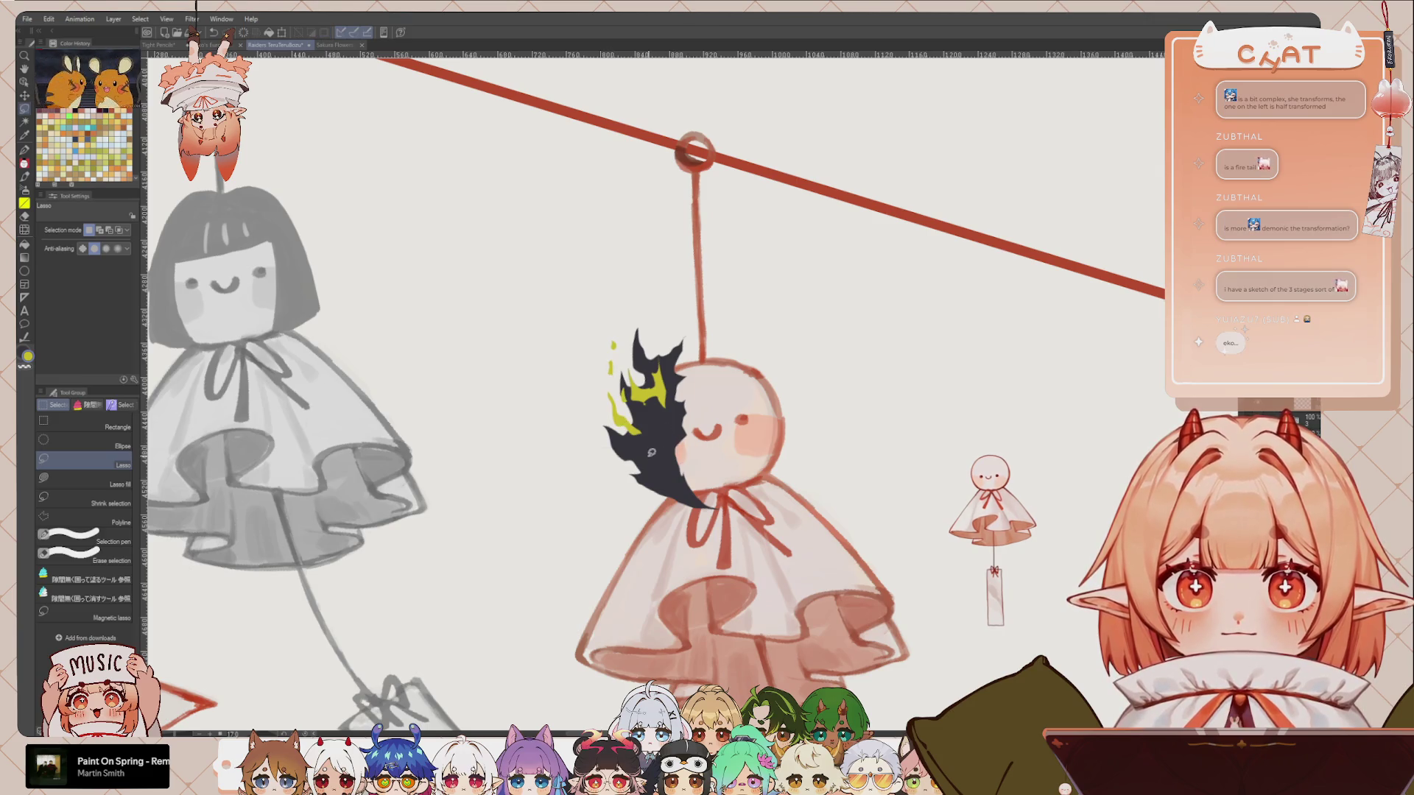
mouse_move(648, 445)
mouse_down()
mouse_move(650, 461)
mouse_move(664, 449)
mouse_up()
click(710, 453)
key(ctrl+d)
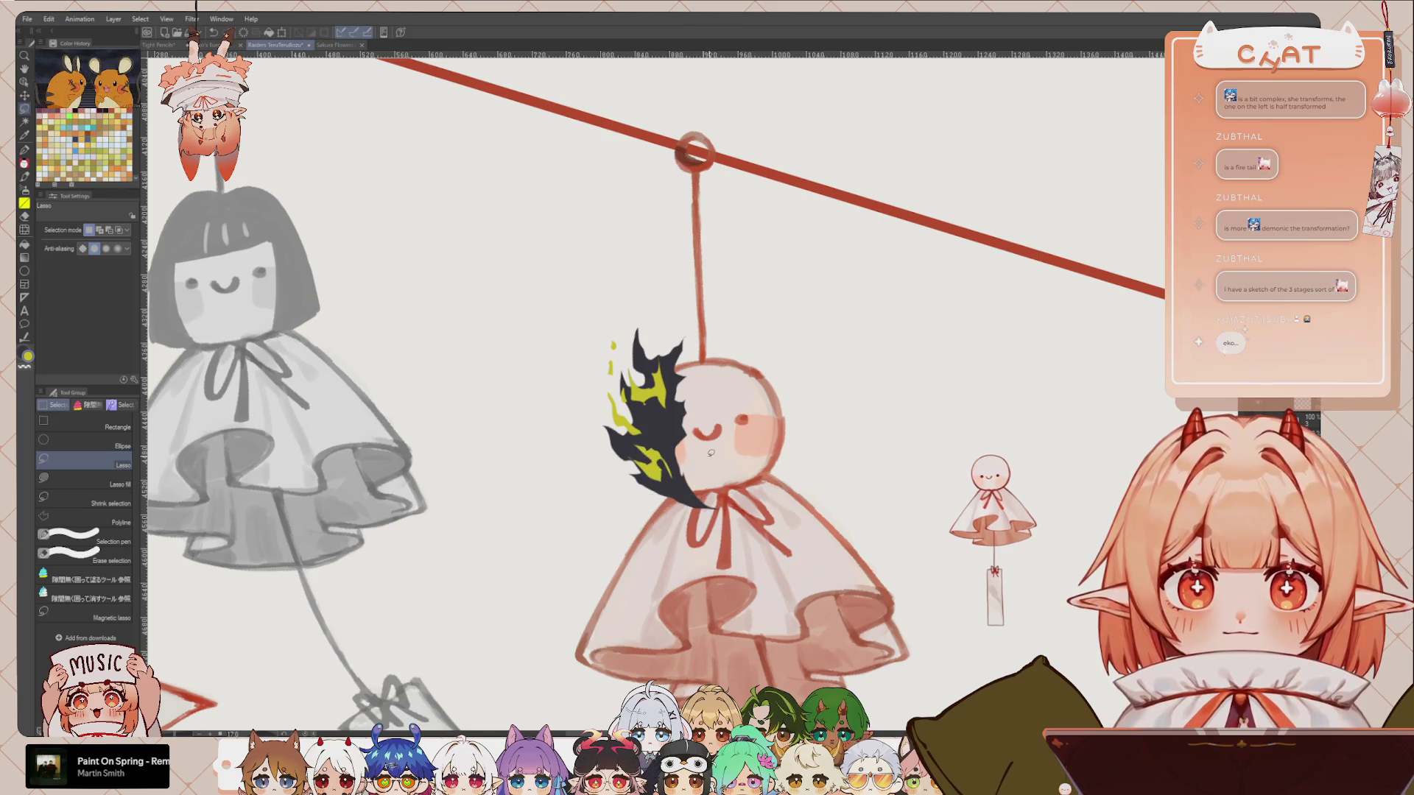
Step: Try Auto select on the flame, toggle yellow and dark colours, then lasso flame tongues
scroll(748, 357, down, 1)
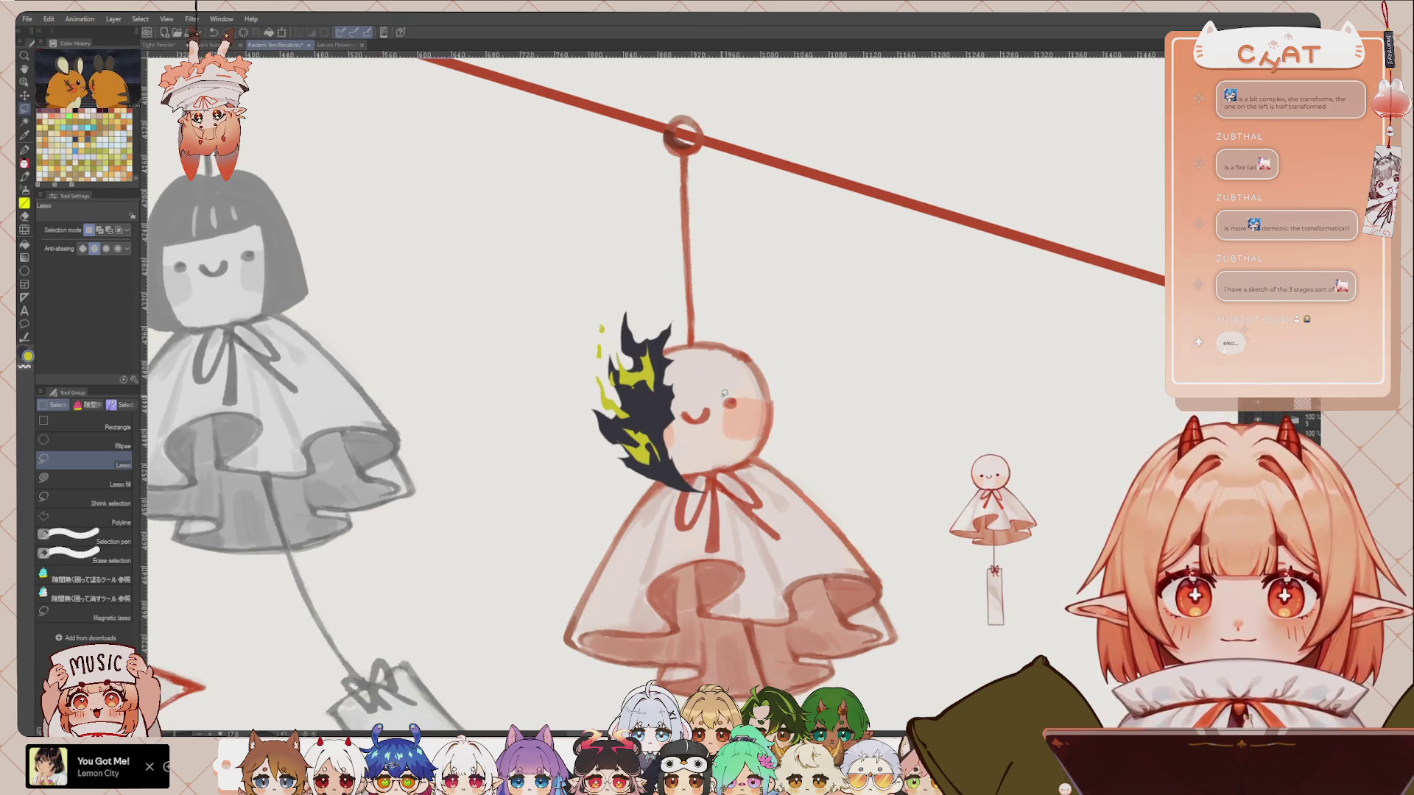
key(w)
click(639, 413)
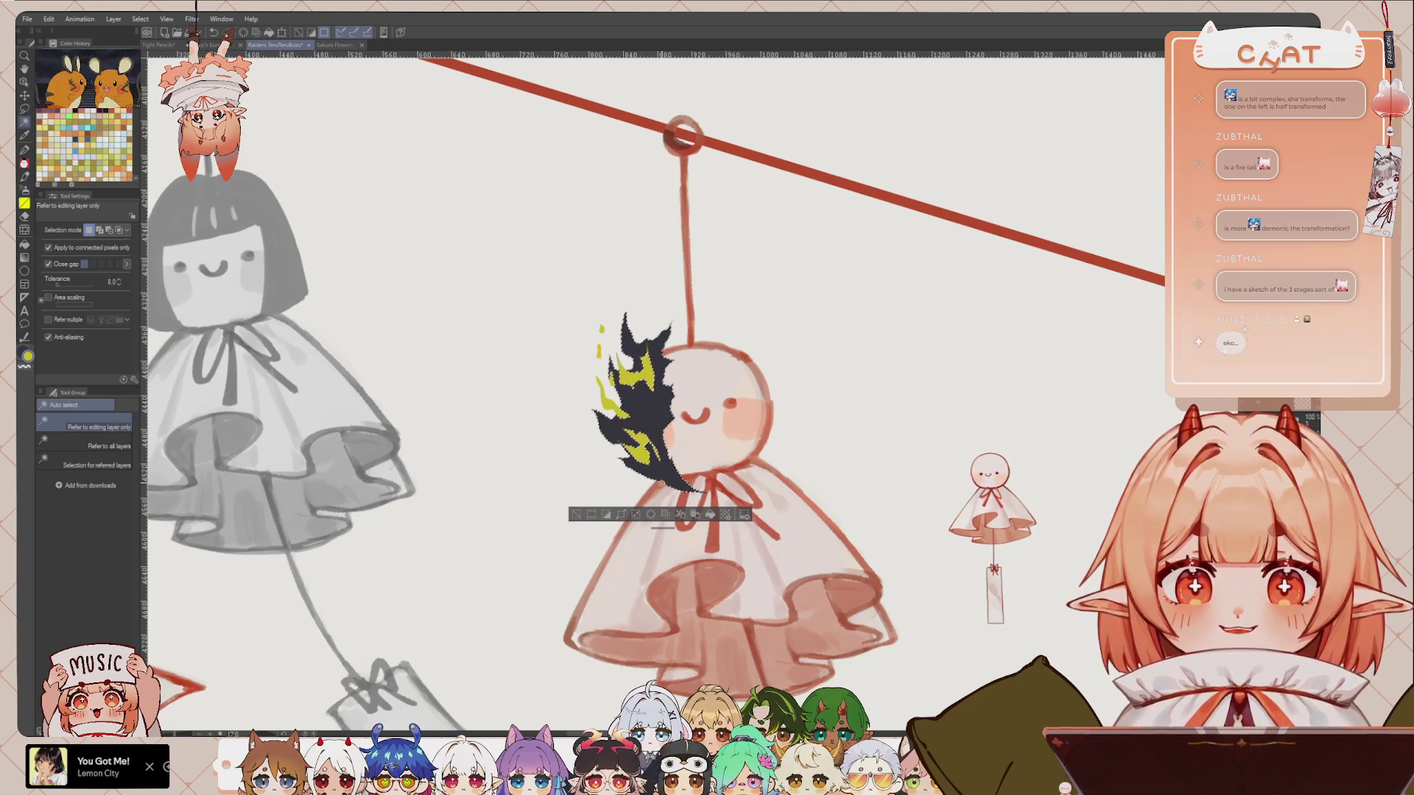
key(x)
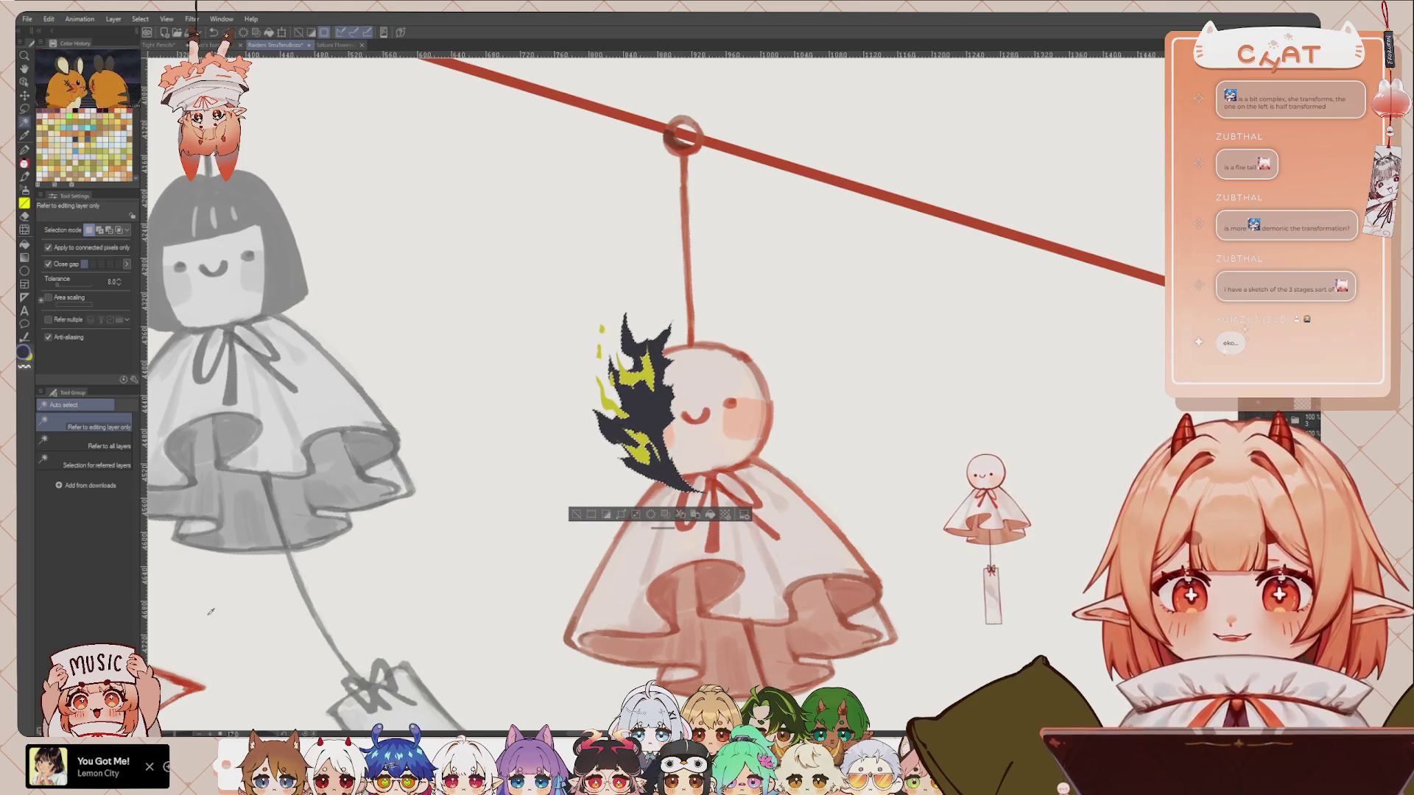
key(ctrl+d)
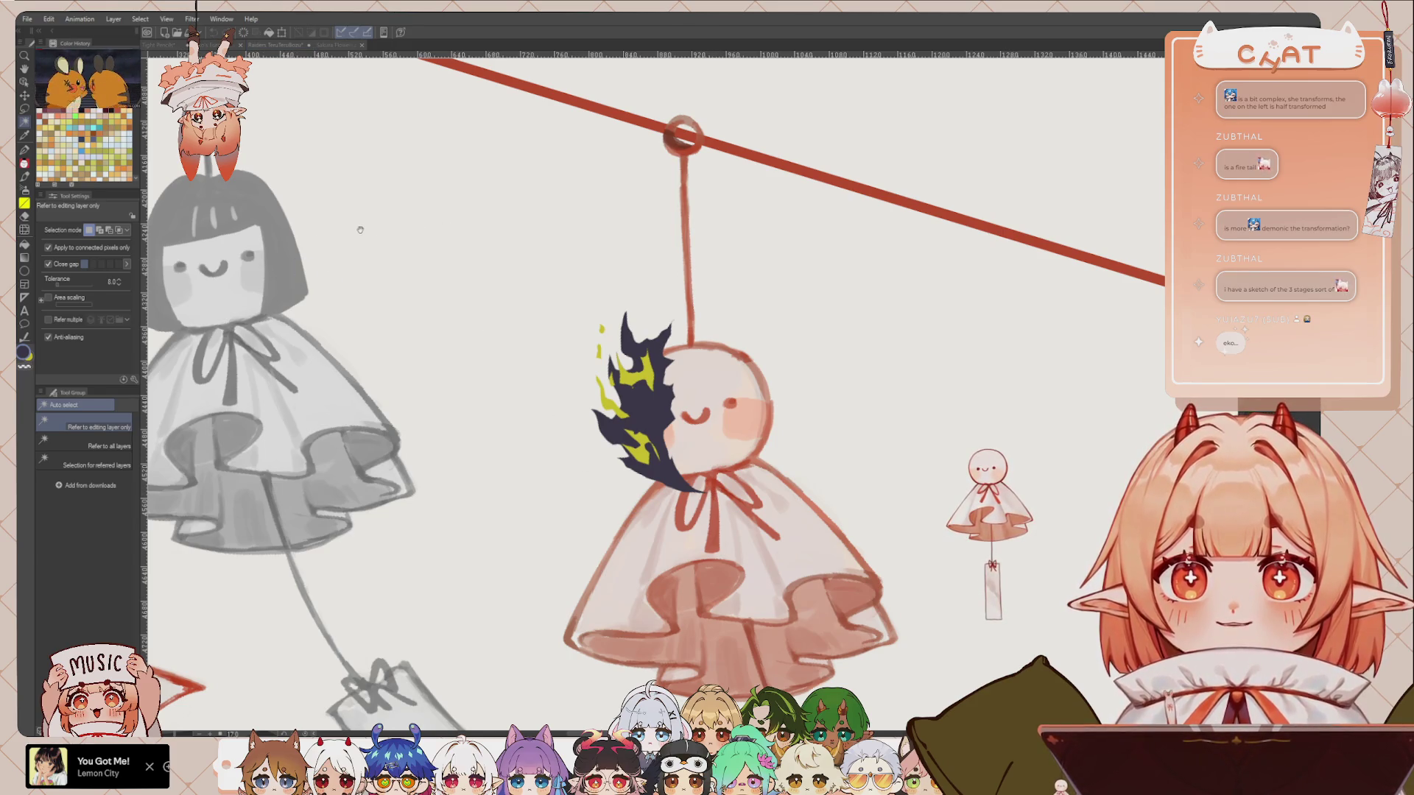
key(x)
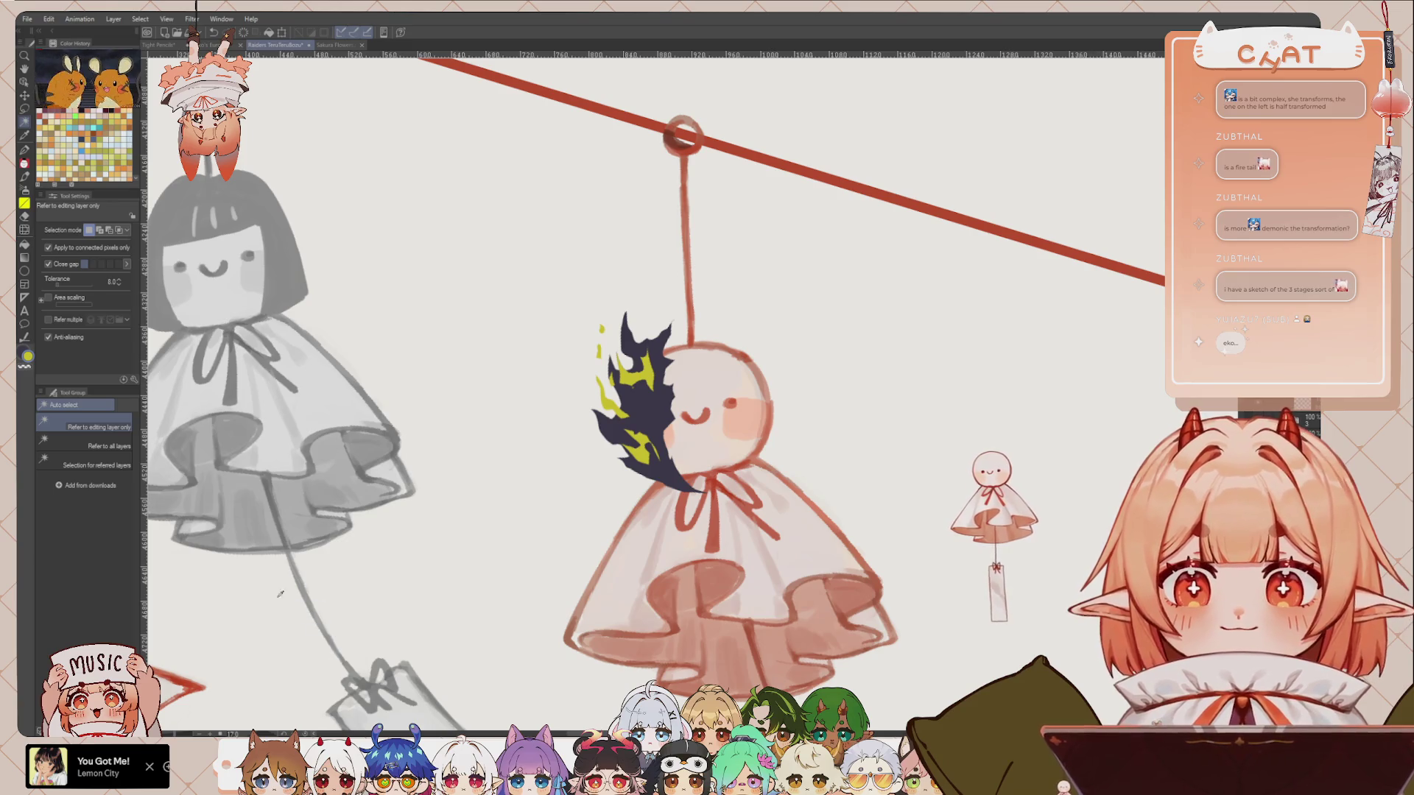
key(x)
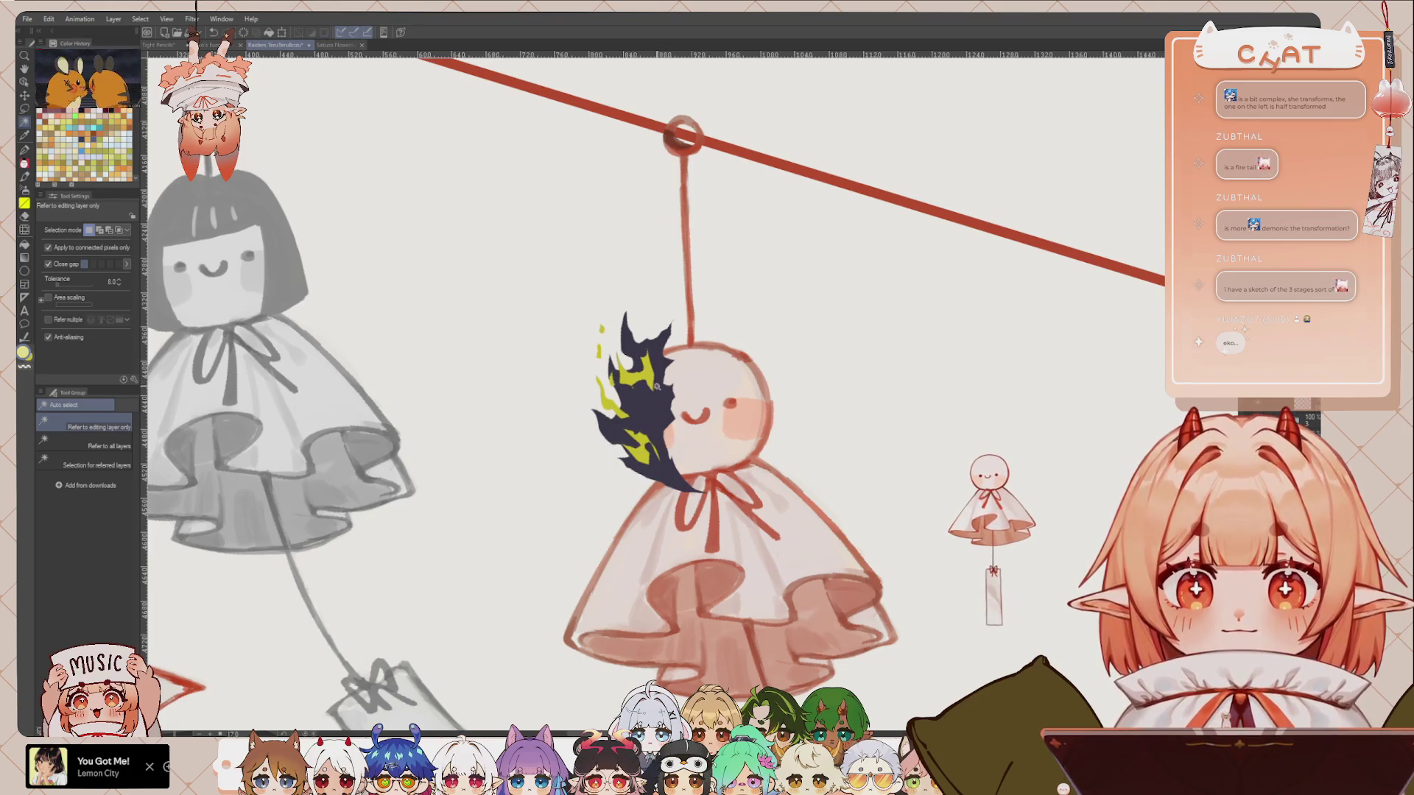
key(m)
mouse_move(614, 396)
mouse_down()
mouse_move(620, 283)
mouse_move(665, 326)
mouse_move(654, 411)
mouse_up()
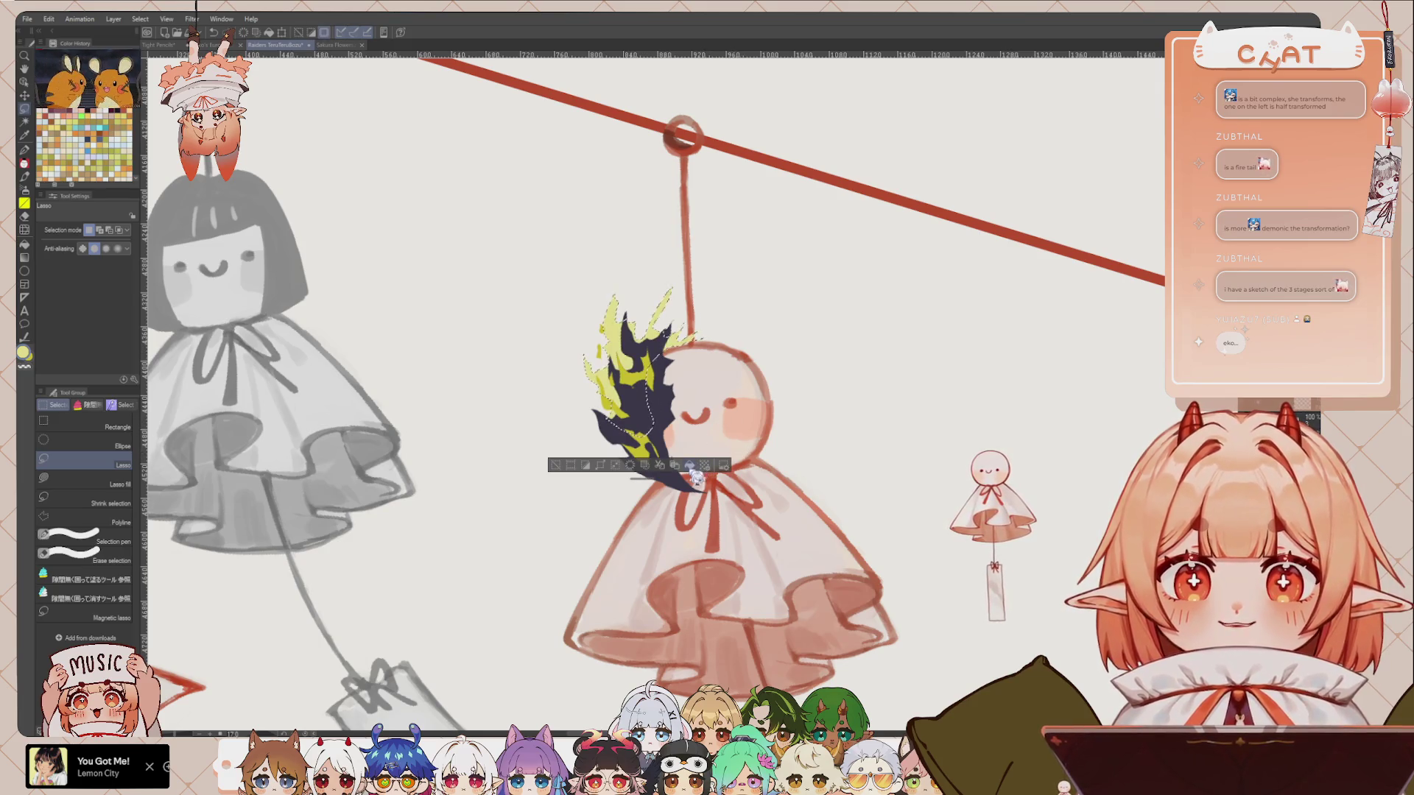
Step: Fill the flame tongues yellow and rotate the canvas so the red line is level
key(ctrl+d)
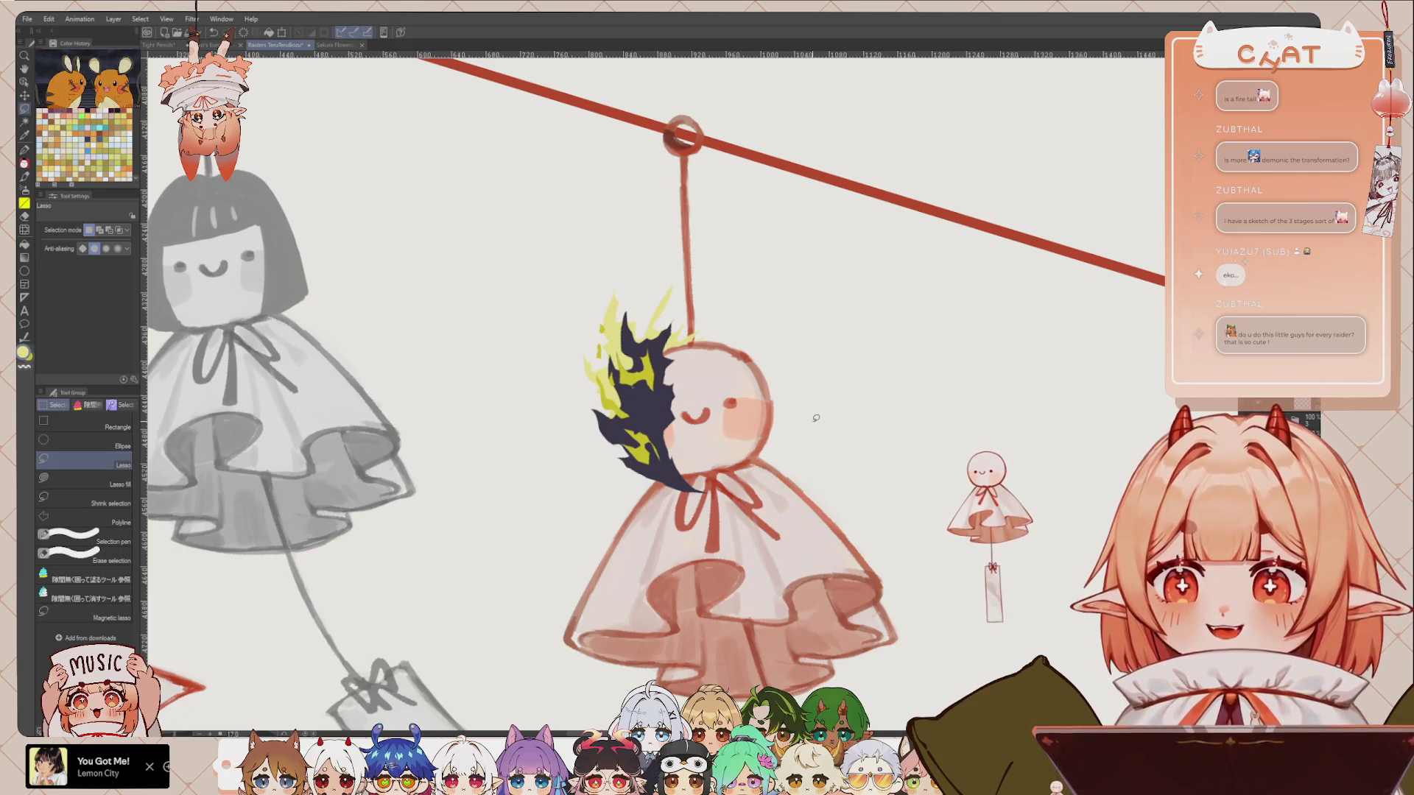
key(h)
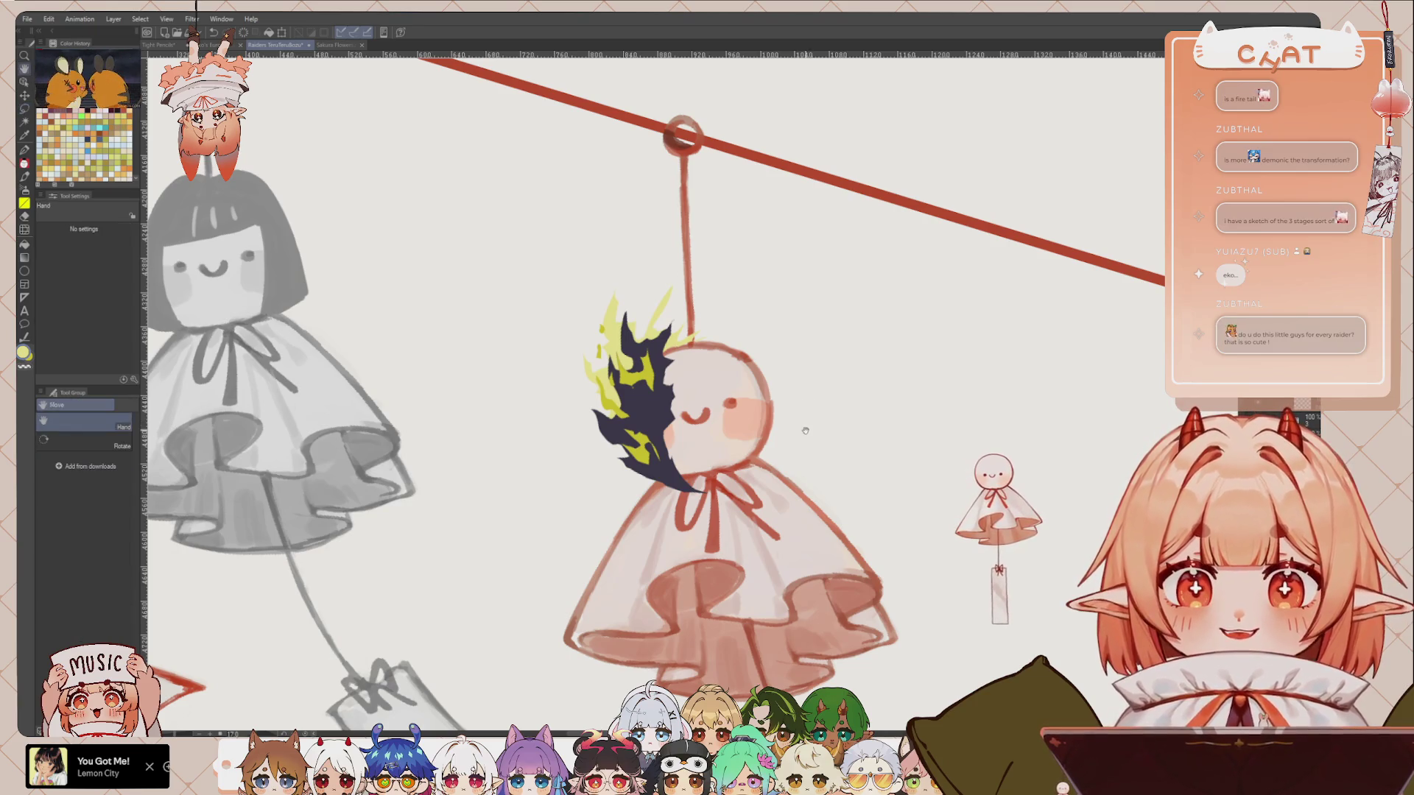
drag(805, 431, 817, 423)
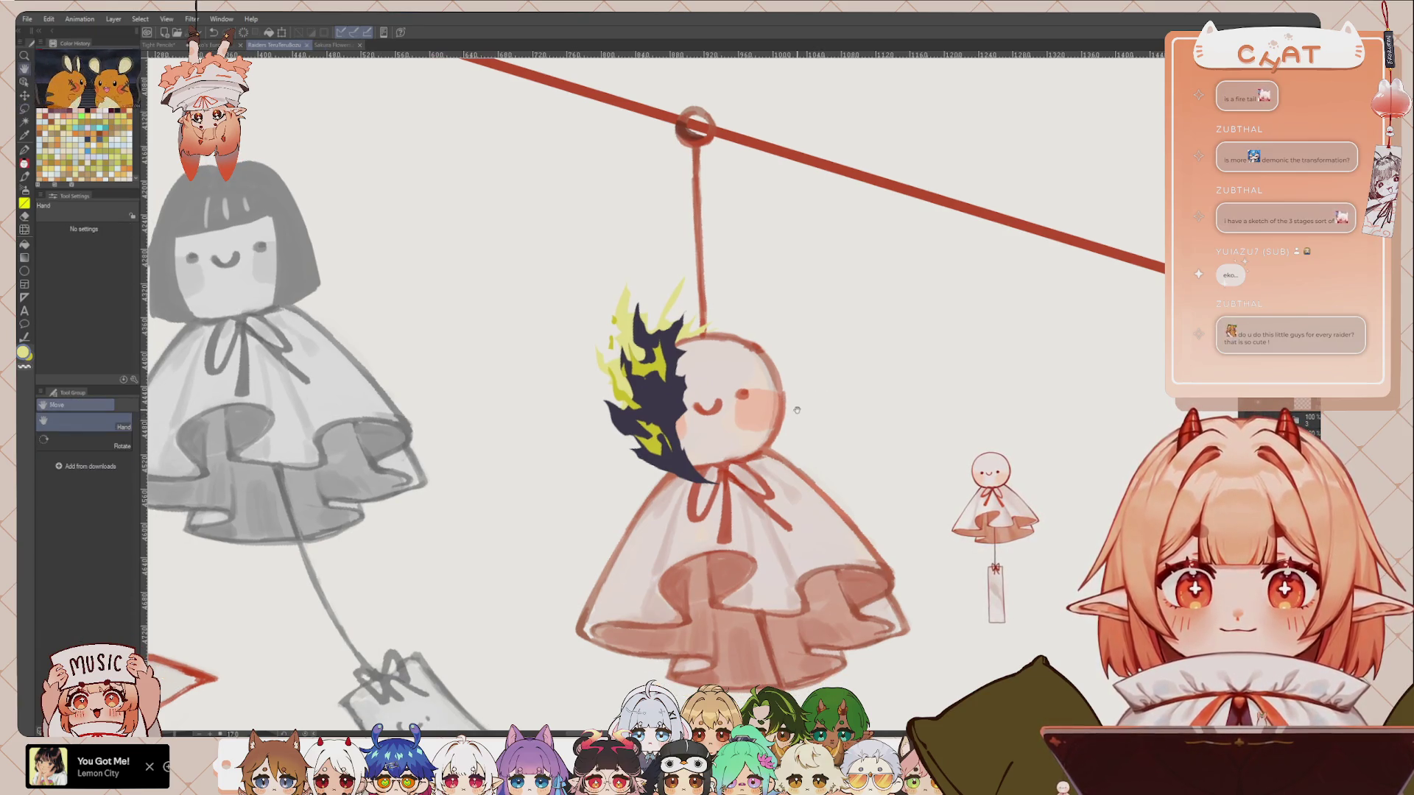
key(minus)
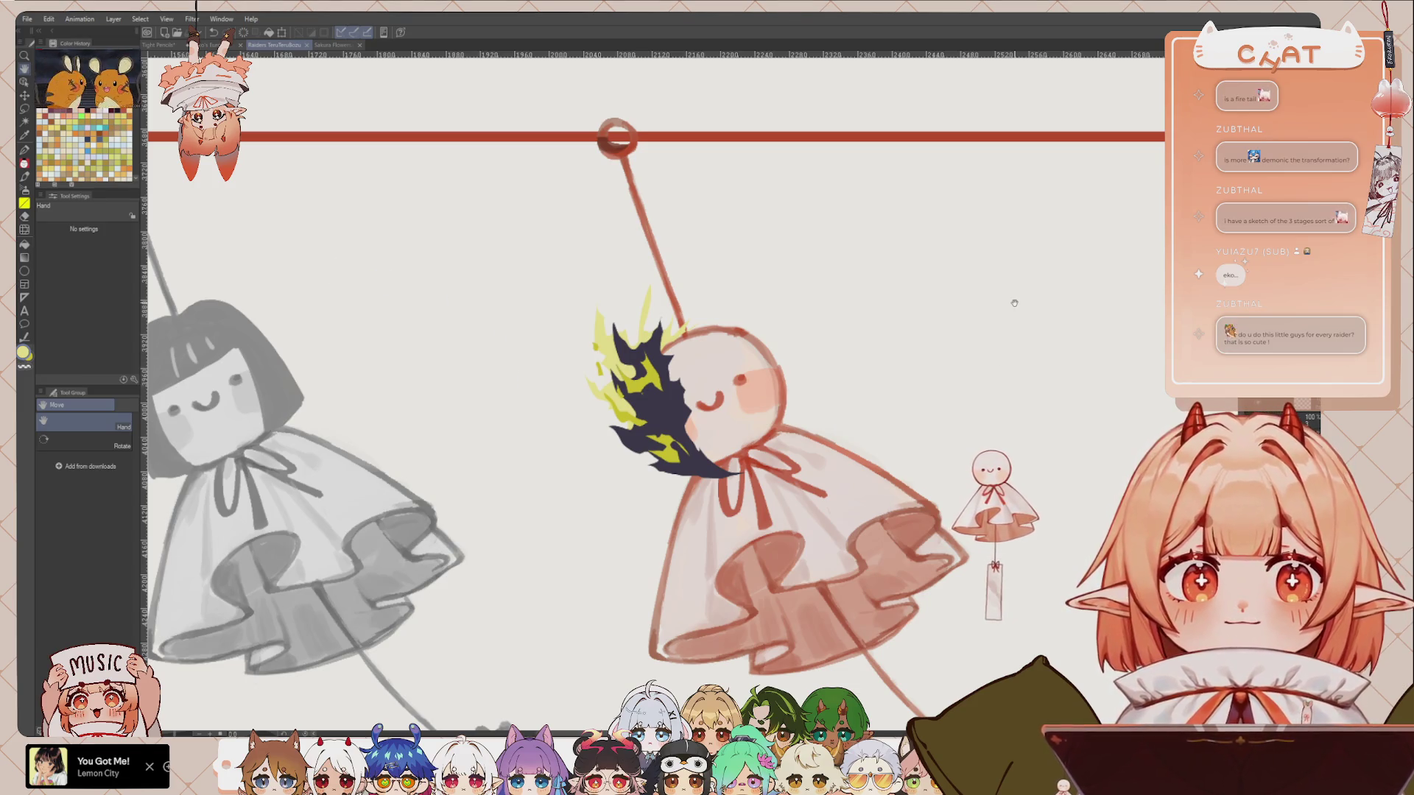
scroll(1014, 302, down, 3)
scroll(1015, 303, down, 2)
scroll(879, 448, down, 2)
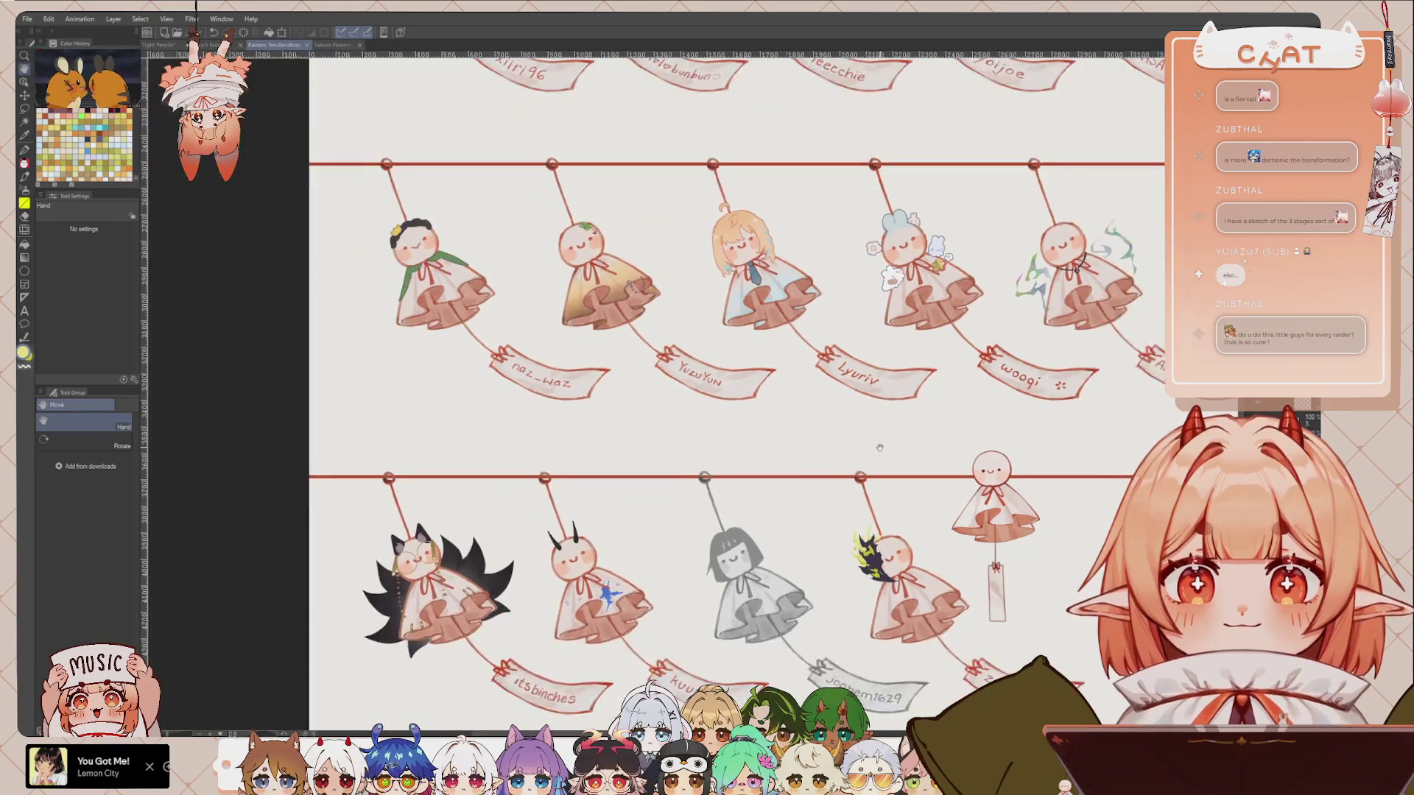
scroll(879, 448, down, 1)
drag(810, 220, 810, 615)
scroll(806, 294, up, 1)
scroll(806, 294, up, 1)
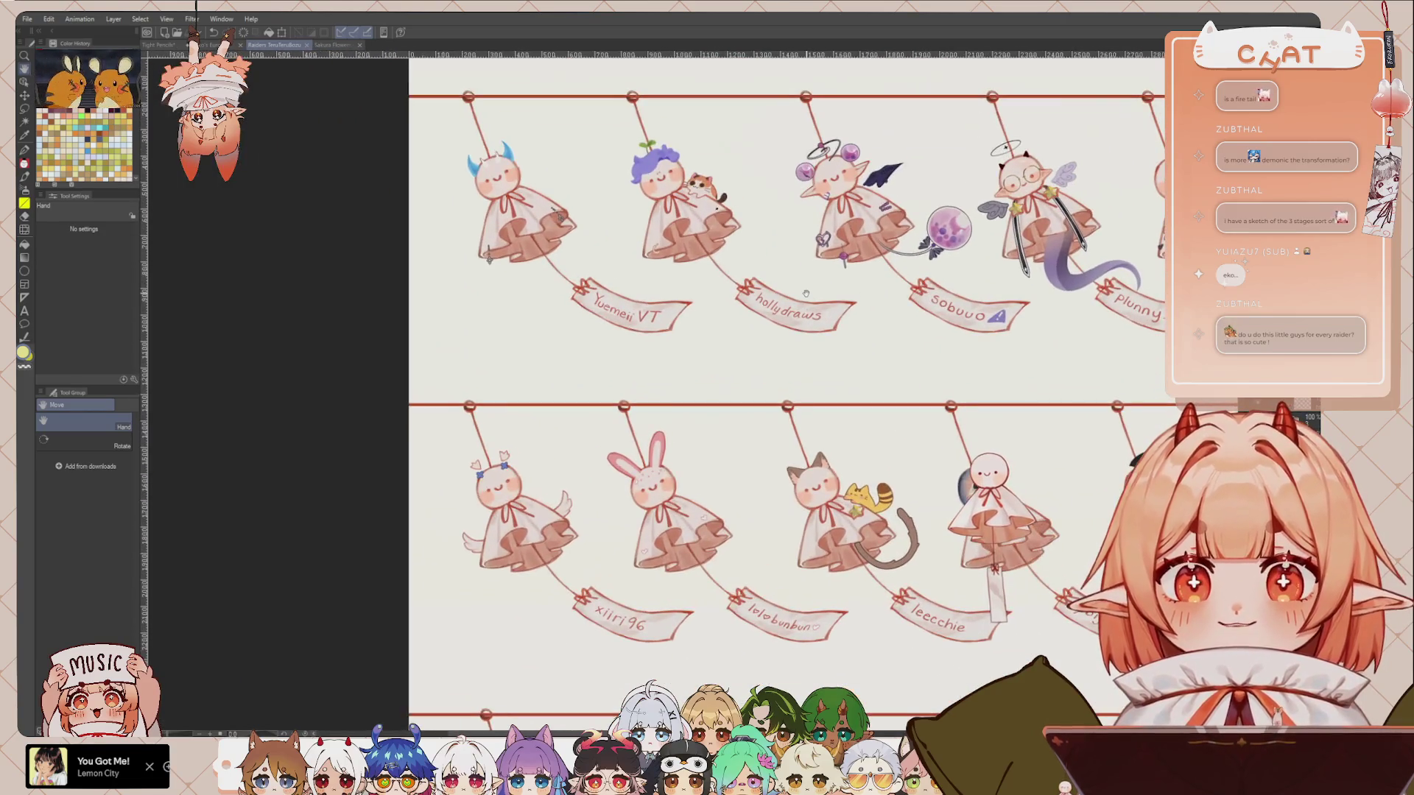
drag(1027, 416, 998, 417)
drag(1186, 485, 984, 471)
mouse_move(1042, 343)
mouse_down()
mouse_move(919, 397)
mouse_move(809, 398)
mouse_up()
drag(1023, 411, 934, 404)
mouse_move(1032, 413)
mouse_down()
mouse_move(797, 442)
mouse_move(521, 446)
mouse_up()
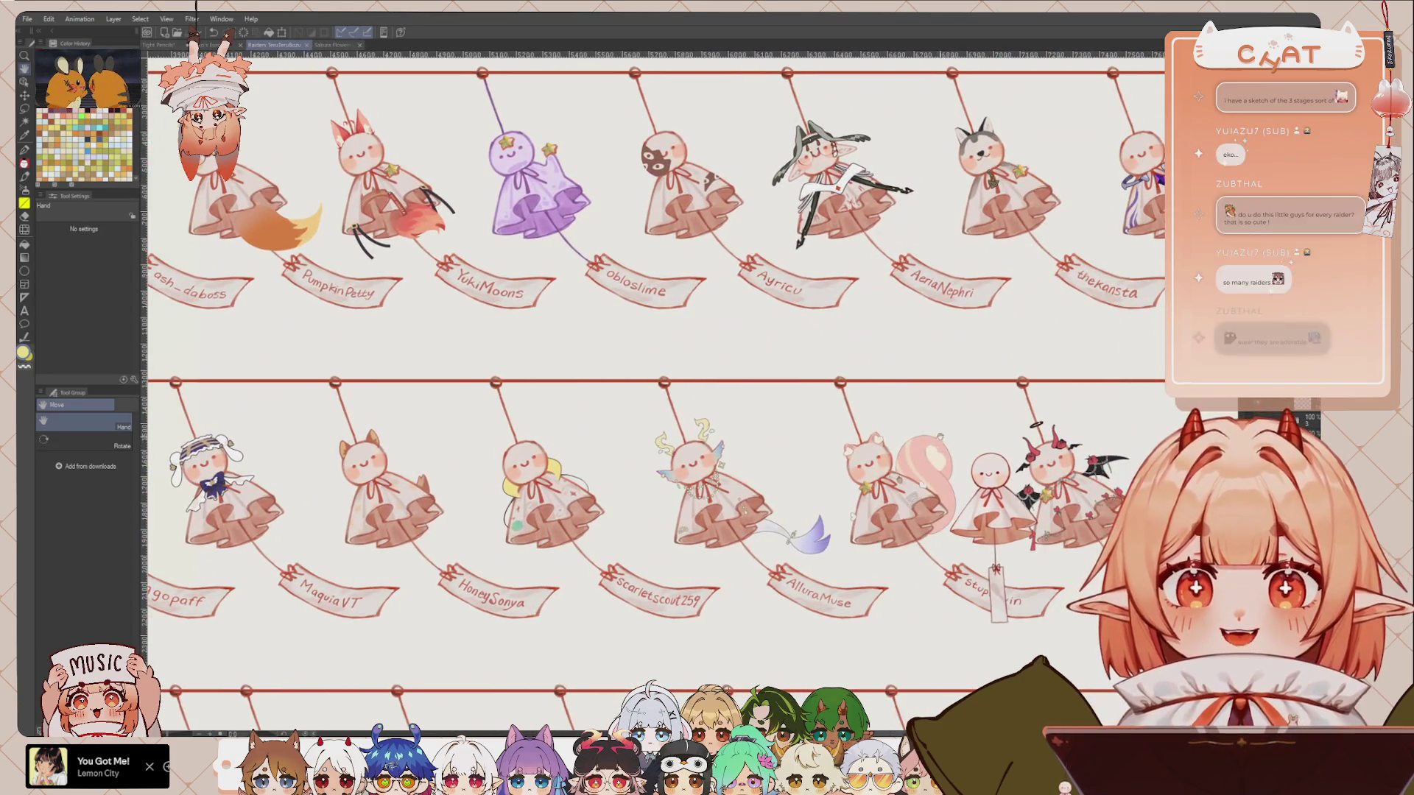
drag(946, 442, 799, 442)
drag(763, 524, 813, 475)
drag(697, 535, 825, 508)
drag(729, 483, 858, 479)
drag(729, 441, 858, 427)
drag(729, 413, 859, 407)
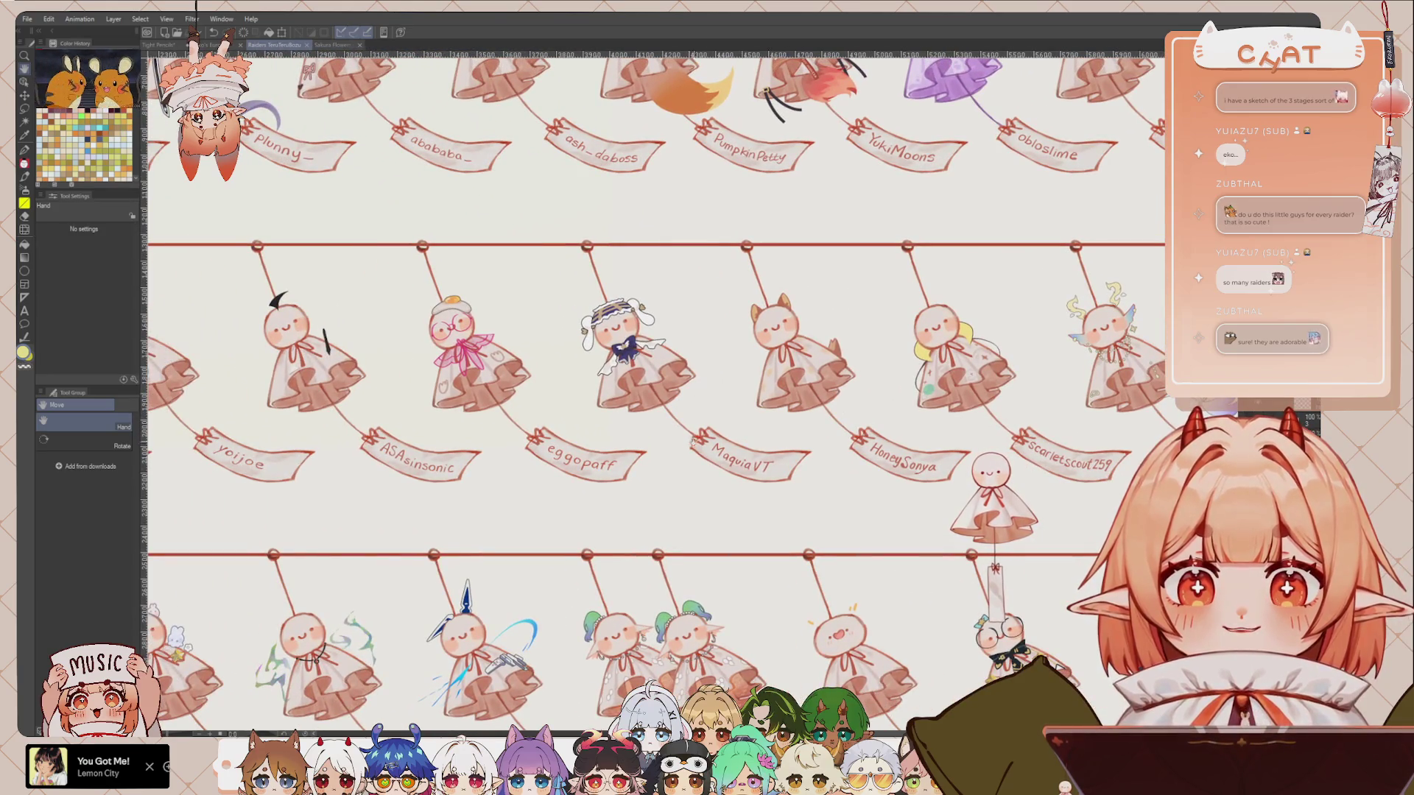
mouse_move(692, 441)
mouse_down()
mouse_move(951, 463)
mouse_move(843, 457)
mouse_move(914, 457)
mouse_move(875, 346)
mouse_up()
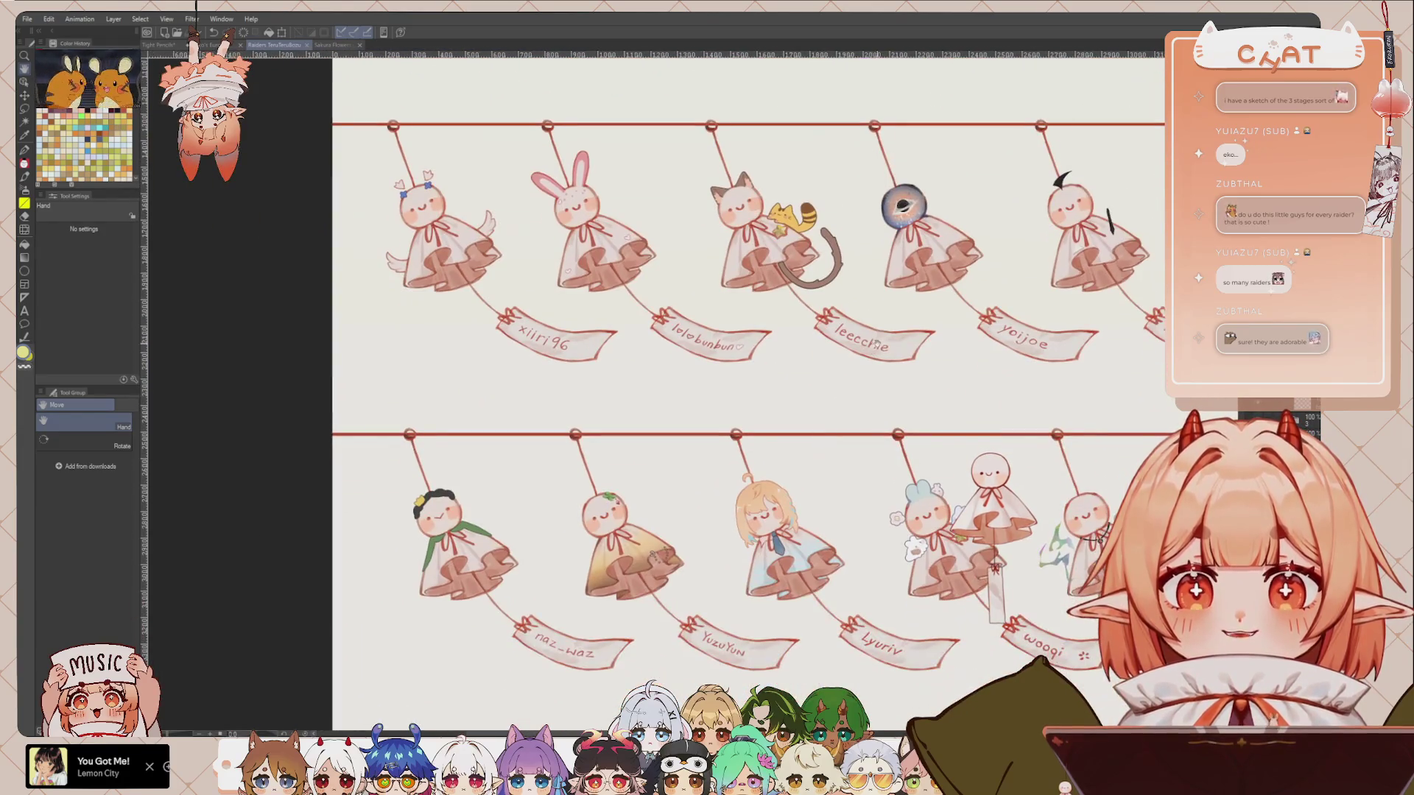
drag(870, 527, 872, 419)
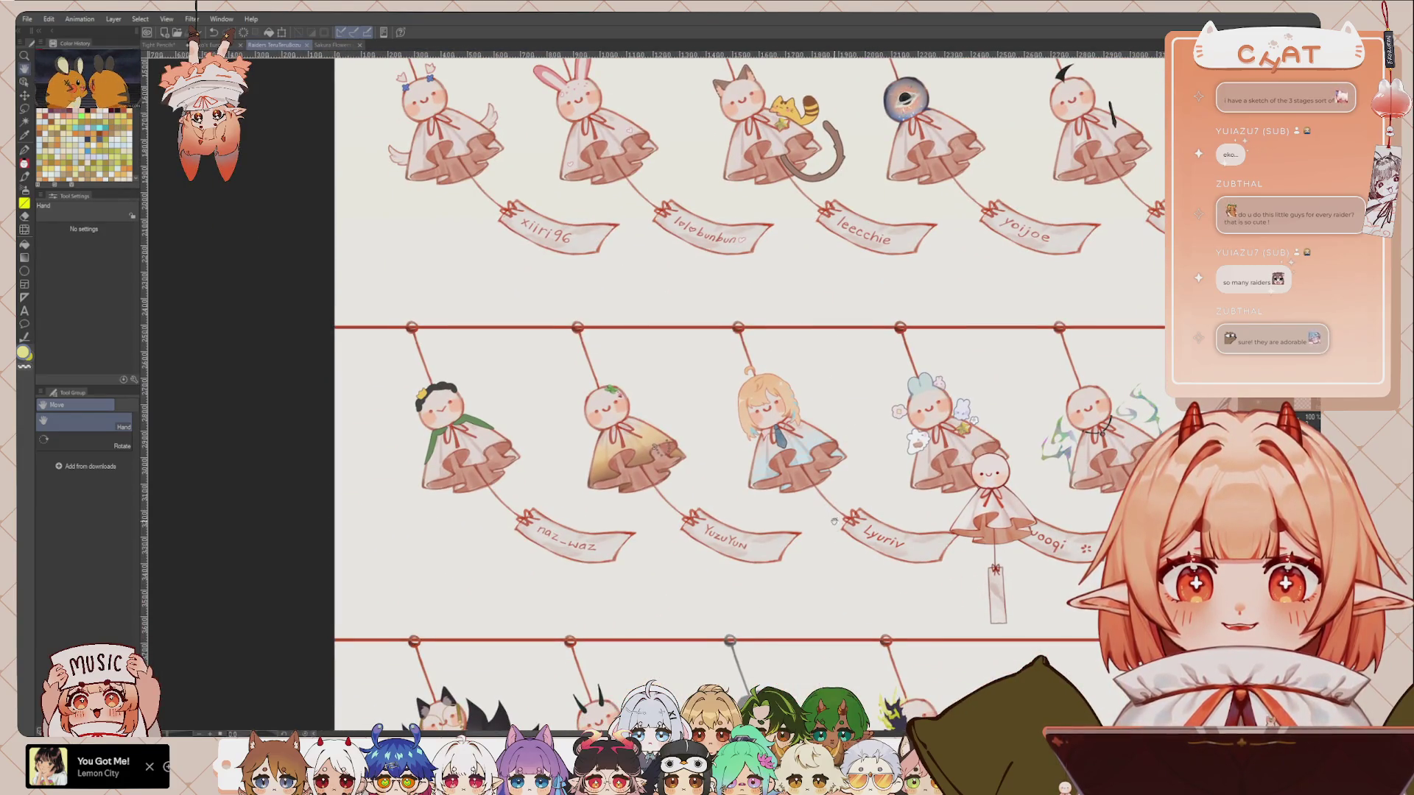
drag(835, 521, 811, 536)
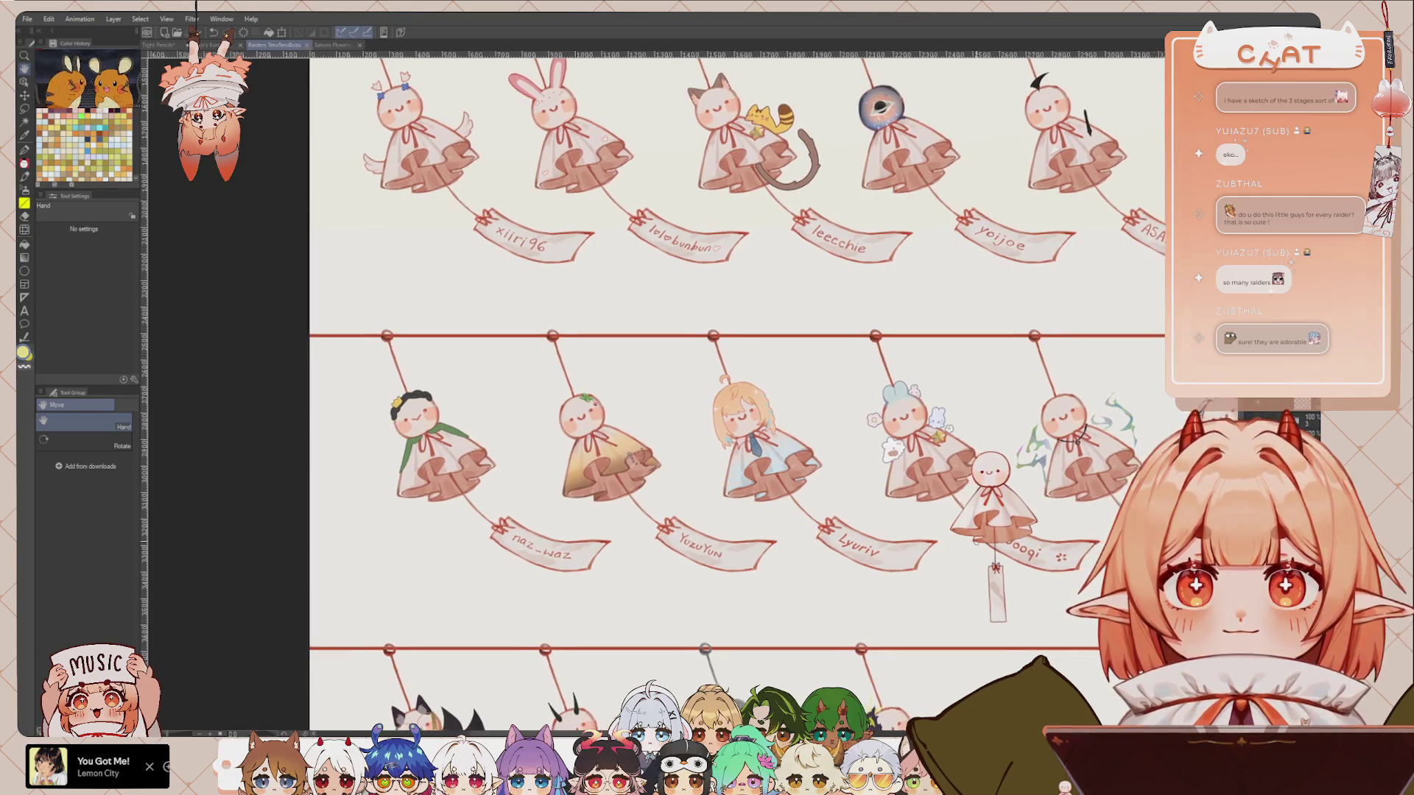
drag(950, 517, 793, 495)
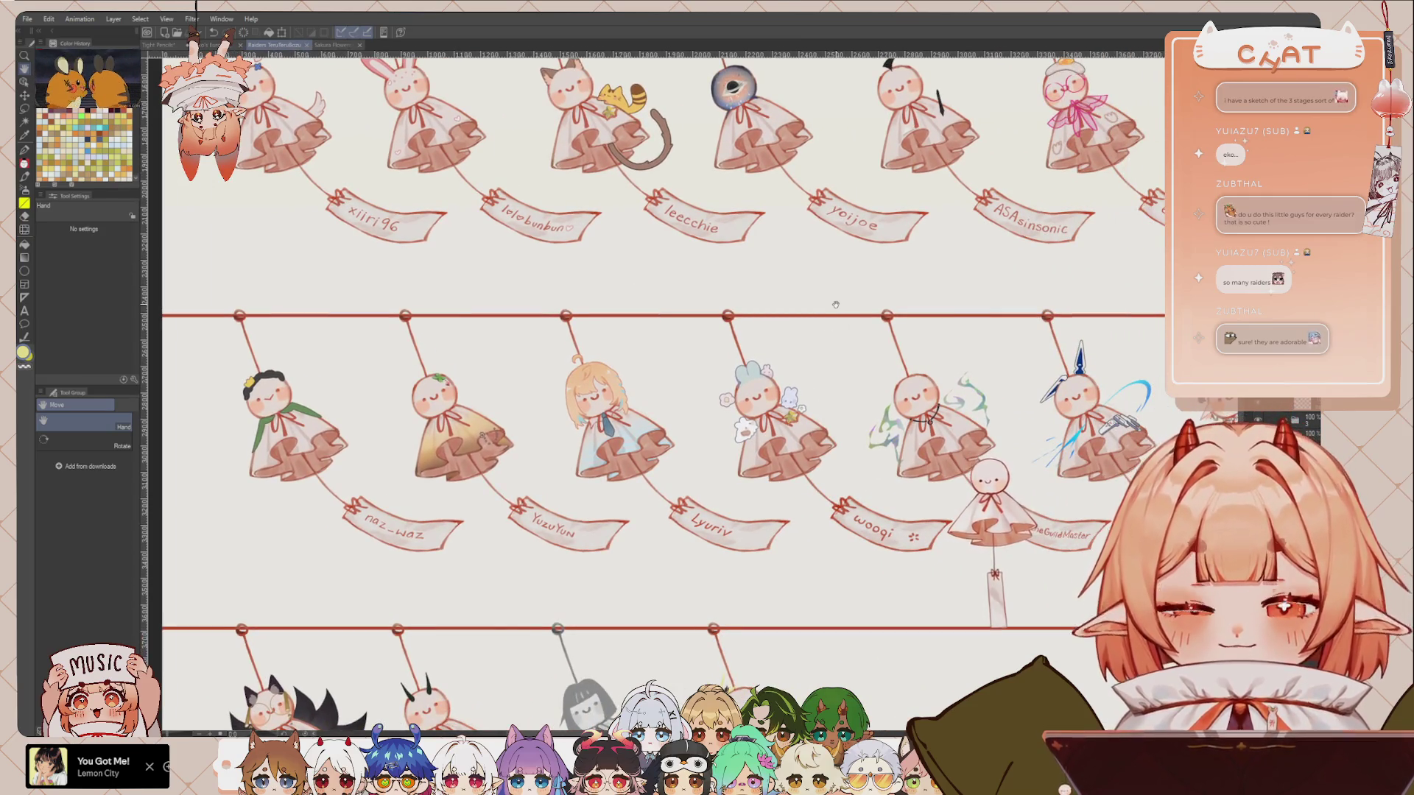
mouse_move(911, 534)
mouse_down()
mouse_move(829, 545)
mouse_move(768, 540)
mouse_move(780, 520)
mouse_move(434, 509)
mouse_up()
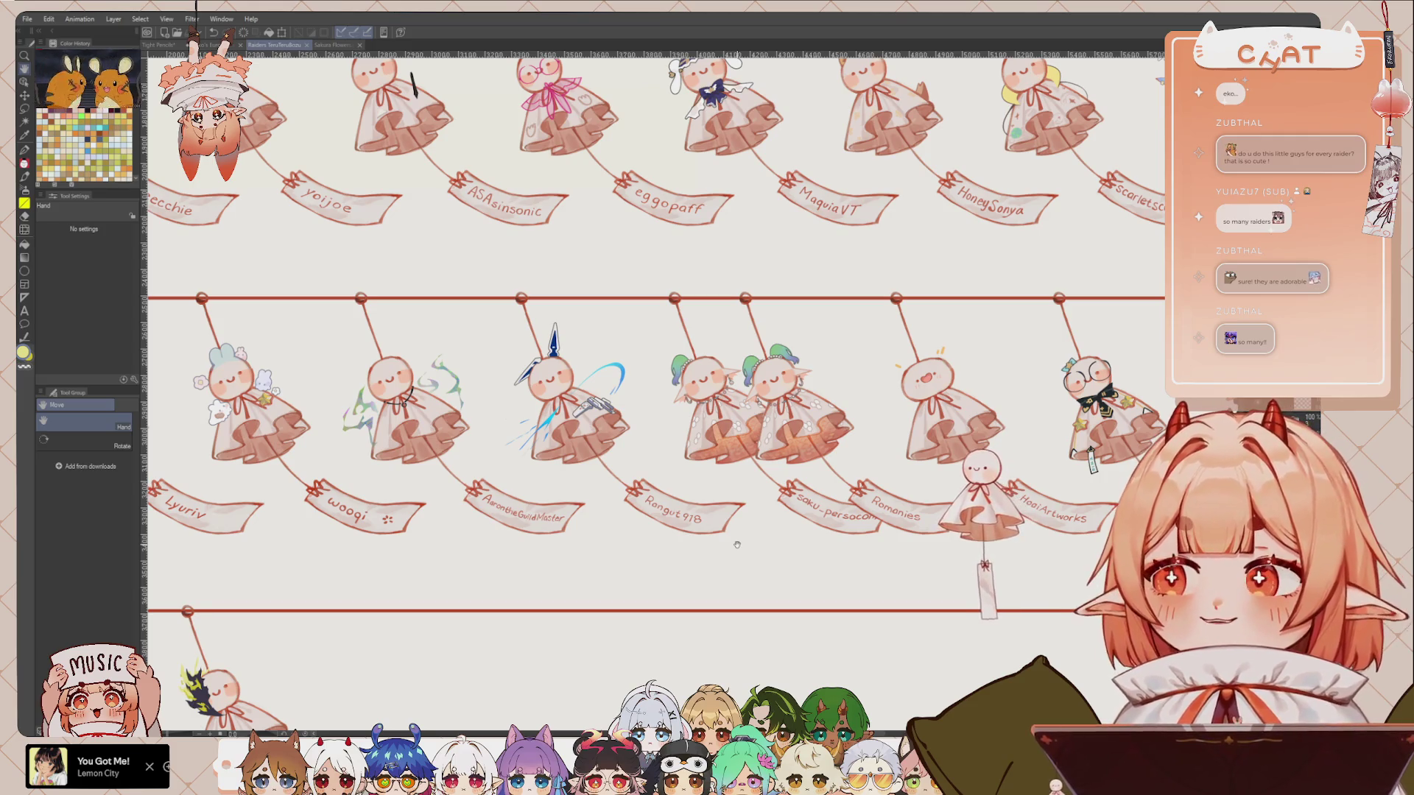
drag(737, 545, 689, 543)
drag(883, 534, 670, 519)
mouse_move(837, 541)
mouse_down()
mouse_move(708, 537)
mouse_move(761, 555)
mouse_move(695, 552)
mouse_up()
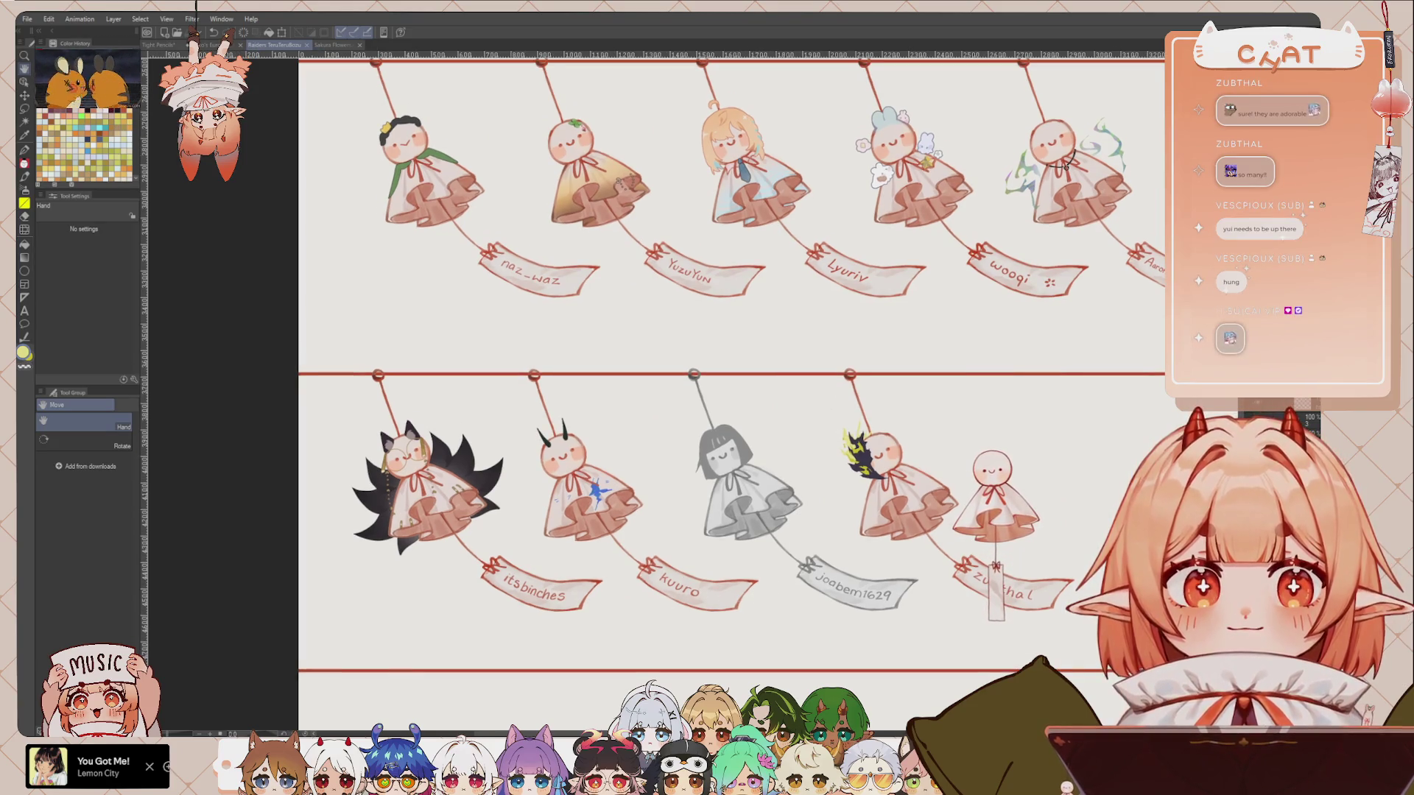
mouse_move(723, 197)
mouse_down()
mouse_move(1036, 427)
mouse_move(703, 414)
mouse_move(680, 456)
mouse_up()
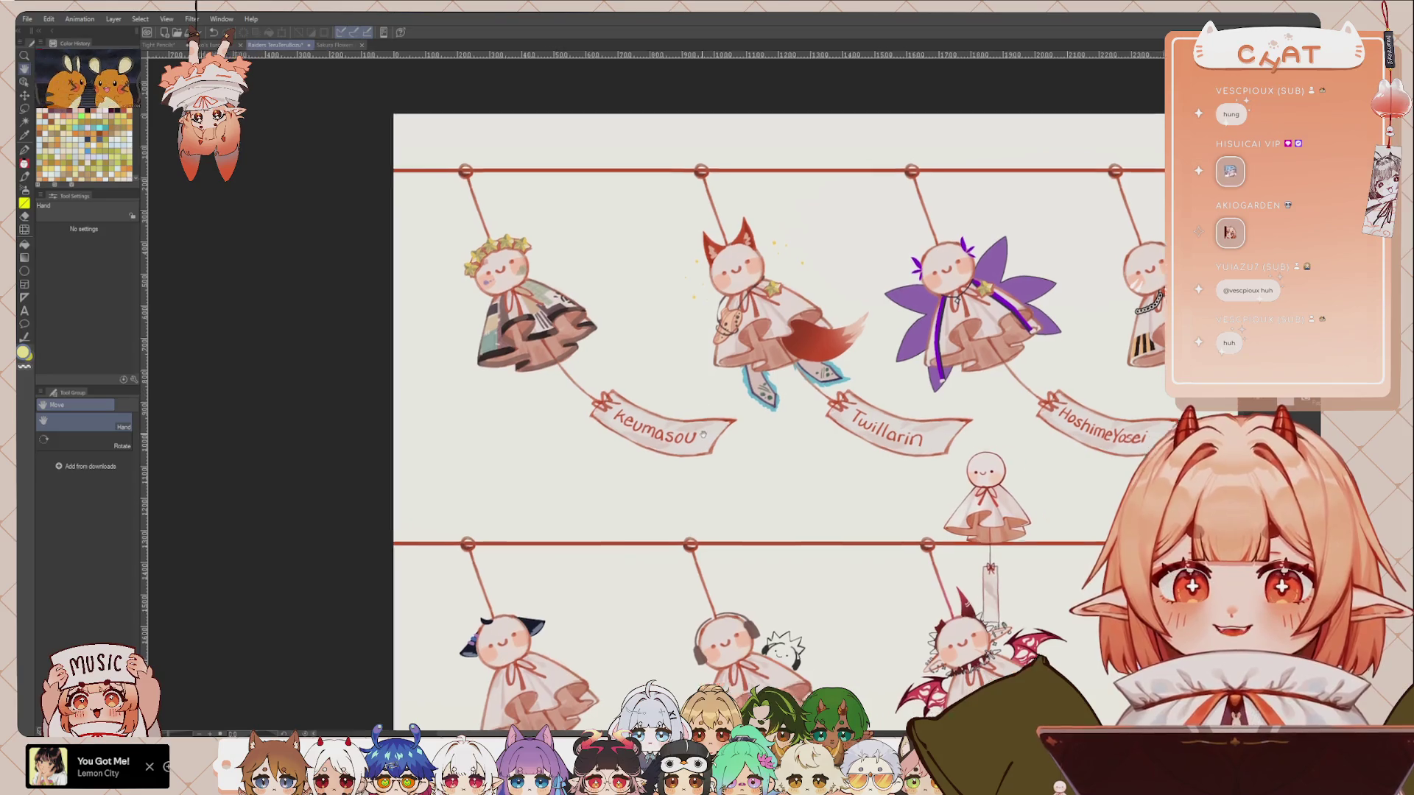
drag(834, 448, 744, 442)
scroll(744, 442, down, 3)
mouse_move(1002, 515)
mouse_down()
mouse_move(844, 502)
mouse_move(667, 417)
mouse_up()
scroll(667, 418, up, 2)
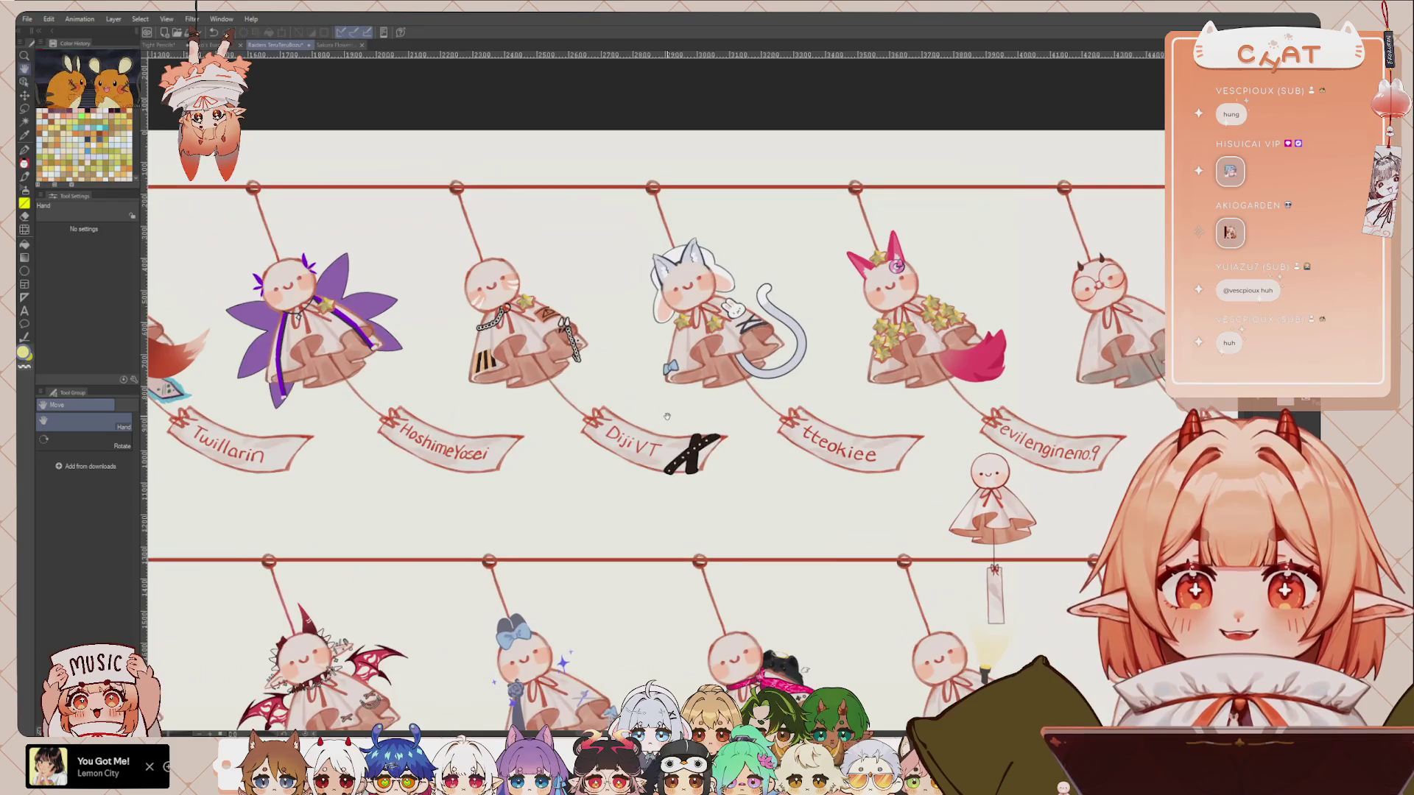
drag(771, 482, 668, 495)
drag(788, 475, 648, 471)
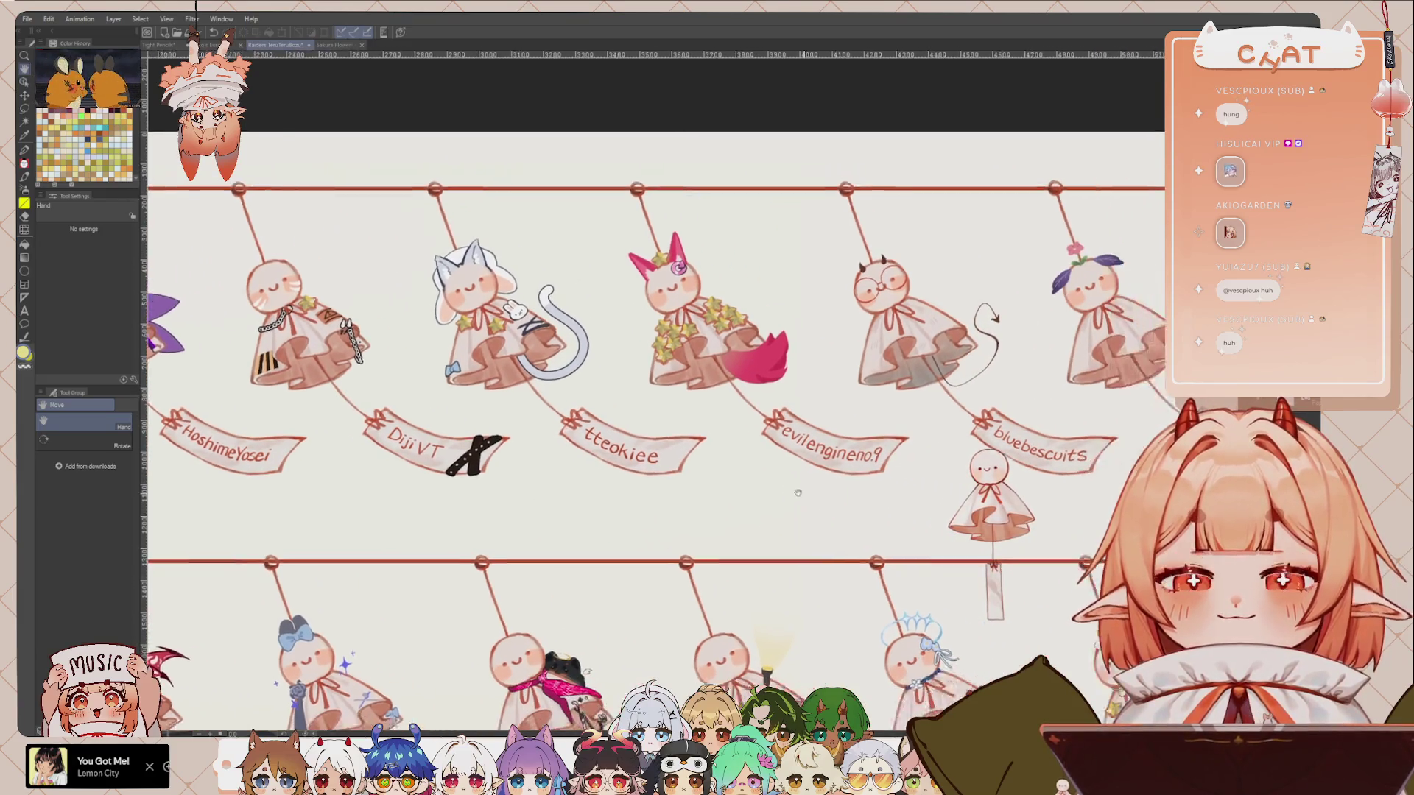
drag(957, 472, 869, 464)
drag(1031, 464, 722, 467)
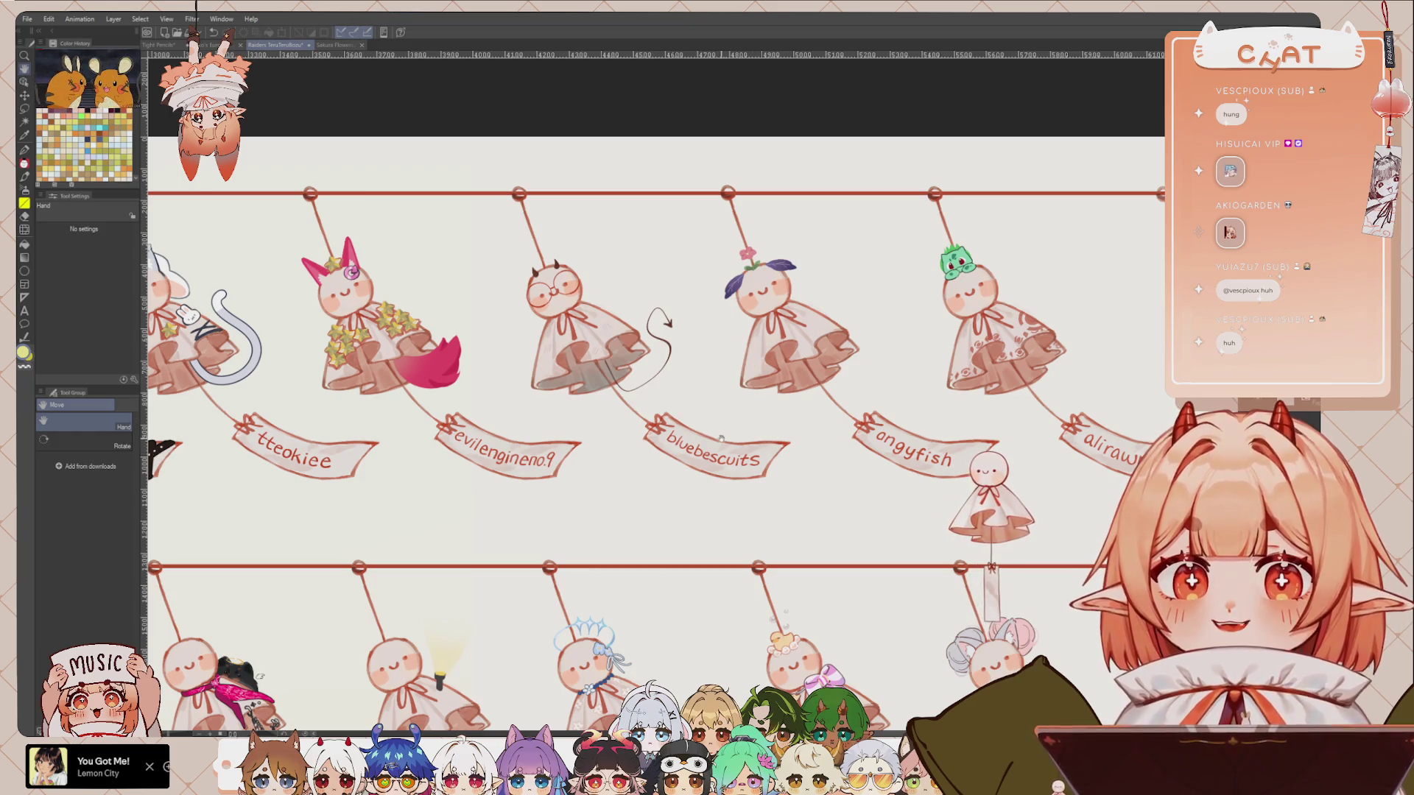
scroll(705, 450, left, 1)
scroll(692, 456, left, 1)
scroll(692, 456, up, 1)
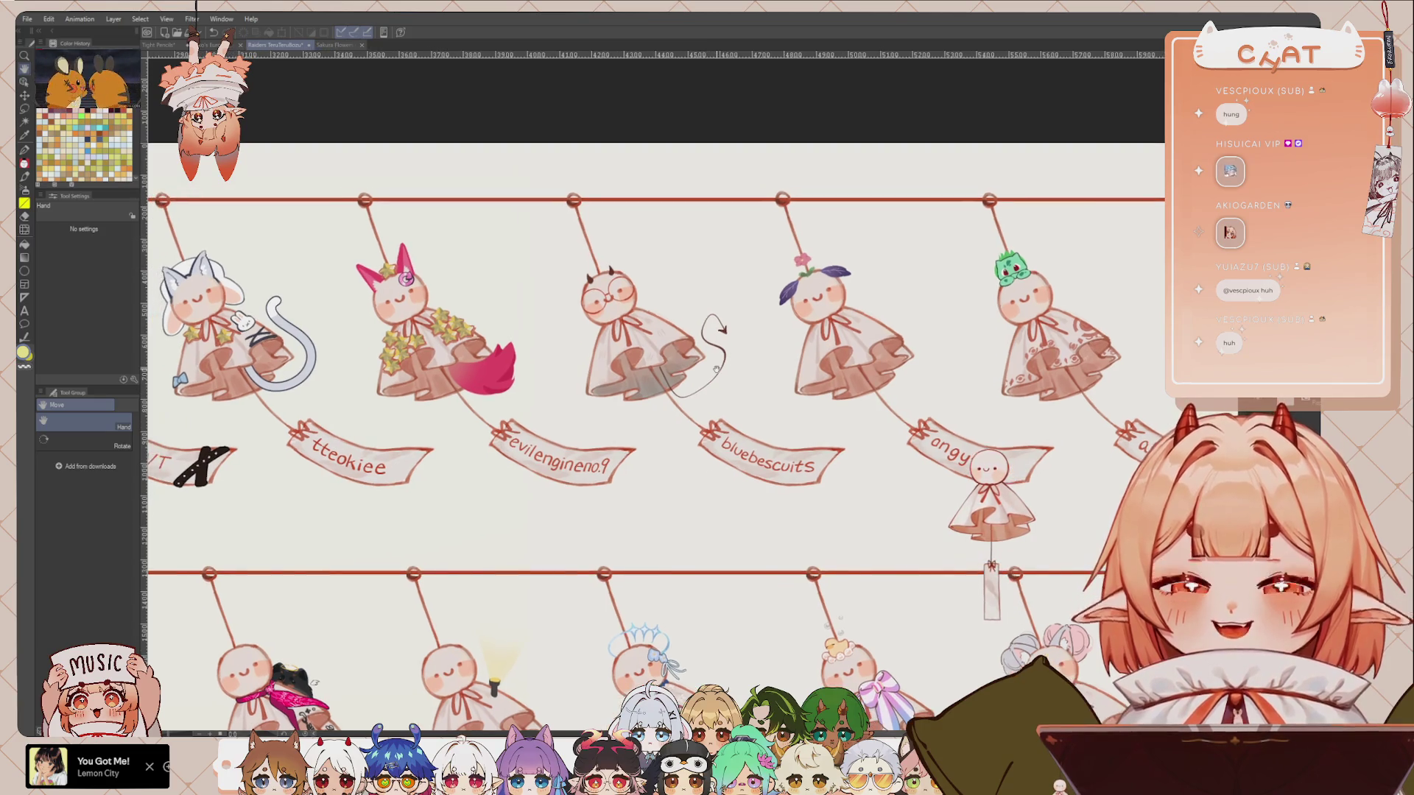
scroll(688, 355, up, 2)
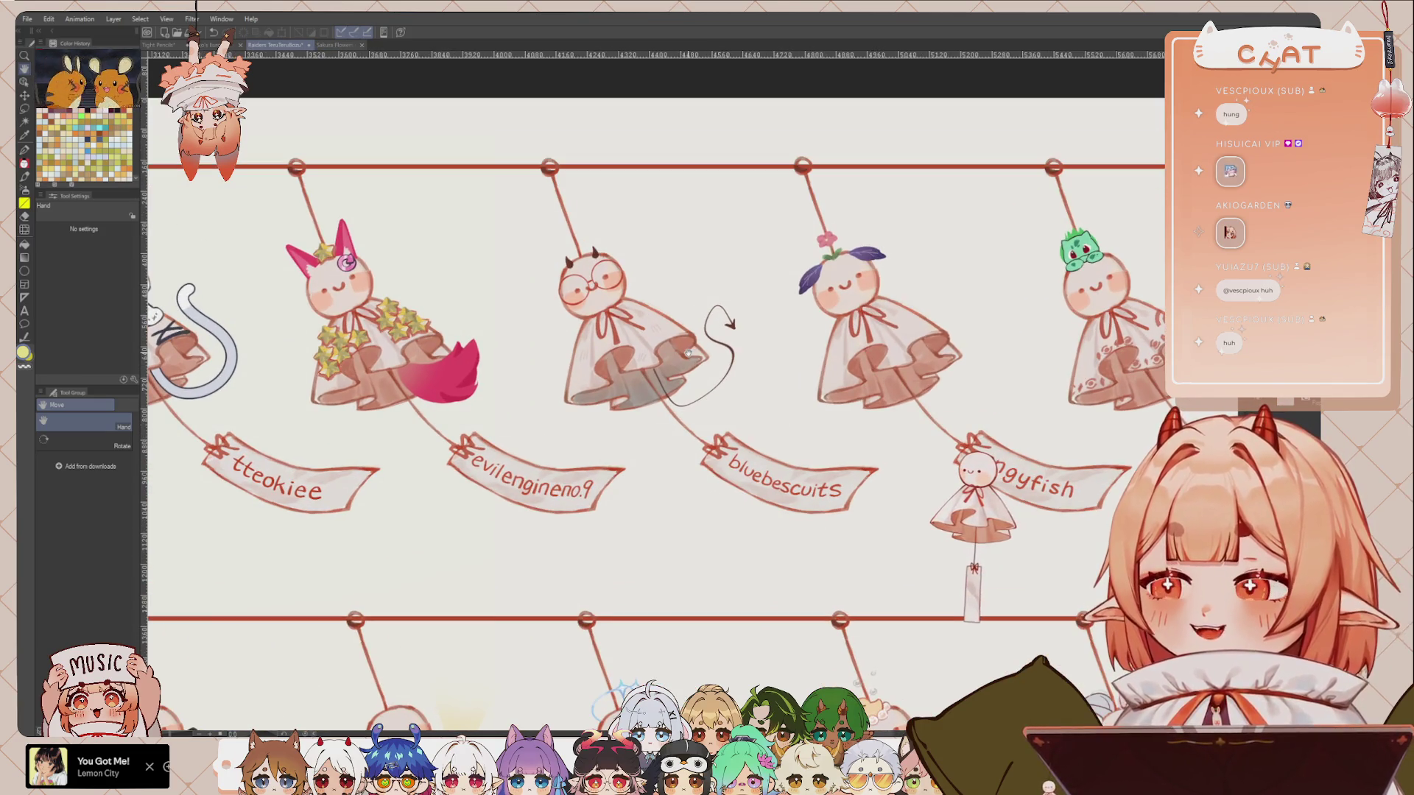
scroll(799, 421, left, 1)
scroll(799, 421, up, 1)
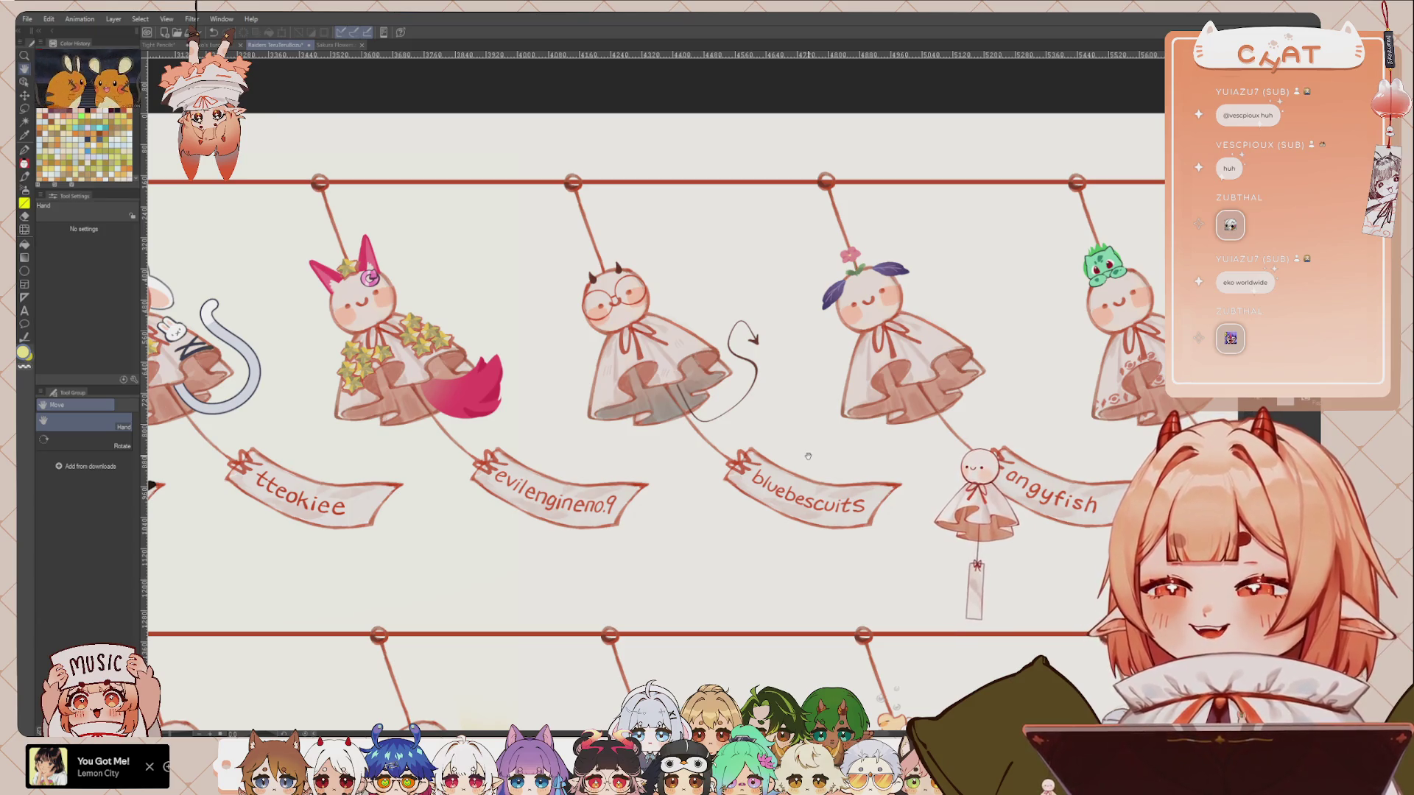
drag(855, 360, 809, 339)
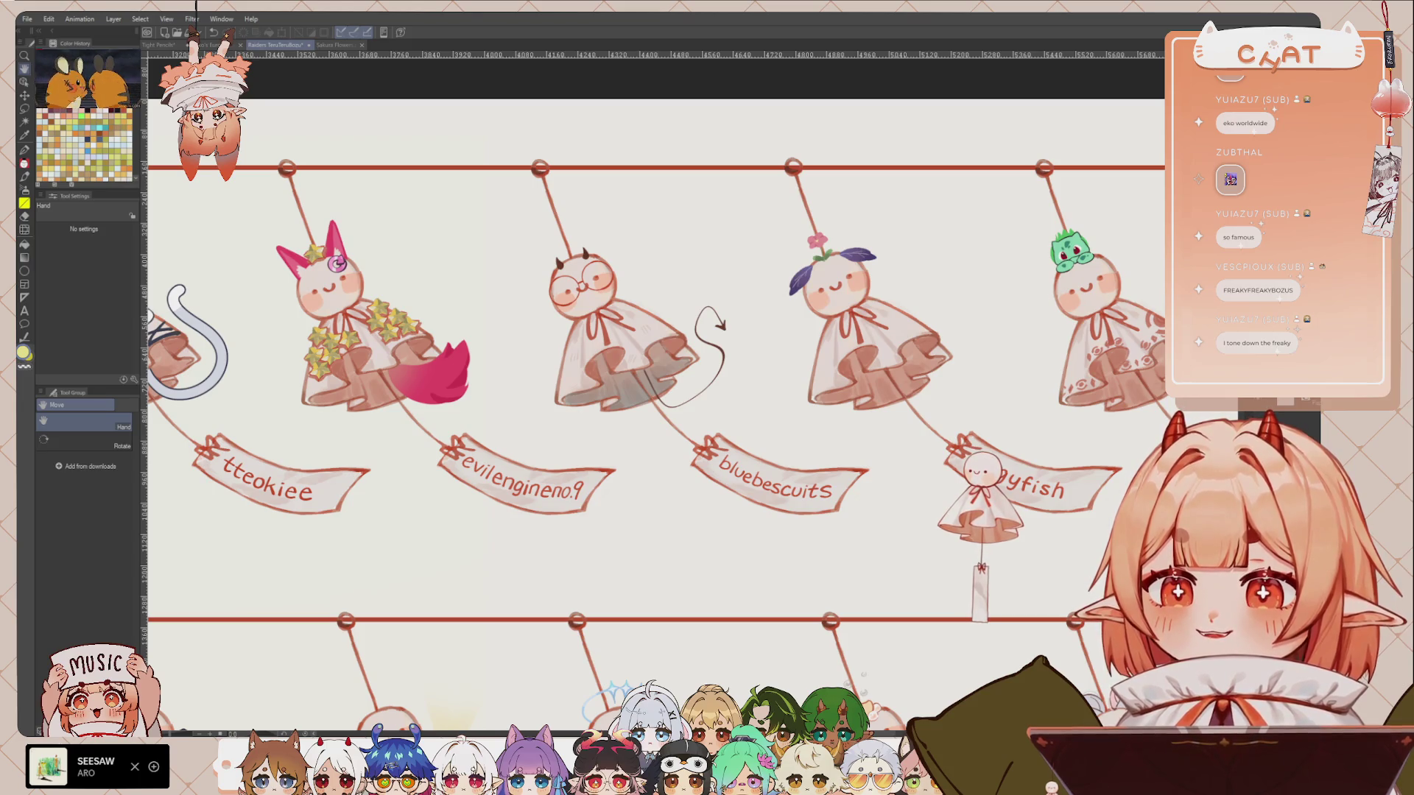
drag(831, 459, 815, 460)
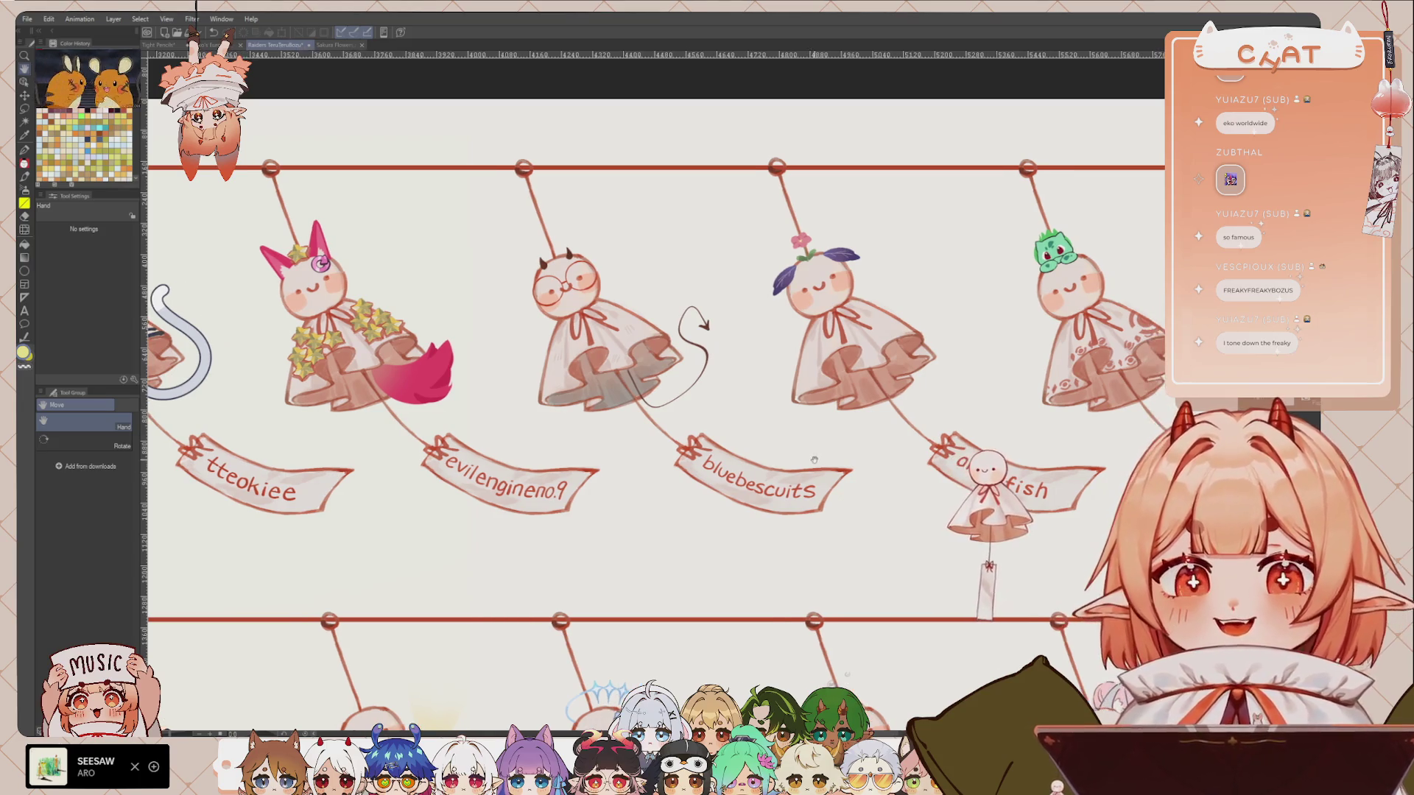
mouse_move(1080, 439)
mouse_down()
mouse_move(949, 434)
mouse_move(953, 392)
mouse_move(917, 430)
mouse_up()
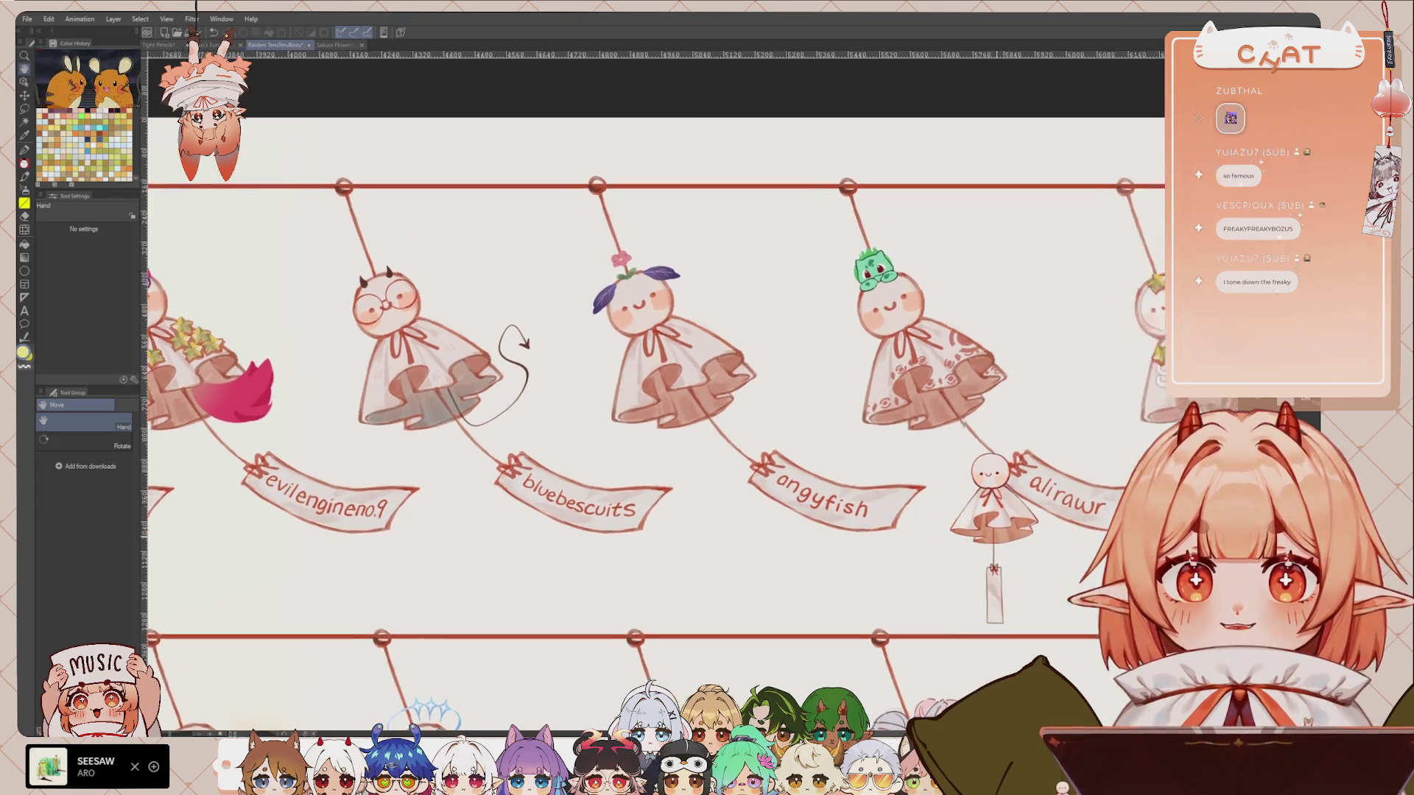
mouse_move(942, 553)
mouse_down()
mouse_move(845, 504)
mouse_move(803, 500)
mouse_move(789, 450)
mouse_move(727, 441)
mouse_up()
drag(844, 526, 697, 519)
mouse_move(948, 501)
mouse_down()
mouse_move(742, 494)
mouse_move(720, 505)
mouse_up()
drag(757, 574, 1179, 501)
mouse_move(516, 550)
mouse_down()
mouse_move(1162, 424)
mouse_move(1384, 307)
mouse_up()
drag(516, 442, 1032, 442)
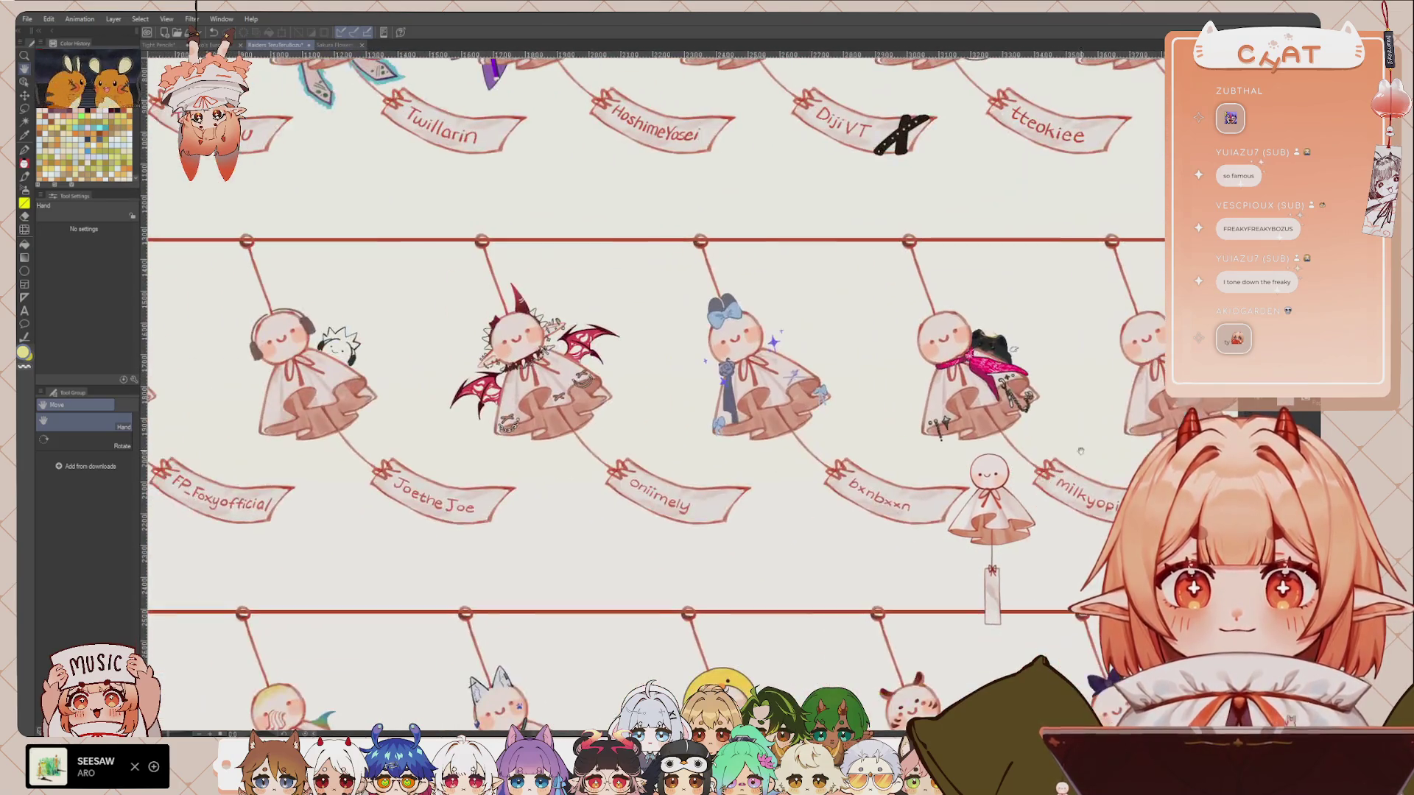
drag(663, 442, 1009, 457)
drag(770, 529, 778, 541)
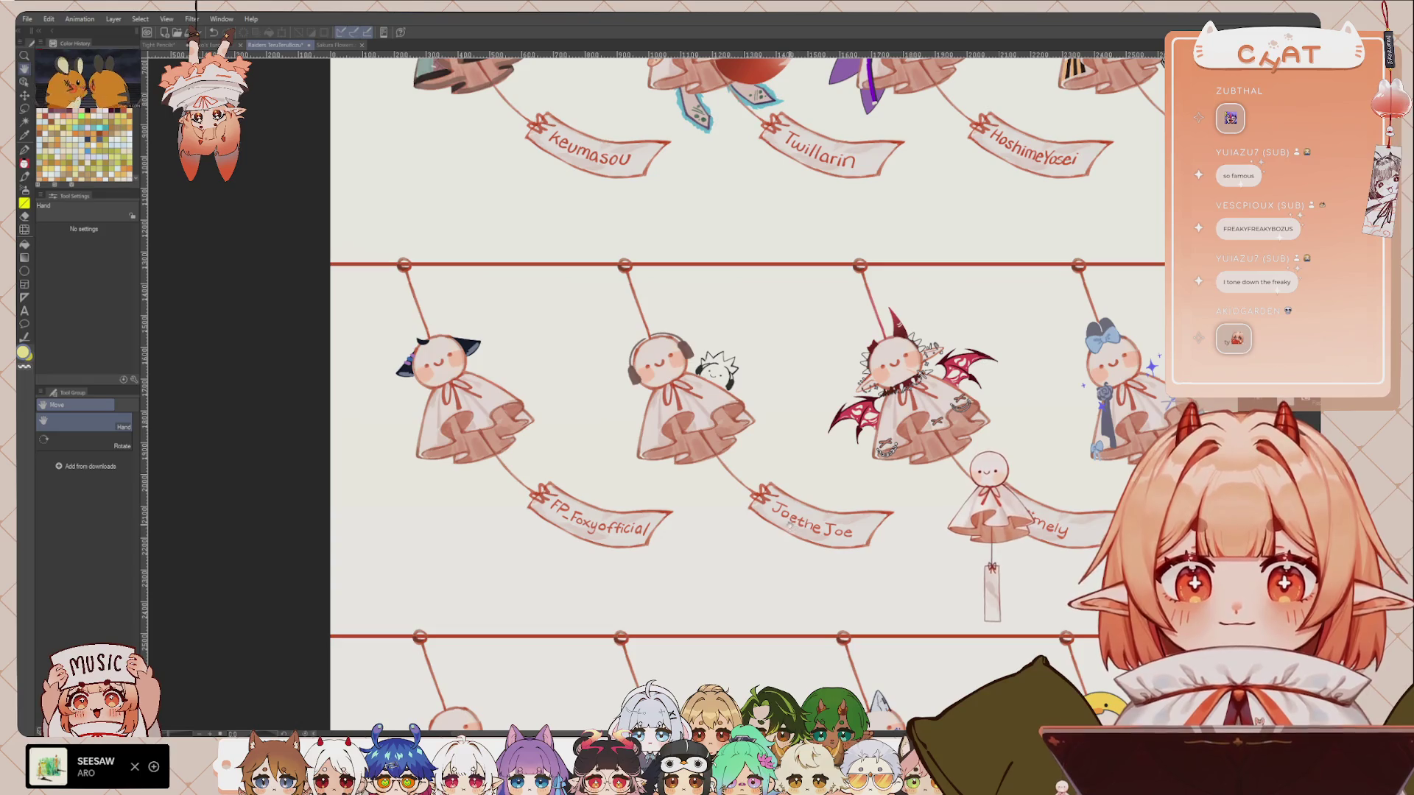
drag(826, 486, 623, 497)
drag(653, 544, 653, 514)
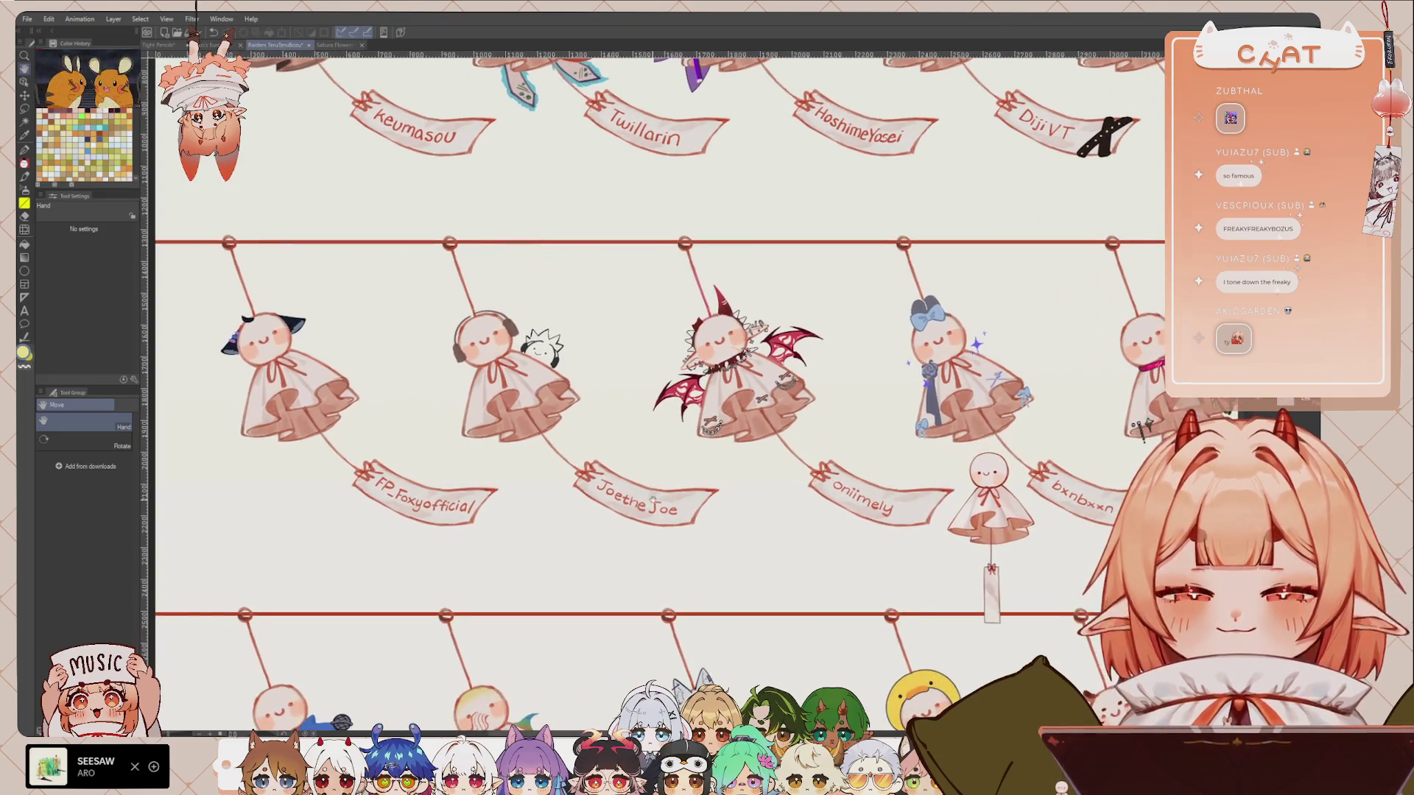
mouse_move(847, 524)
mouse_down()
mouse_move(678, 534)
mouse_move(692, 538)
mouse_up()
mouse_move(858, 505)
mouse_down()
mouse_move(719, 498)
mouse_move(685, 515)
mouse_up()
mouse_move(1064, 526)
mouse_down()
mouse_move(880, 500)
mouse_move(656, 534)
mouse_up()
drag(751, 390, 648, 420)
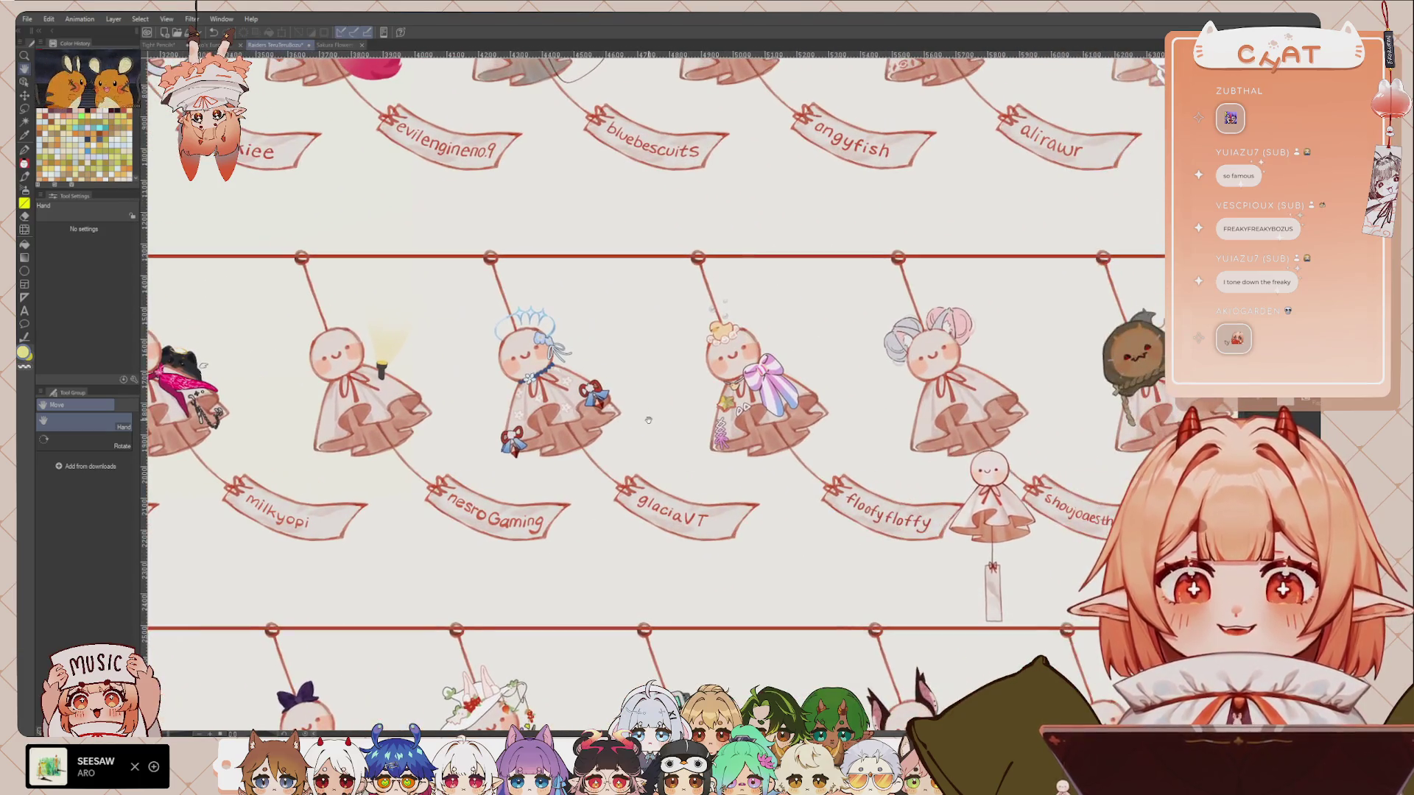
drag(777, 556, 736, 558)
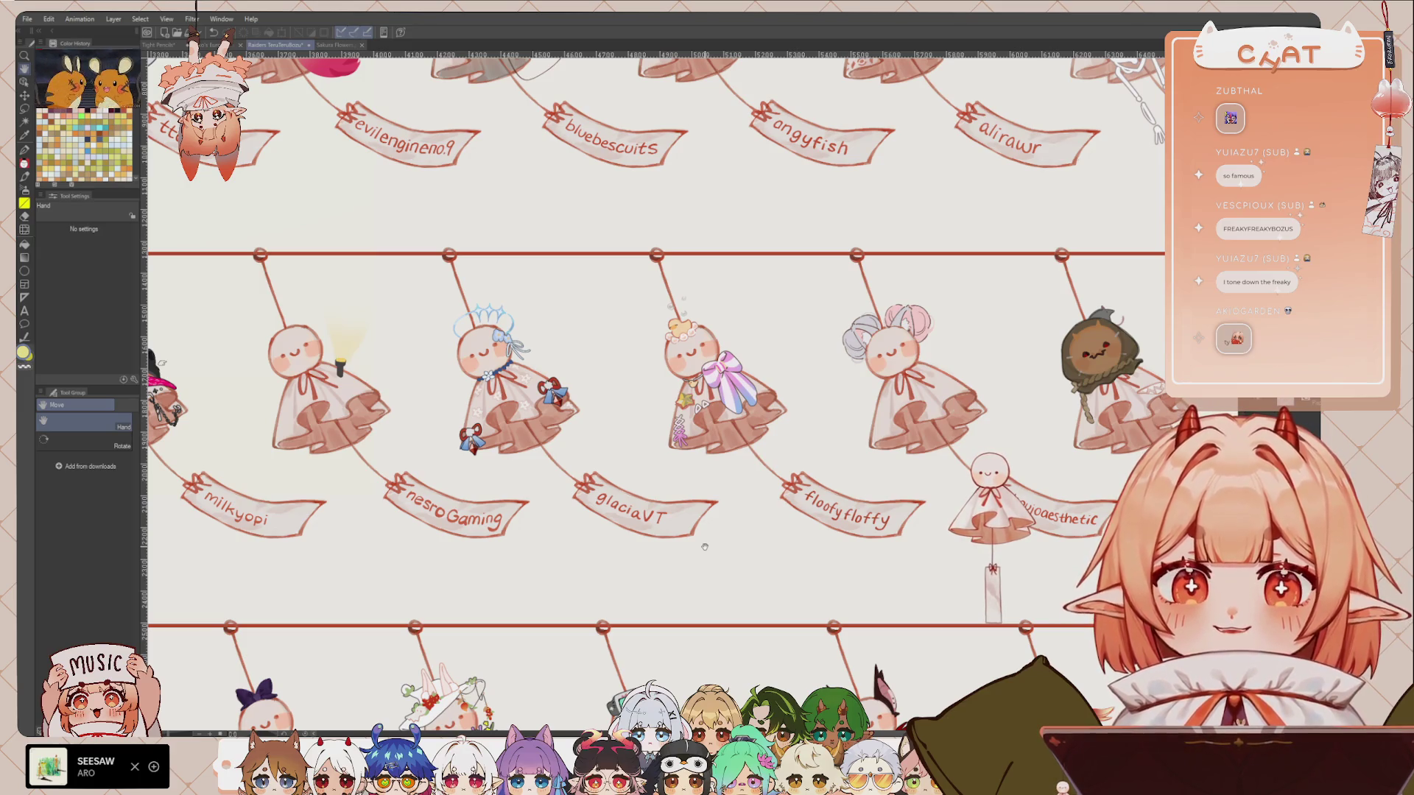
drag(864, 546, 695, 516)
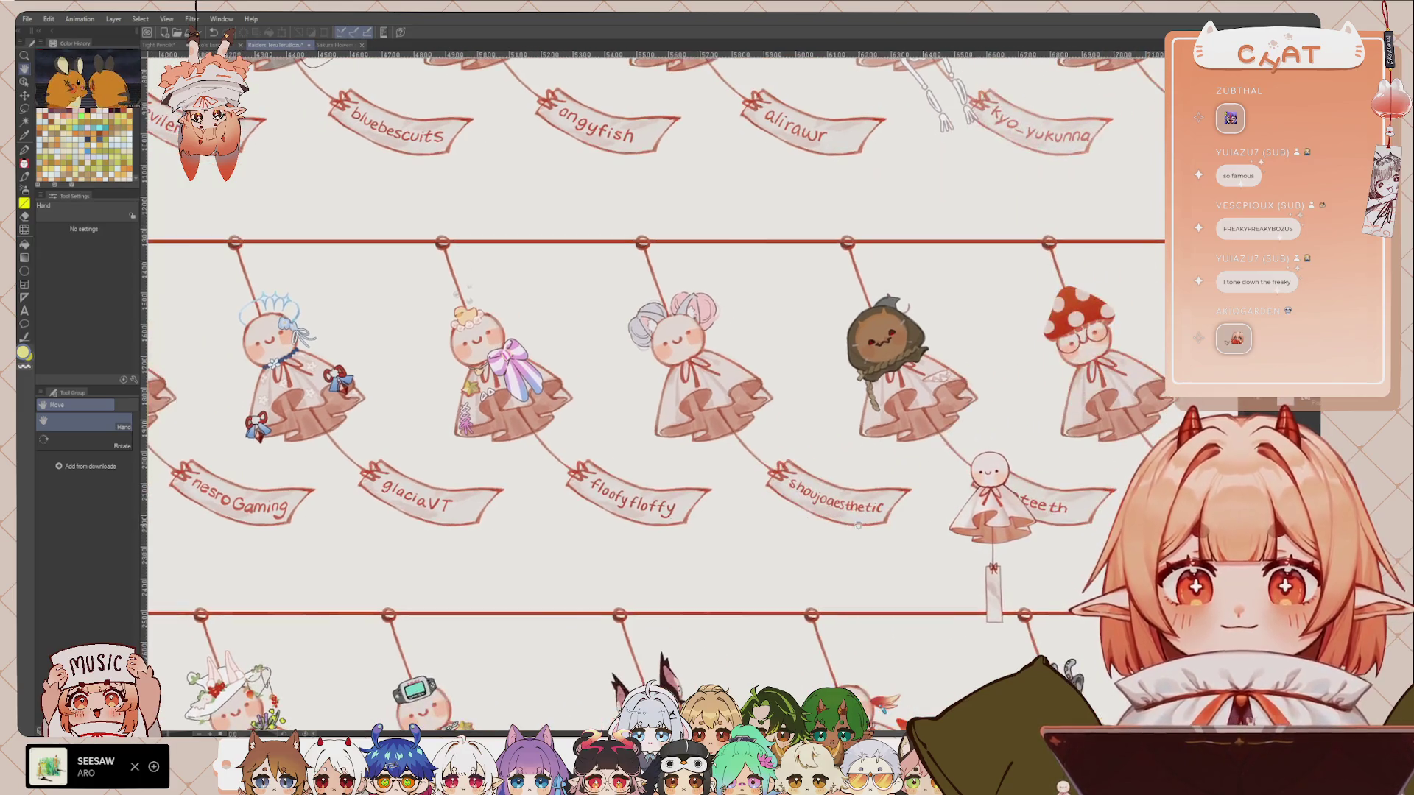
drag(1075, 519, 865, 521)
drag(839, 604, 831, 316)
mouse_move(755, 584)
mouse_down()
mouse_move(838, 457)
mouse_move(832, 489)
mouse_up()
drag(743, 459, 1014, 468)
drag(723, 477, 1016, 501)
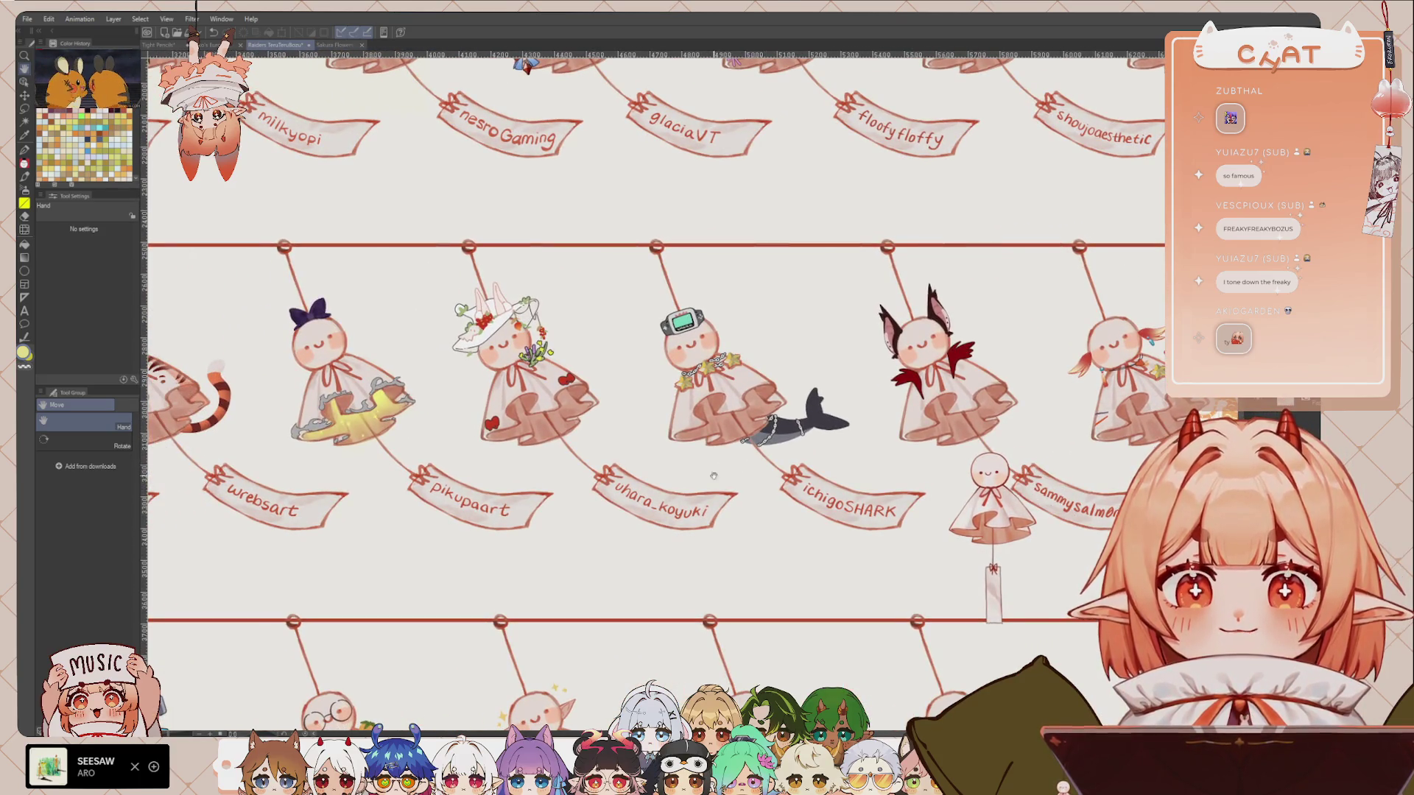
drag(433, 469, 808, 440)
drag(319, 483, 890, 499)
mouse_move(673, 514)
mouse_down()
mouse_move(725, 494)
mouse_move(707, 457)
mouse_up()
mouse_move(721, 518)
mouse_down()
mouse_move(735, 530)
mouse_move(749, 464)
mouse_move(718, 409)
mouse_up()
drag(965, 553, 808, 552)
mouse_move(909, 569)
mouse_down()
mouse_move(709, 578)
mouse_move(825, 567)
mouse_up()
drag(645, 516, 744, 526)
drag(917, 516, 711, 506)
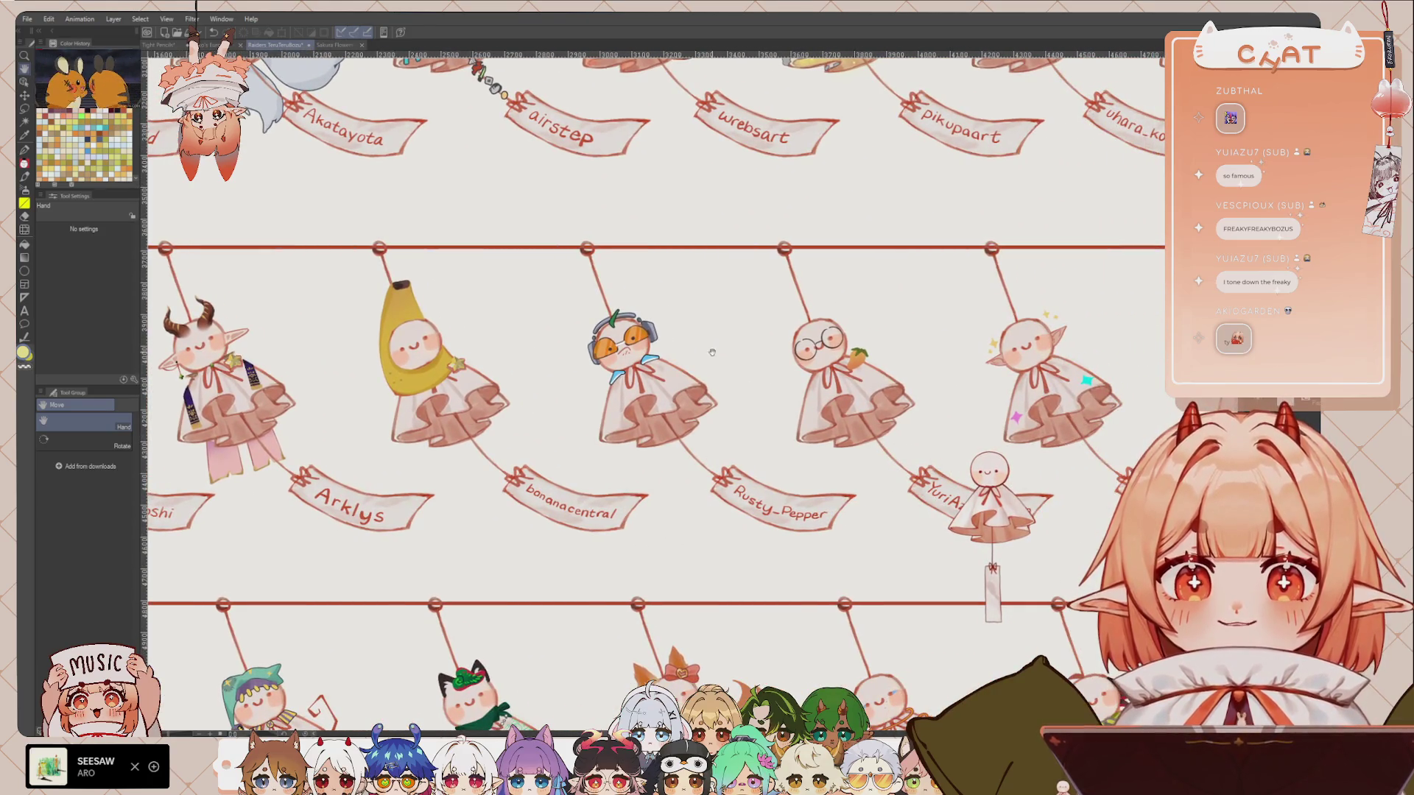
drag(855, 471, 678, 478)
drag(839, 562, 695, 530)
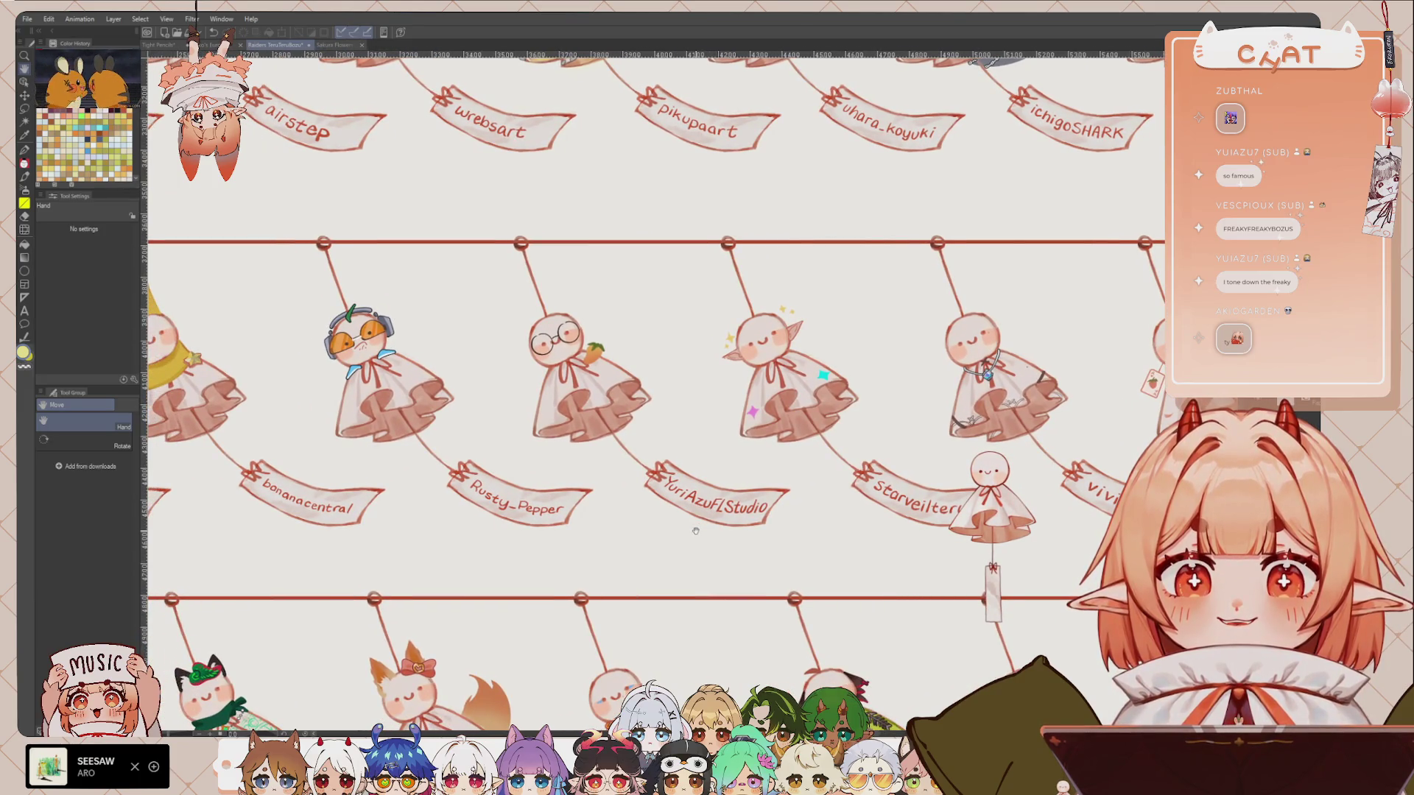
drag(625, 541, 665, 542)
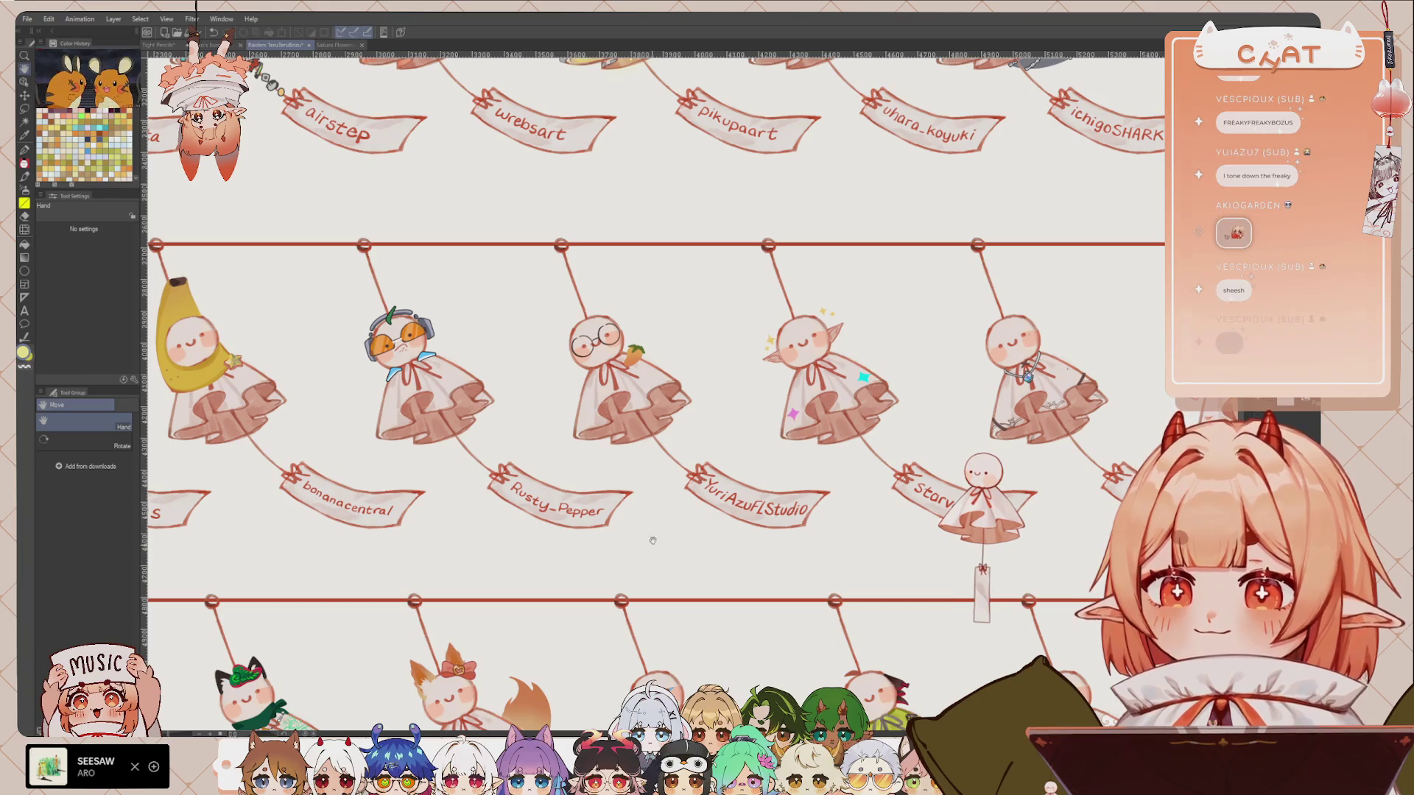
scroll(652, 540, up, 1)
drag(715, 388, 764, 364)
scroll(764, 364, down, 1)
scroll(763, 363, down, 1)
scroll(764, 364, down, 1)
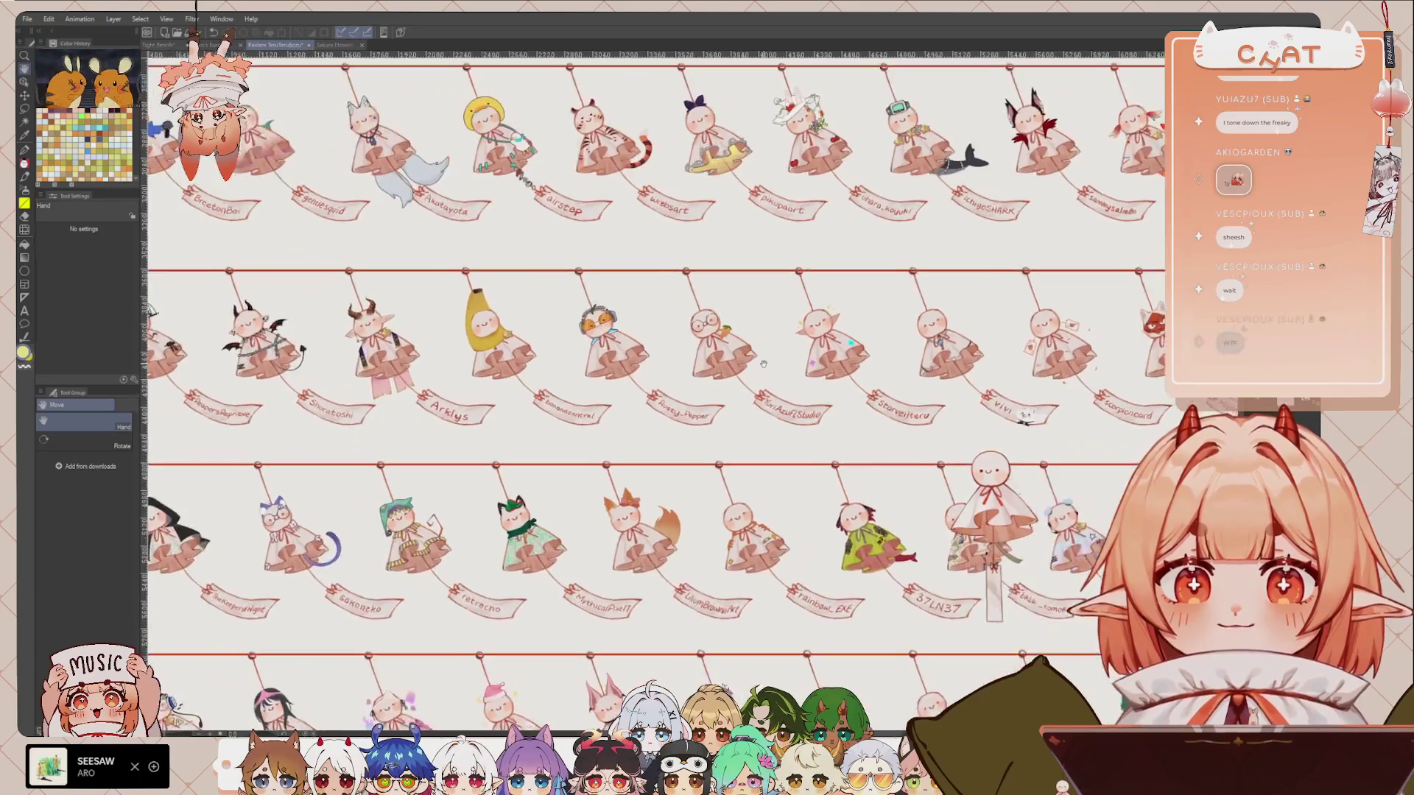
scroll(764, 364, up, 1)
scroll(764, 364, up, 1)
scroll(764, 364, up, 1)
drag(717, 484, 695, 481)
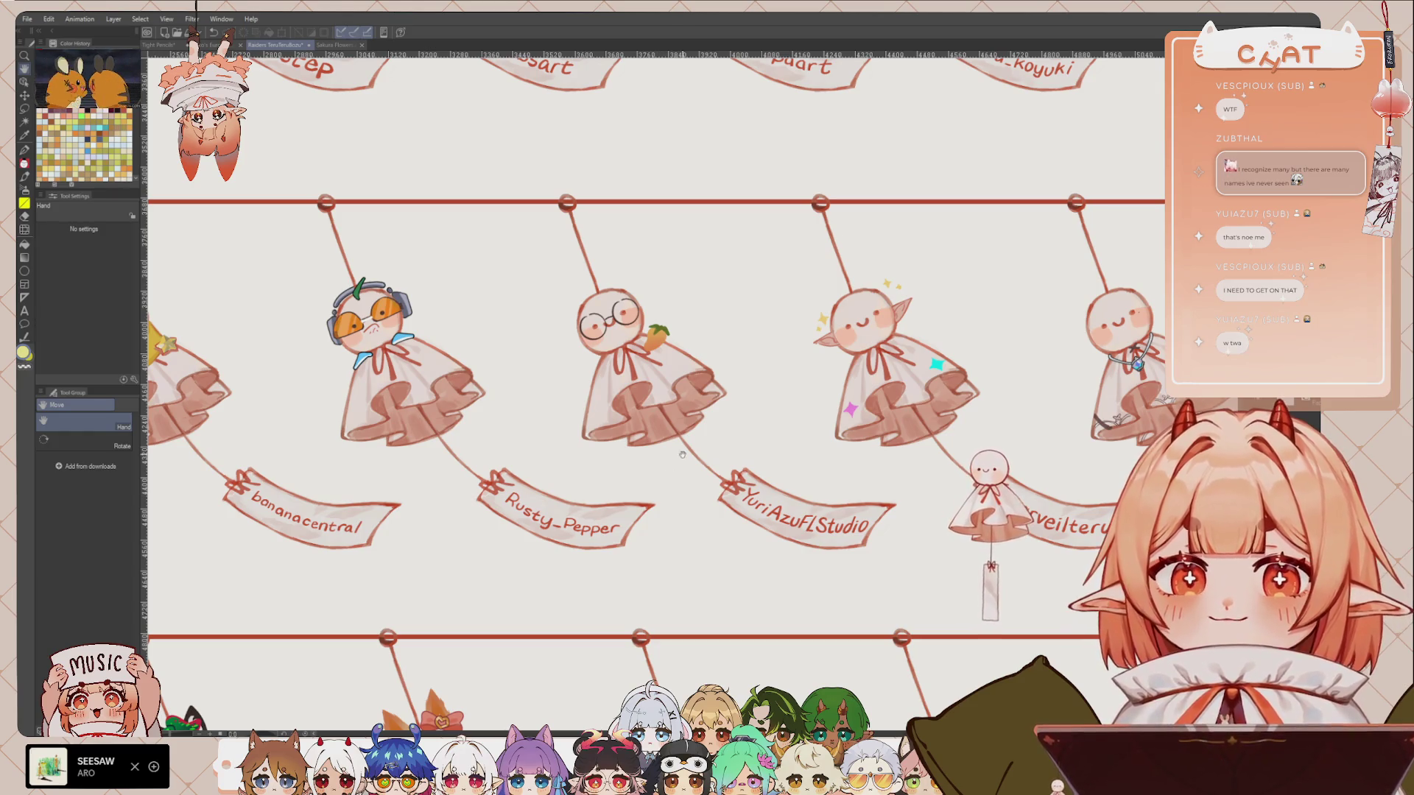
scroll(950, 415, right, 3)
scroll(972, 456, right, 3)
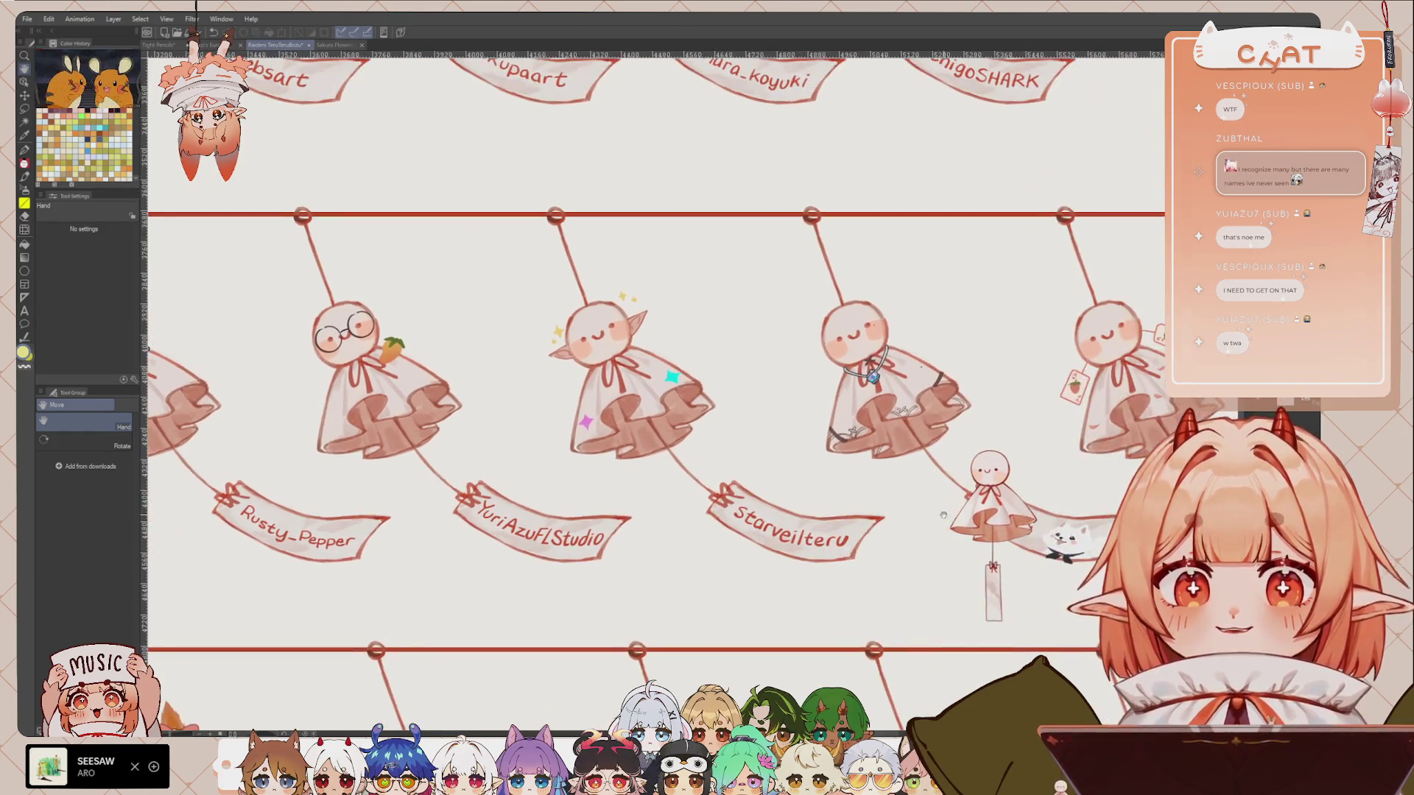
scroll(994, 501, right, 3)
scroll(1016, 553, right, 3)
scroll(1017, 553, right, 3)
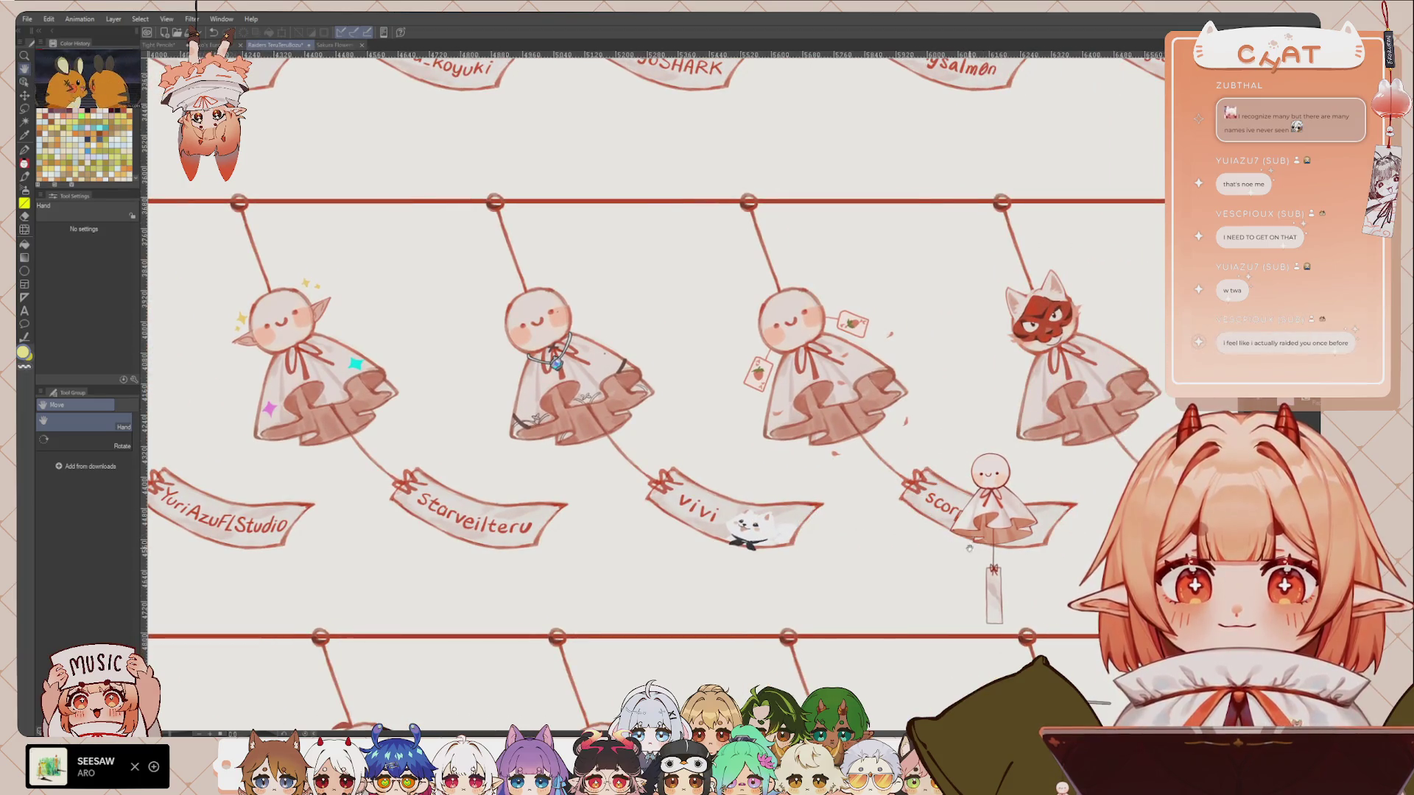
scroll(958, 552, right, 1)
scroll(913, 575, right, 3)
scroll(854, 596, right, 3)
scroll(803, 626, right, 2)
scroll(788, 632, down, 3)
scroll(736, 515, down, 1)
scroll(729, 478, left, 2)
scroll(737, 472, left, 1)
scroll(759, 453, left, 2)
scroll(773, 438, up, 1)
scroll(791, 422, down, 1)
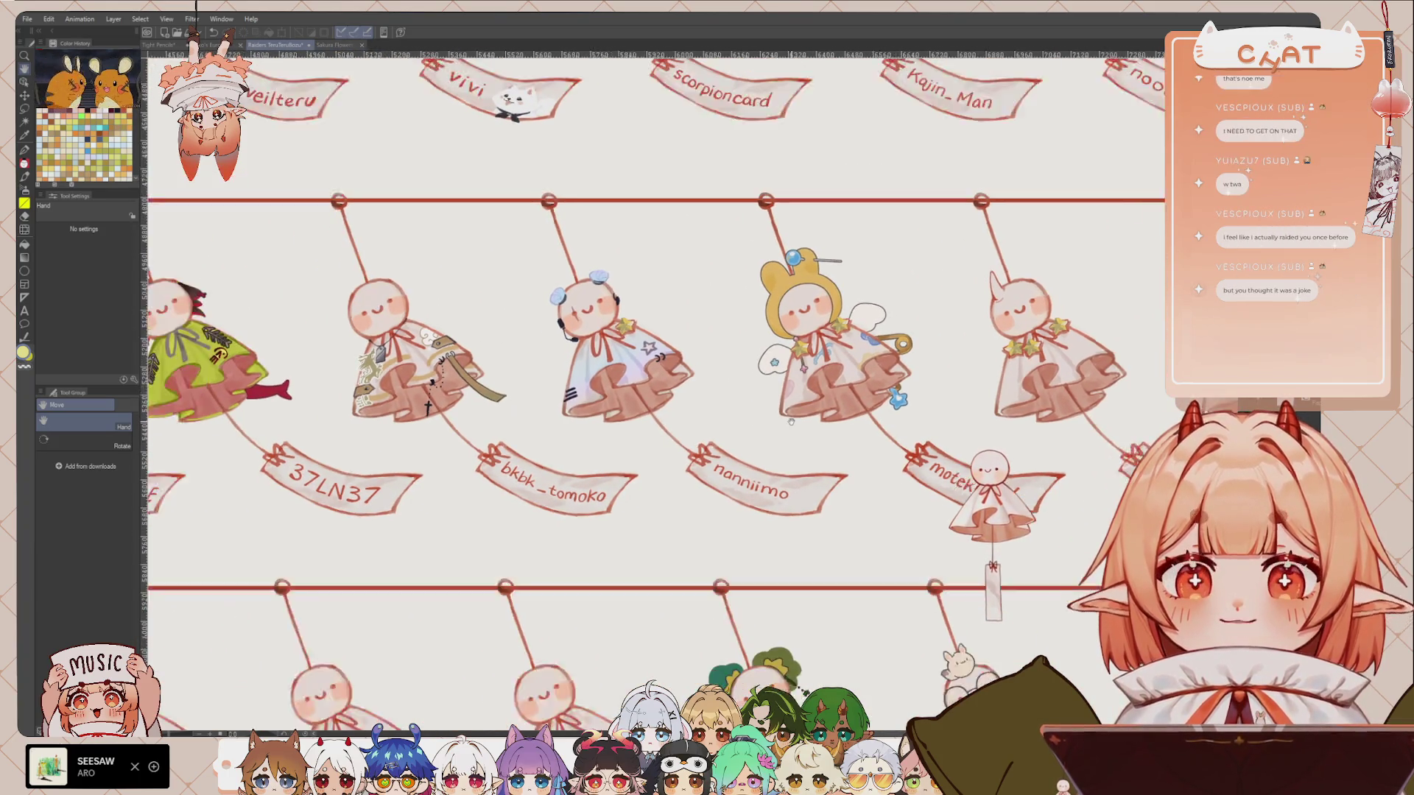
scroll(791, 422, down, 1)
scroll(1038, 383, left, 3)
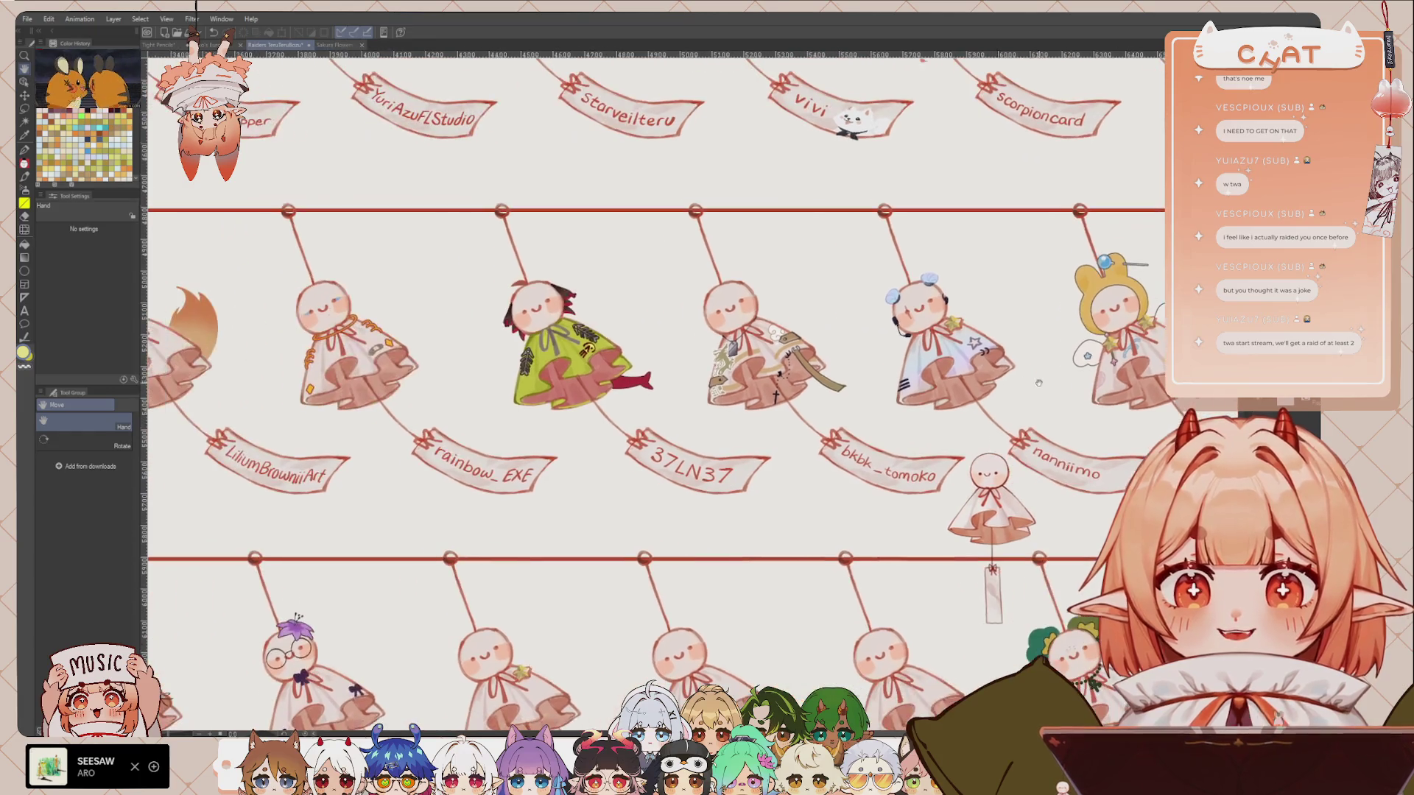
scroll(836, 433, left, 1)
scroll(821, 446, left, 2)
scroll(817, 450, up, 1)
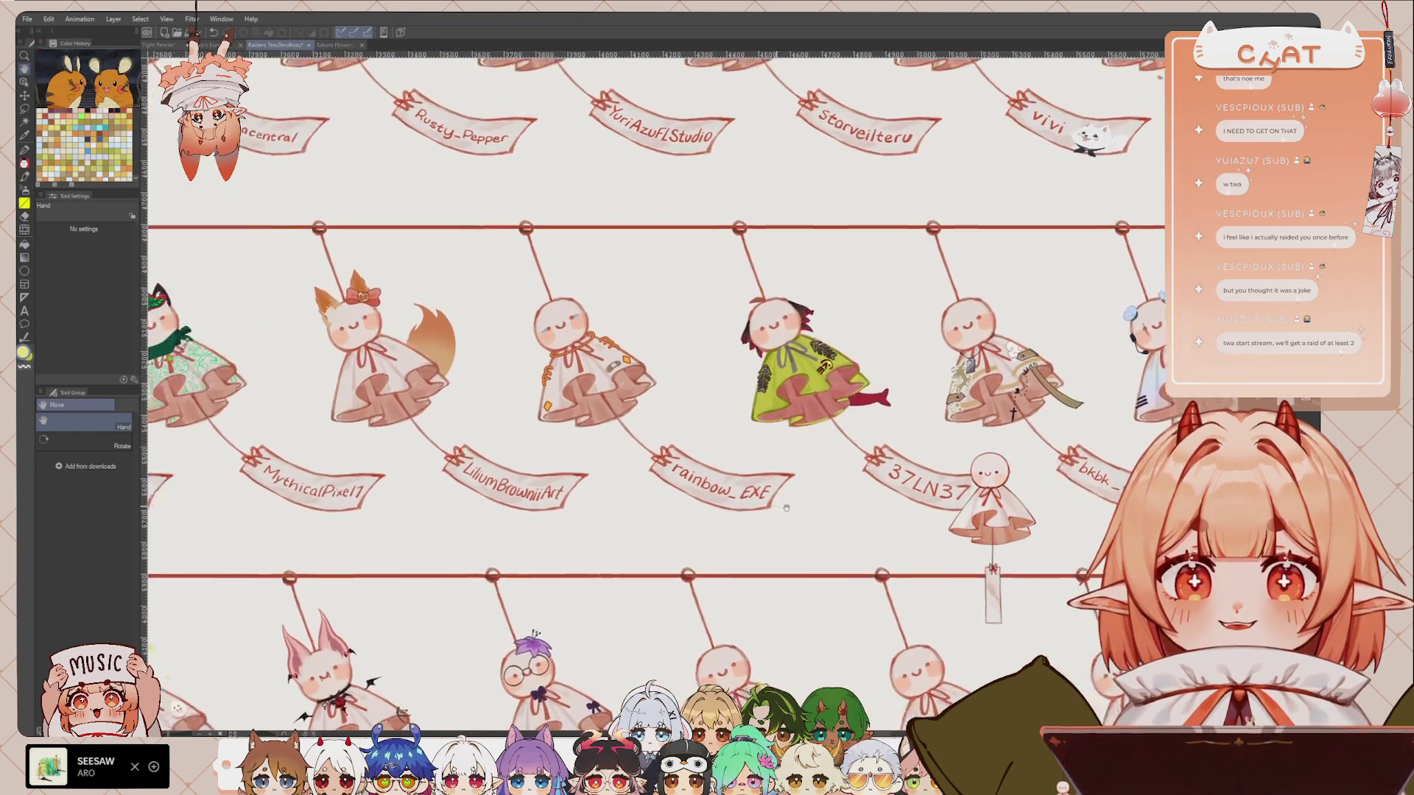
drag(279, 445, 732, 489)
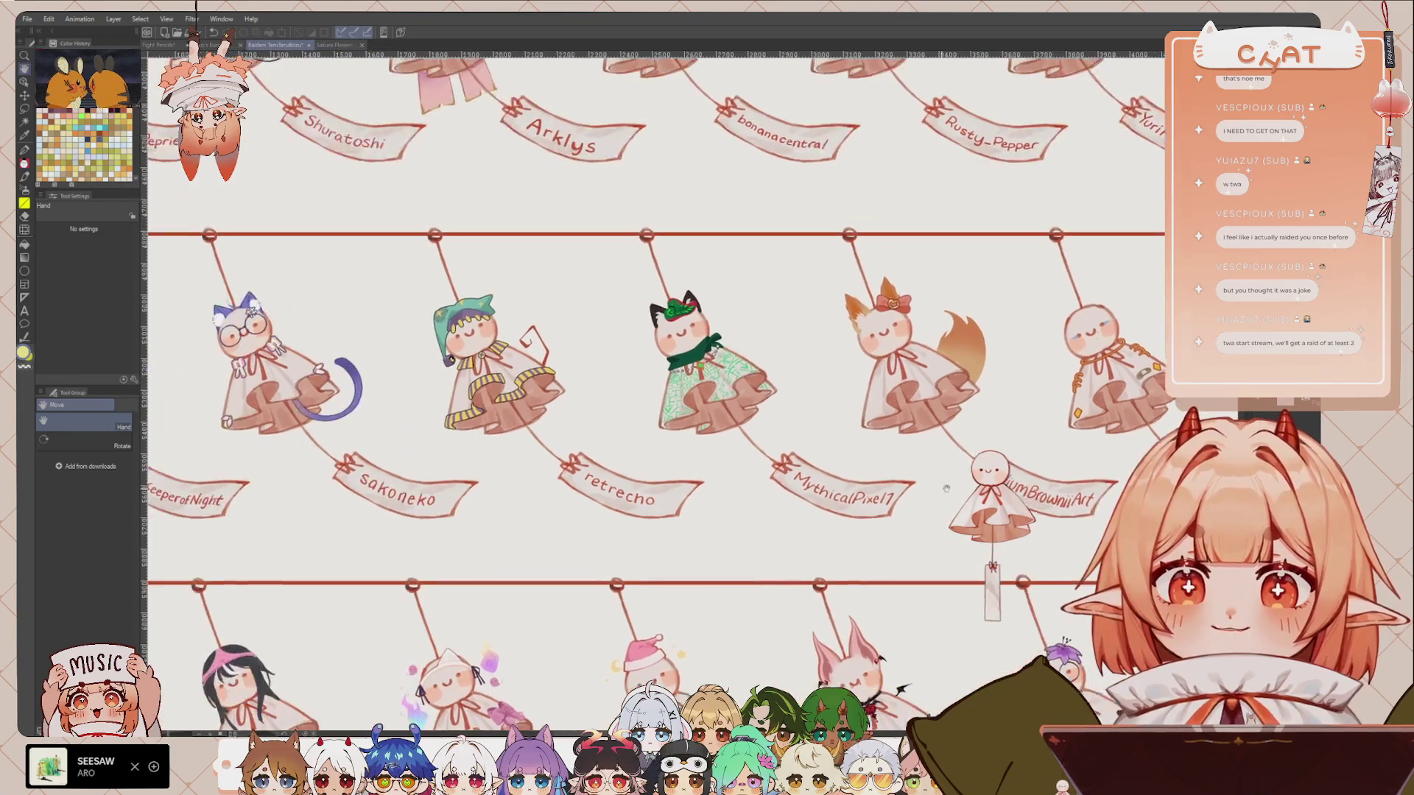
drag(828, 535, 777, 542)
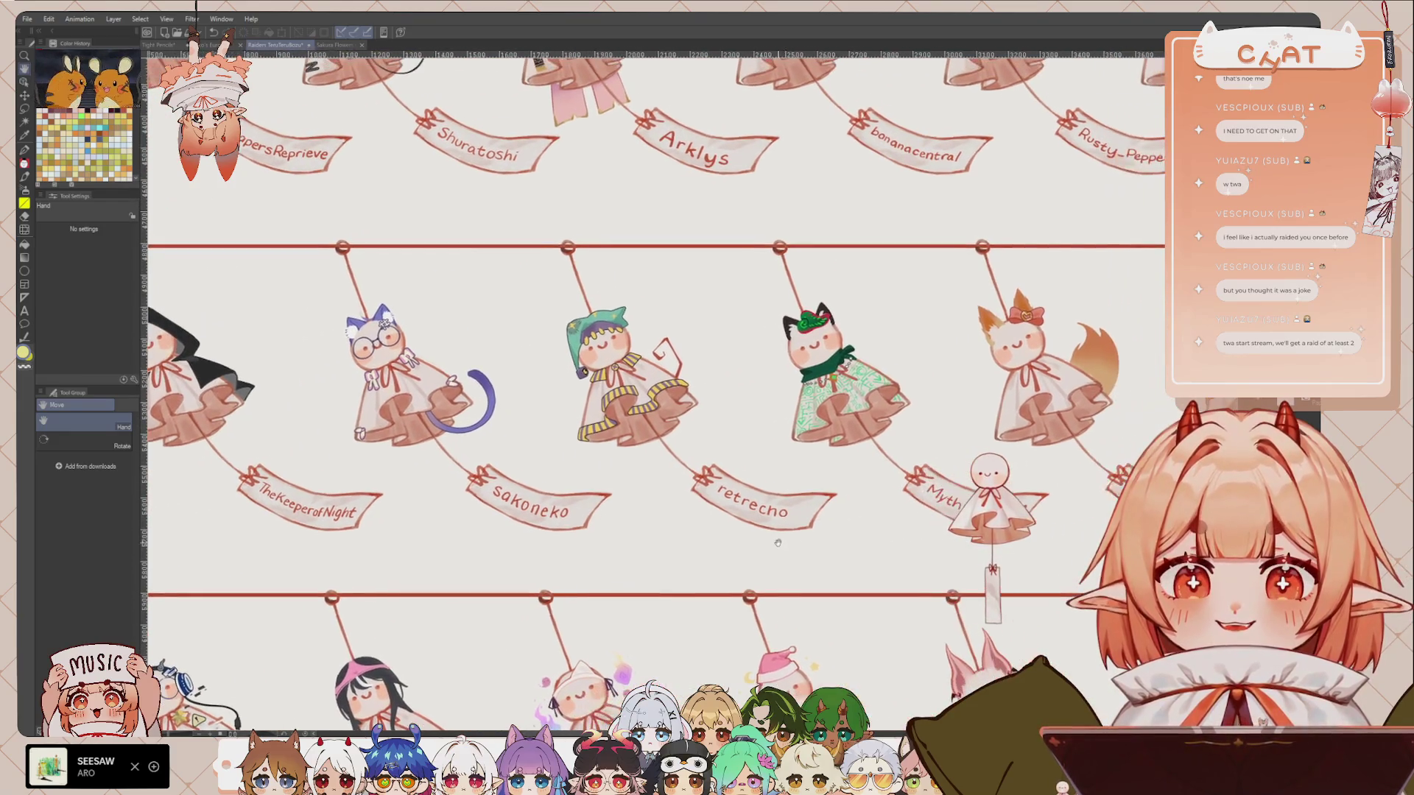
mouse_move(681, 519)
mouse_down()
mouse_move(782, 487)
mouse_move(730, 523)
mouse_move(764, 453)
mouse_up()
drag(745, 528, 806, 473)
drag(746, 581, 760, 471)
drag(766, 628, 772, 582)
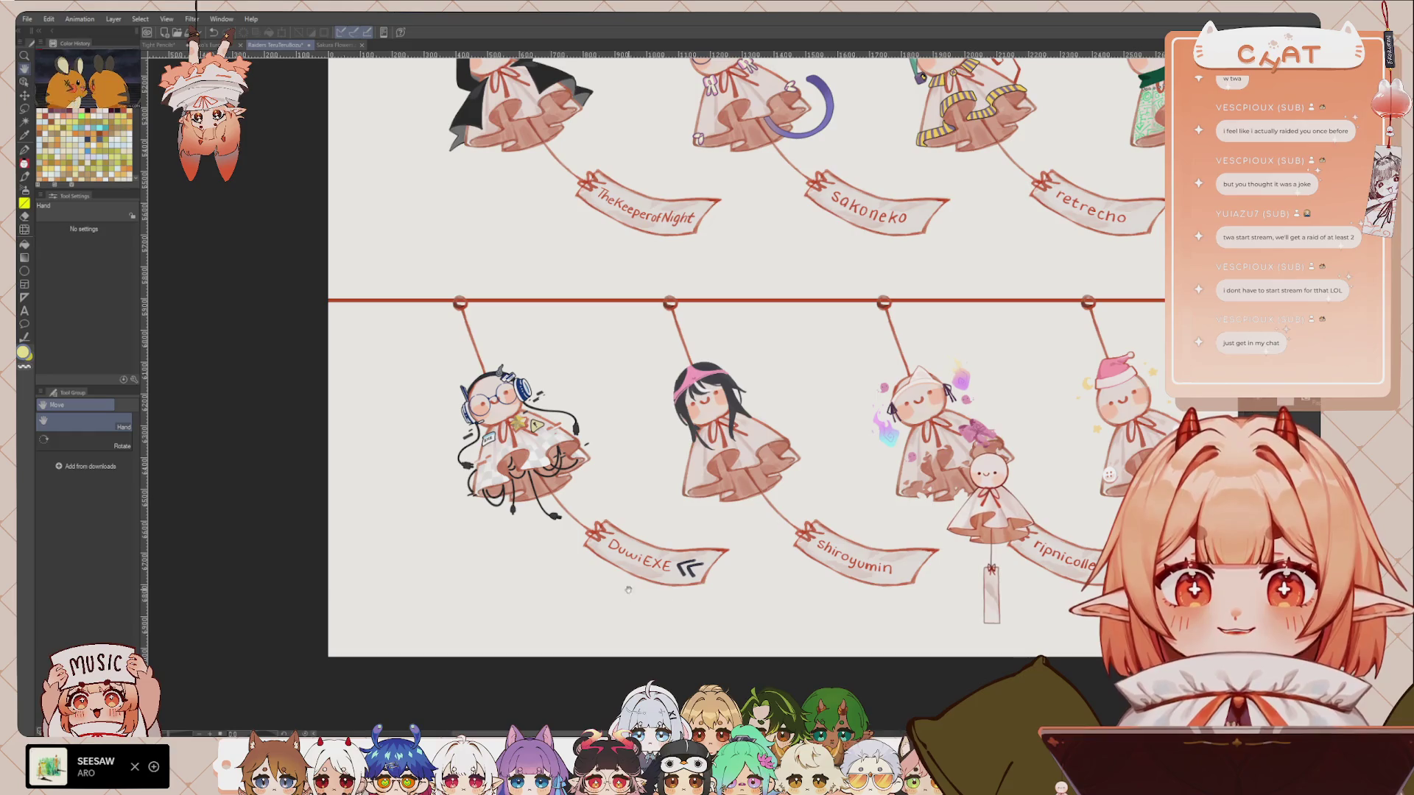
drag(668, 540, 606, 537)
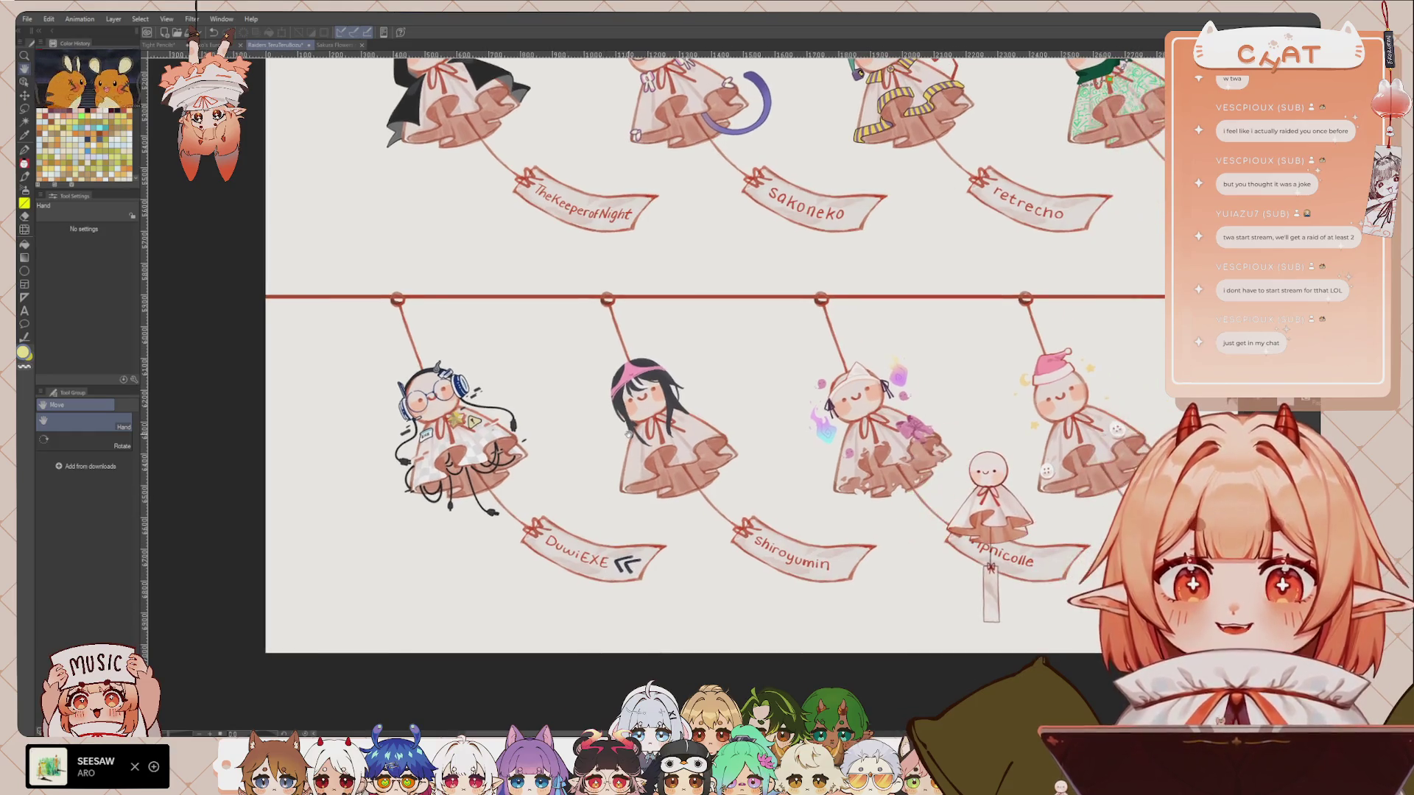
drag(689, 555, 615, 562)
drag(818, 567, 612, 571)
drag(898, 592, 563, 605)
mouse_move(847, 607)
mouse_down()
mouse_move(611, 609)
mouse_move(747, 611)
mouse_move(560, 579)
mouse_up()
drag(716, 574, 635, 577)
drag(862, 590, 713, 592)
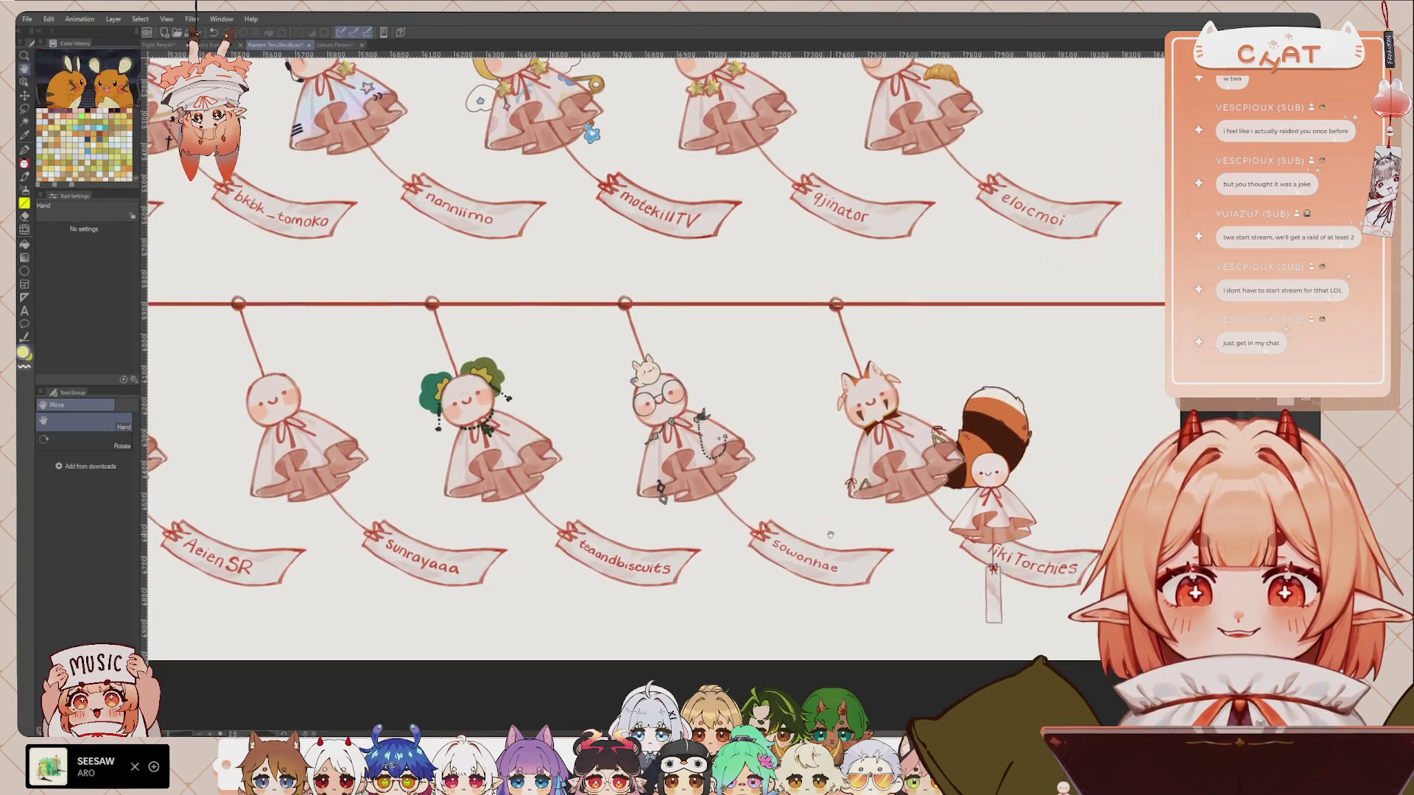
drag(1037, 320, 1043, 400)
mouse_move(810, 564)
mouse_down()
mouse_move(738, 514)
mouse_move(786, 456)
mouse_up()
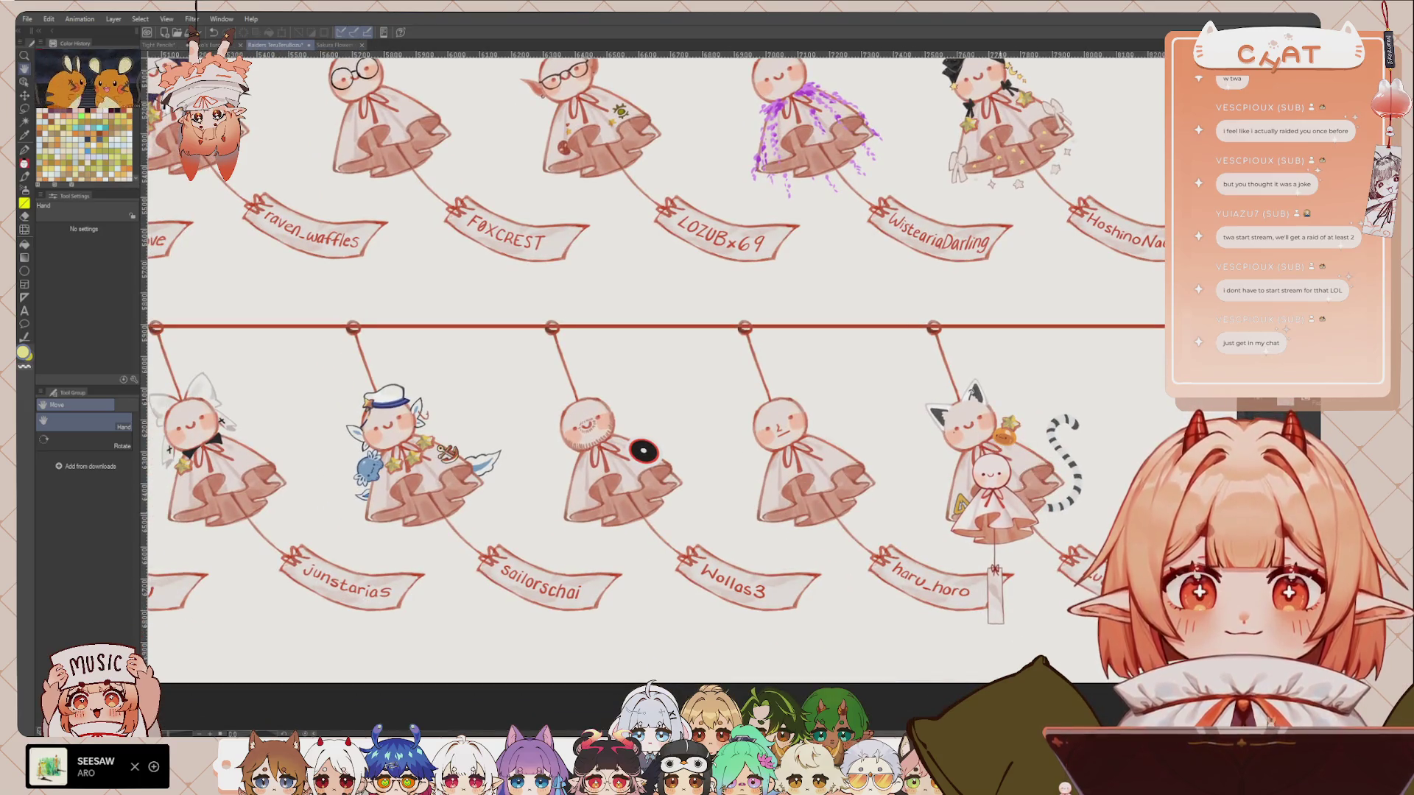
drag(766, 545, 850, 534)
scroll(916, 532, down, 2)
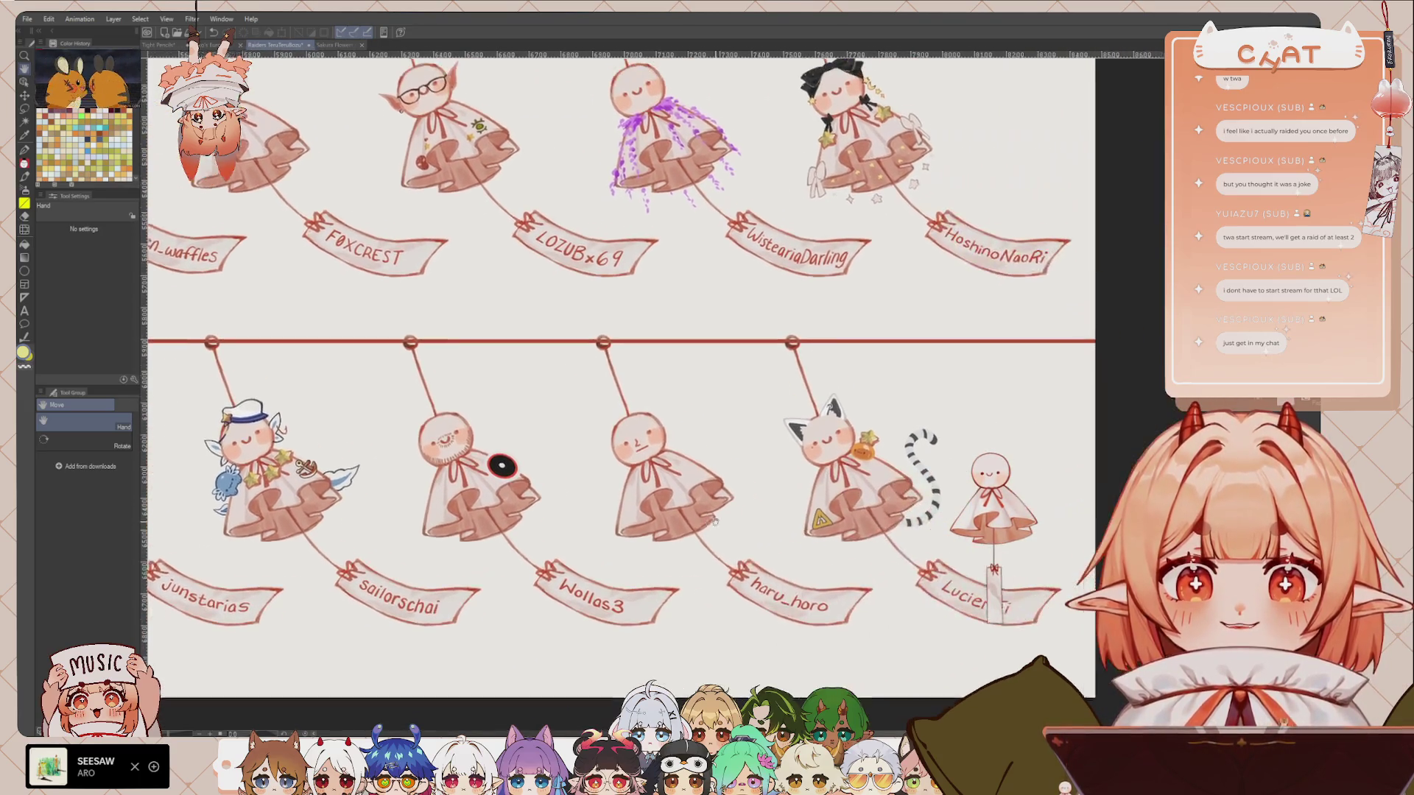
scroll(736, 405, up, 2)
scroll(699, 368, up, 1)
scroll(672, 337, up, 1)
scroll(672, 337, down, 2)
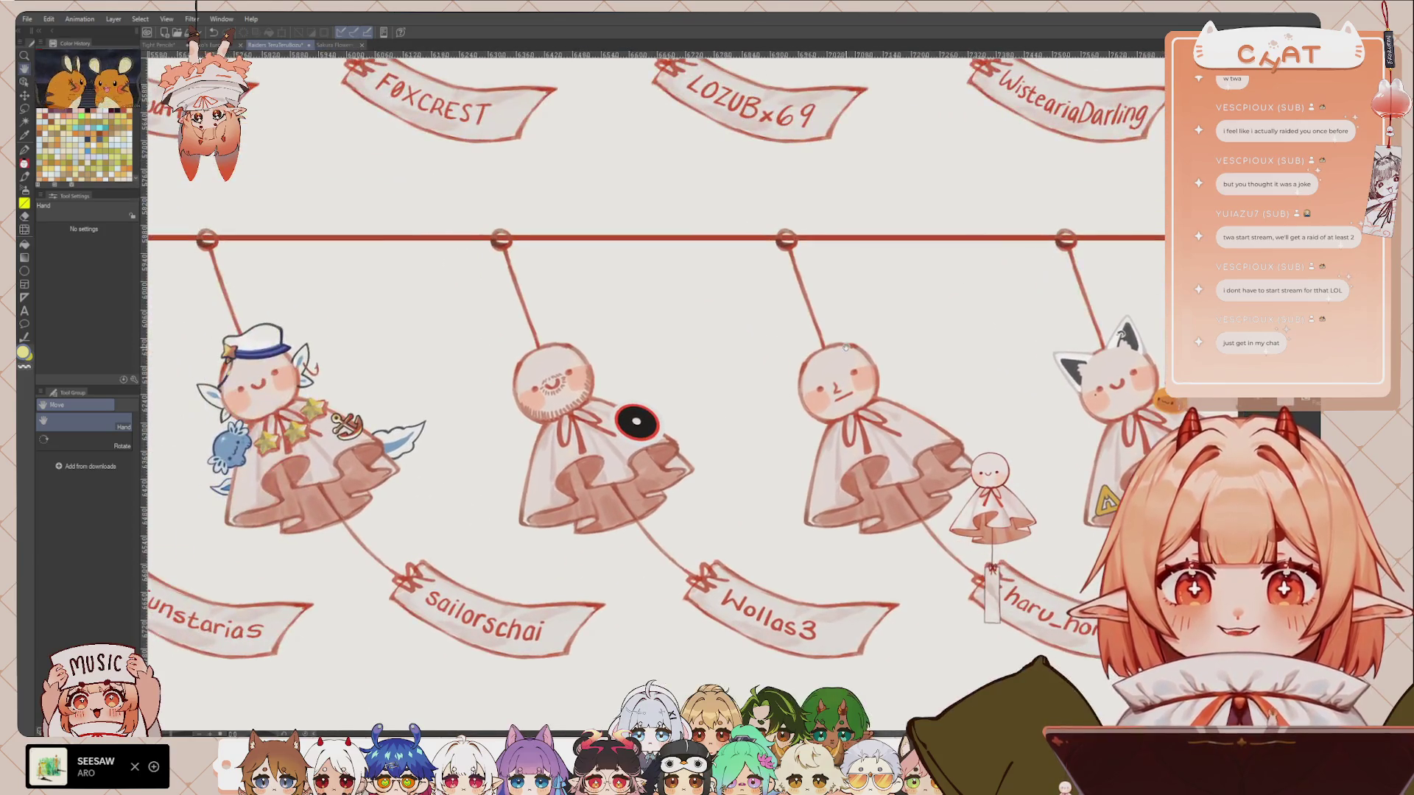
scroll(846, 346, up, 1)
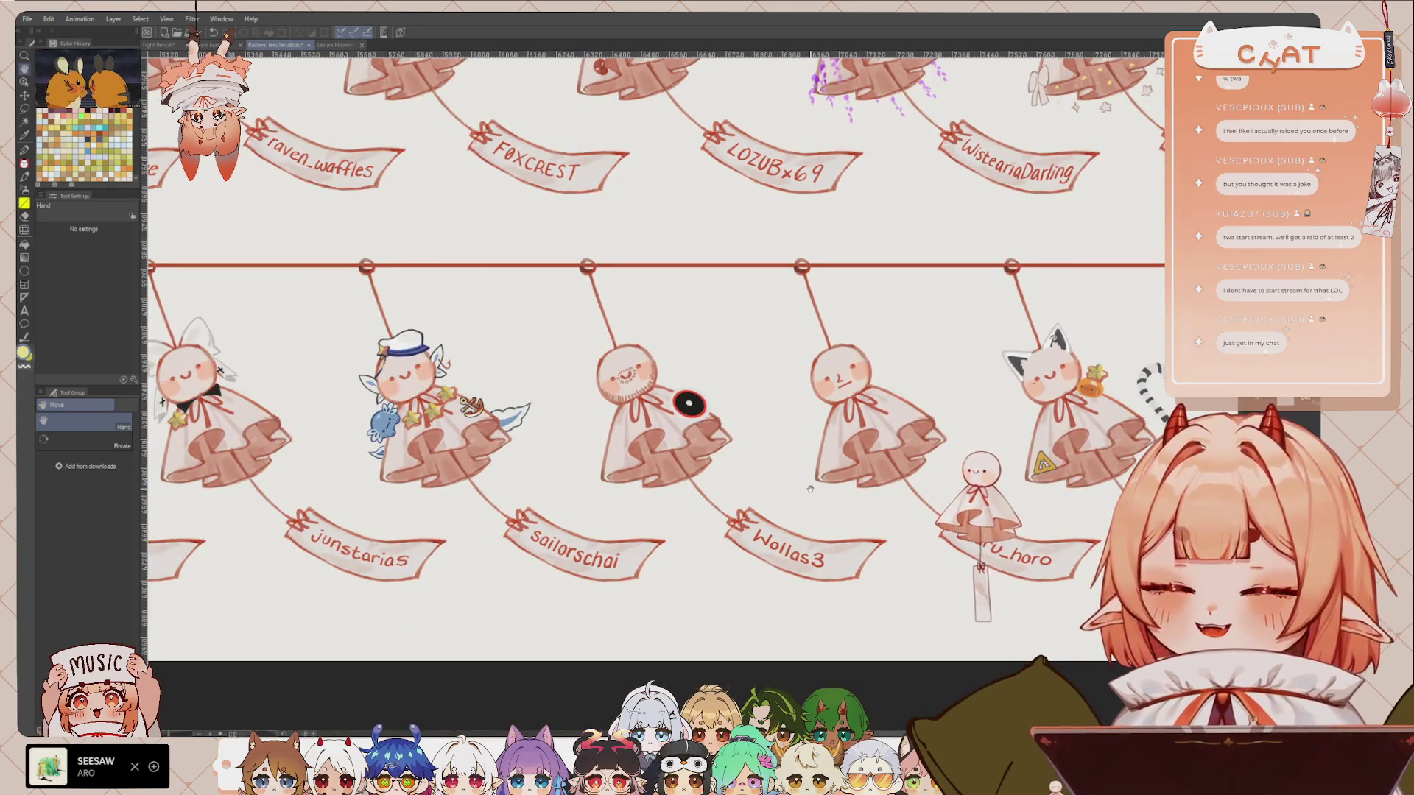
mouse_move(740, 506)
mouse_down()
mouse_move(768, 497)
mouse_move(752, 535)
mouse_move(685, 554)
mouse_up()
mouse_move(538, 515)
mouse_down()
mouse_move(722, 493)
mouse_move(778, 422)
mouse_up()
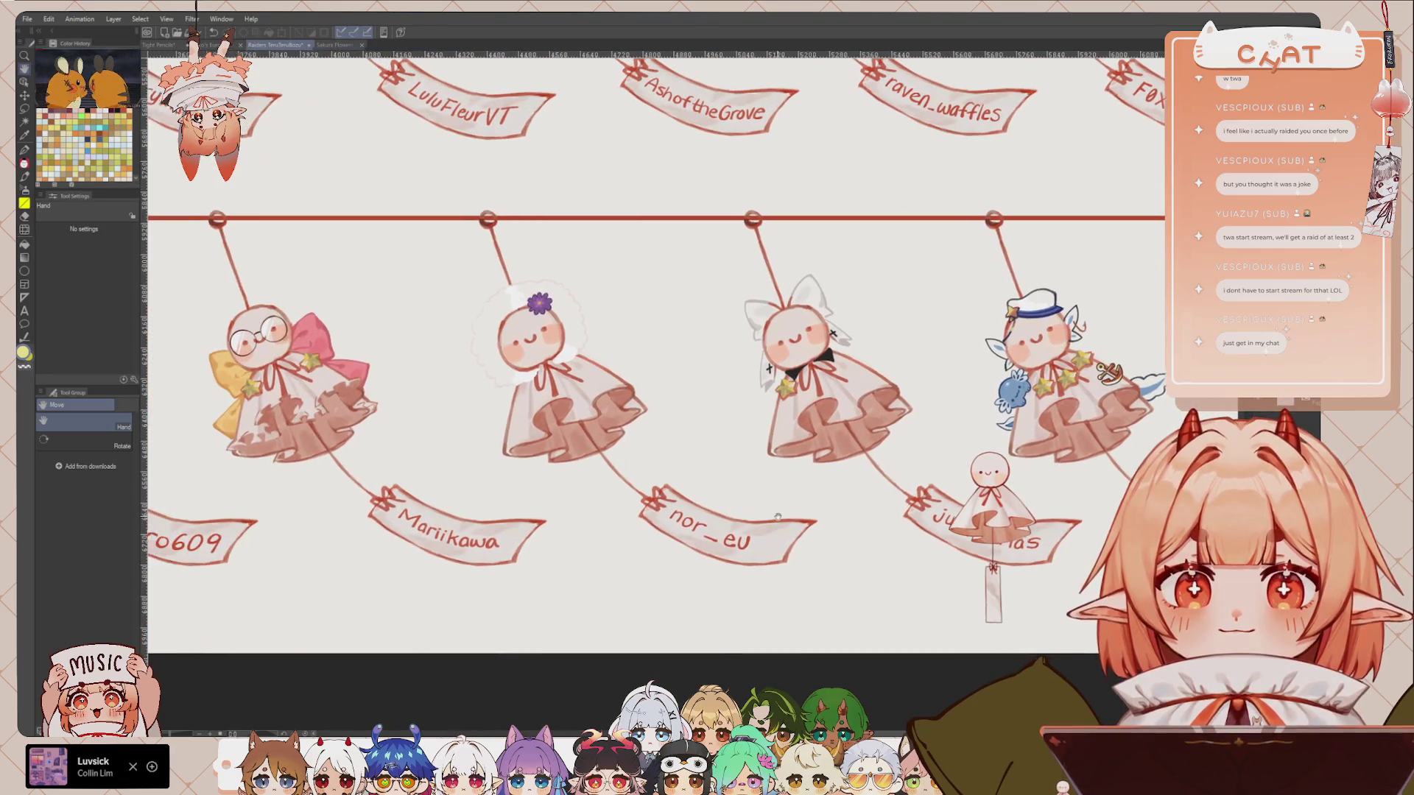
scroll(777, 423, down, 3)
scroll(754, 397, up, 3)
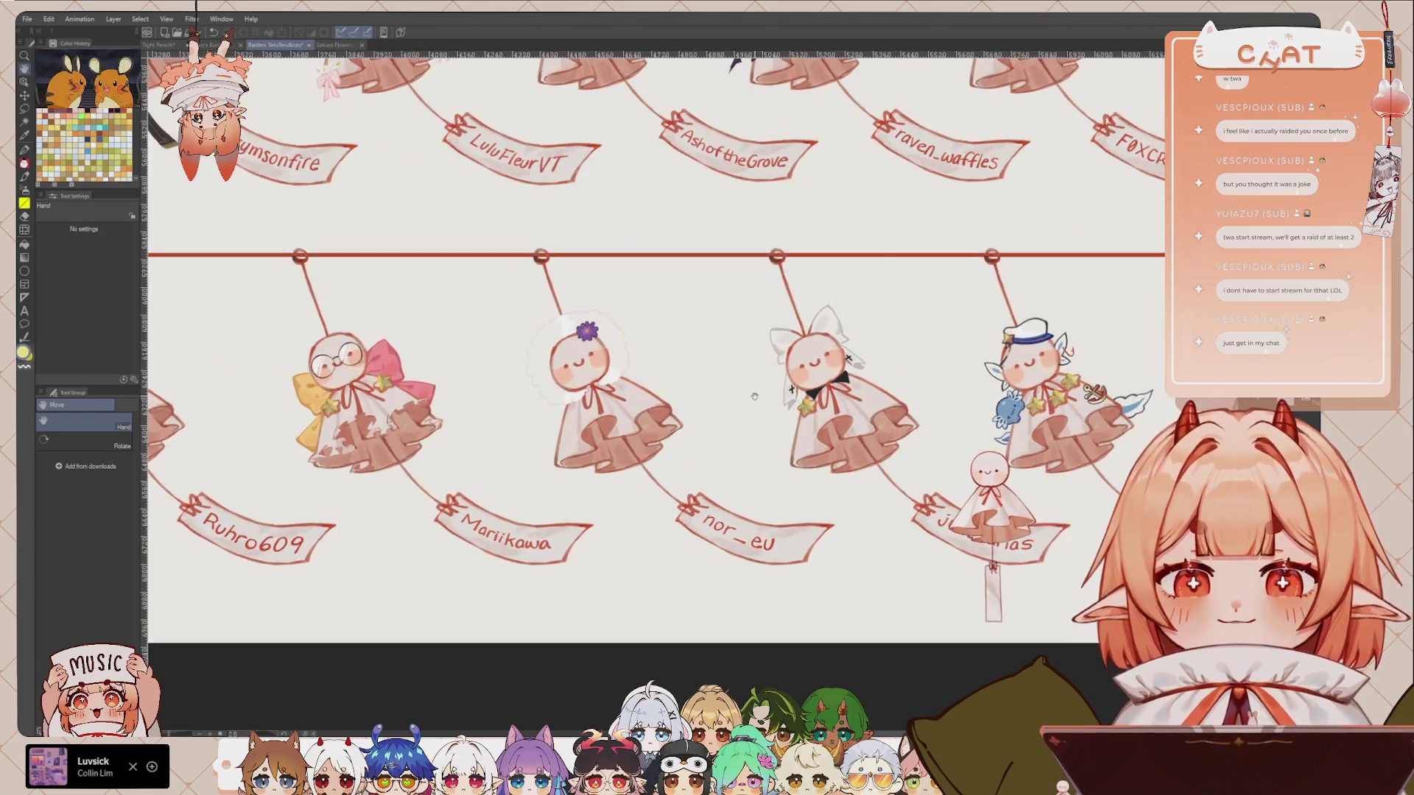
drag(579, 515, 789, 512)
drag(695, 516, 956, 520)
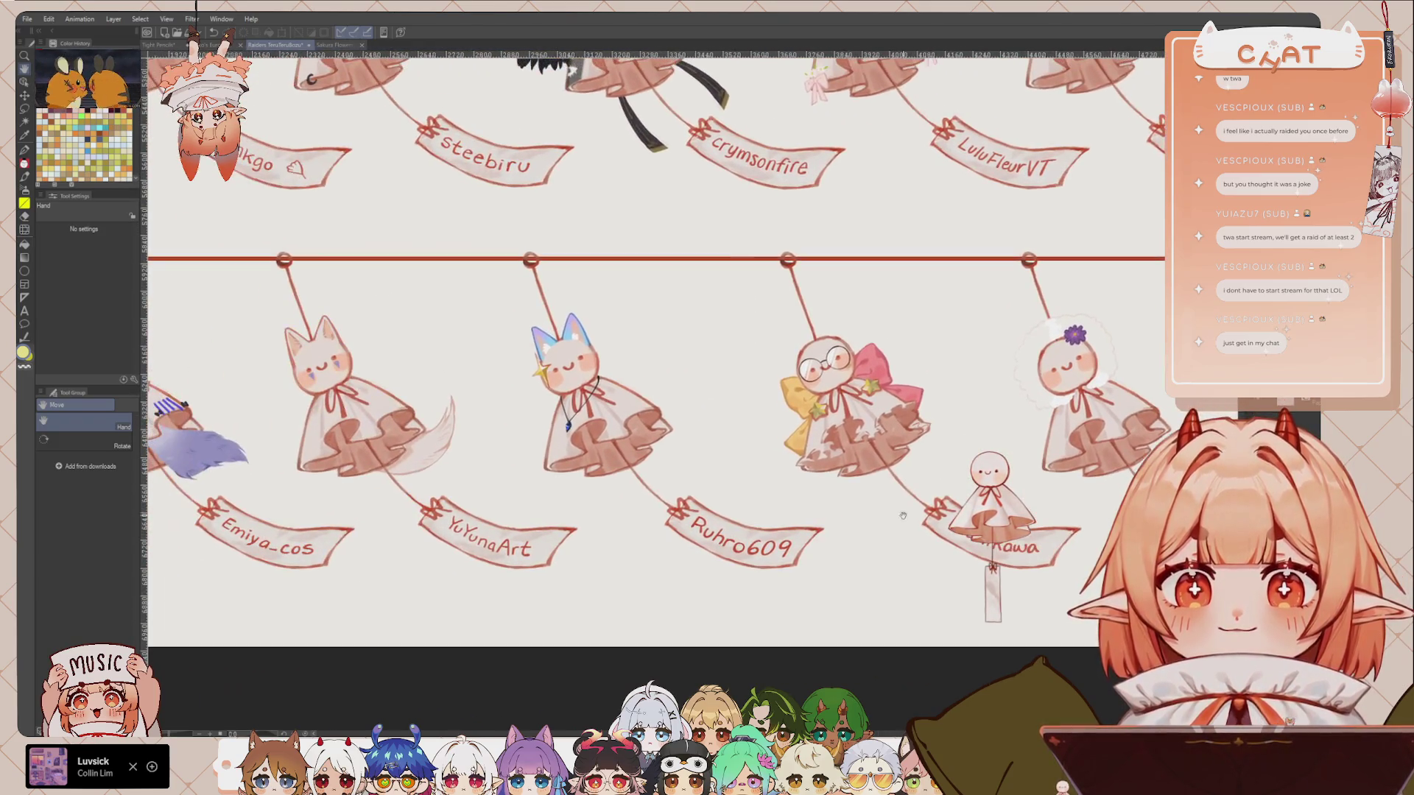
drag(766, 519, 911, 530)
drag(826, 464, 1003, 471)
mouse_move(392, 537)
mouse_down()
mouse_move(752, 539)
mouse_move(958, 736)
mouse_up()
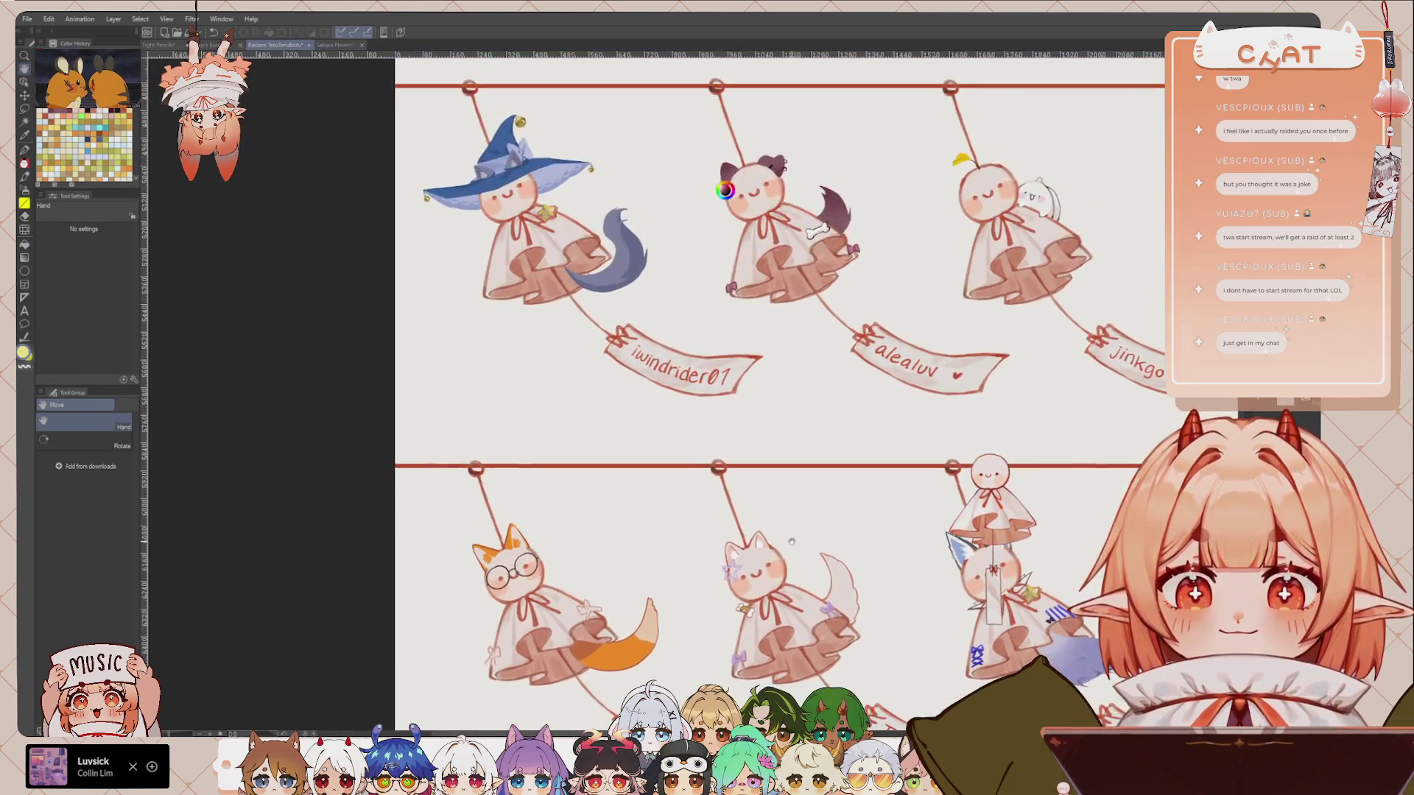
mouse_move(1105, 309)
mouse_down()
mouse_move(930, 466)
mouse_move(560, 464)
mouse_up()
mouse_move(625, 347)
mouse_down()
mouse_move(838, 344)
mouse_move(639, 328)
mouse_up()
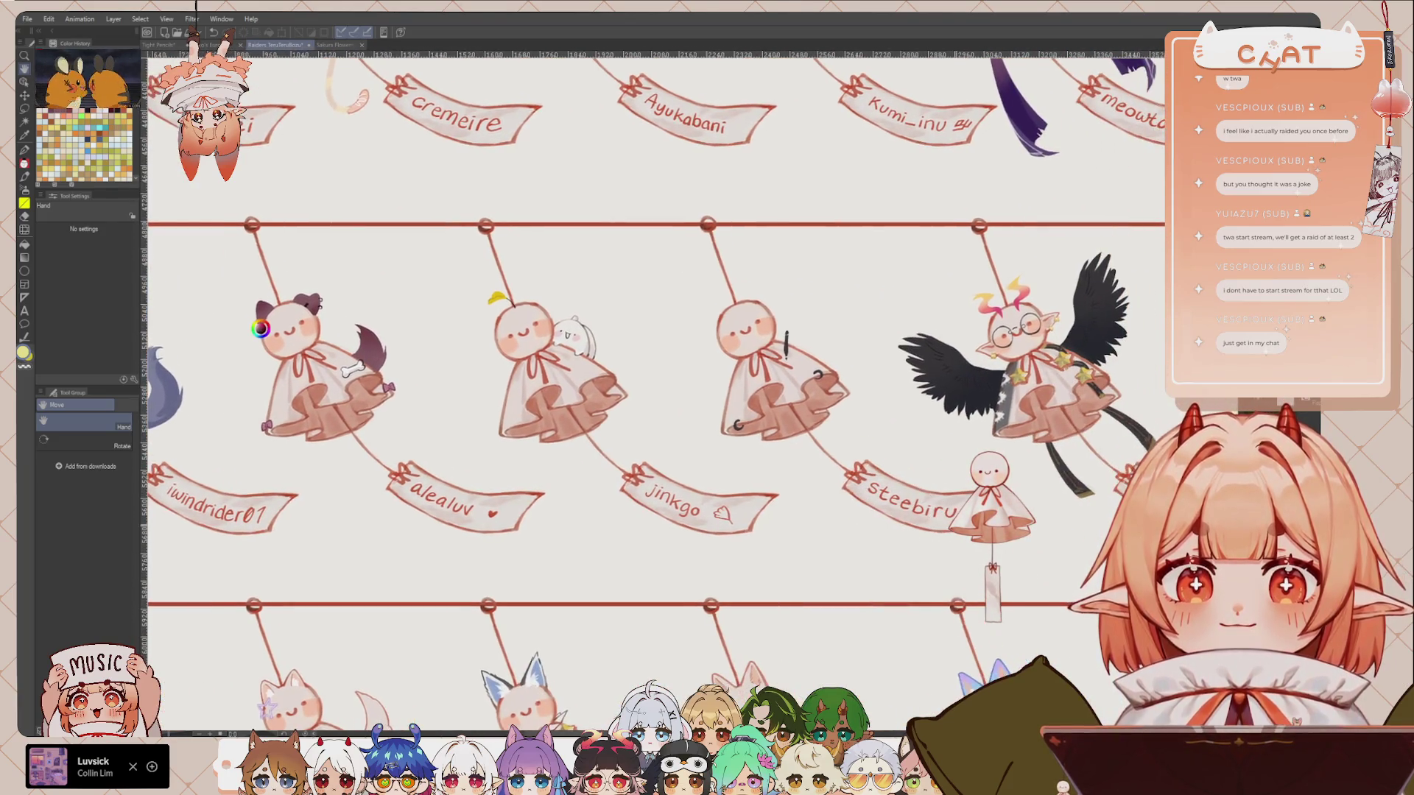
drag(897, 423, 725, 418)
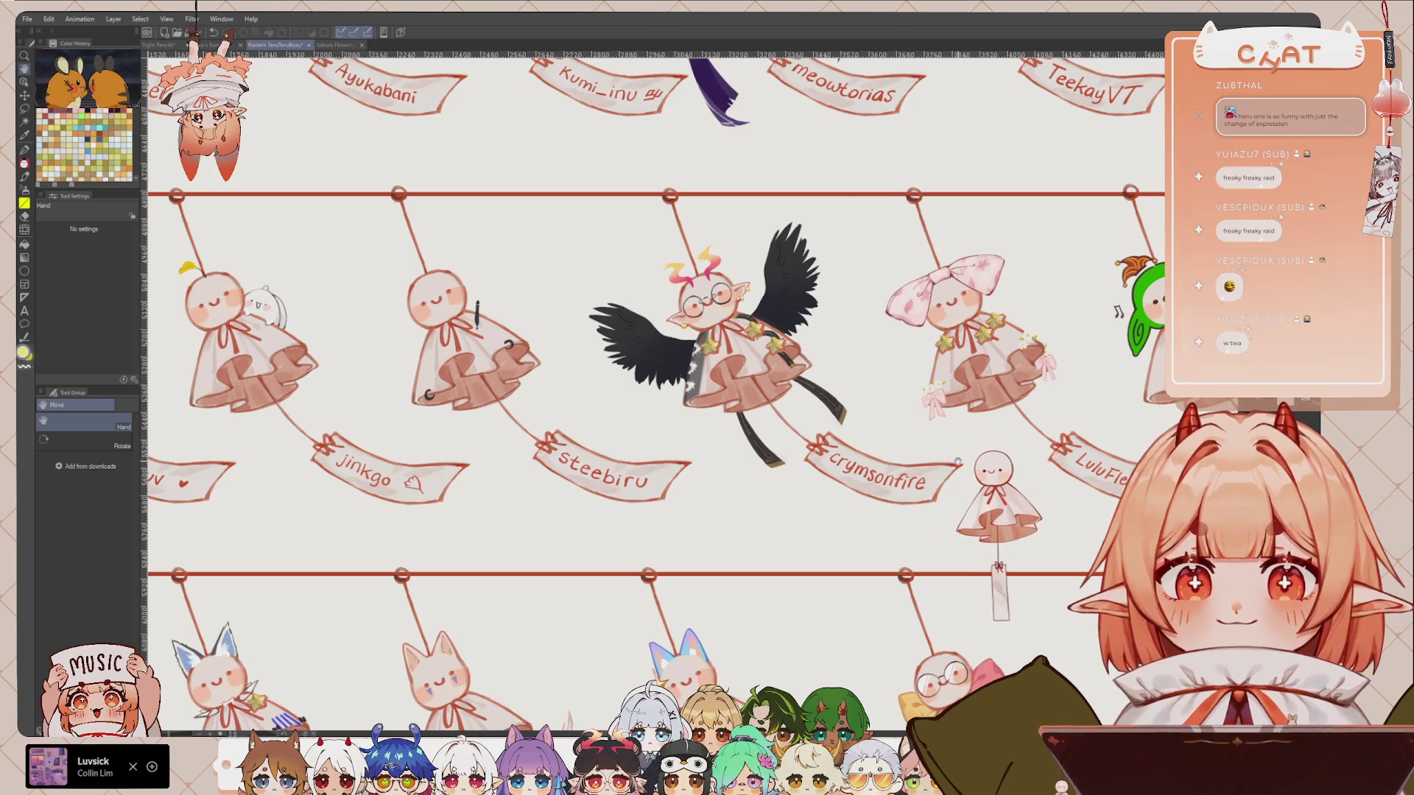
scroll(1103, 418, right, 3)
scroll(1031, 419, right, 3)
scroll(958, 420, right, 3)
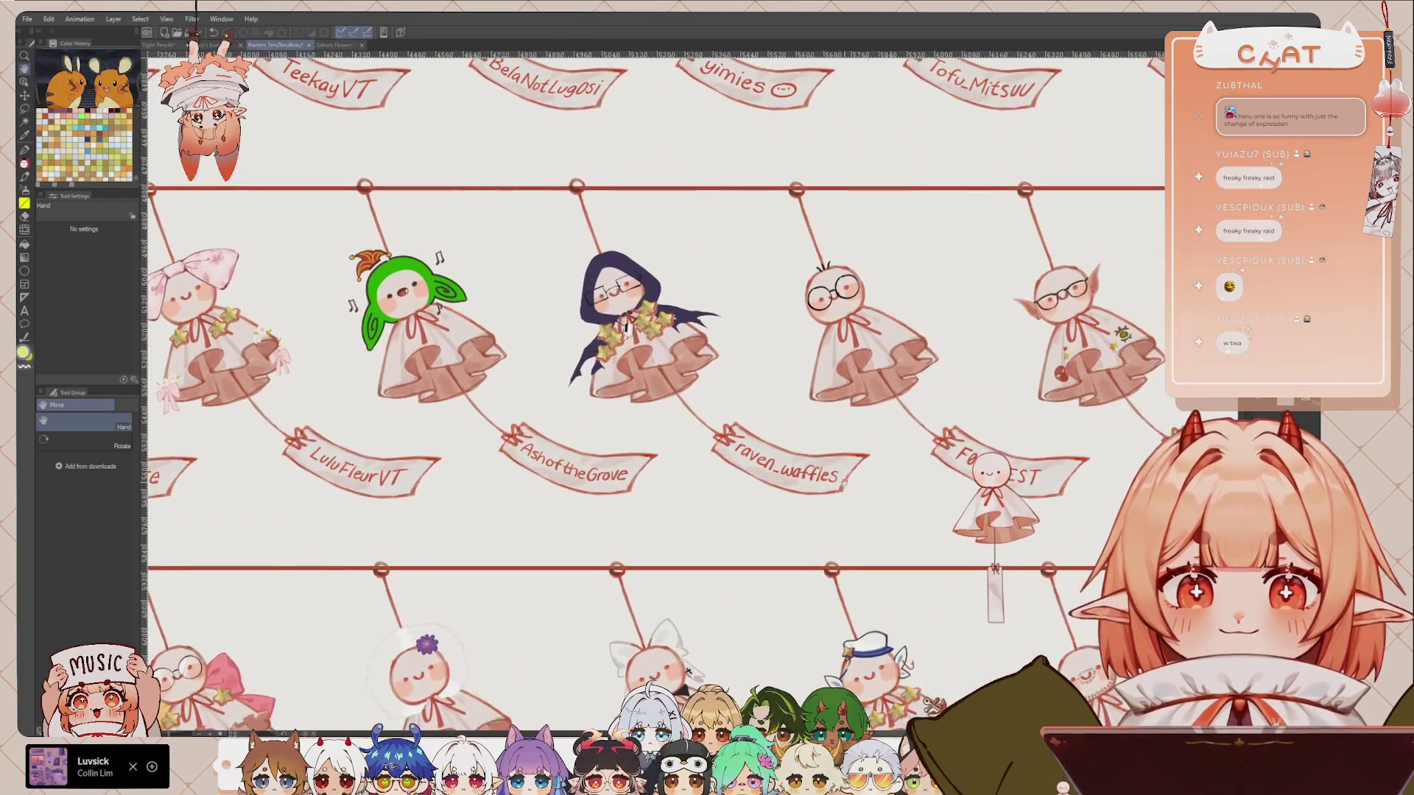
scroll(884, 422, right, 3)
scroll(847, 456, right, 1)
scroll(862, 501, right, 2)
scroll(877, 545, right, 3)
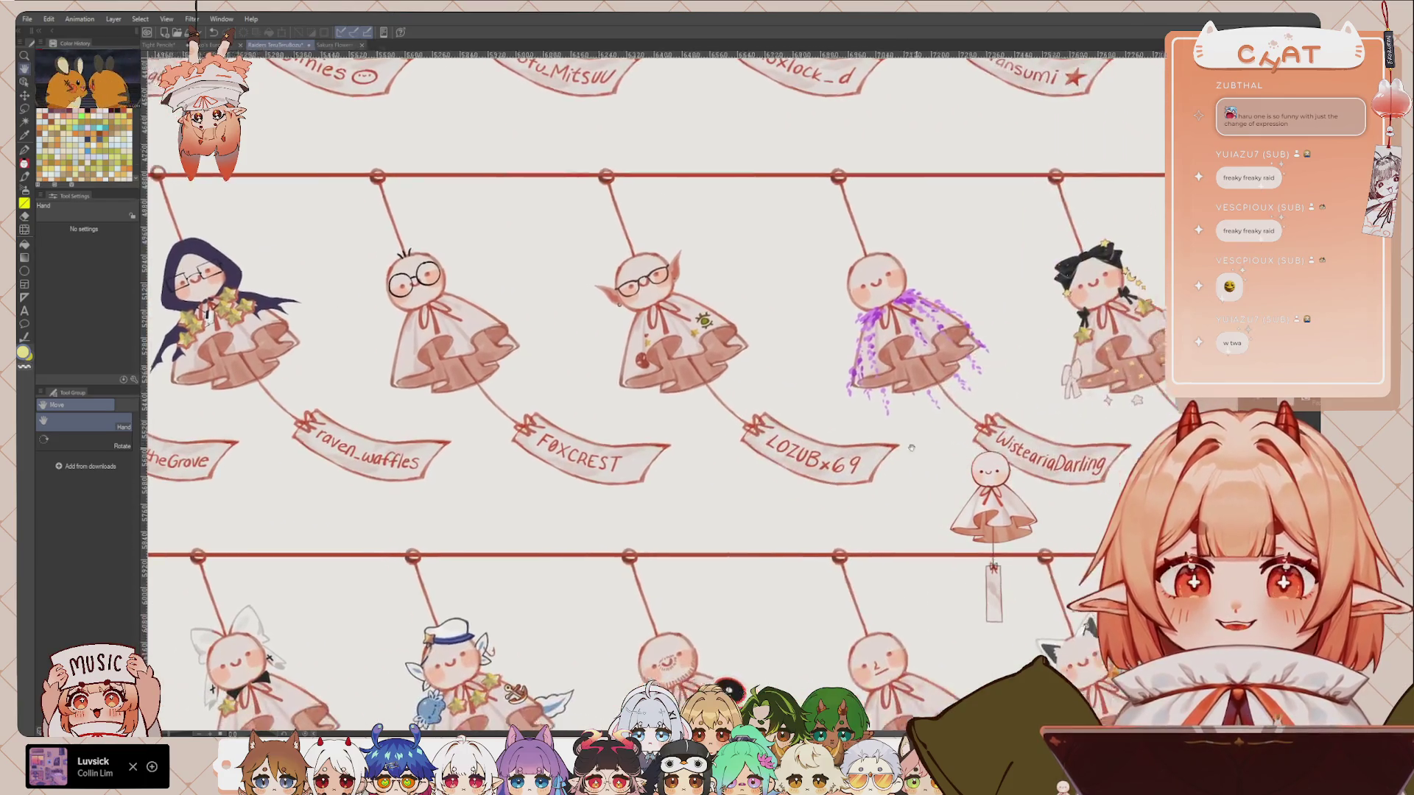
scroll(895, 593, right, 3)
scroll(894, 593, up, 2)
scroll(883, 567, up, 2)
scroll(865, 515, down, 2)
scroll(854, 495, right, 2)
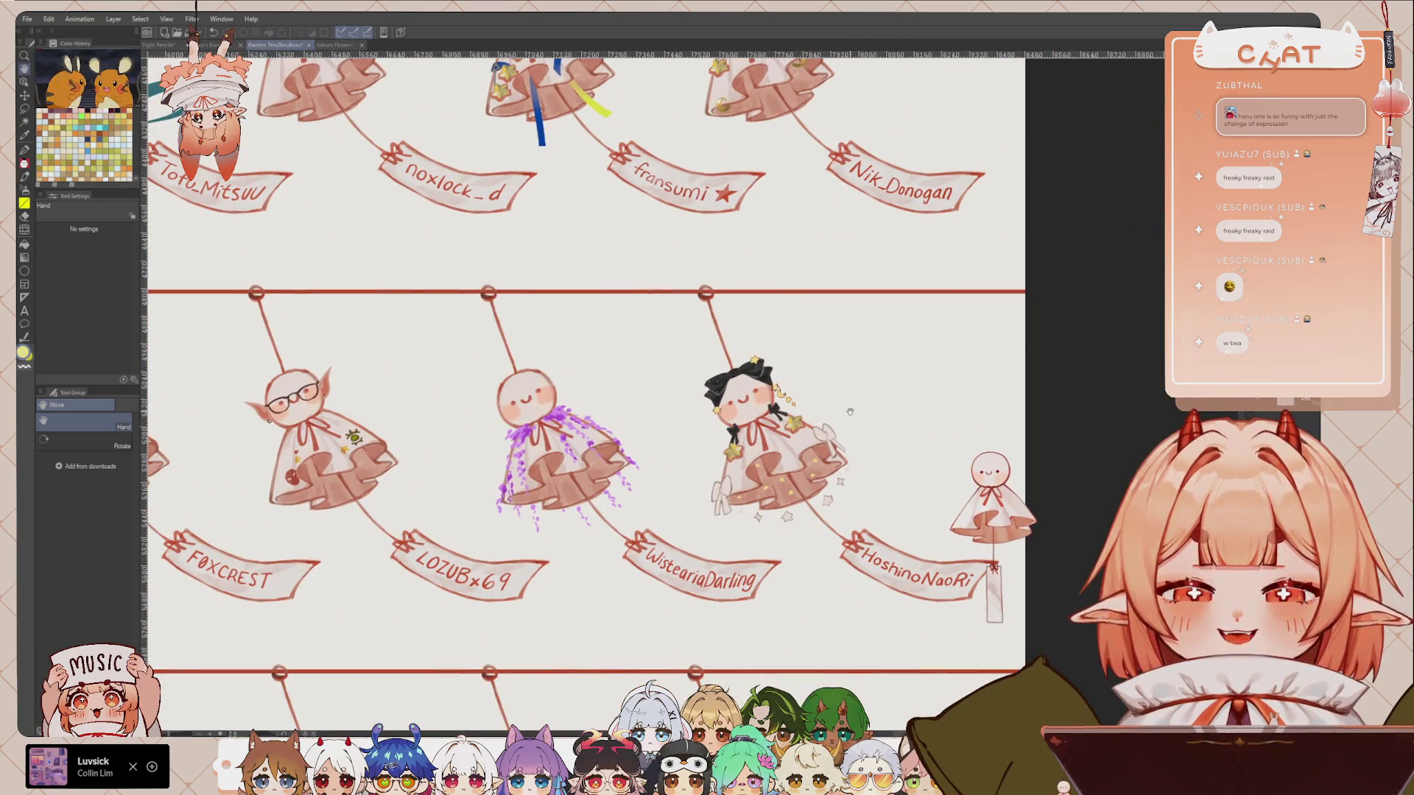
scroll(881, 380, left, 2)
scroll(869, 383, up, 3)
scroll(858, 387, left, 1)
scroll(848, 391, up, 2)
scroll(818, 434, up, 2)
scroll(773, 479, left, 2)
scroll(759, 494, down, 2)
scroll(710, 550, left, 2)
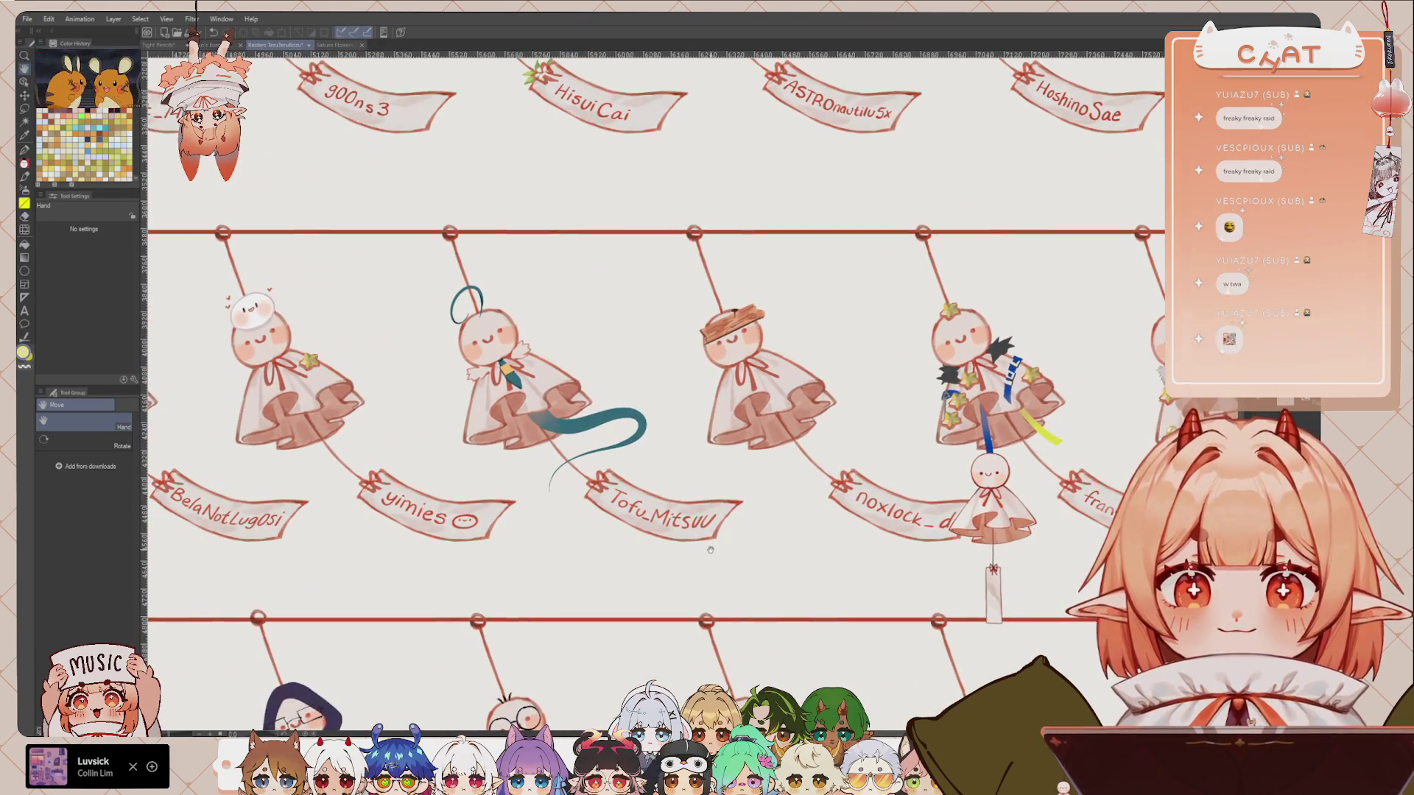
scroll(746, 455, left, 2)
scroll(717, 563, left, 3)
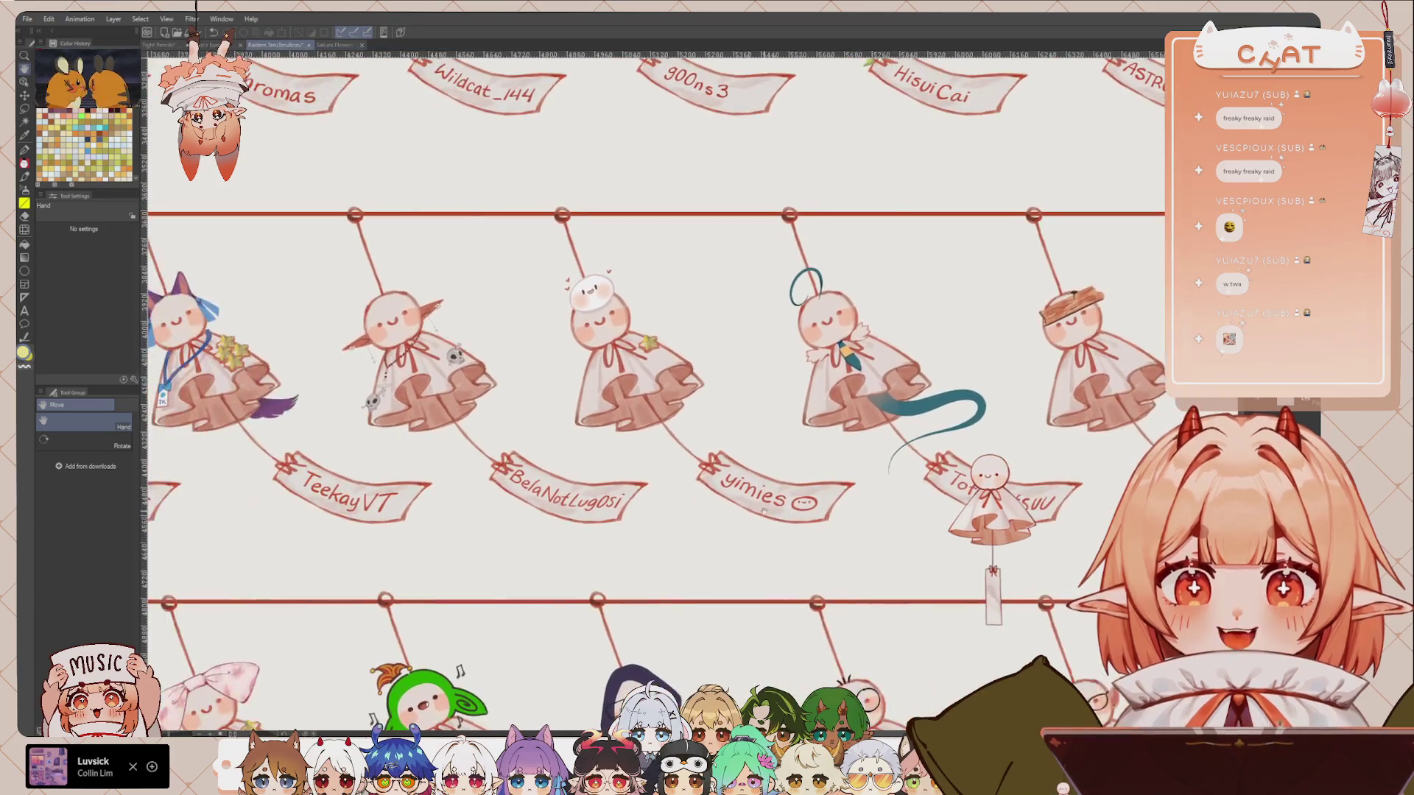
scroll(900, 480, left, 2)
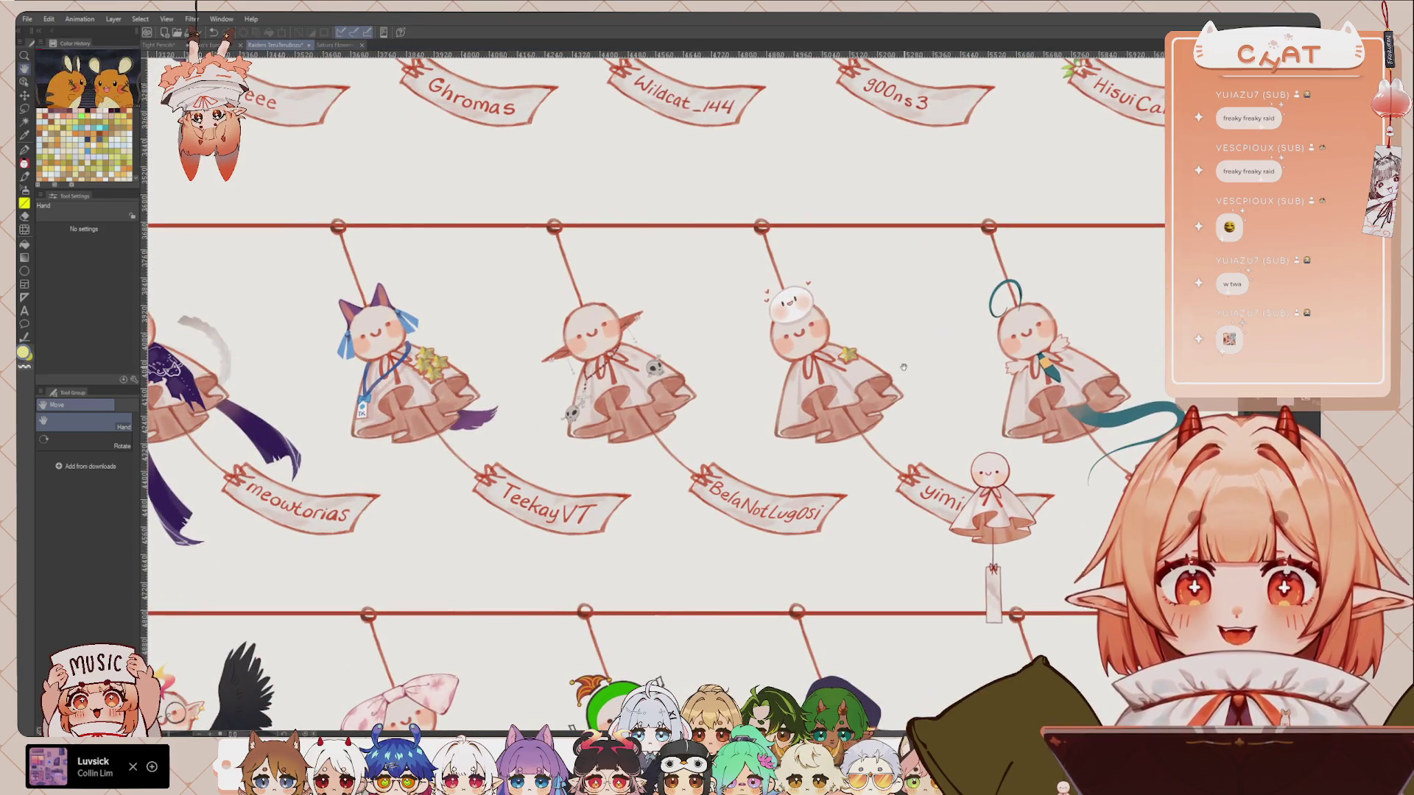
scroll(847, 386, left, 2)
scroll(790, 405, left, 2)
scroll(733, 424, right, 1)
scroll(734, 423, down, 1)
scroll(734, 423, up, 1)
scroll(741, 464, left, 3)
scroll(745, 501, left, 2)
scroll(750, 528, left, 1)
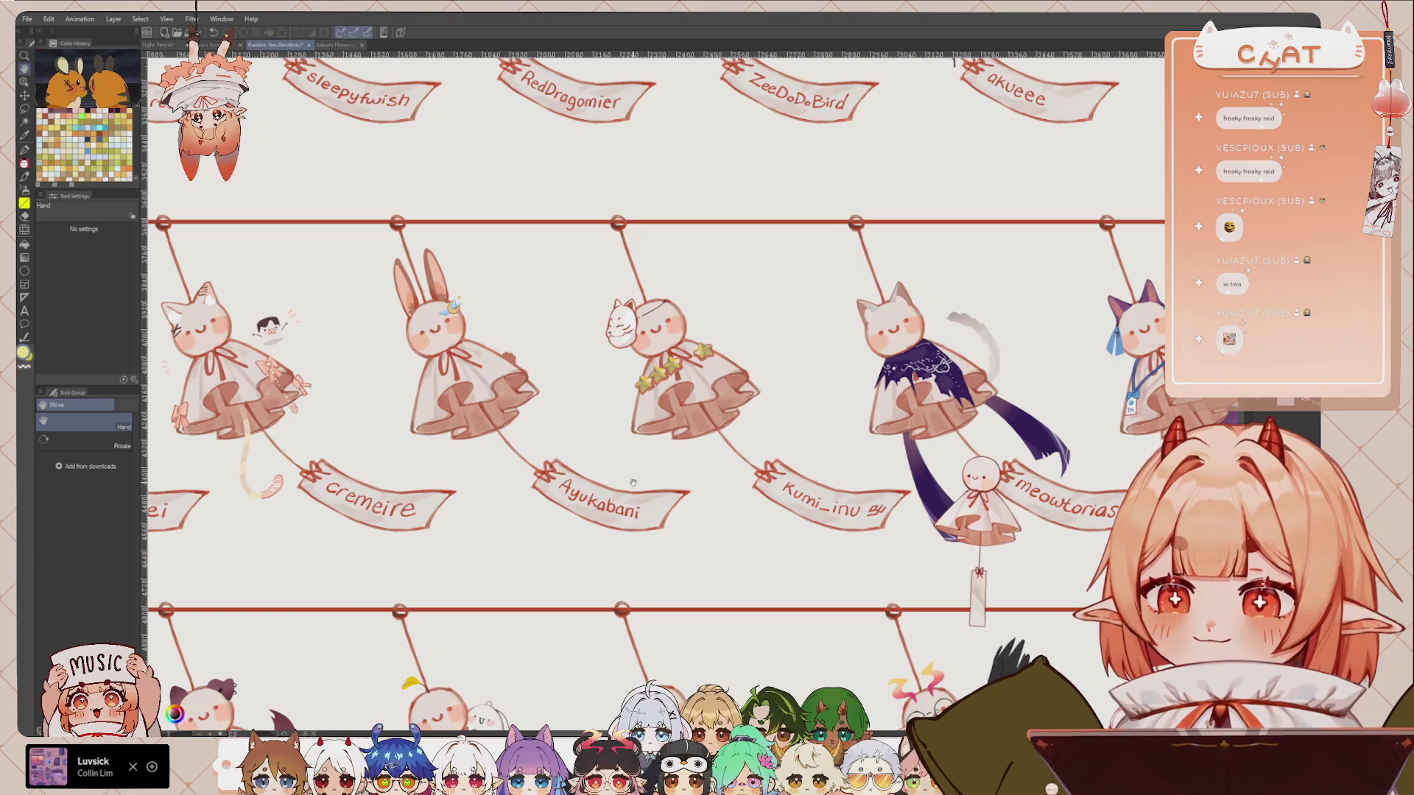
scroll(689, 475, left, 2)
scroll(689, 475, down, 1)
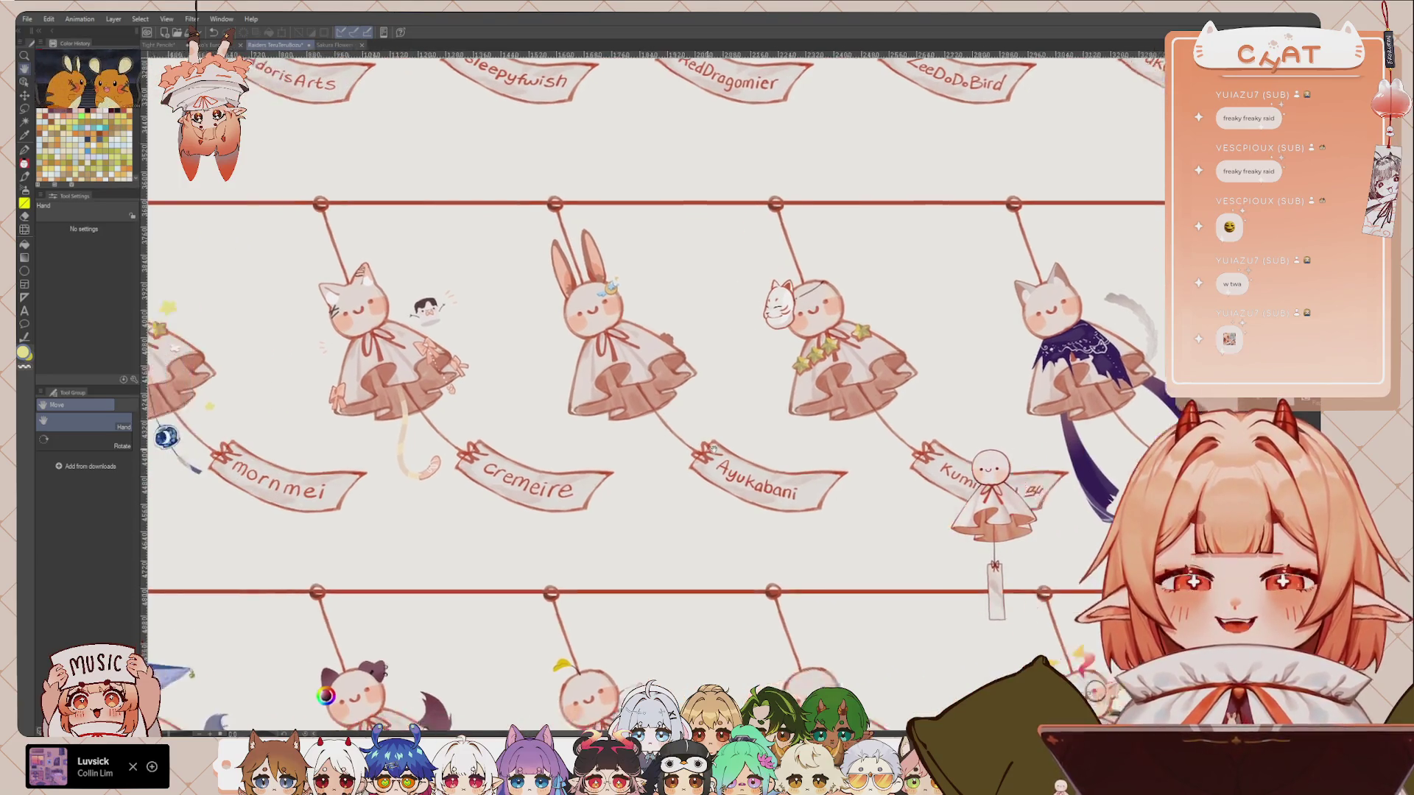
scroll(689, 474, left, 1)
scroll(689, 475, left, 3)
scroll(742, 390, left, 2)
scroll(742, 390, up, 1)
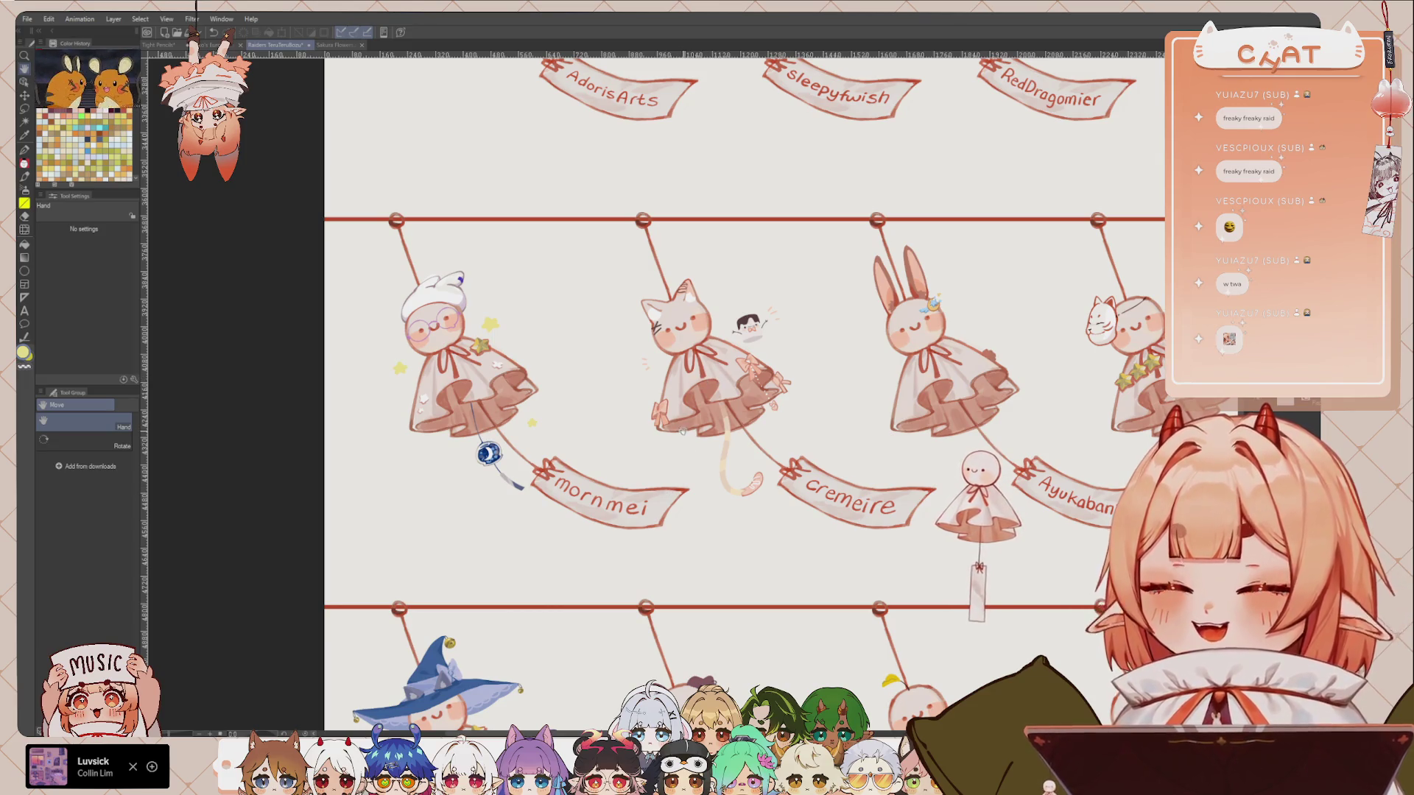
scroll(694, 498, up, 1)
scroll(693, 498, right, 1)
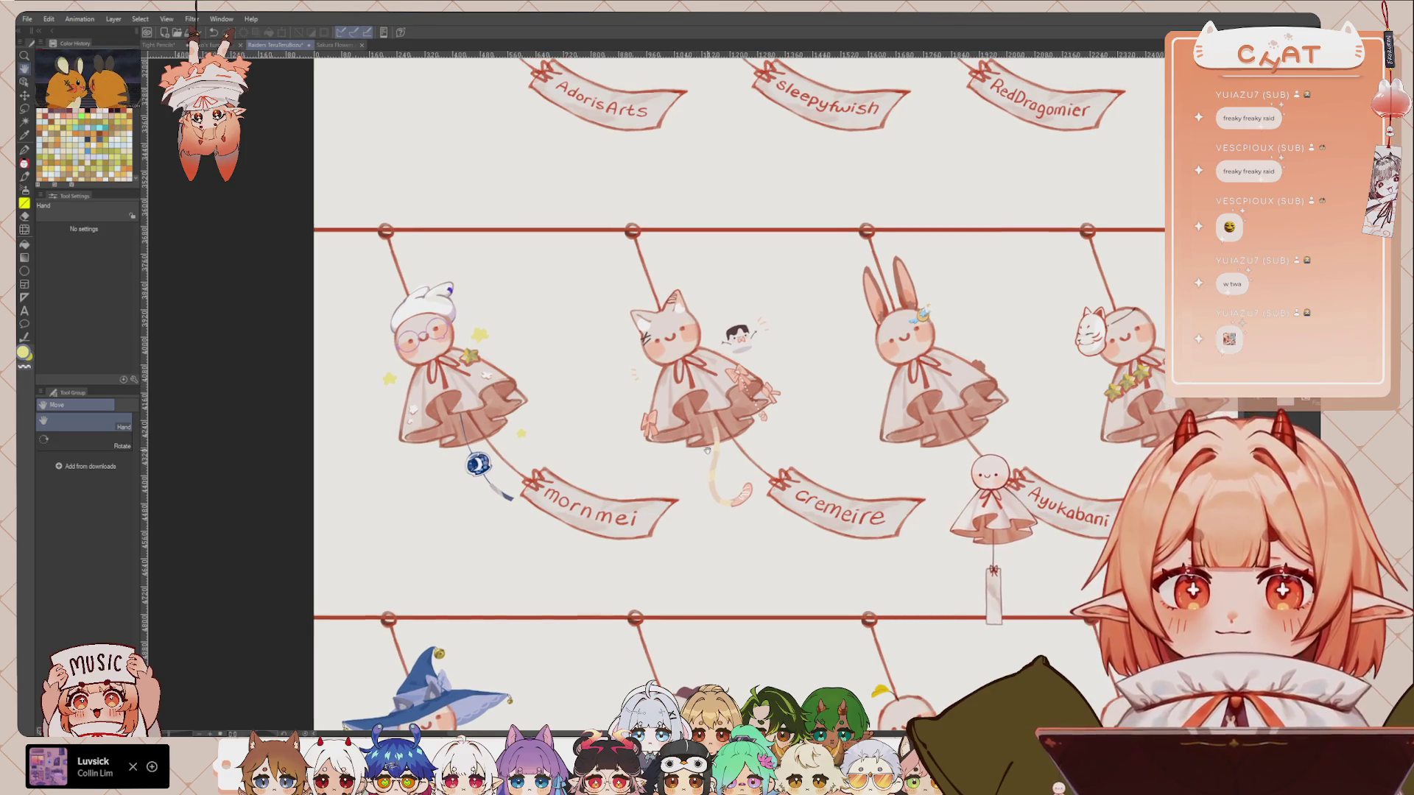
scroll(721, 516, up, 1)
scroll(722, 515, right, 1)
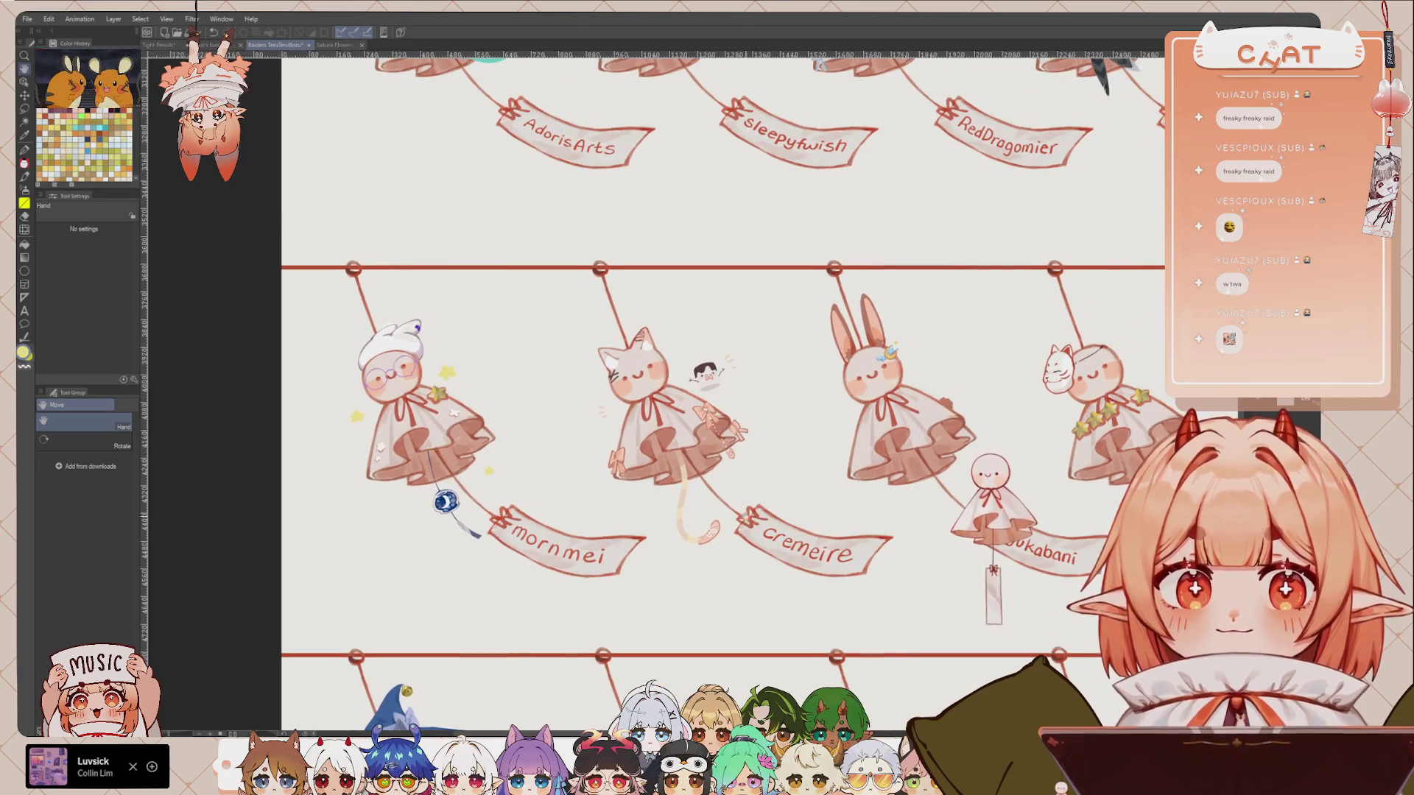
scroll(735, 534, right, 3)
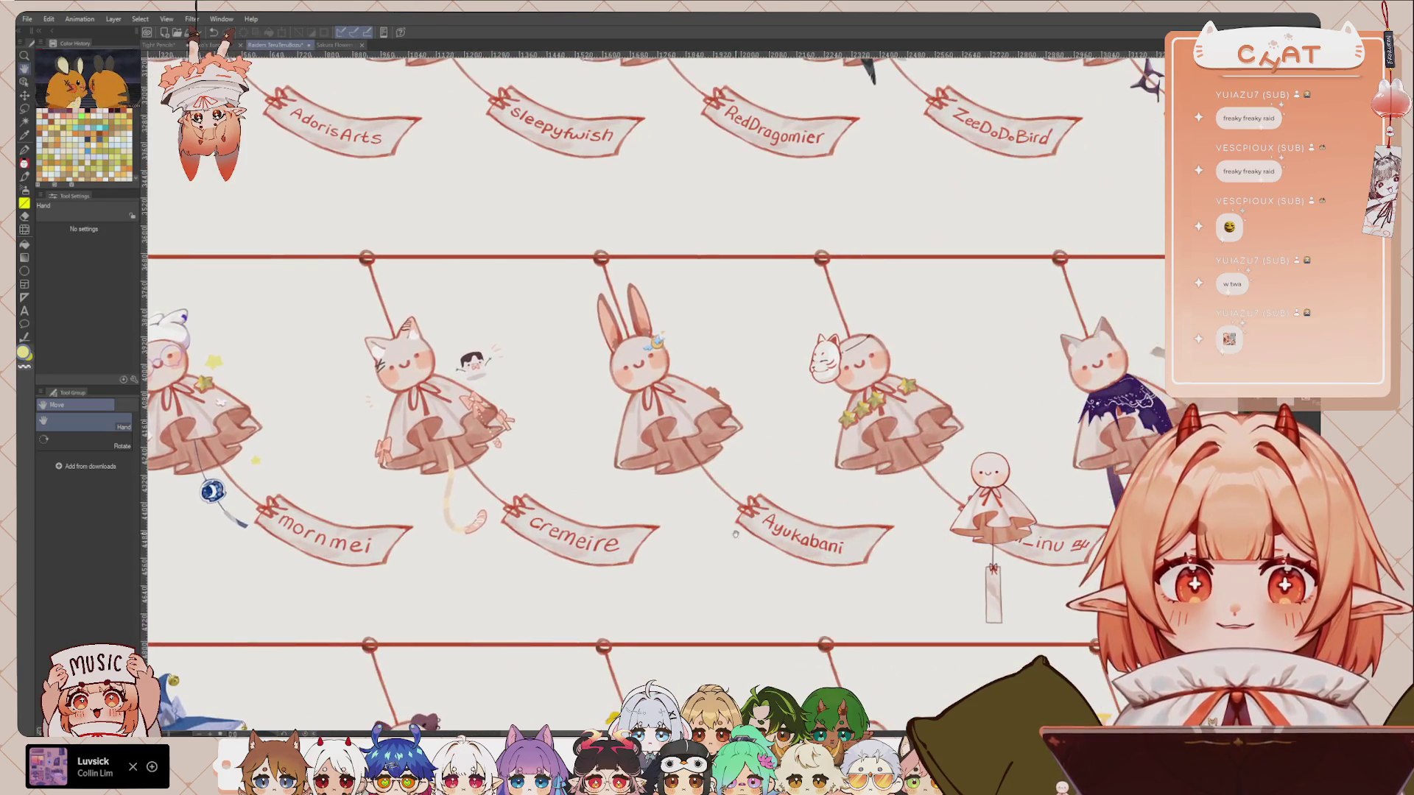
scroll(920, 536, right, 1)
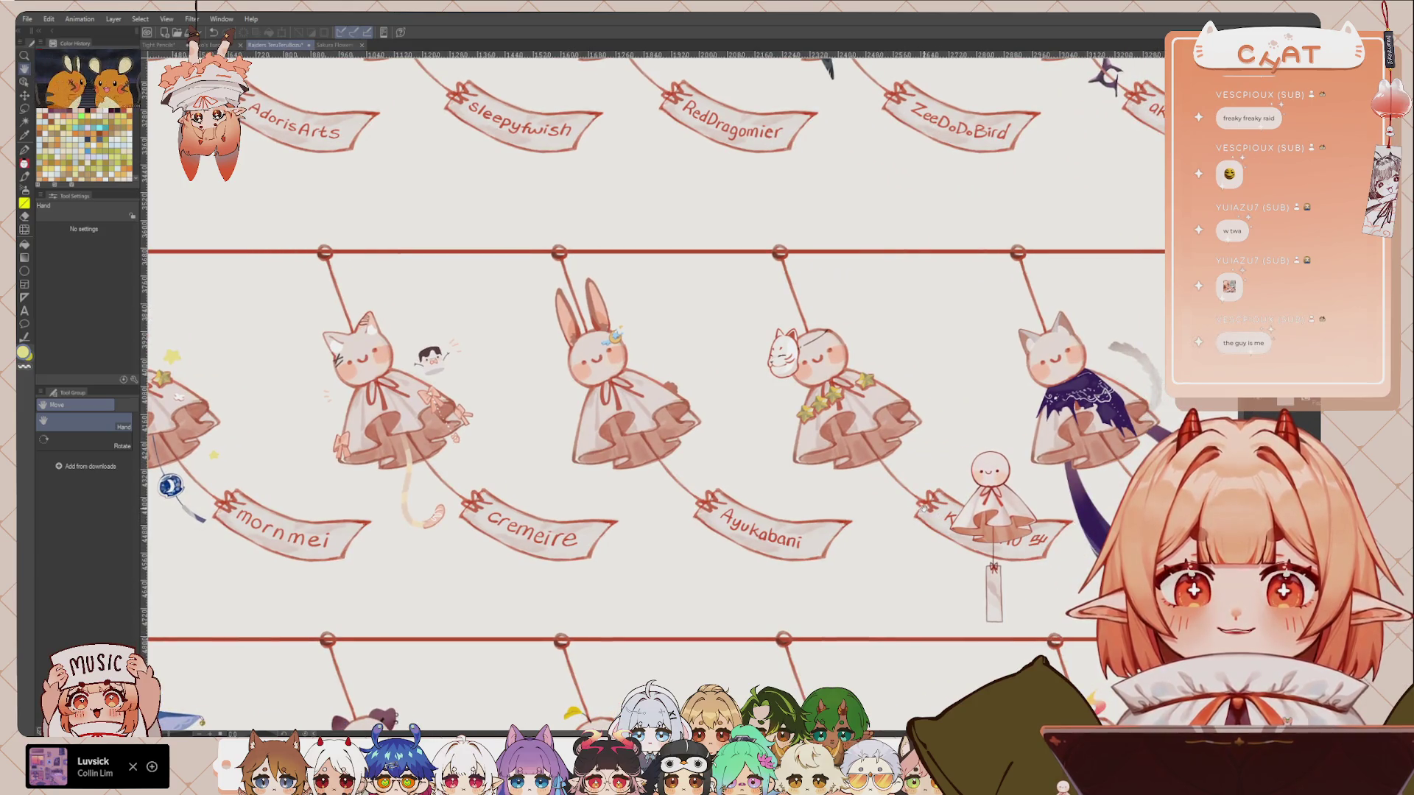
scroll(908, 508, left, 5)
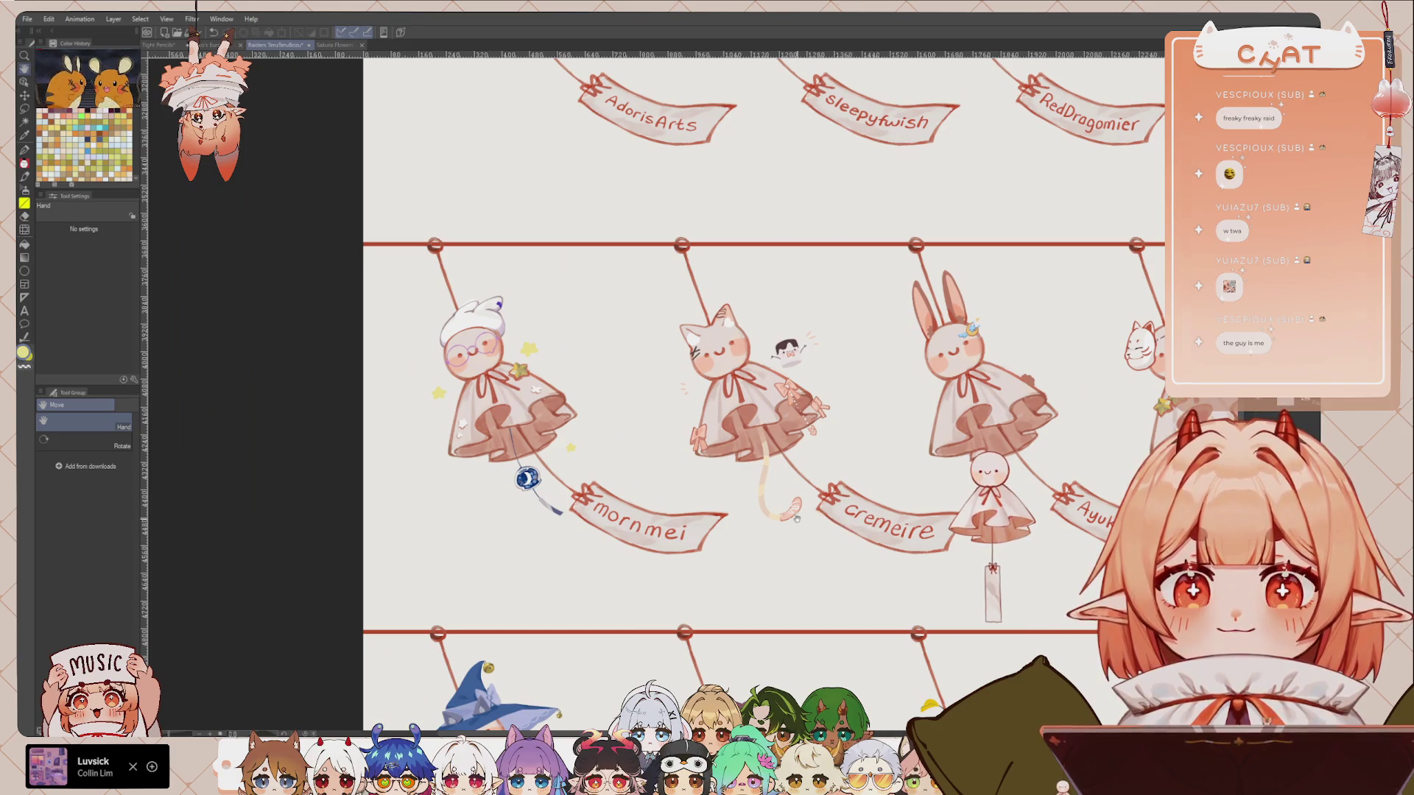
scroll(797, 519, left, 2)
scroll(788, 560, up, 2)
scroll(782, 599, up, 1)
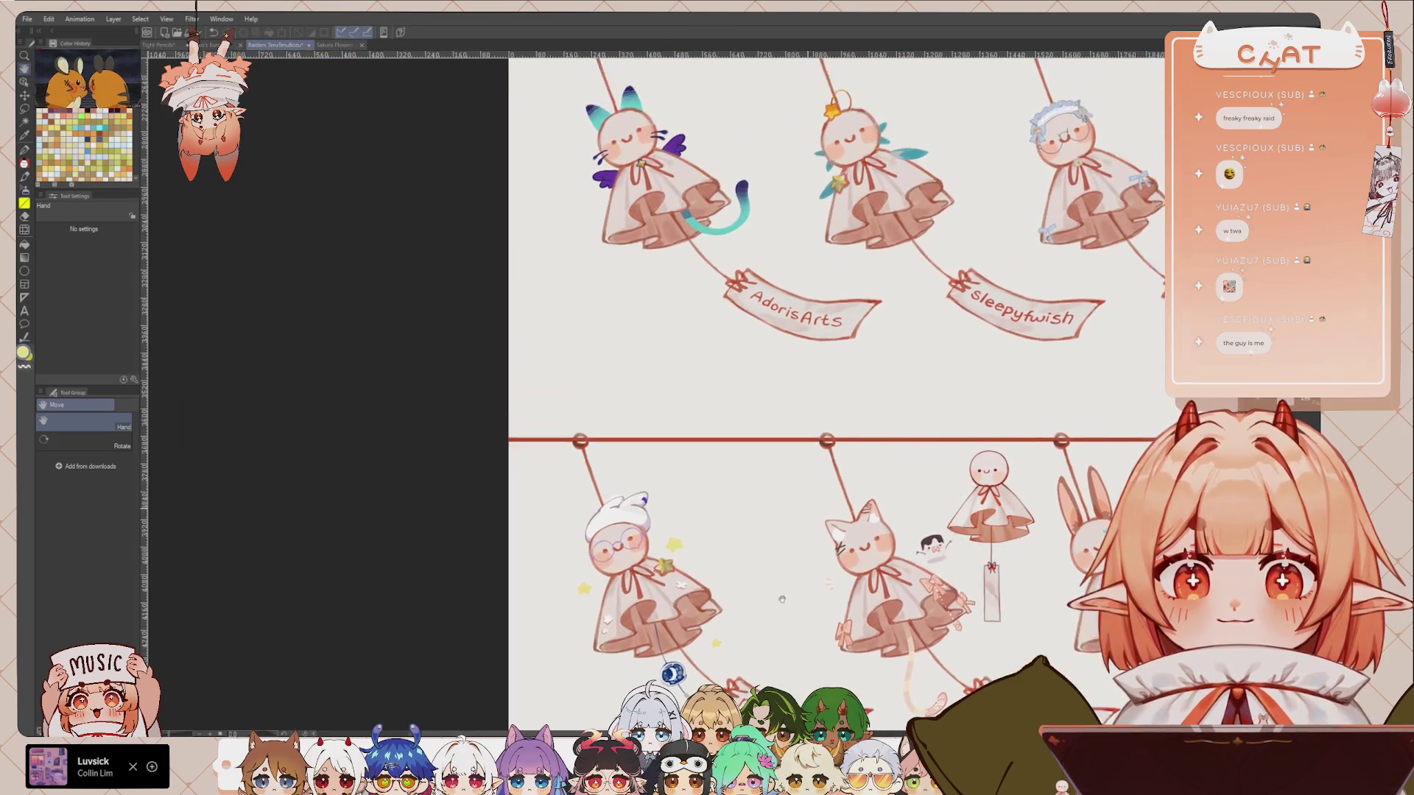
scroll(782, 599, up, 2)
scroll(782, 599, right, 2)
scroll(869, 530, right, 2)
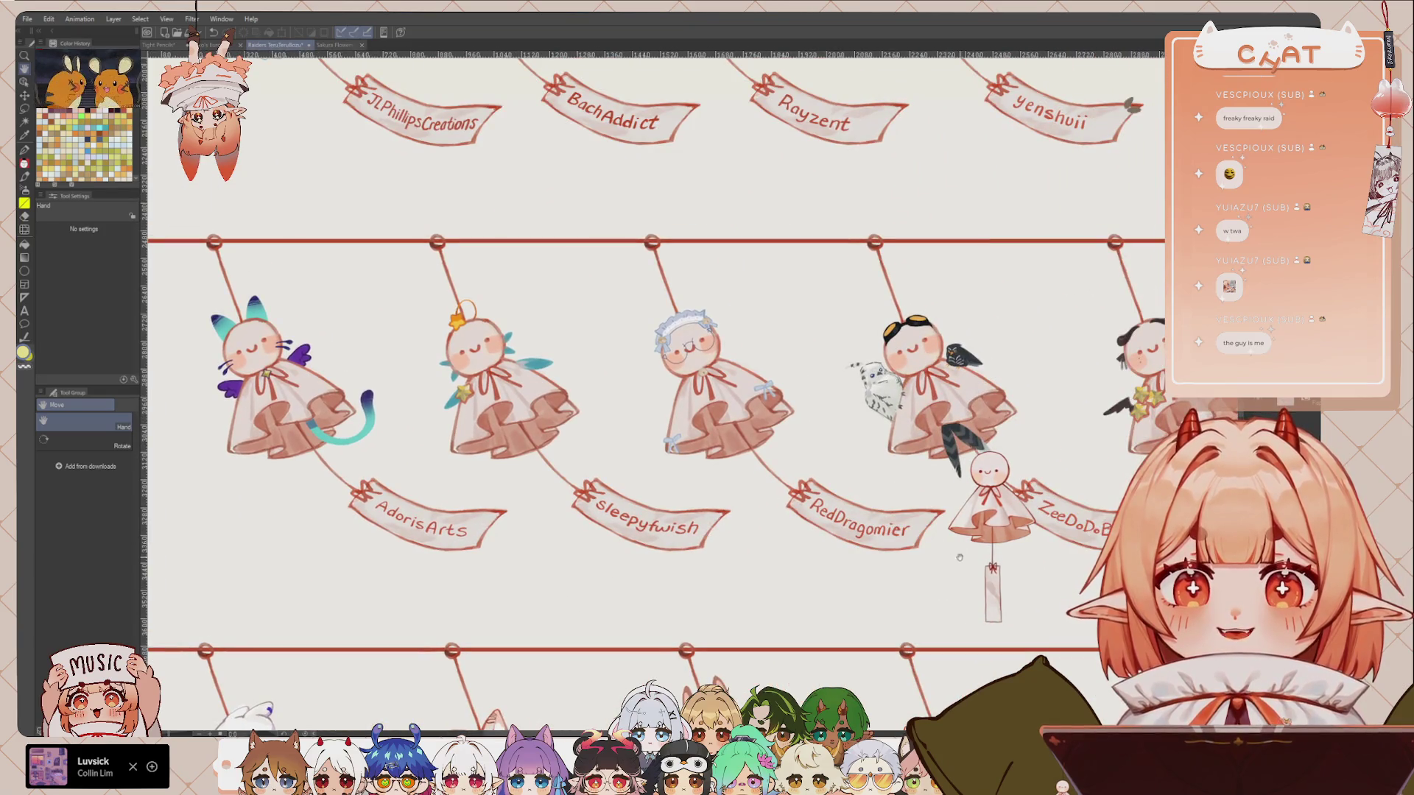
scroll(951, 564, left, 1)
scroll(892, 530, left, 2)
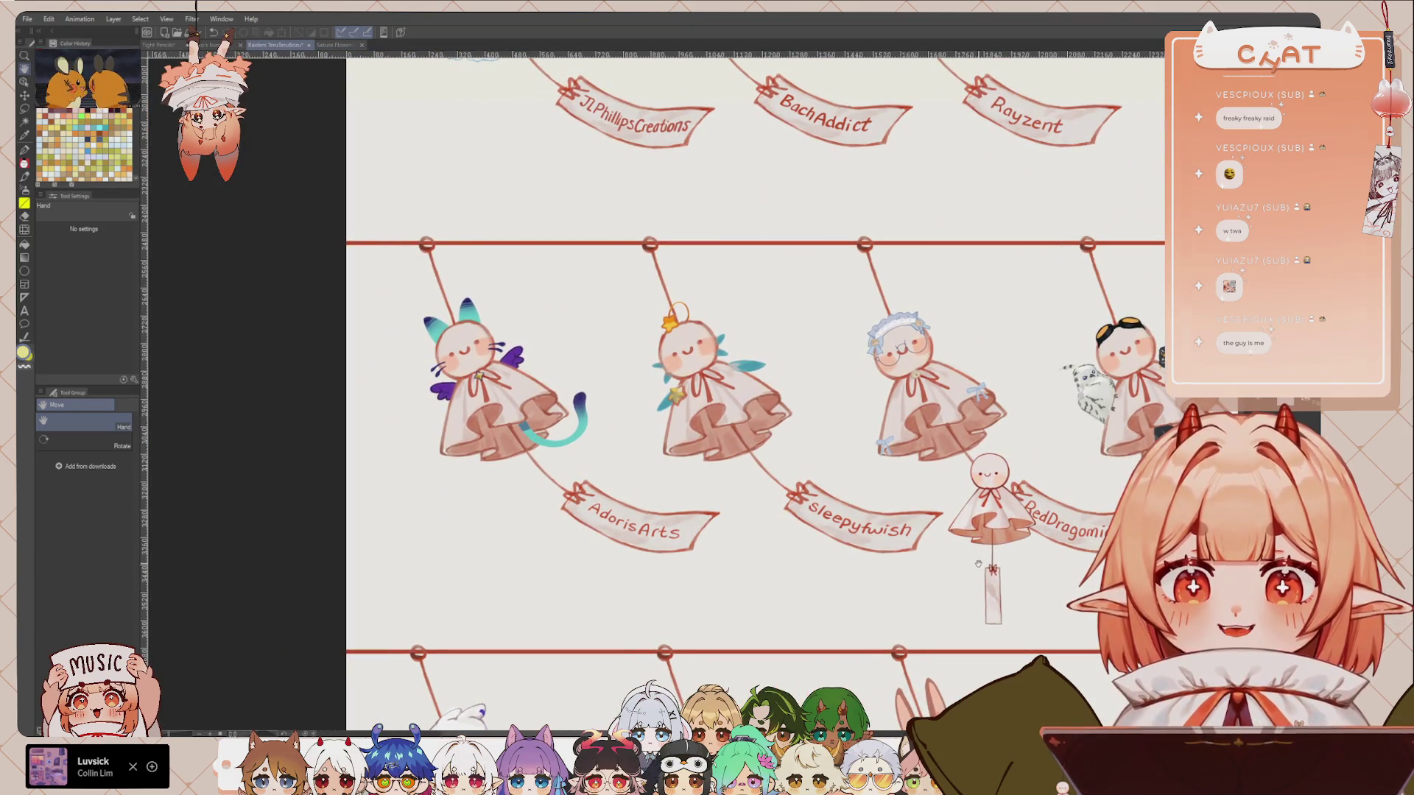
scroll(1024, 539, right, 2)
scroll(1024, 539, right, 1)
scroll(1024, 539, right, 1)
scroll(1023, 539, right, 1)
scroll(1024, 540, right, 1)
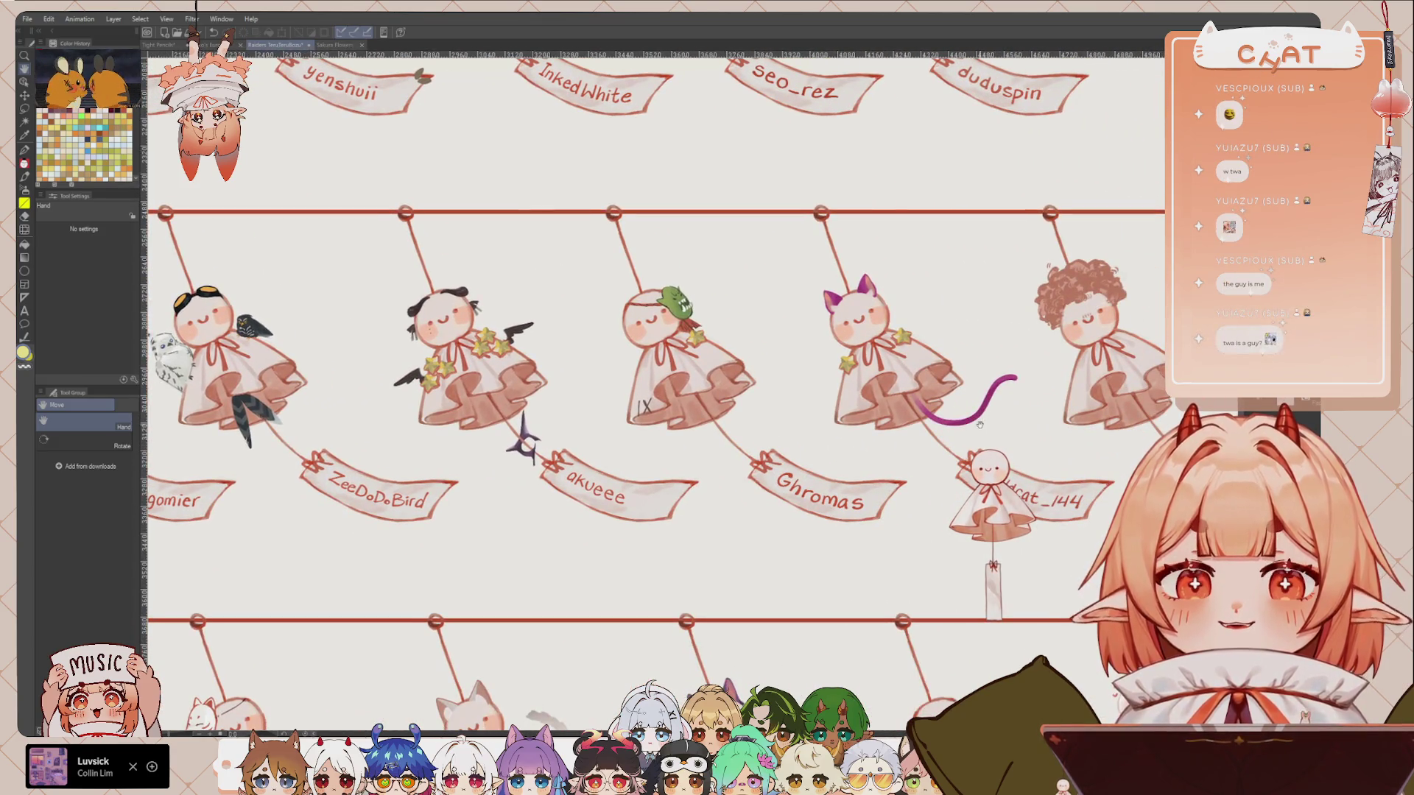
scroll(947, 537, right, 1)
scroll(948, 537, right, 1)
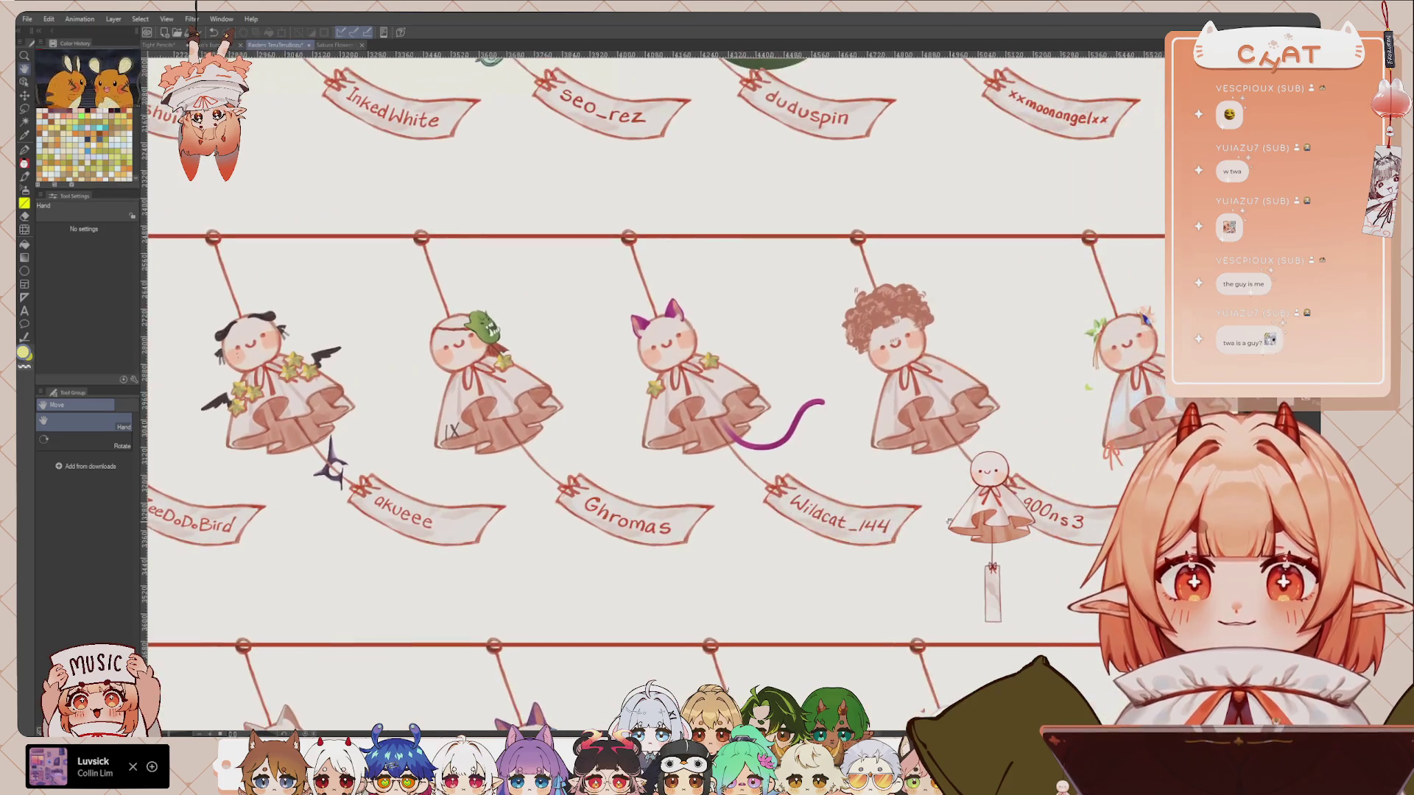
scroll(948, 537, right, 1)
scroll(947, 537, right, 1)
scroll(948, 536, right, 2)
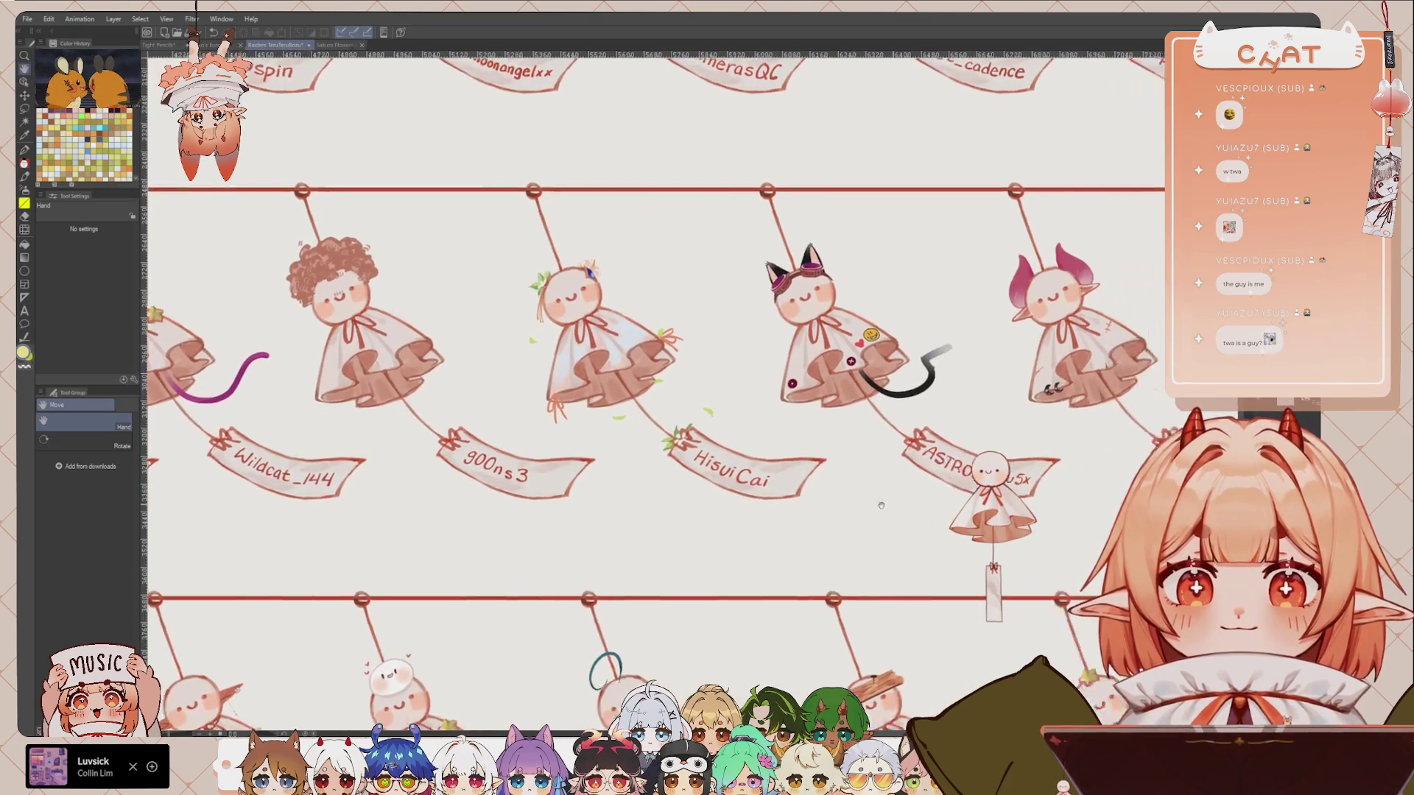
scroll(728, 459, left, 1)
scroll(727, 458, right, 2)
scroll(803, 490, right, 2)
scroll(878, 521, right, 1)
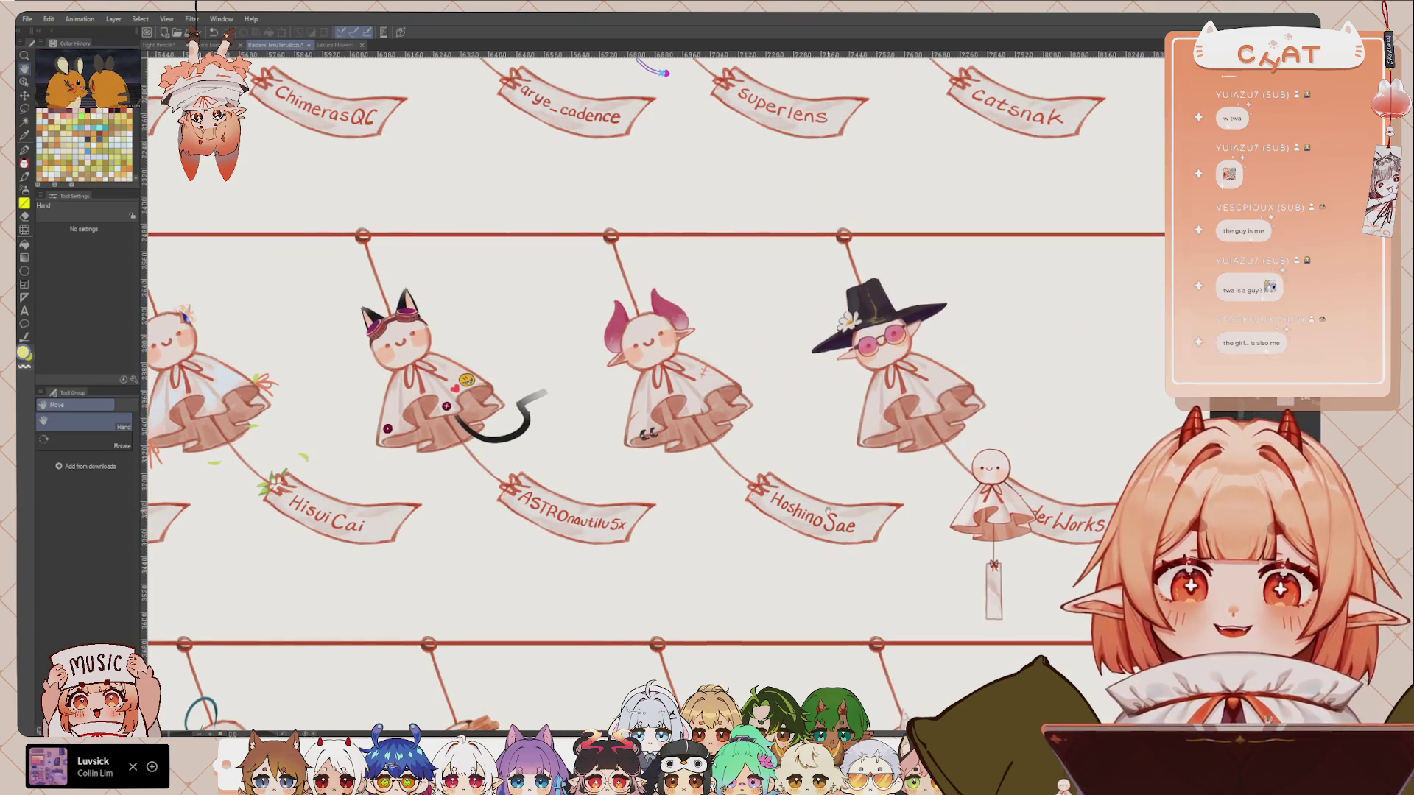
drag(818, 562, 823, 584)
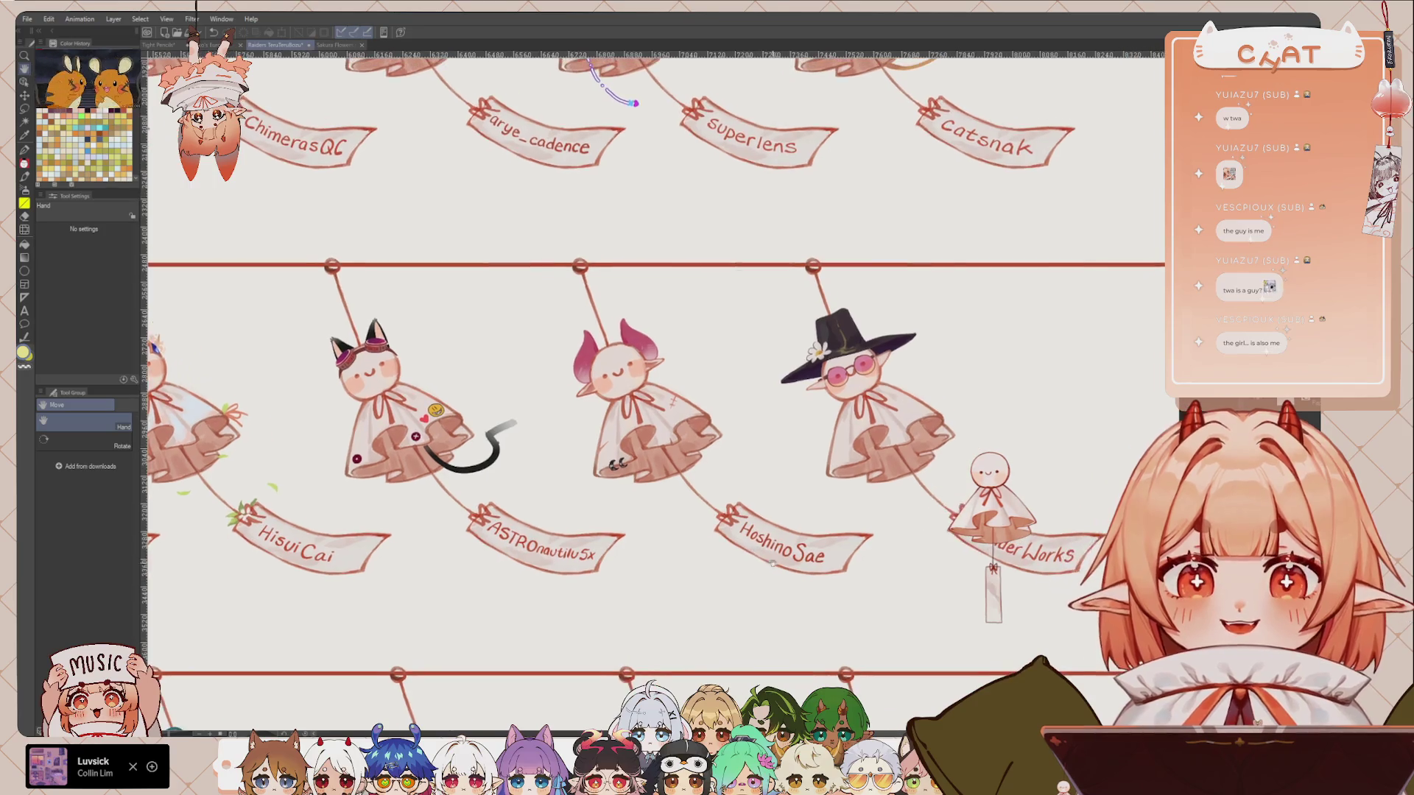
scroll(789, 552, up, 1)
scroll(781, 564, up, 1)
scroll(765, 583, up, 2)
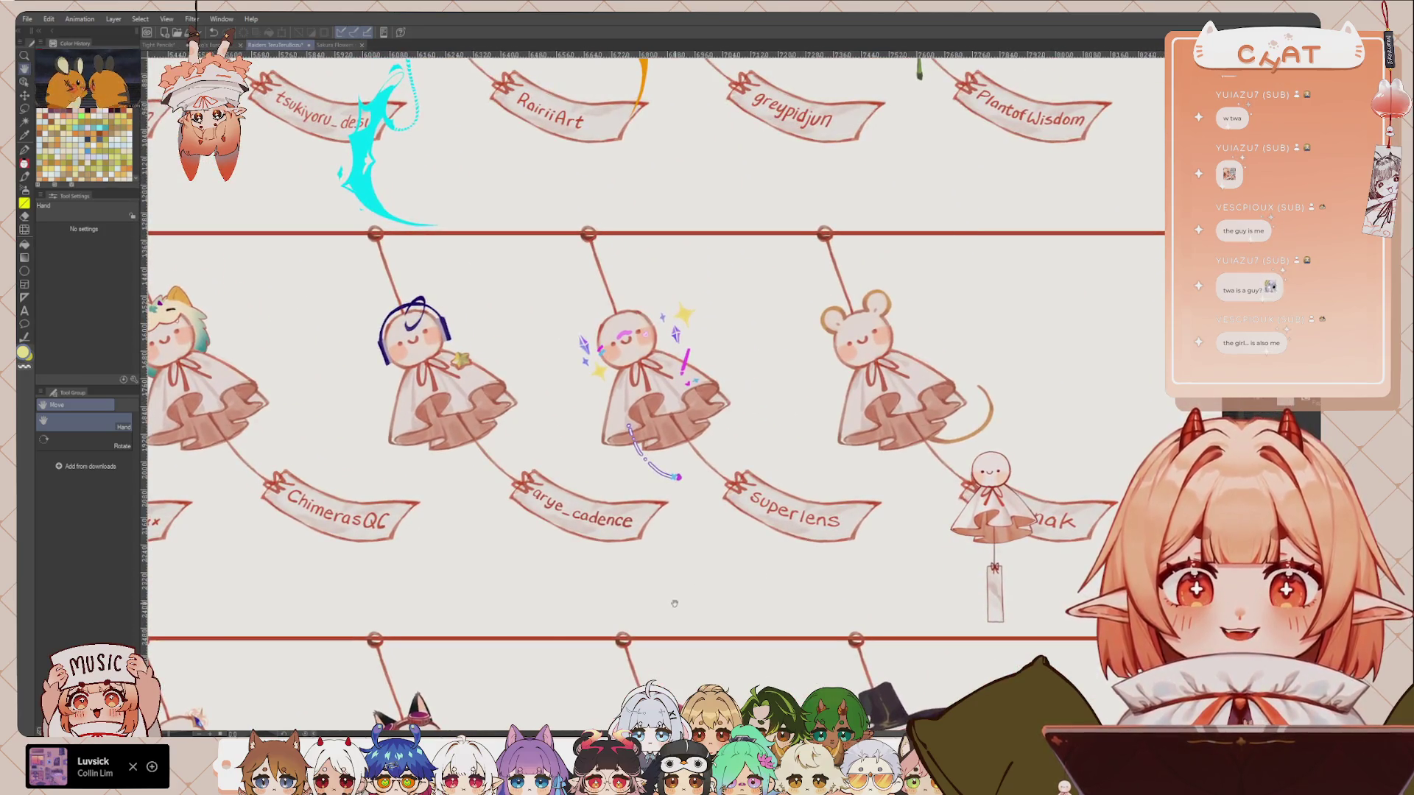
scroll(763, 578, left, 1)
scroll(760, 570, right, 1)
scroll(756, 556, left, 1)
scroll(766, 556, left, 1)
scroll(781, 557, left, 1)
scroll(799, 557, left, 1)
scroll(826, 557, left, 3)
scroll(832, 559, left, 2)
scroll(844, 564, left, 3)
scroll(858, 568, left, 2)
scroll(876, 577, left, 3)
scroll(869, 576, left, 3)
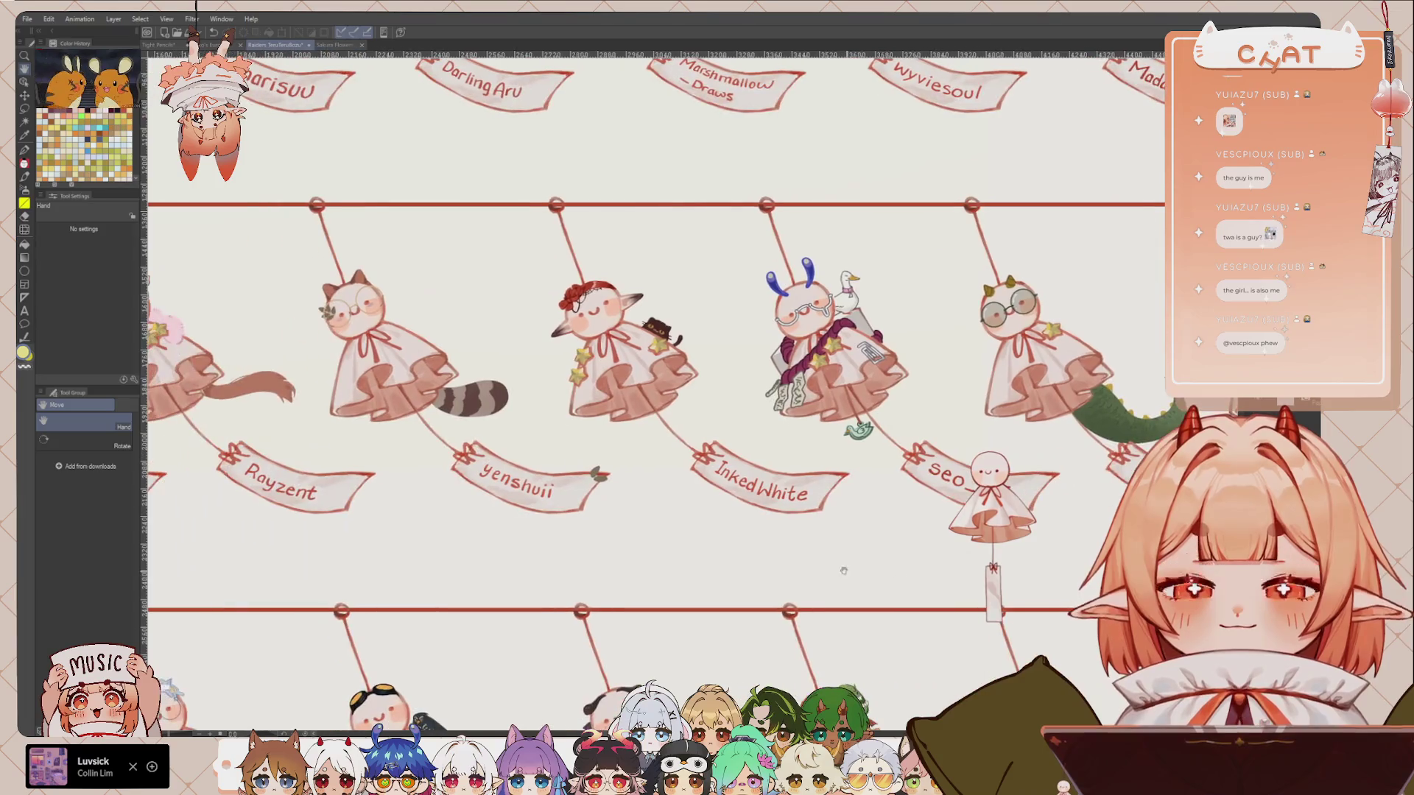
scroll(844, 571, right, 2)
scroll(719, 559, up, 1)
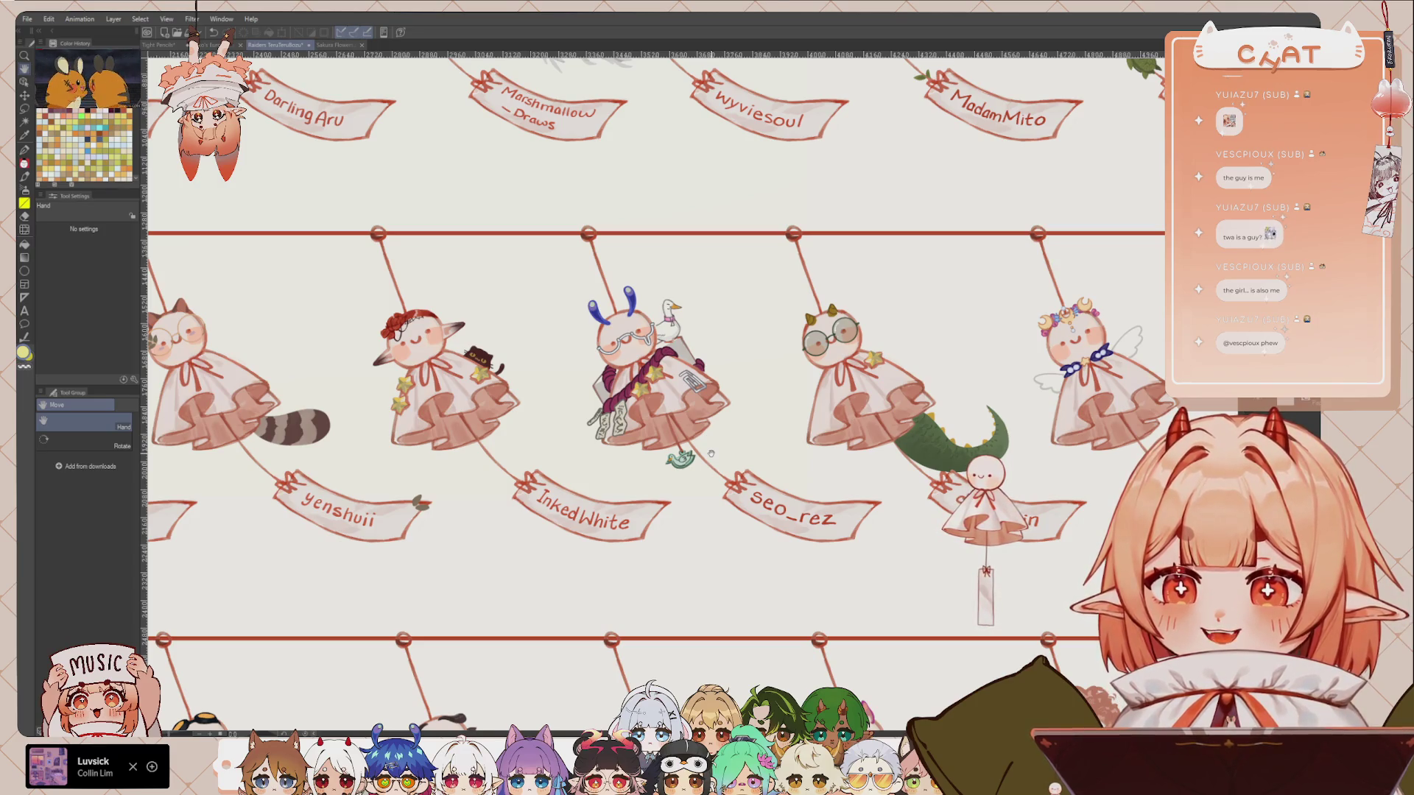
scroll(736, 442, left, 2)
scroll(761, 429, left, 3)
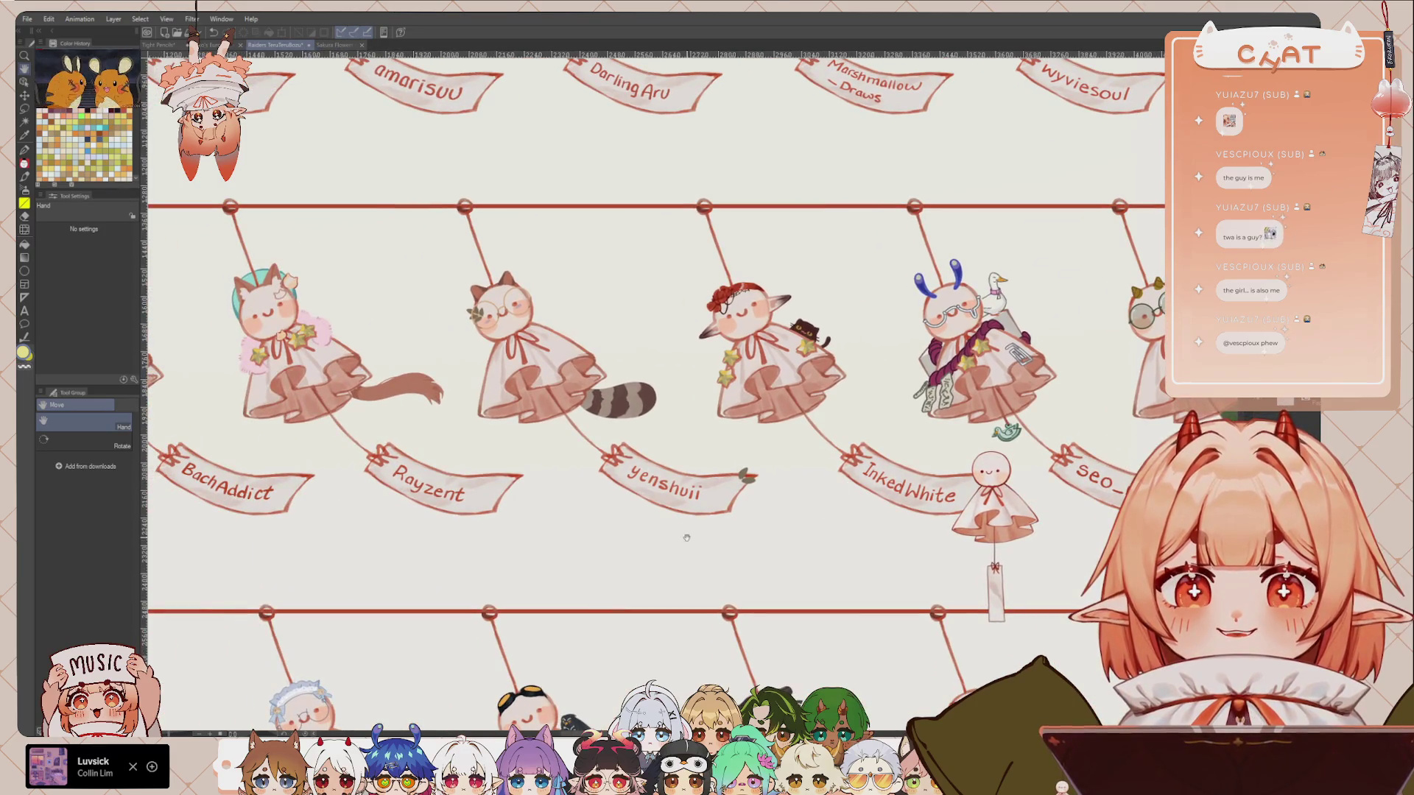
scroll(696, 536, left, 1)
scroll(703, 536, left, 1)
scroll(711, 536, left, 2)
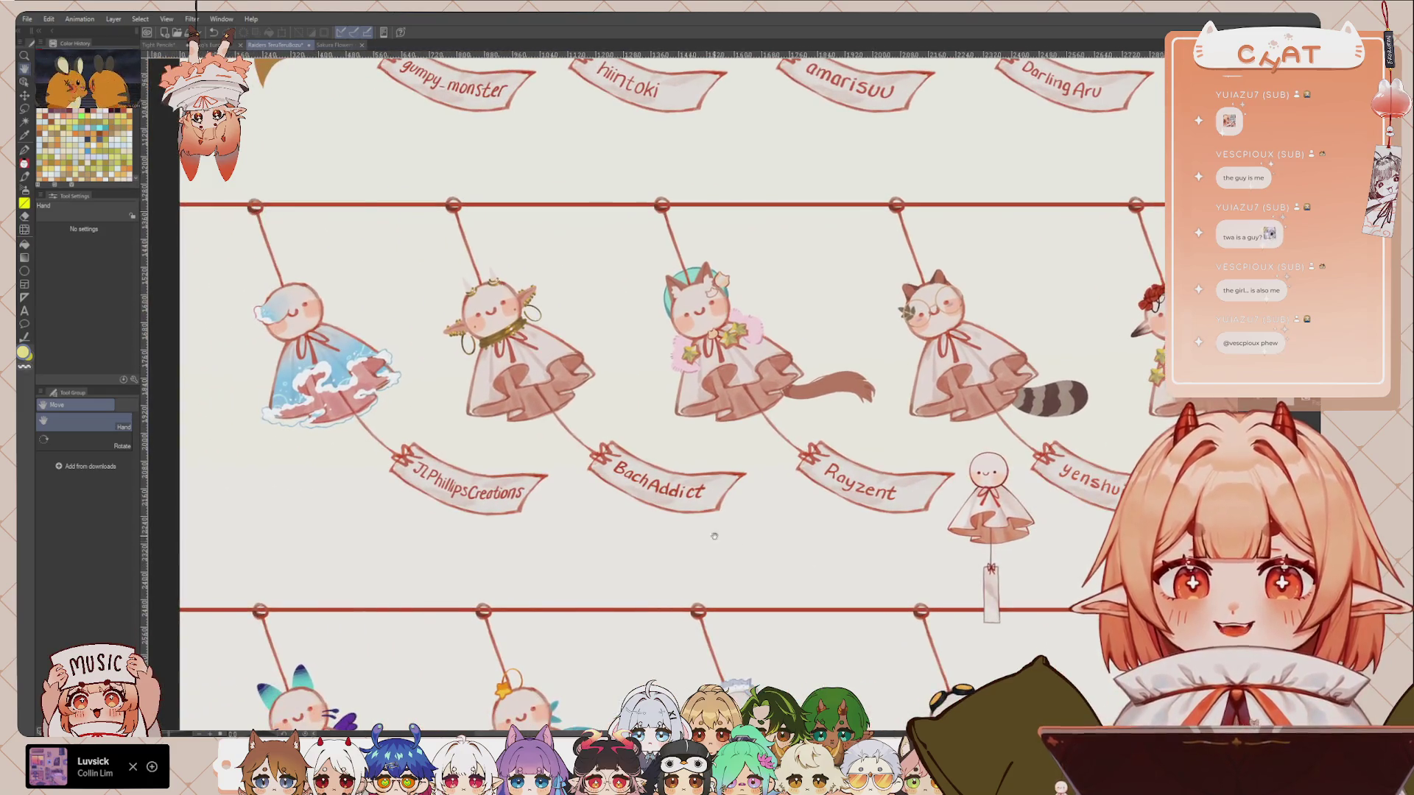
scroll(698, 541, left, 2)
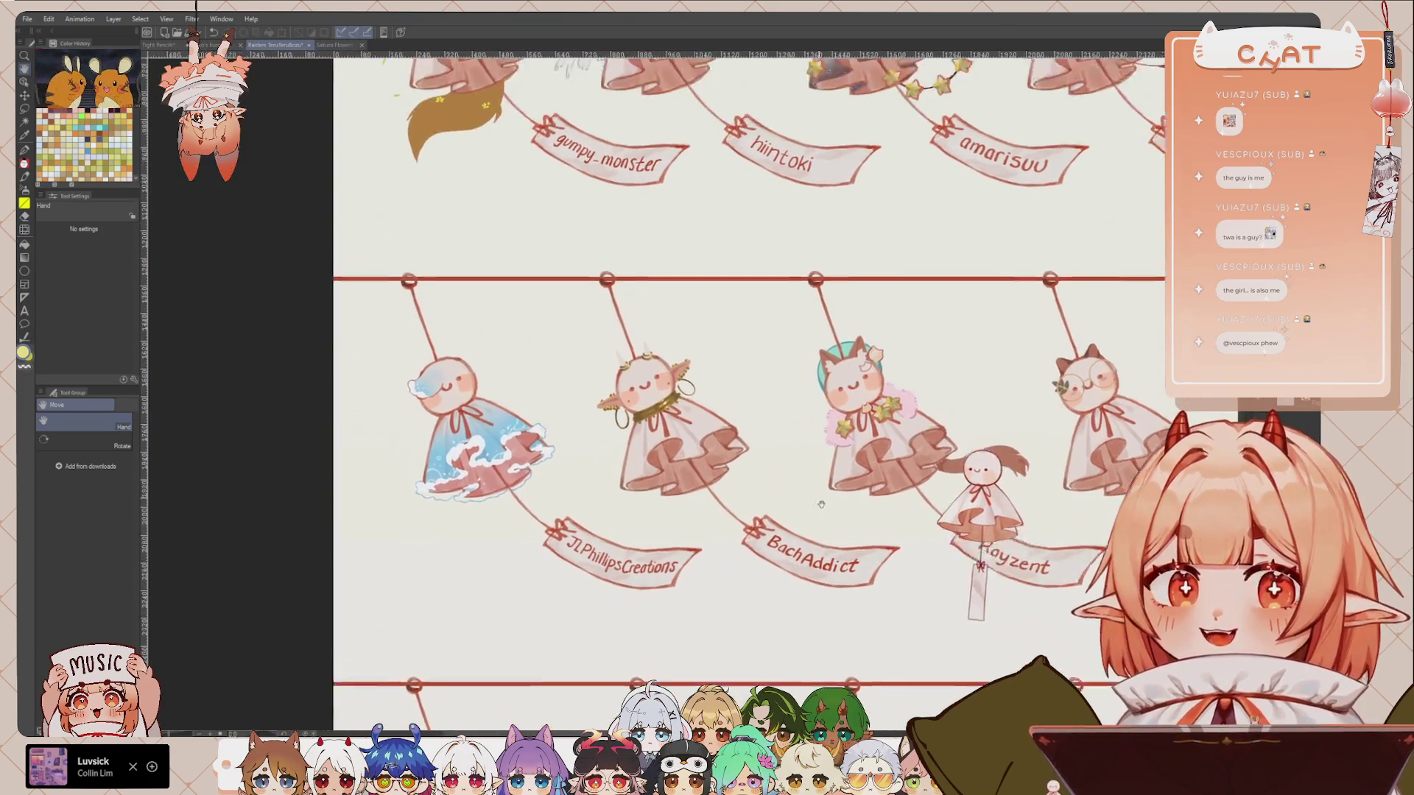
scroll(773, 534, up, 5)
scroll(849, 527, left, 1)
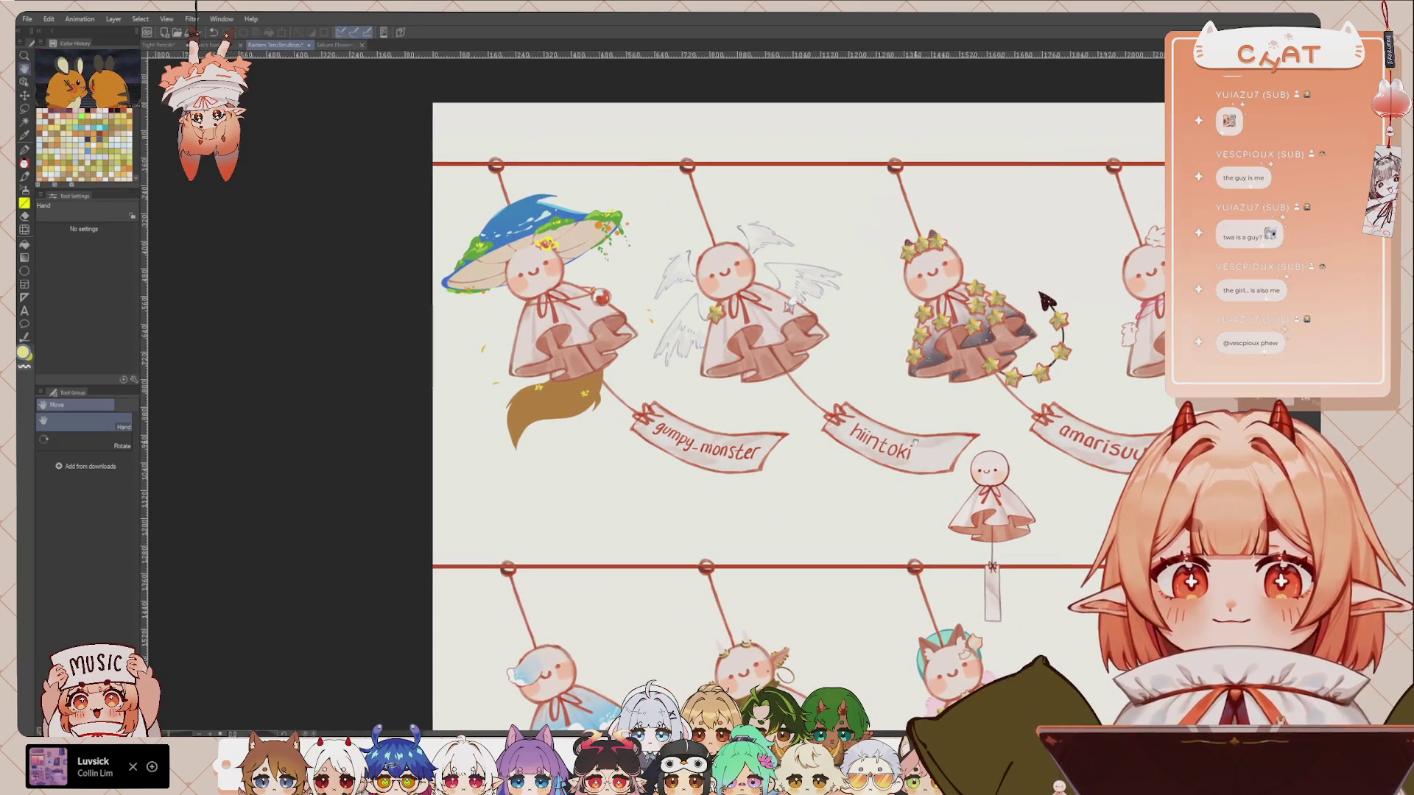
scroll(950, 479, up, 1)
scroll(943, 486, right, 1)
scroll(921, 508, right, 2)
scroll(899, 530, right, 1)
scroll(875, 554, right, 2)
scroll(873, 545, right, 2)
scroll(869, 531, down, 1)
scroll(869, 530, right, 3)
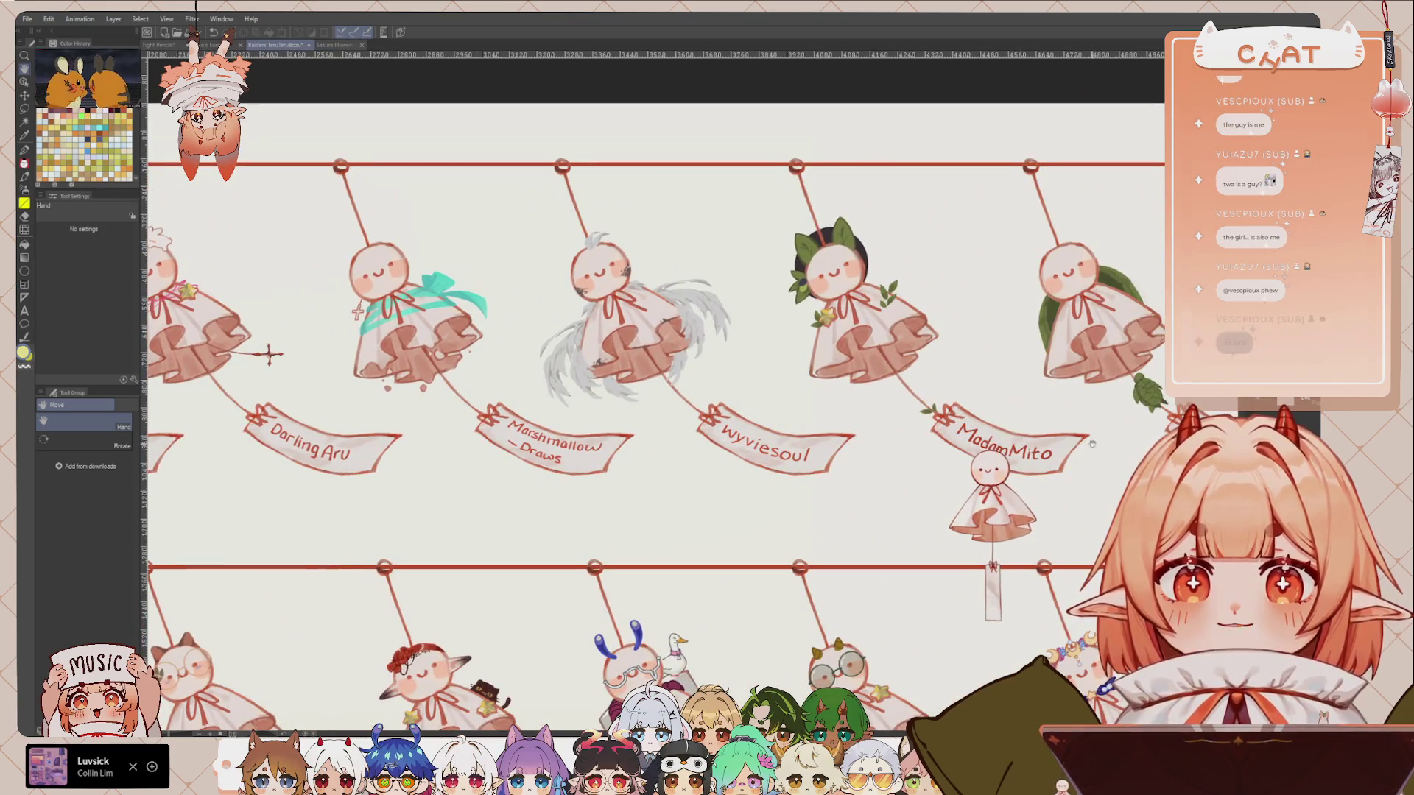
scroll(864, 507, right, 2)
scroll(863, 508, right, 1)
scroll(825, 501, right, 1)
scroll(780, 494, right, 2)
scroll(778, 495, right, 1)
scroll(655, 412, right, 3)
scroll(655, 412, right, 1)
scroll(656, 412, right, 1)
scroll(656, 412, right, 1)
scroll(876, 534, right, 2)
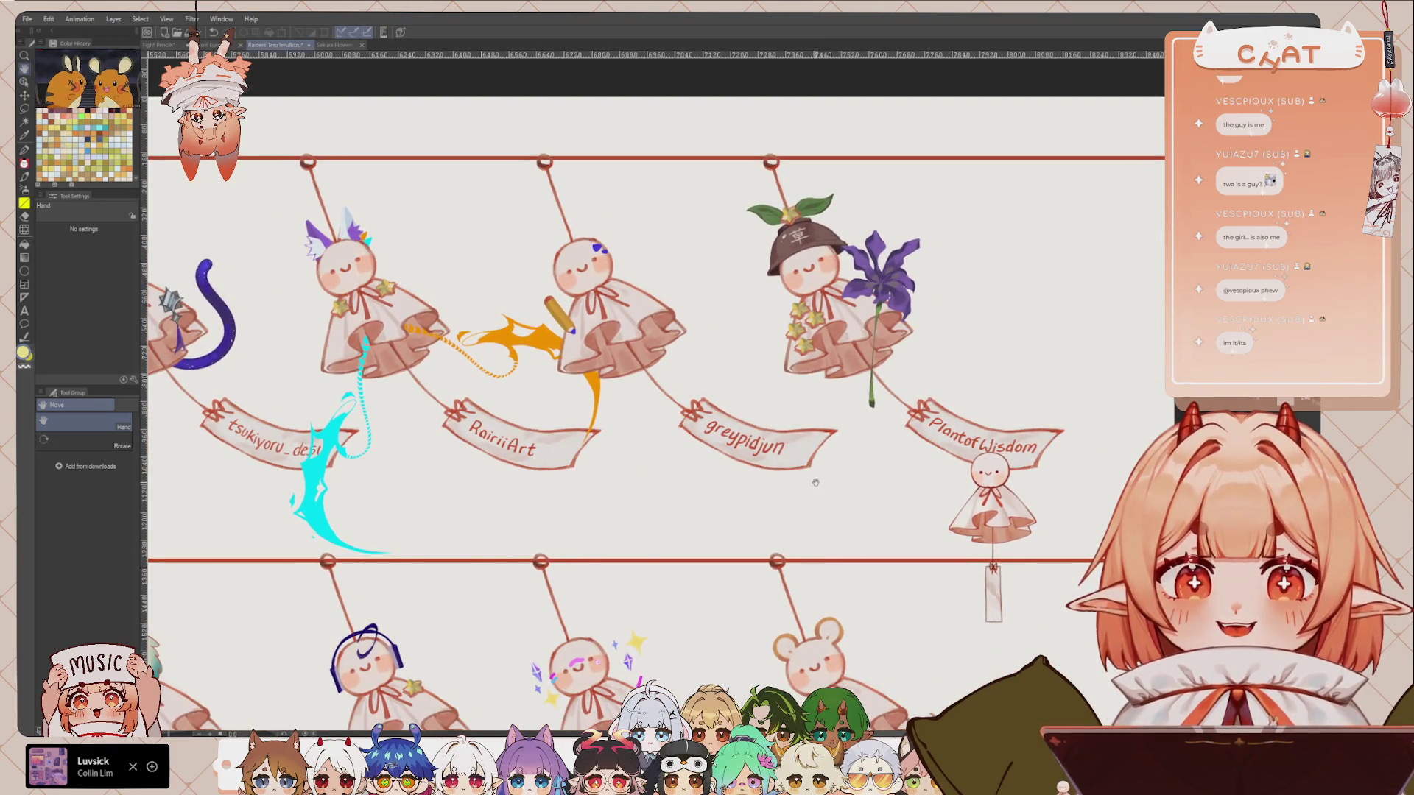
scroll(815, 483, down, 1)
scroll(825, 456, down, 1)
scroll(839, 412, down, 1)
scroll(862, 366, up, 1)
scroll(862, 366, down, 1)
scroll(862, 366, down, 1)
scroll(862, 366, down, 1)
scroll(862, 366, down, 1)
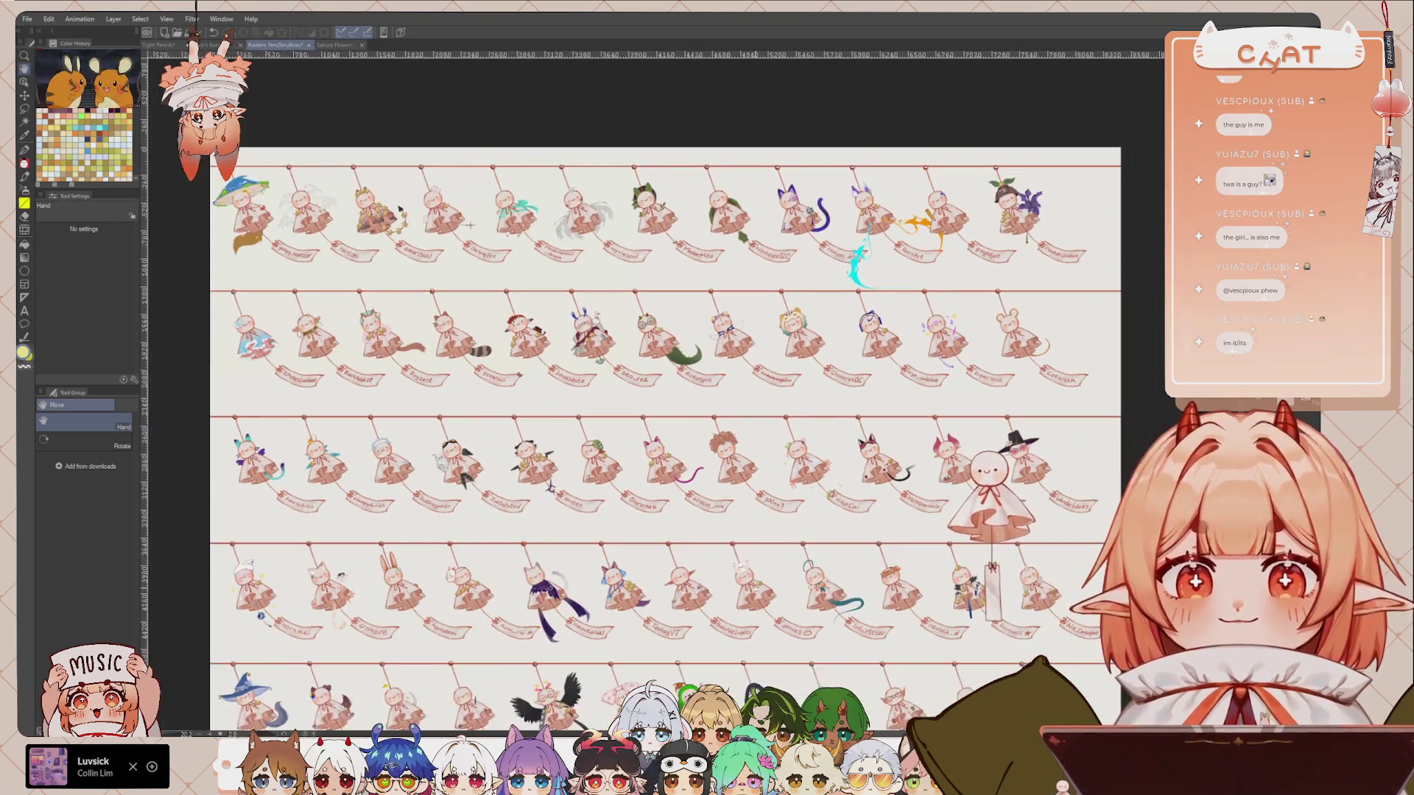
scroll(736, 368, down, 1)
scroll(736, 368, up, 1)
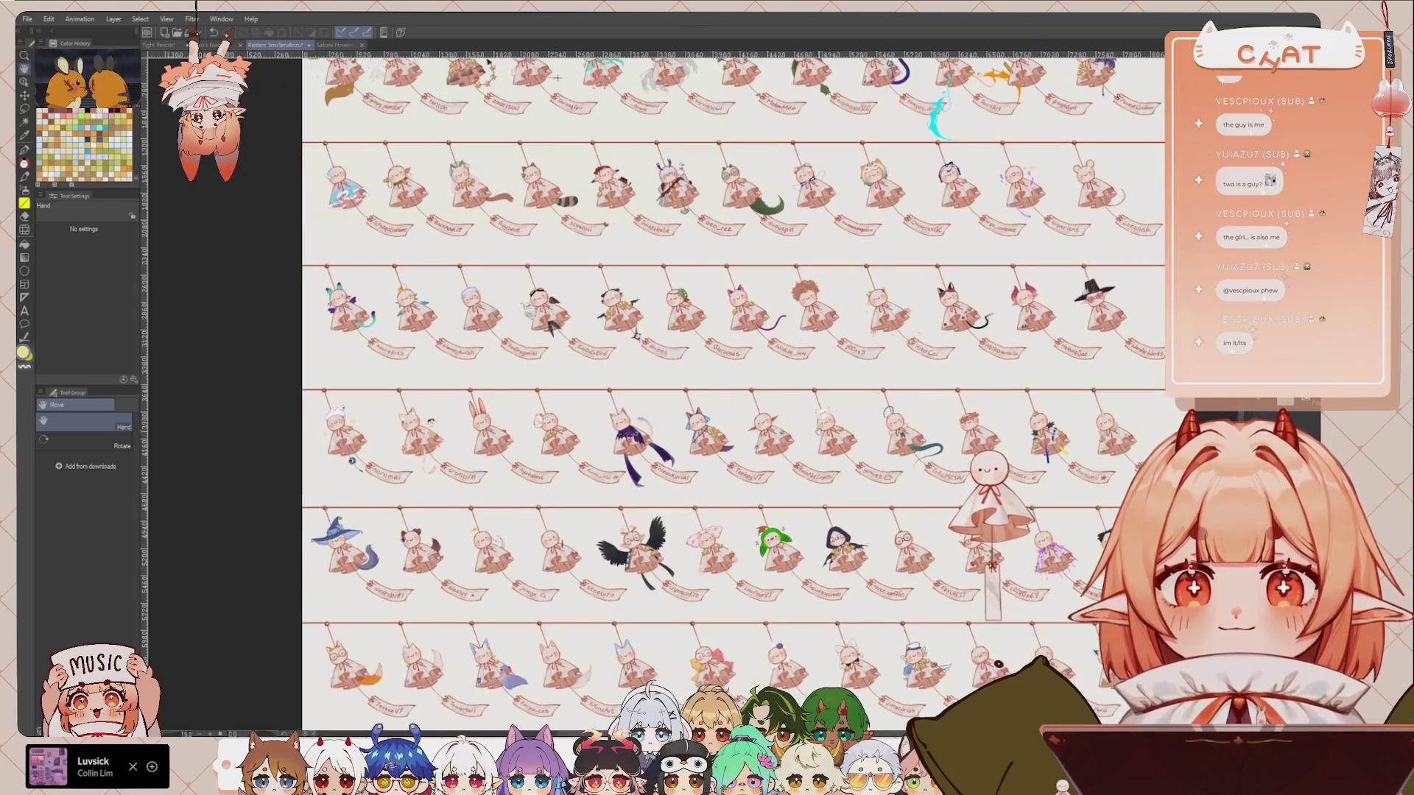
scroll(844, 388, down, 1)
scroll(845, 388, up, 1)
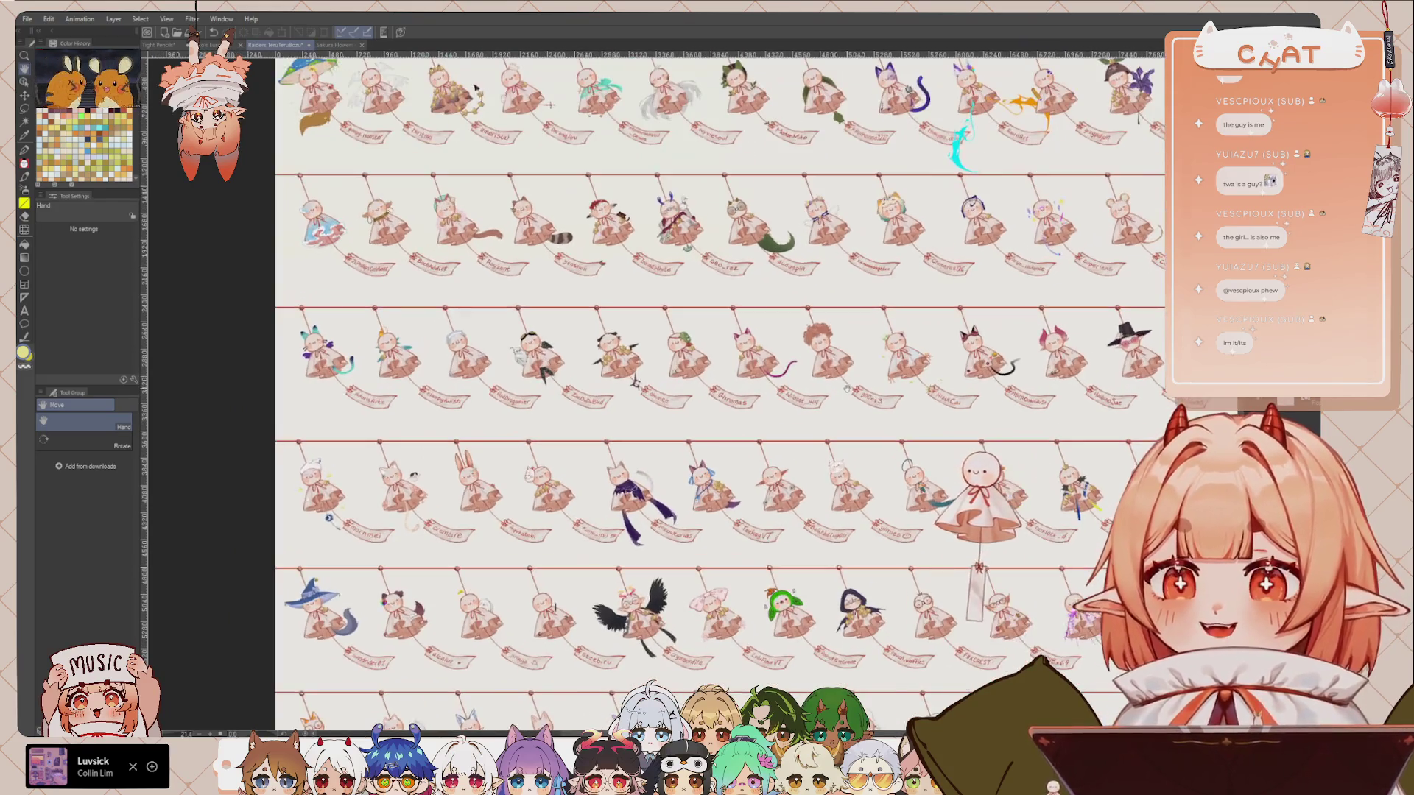
scroll(845, 388, up, 1)
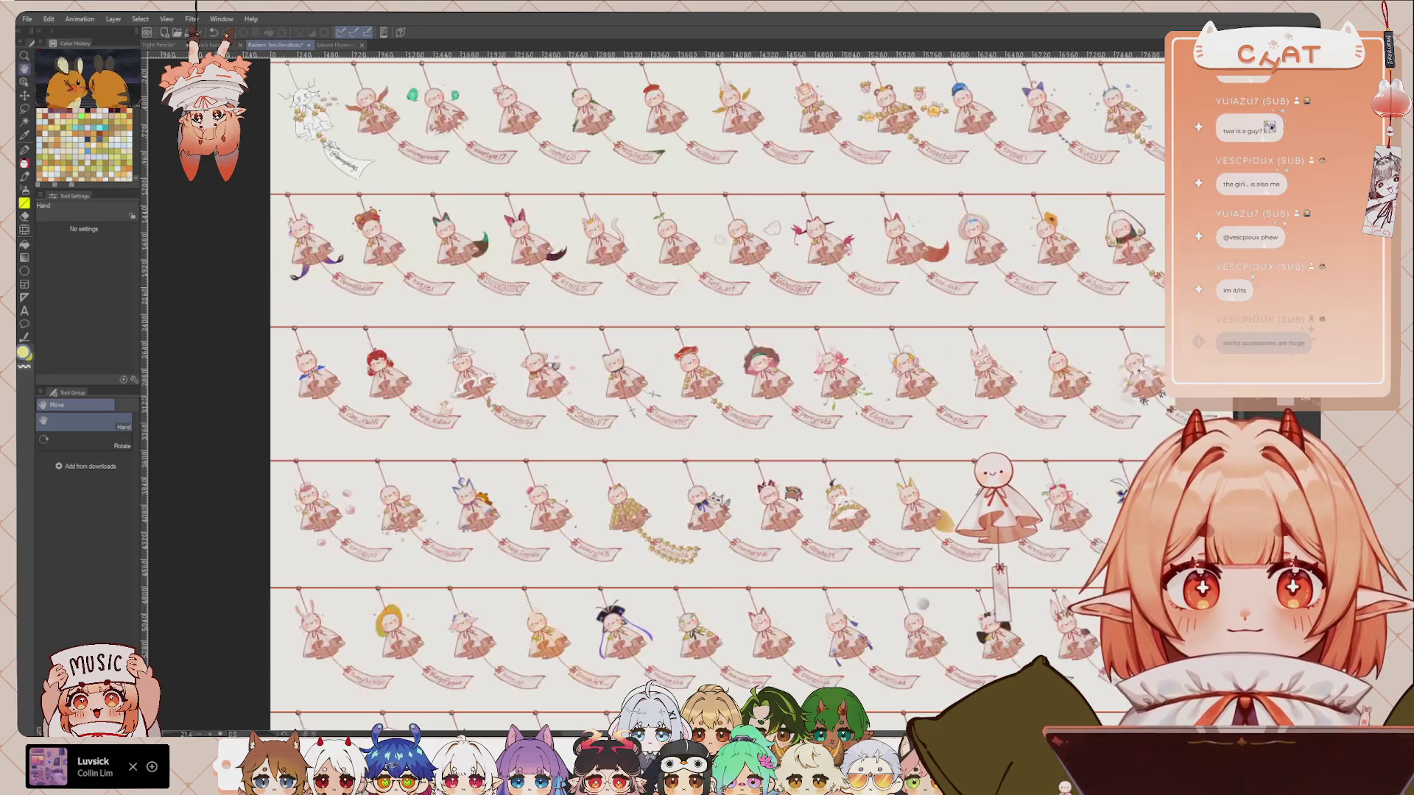
drag(857, 575, 908, 449)
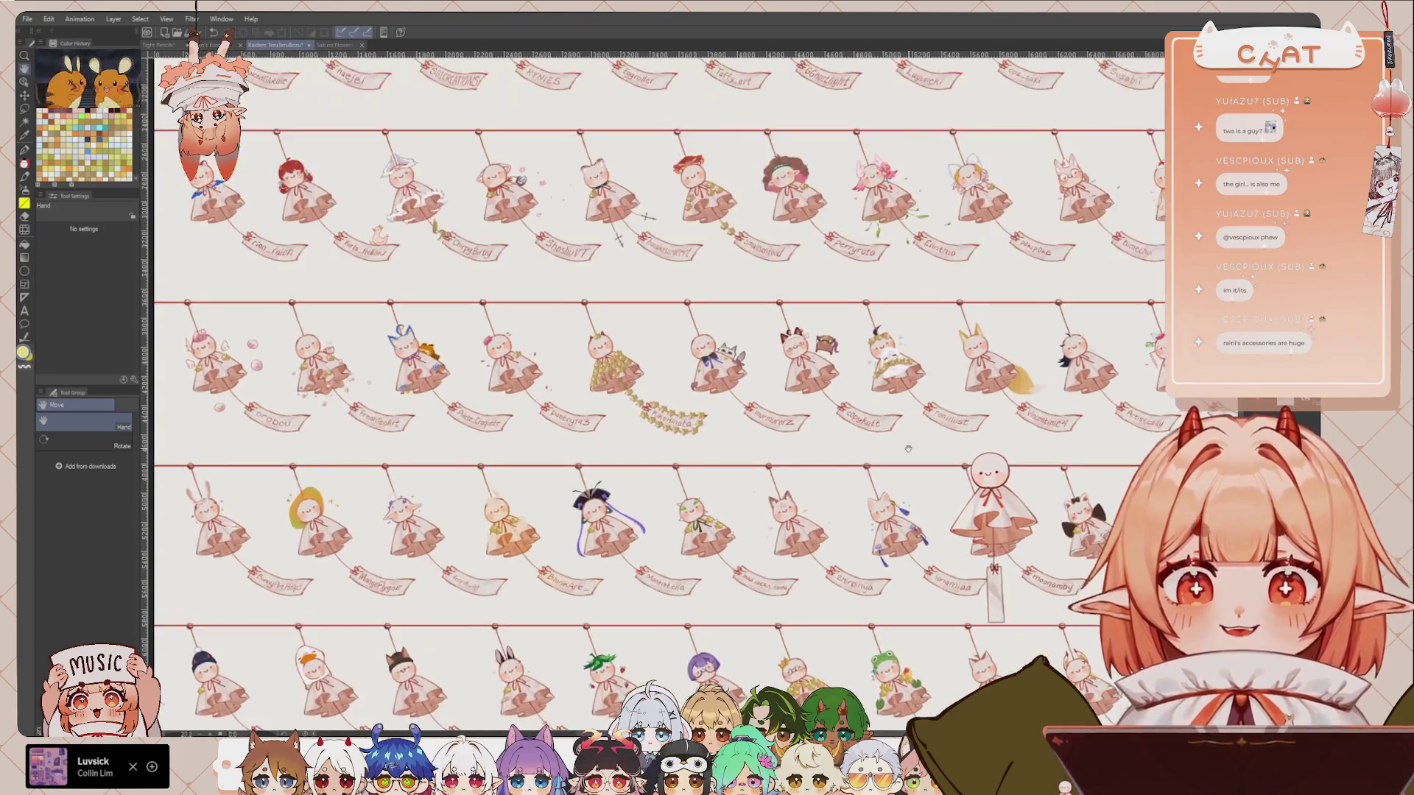
scroll(908, 448, up, 3)
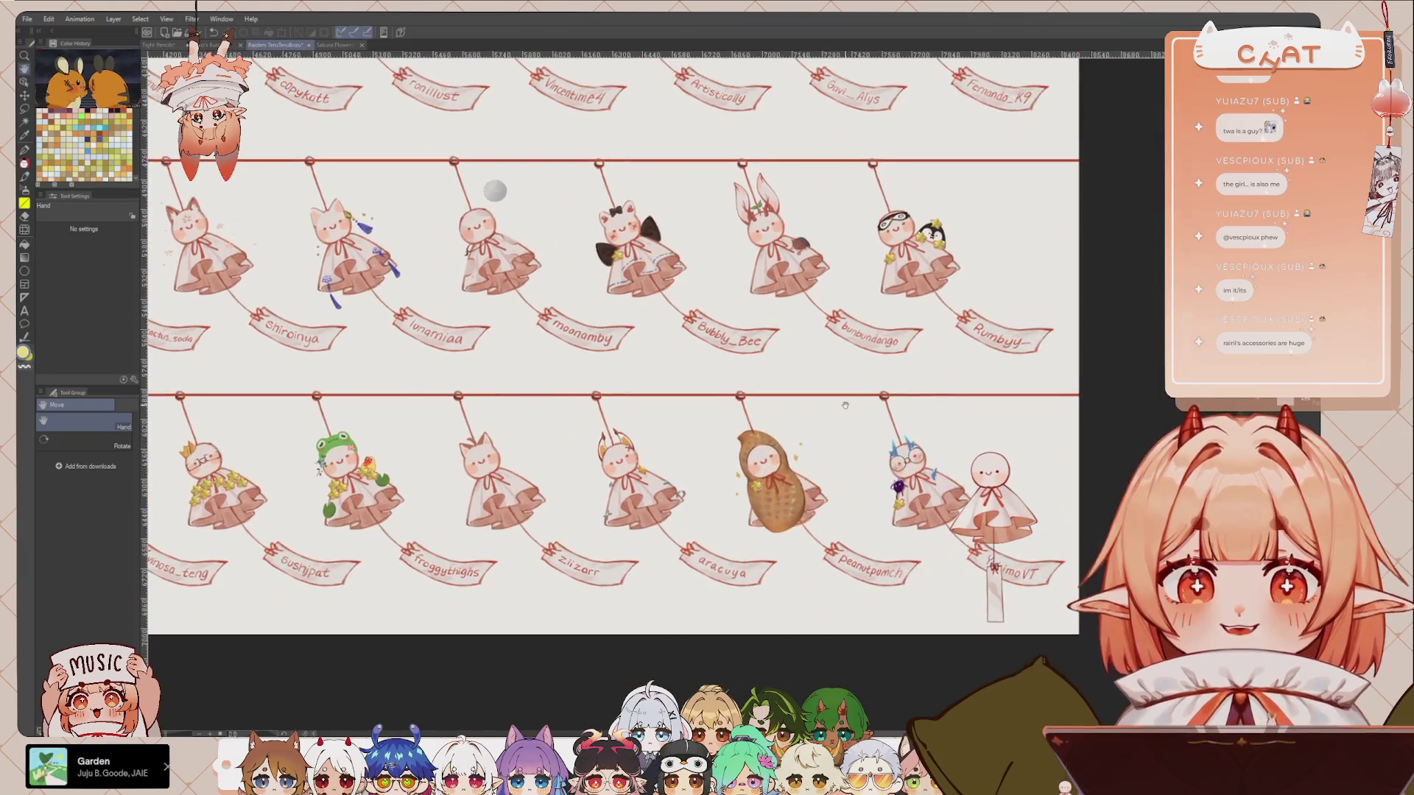
scroll(888, 511, up, 2)
drag(888, 511, 931, 451)
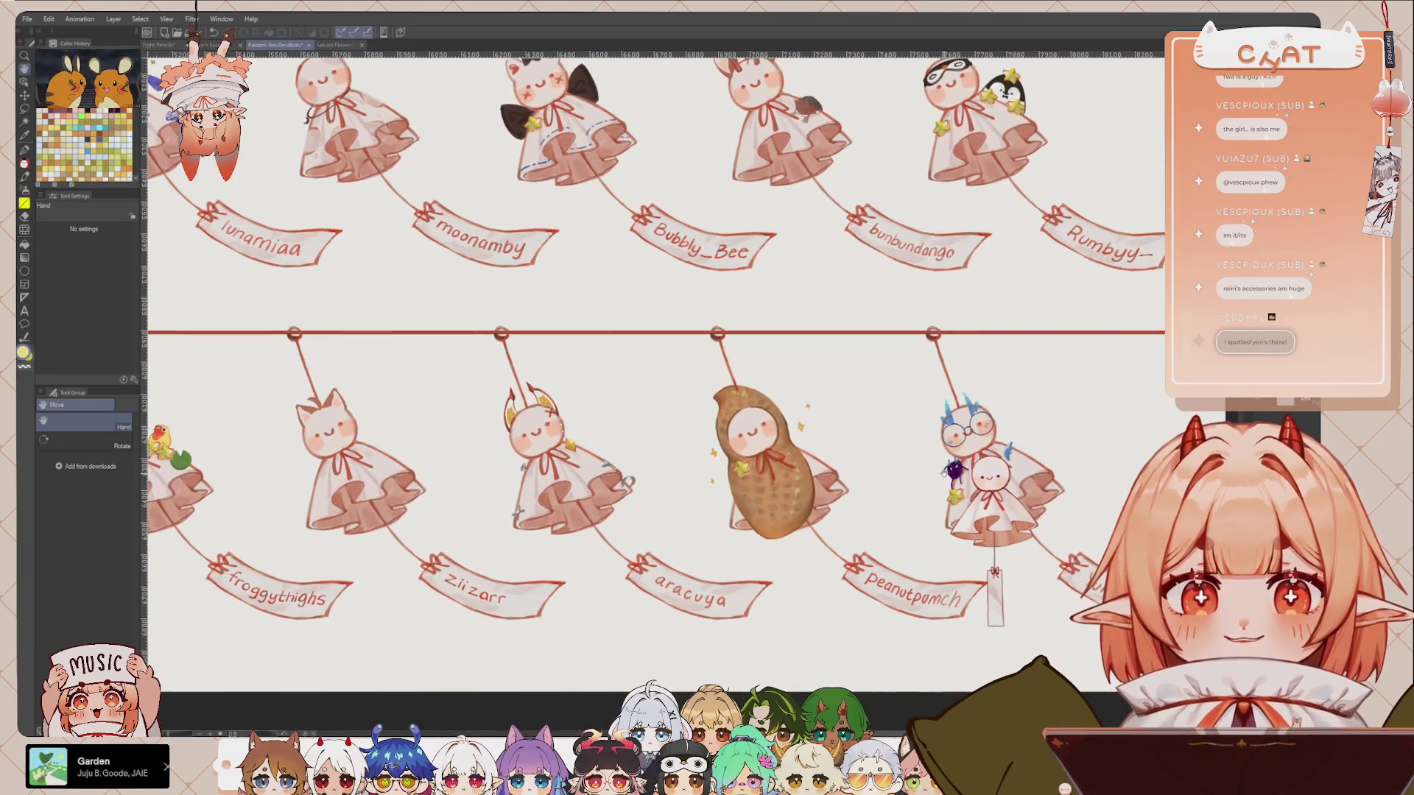
drag(890, 532, 921, 534)
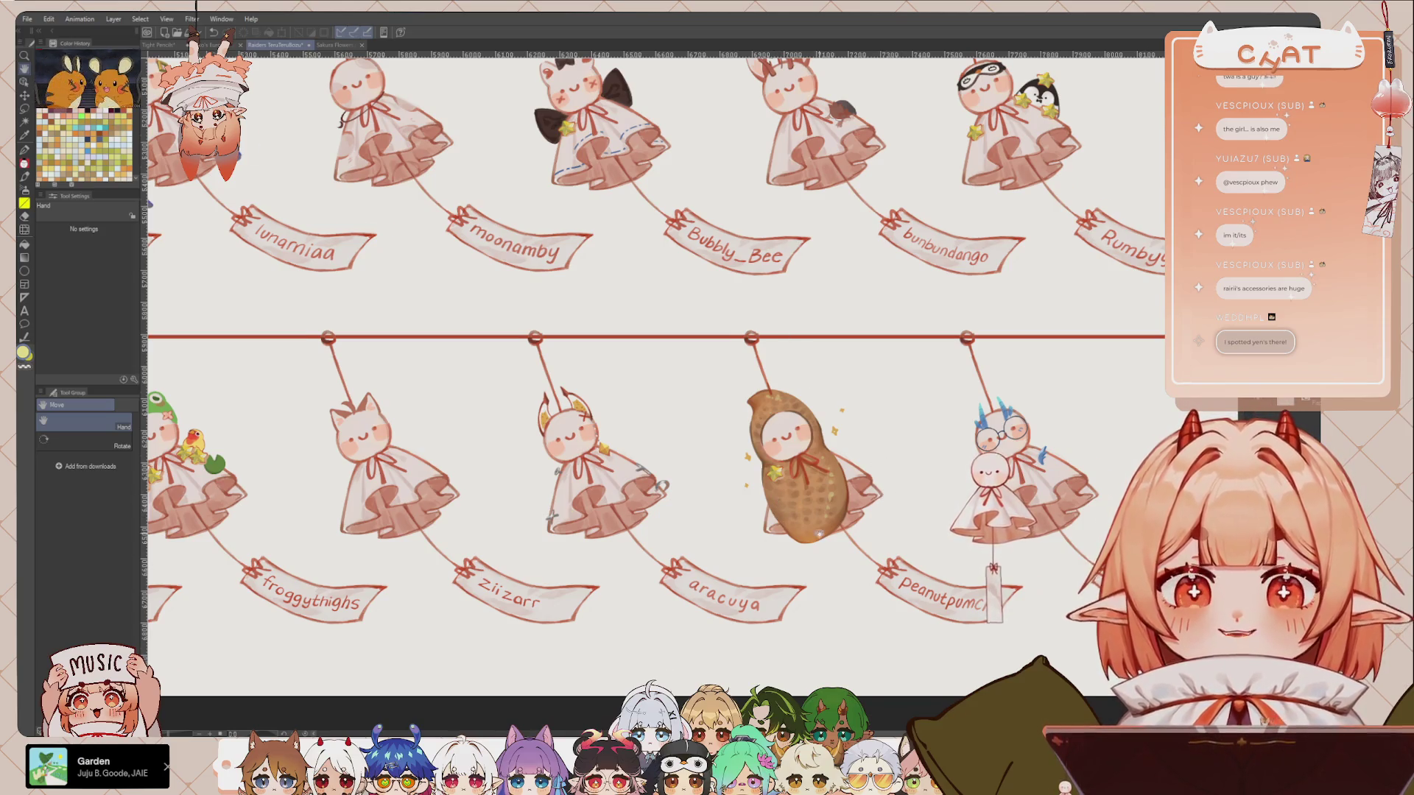
drag(818, 533, 939, 495)
drag(740, 546, 810, 520)
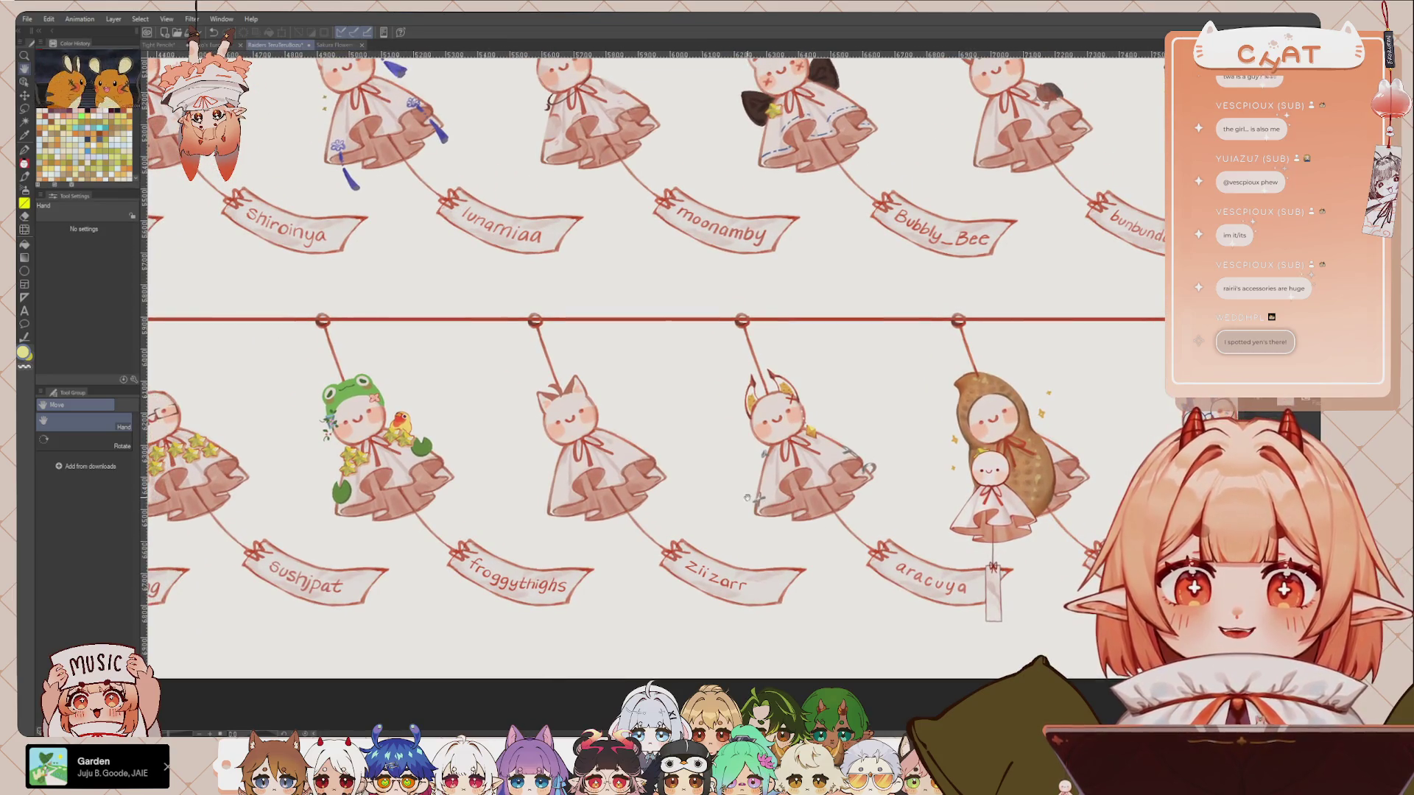
drag(682, 531, 843, 545)
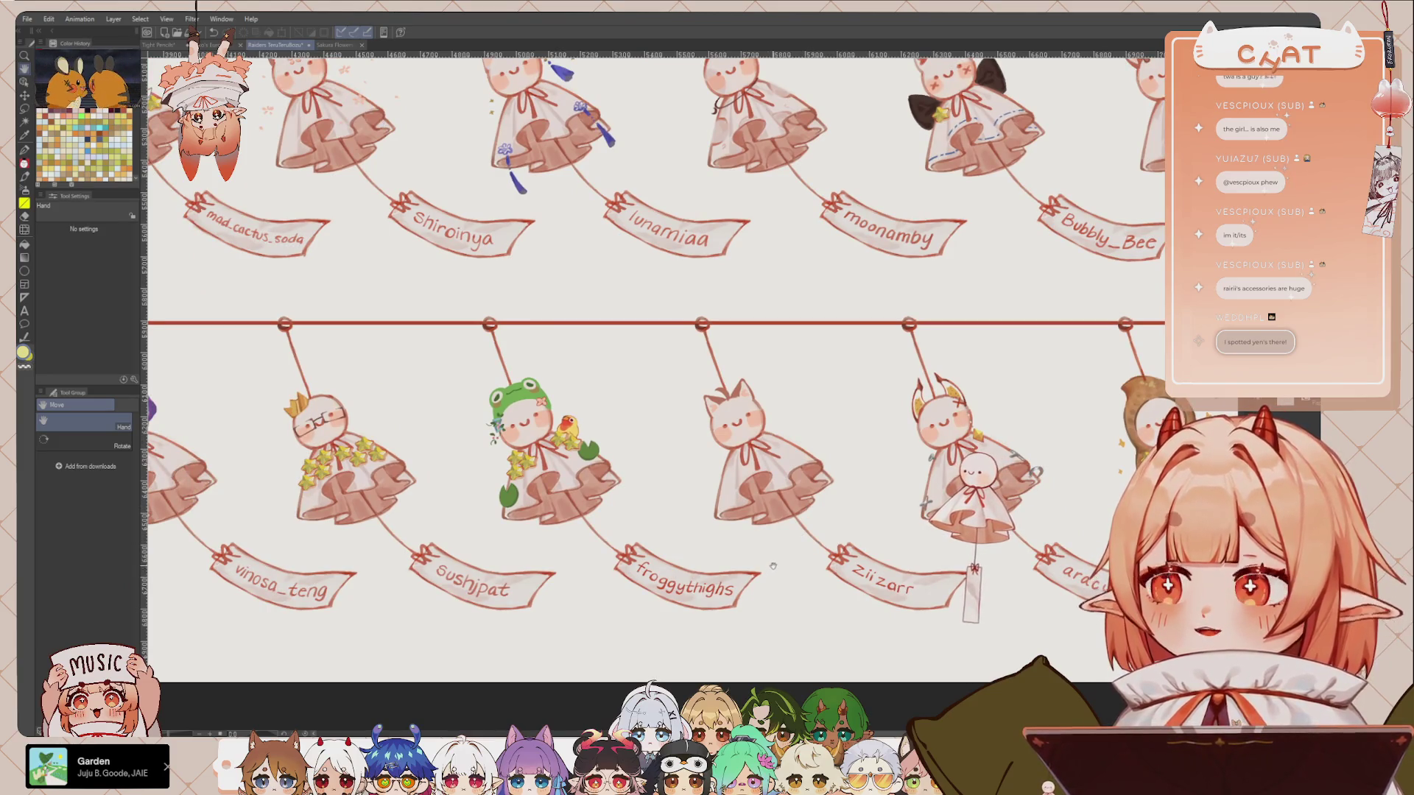
drag(772, 566, 799, 559)
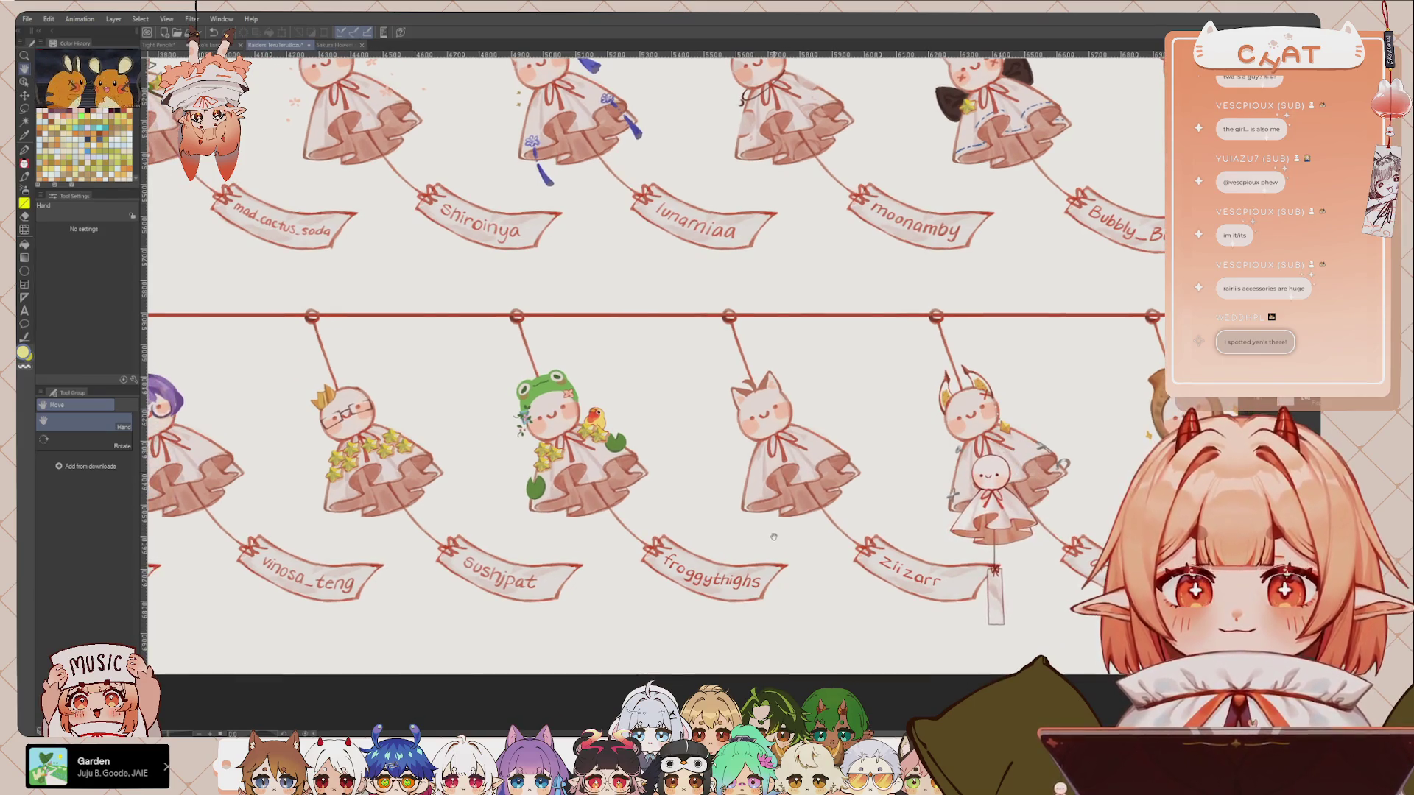
mouse_move(763, 491)
mouse_down()
mouse_move(922, 483)
mouse_move(794, 474)
mouse_up()
mouse_move(878, 523)
mouse_down()
mouse_move(748, 579)
mouse_move(786, 591)
mouse_up()
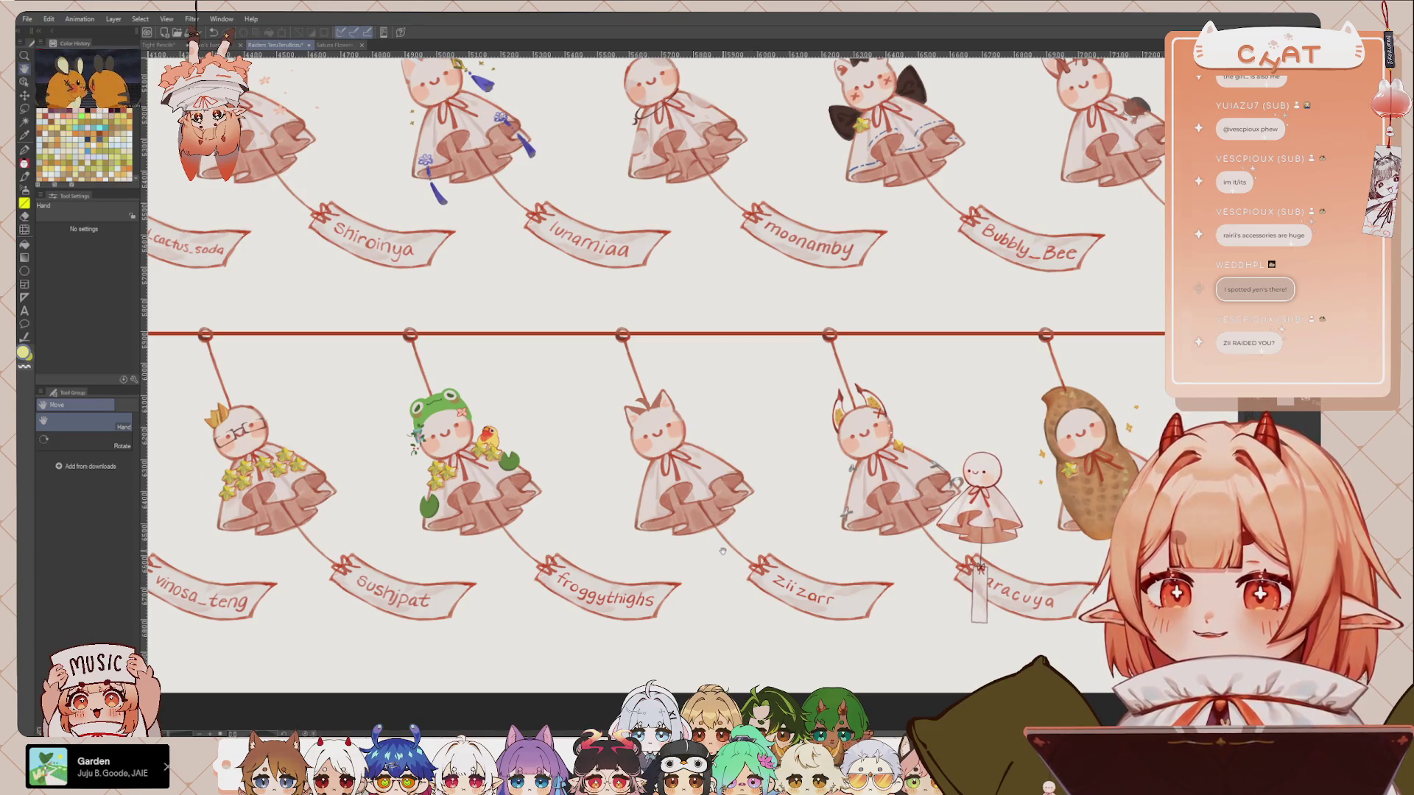
drag(724, 535, 775, 531)
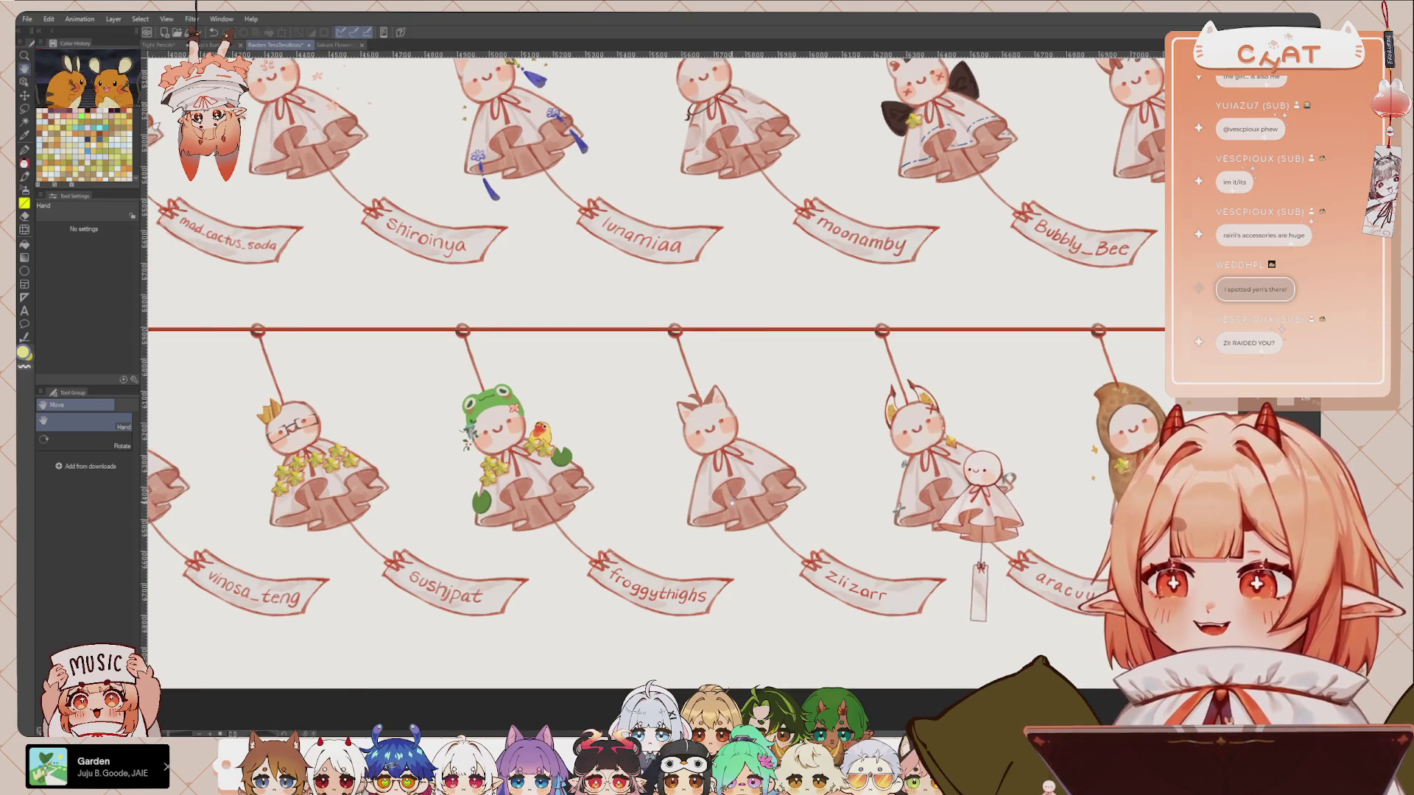
scroll(882, 518, down, 2)
scroll(882, 518, down, 2)
scroll(882, 518, down, 3)
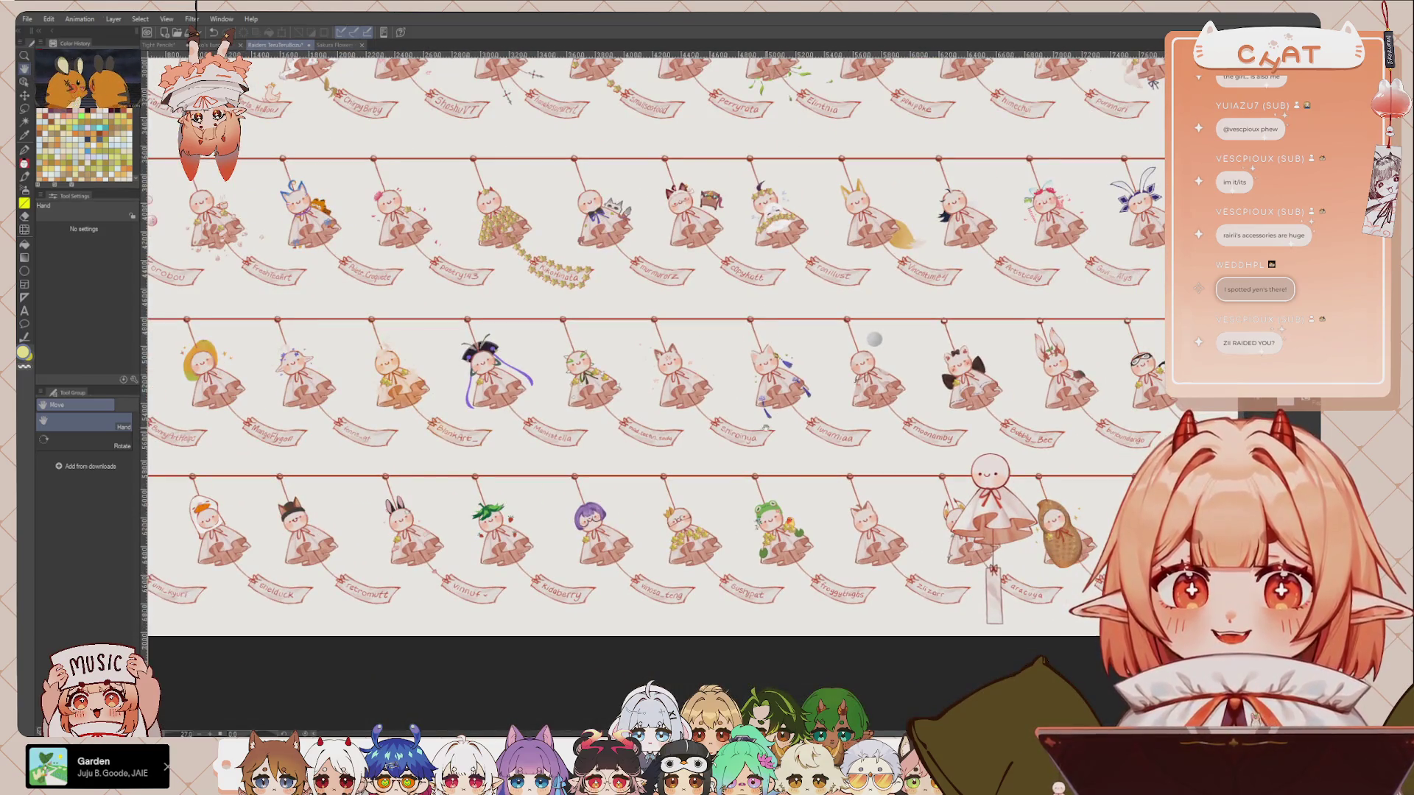
scroll(790, 481, up, 2)
scroll(810, 457, up, 2)
scroll(842, 414, up, 1)
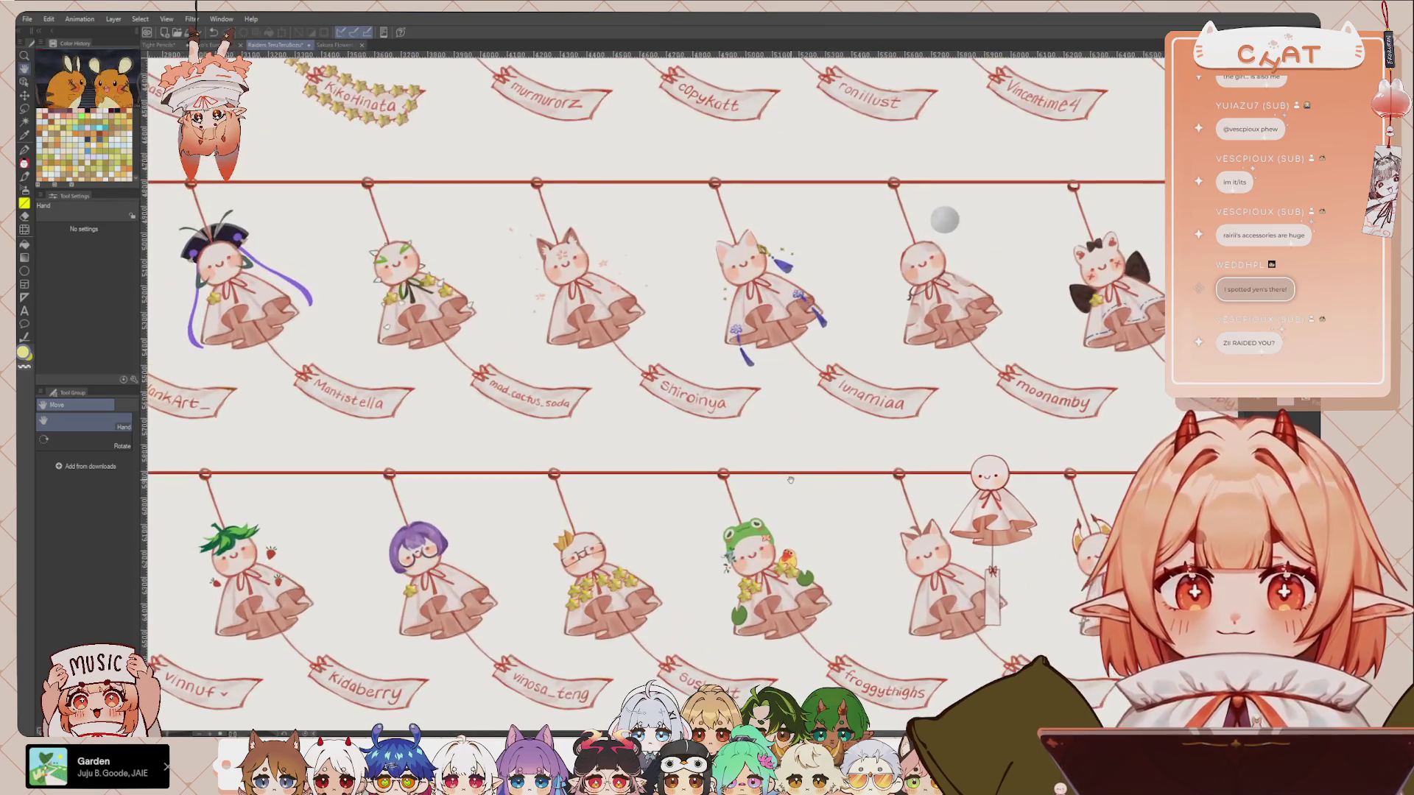
scroll(842, 414, up, 1)
scroll(849, 391, up, 1)
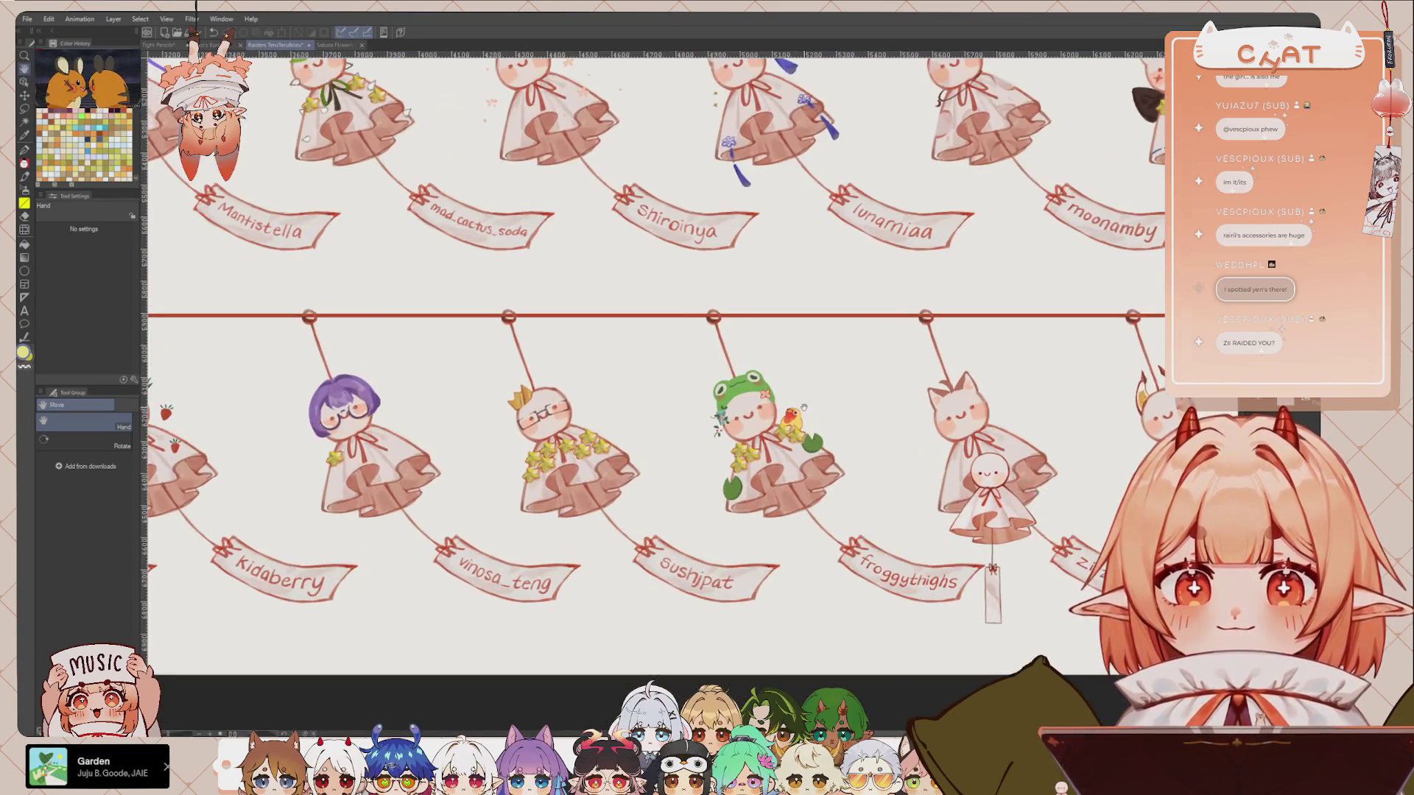
mouse_move(728, 542)
mouse_down()
mouse_move(788, 491)
mouse_move(892, 532)
mouse_move(1090, 527)
mouse_up()
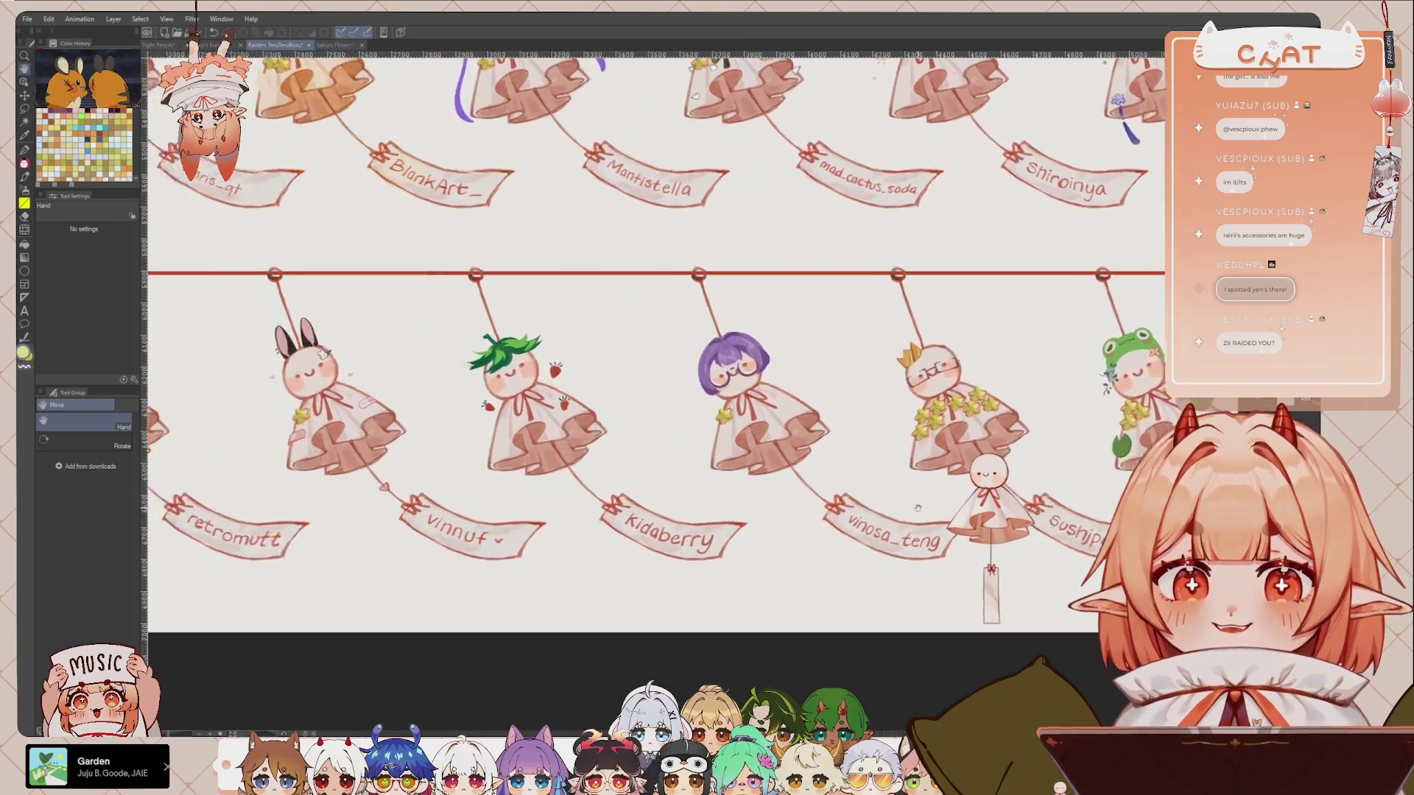
drag(847, 516, 925, 509)
mouse_move(538, 516)
mouse_down()
mouse_move(780, 509)
mouse_move(968, 538)
mouse_up()
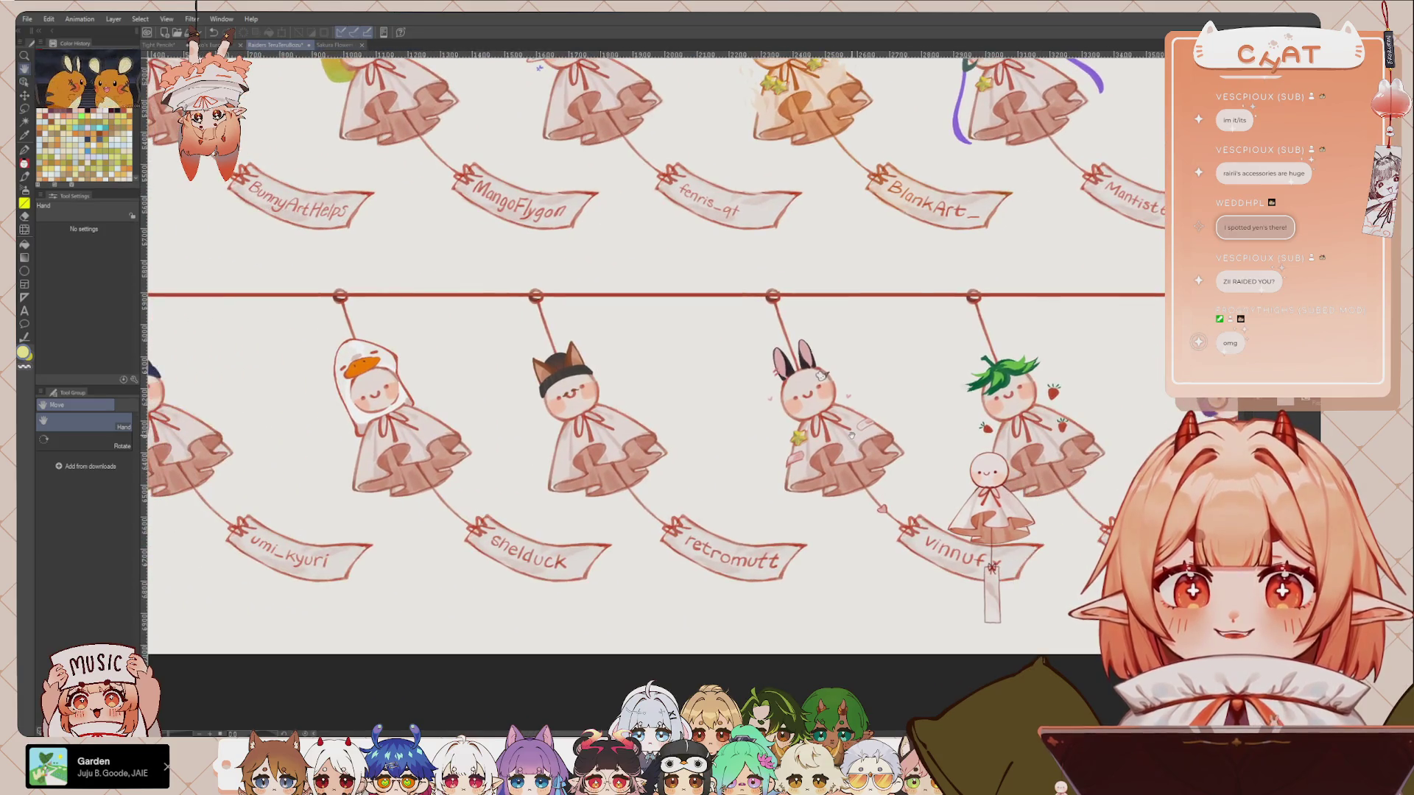
scroll(851, 435, down, 2)
drag(516, 479, 737, 515)
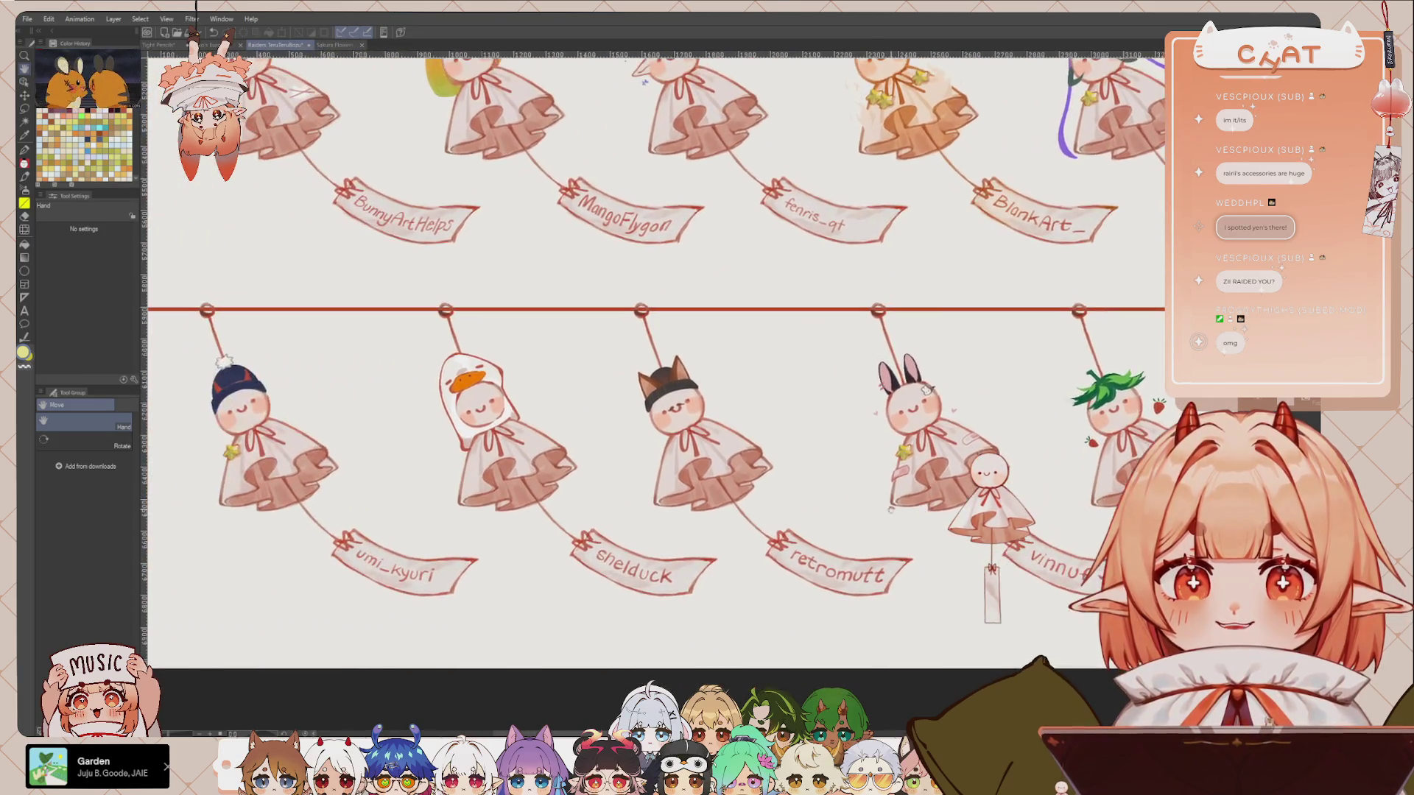
scroll(724, 540, up, 2)
drag(537, 309, 722, 438)
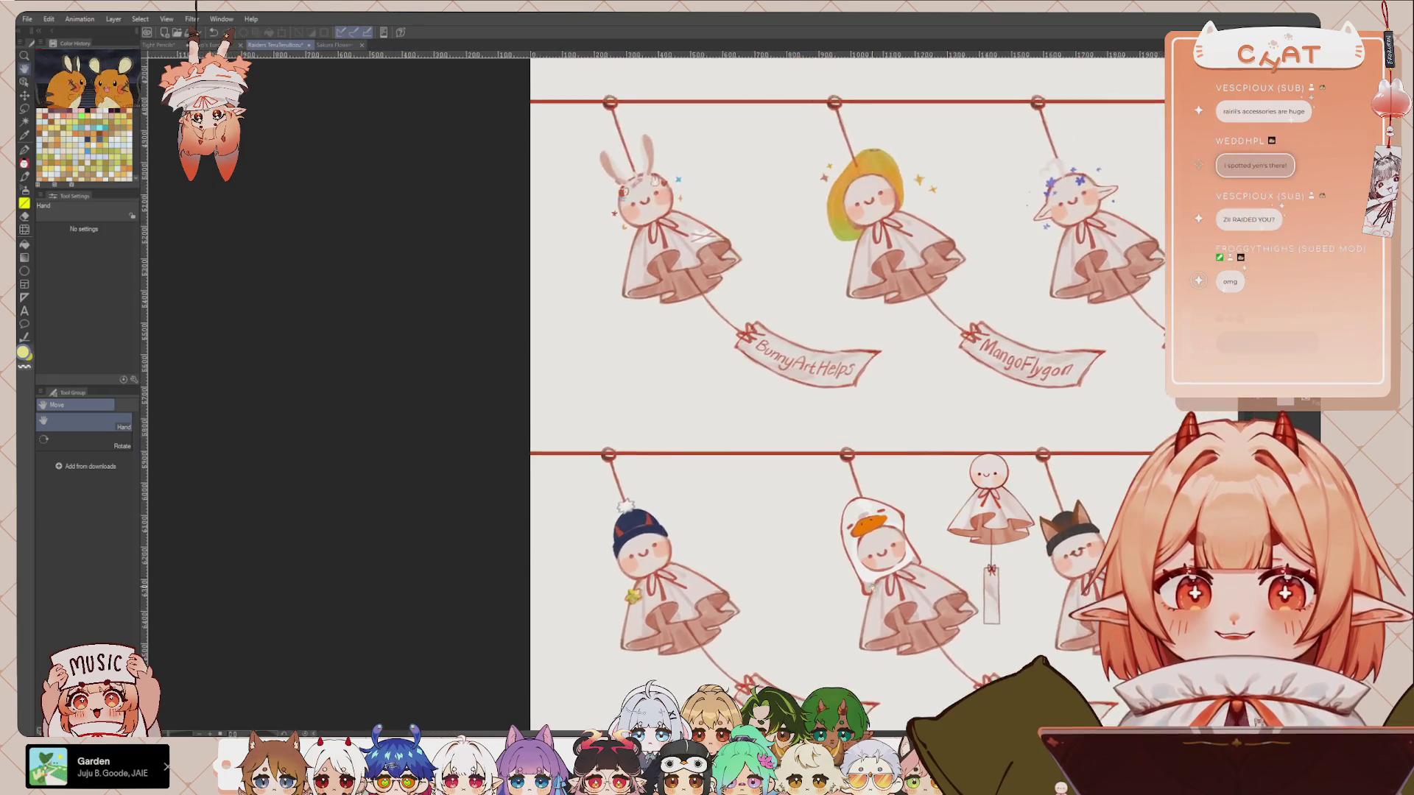
drag(810, 412, 766, 564)
drag(910, 564, 638, 583)
drag(781, 578, 627, 571)
drag(920, 560, 825, 556)
mouse_move(1015, 549)
mouse_down()
mouse_move(729, 539)
mouse_move(876, 542)
mouse_up()
mouse_move(1075, 530)
mouse_down()
mouse_move(937, 529)
mouse_move(815, 495)
mouse_up()
mouse_move(695, 519)
mouse_down()
mouse_move(1020, 519)
mouse_move(736, 493)
mouse_up()
drag(957, 508, 707, 509)
drag(419, 494, 690, 523)
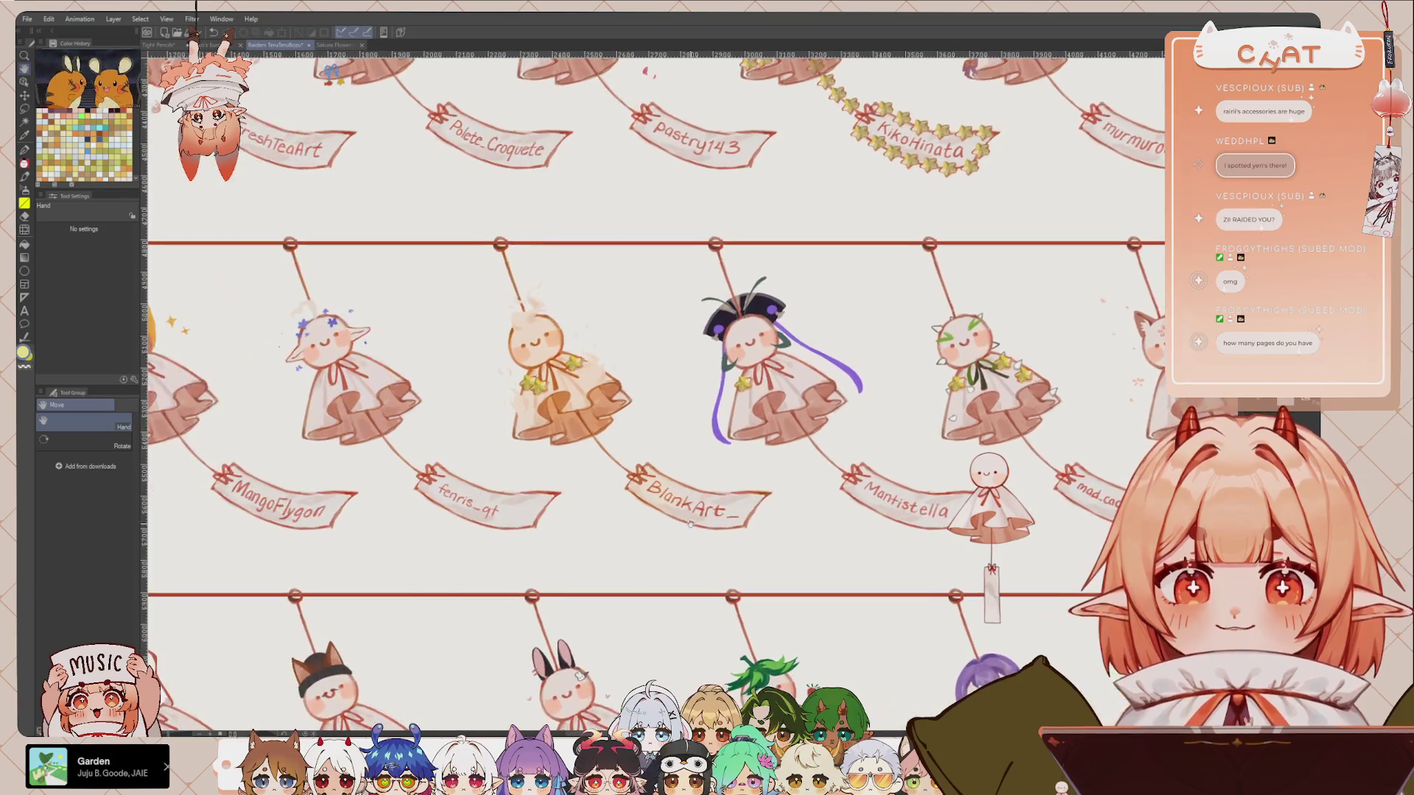
drag(1033, 475, 817, 508)
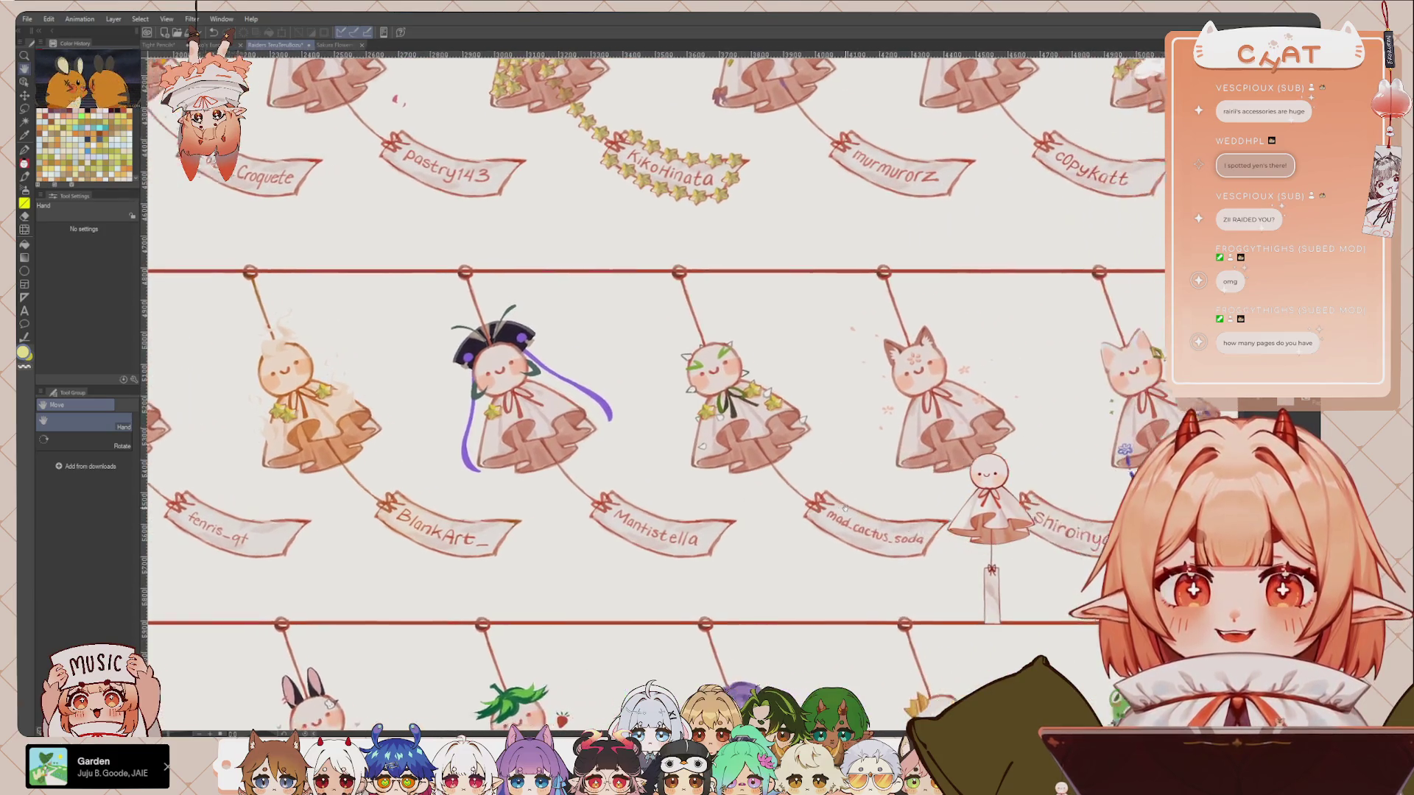
drag(1090, 508, 425, 515)
mouse_move(1163, 567)
mouse_down()
mouse_move(809, 570)
mouse_move(722, 586)
mouse_up()
drag(964, 452, 834, 534)
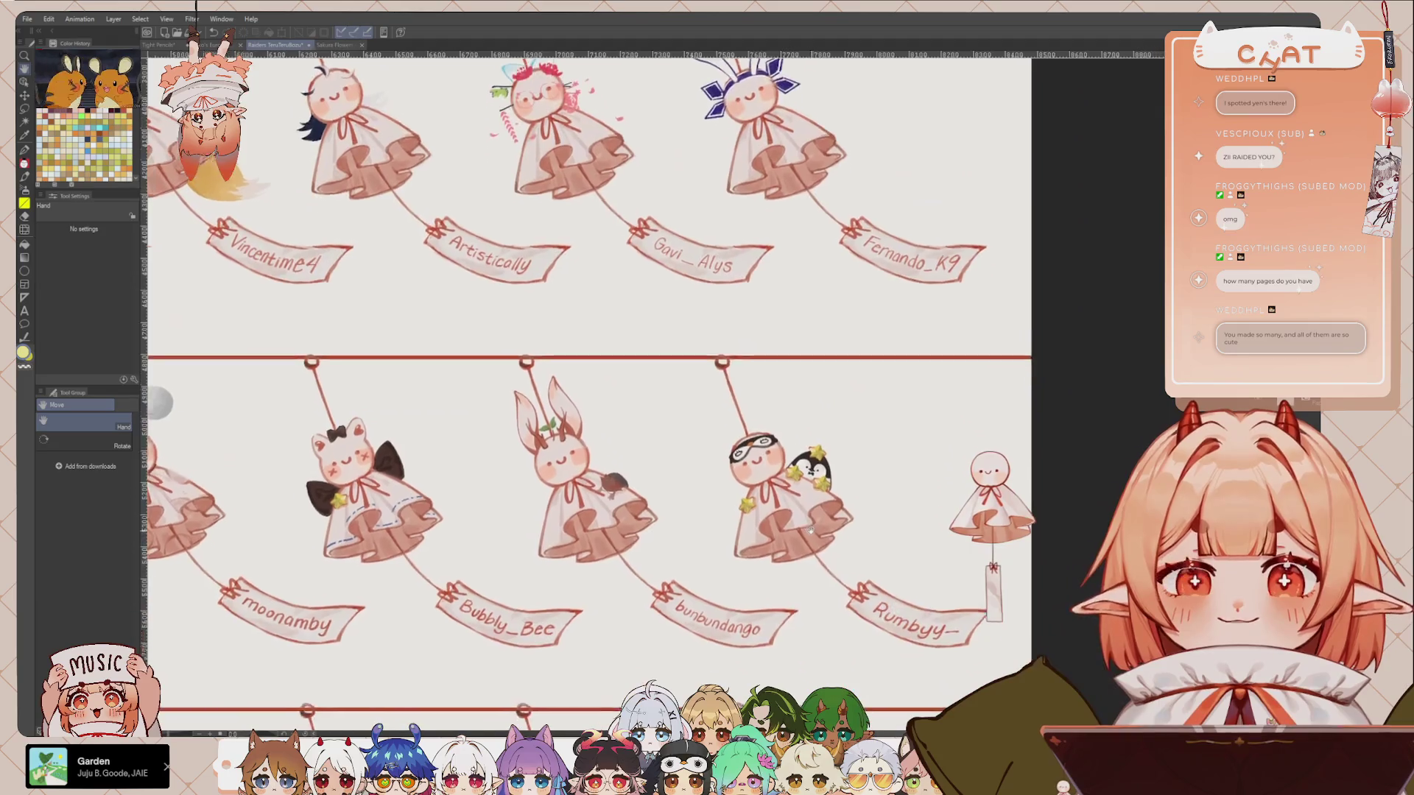
scroll(835, 534, down, 5)
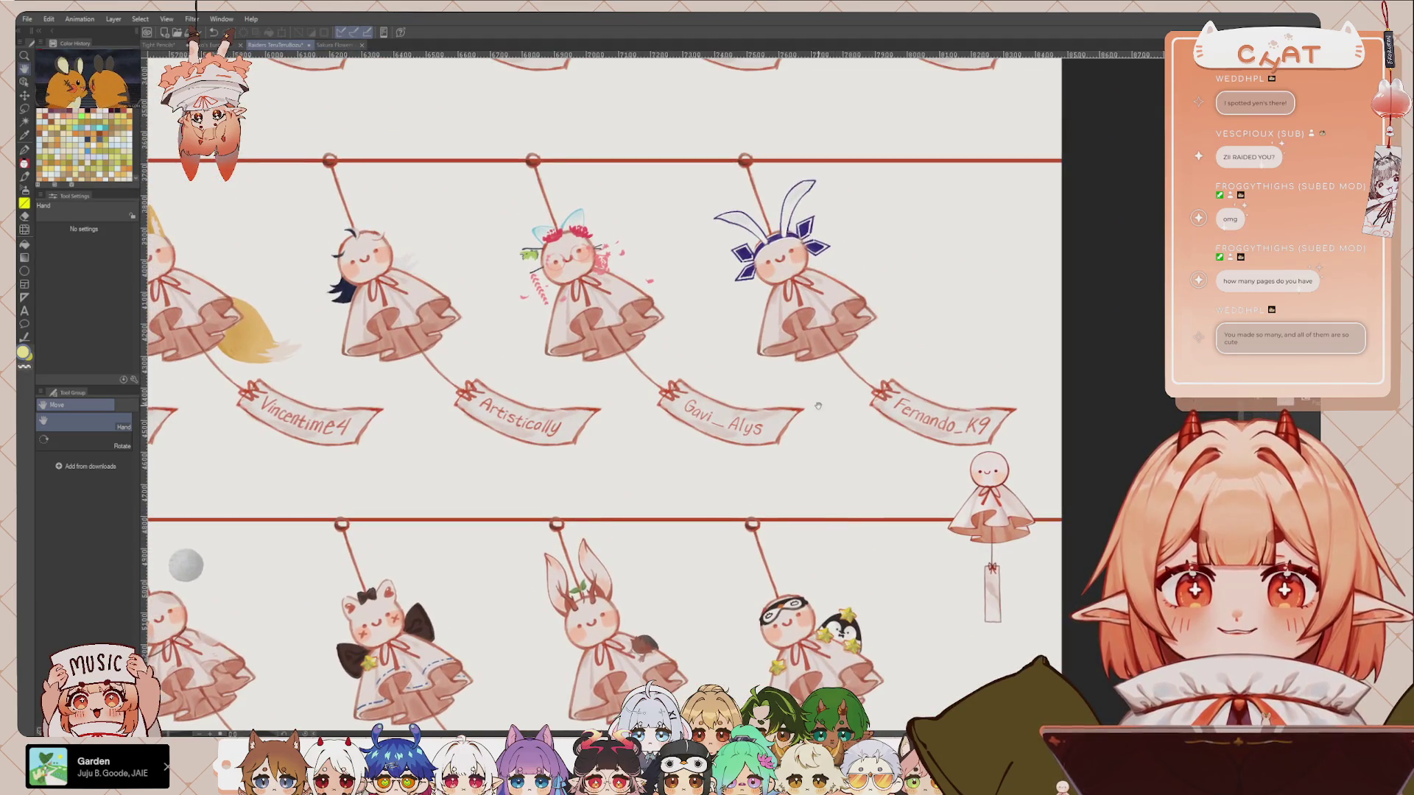
scroll(818, 405, up, 4)
scroll(818, 406, down, 3)
scroll(818, 405, up, 3)
drag(876, 461, 745, 498)
scroll(745, 498, down, 2)
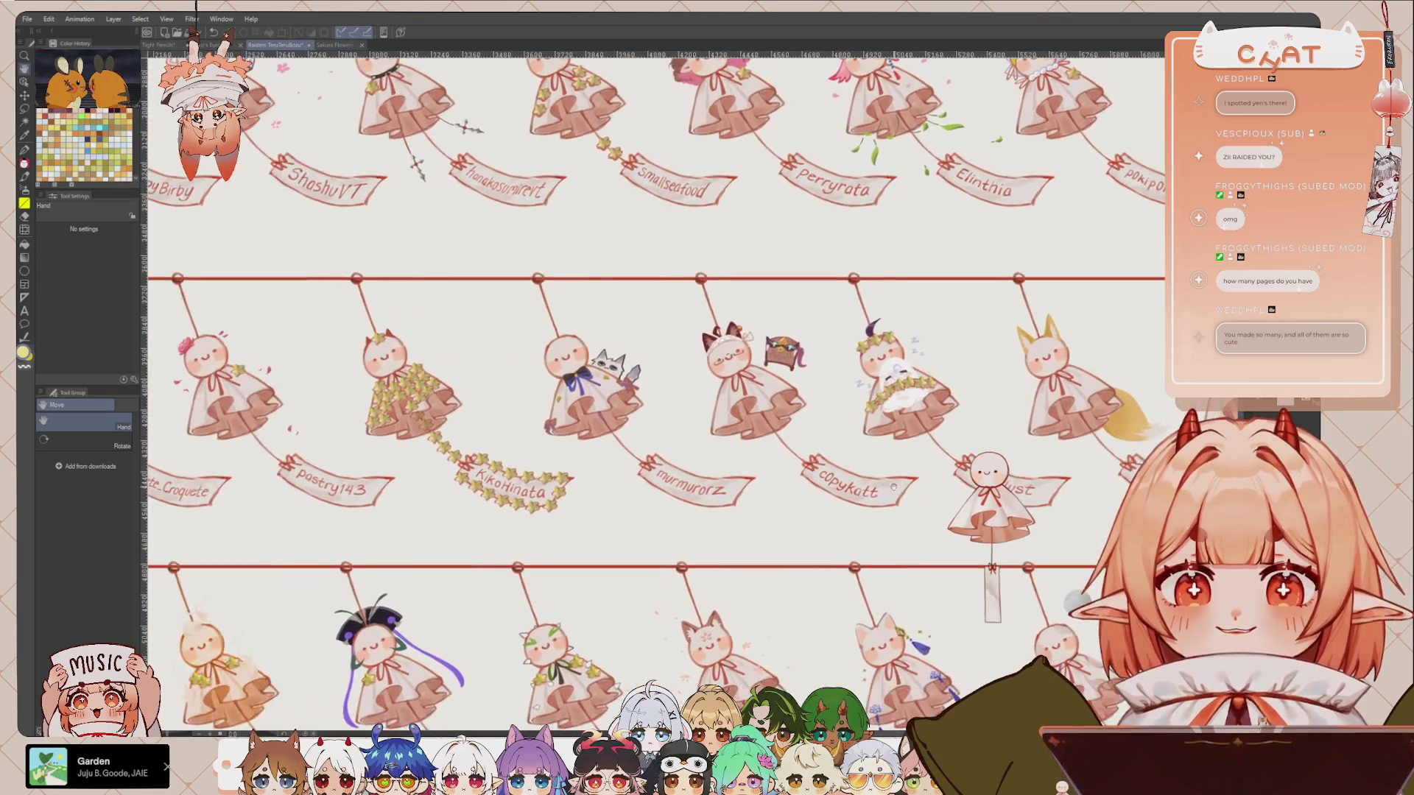
drag(516, 434, 693, 422)
scroll(694, 422, up, 3)
scroll(694, 422, up, 2)
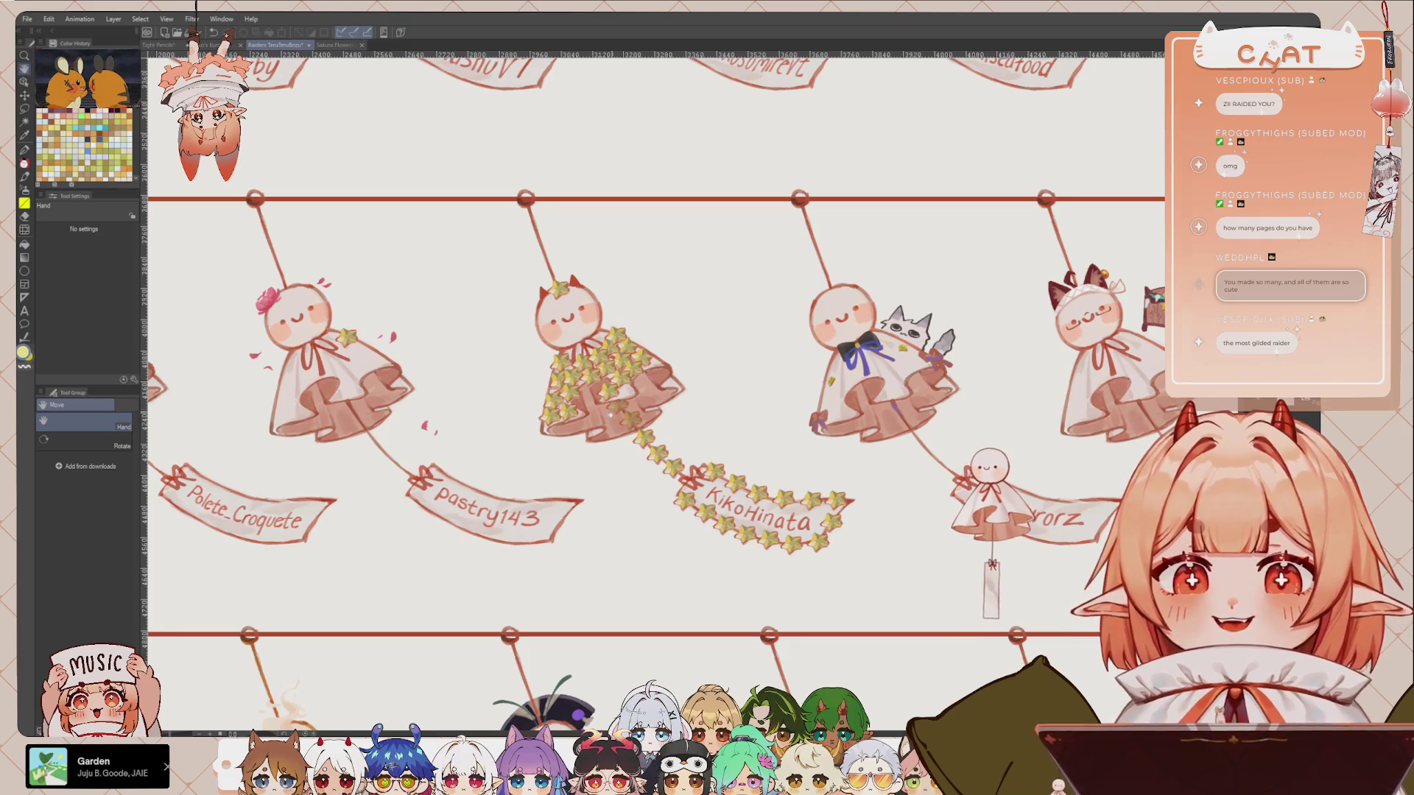
drag(397, 376, 775, 409)
scroll(776, 410, down, 4)
scroll(873, 438, up, 3)
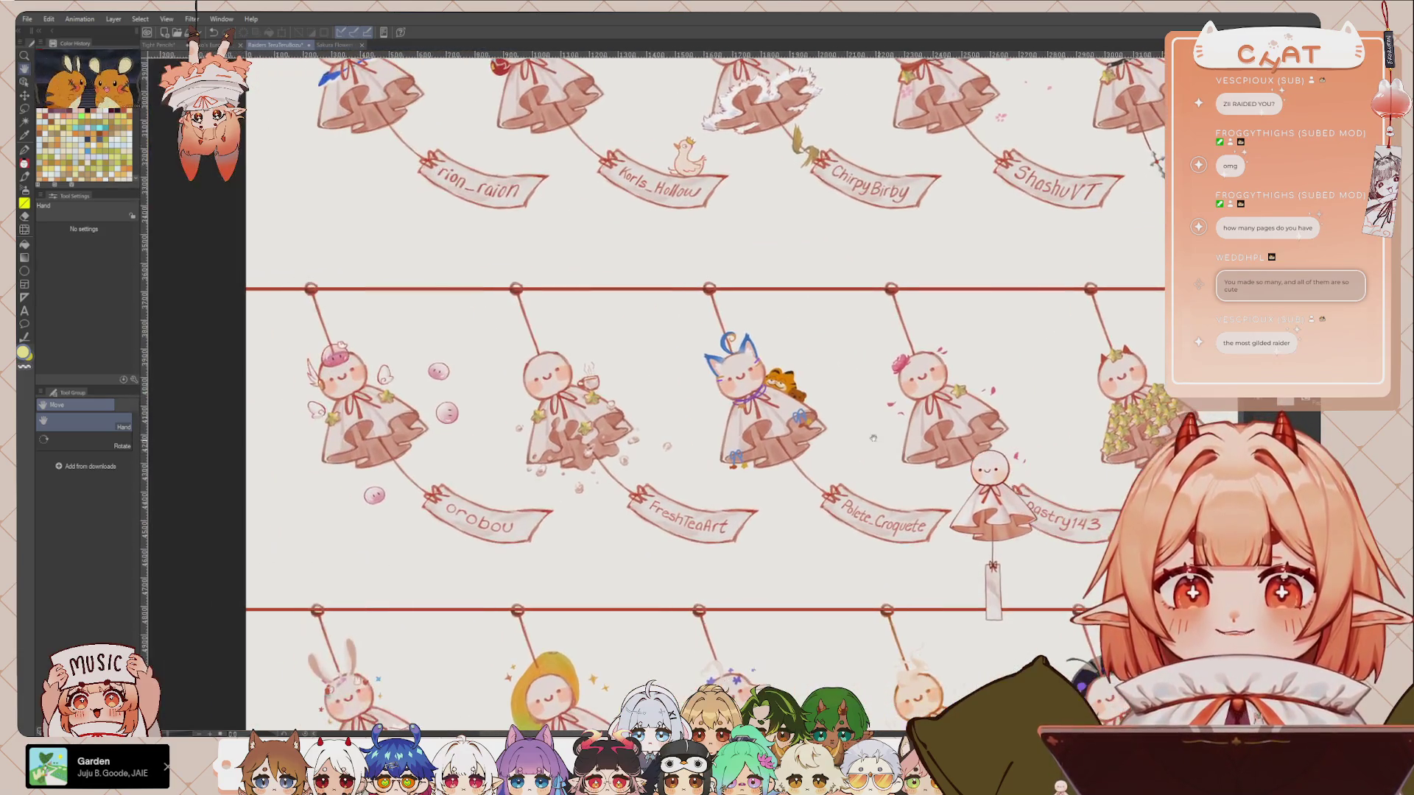
drag(486, 417, 666, 421)
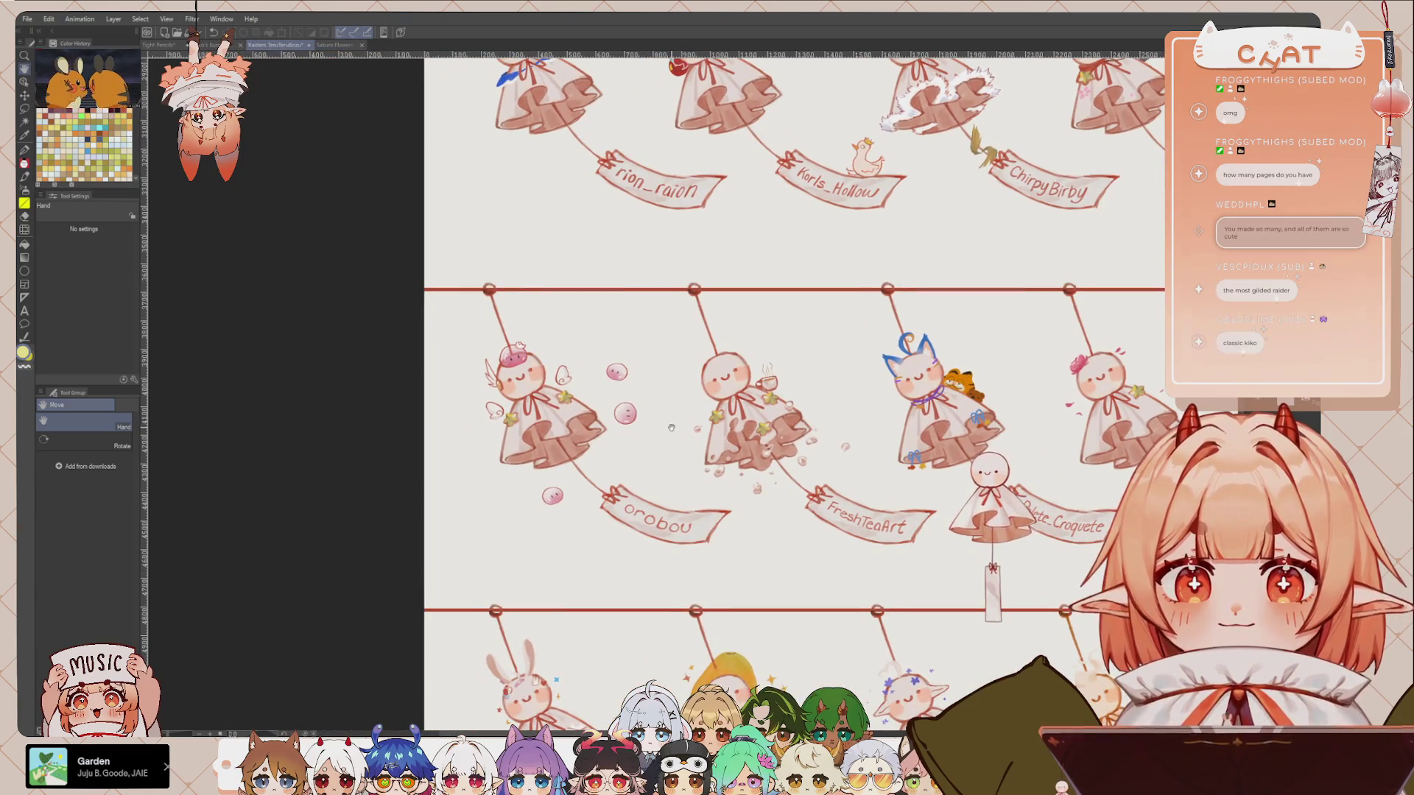
scroll(666, 422, up, 1)
scroll(666, 422, down, 1)
scroll(689, 563, up, 2)
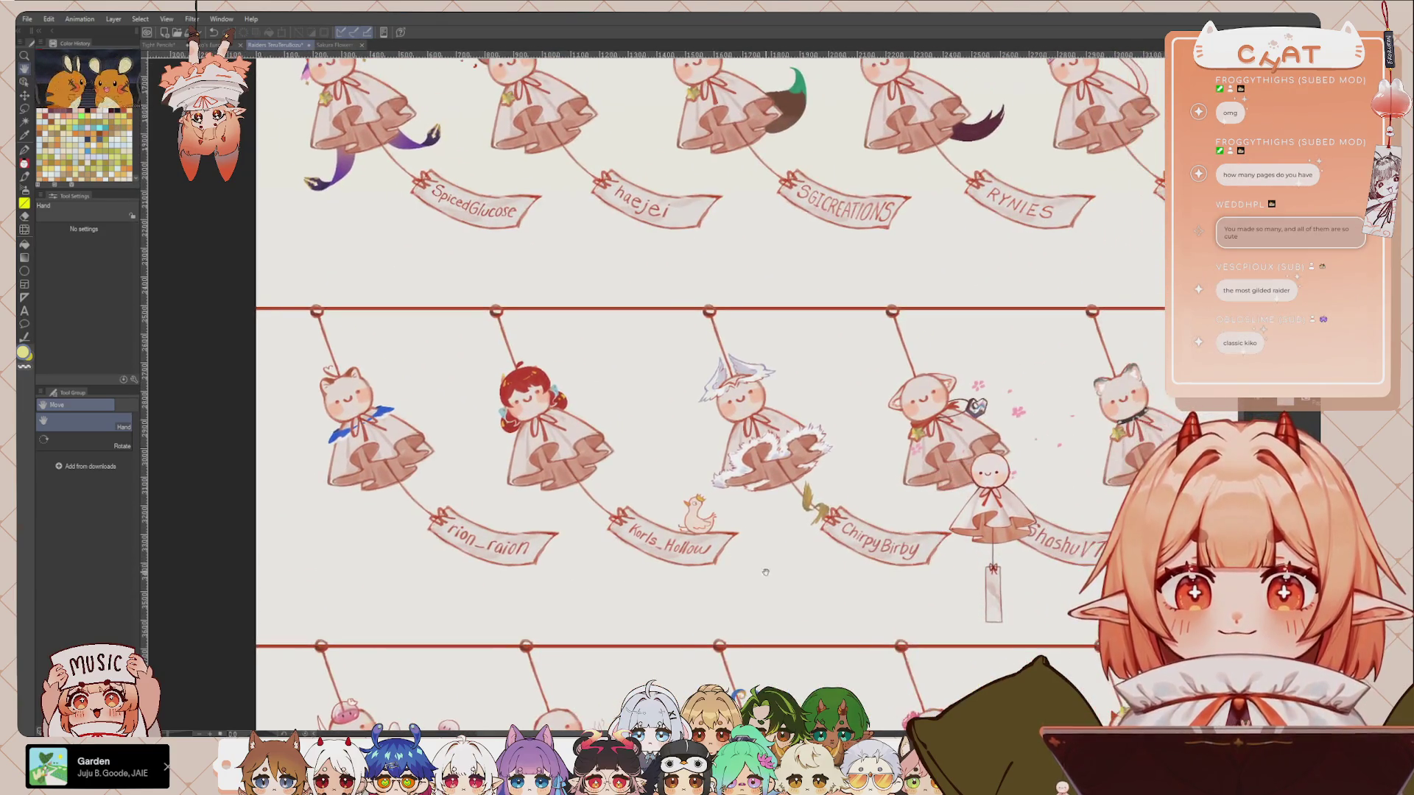
scroll(681, 551, left, 3)
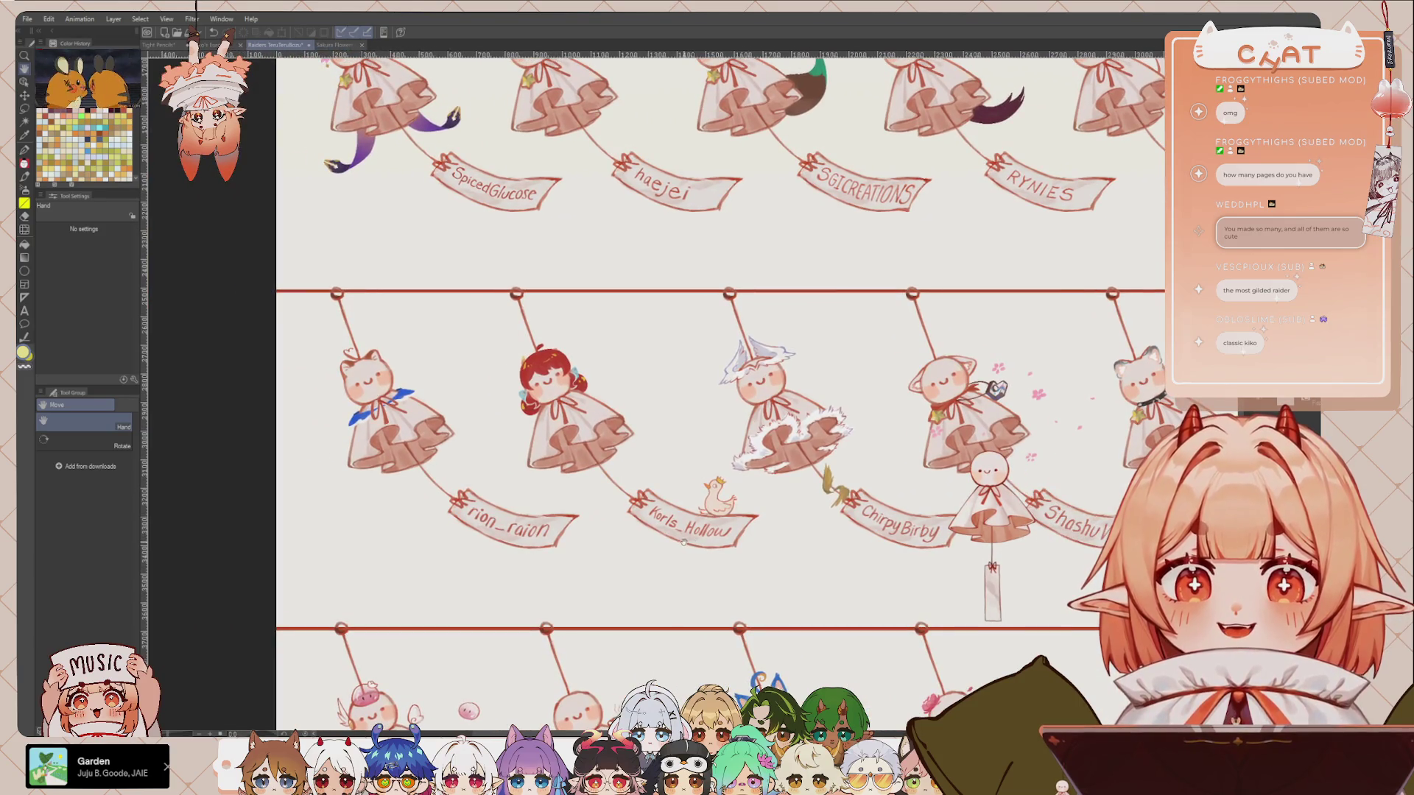
scroll(684, 542, up, 2)
scroll(699, 551, up, 1)
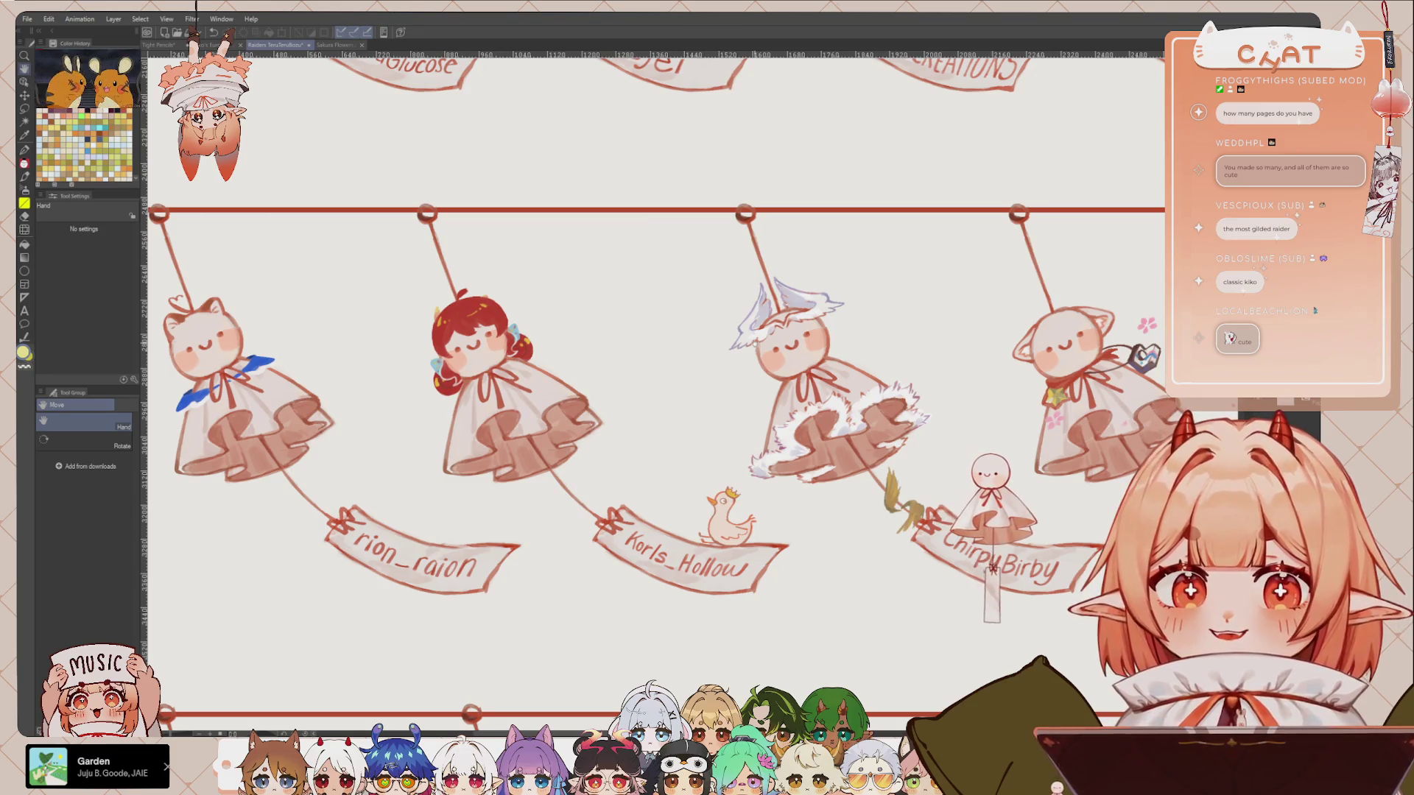
drag(613, 368, 702, 374)
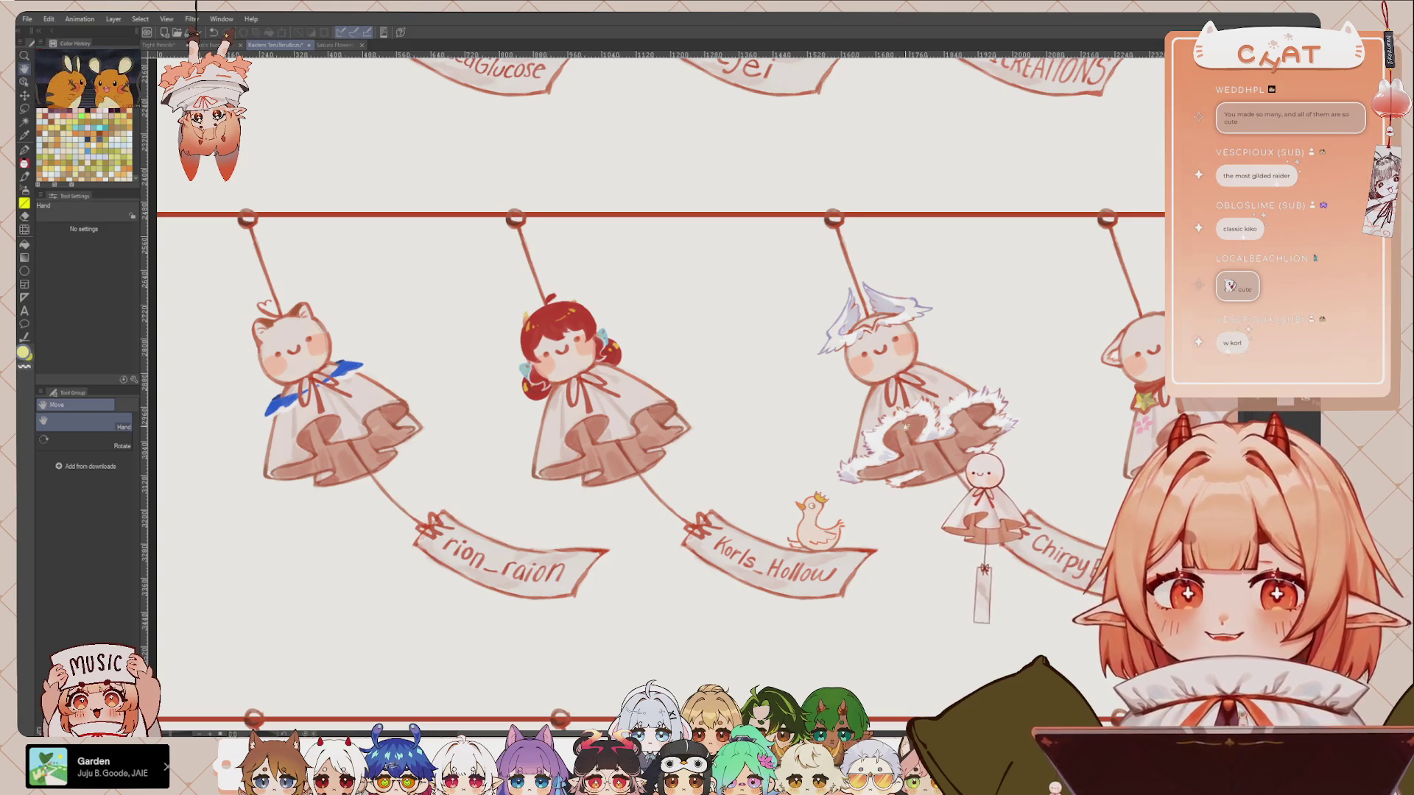
drag(905, 427, 898, 424)
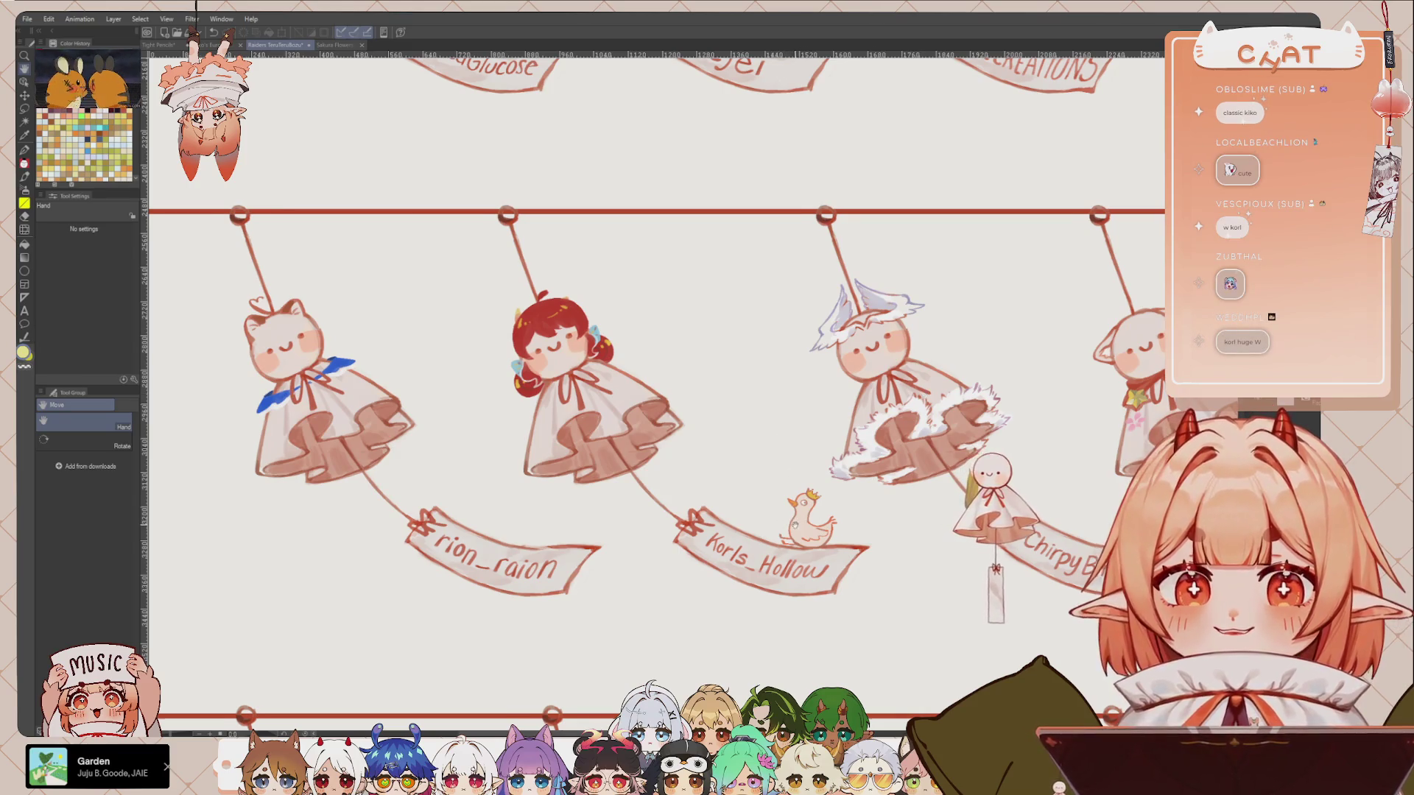
drag(663, 369, 600, 361)
mouse_move(1077, 511)
mouse_down()
mouse_move(864, 529)
mouse_move(870, 553)
mouse_up()
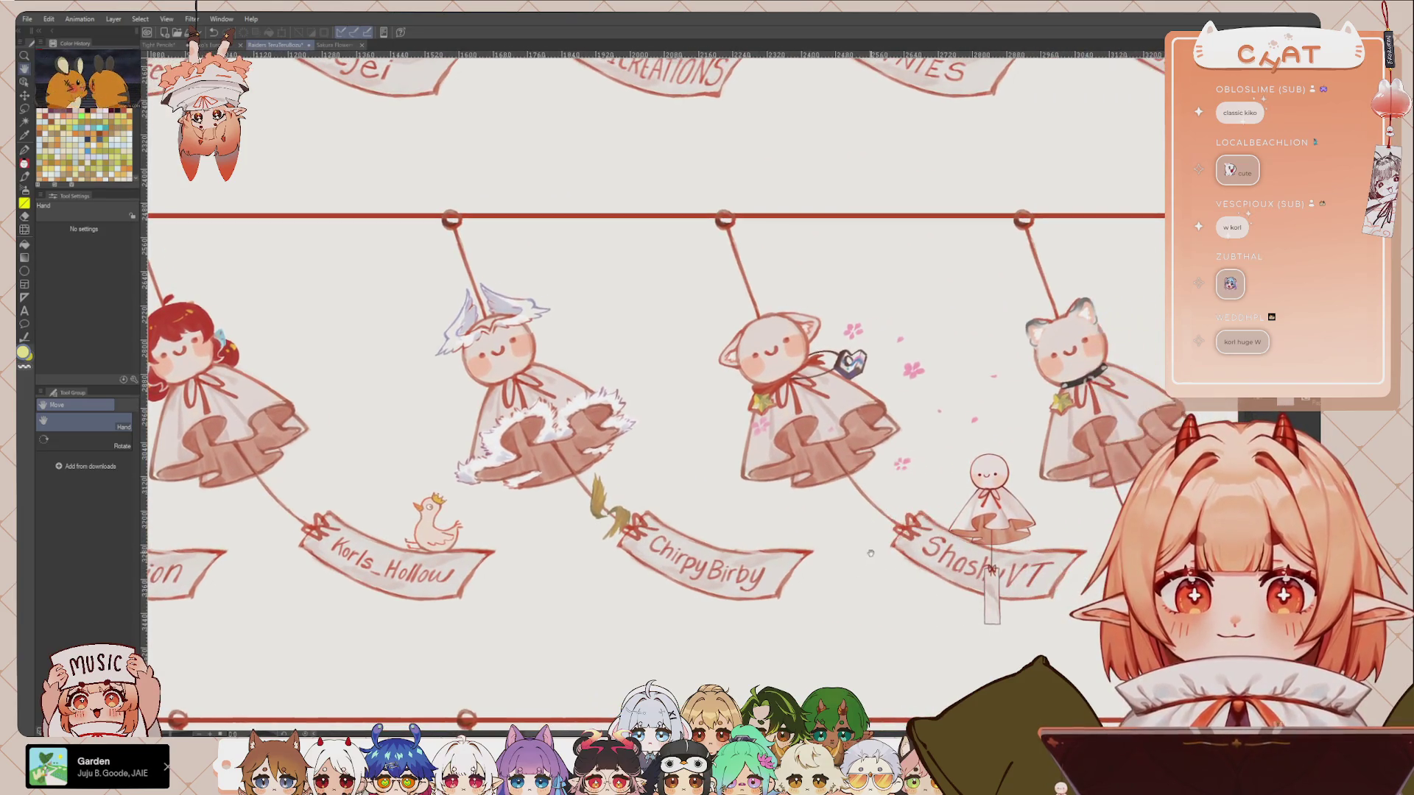
drag(861, 447, 635, 471)
scroll(811, 447, down, 2)
scroll(795, 443, up, 1)
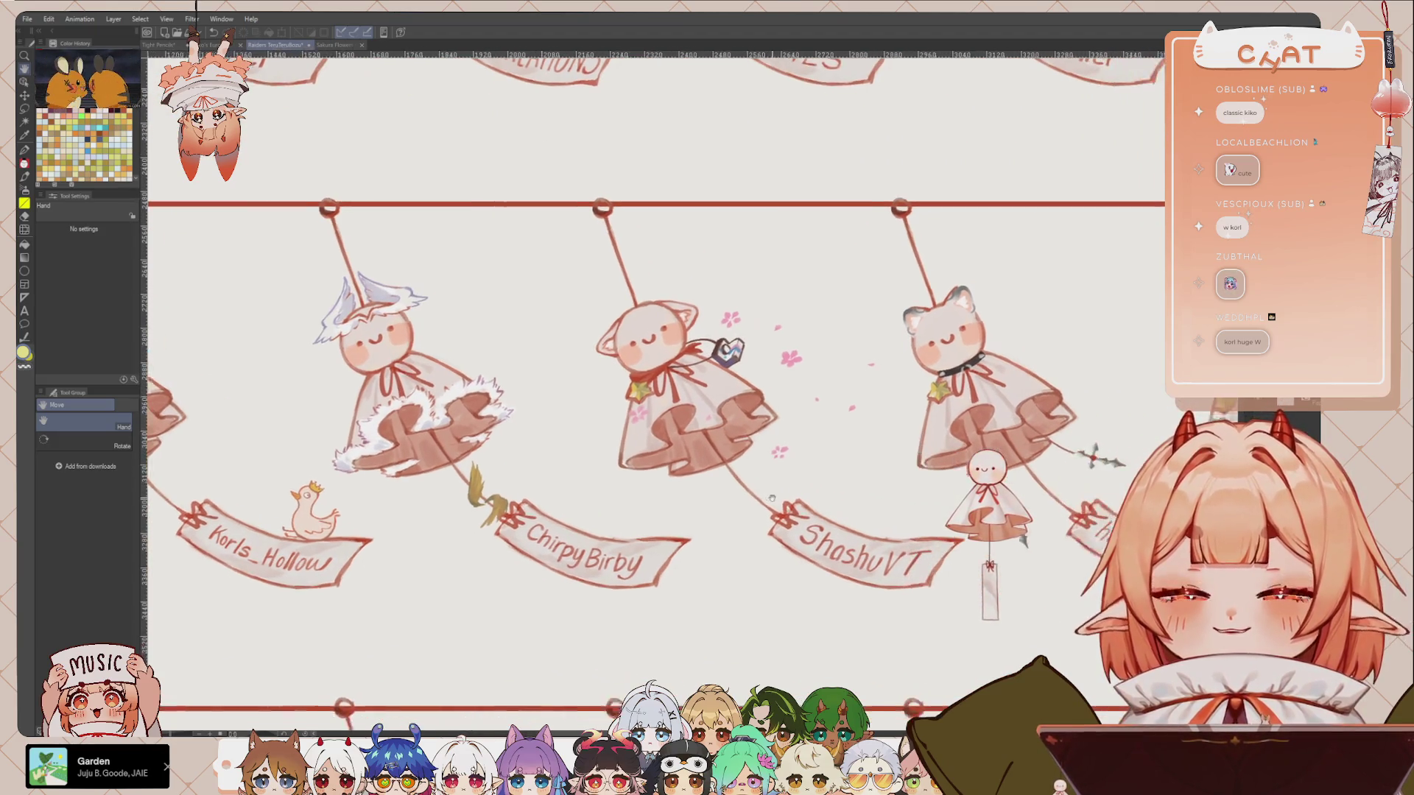
drag(862, 449, 805, 446)
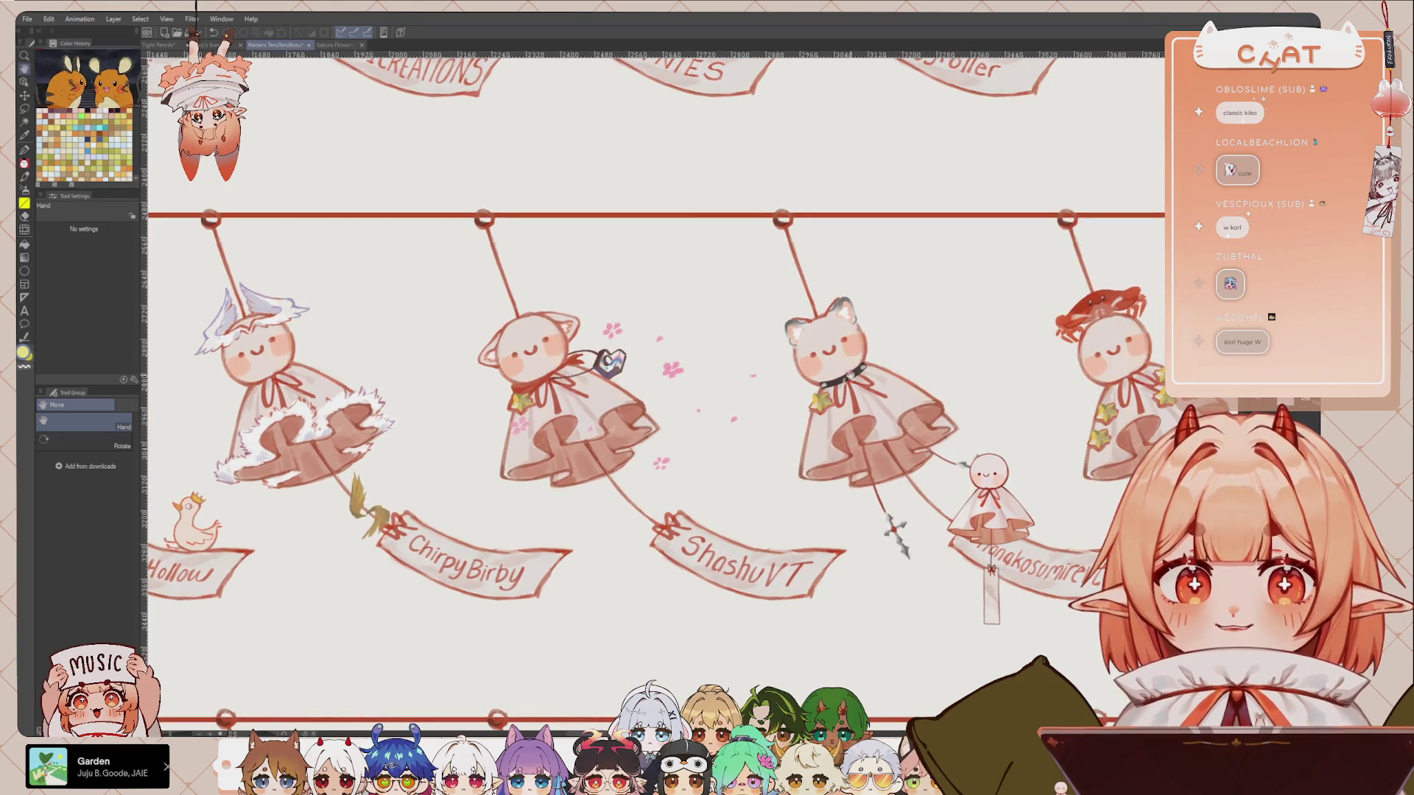
drag(864, 355, 860, 355)
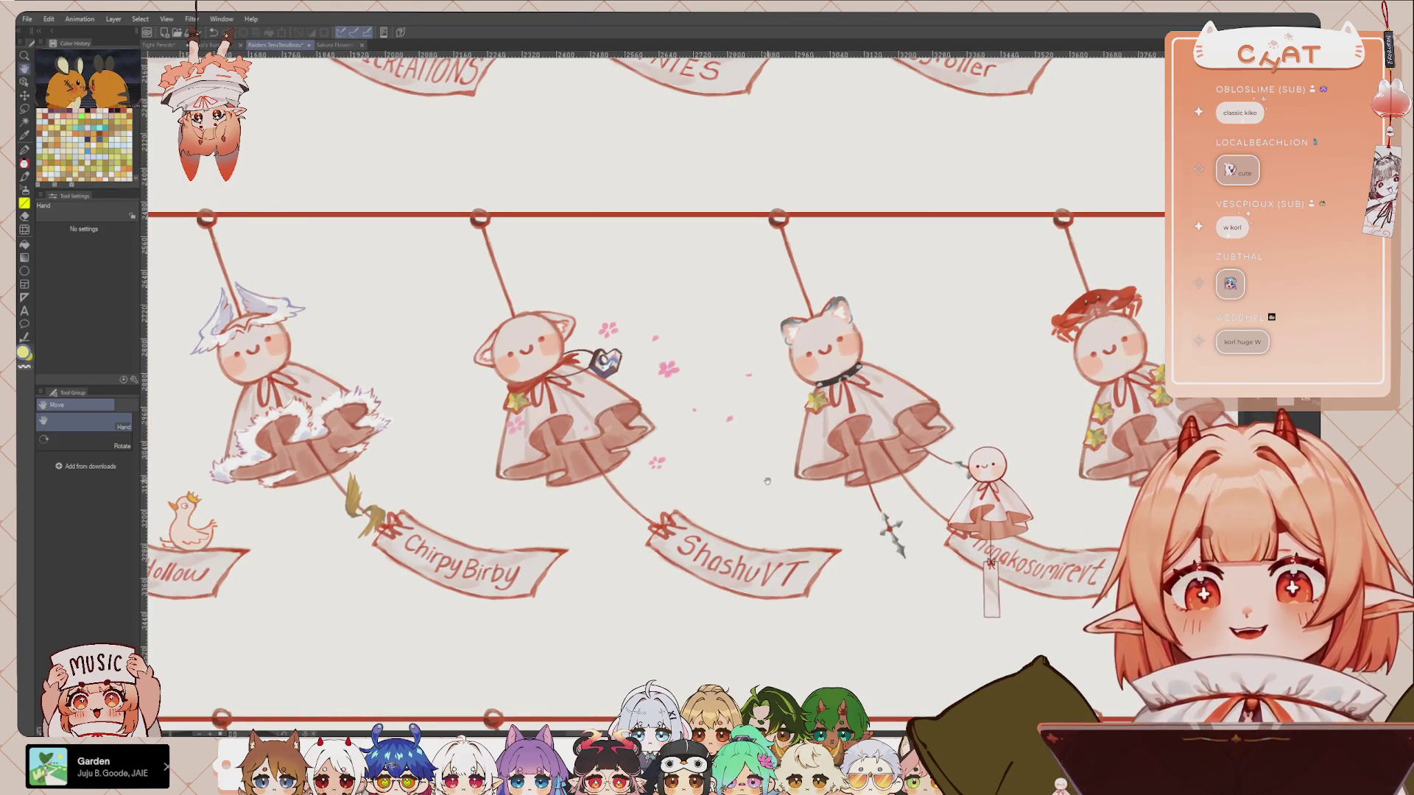
mouse_move(806, 427)
mouse_down()
mouse_move(733, 433)
mouse_move(799, 473)
mouse_up()
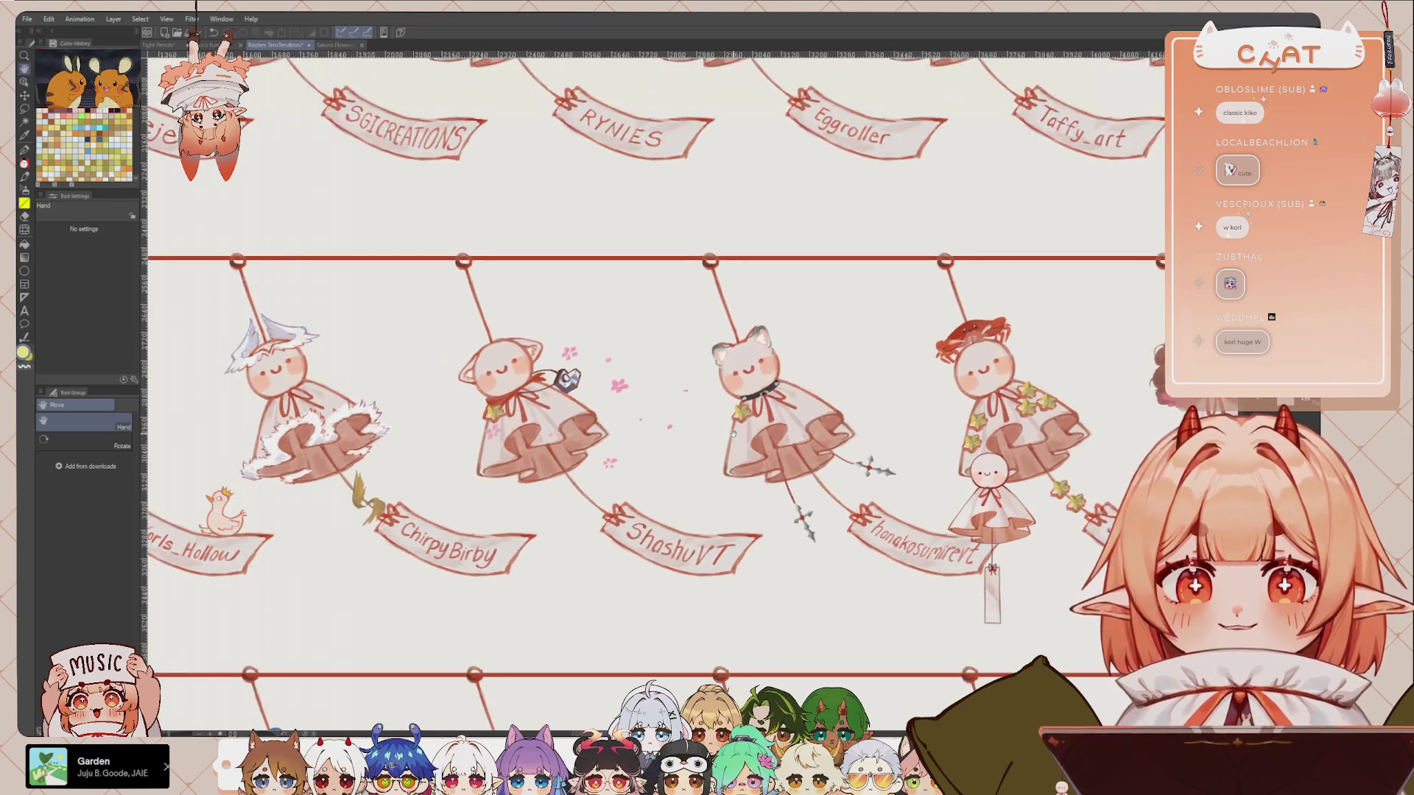
drag(1068, 509, 781, 530)
drag(818, 582, 677, 594)
drag(791, 435, 732, 431)
drag(702, 579, 670, 579)
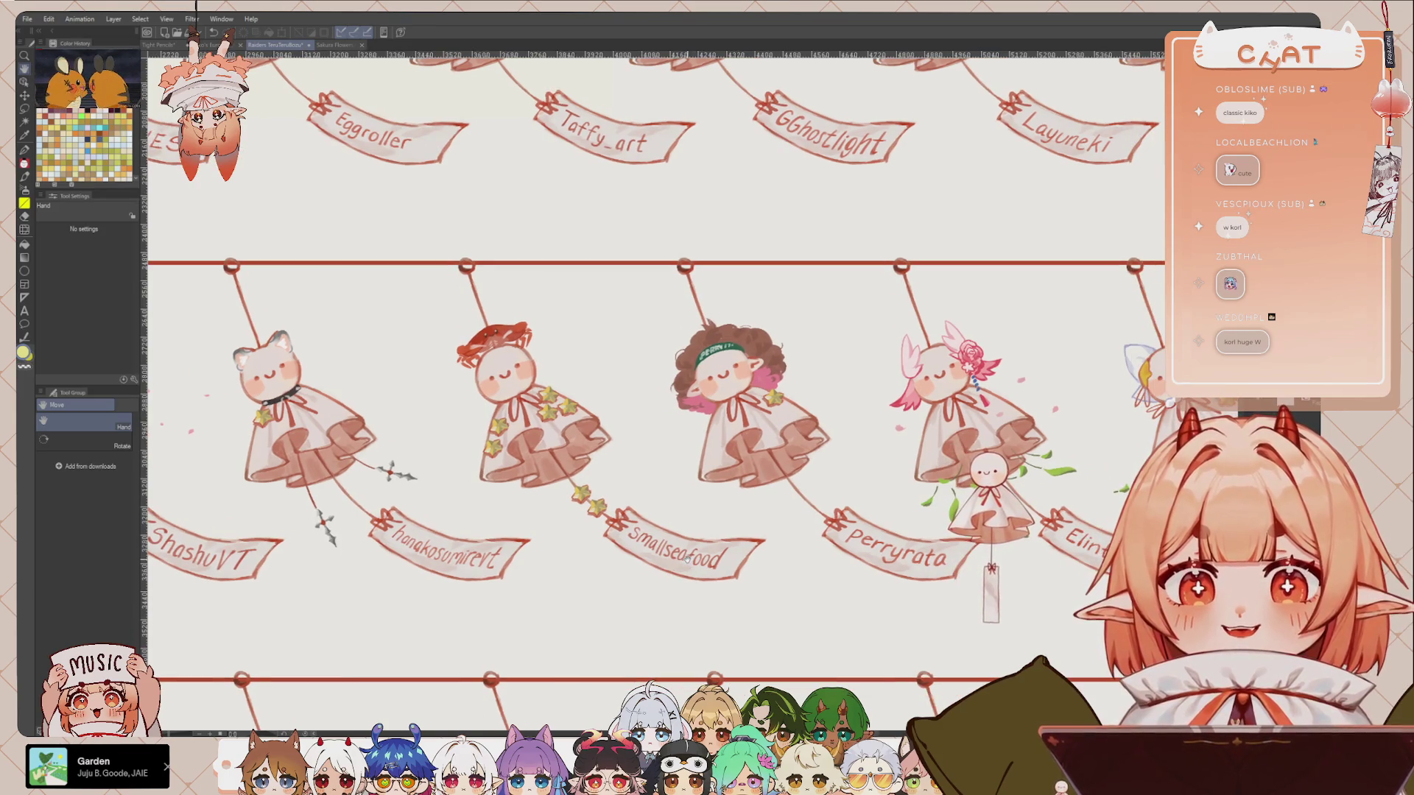
drag(928, 310, 881, 311)
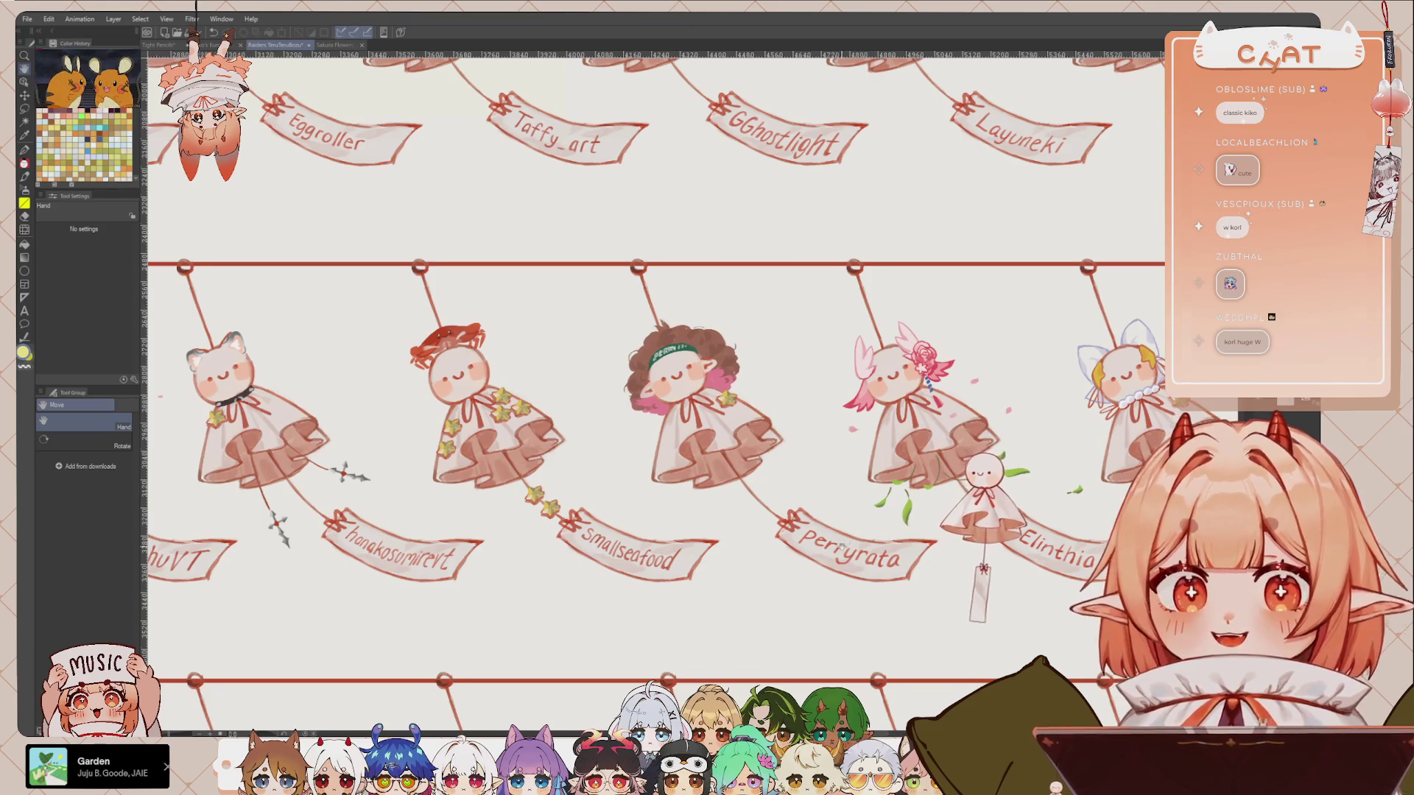
drag(854, 552, 823, 548)
scroll(869, 537, right, 8)
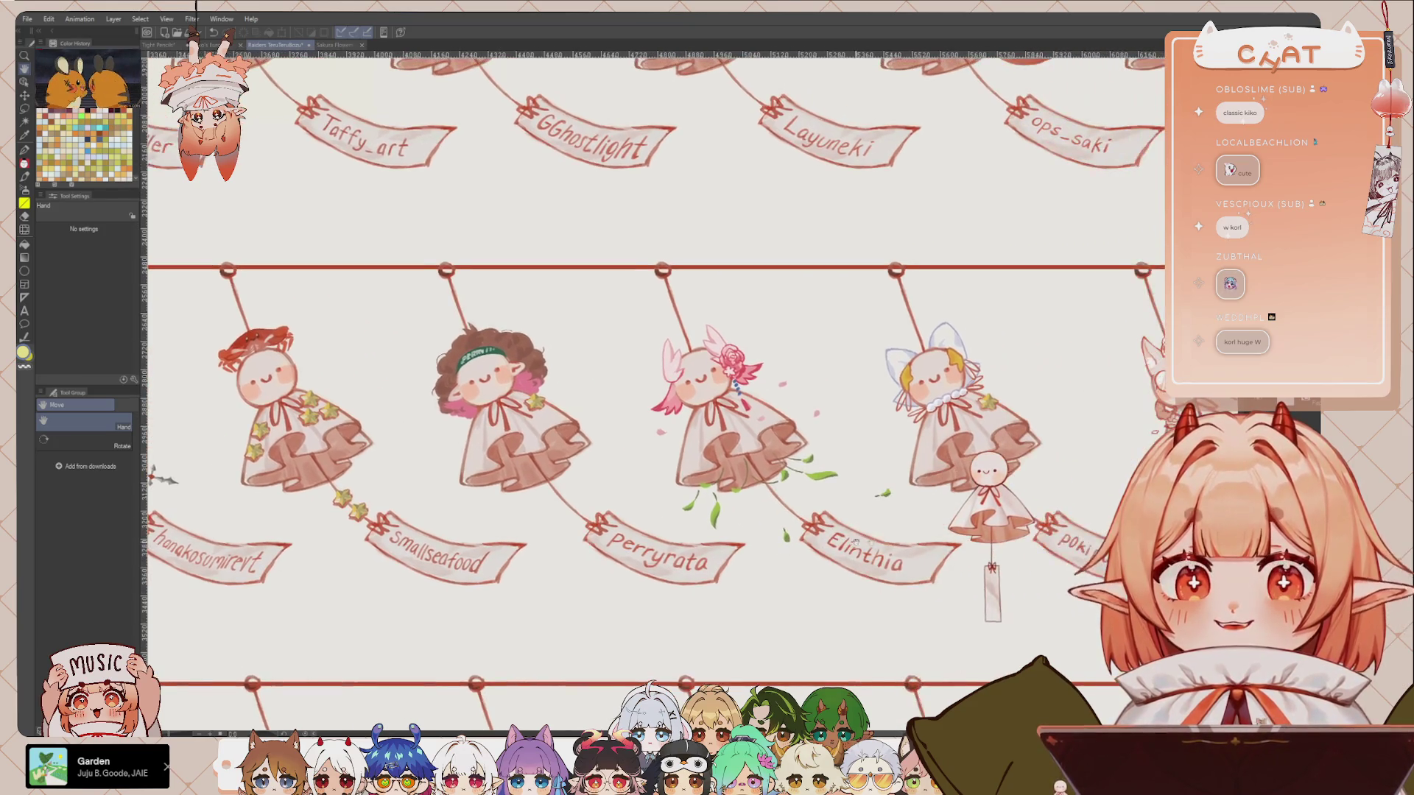
scroll(844, 535, right, 2)
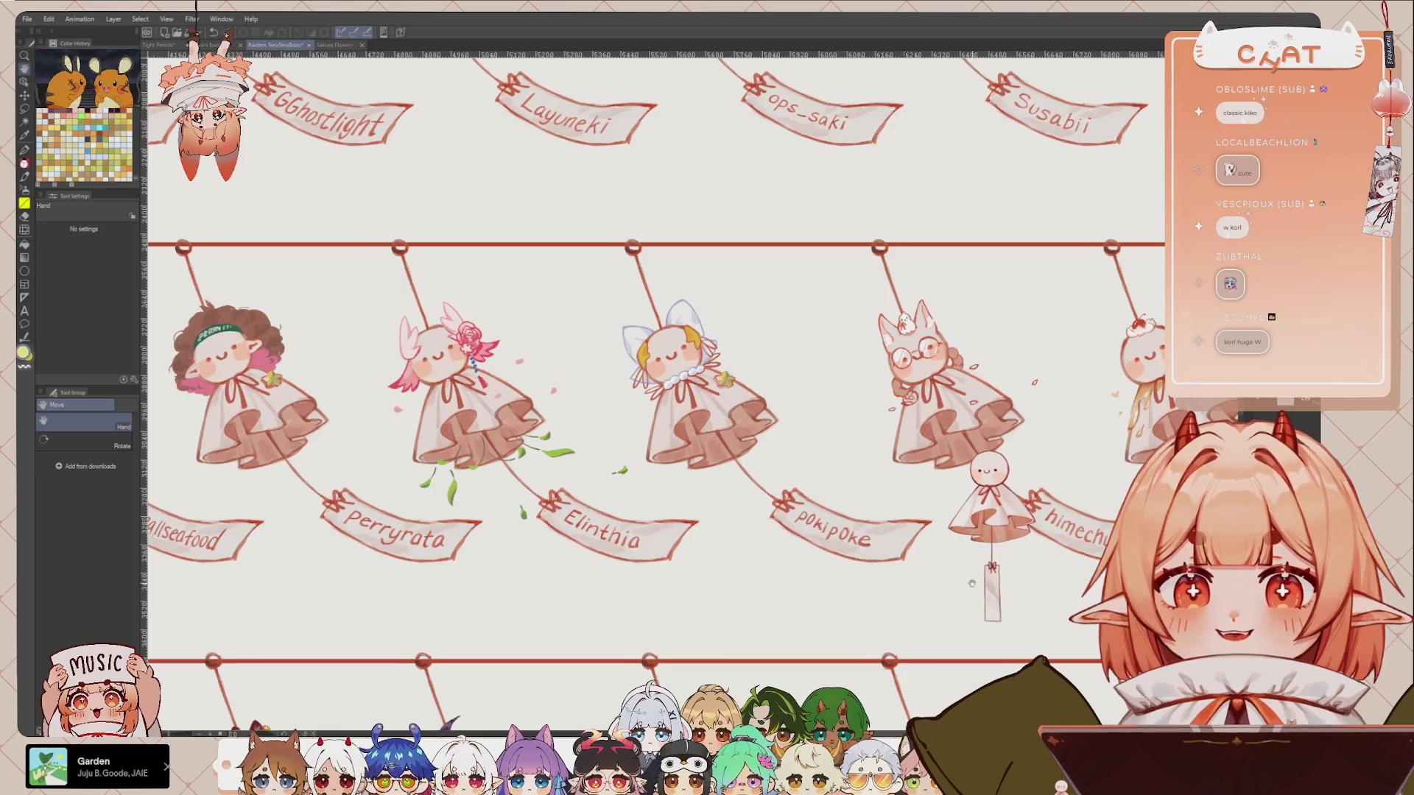
scroll(895, 564, right, 2)
scroll(892, 564, right, 1)
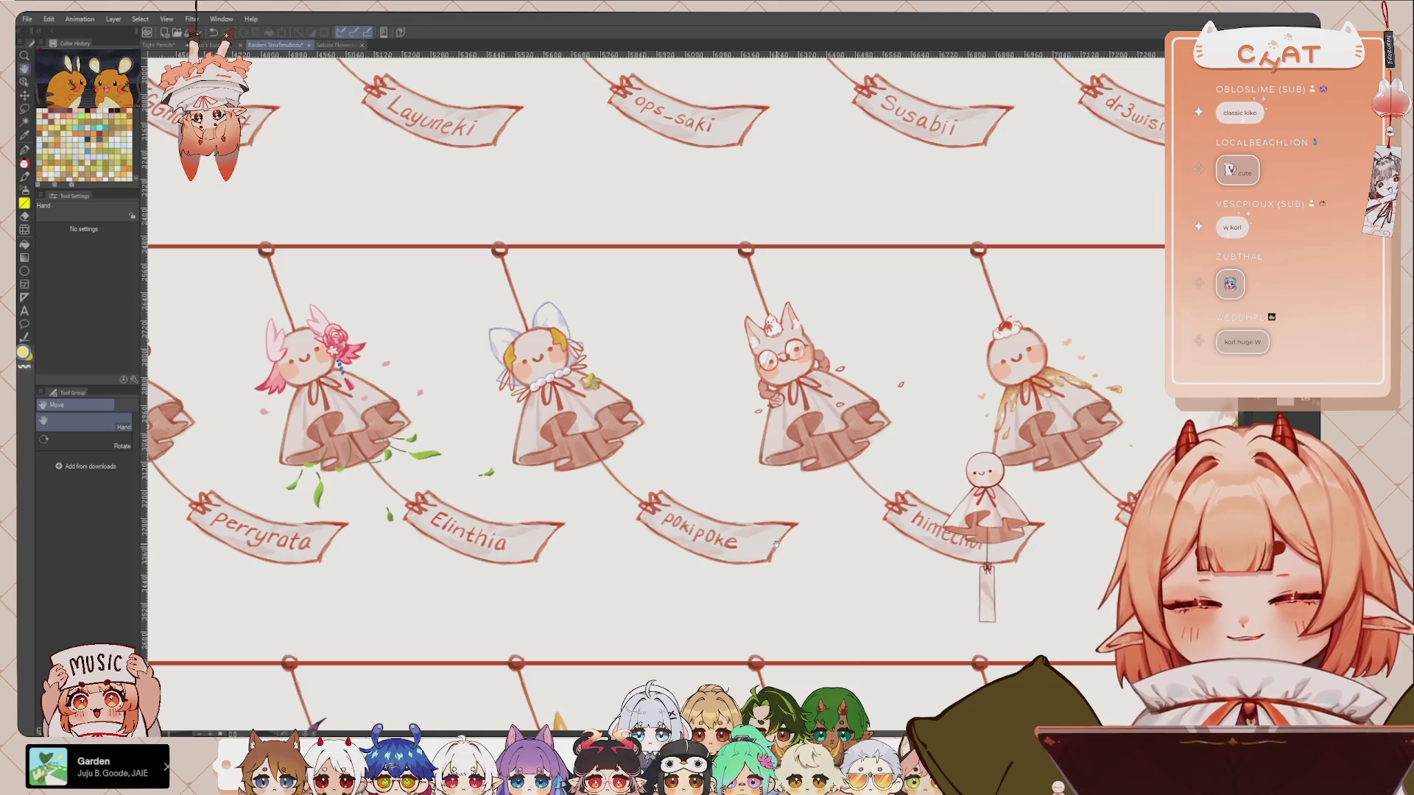
scroll(882, 585, right, 1)
scroll(882, 585, right, 2)
scroll(888, 603, right, 2)
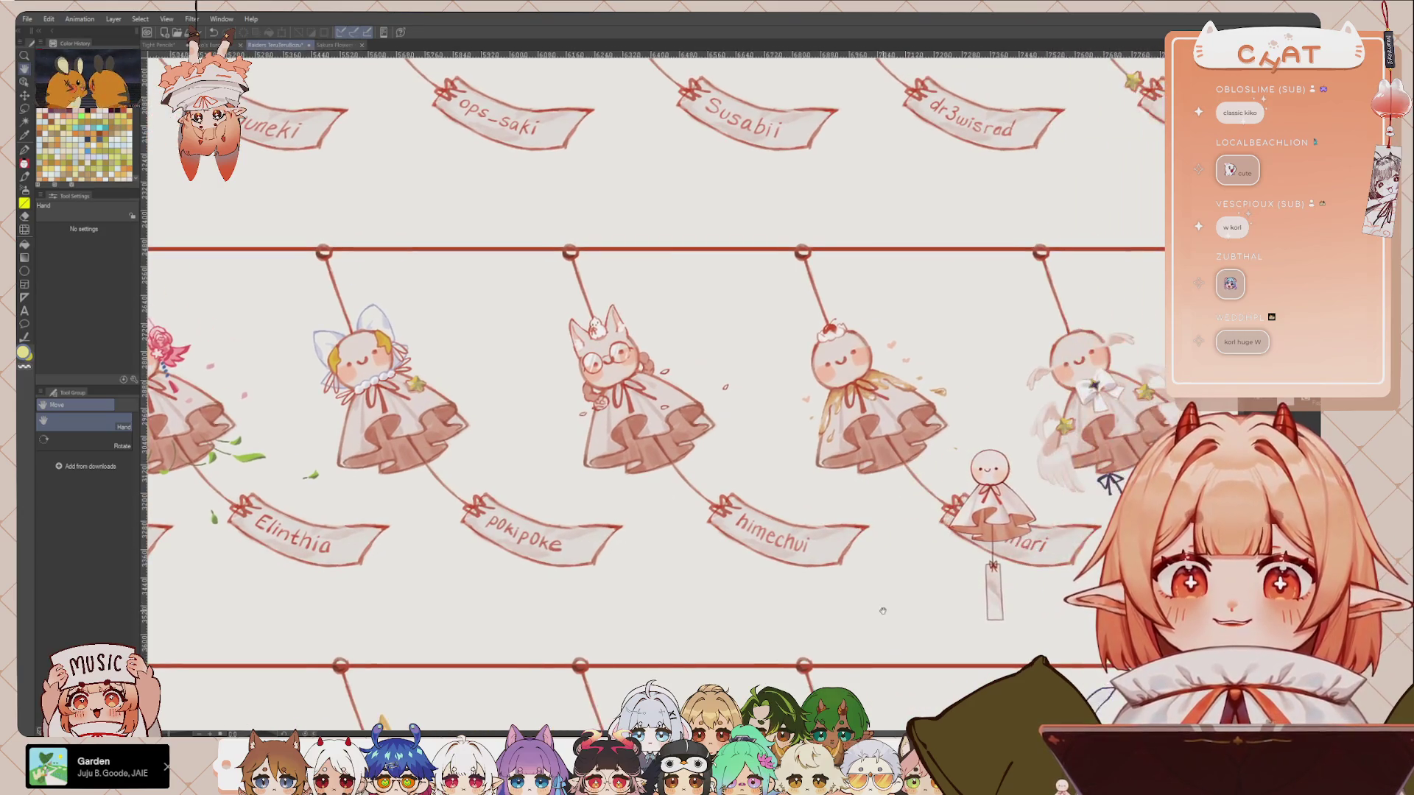
scroll(894, 622, right, 2)
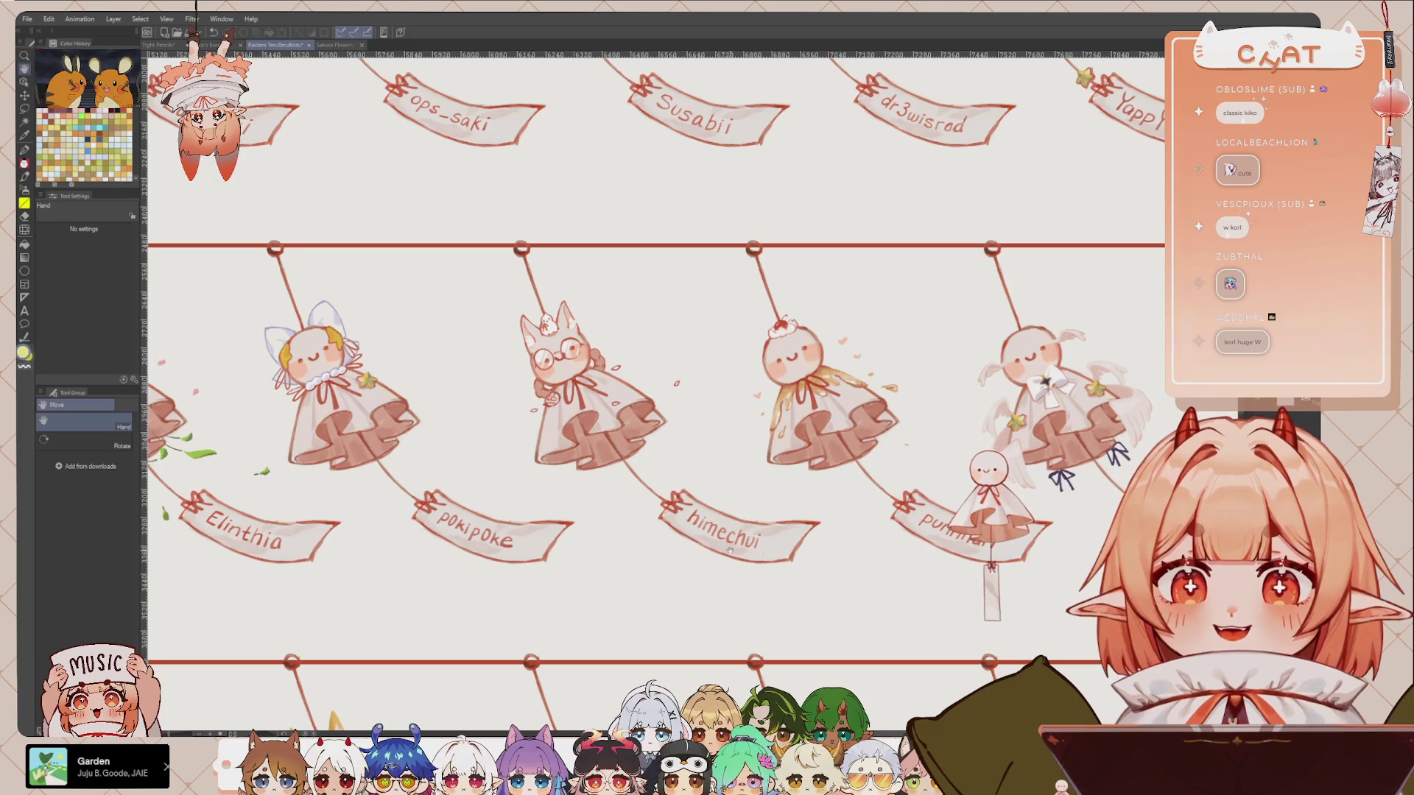
scroll(869, 576, right, 2)
scroll(898, 571, right, 2)
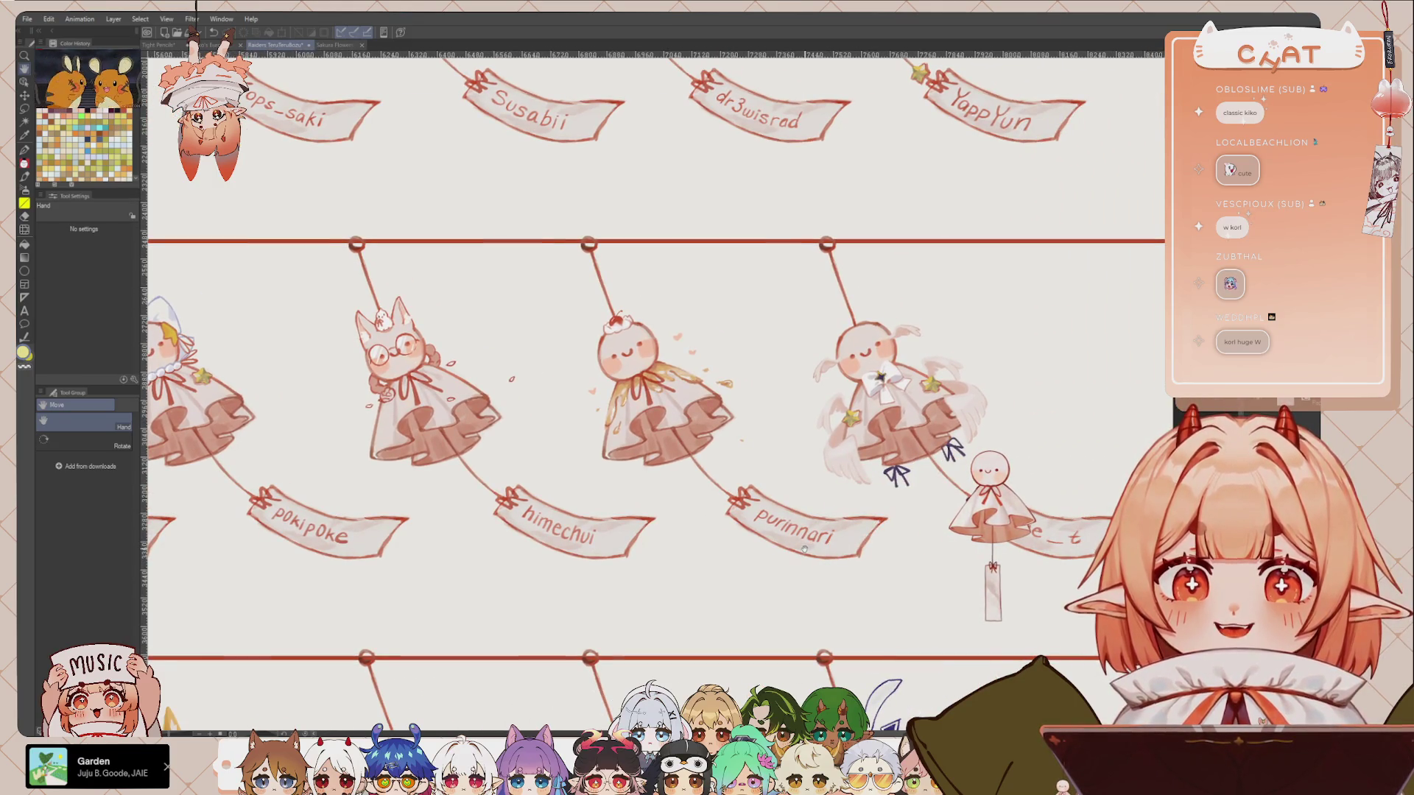
scroll(804, 549, right, 1)
scroll(884, 558, right, 1)
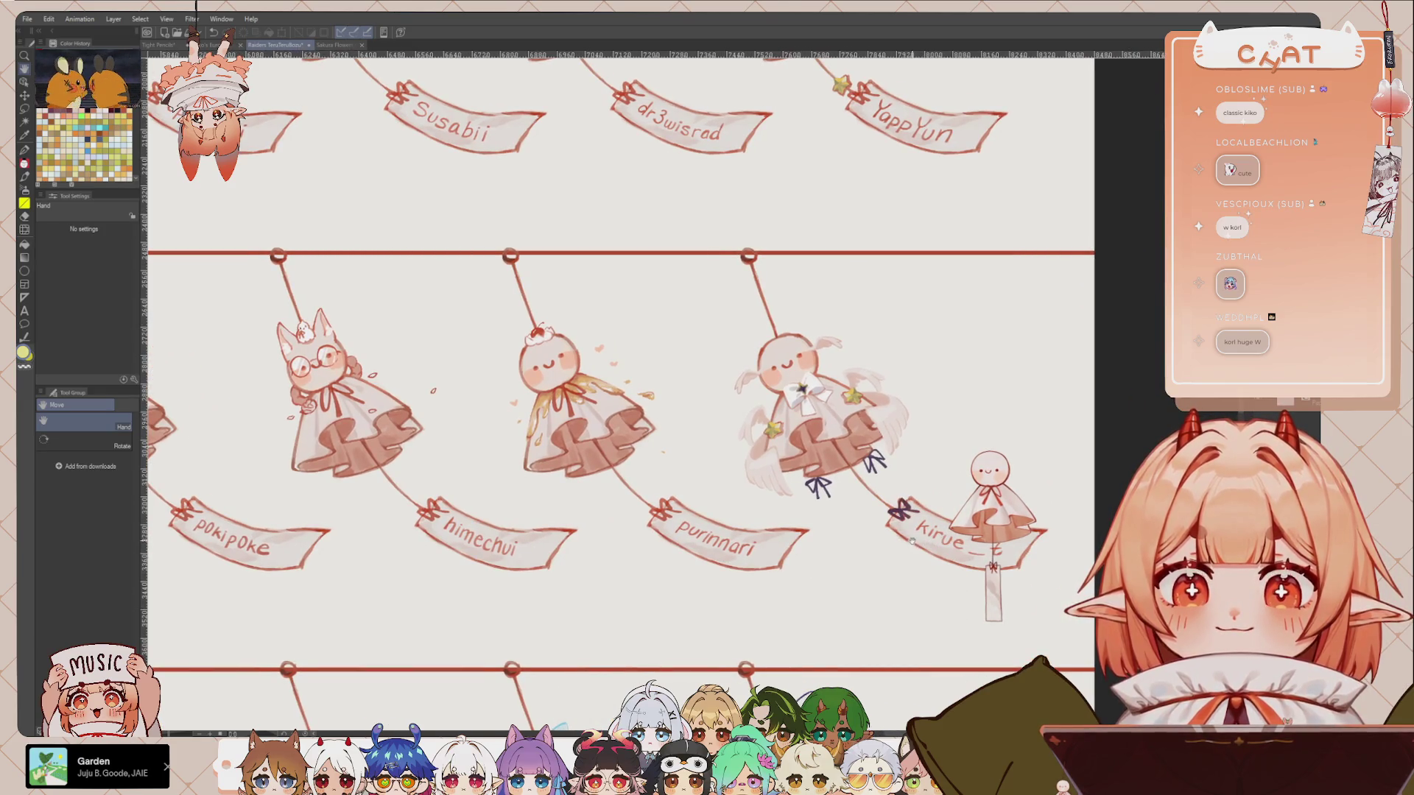
scroll(942, 537, up, 1)
scroll(917, 534, up, 1)
scroll(887, 529, up, 1)
scroll(884, 516, up, 1)
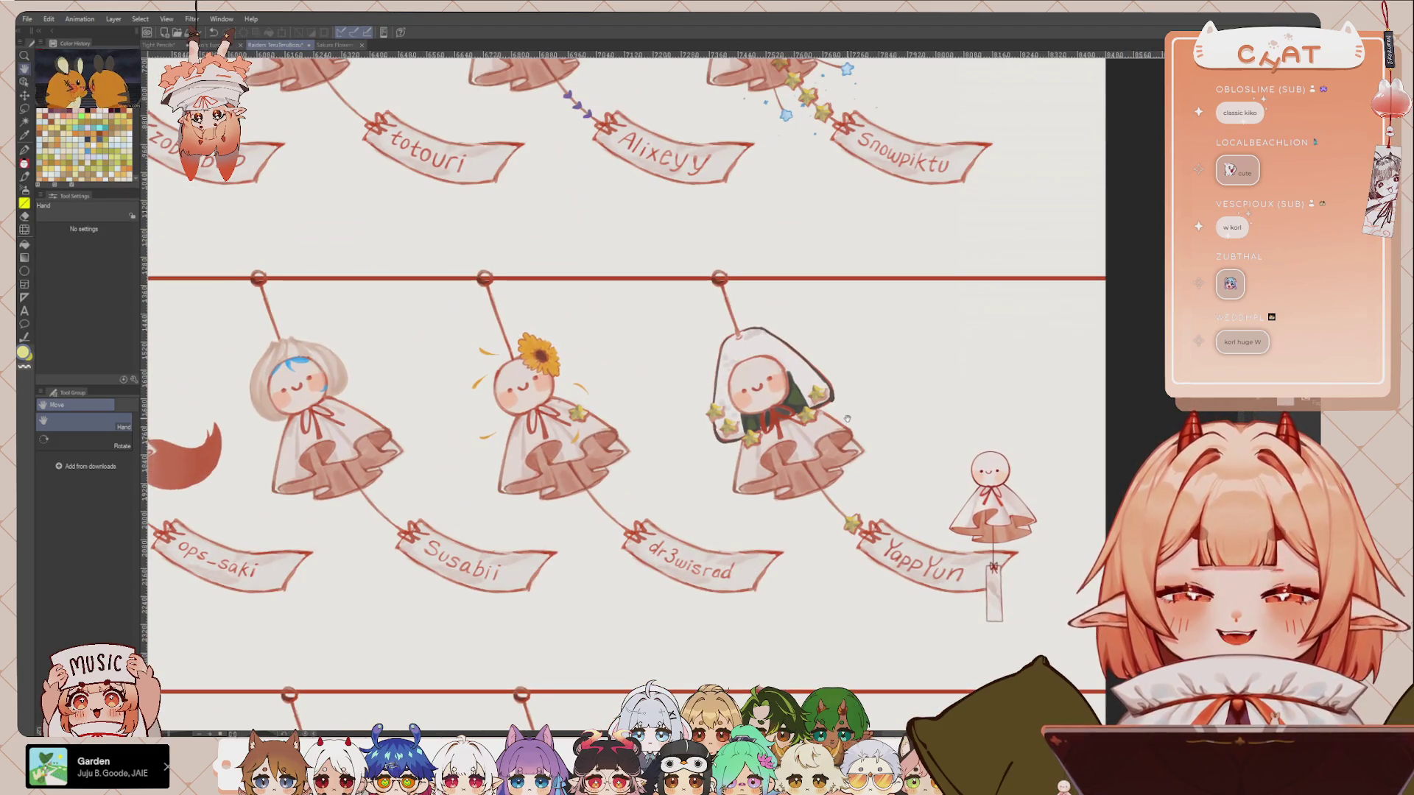
scroll(847, 508, left, 1)
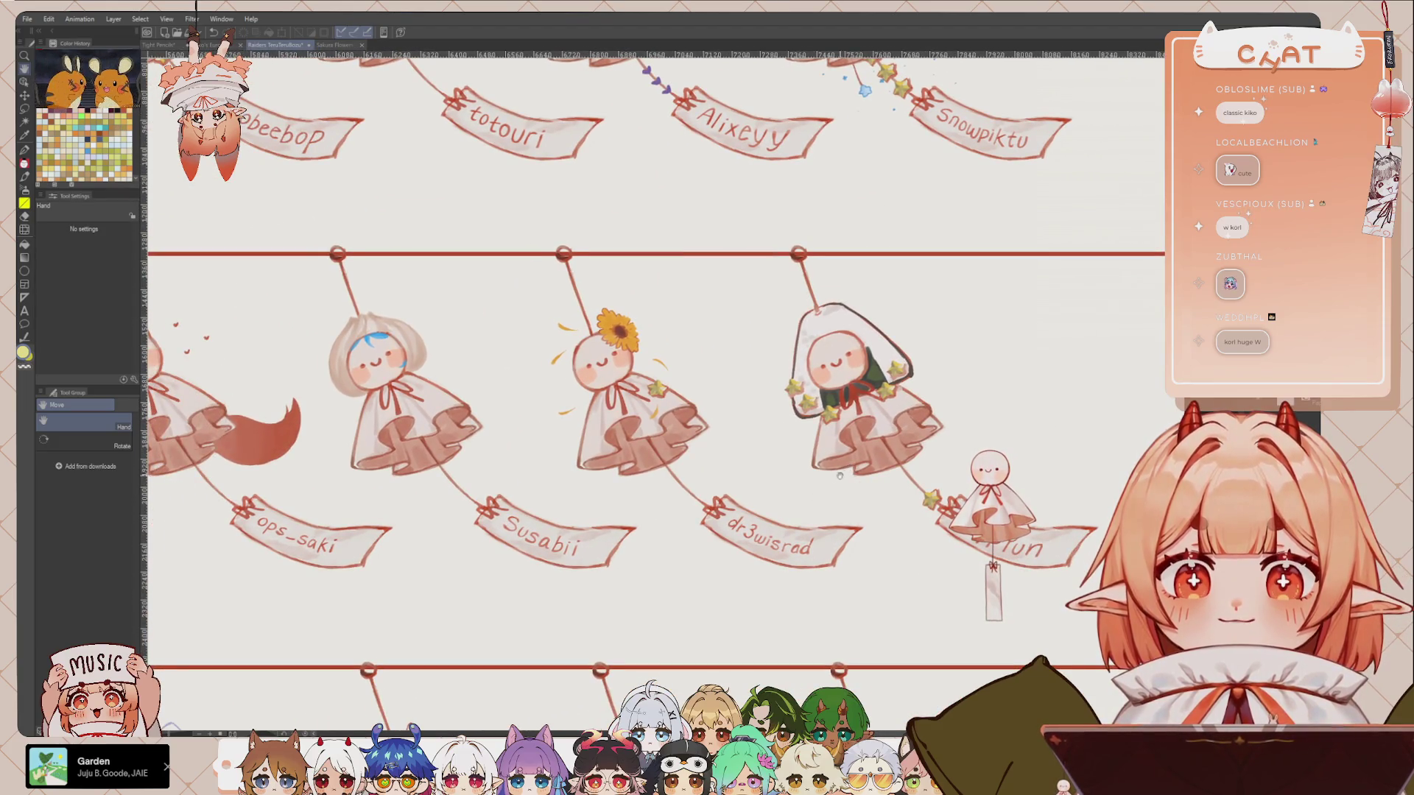
scroll(839, 476, left, 1)
mouse_move(766, 489)
mouse_down()
mouse_move(840, 492)
mouse_move(889, 449)
mouse_up()
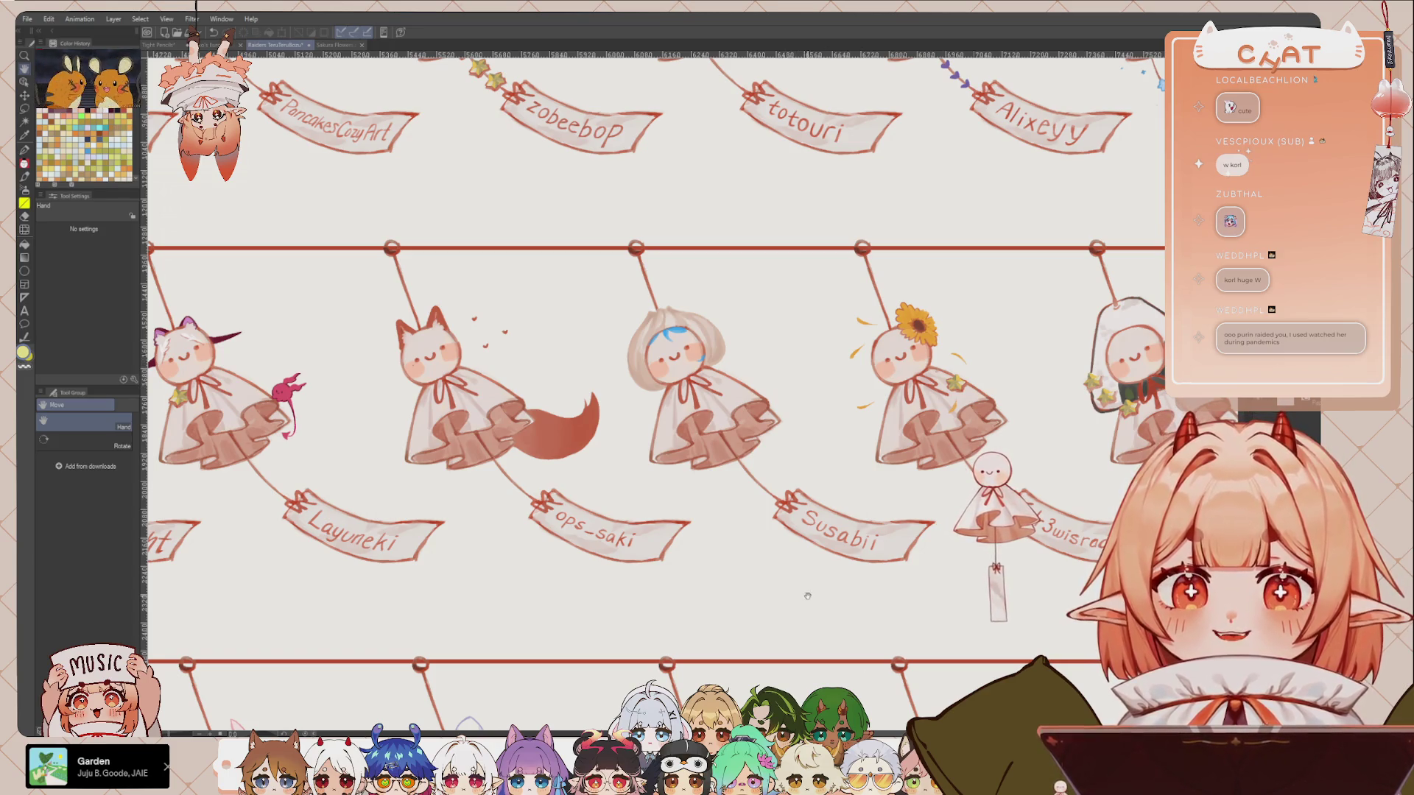
scroll(749, 501, down, 3)
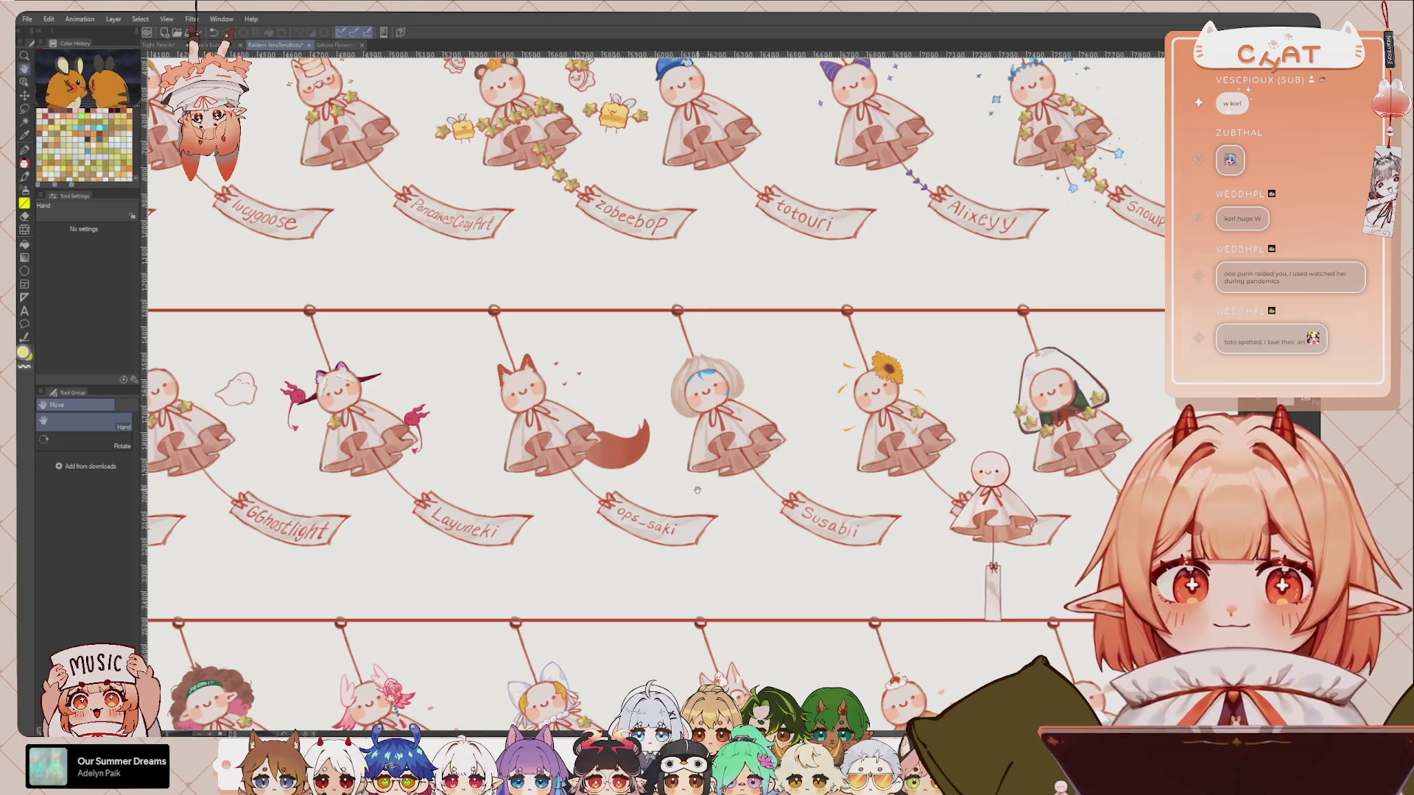
scroll(796, 459, up, 3)
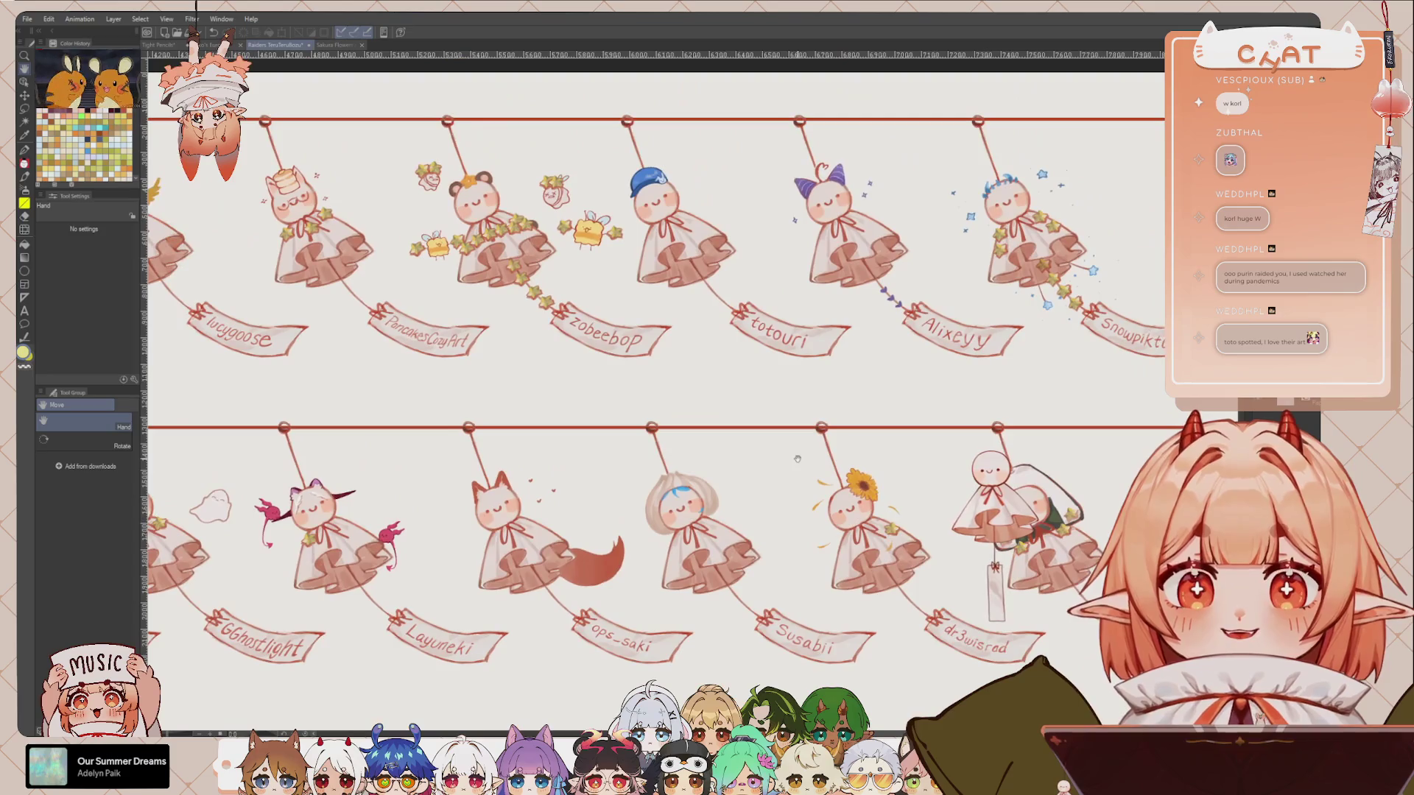
scroll(933, 388, down, 5)
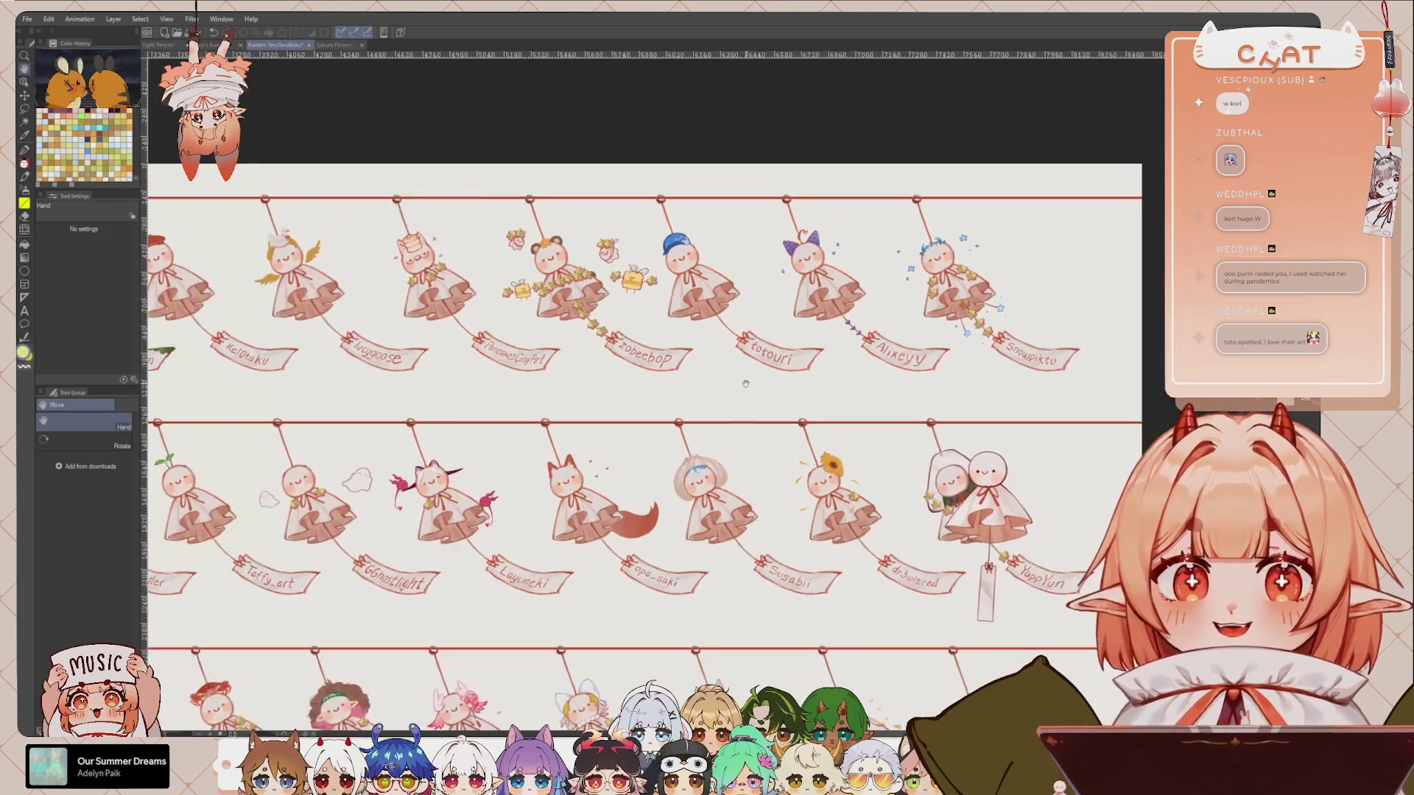
scroll(934, 388, up, 2)
scroll(933, 388, down, 3)
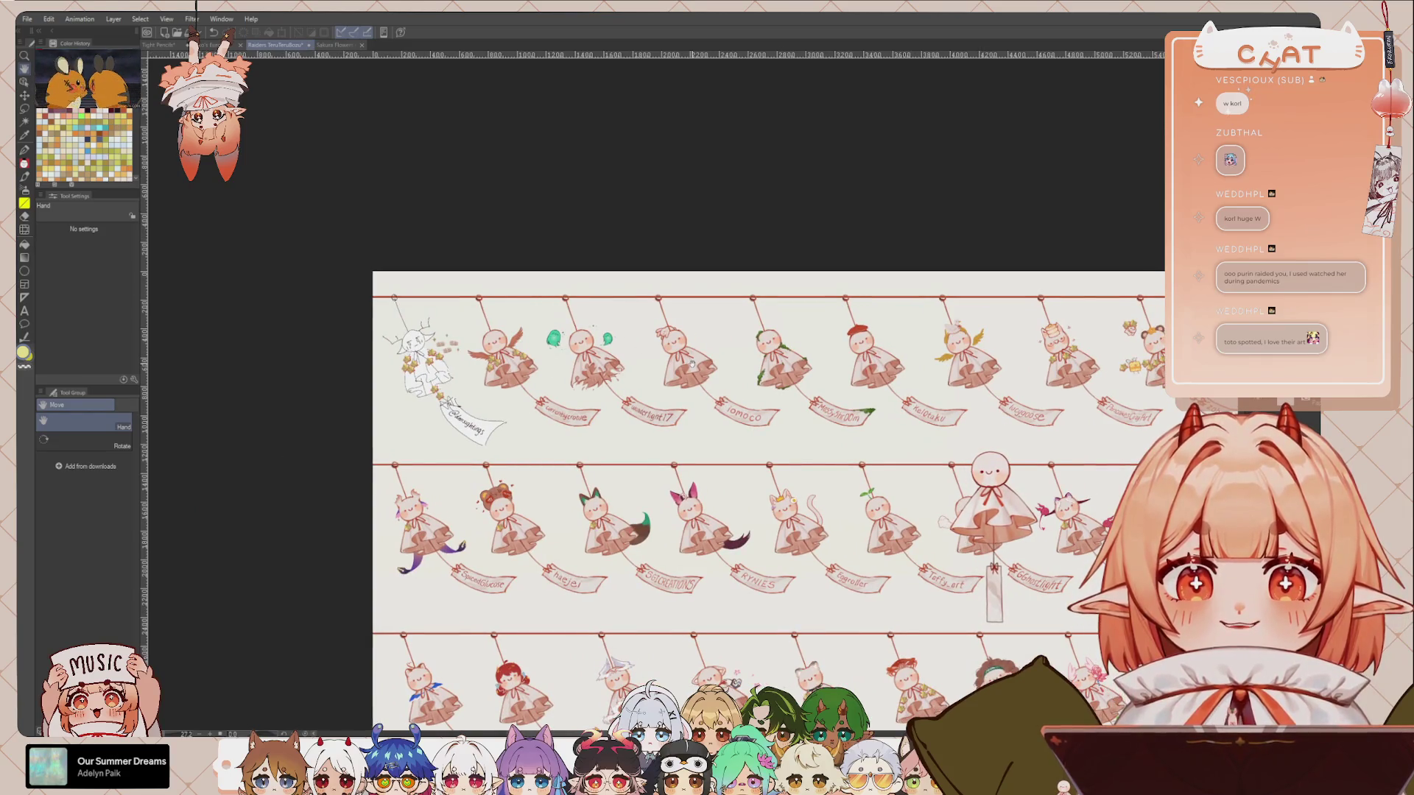
drag(691, 363, 485, 358)
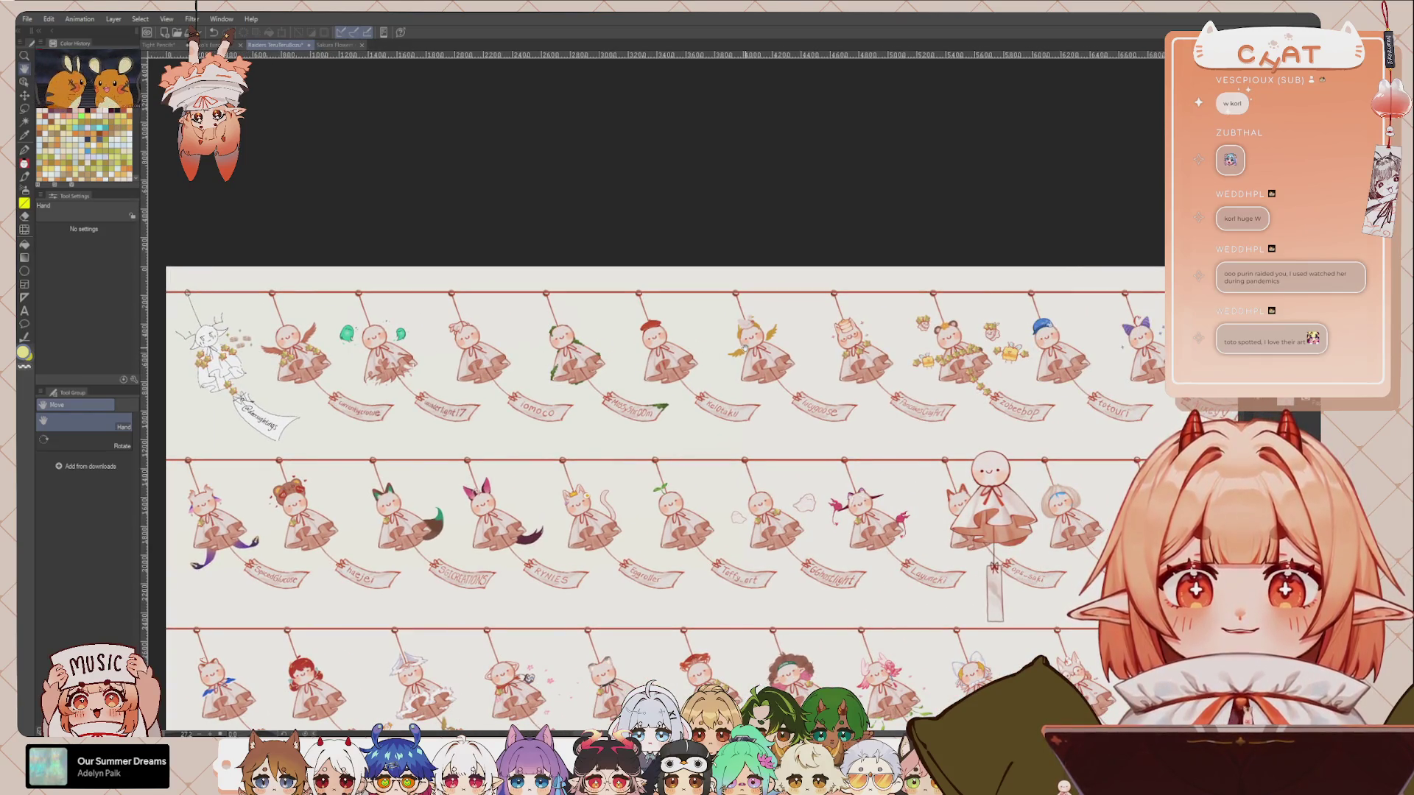
drag(822, 353, 692, 348)
scroll(821, 365, up, 5)
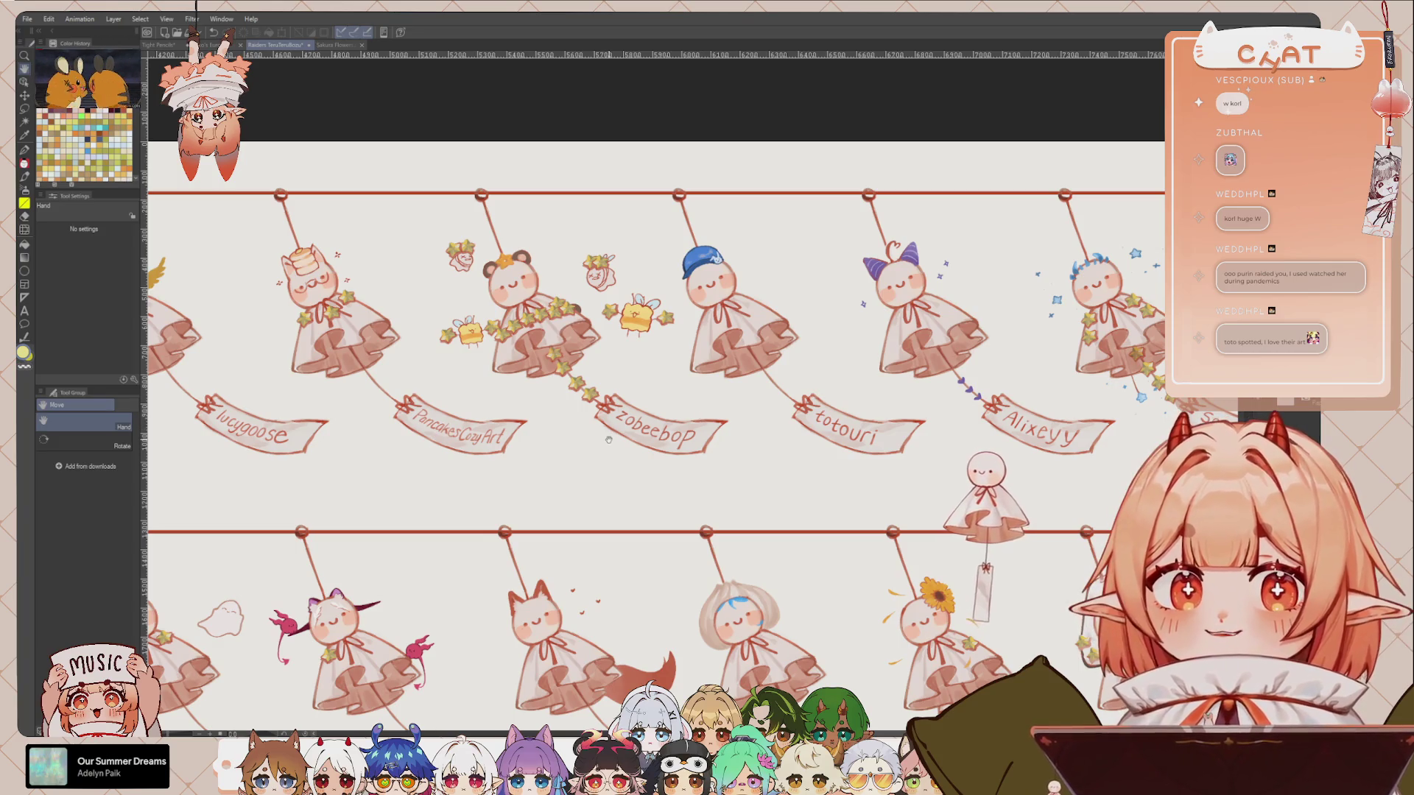
scroll(610, 472, down, 5)
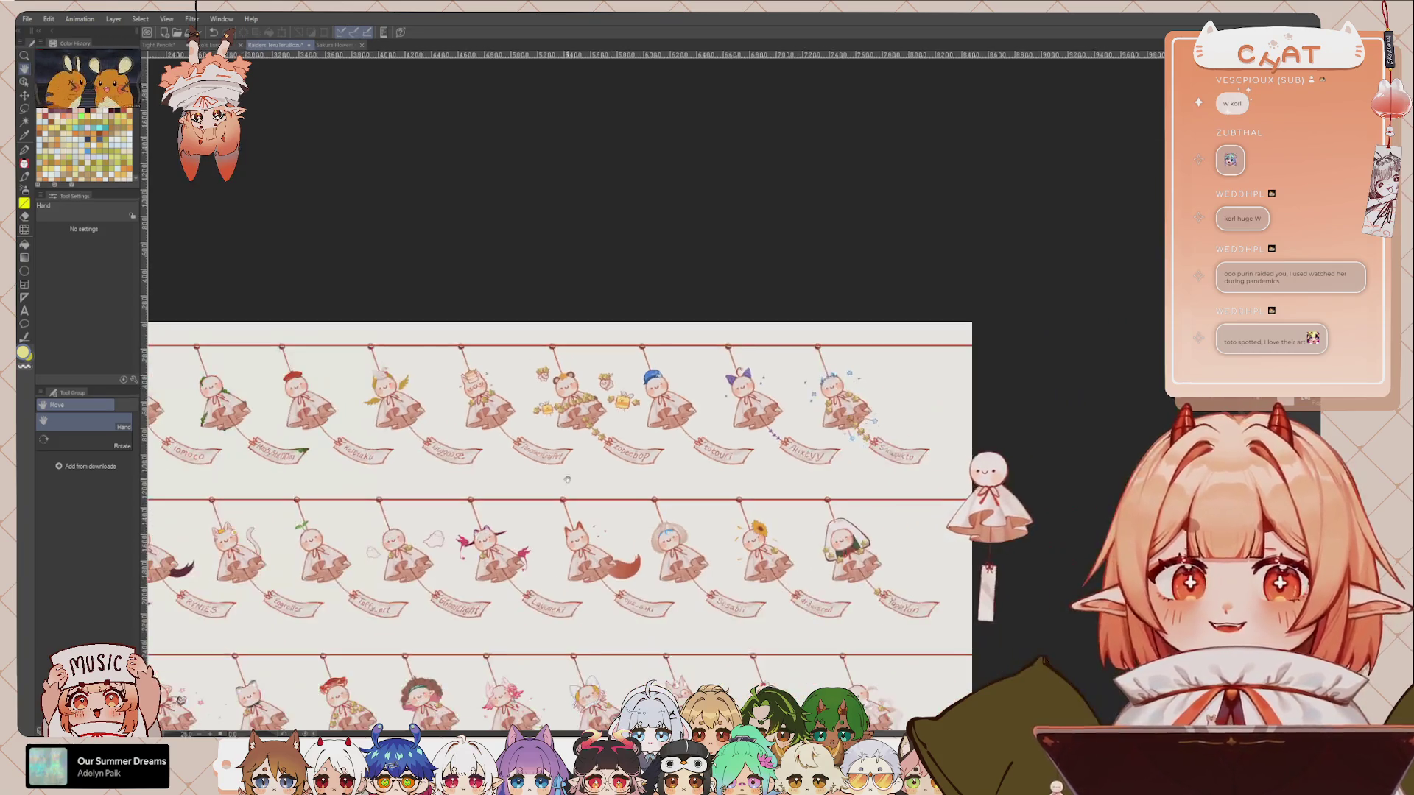
scroll(420, 375, up, 2)
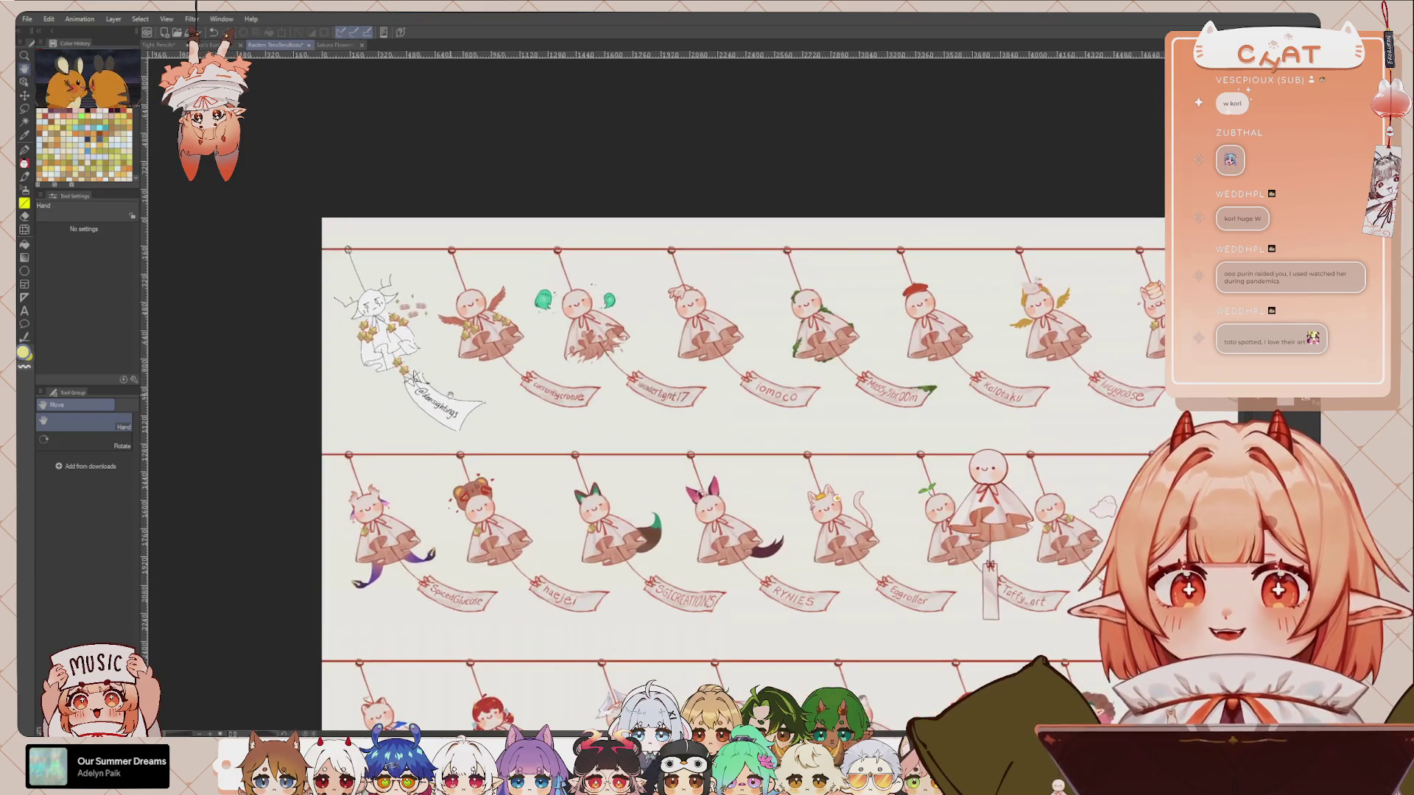
drag(420, 375, 416, 386)
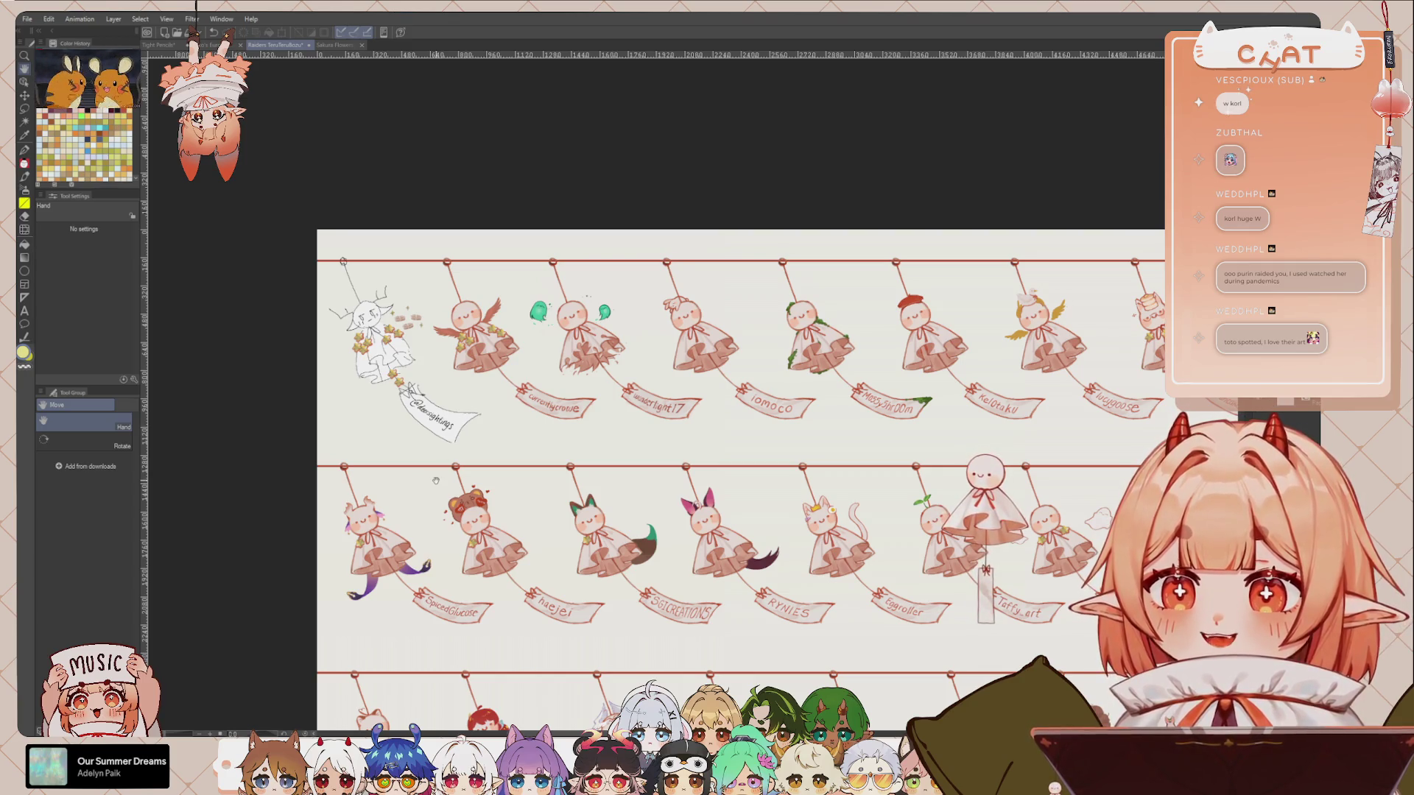
scroll(545, 418, up, 1)
scroll(543, 434, up, 1)
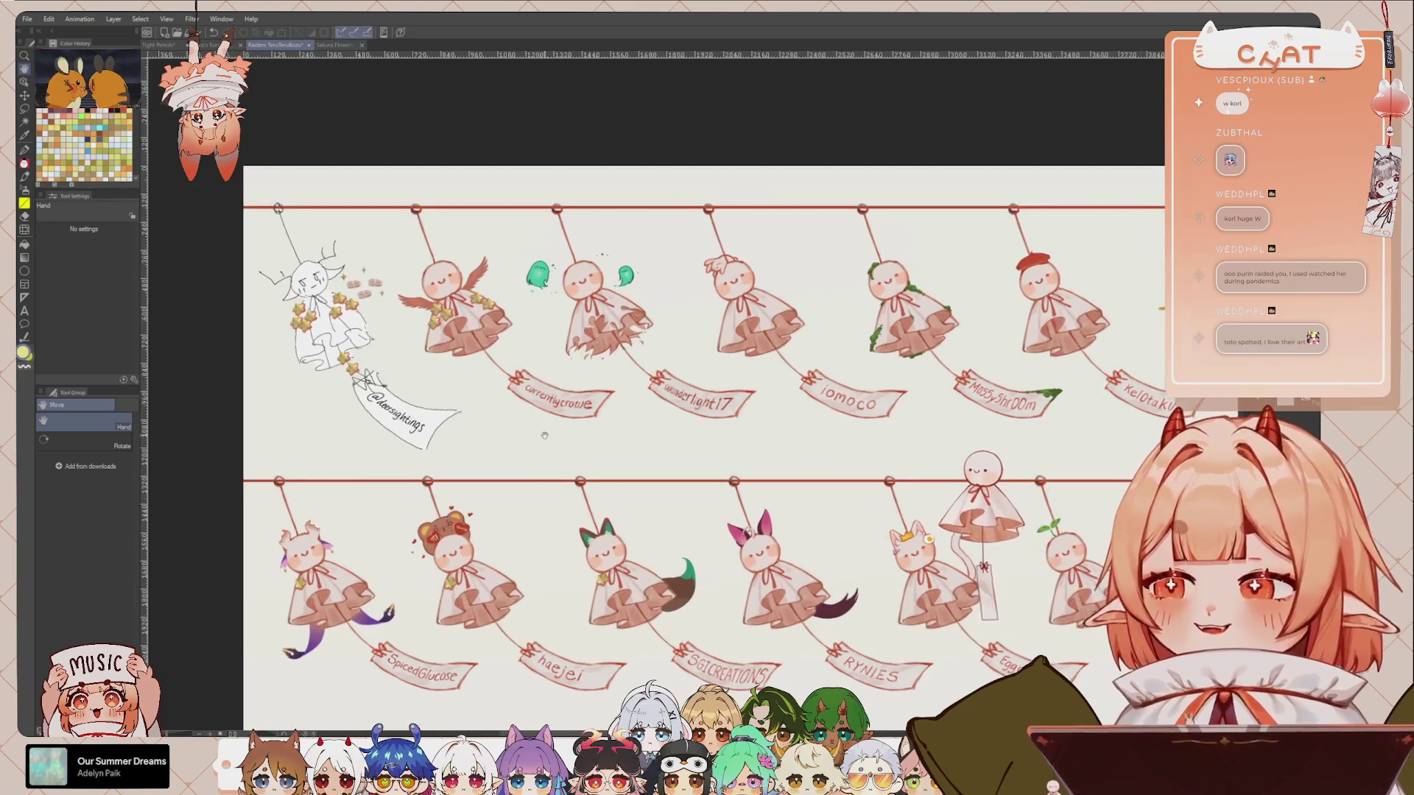
scroll(560, 438, up, 1)
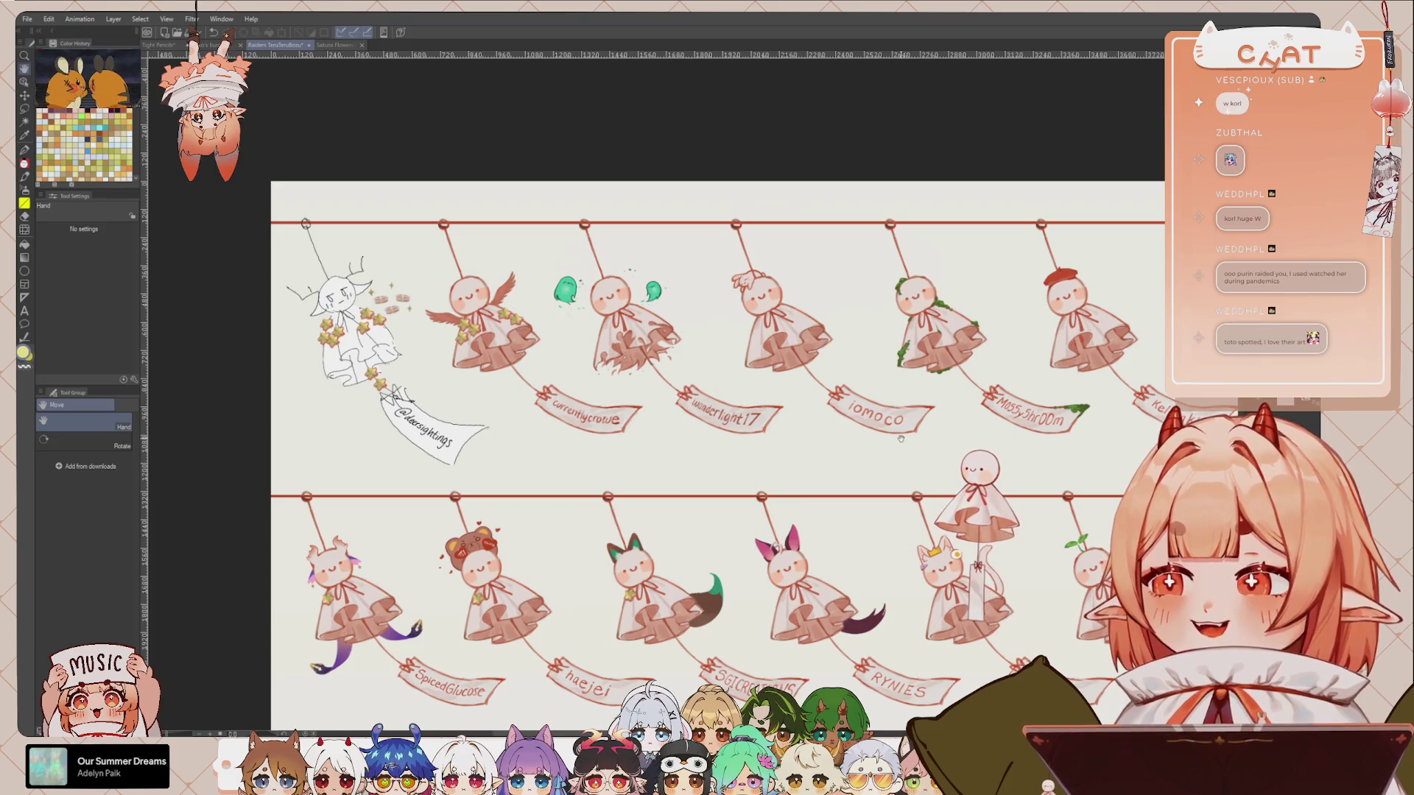
scroll(891, 430, right, 3)
scroll(880, 416, right, 3)
scroll(869, 401, right, 3)
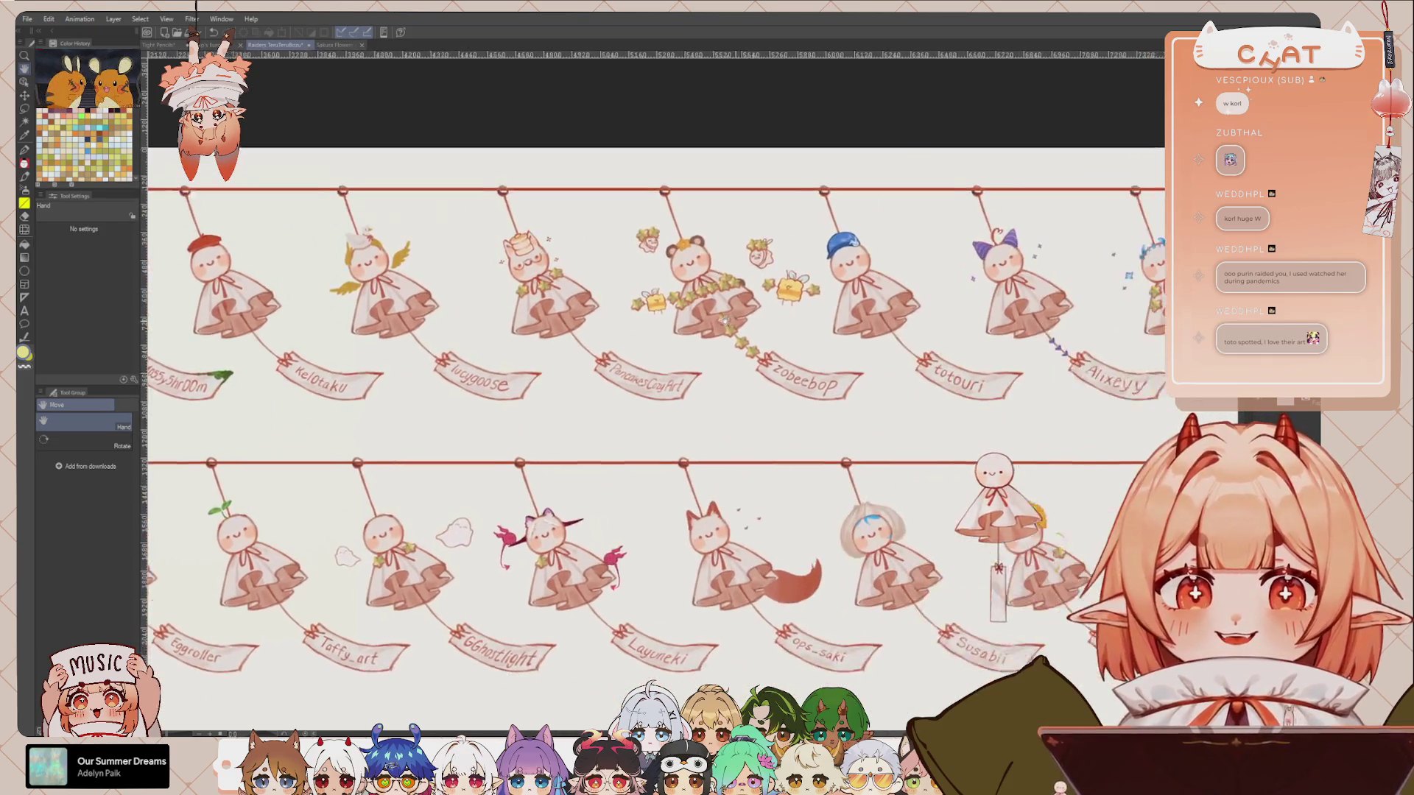
Step: Pan back to the start of the top row and centre the sketched first doll
scroll(854, 389, right, 3)
scroll(854, 389, up, 1)
scroll(832, 381, up, 1)
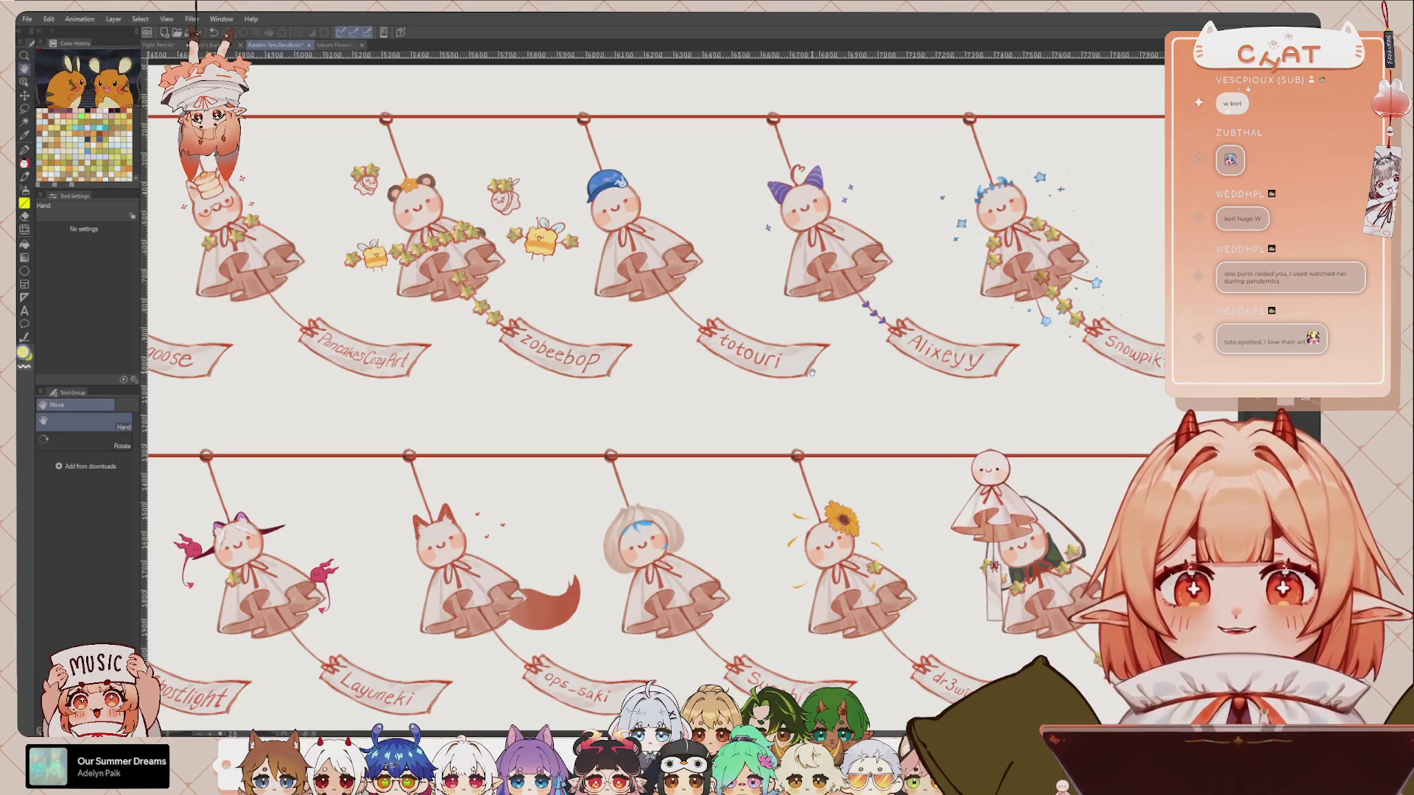
scroll(798, 378, down, 1)
scroll(798, 377, down, 1)
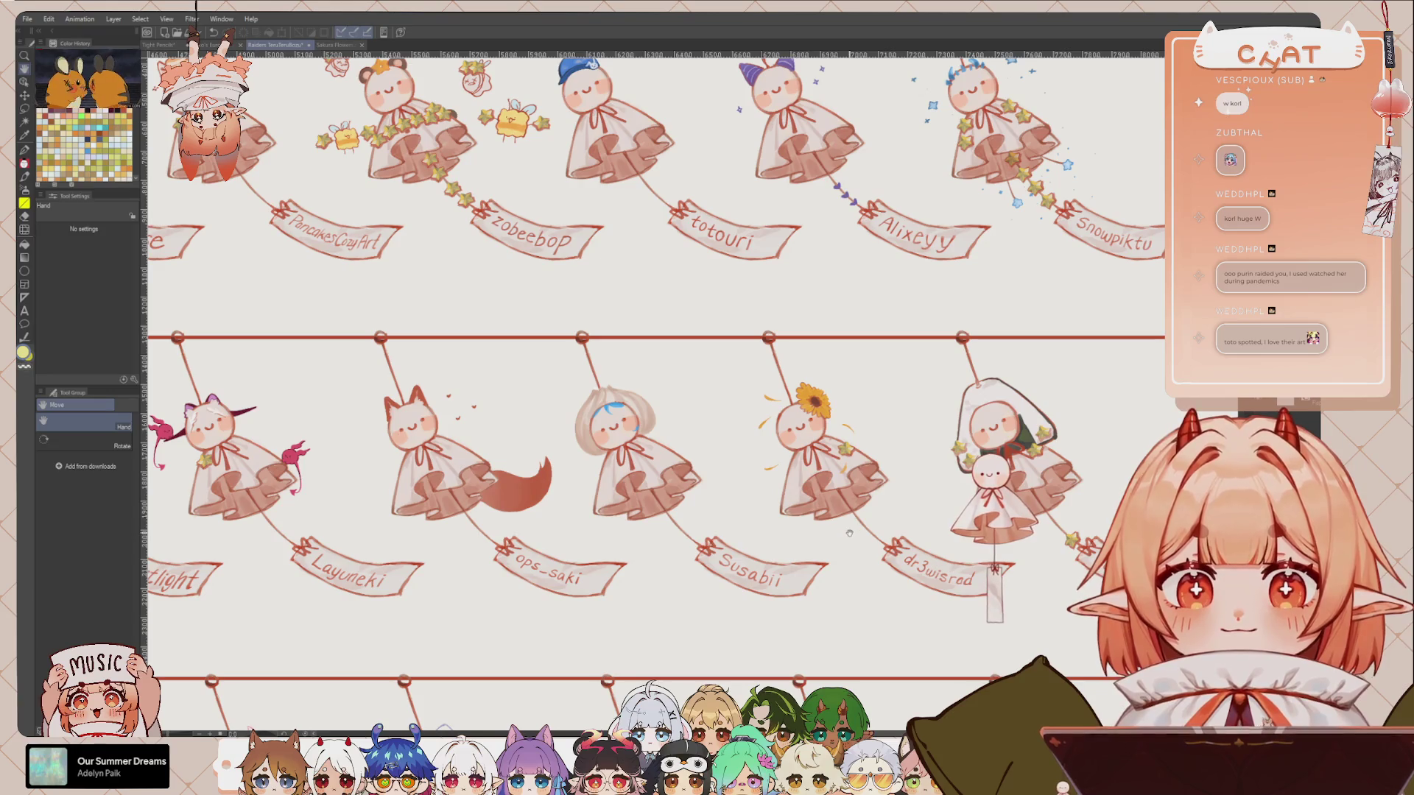
scroll(795, 482, down, 1)
drag(384, 563, 672, 525)
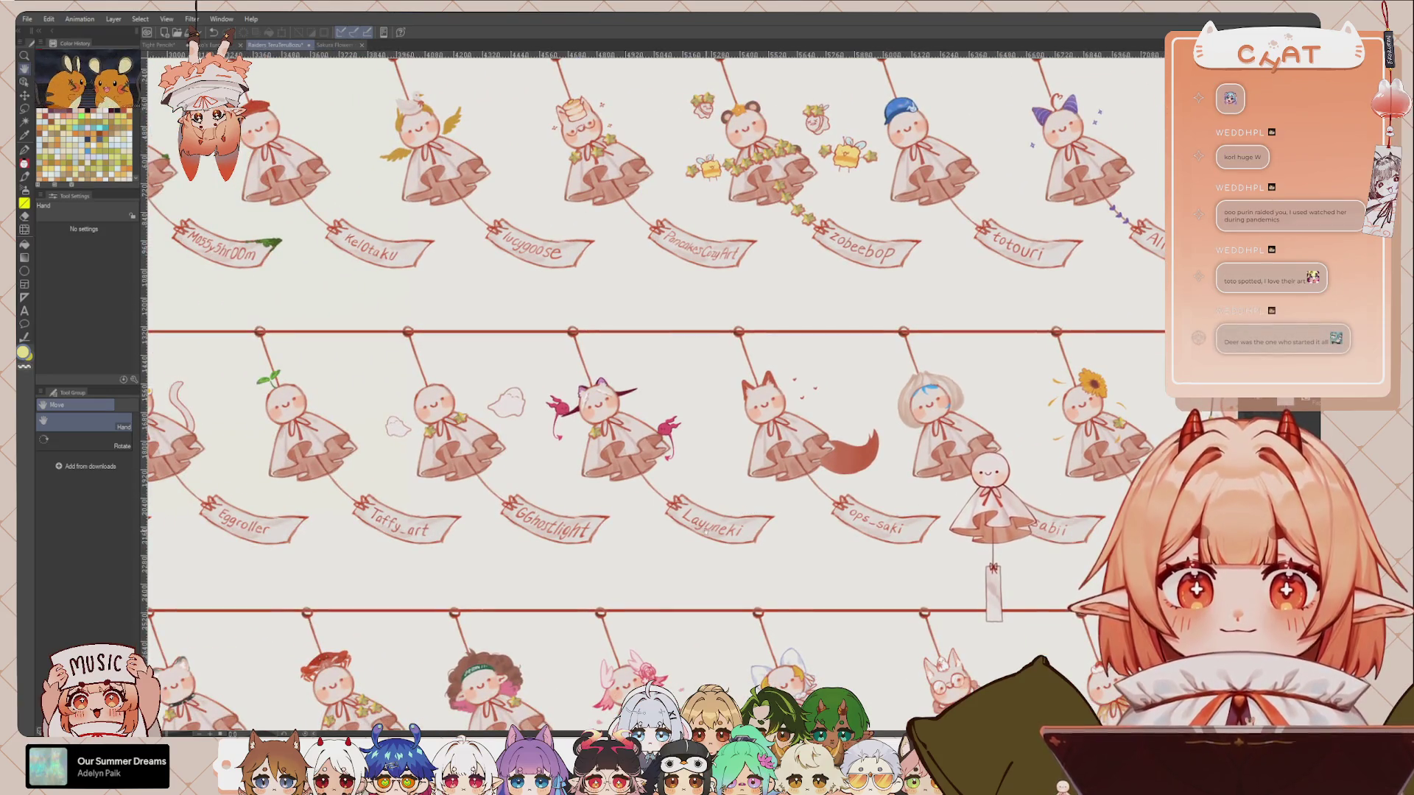
scroll(673, 519, up, 3)
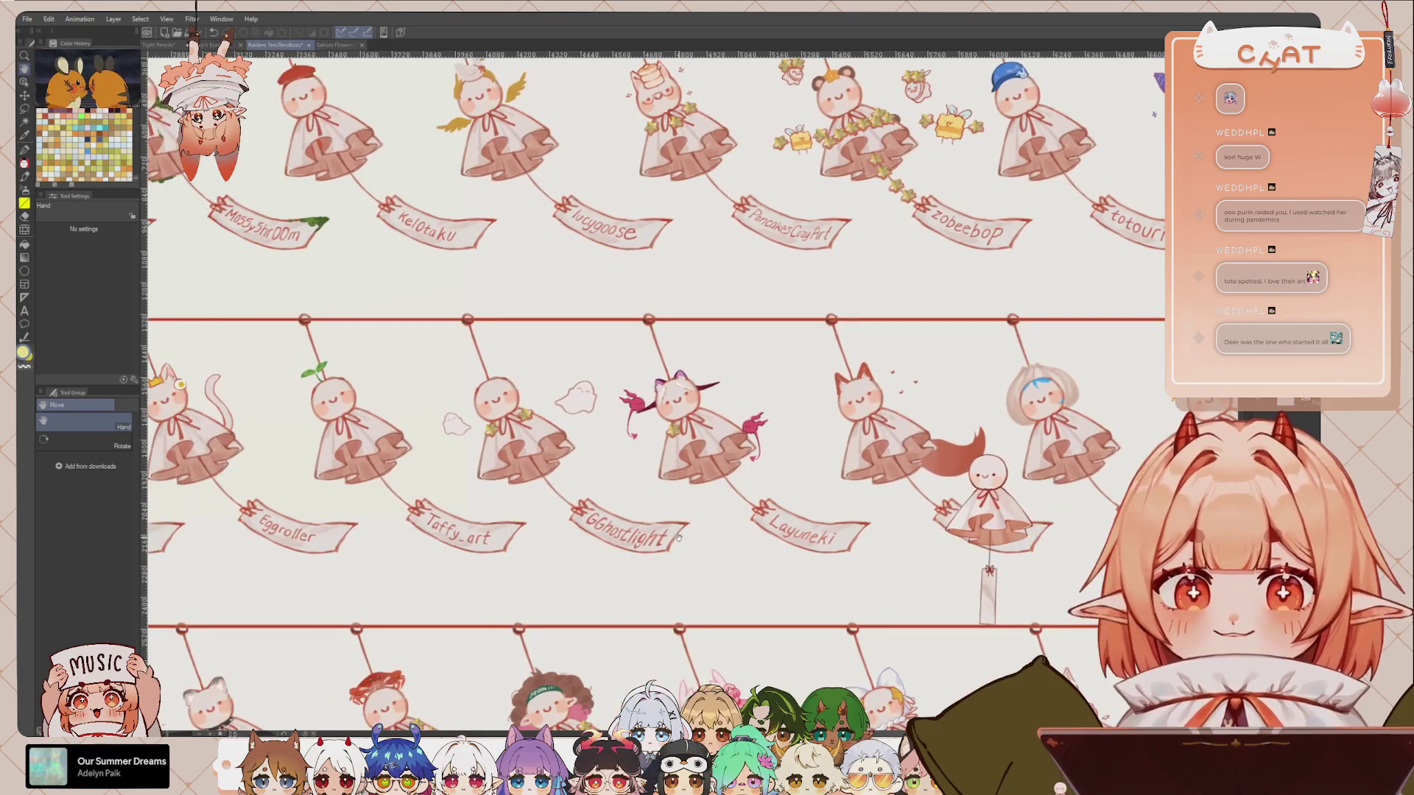
drag(674, 516, 858, 526)
drag(548, 515, 733, 516)
drag(520, 486, 705, 504)
drag(585, 496, 807, 492)
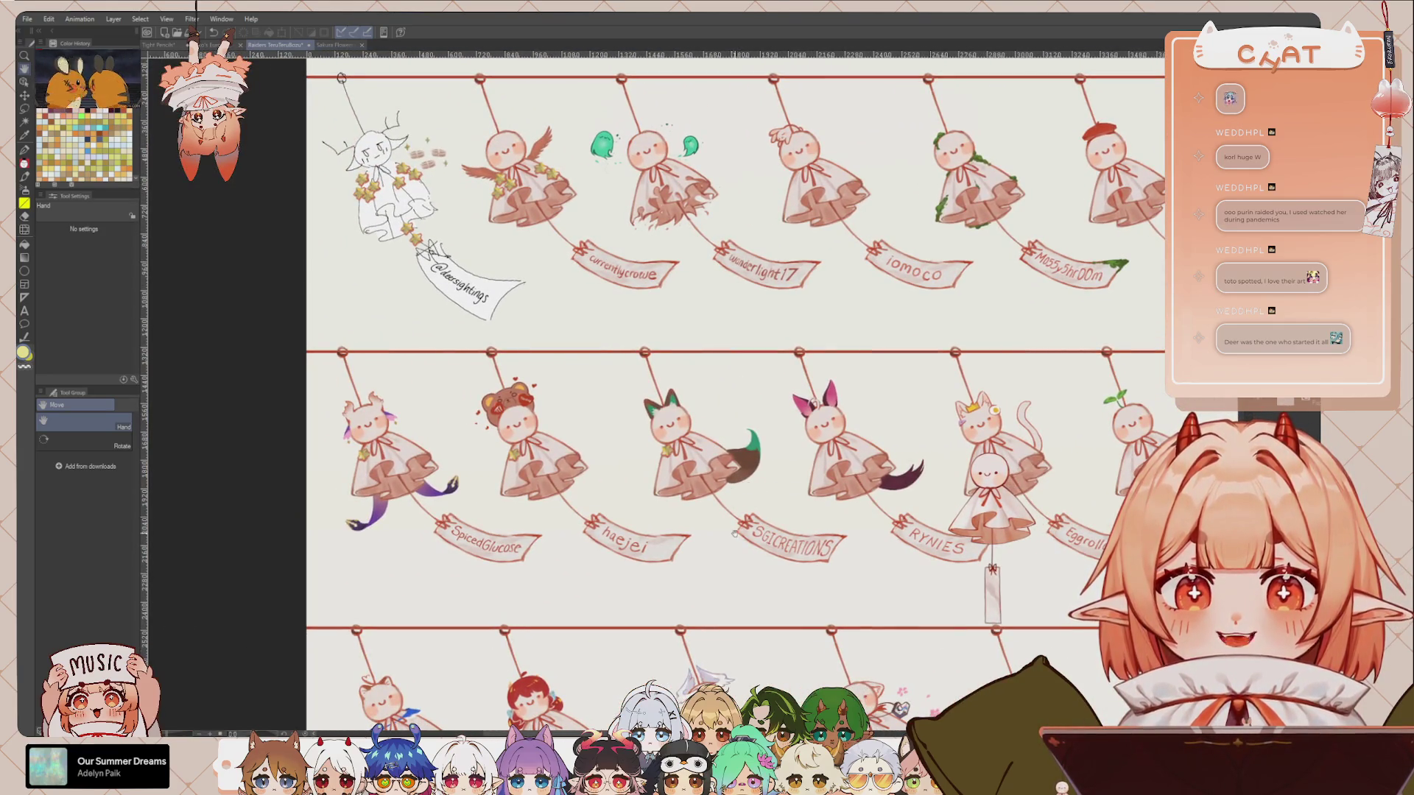
scroll(833, 557, up, 2)
mouse_move(565, 507)
mouse_down()
mouse_move(735, 500)
mouse_move(809, 517)
mouse_up()
drag(799, 381, 804, 617)
Step: Pan along the top row past PancakesCozyArt and zobeebop, then zoom out to the canvas's left edge
scroll(765, 410, up, 1)
scroll(765, 409, up, 1)
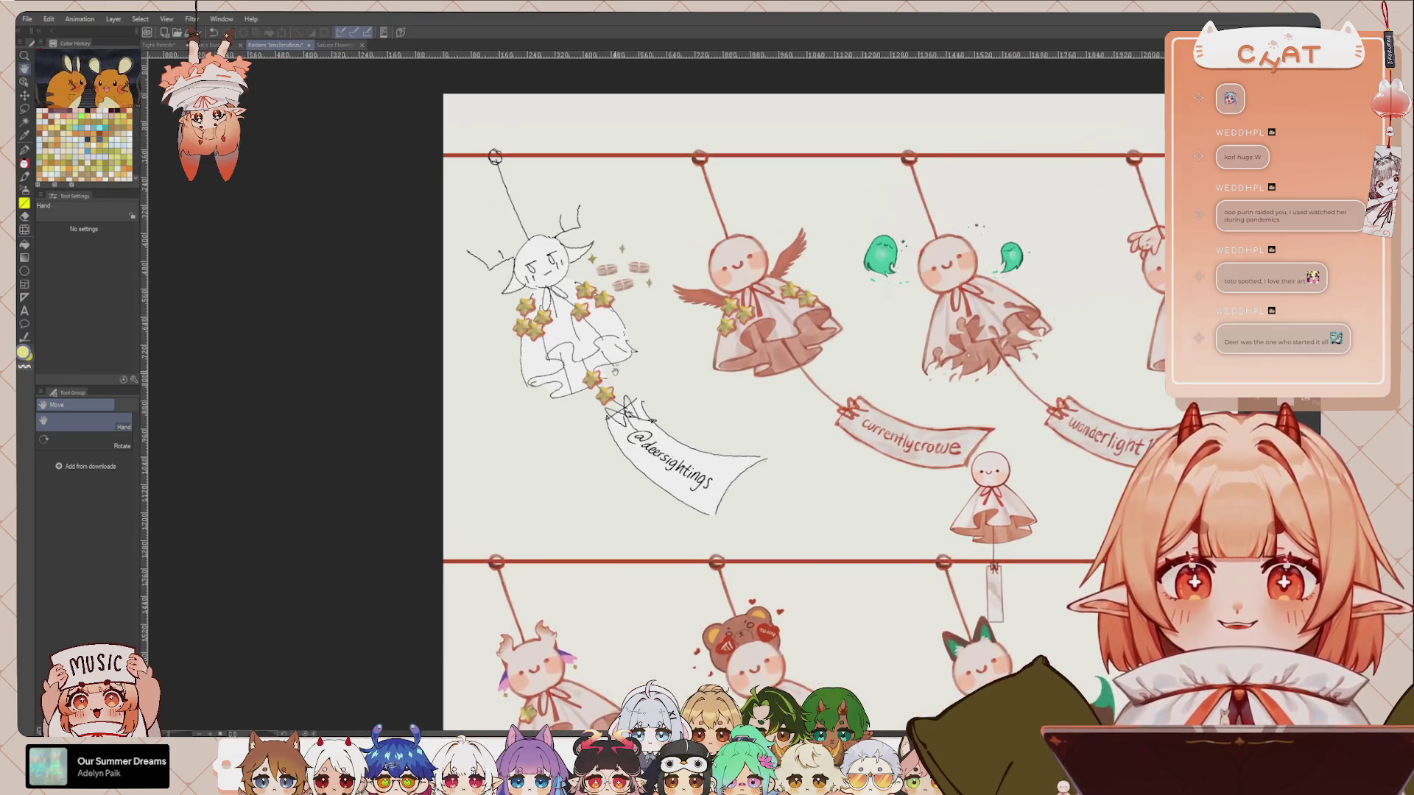
scroll(765, 410, up, 2)
scroll(765, 410, down, 2)
mouse_move(766, 409)
mouse_down()
mouse_move(923, 529)
mouse_move(724, 500)
mouse_up()
drag(1160, 508, 582, 504)
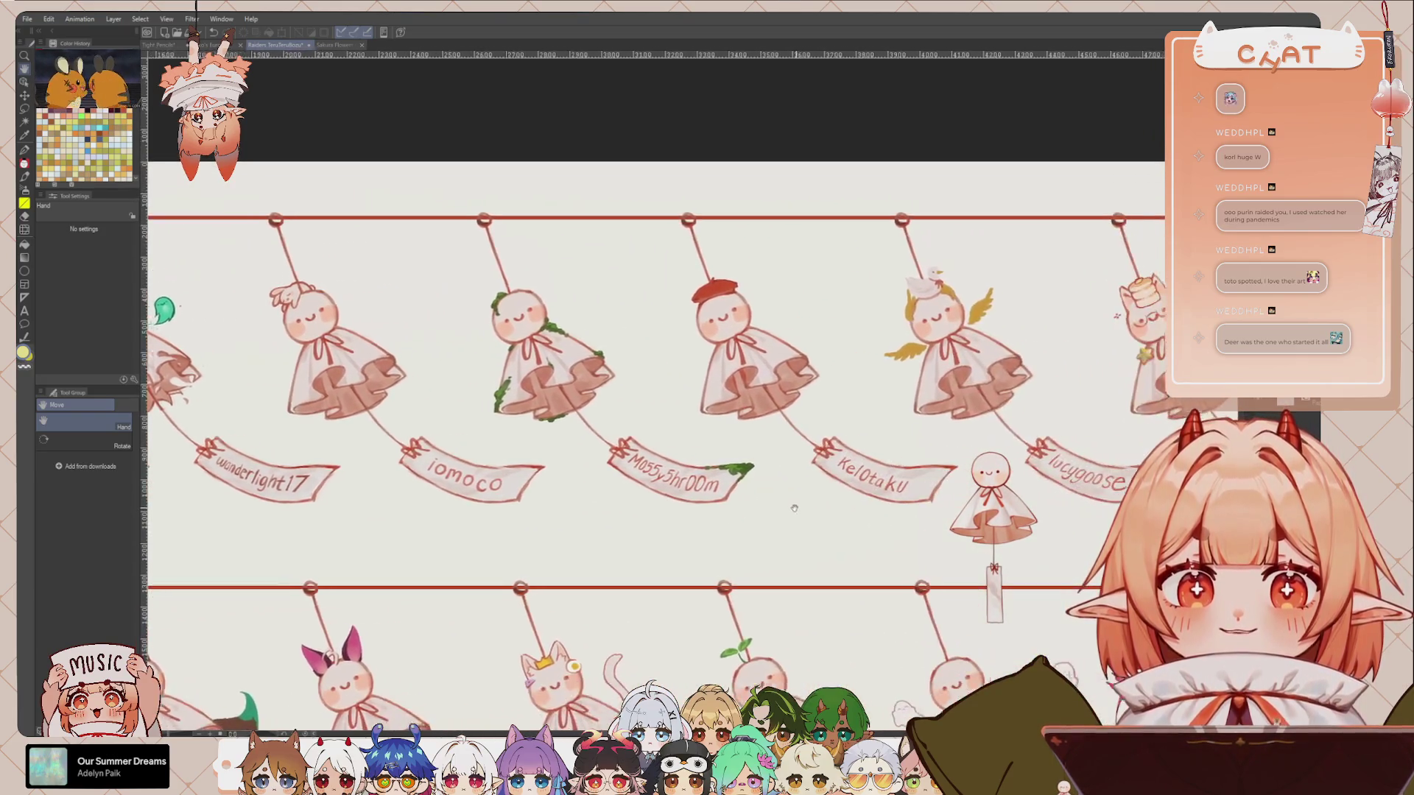
drag(994, 515, 560, 514)
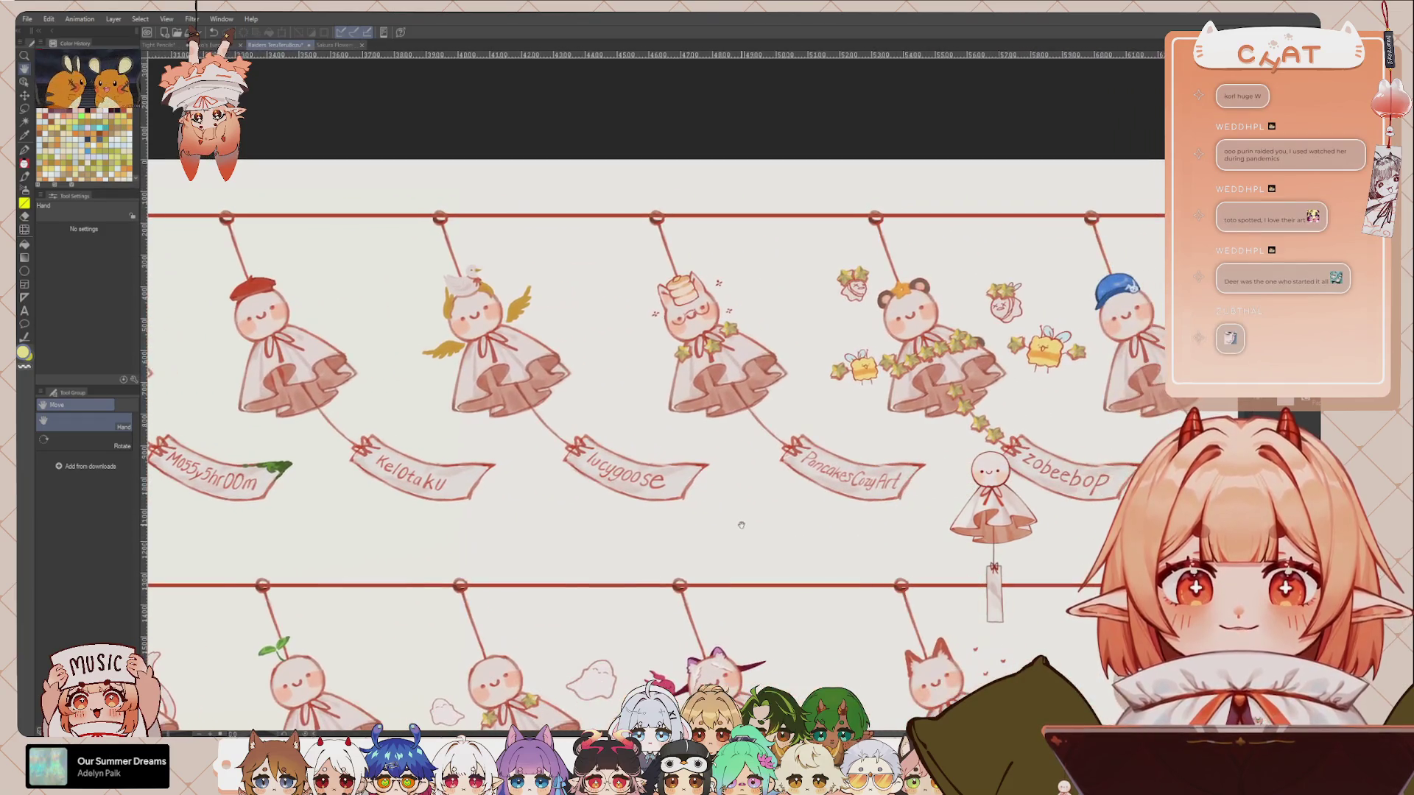
drag(959, 527, 731, 533)
mouse_move(892, 501)
mouse_down()
mouse_move(545, 508)
mouse_move(751, 558)
mouse_up()
scroll(750, 557, up, 2)
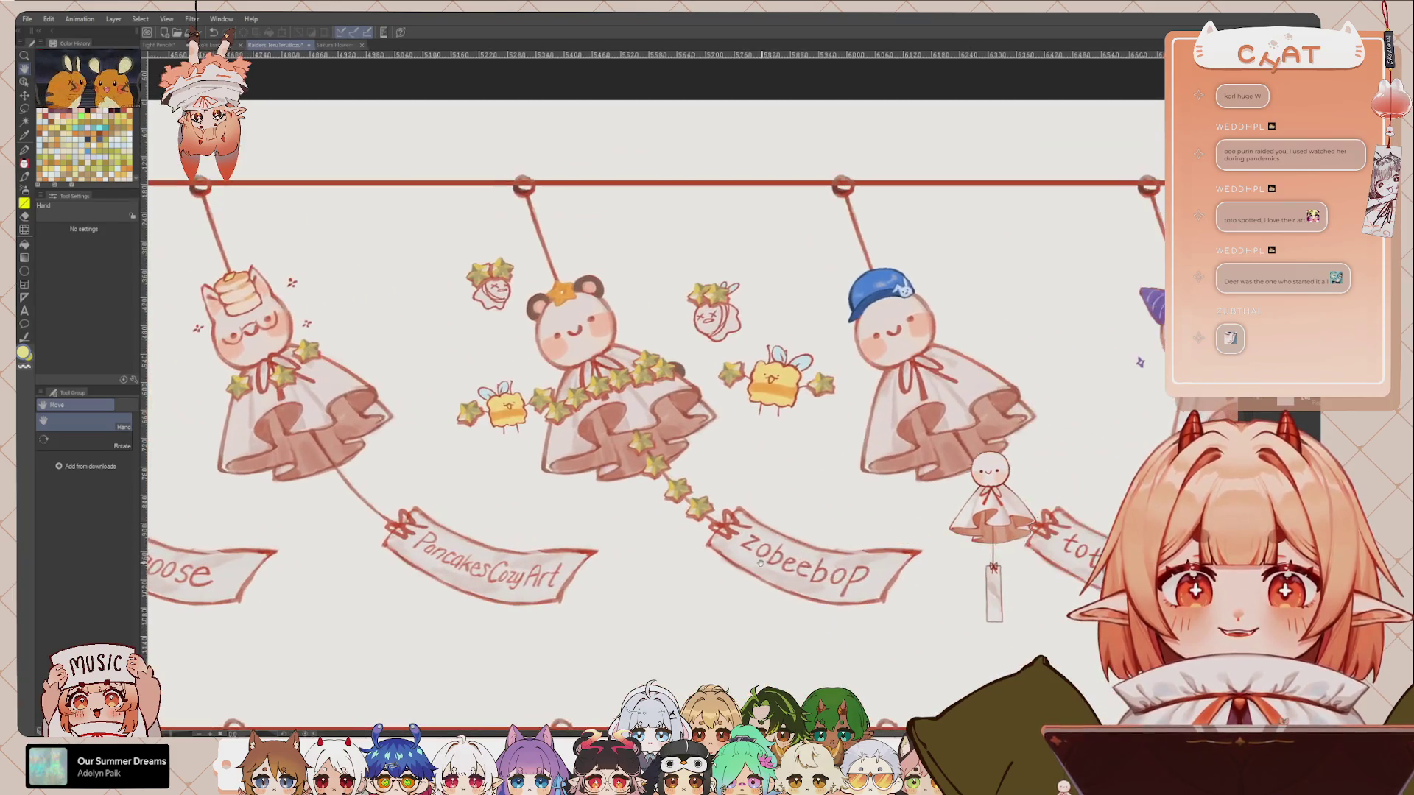
scroll(751, 557, down, 1)
scroll(763, 545, down, 2)
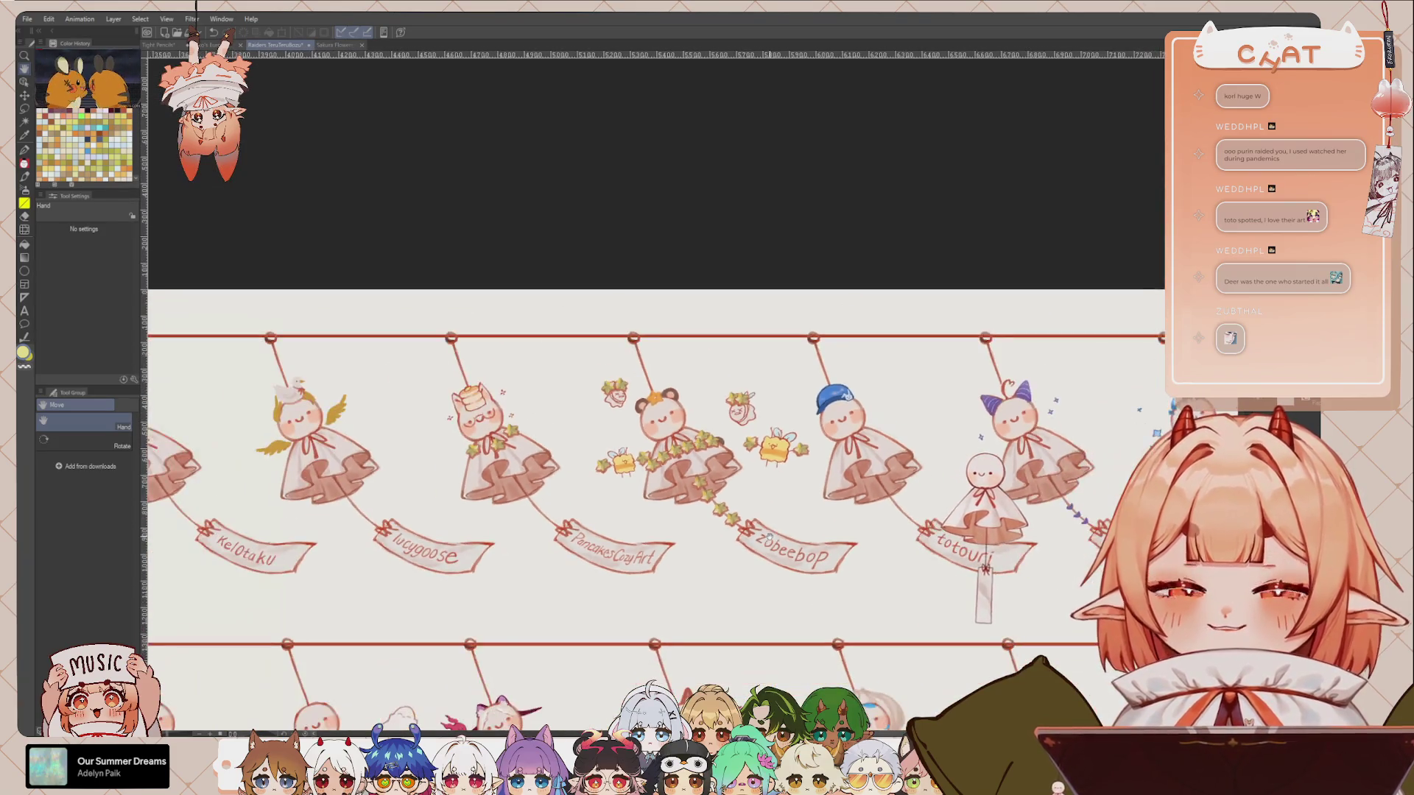
scroll(769, 538, down, 1)
scroll(767, 537, down, 1)
drag(767, 538, 998, 541)
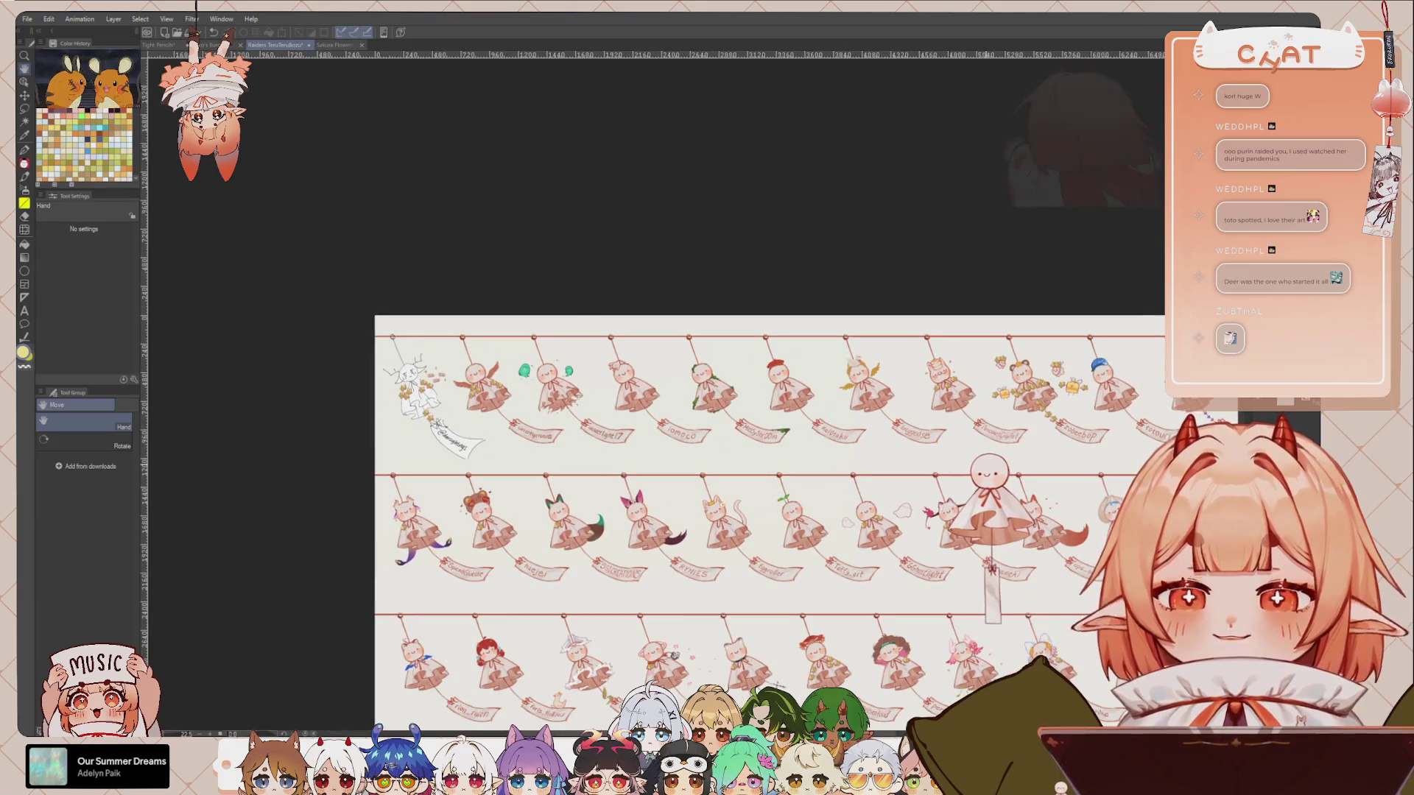
Step: Zoom in slightly and pan down to the short bottom row of four dolls
scroll(998, 541, up, 1)
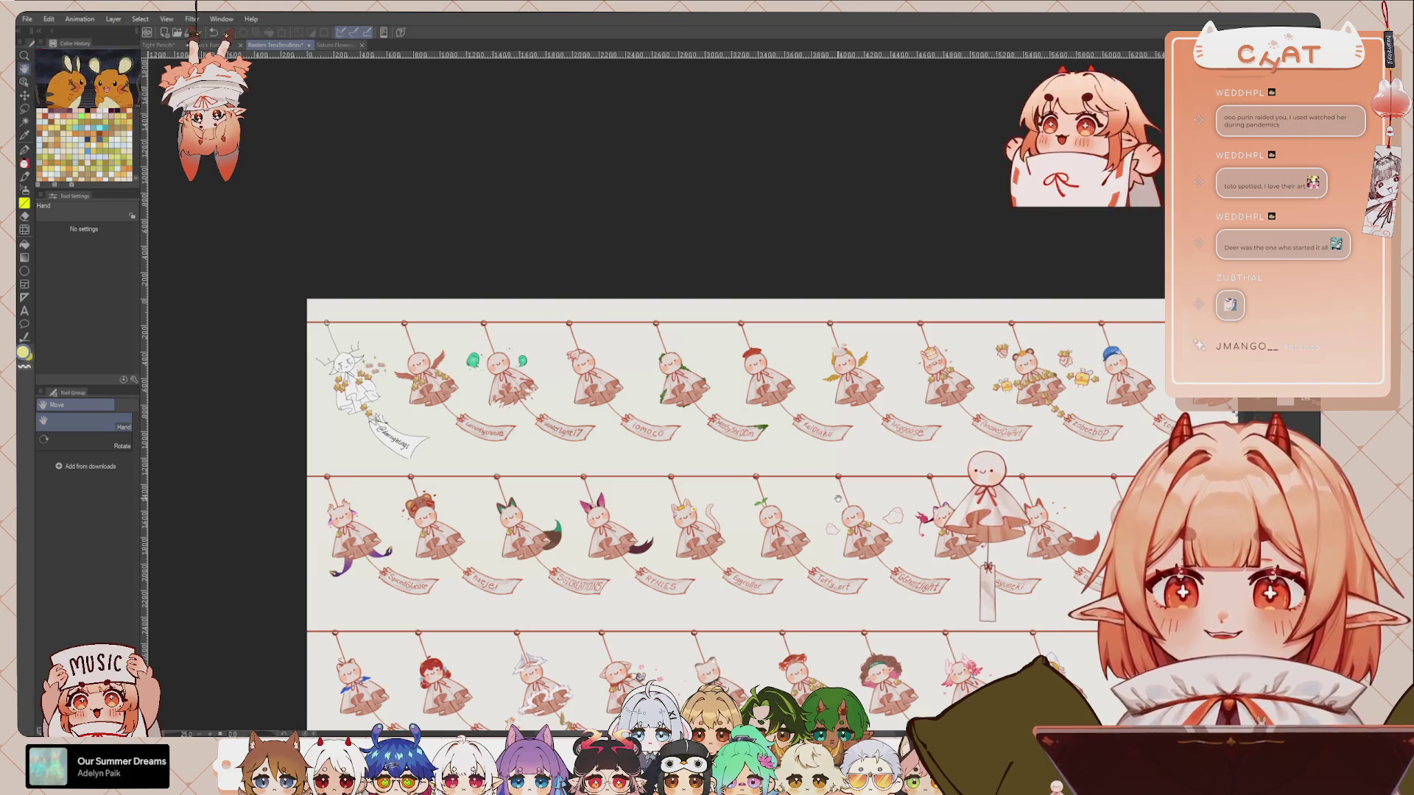
drag(620, 525, 631, 423)
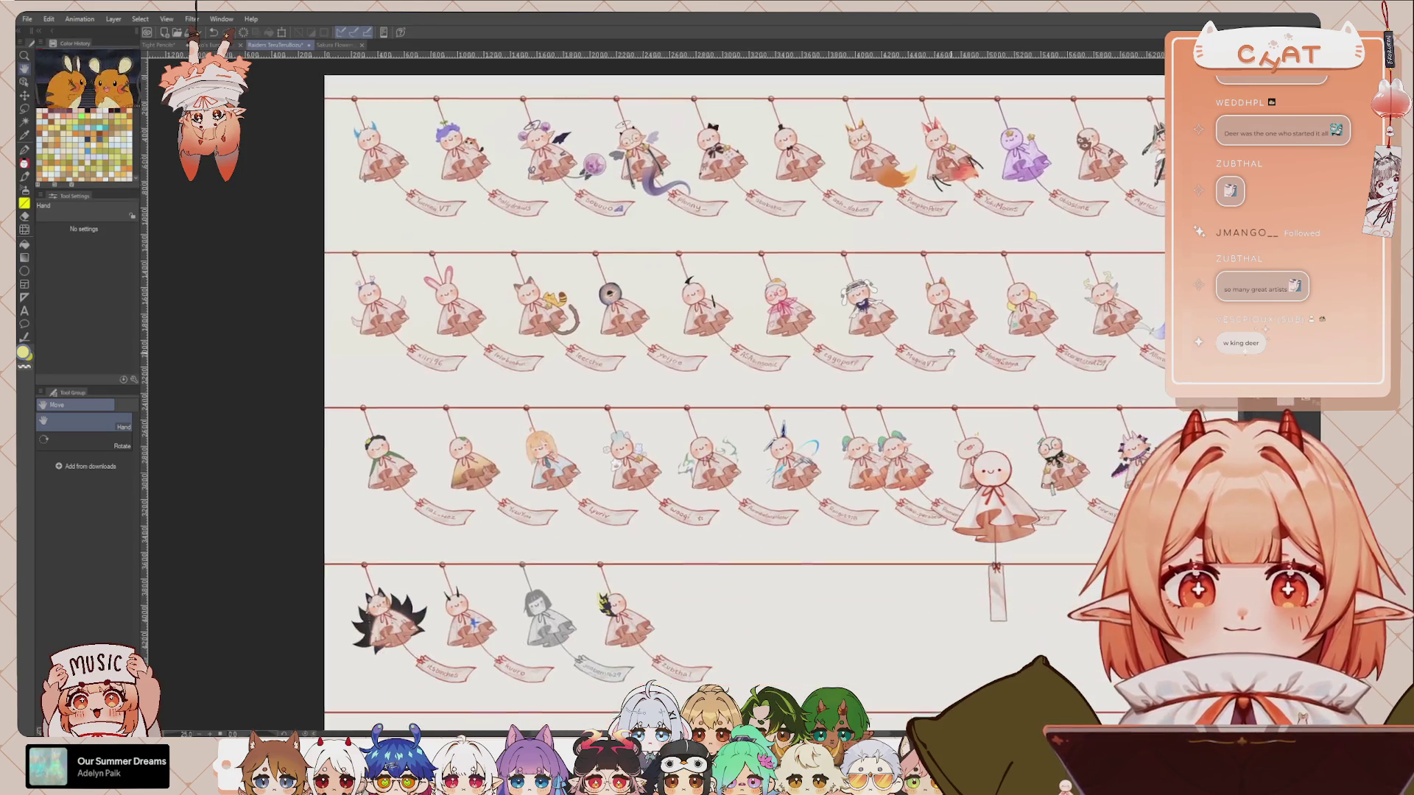
scroll(756, 514, up, 5)
scroll(757, 514, up, 1)
scroll(756, 517, up, 1)
scroll(758, 520, up, 1)
scroll(741, 530, up, 1)
scroll(741, 530, up, 1)
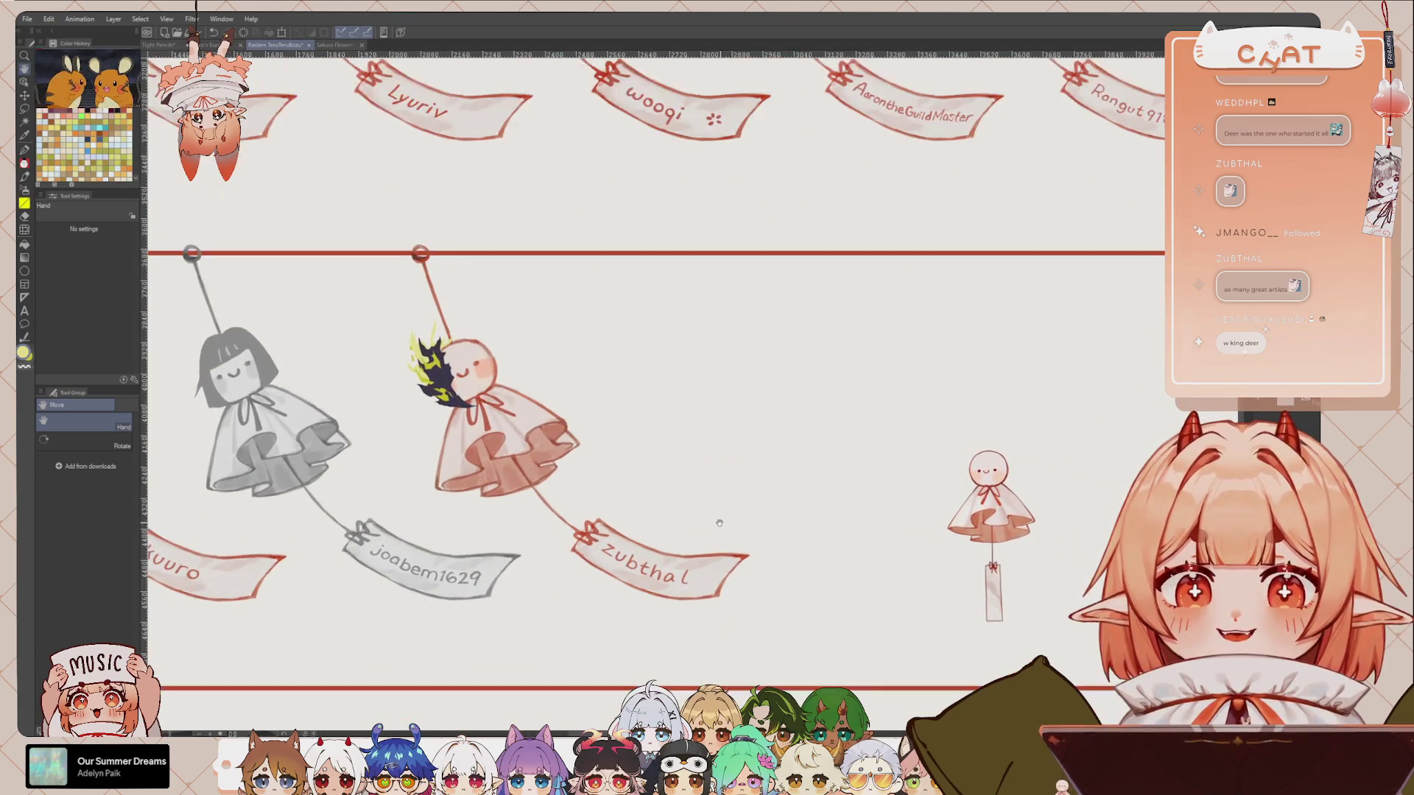
scroll(741, 530, up, 1)
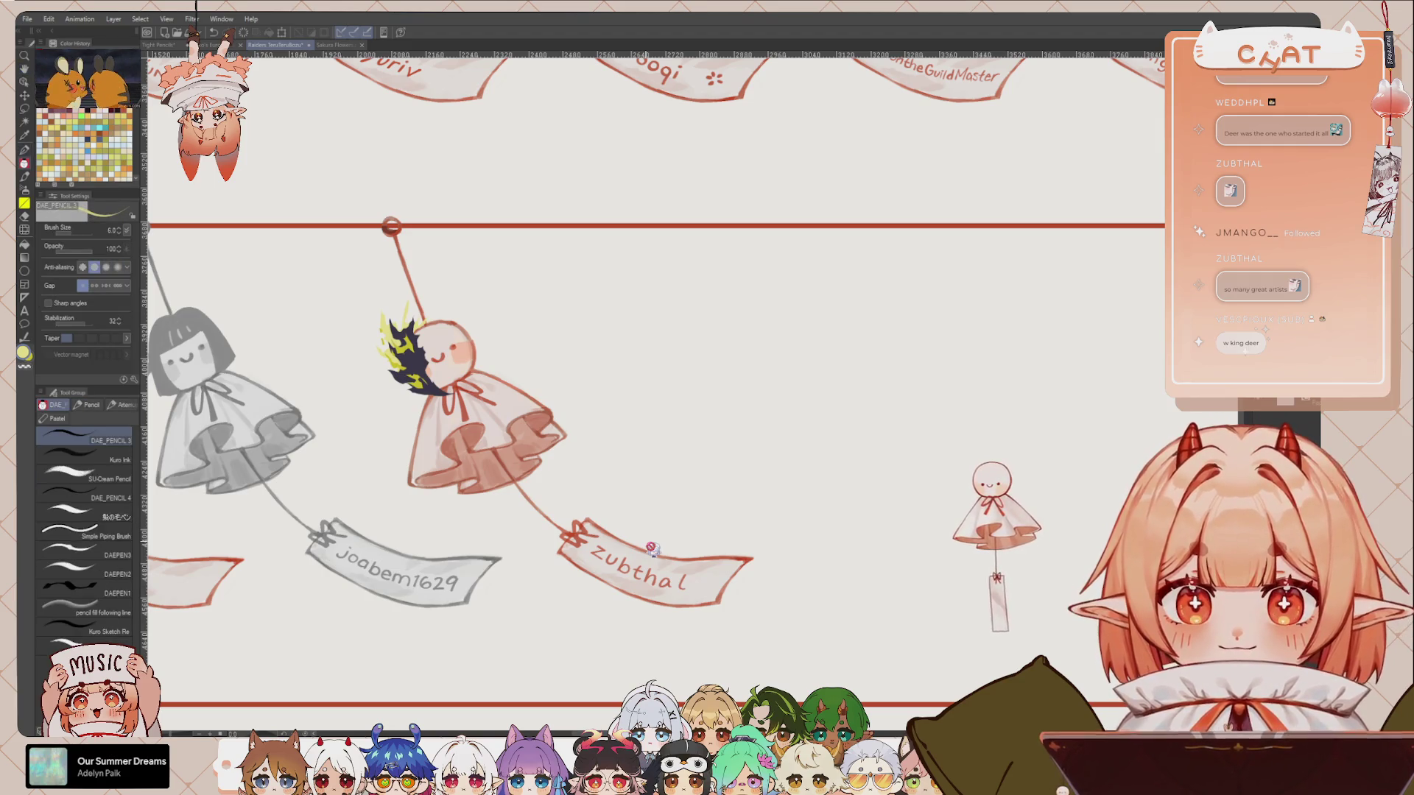
drag(775, 366, 929, 383)
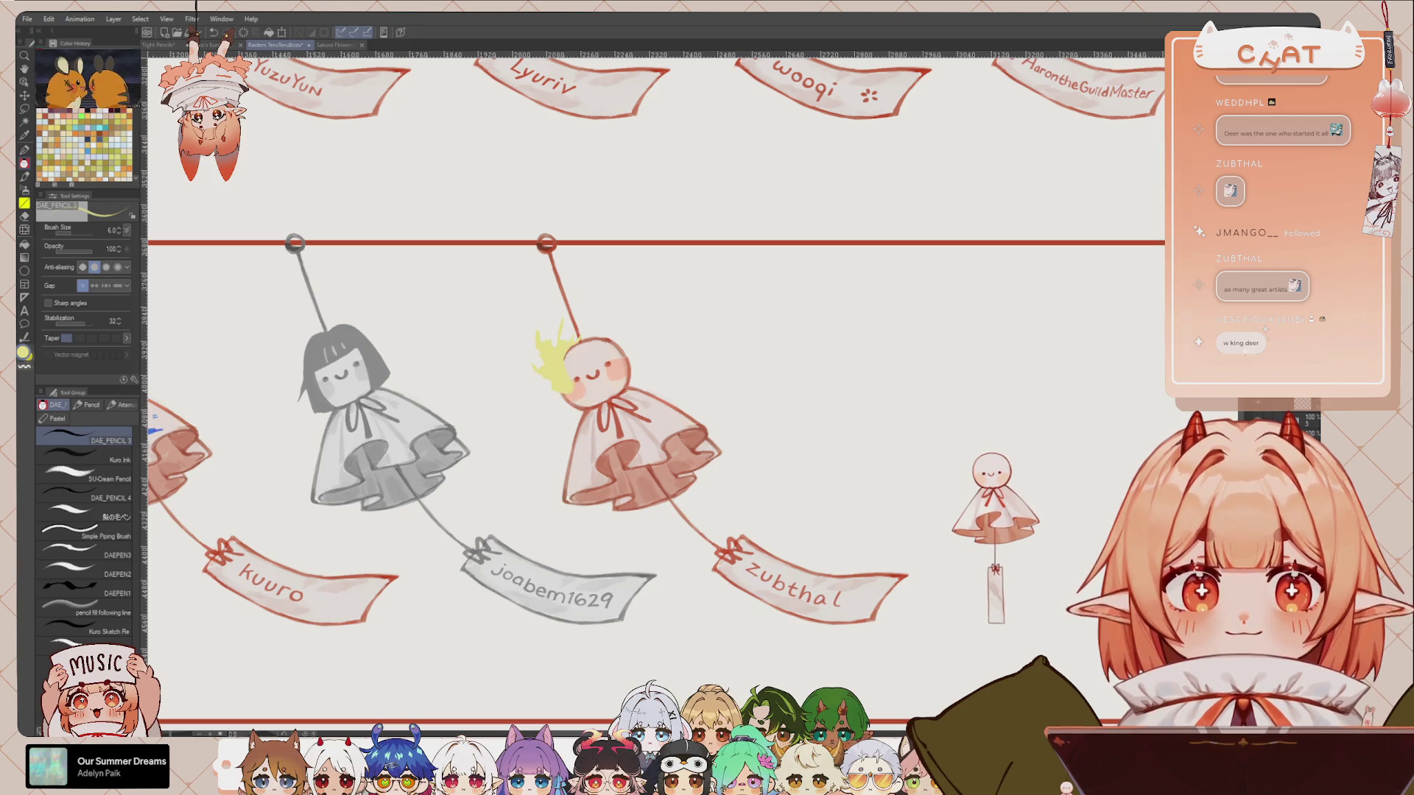
scroll(635, 456, up, 2)
scroll(635, 456, up, 2)
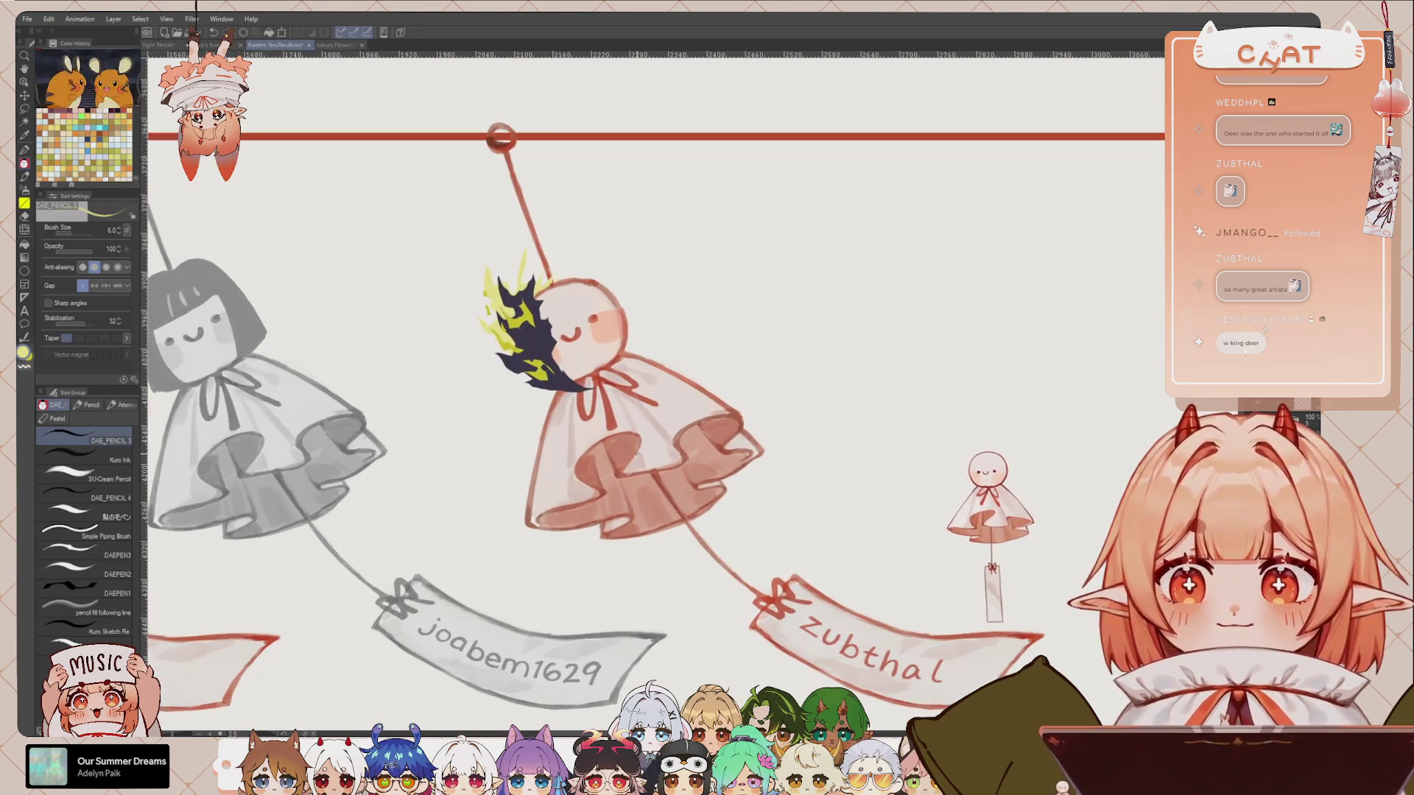
key(h)
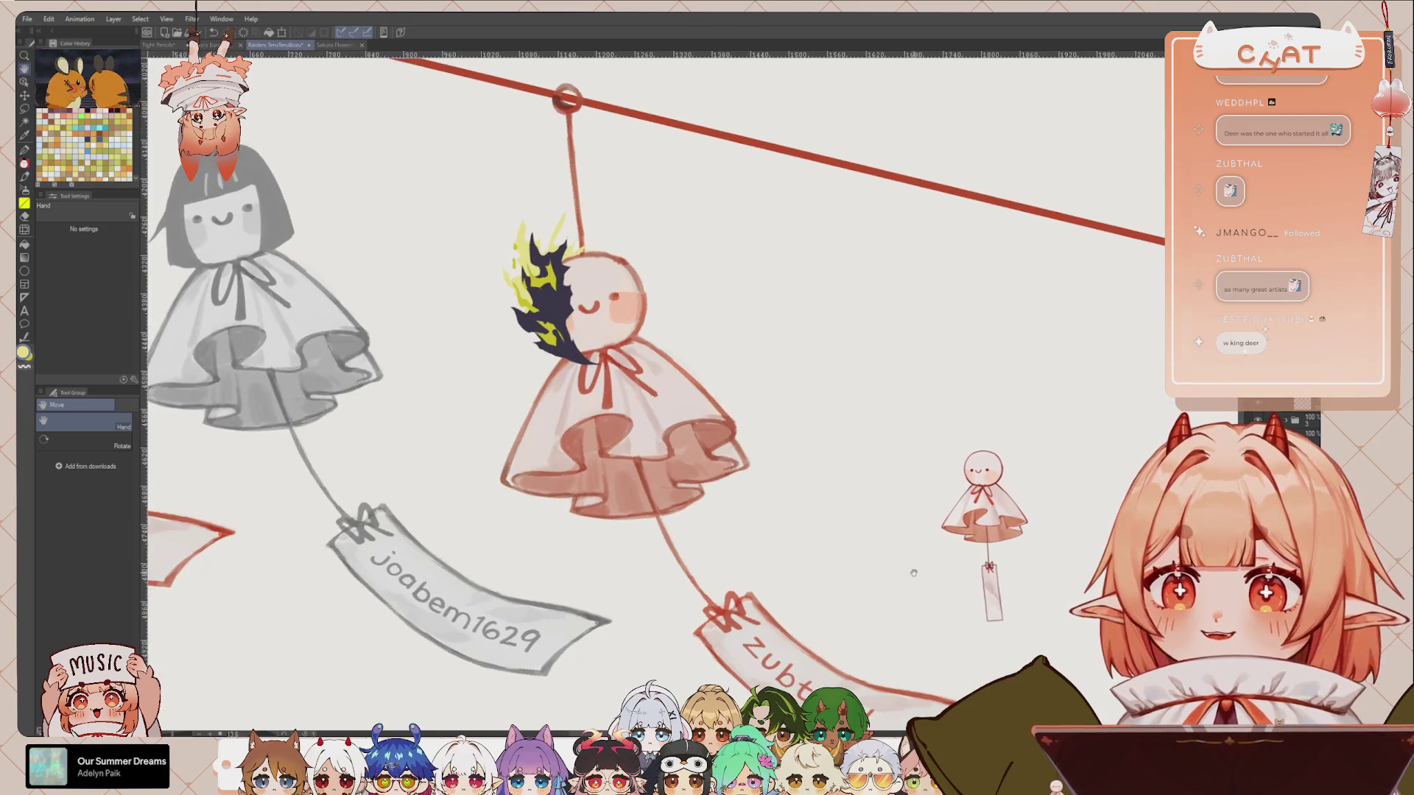
drag(914, 583, 883, 551)
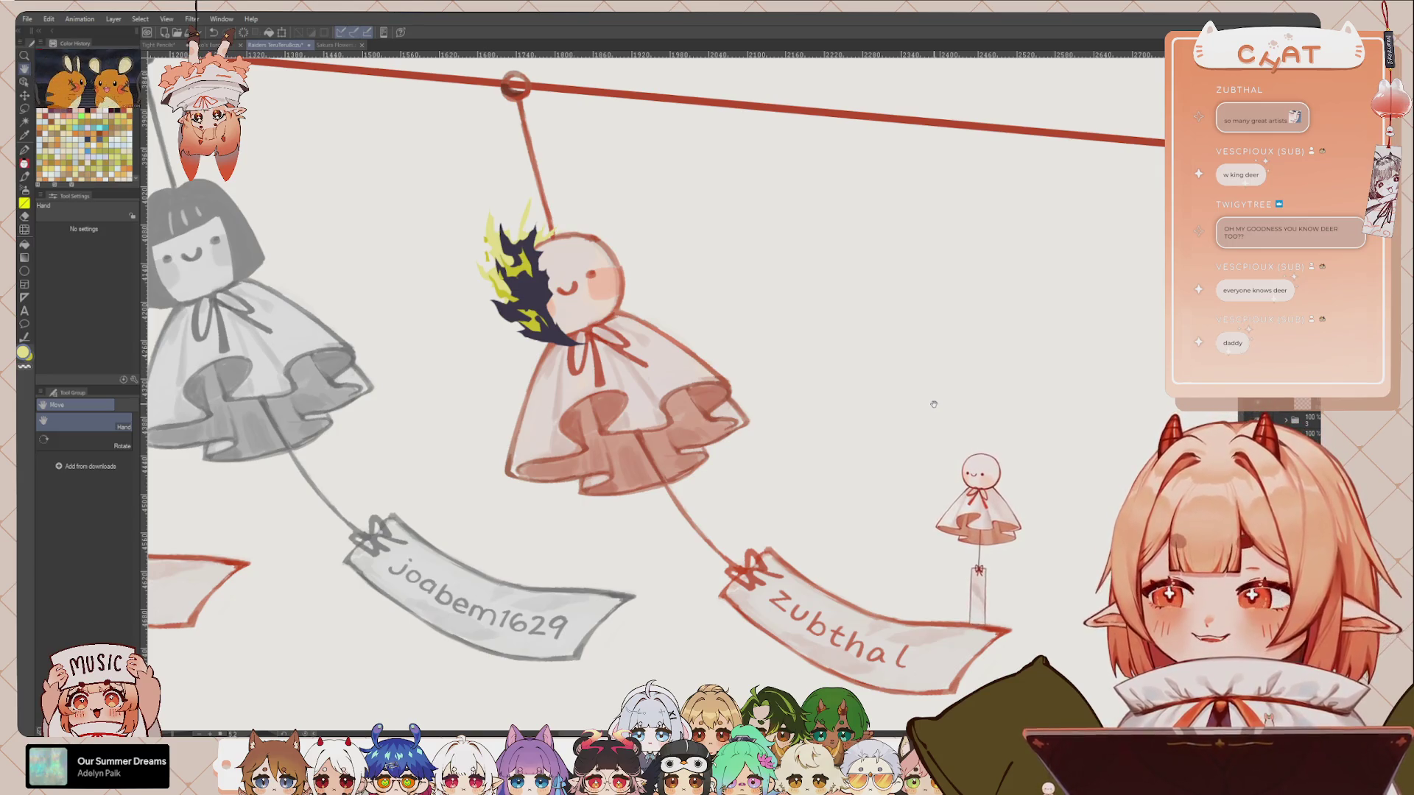
drag(630, 474, 674, 464)
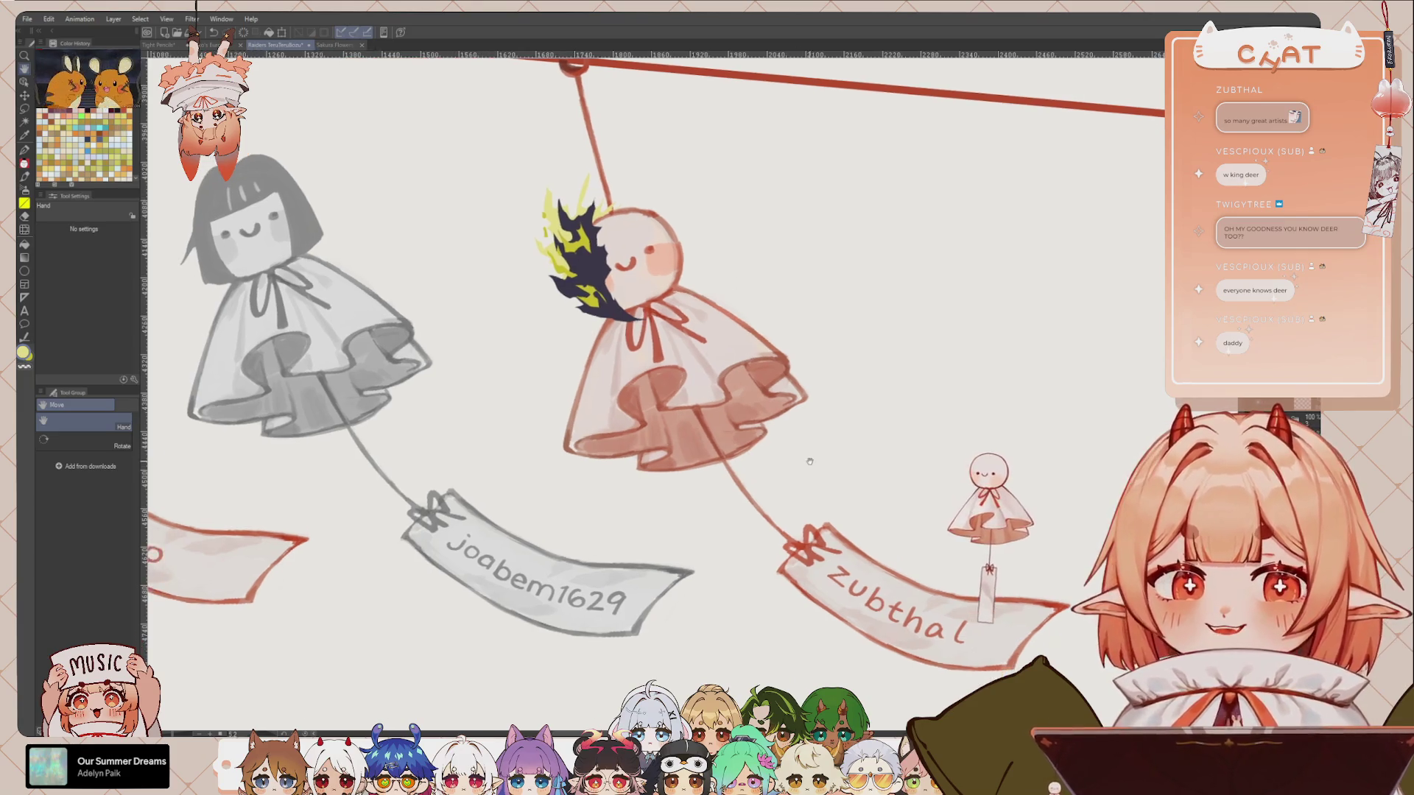
drag(665, 309, 702, 335)
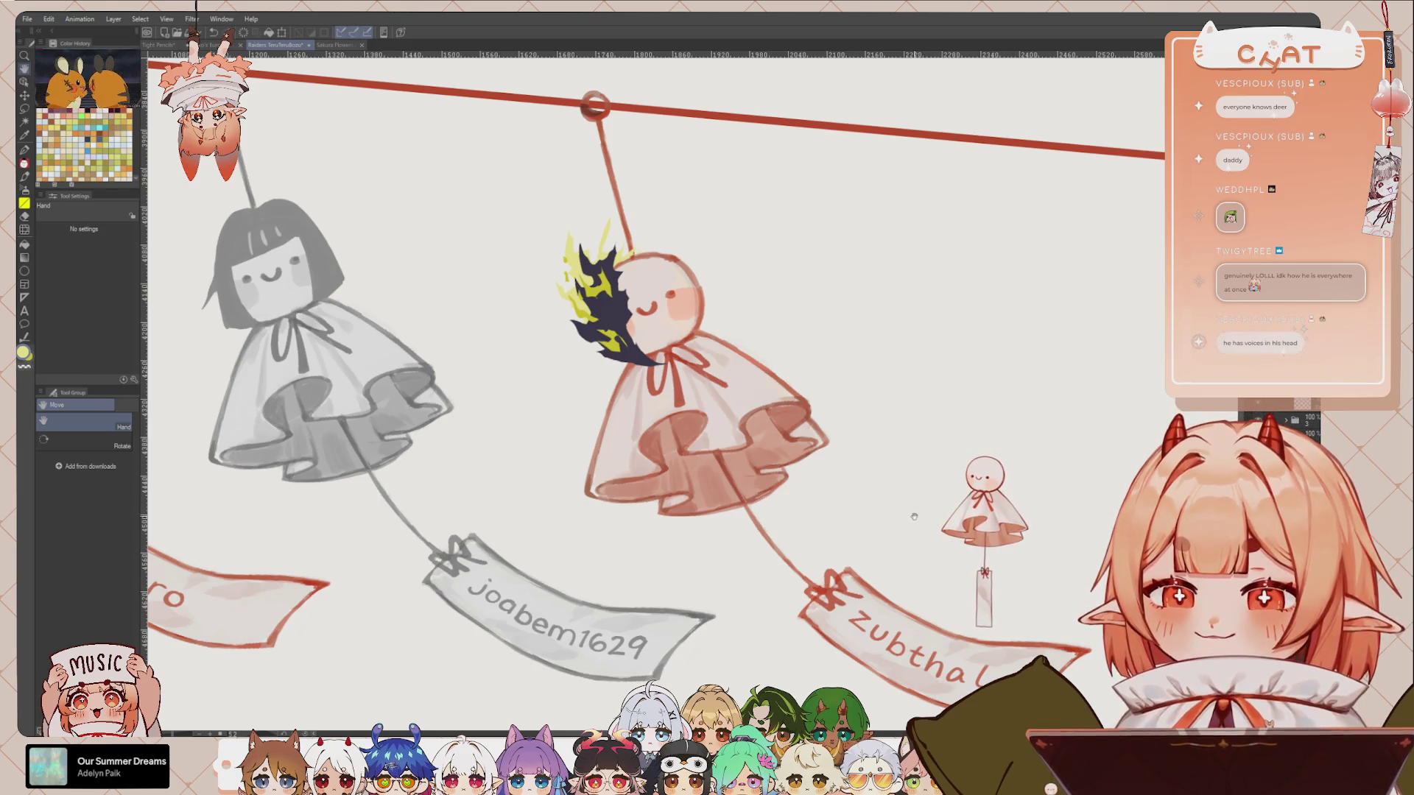
Step: Tilt the canvas slightly clockwise and move the rope and dolls lower in view
key(p)
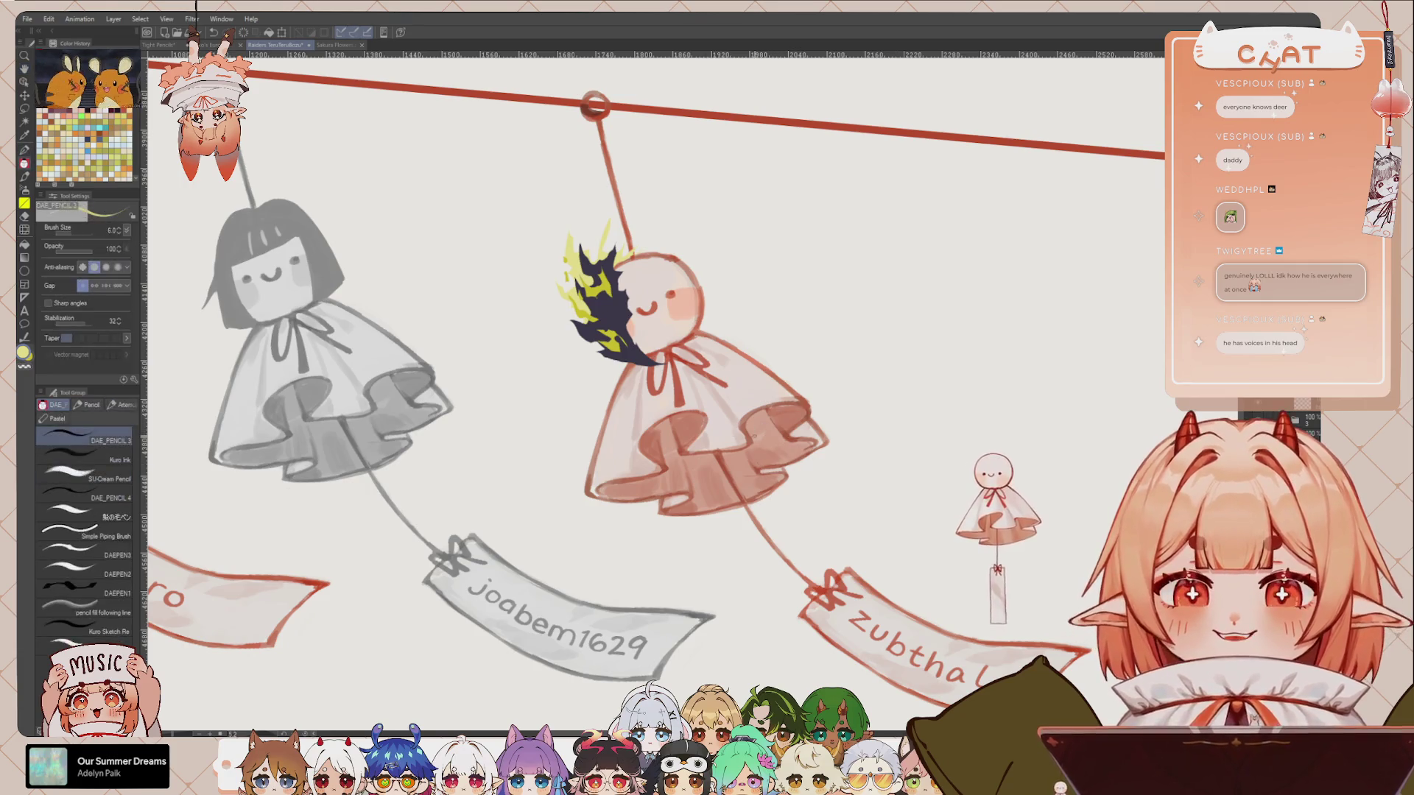
drag(871, 344, 384, 211)
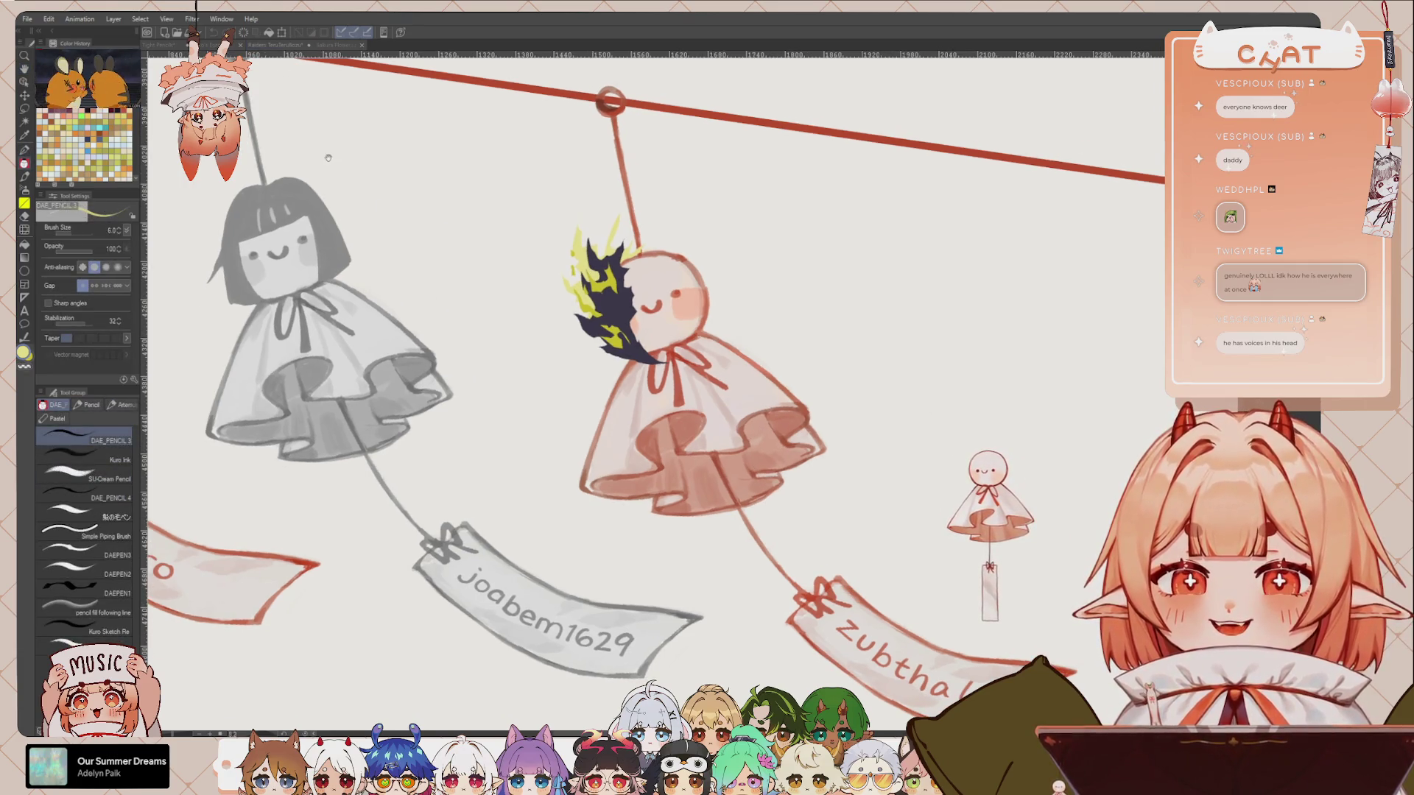
key(h)
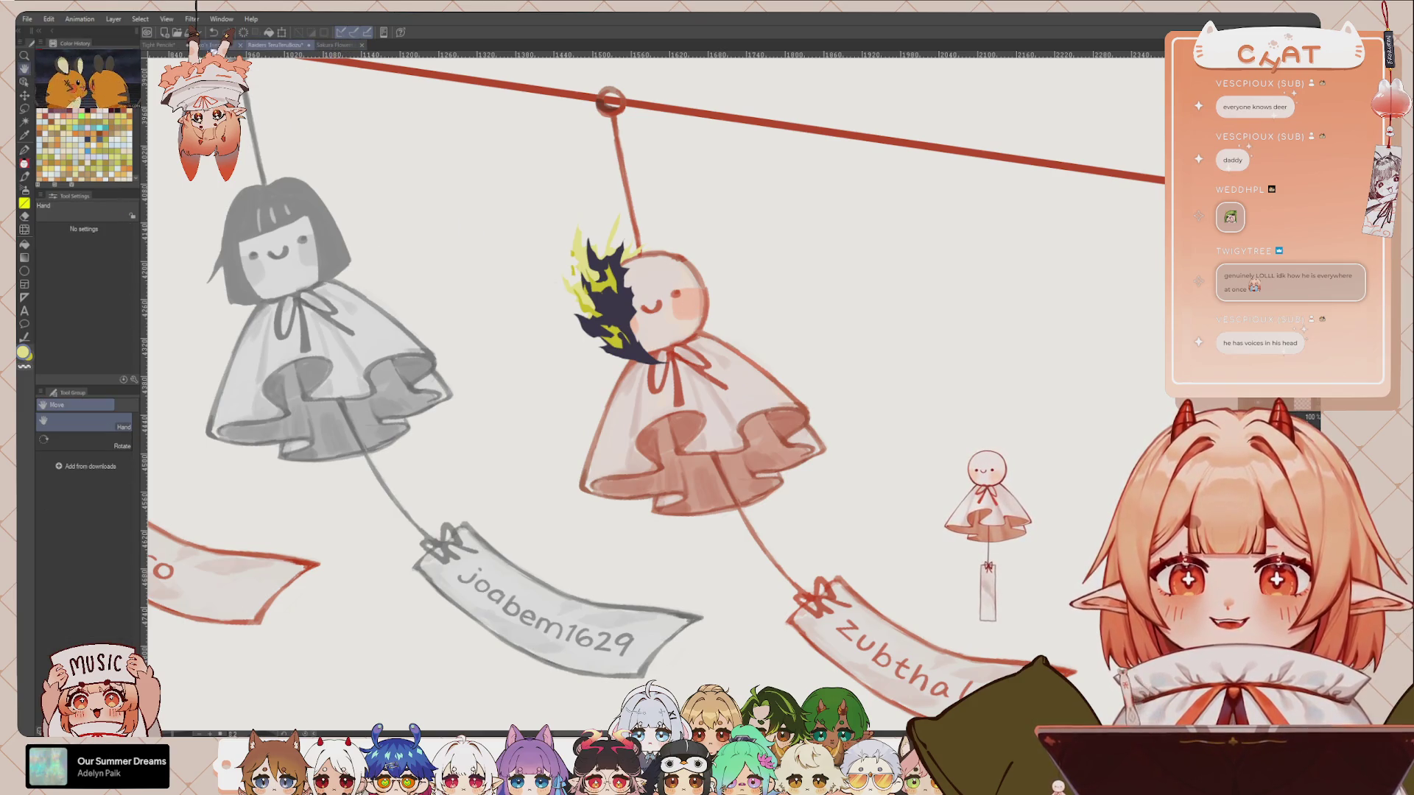
drag(778, 302, 781, 437)
scroll(781, 437, down, 4)
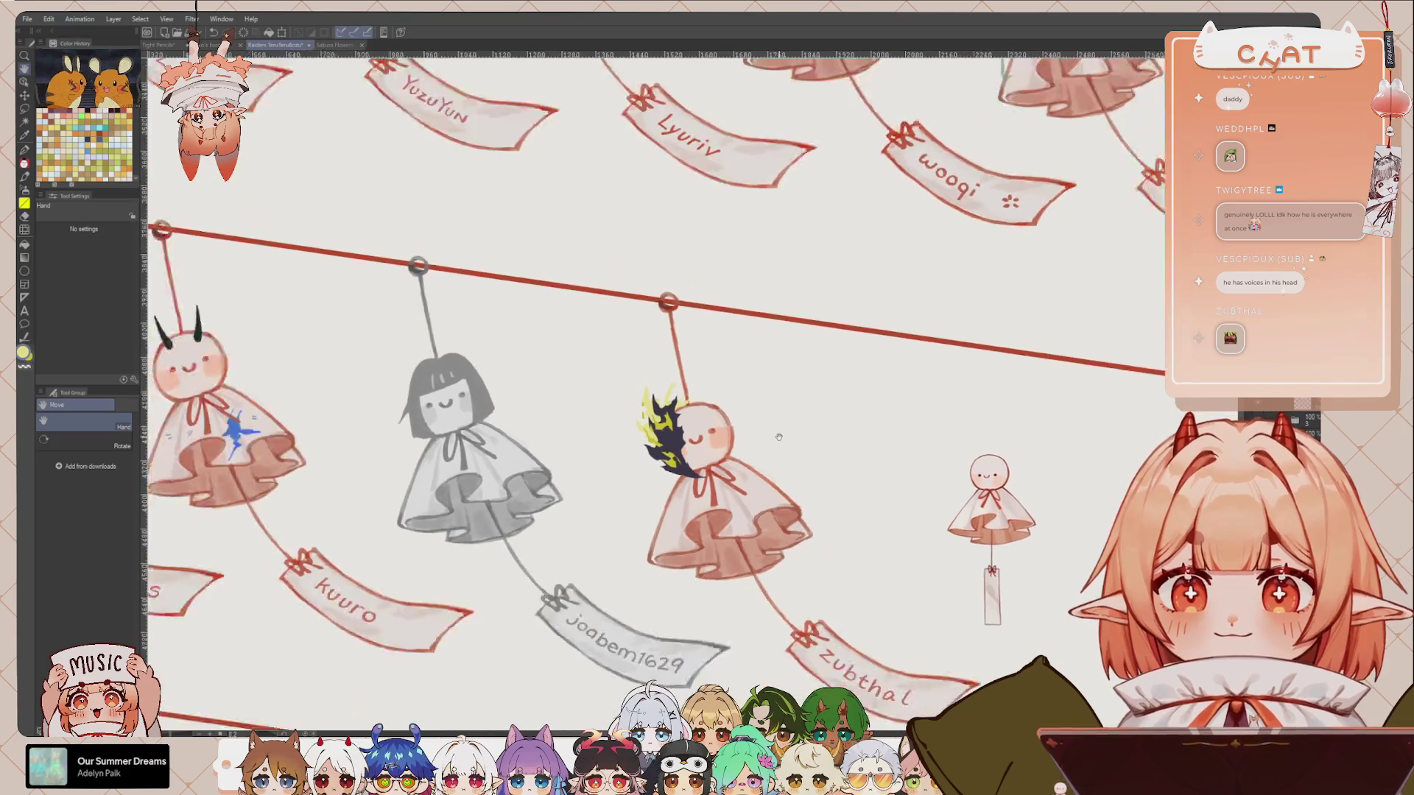
scroll(781, 436, down, 2)
scroll(780, 436, down, 1)
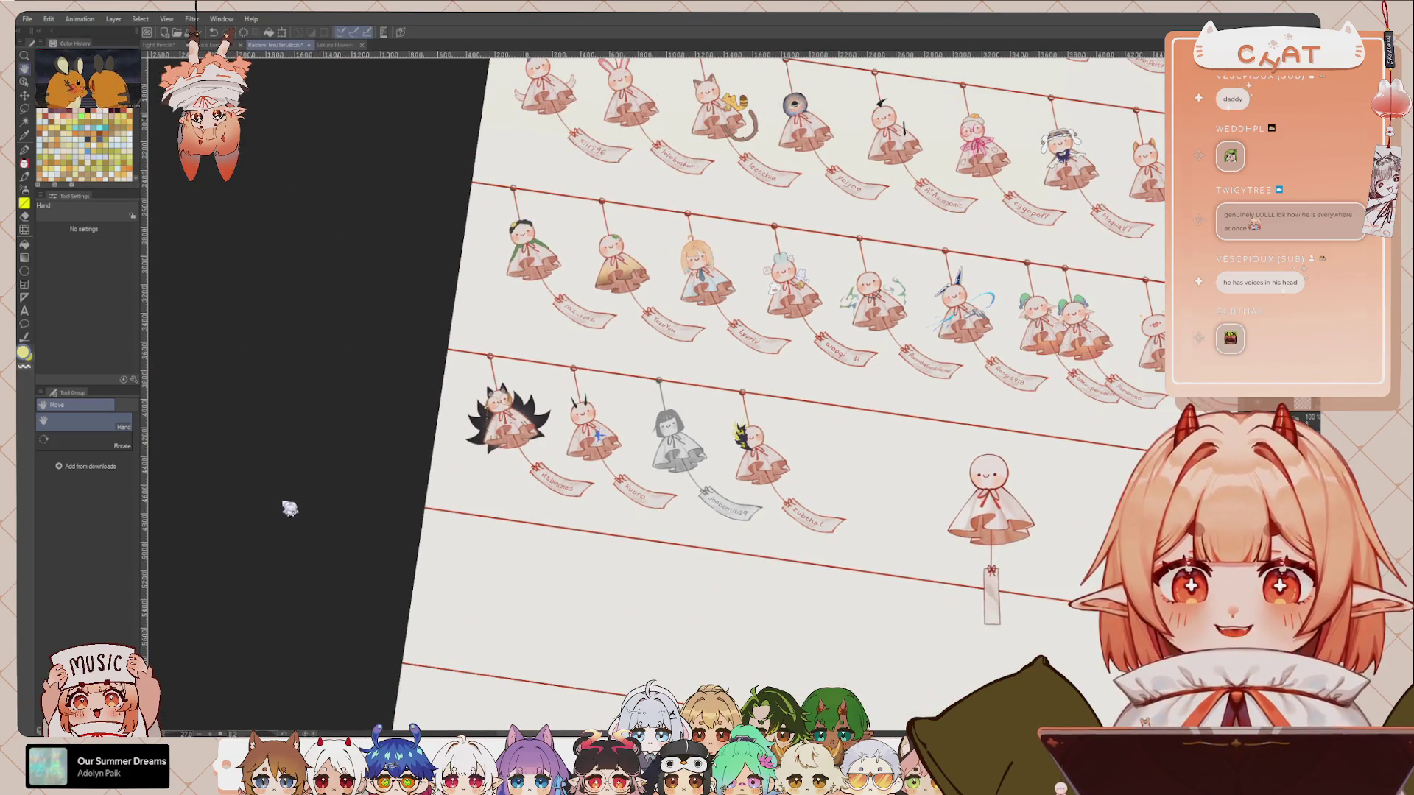
key(ctrl+@)
scroll(748, 372, down, 2)
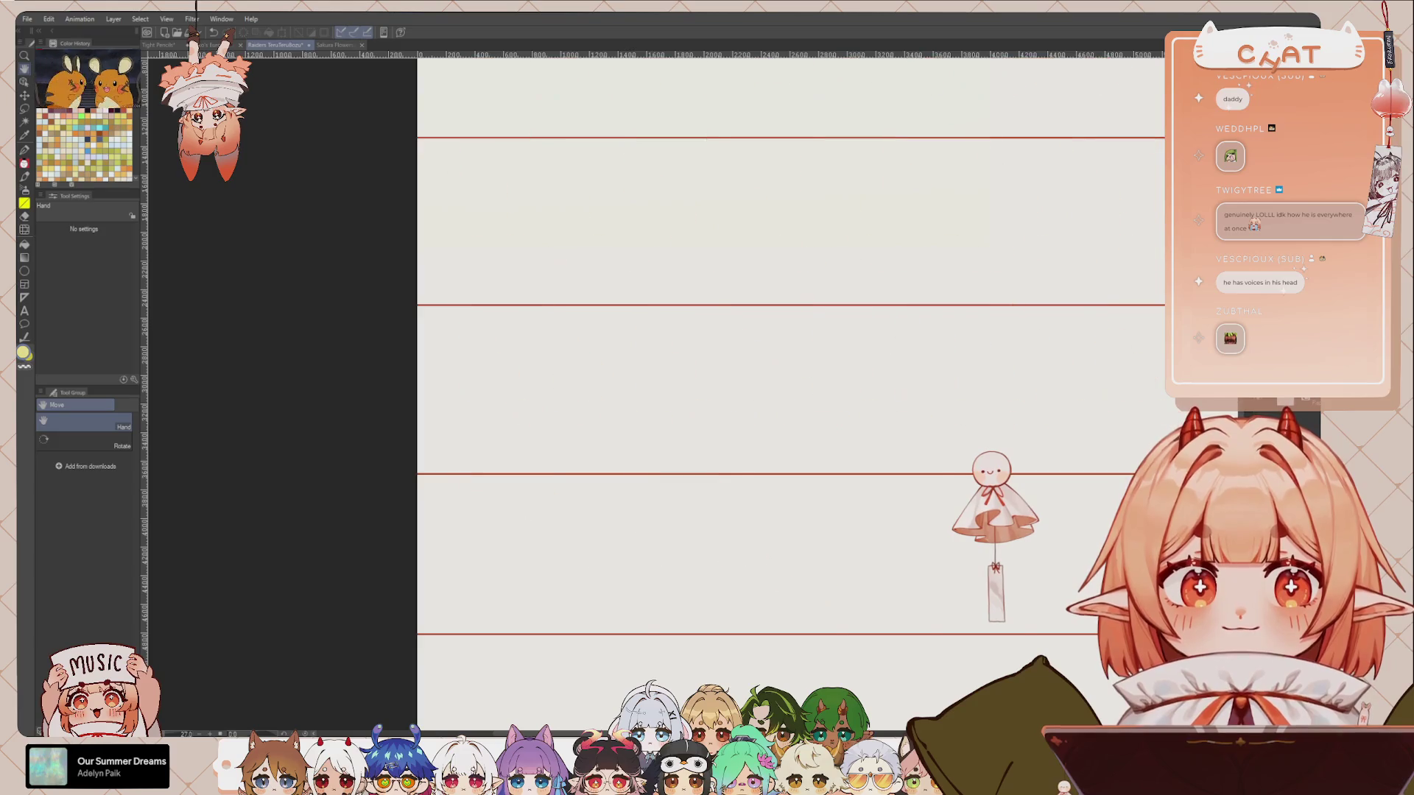
drag(559, 221, 747, 372)
scroll(747, 372, up, 2)
scroll(748, 371, up, 1)
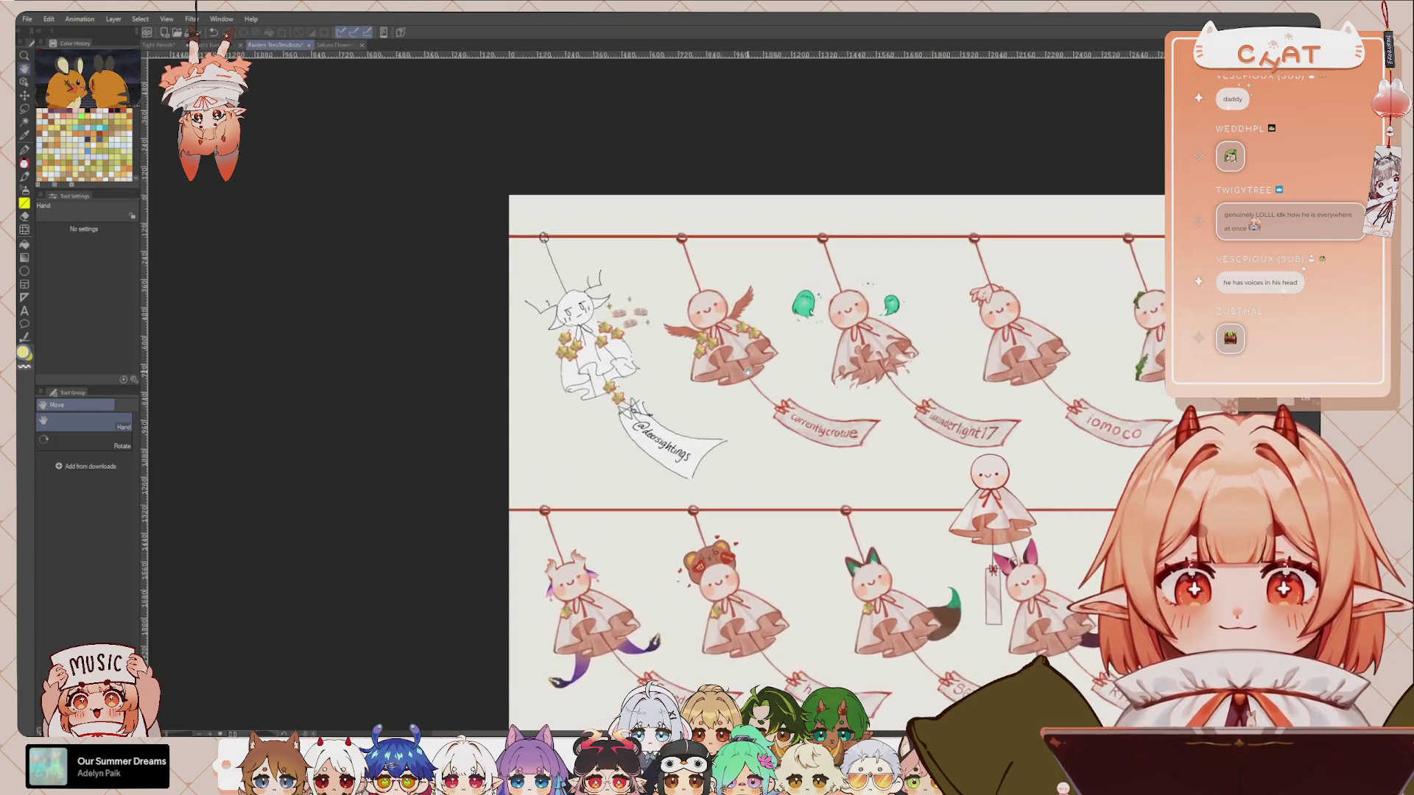
scroll(748, 372, up, 2)
scroll(748, 371, up, 1)
scroll(953, 459, up, 1)
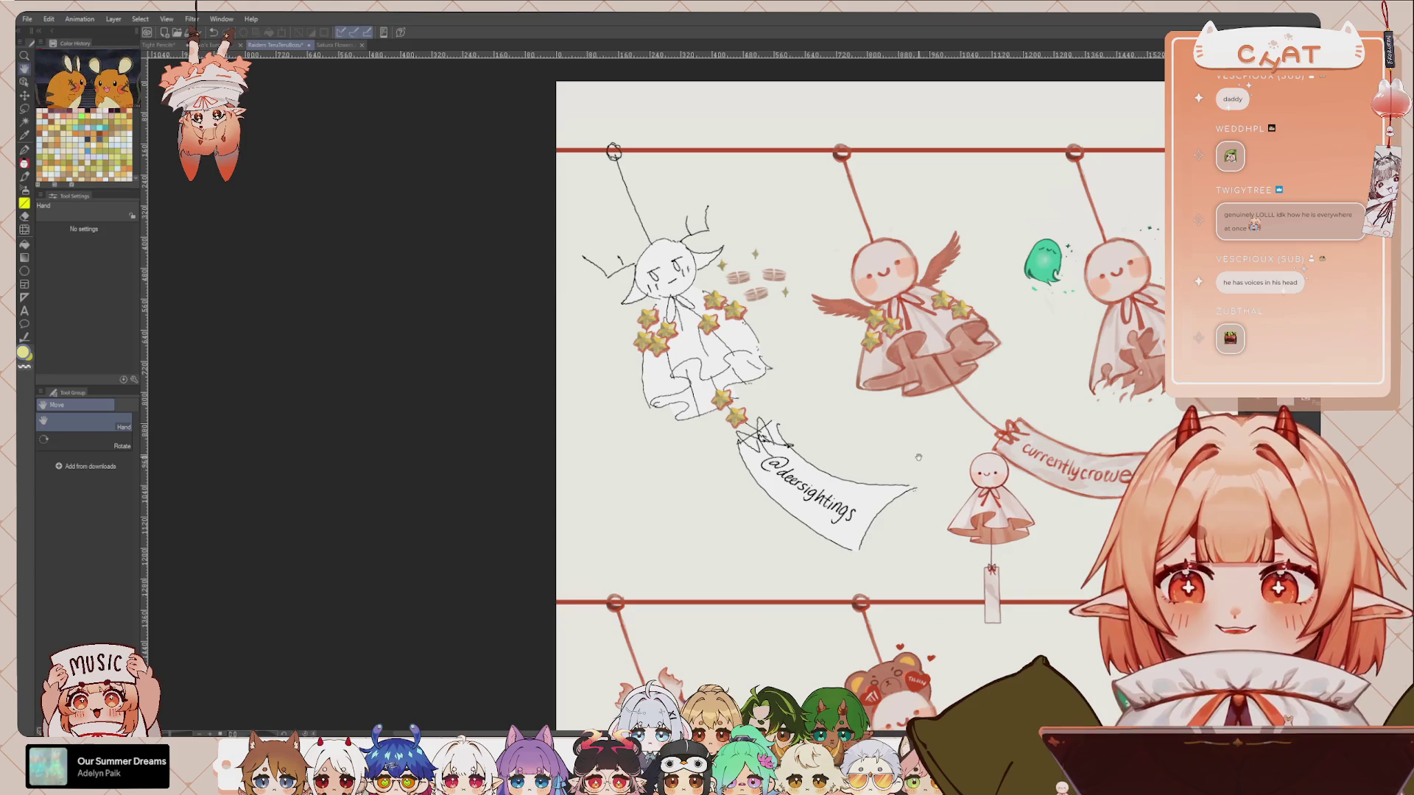
drag(882, 505, 838, 490)
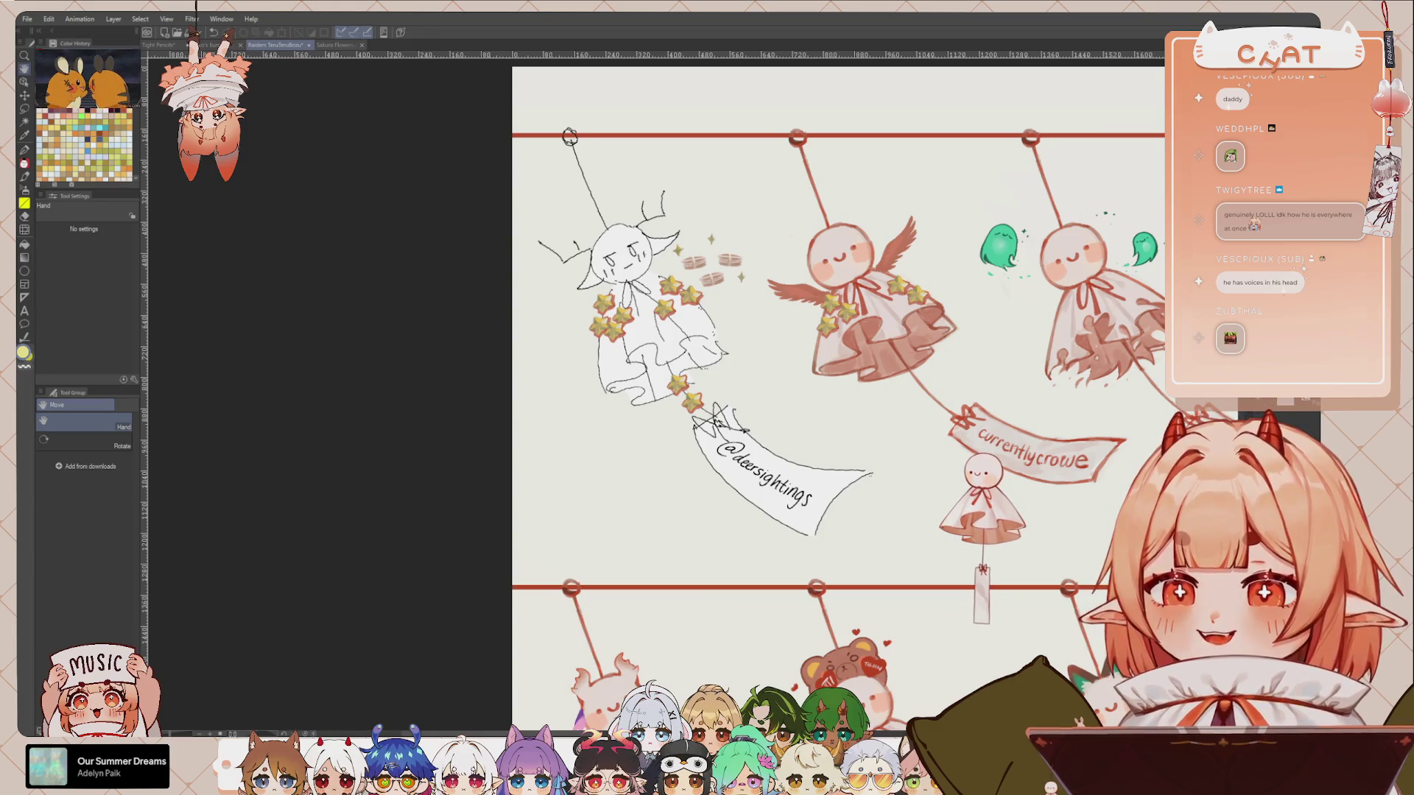
mouse_move(899, 459)
mouse_down()
mouse_move(876, 491)
mouse_move(830, 500)
mouse_up()
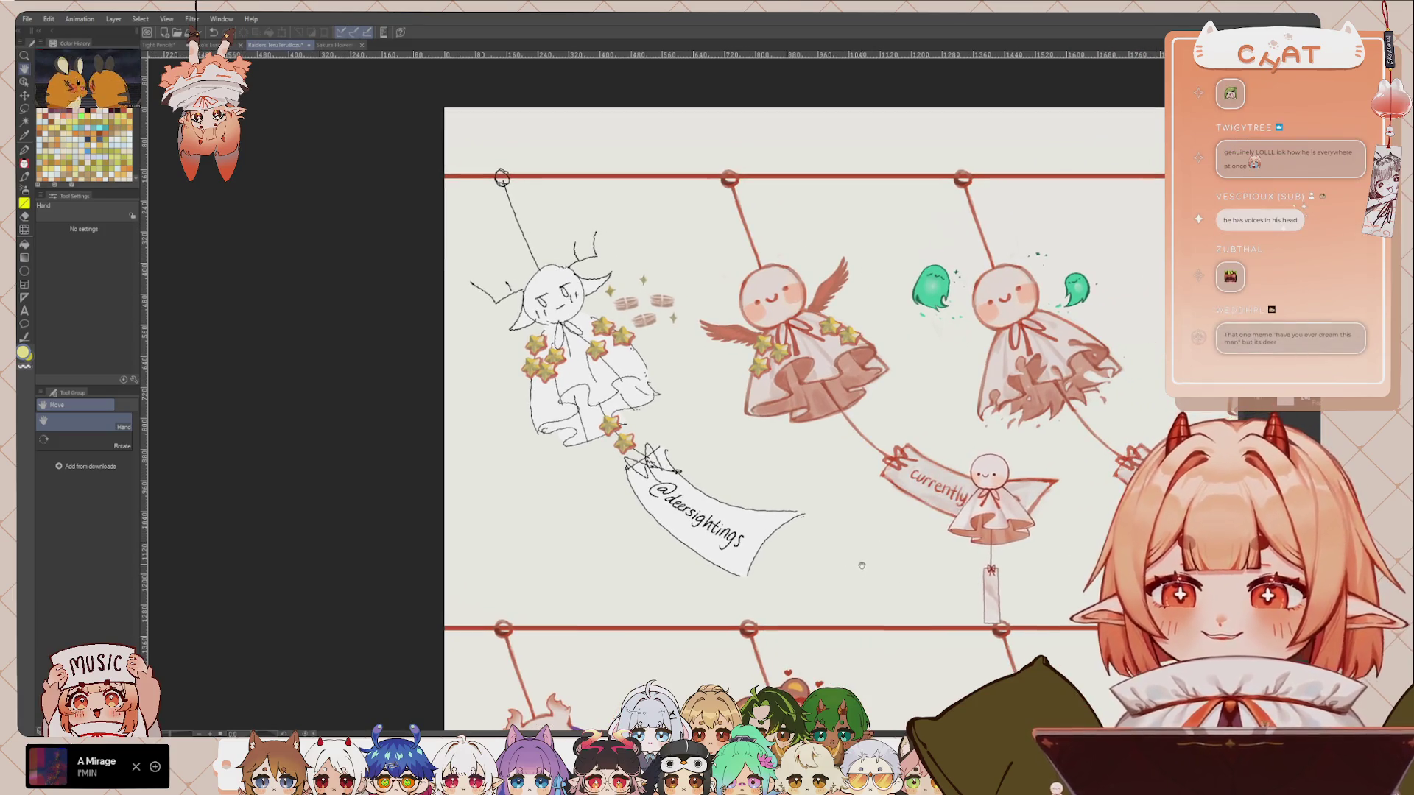
drag(904, 581, 846, 507)
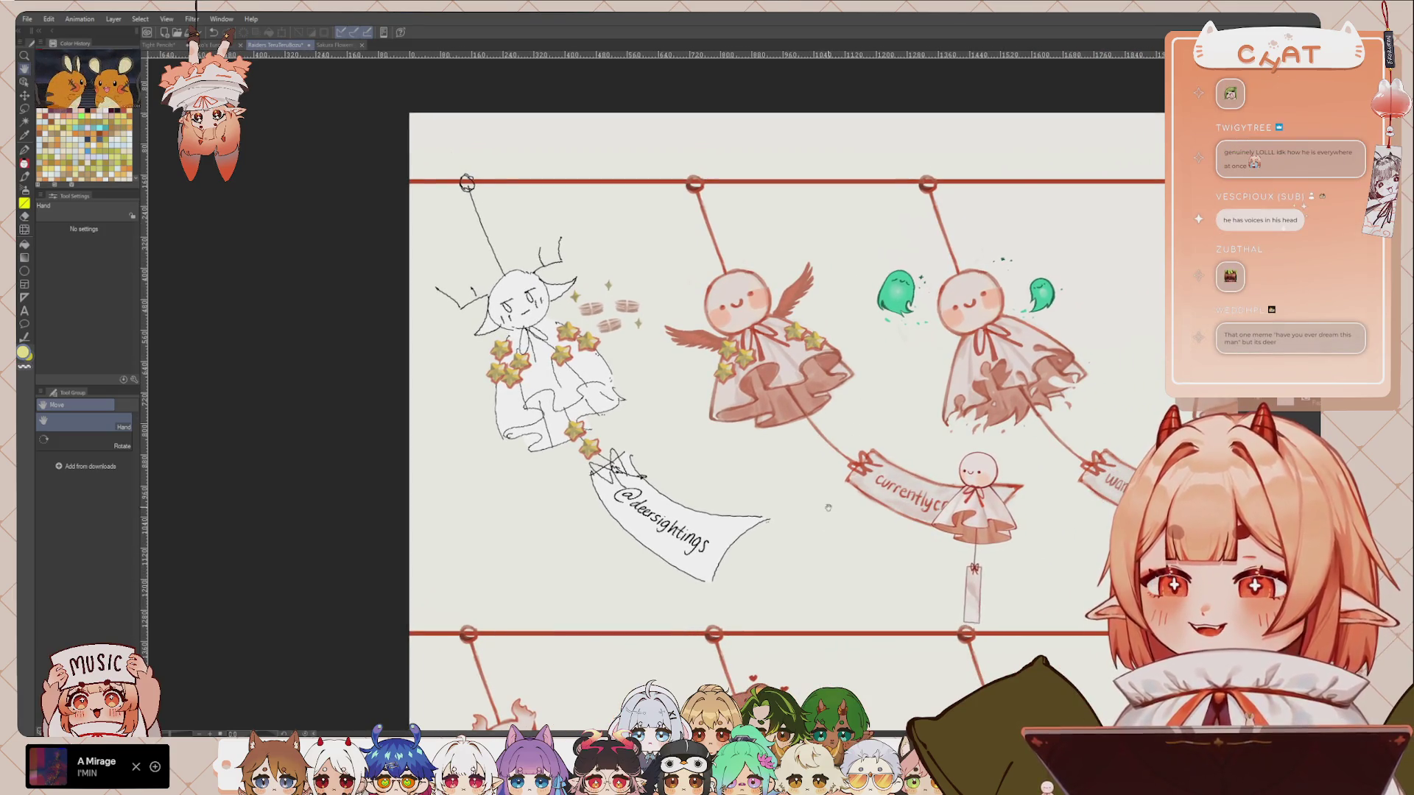
drag(831, 570, 813, 579)
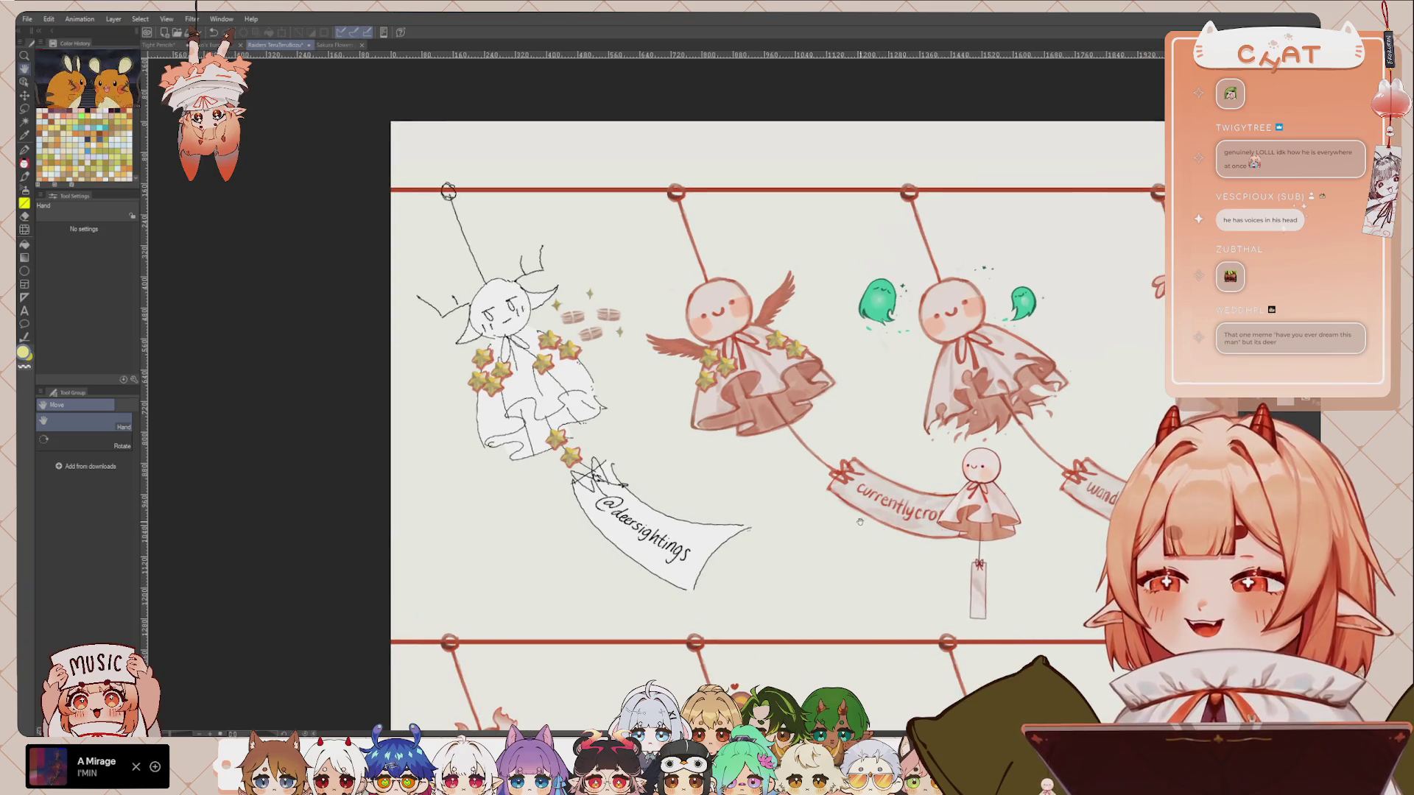
drag(860, 507, 850, 491)
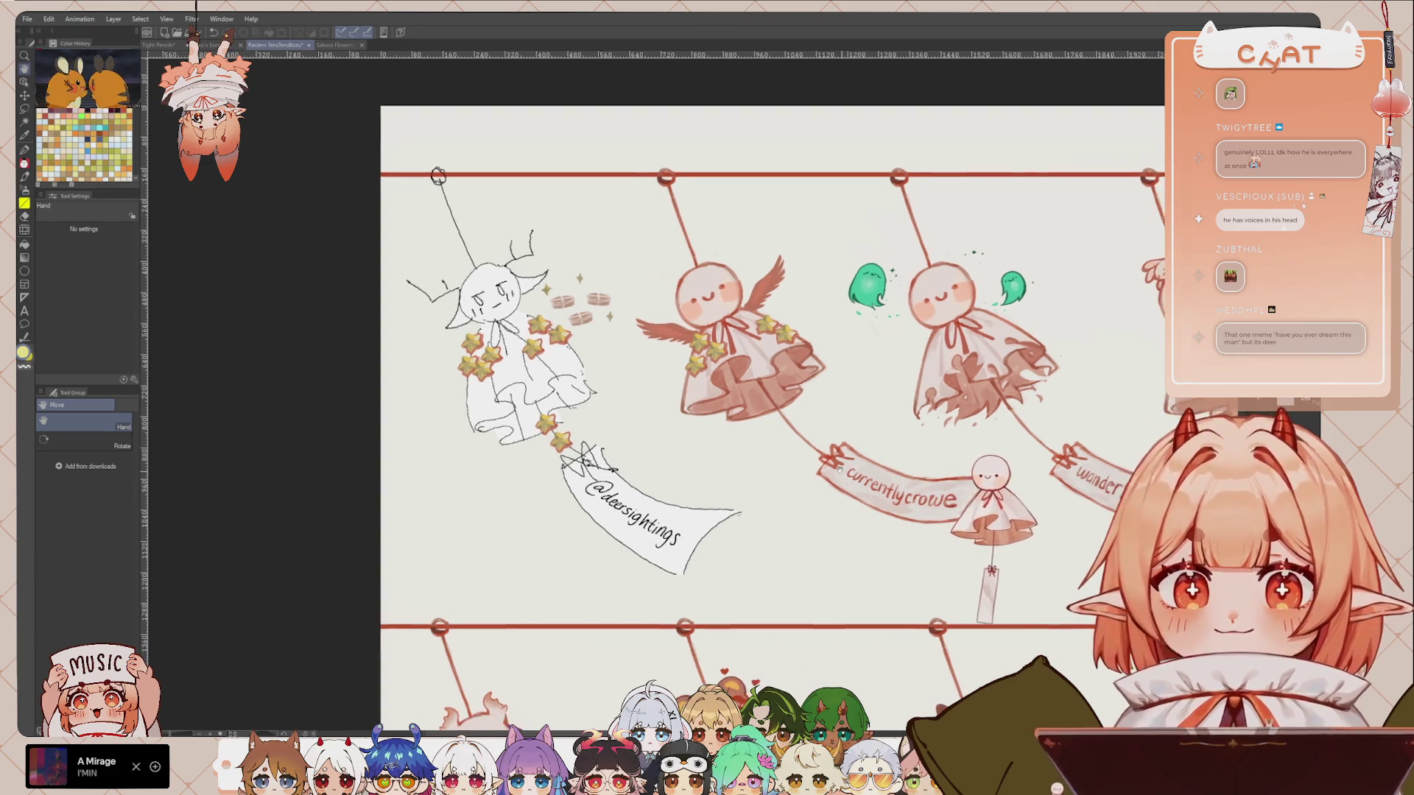
mouse_move(362, 622)
mouse_down()
mouse_move(252, 493)
mouse_move(336, 444)
mouse_up()
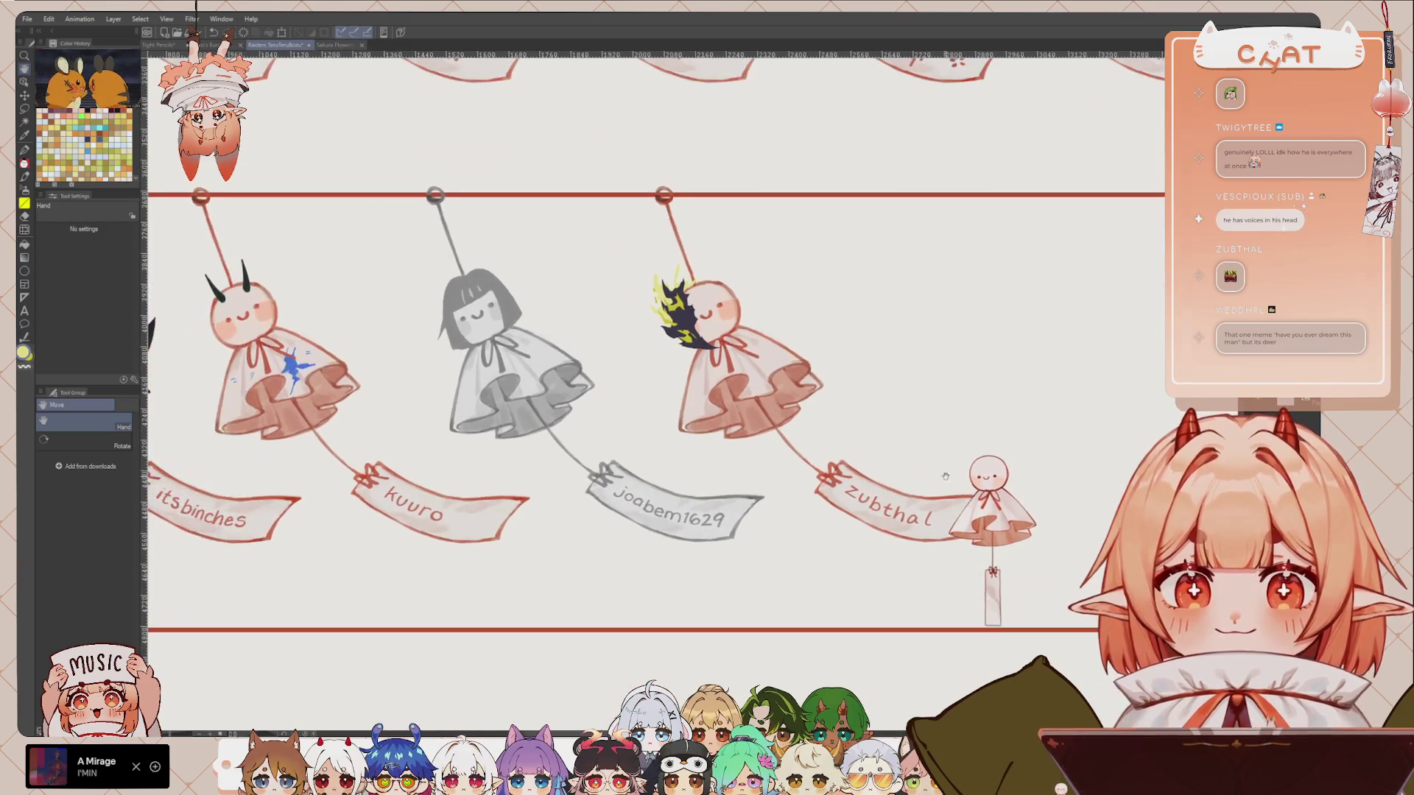
scroll(857, 375, up, 1)
scroll(1067, 309, up, 1)
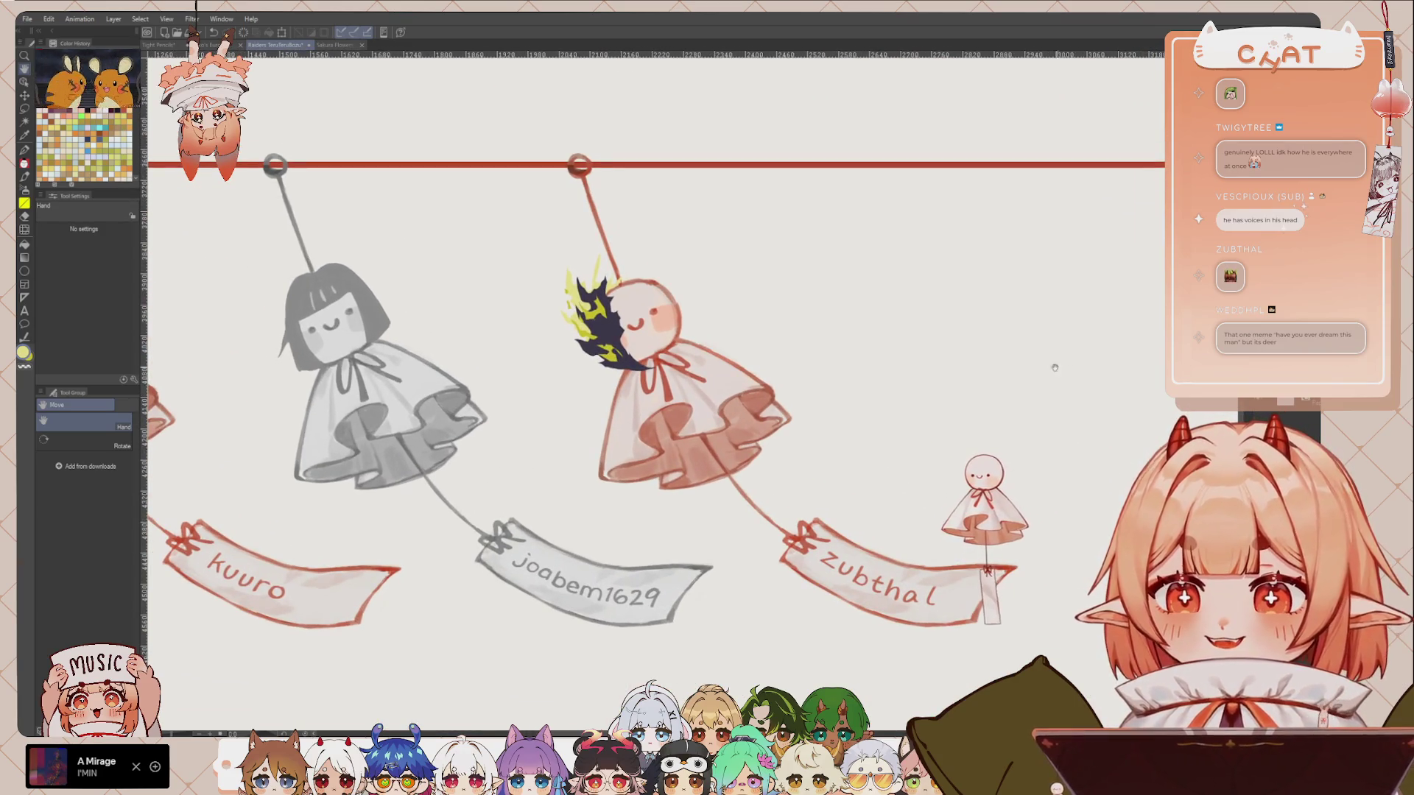
drag(1054, 368, 1035, 363)
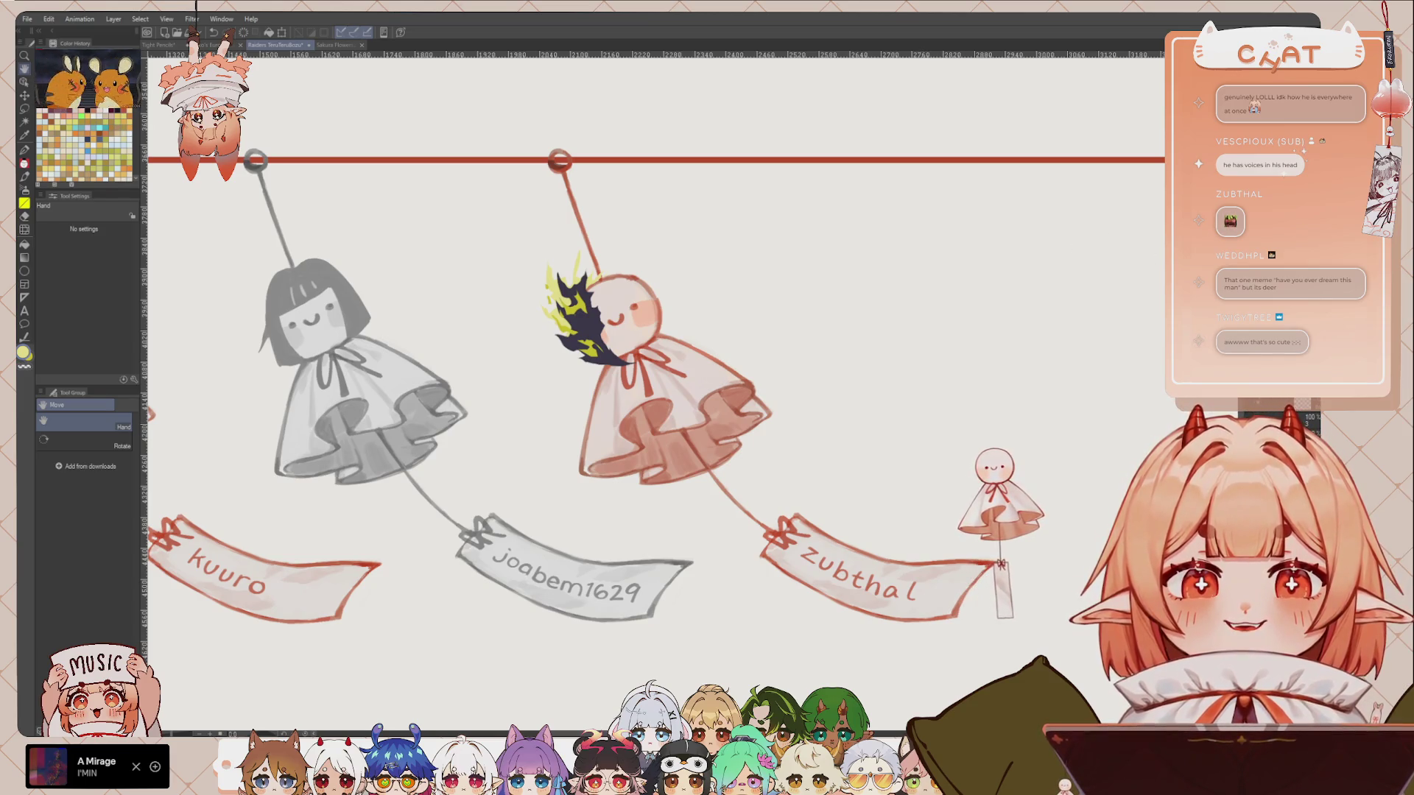
key(p)
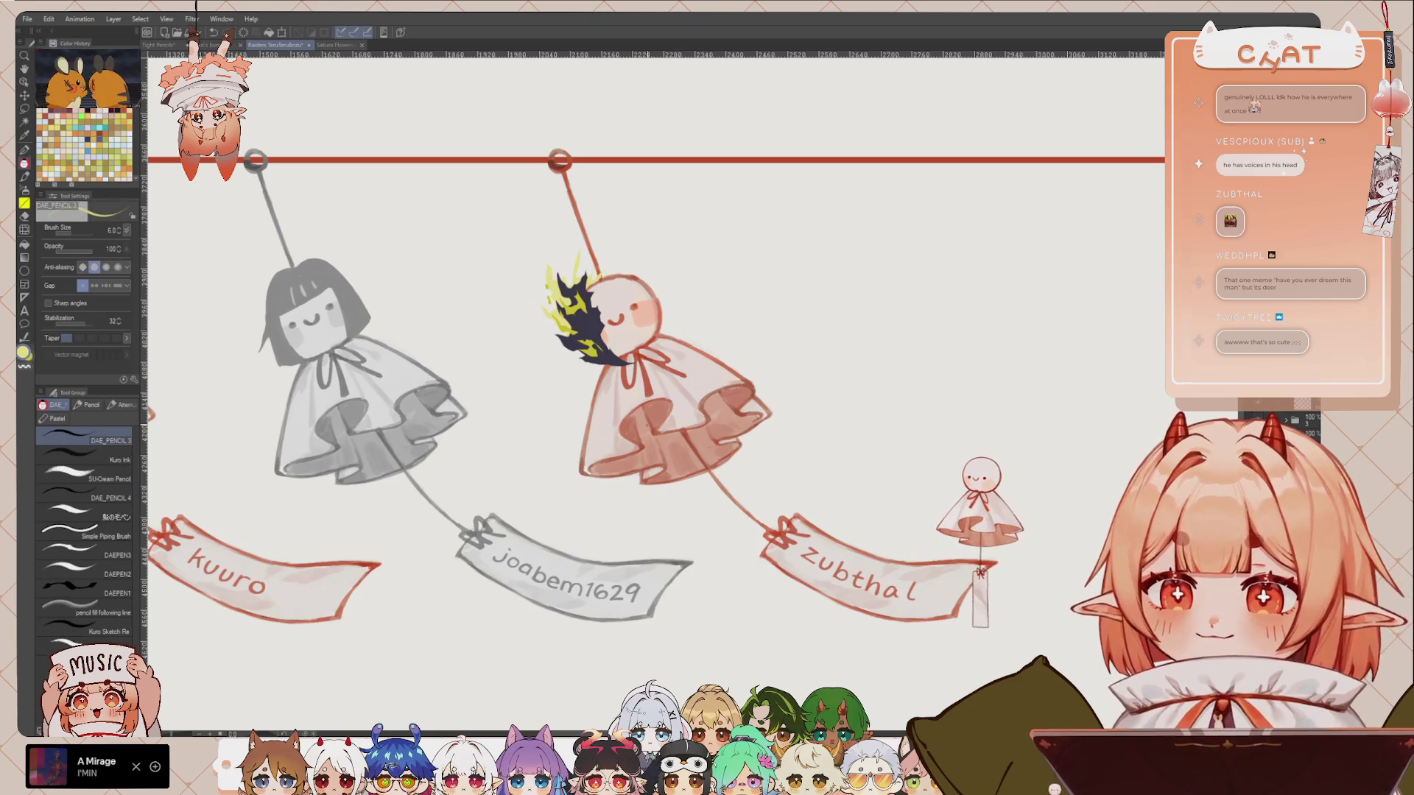
drag(880, 465, 889, 424)
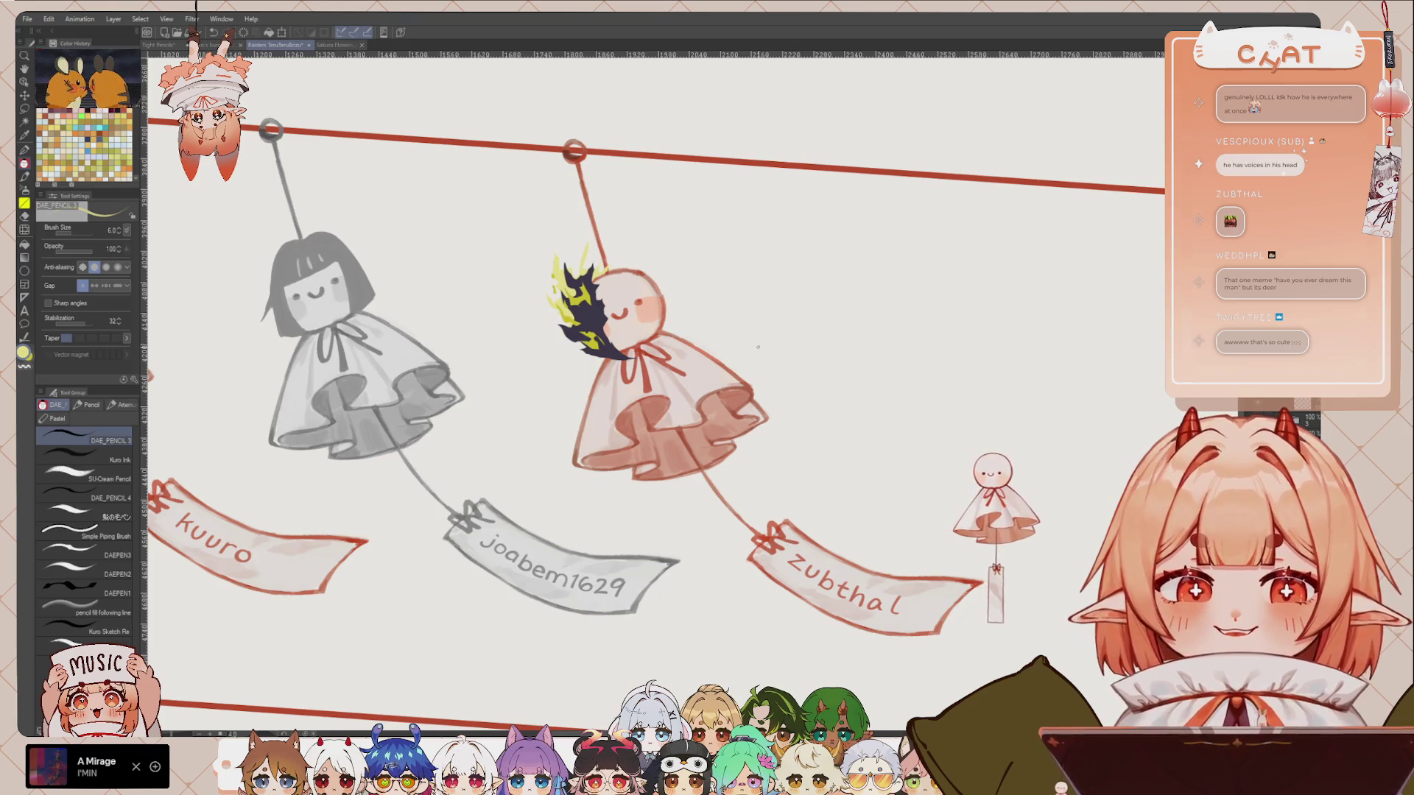
scroll(758, 347, up, 2)
drag(906, 294, 861, 325)
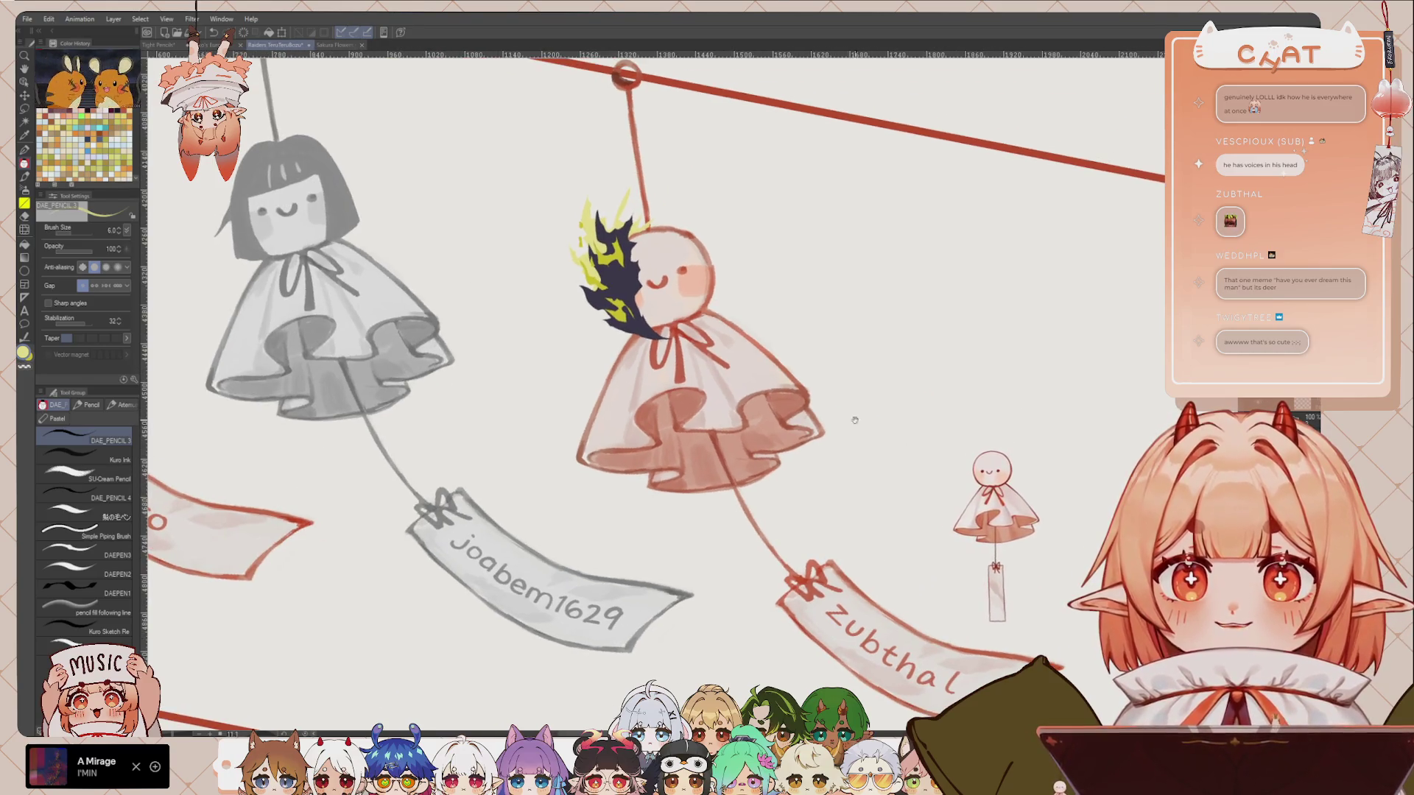
drag(911, 389, 855, 420)
key(x)
scroll(745, 269, up, 1)
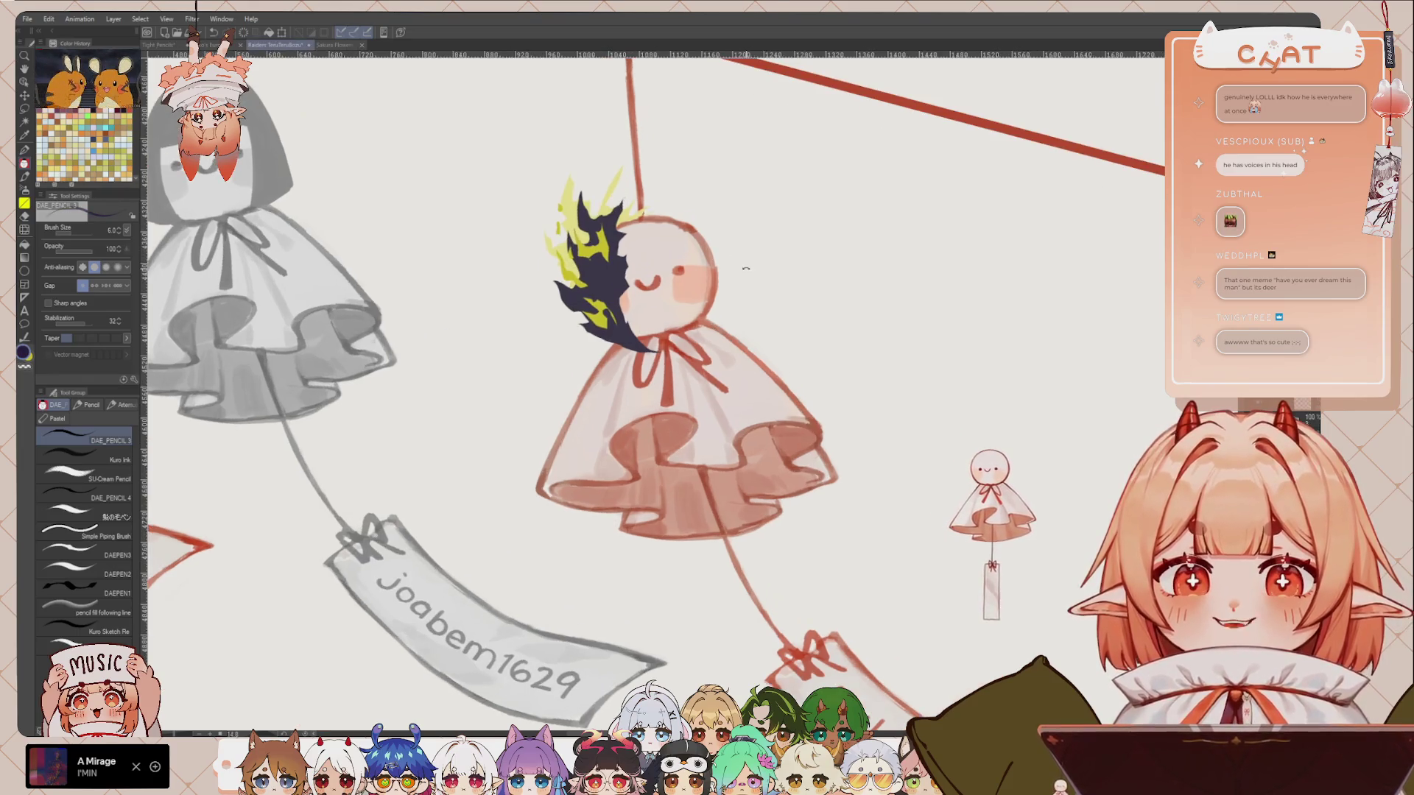
drag(746, 269, 787, 310)
key(m)
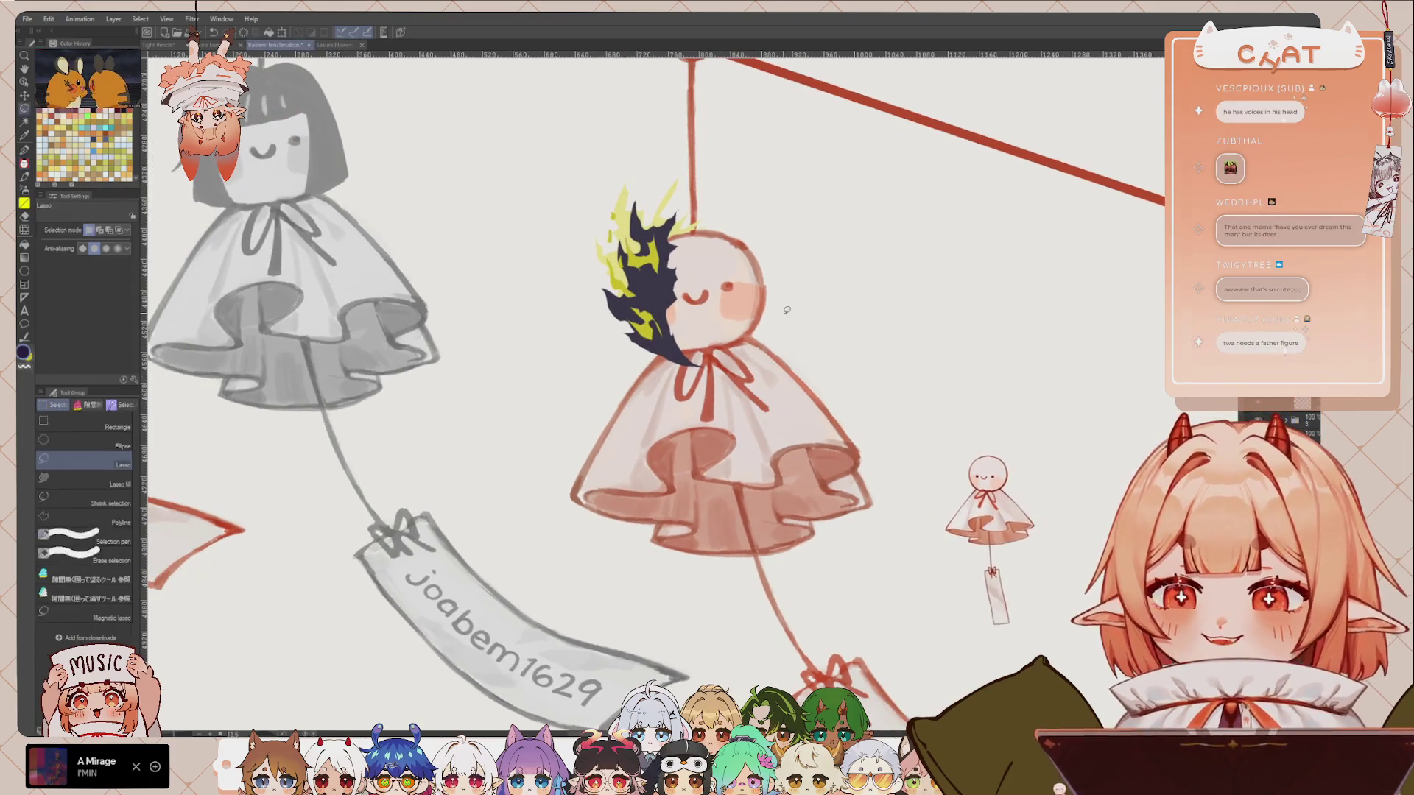
Step: Lasso a spike below the flame hair on the left shoulder and fill it dark navy
scroll(787, 310, up, 1)
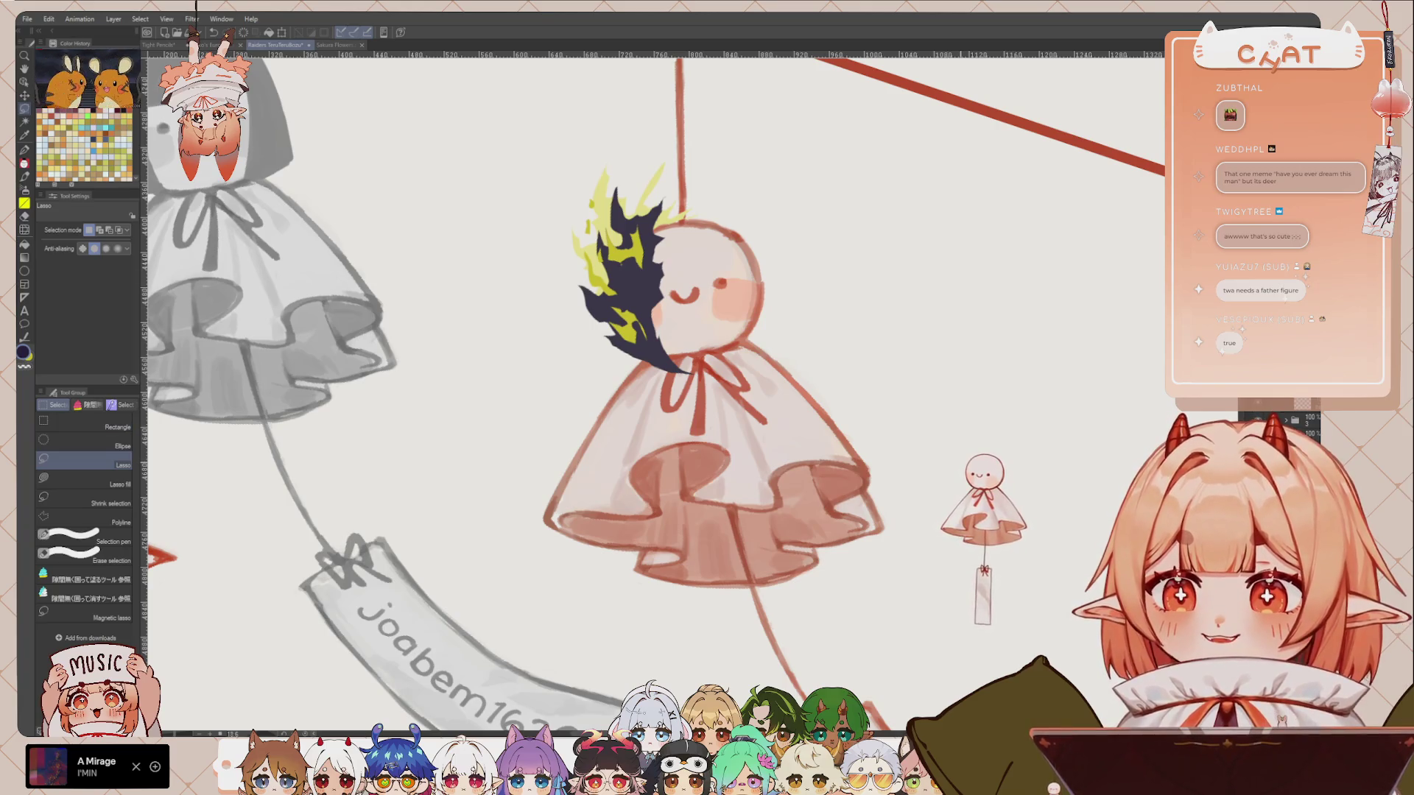
scroll(713, 236, up, 1)
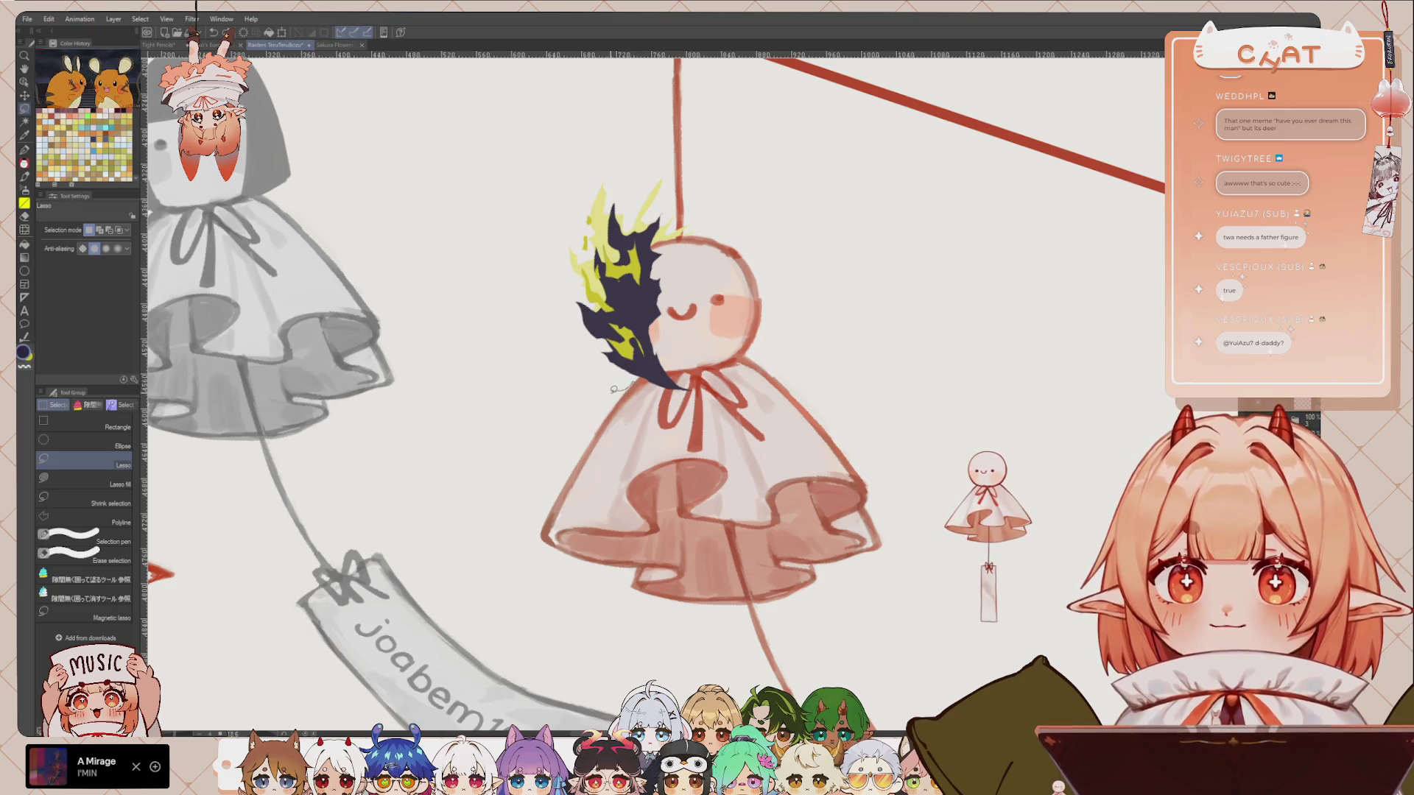
mouse_move(599, 388)
mouse_down()
mouse_move(588, 427)
mouse_move(617, 427)
mouse_up()
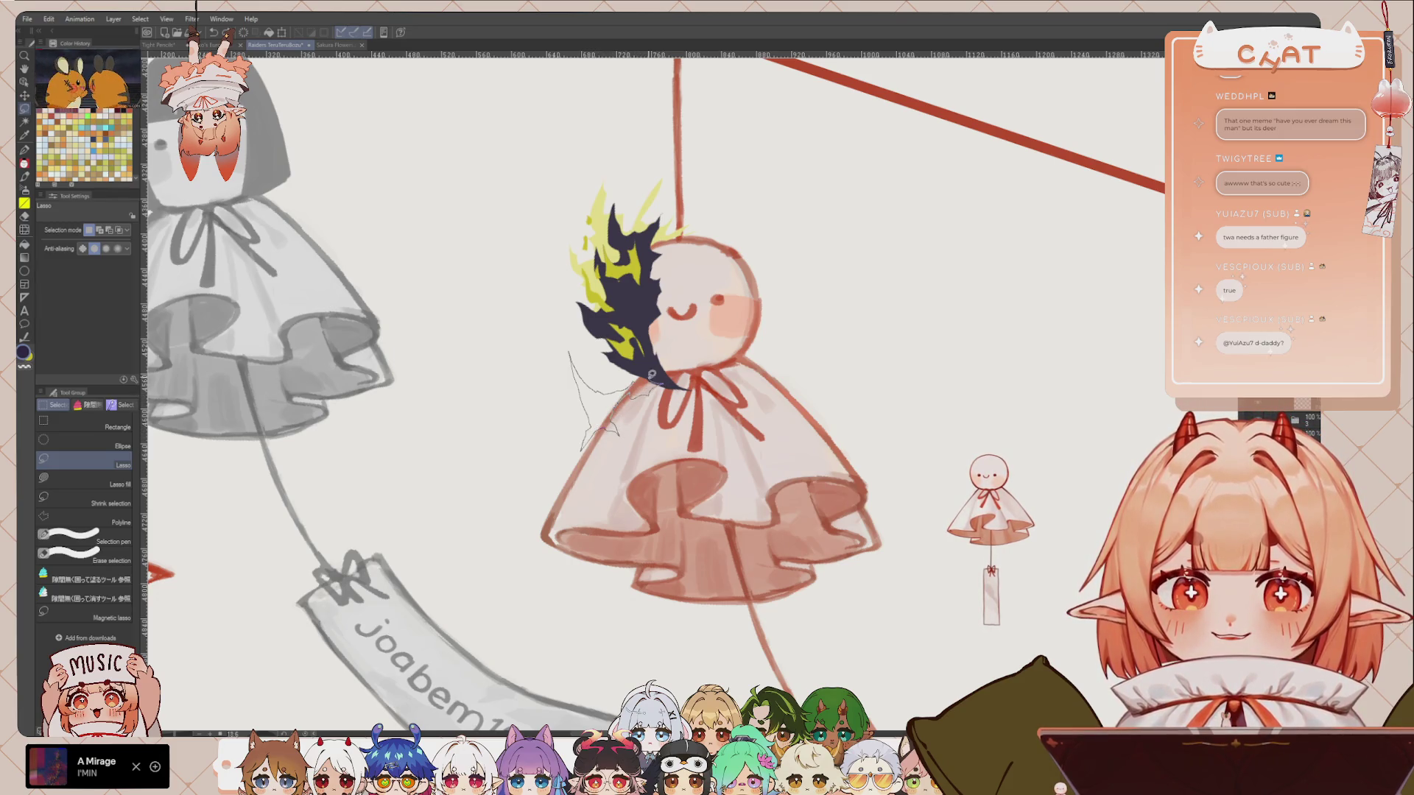
drag(651, 390, 637, 376)
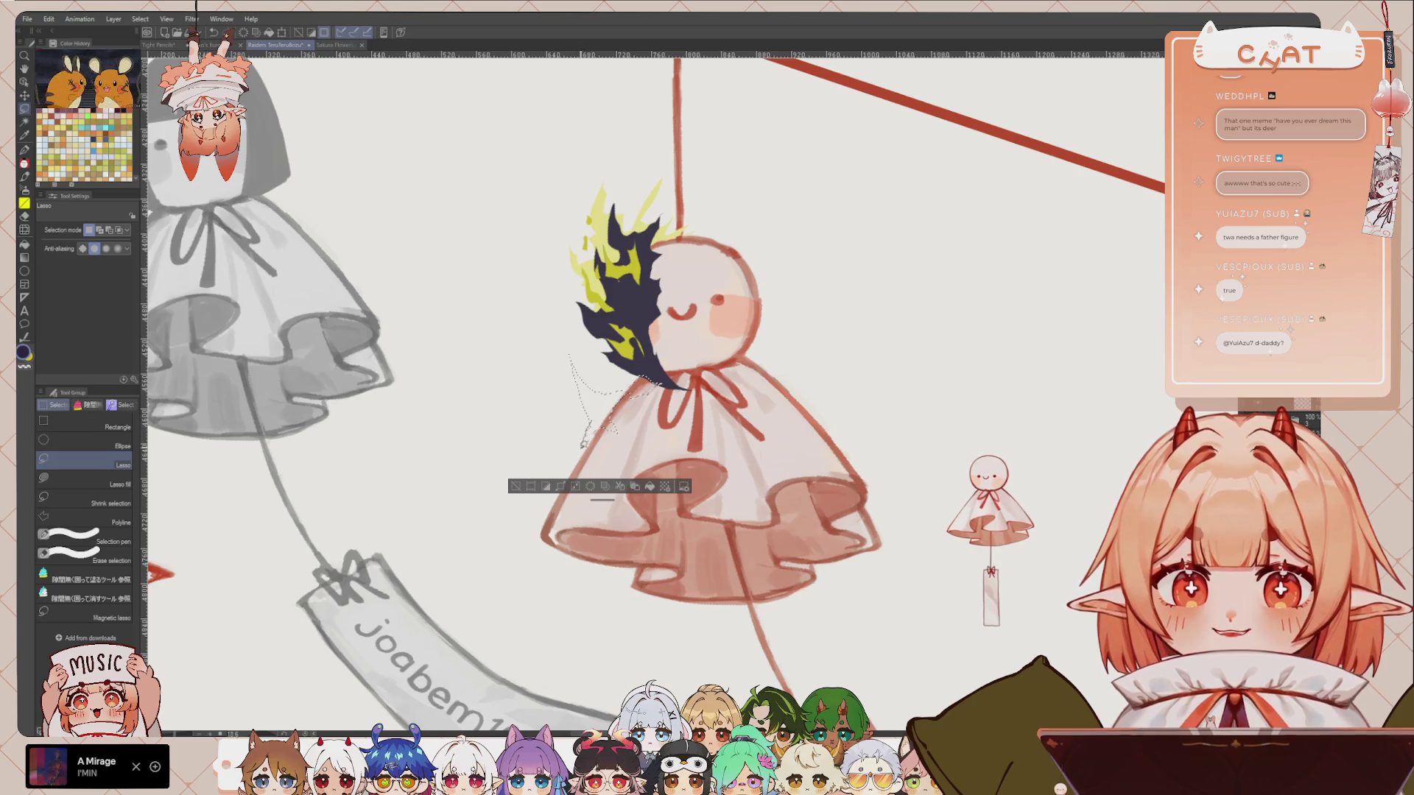
drag(588, 440, 611, 413)
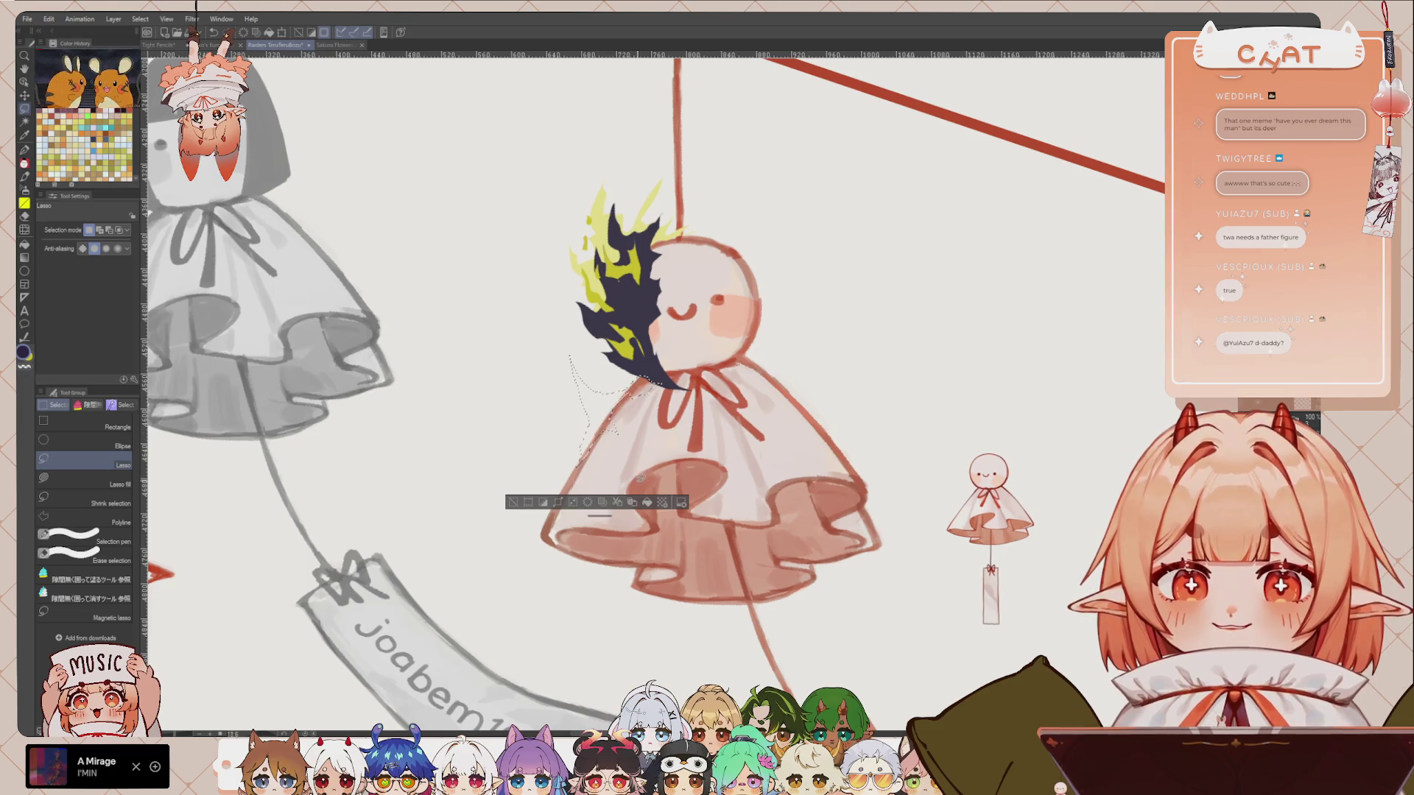
click(646, 502)
key(ctrl+d)
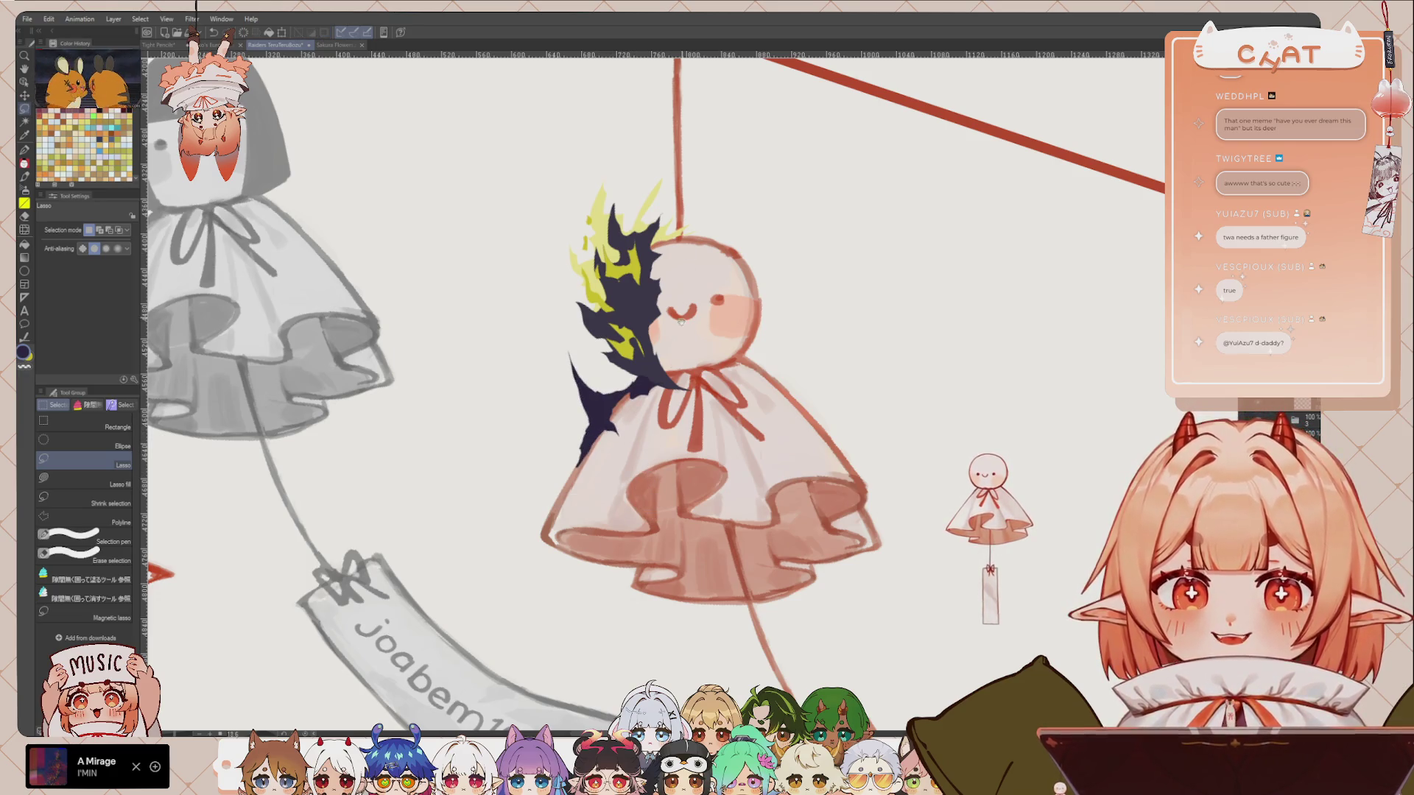
Step: Lasso a matching spike on the right shoulder and fill it dark navy
drag(647, 514, 628, 545)
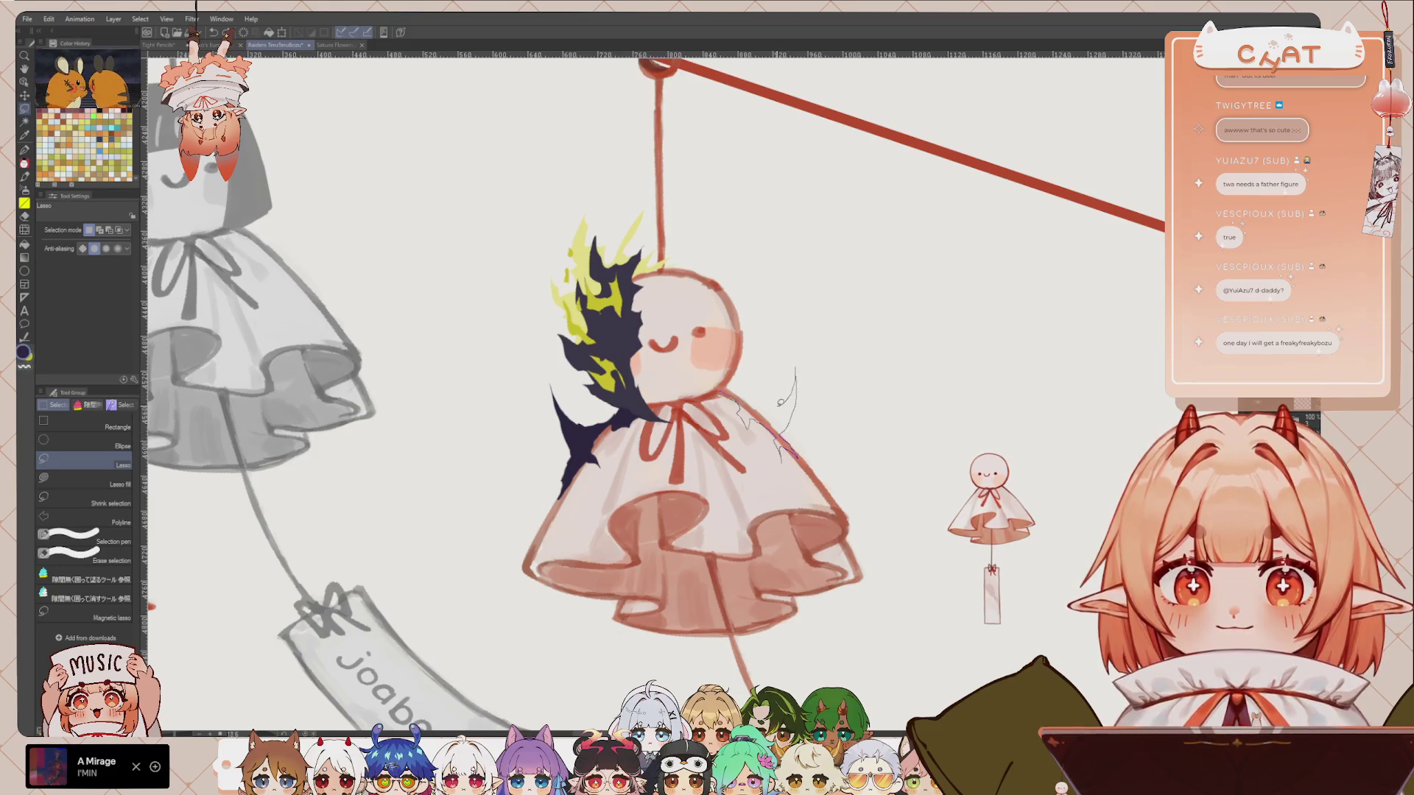
drag(764, 402, 721, 383)
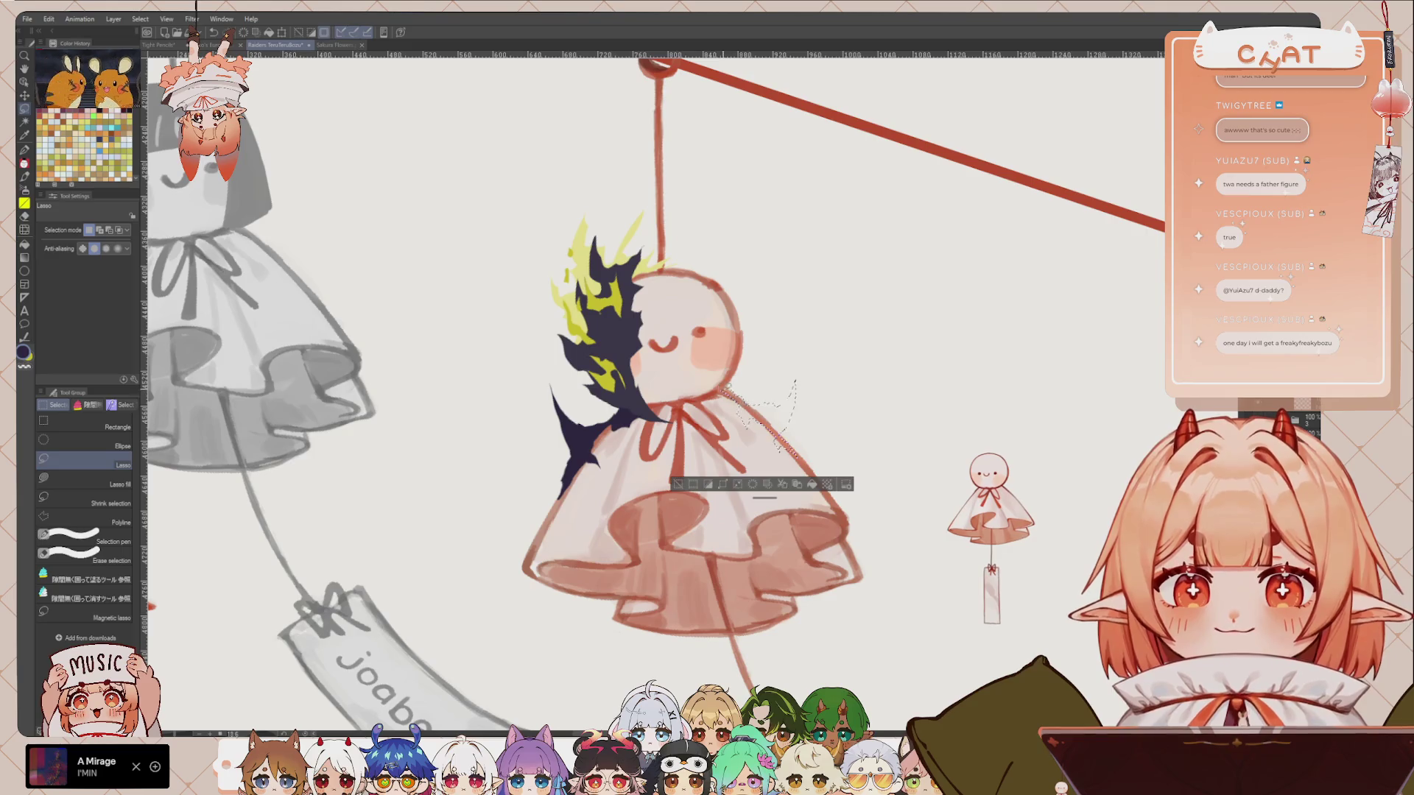
click(817, 486)
key(ctrl+d)
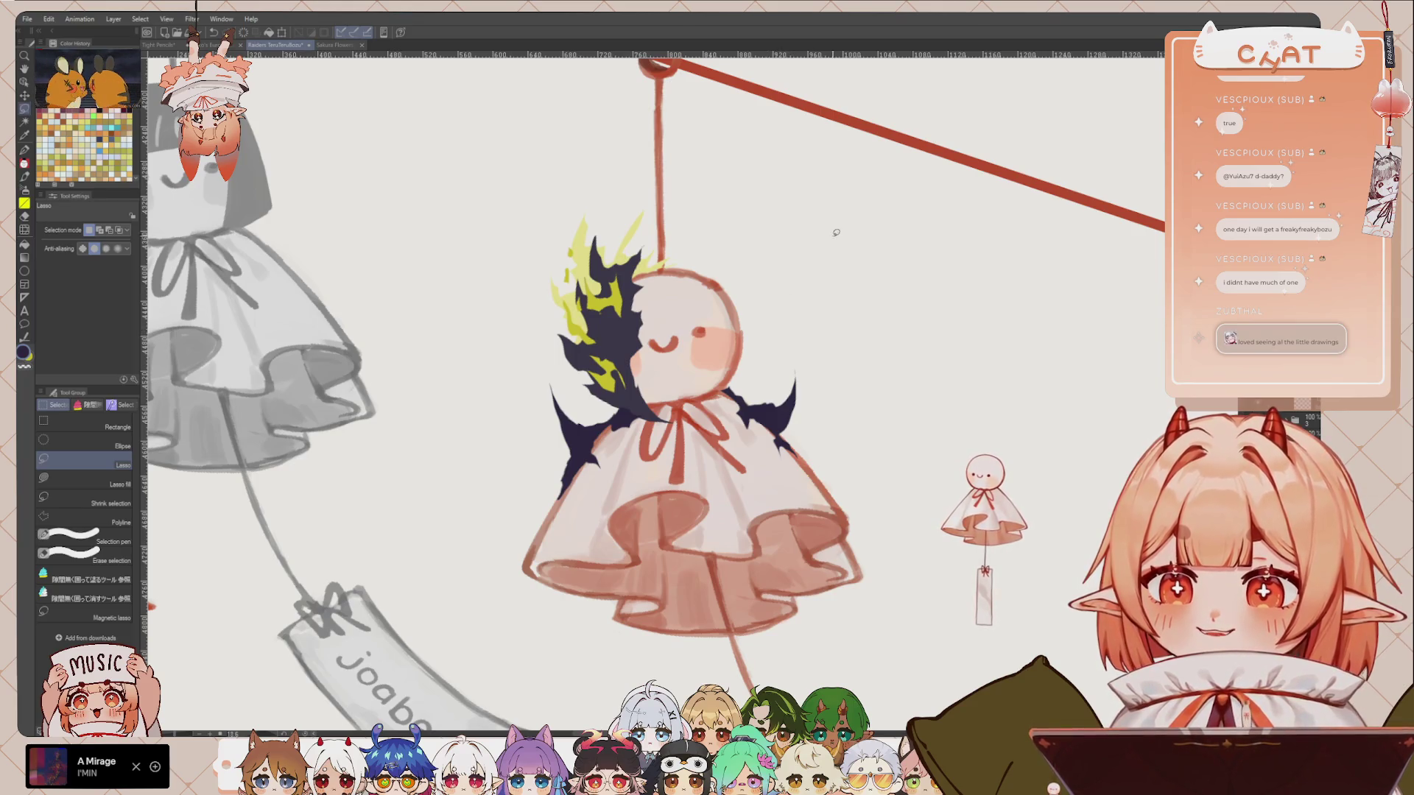
Step: Switch the colour to yellow-green and use the G-pen at brush size 27
key(p)
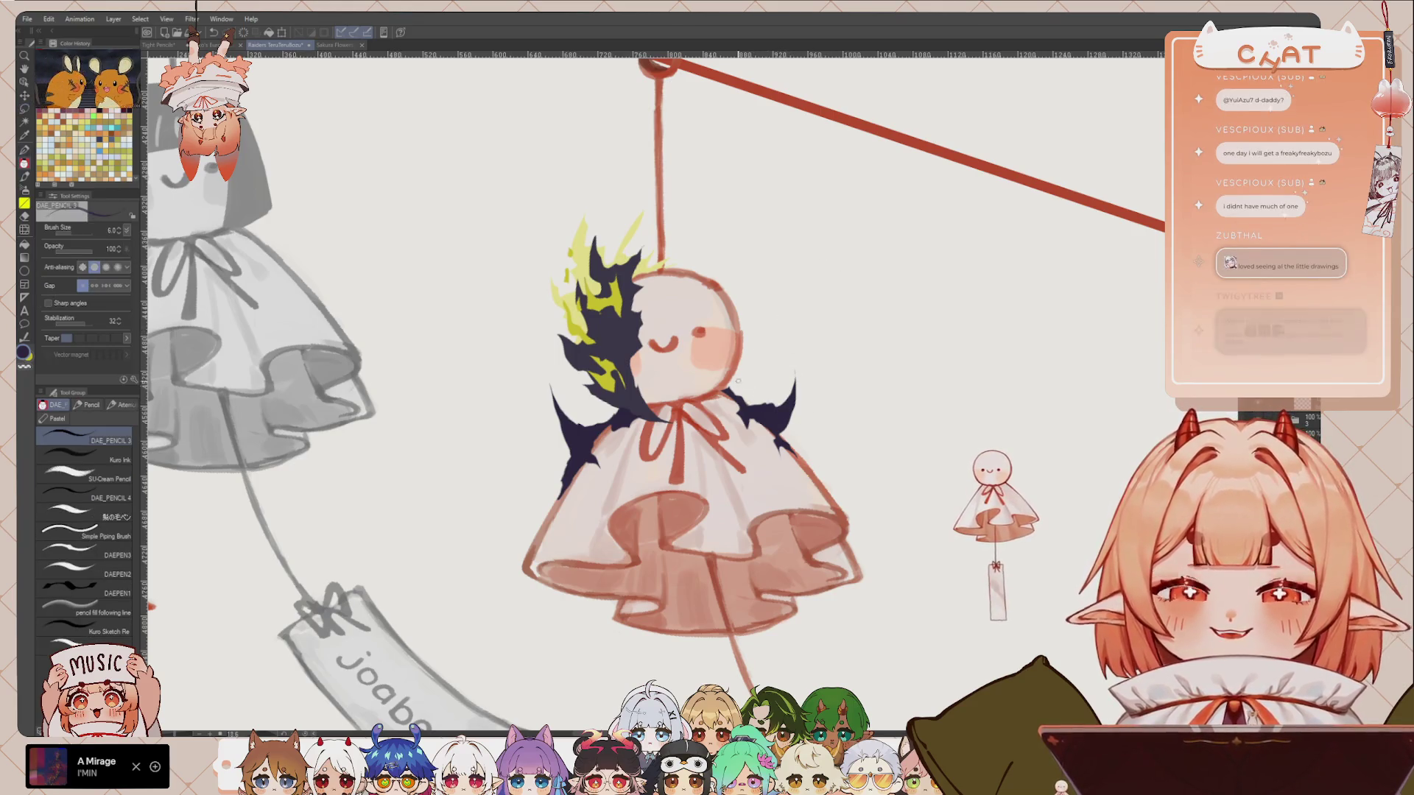
drag(597, 344, 744, 326)
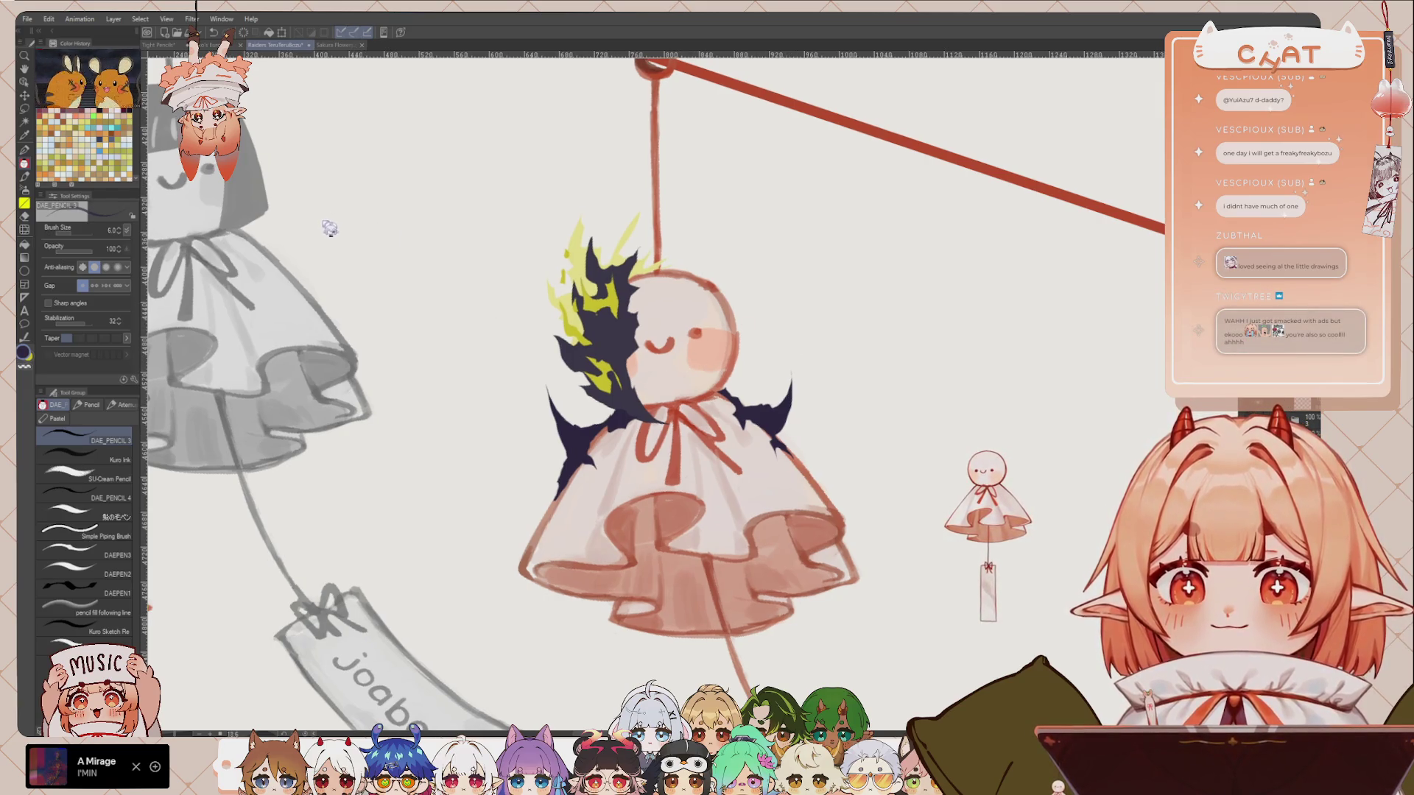
key(x)
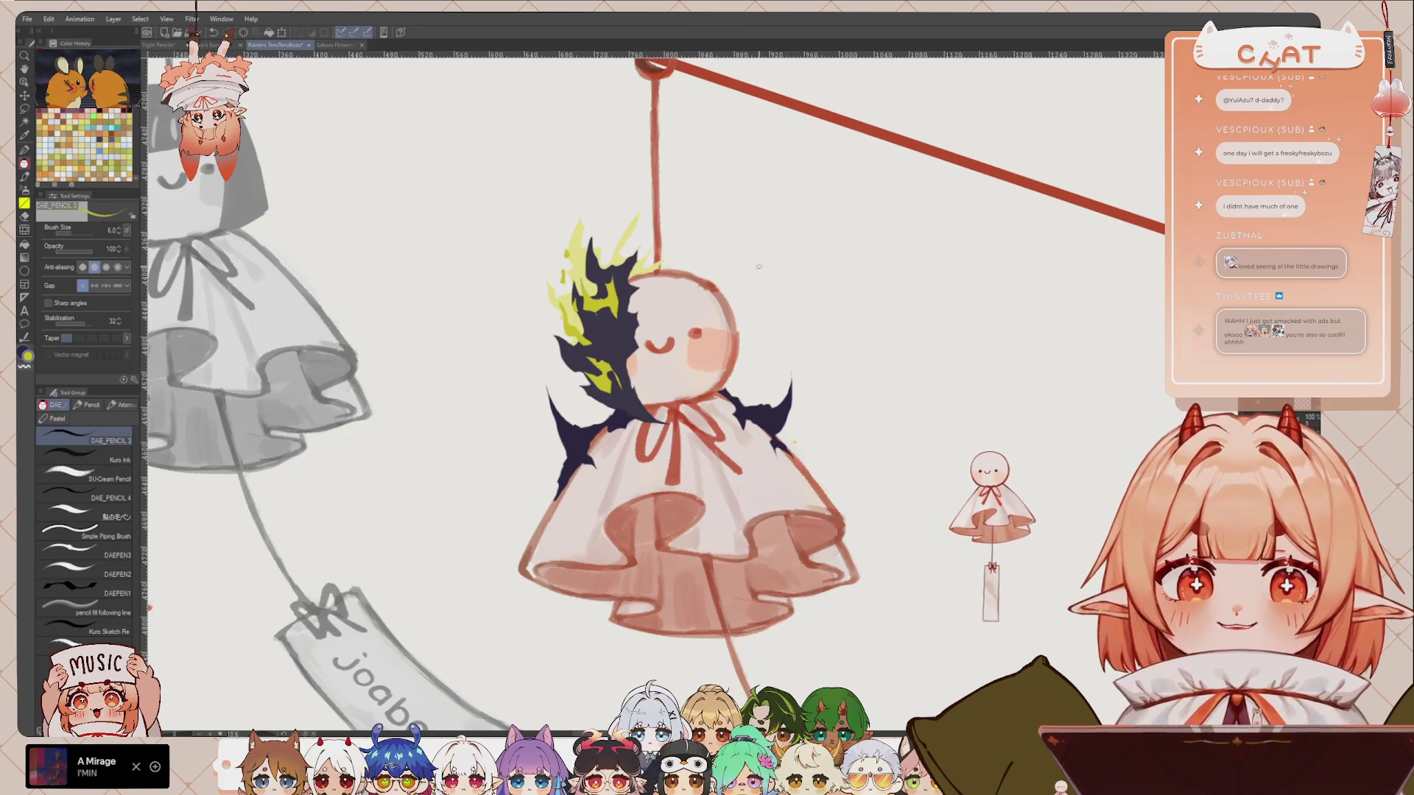
key(p)
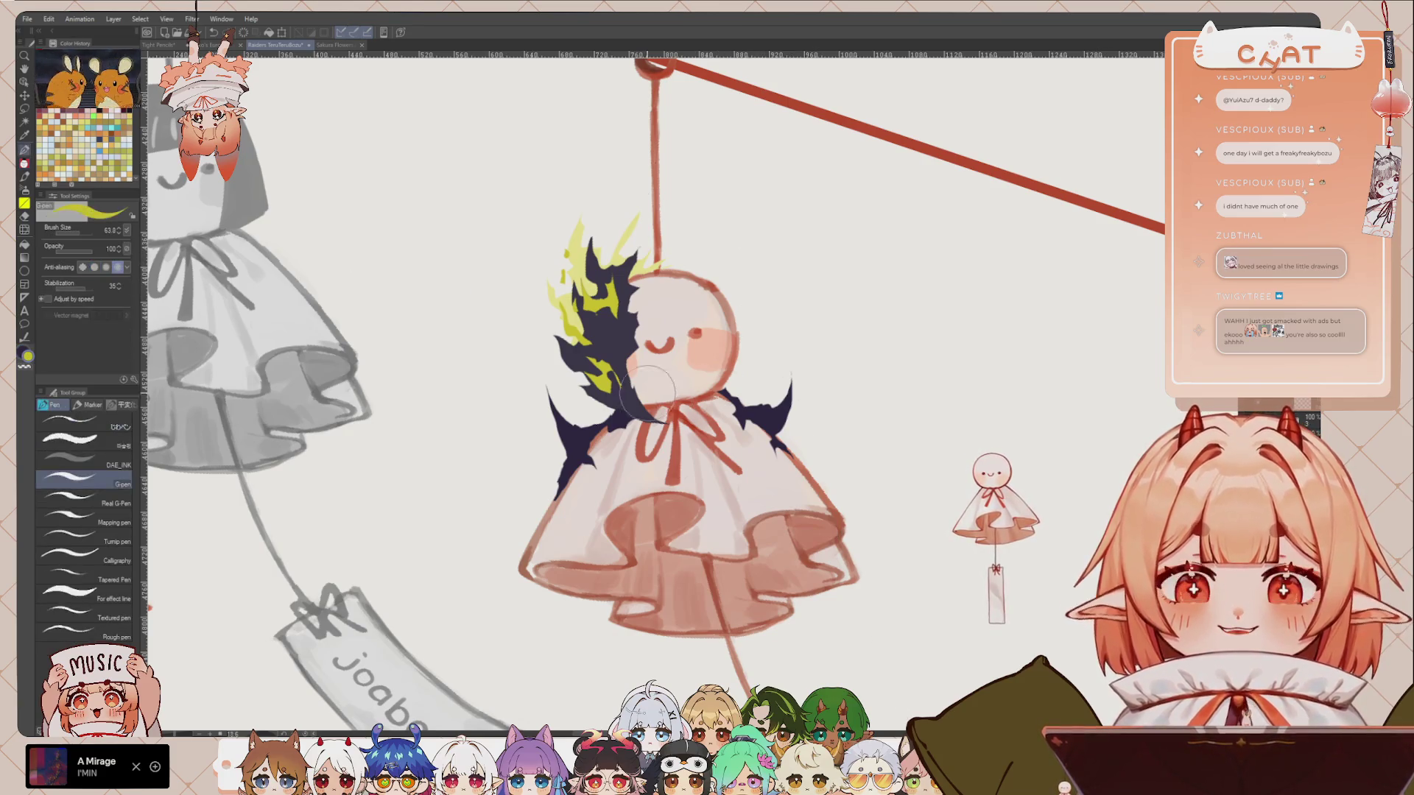
key(bracketleft)
key(bracketleft)
key(bracketleft)
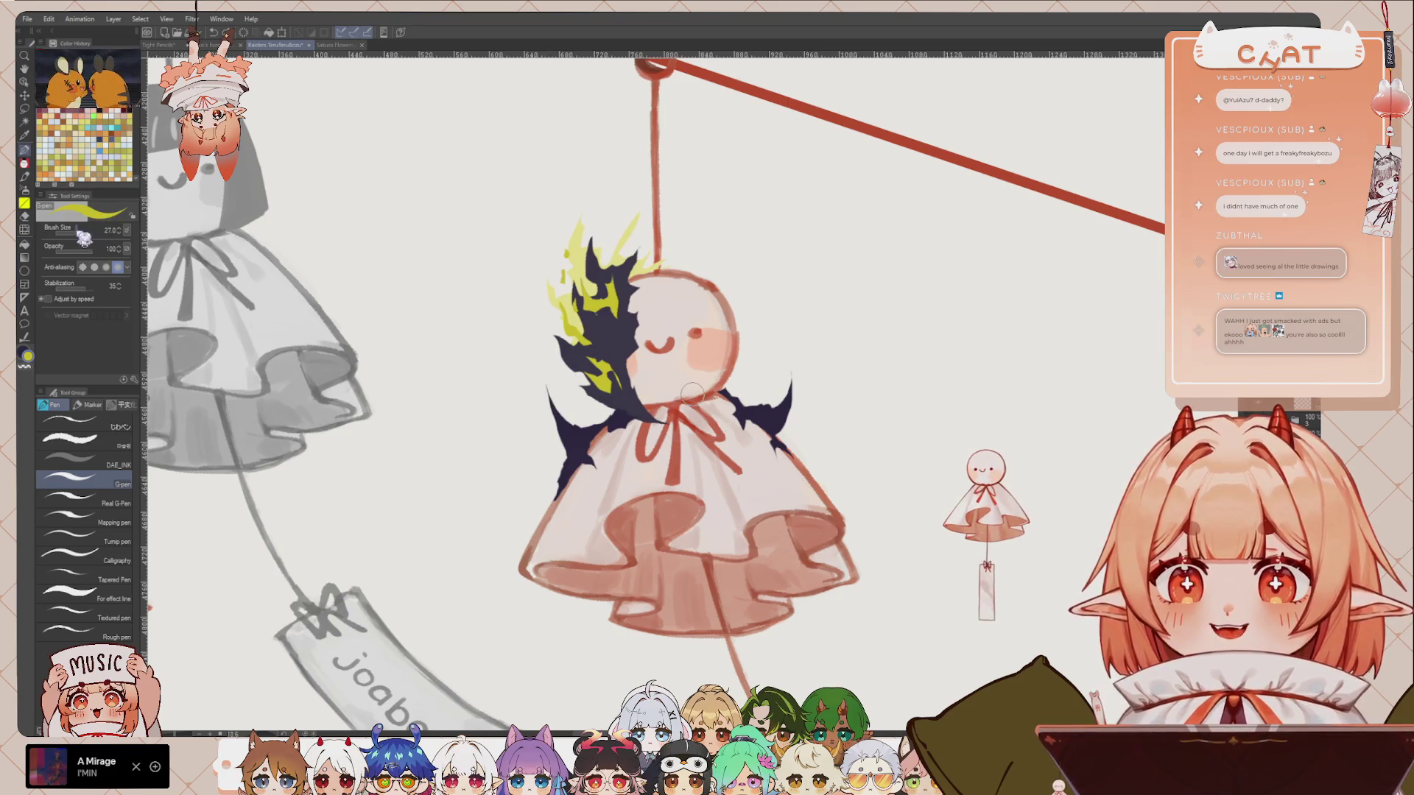
Step: Paint yellow-green highlights on the left and right dark shoulder spikes
drag(554, 285, 564, 310)
drag(582, 398, 556, 422)
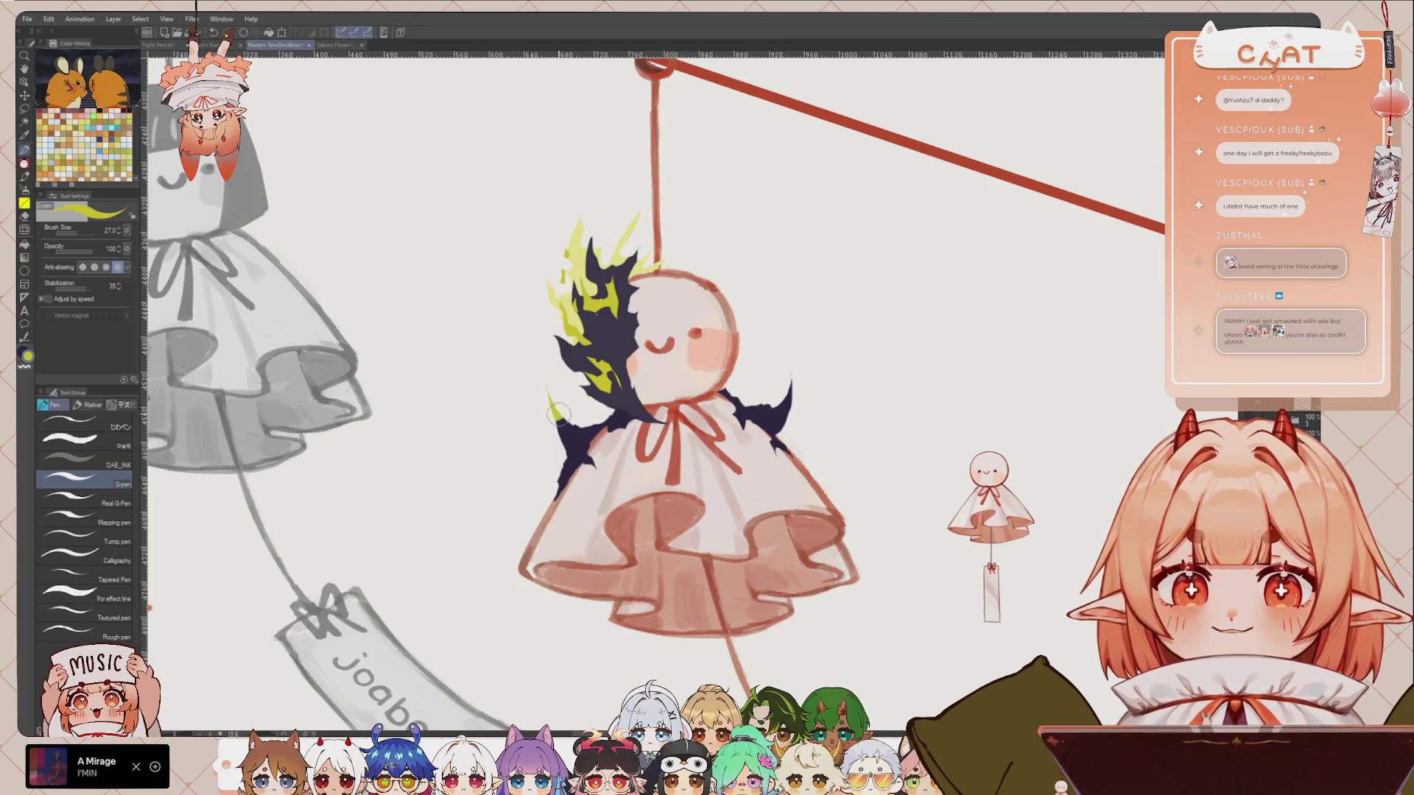
drag(792, 379, 788, 398)
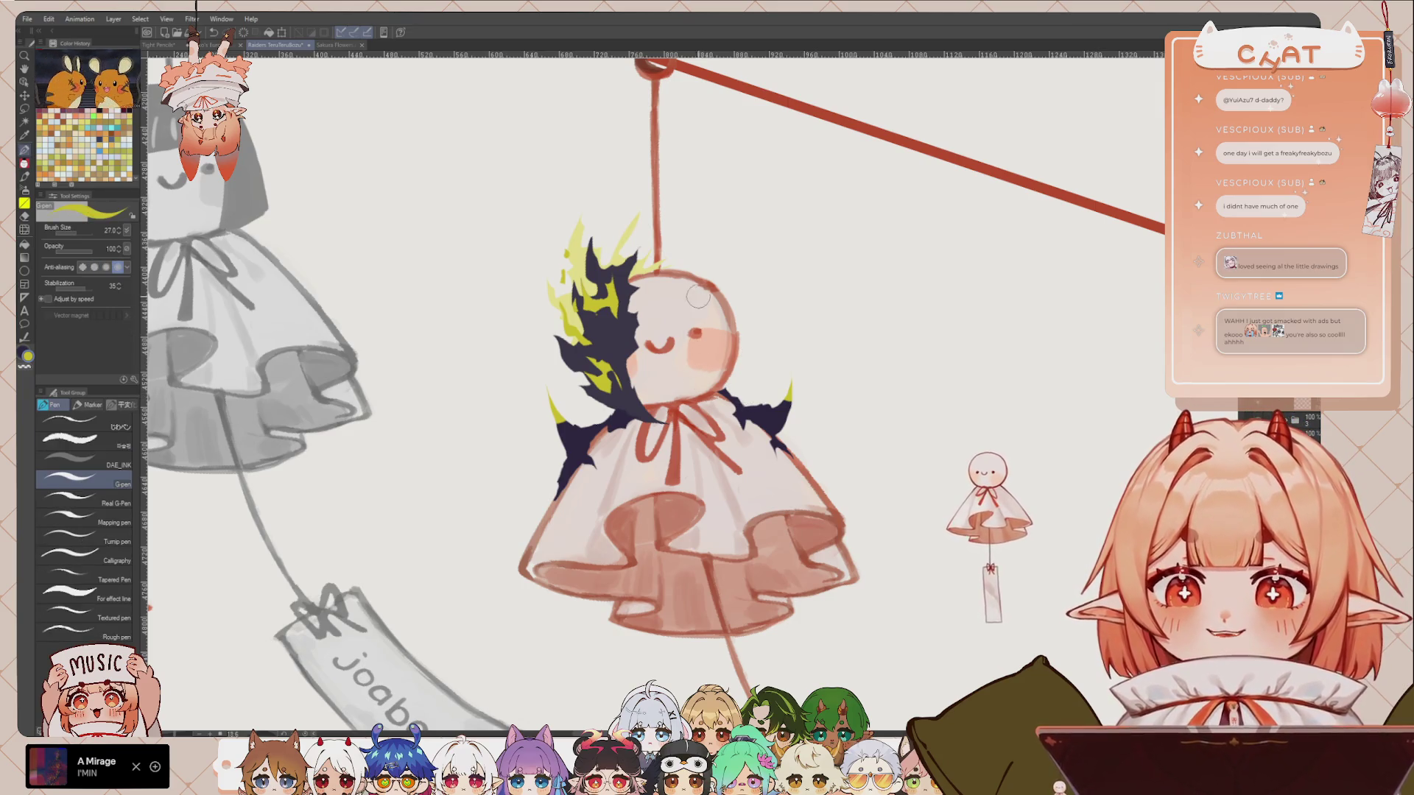
key(p)
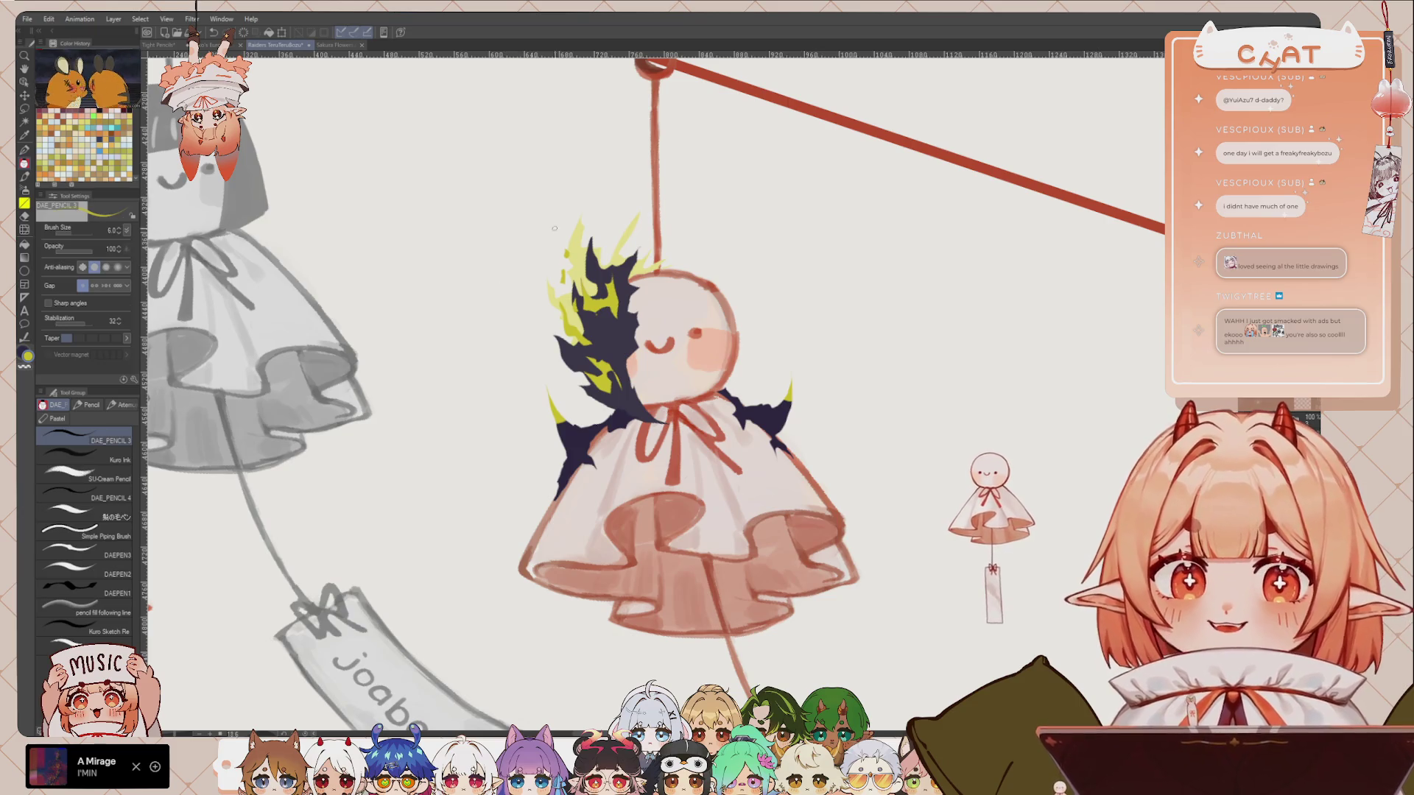
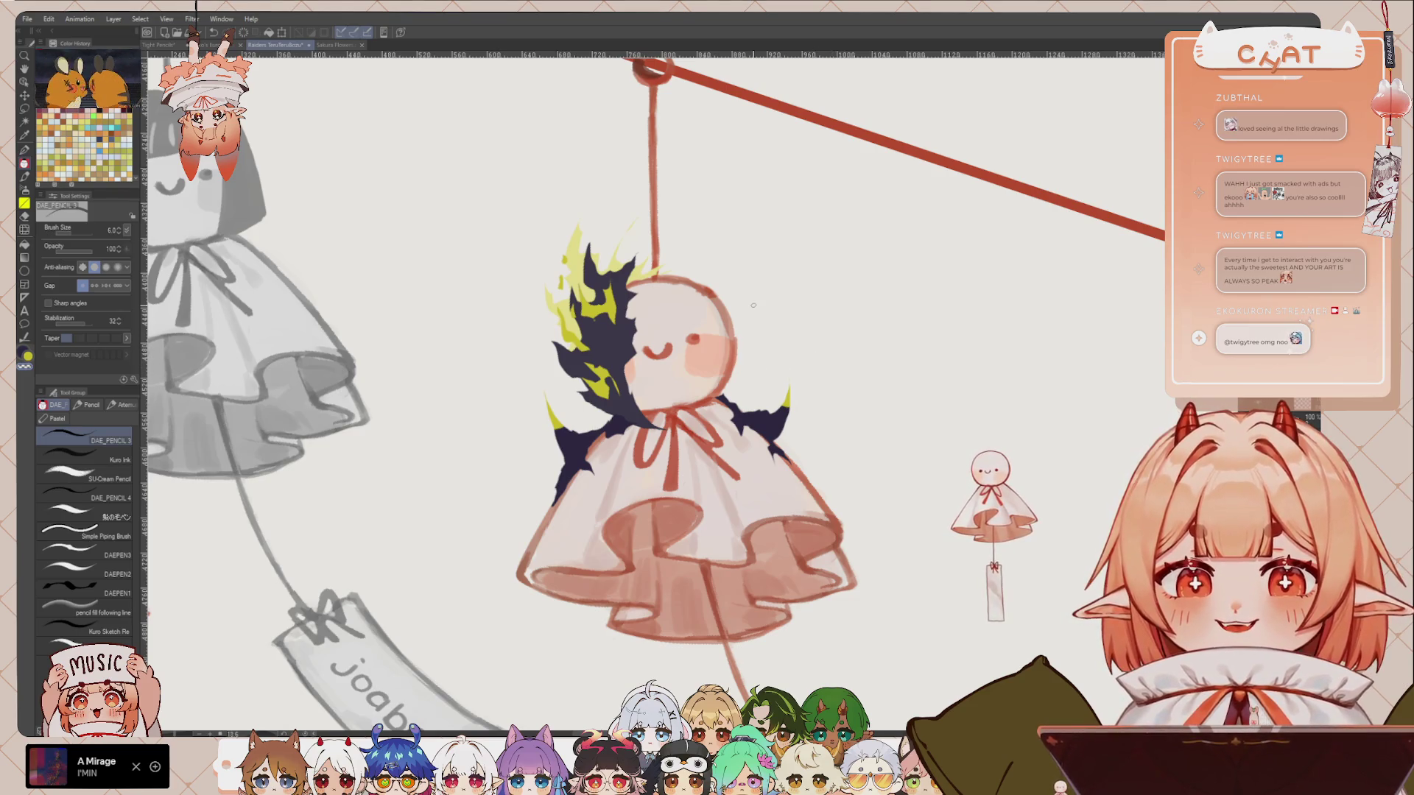
Step: Zoom out, make dark navy the drawing colour and switch to the Lasso selection tool
scroll(752, 304, down, 1)
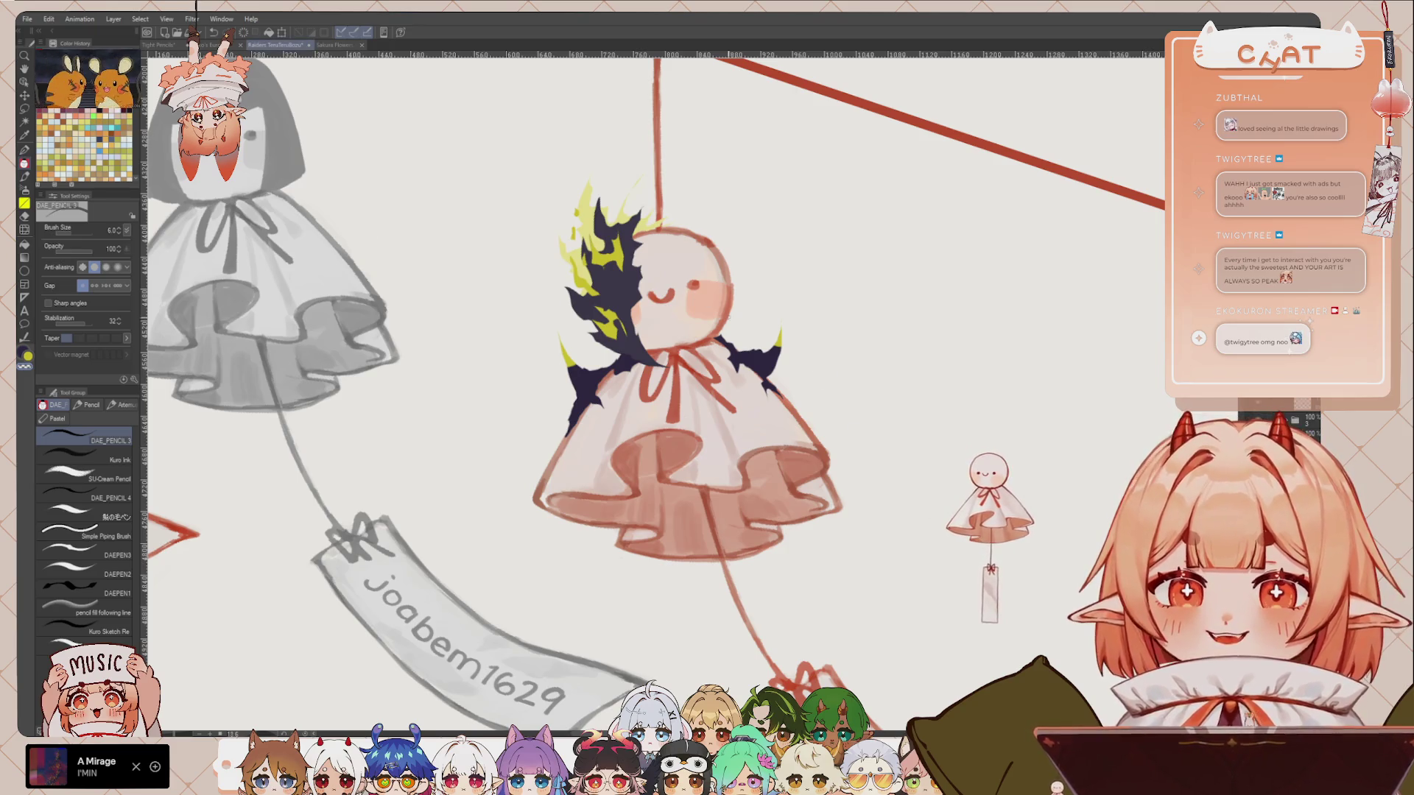
key(x)
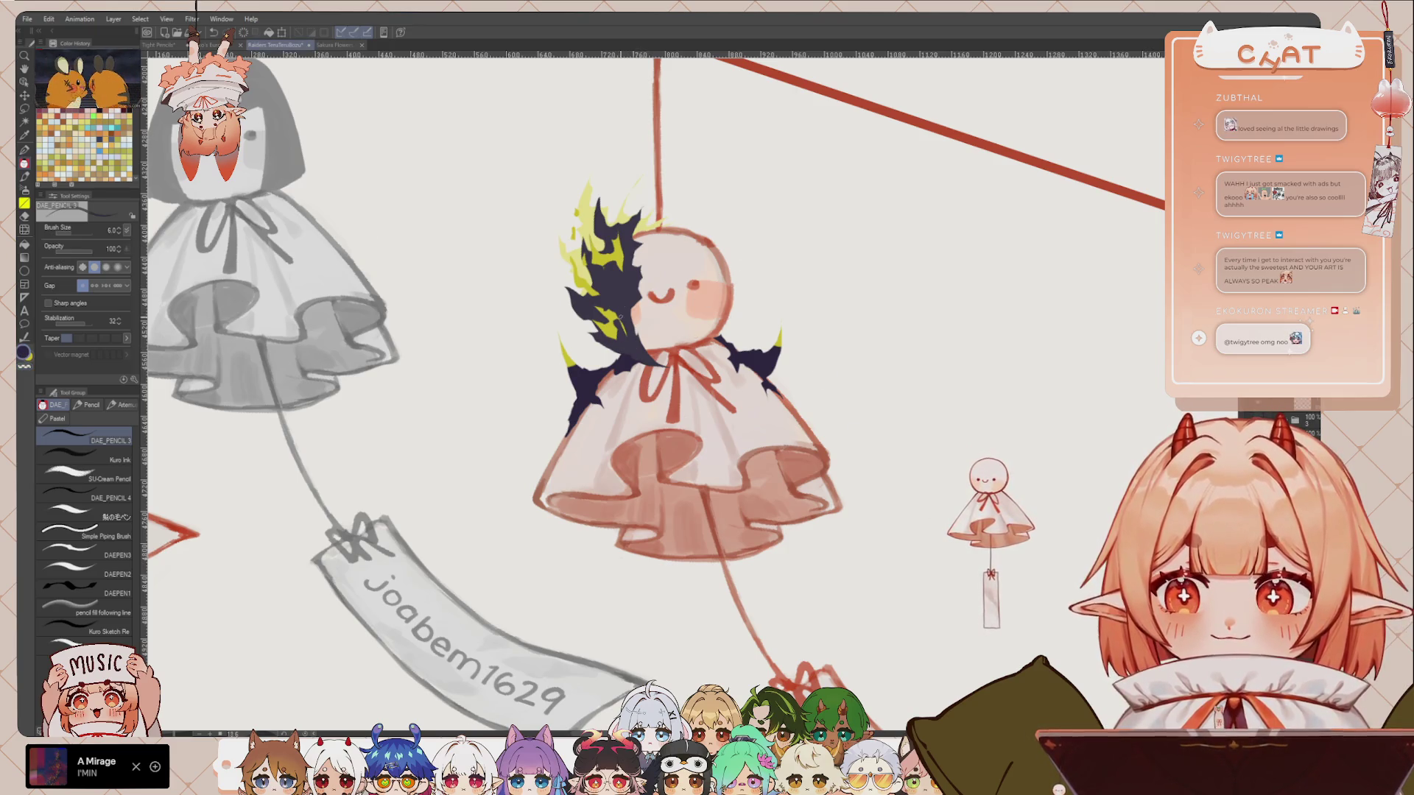
key(m)
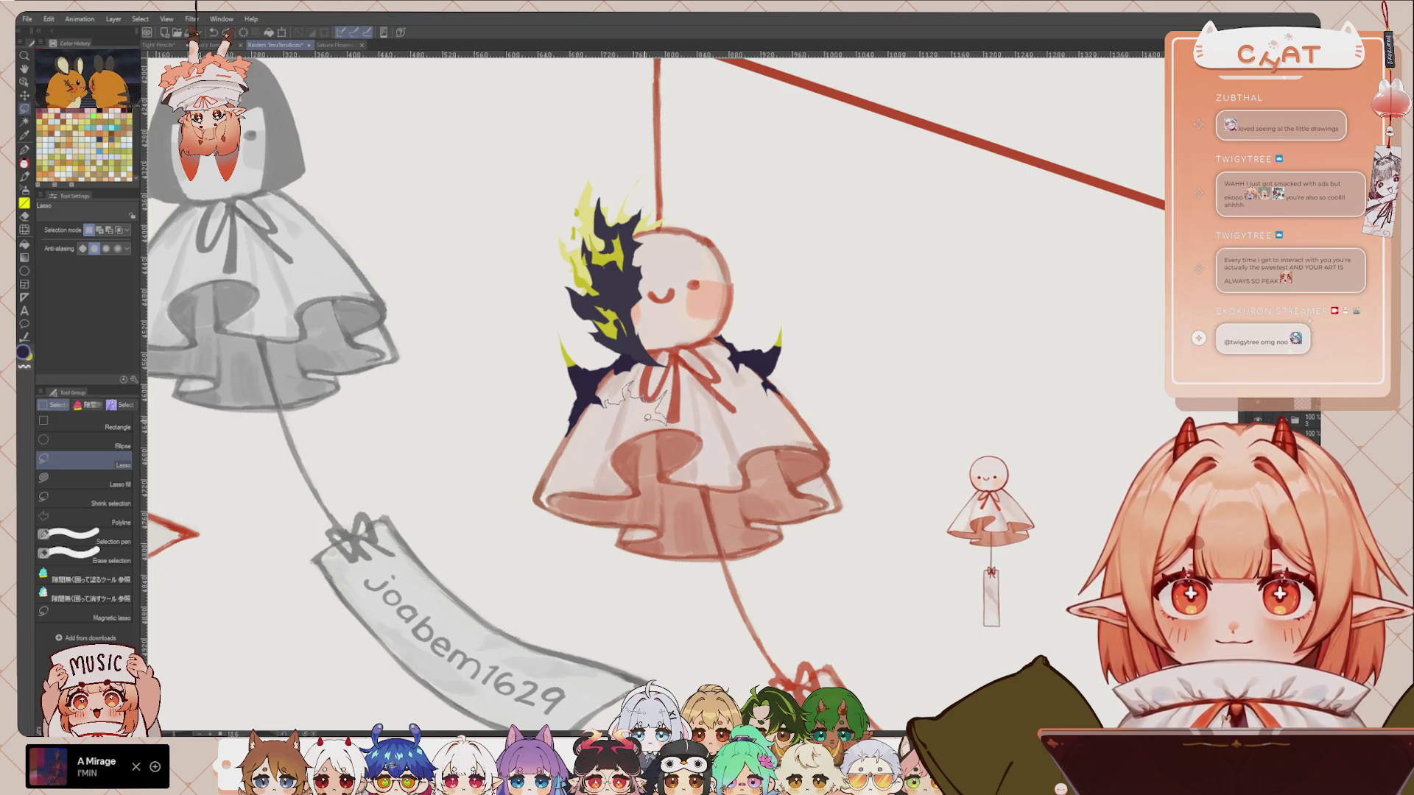
Step: Lasso two patches on the lower-left cloth, fill each with dark navy, then deselect
drag(637, 428, 623, 421)
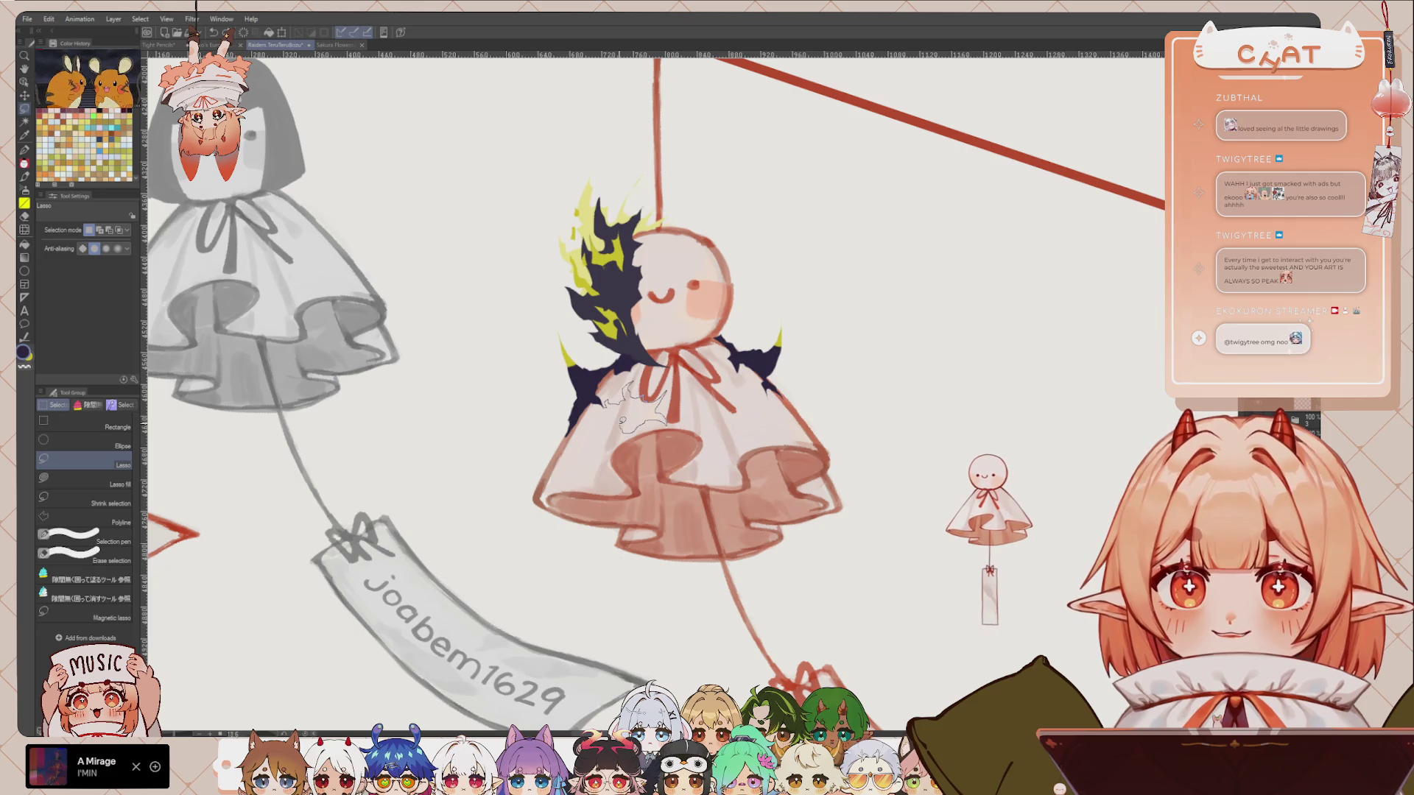
mouse_move(613, 425)
mouse_down()
mouse_move(587, 449)
mouse_move(617, 453)
mouse_move(571, 483)
mouse_move(597, 378)
mouse_up()
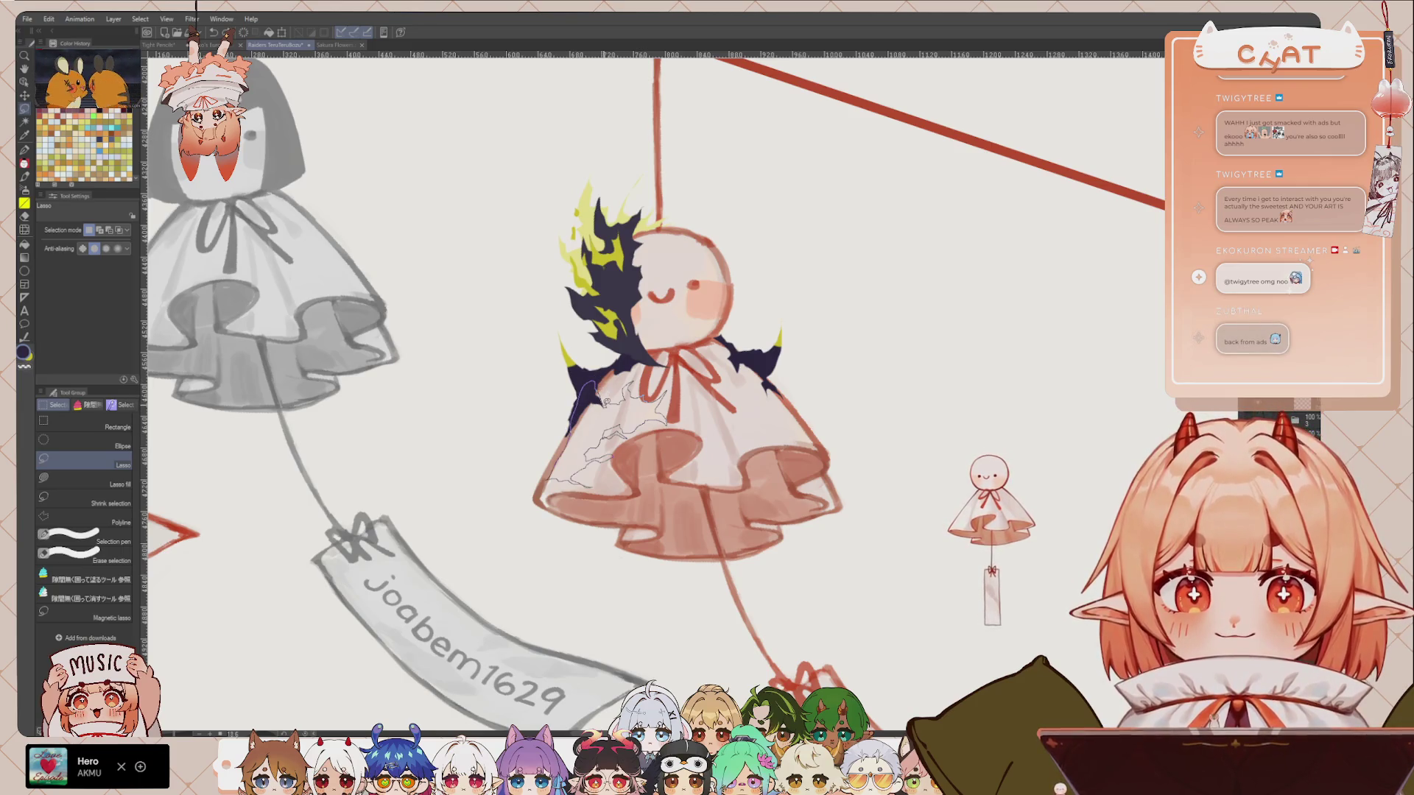
drag(596, 378, 609, 384)
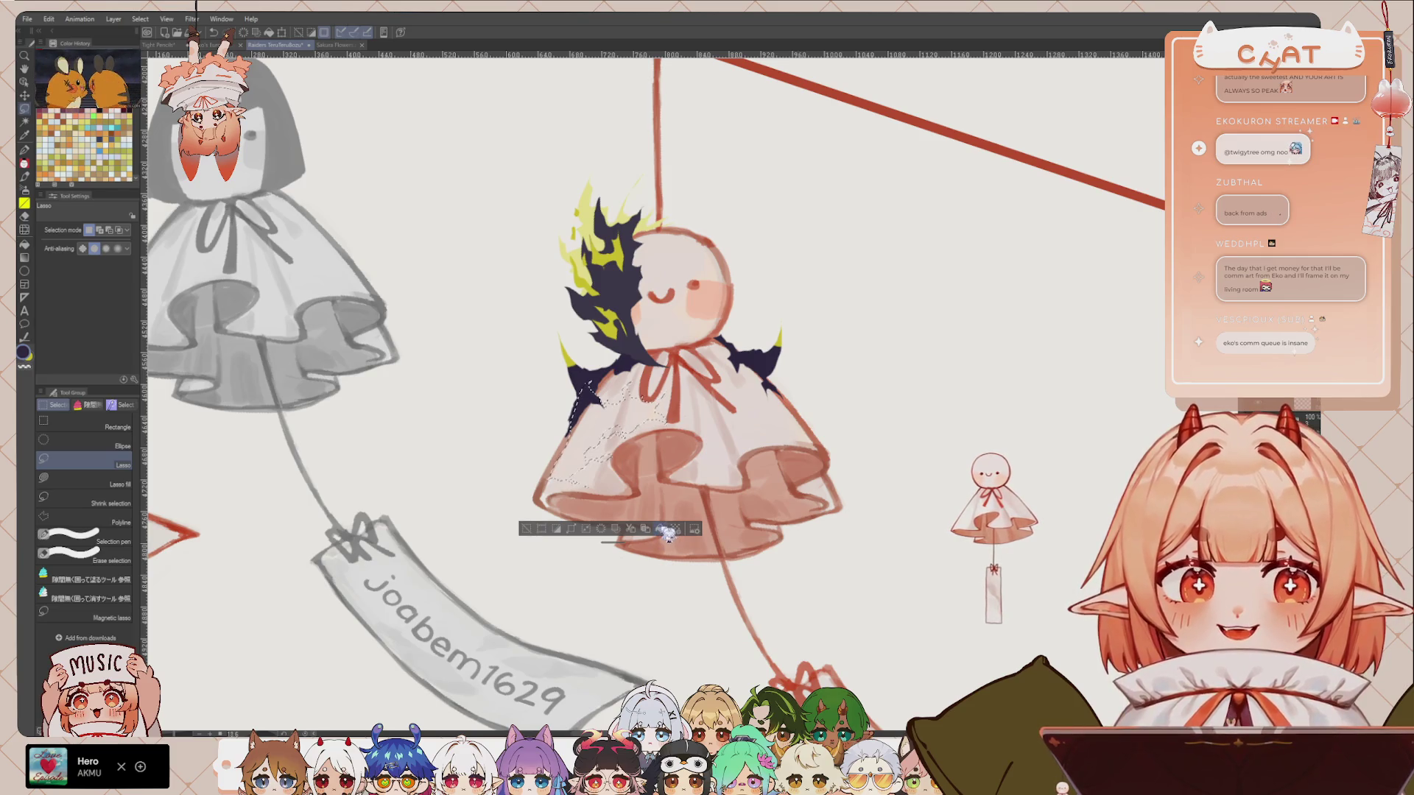
click(669, 530)
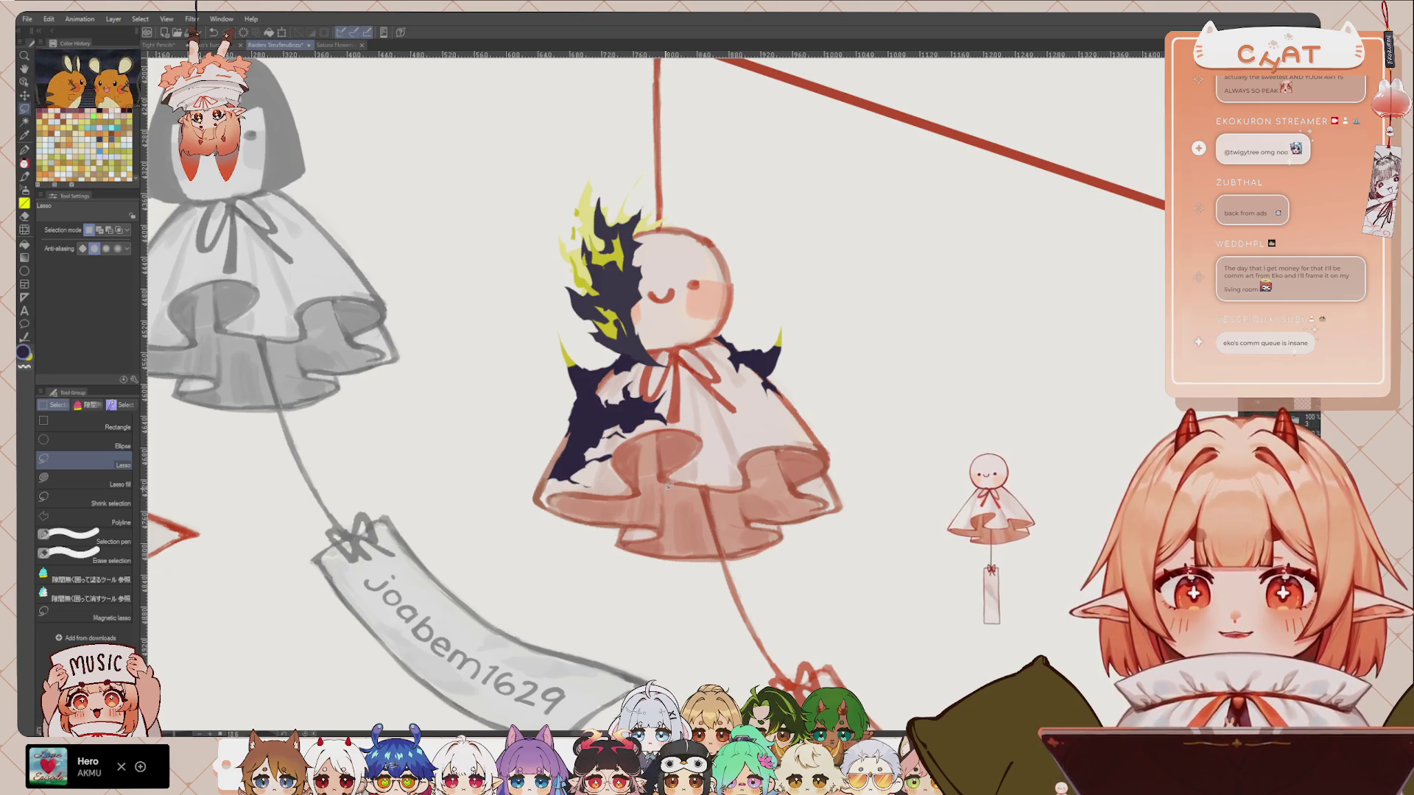
drag(669, 485, 665, 482)
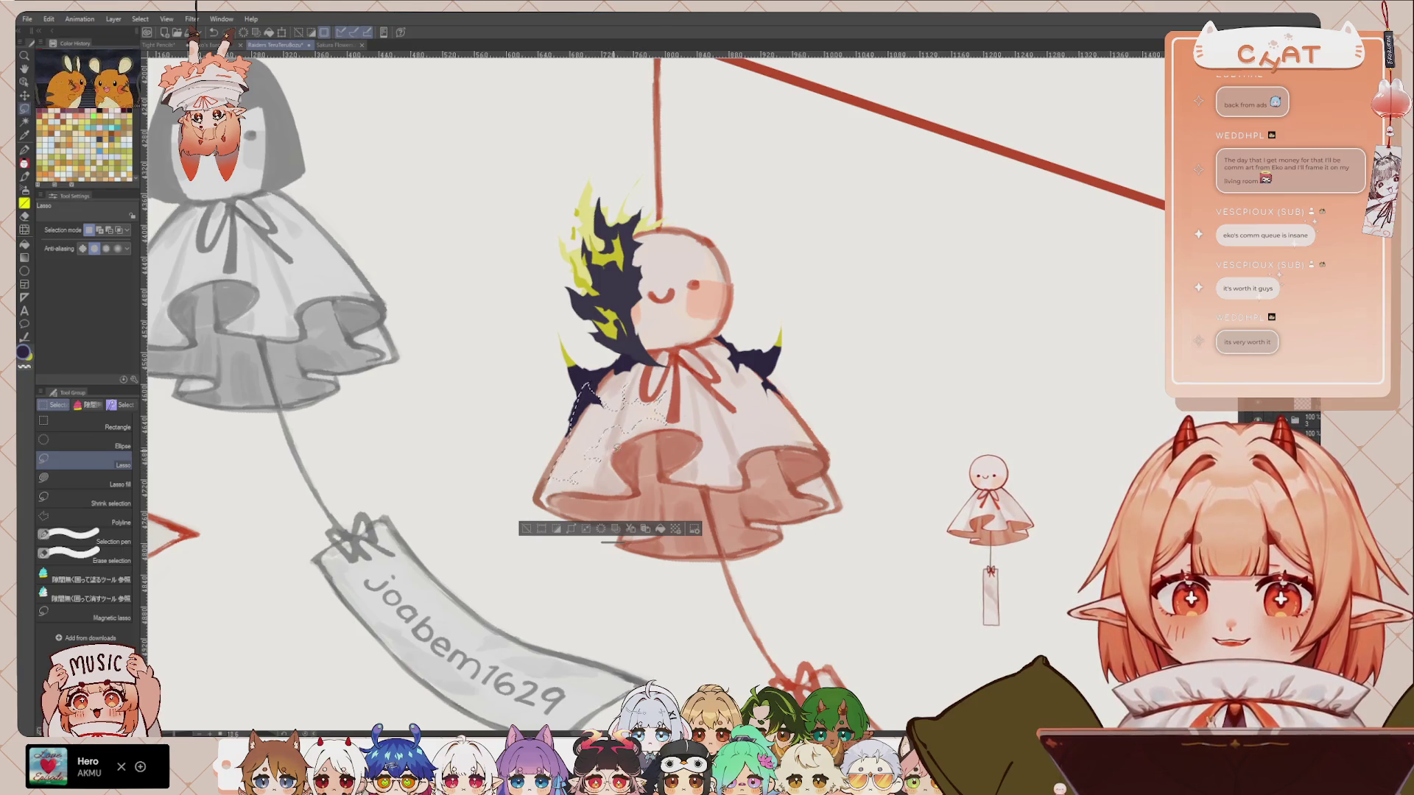
click(660, 529)
key(ctrl+d)
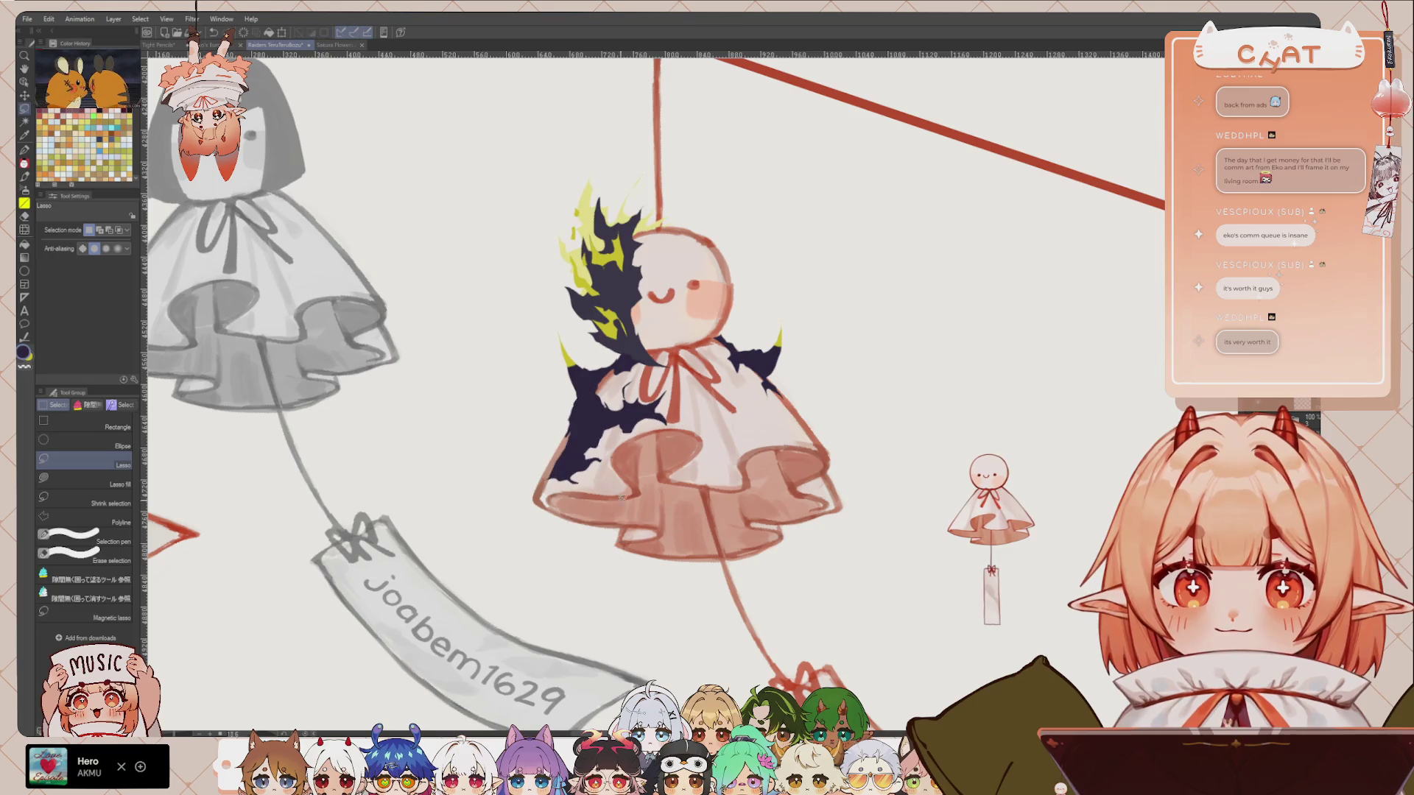
Step: Return to the Lasso with dark navy and test a patch outline on the figure
key(e)
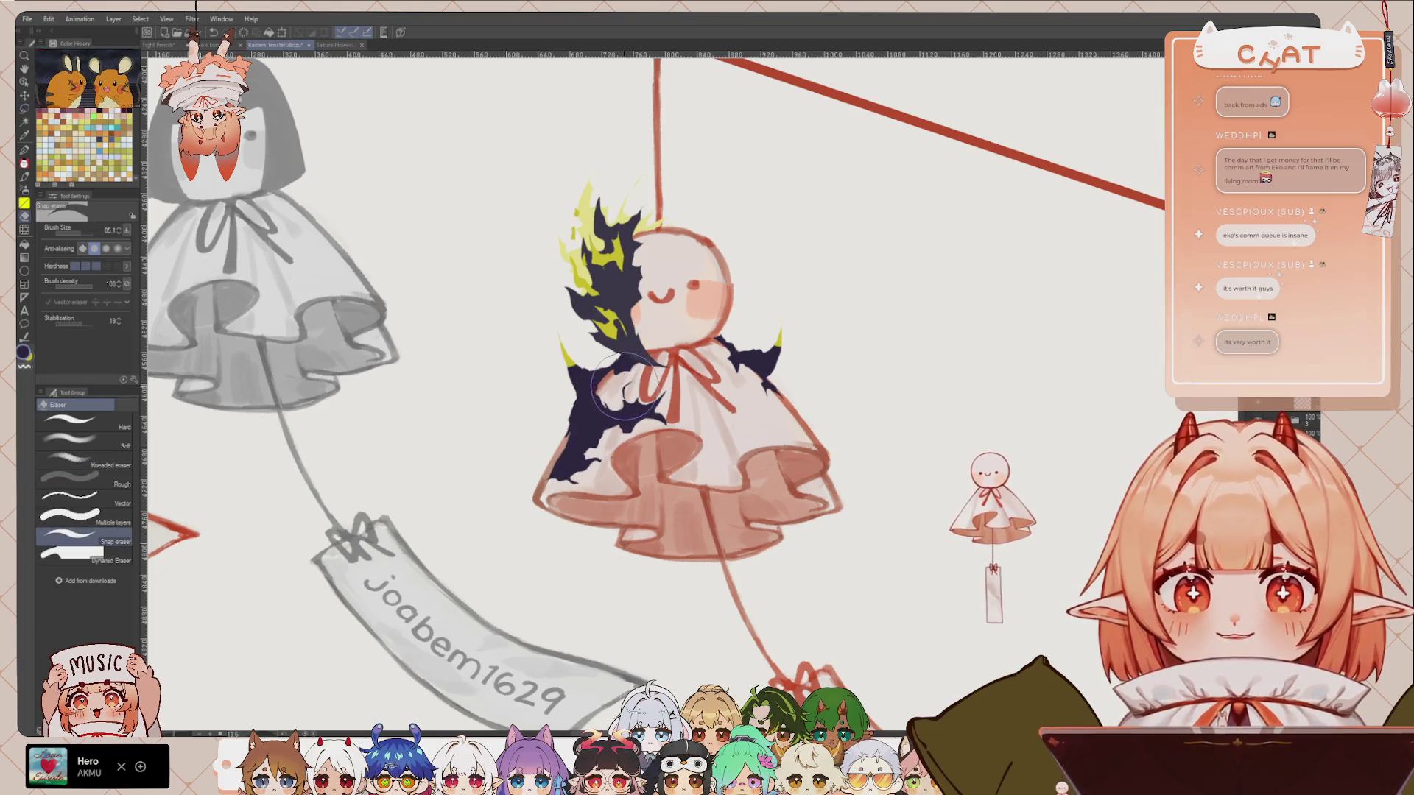
key(p)
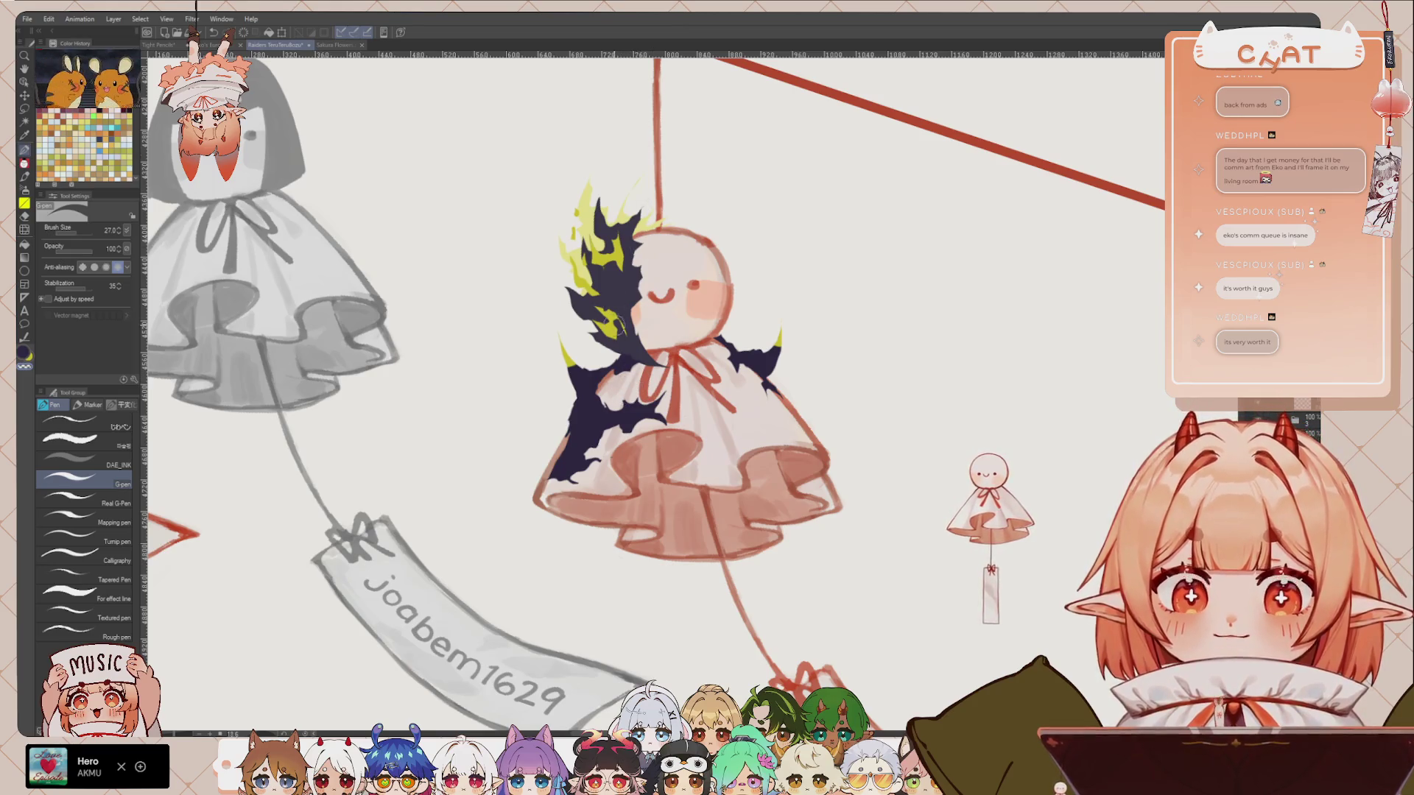
key(m)
key(x)
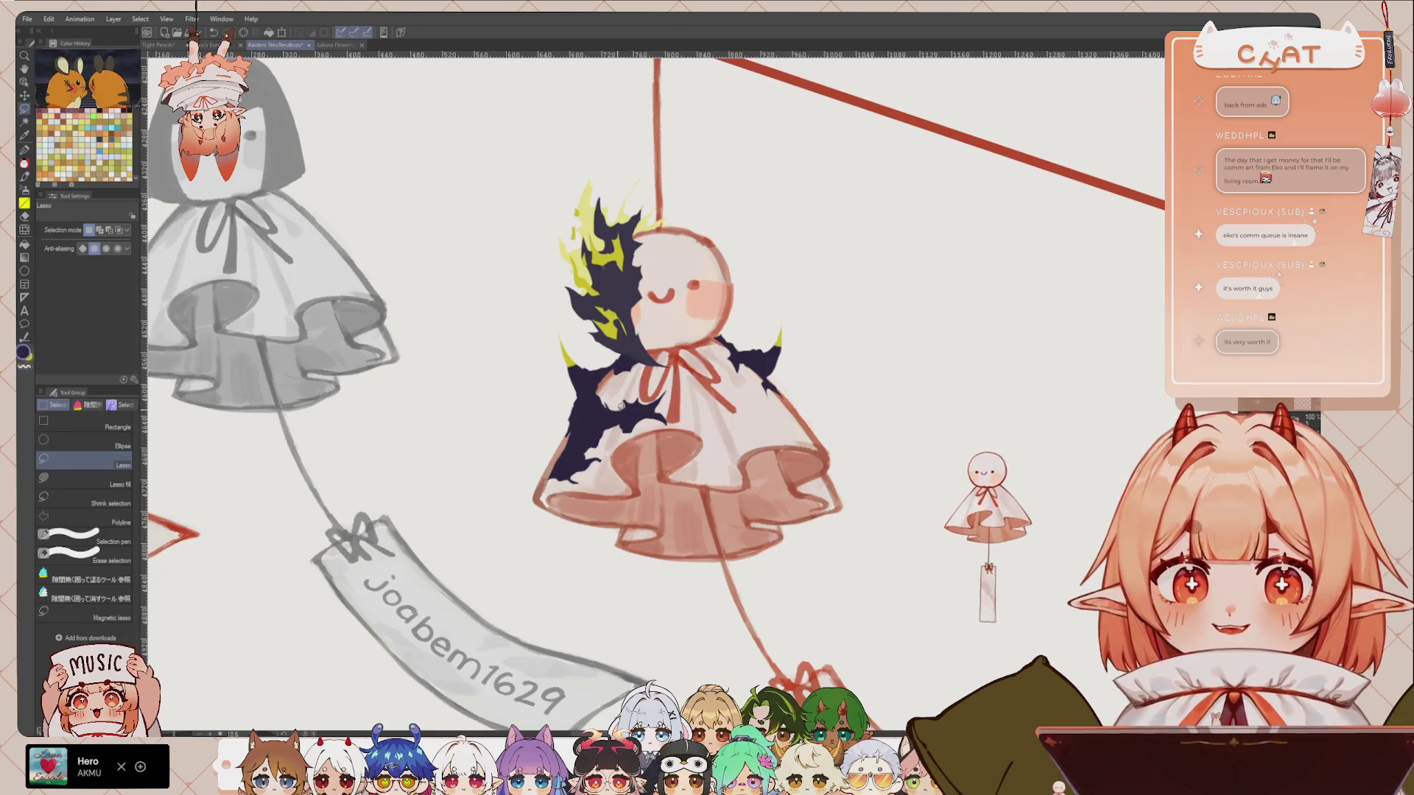
drag(618, 401, 656, 416)
key(ctrl+d)
key(ctrl+d)
Step: Mirror the view, step through frames and test an outline on the figure's left side
key(h)
key(h)
key(Right)
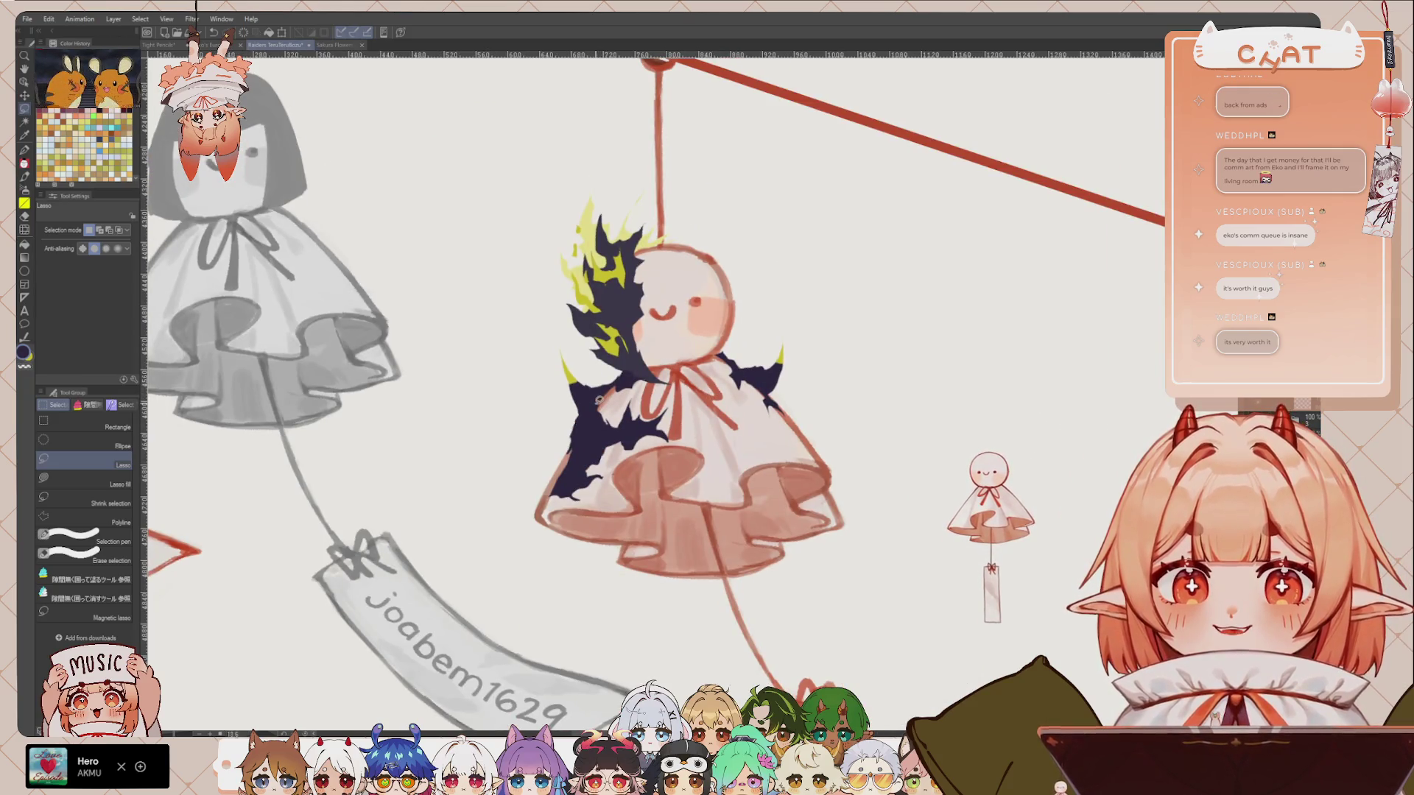
drag(601, 410, 611, 441)
key(ctrl+d)
key(Right)
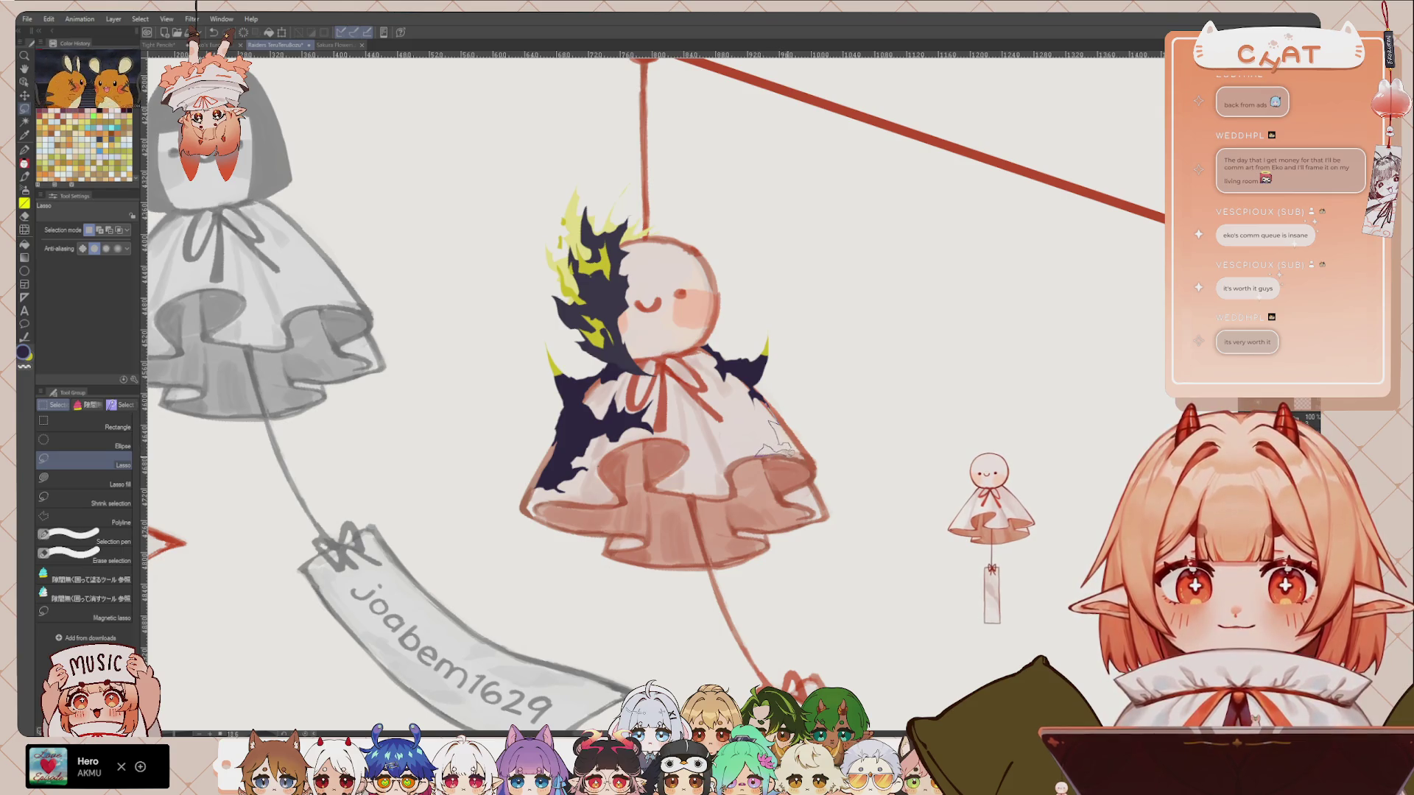
Step: Fill a navy patch on the robe's right edge, then outline and clear two small robe patches
drag(780, 407, 769, 404)
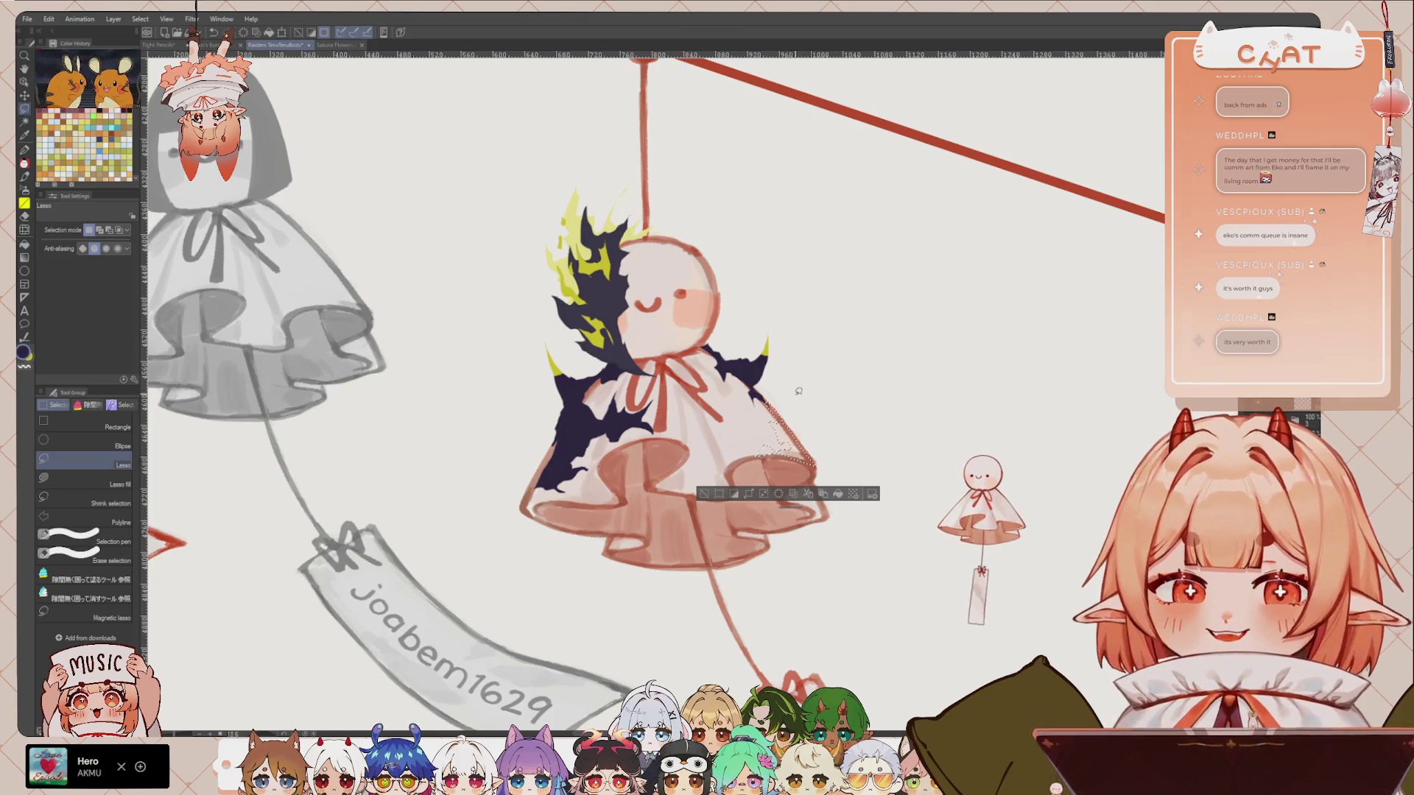
click(839, 494)
key(ctrl+d)
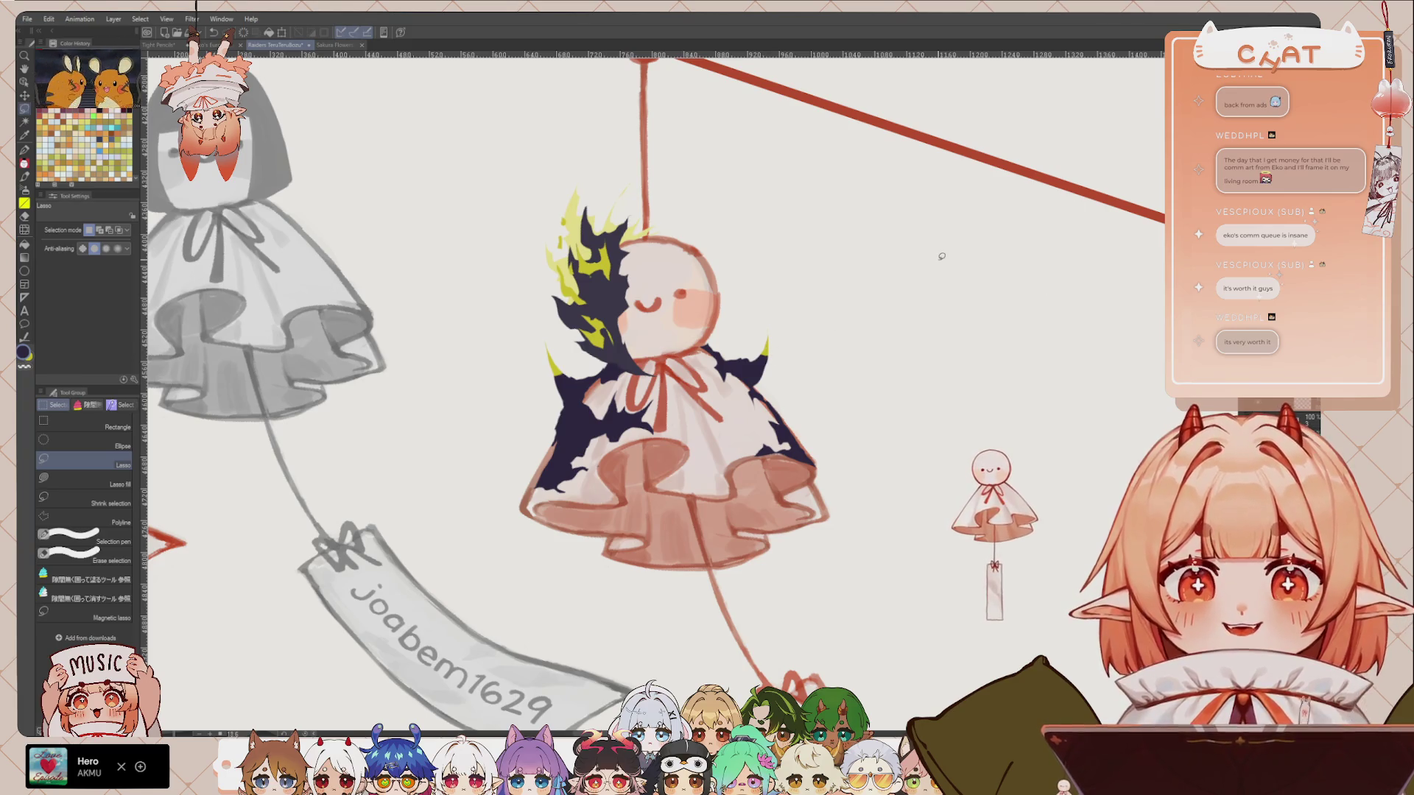
scroll(799, 310, up, 1)
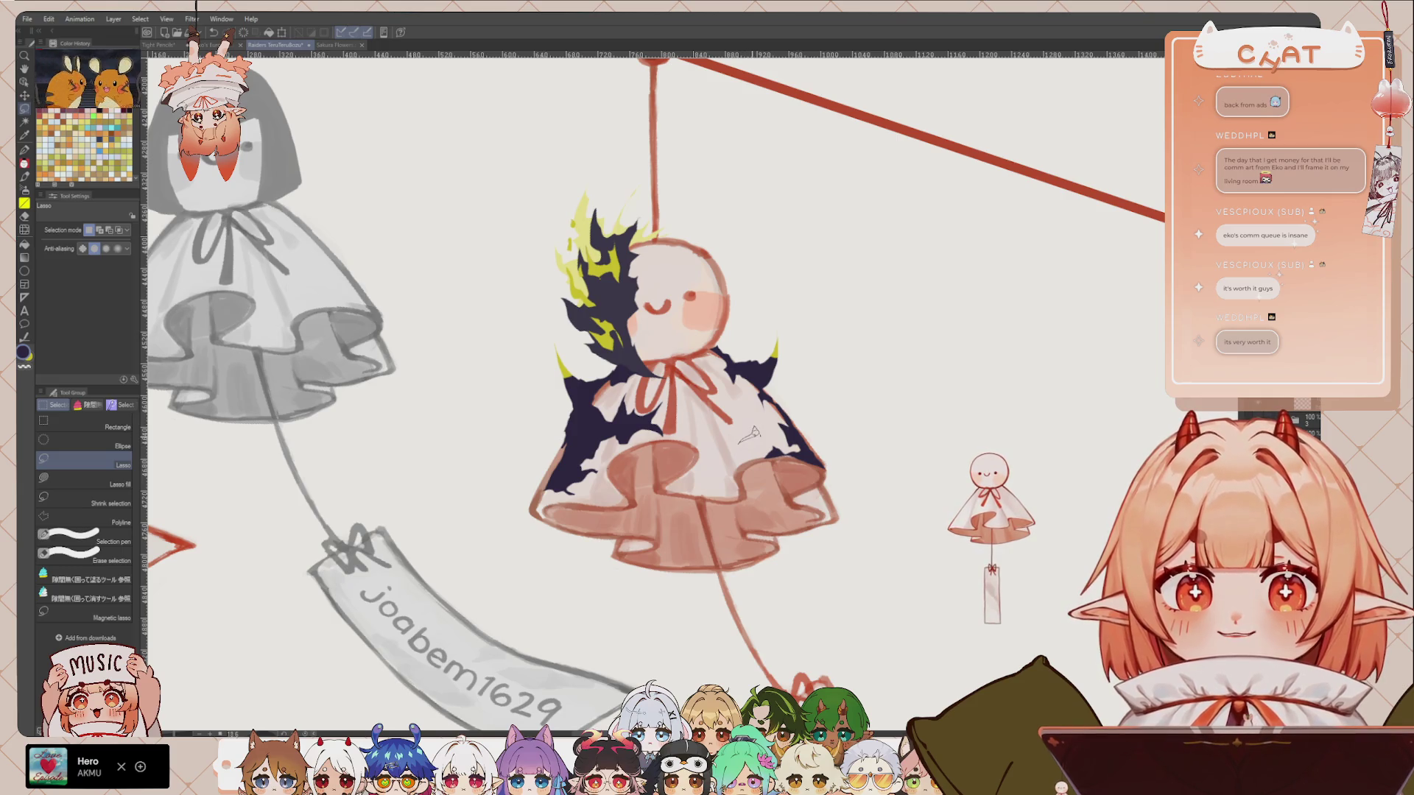
key(h)
key(h)
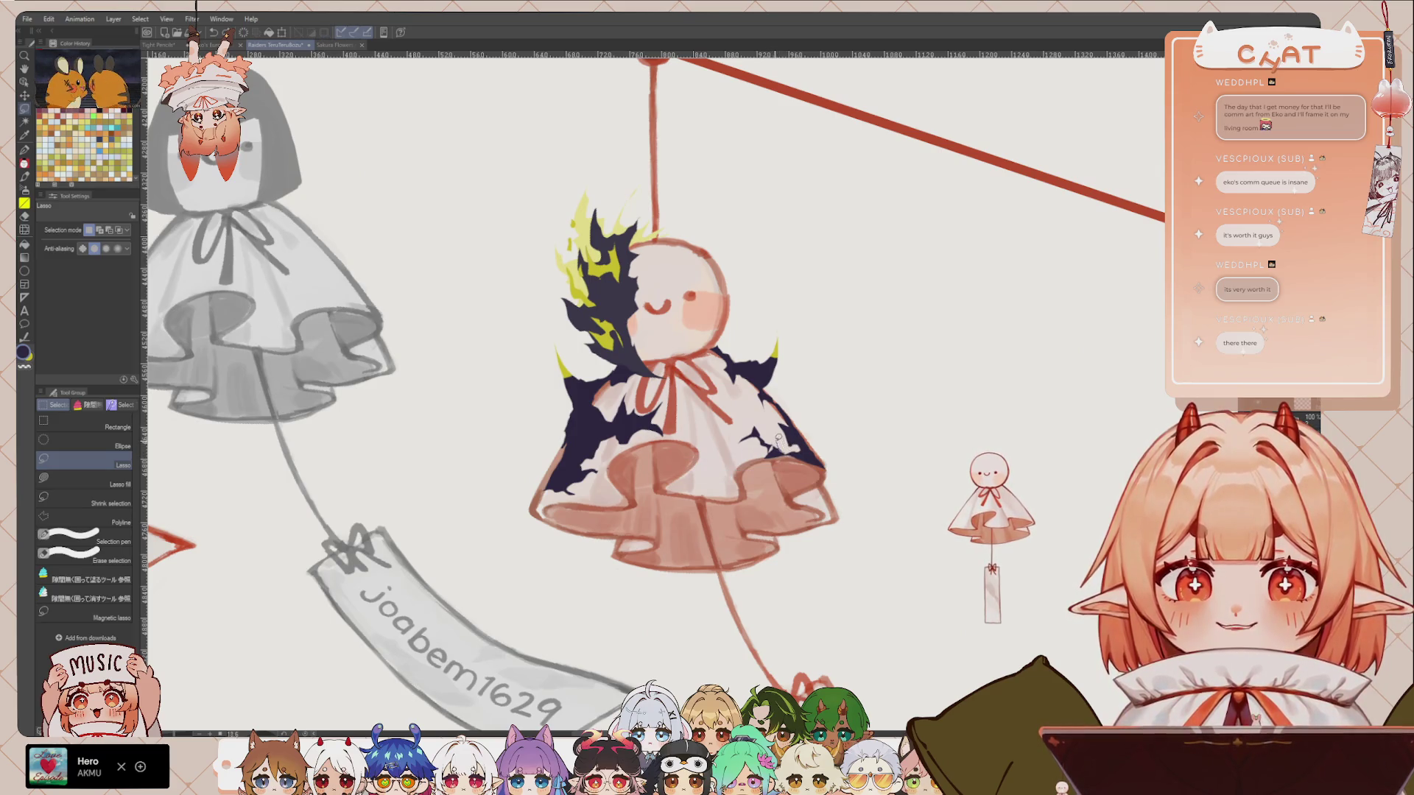
drag(770, 446, 820, 464)
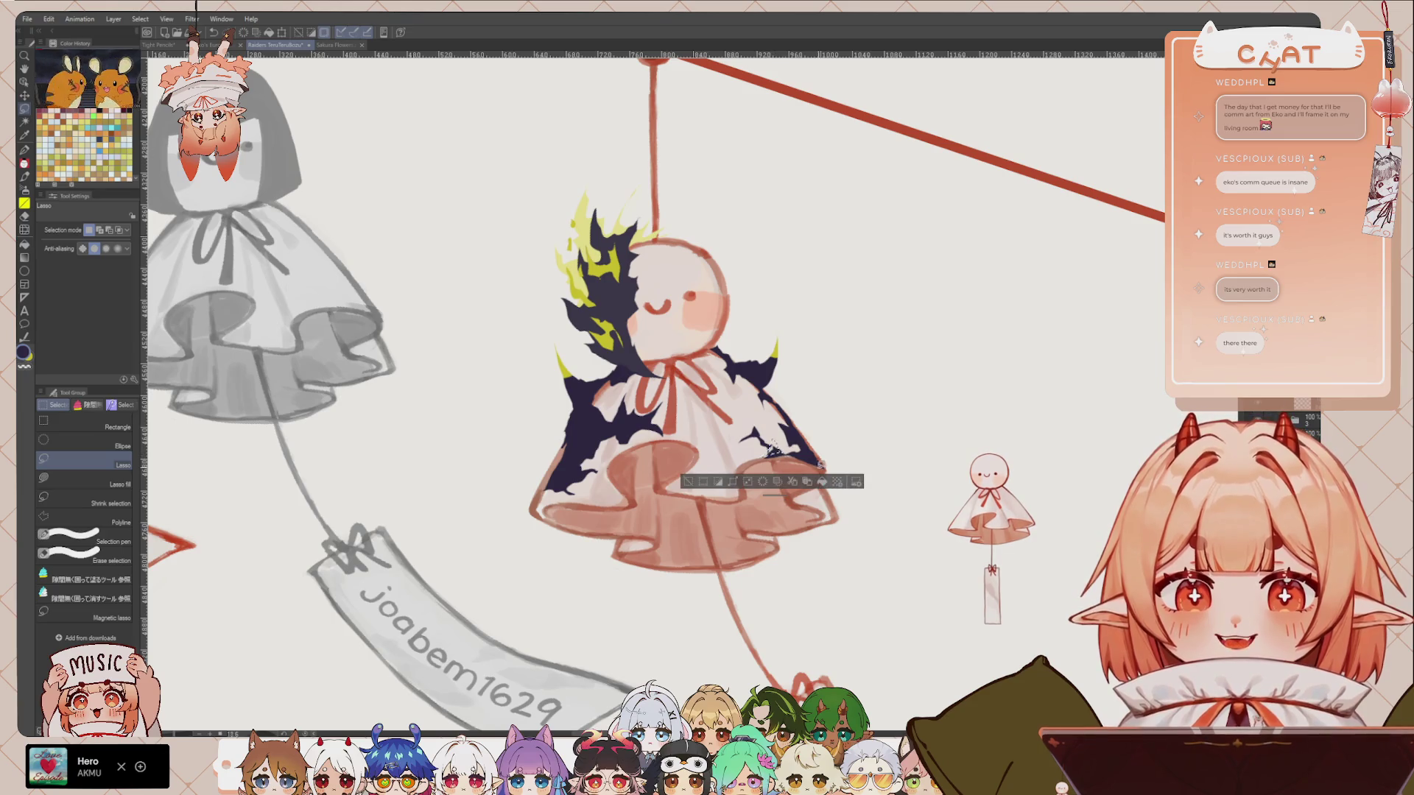
key(ctrl+d)
scroll(800, 460, up, 1)
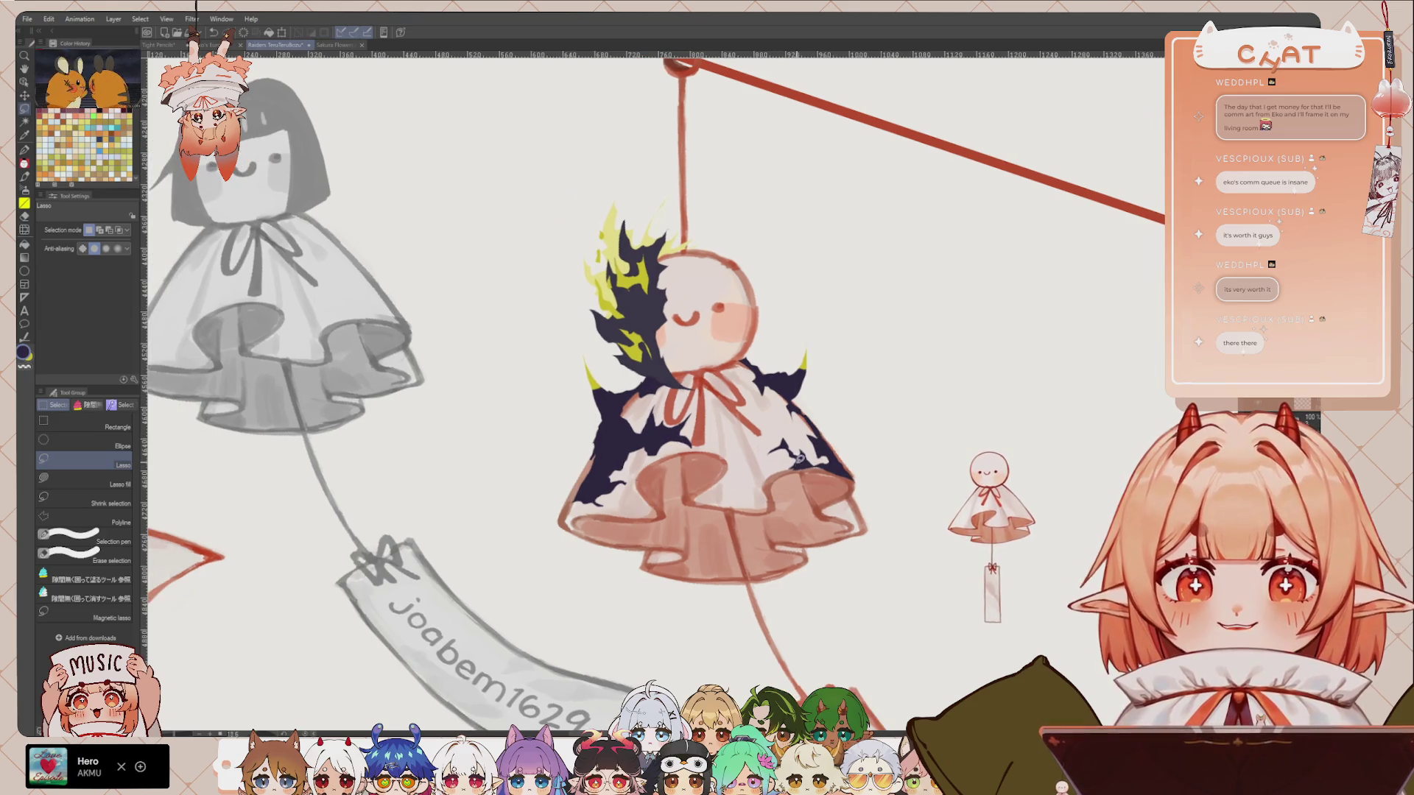
drag(800, 460, 813, 471)
key(ctrl+d)
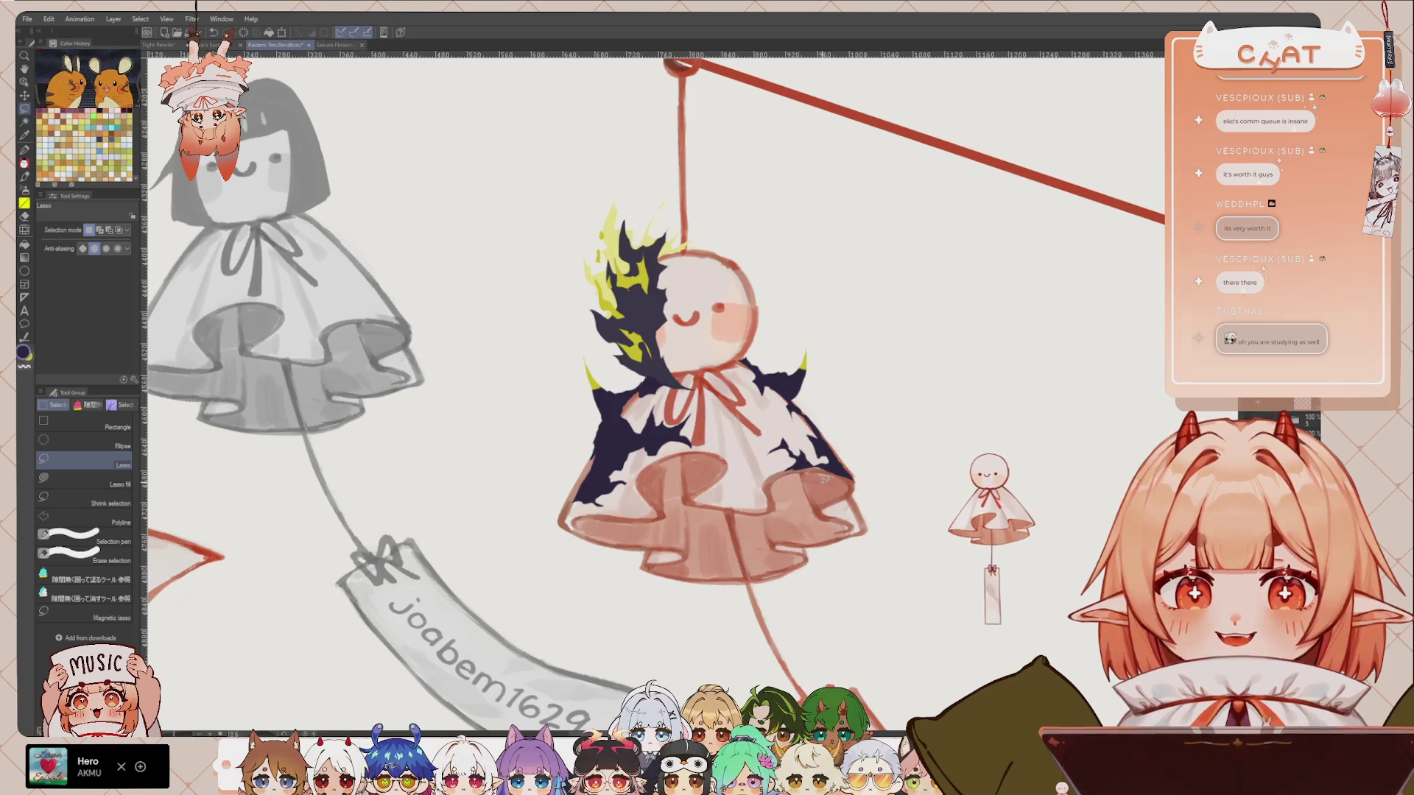
Step: Outline and clear small selections on the cloth and navy pattern, tilting the view between them
scroll(641, 404, left, 1)
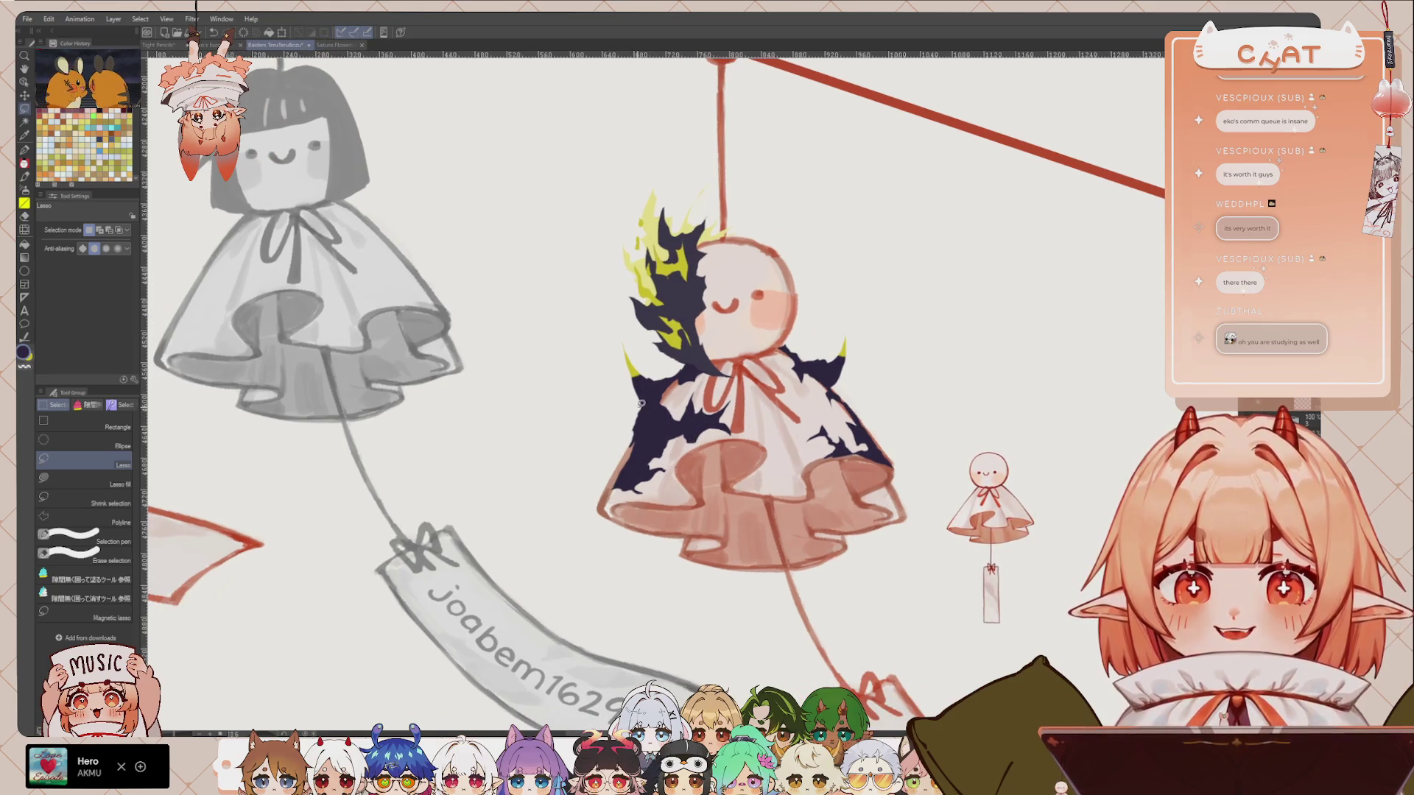
drag(638, 416, 632, 441)
key(ctrl+d)
key(ctrl+d)
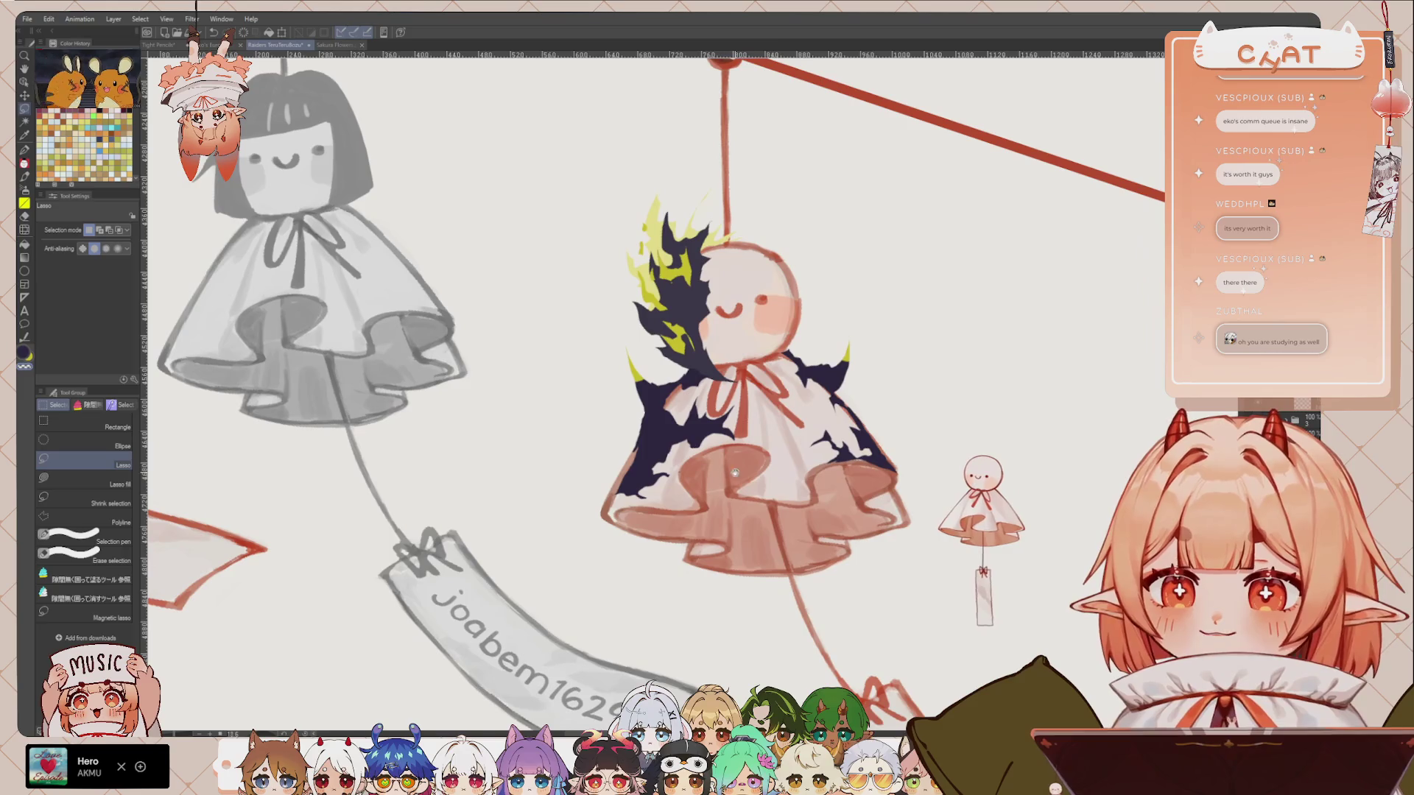
mouse_move(630, 281)
mouse_down()
mouse_move(772, 268)
mouse_move(740, 470)
mouse_up()
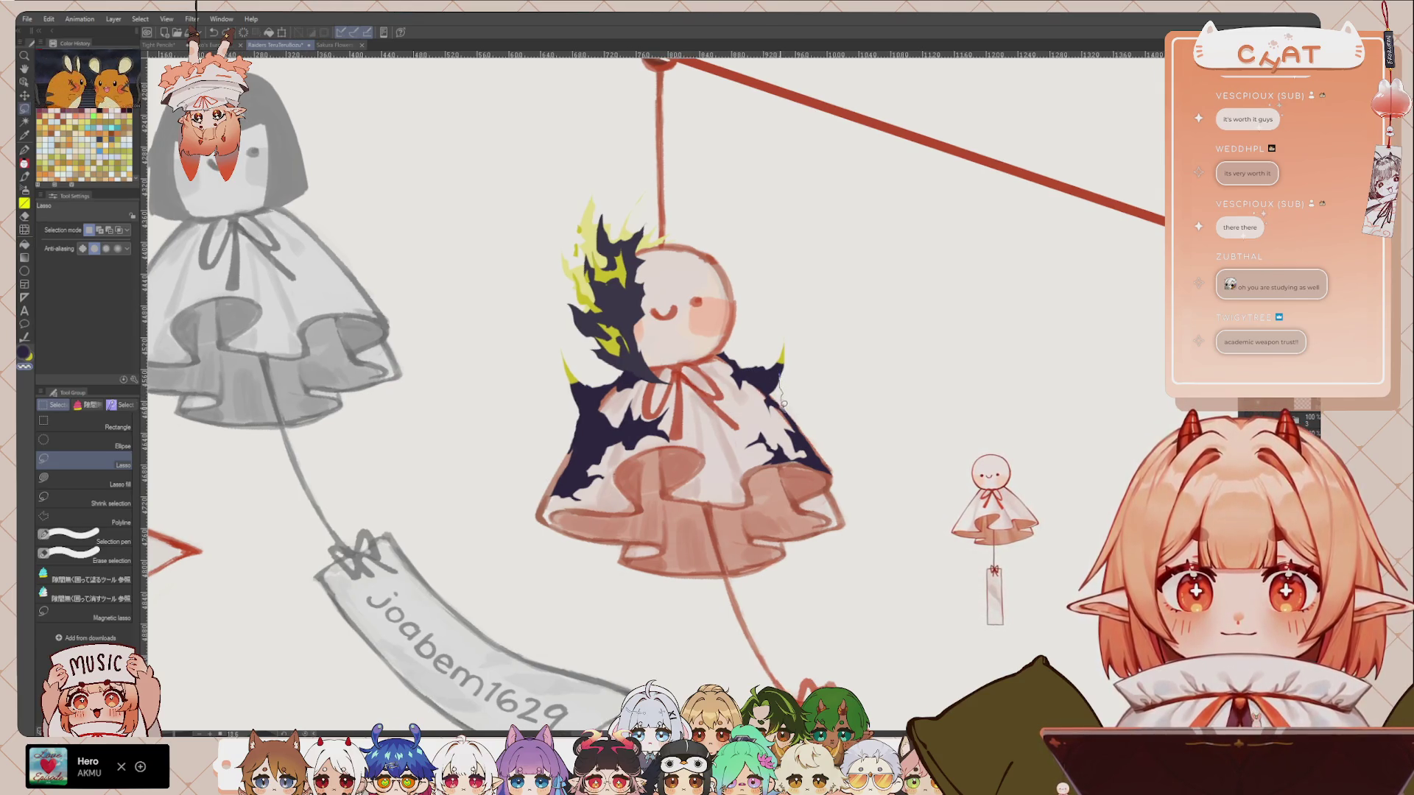
drag(768, 389, 780, 407)
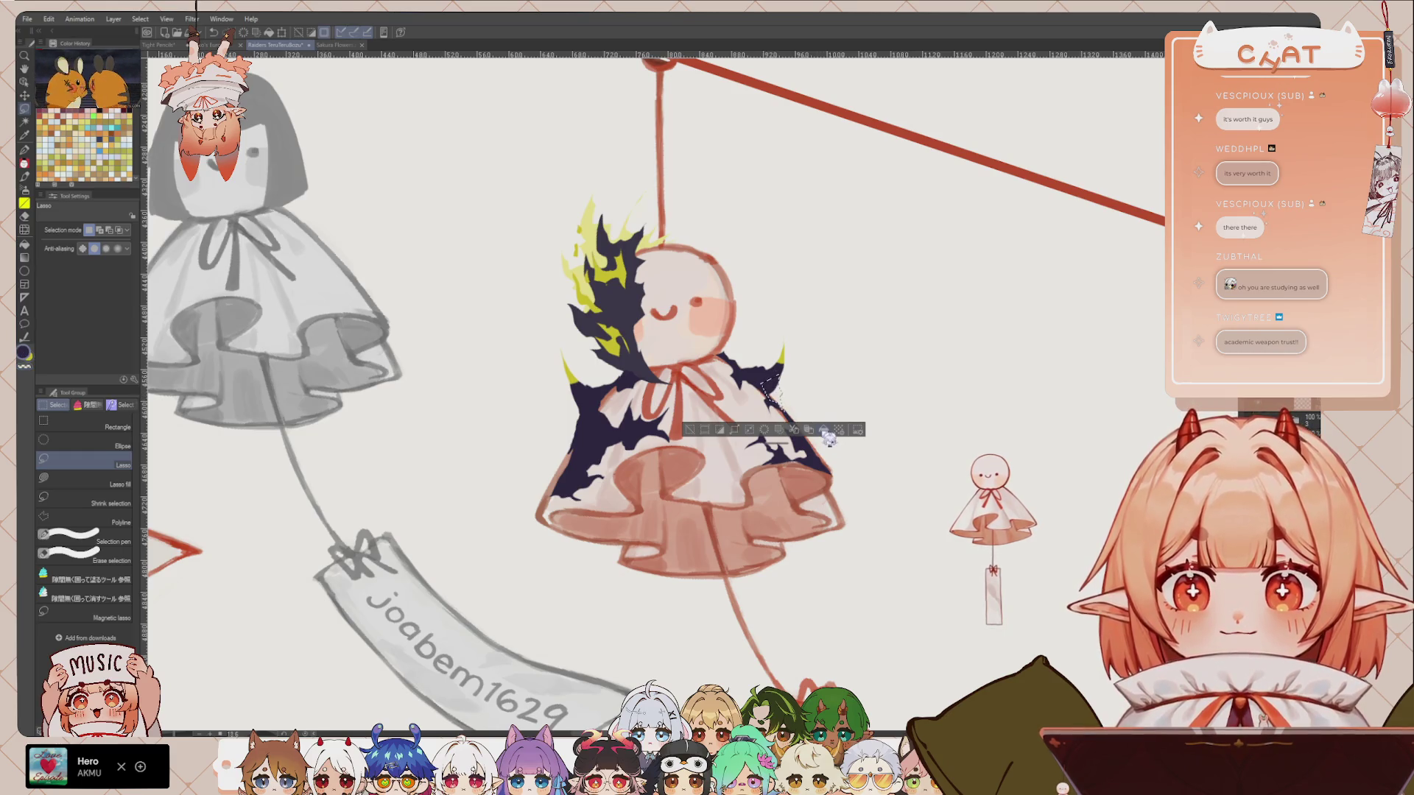
key(ctrl+d)
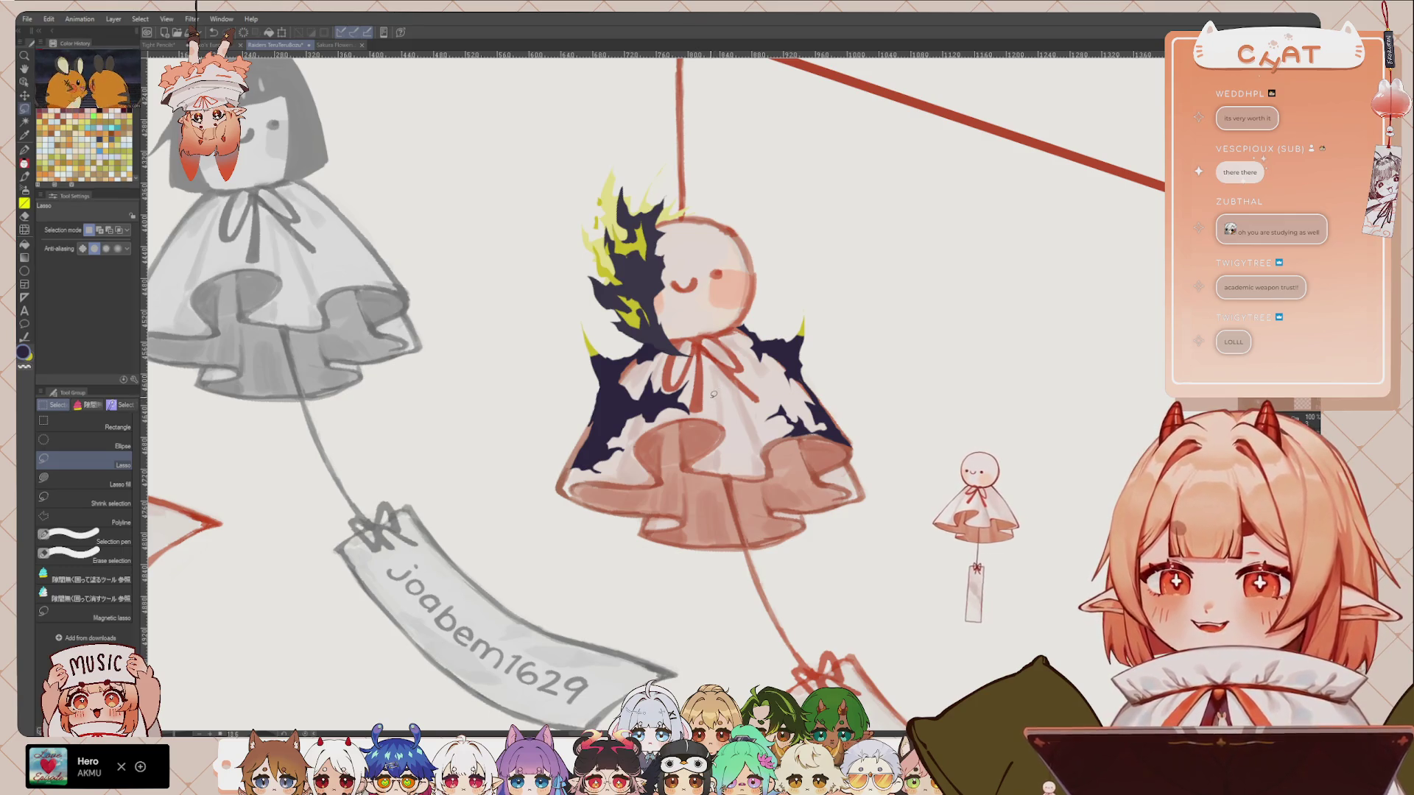
Step: Reposition the view, switch to the DAE_PENCIL 3 pencil and make yellow the active colour
scroll(627, 338, up, 1)
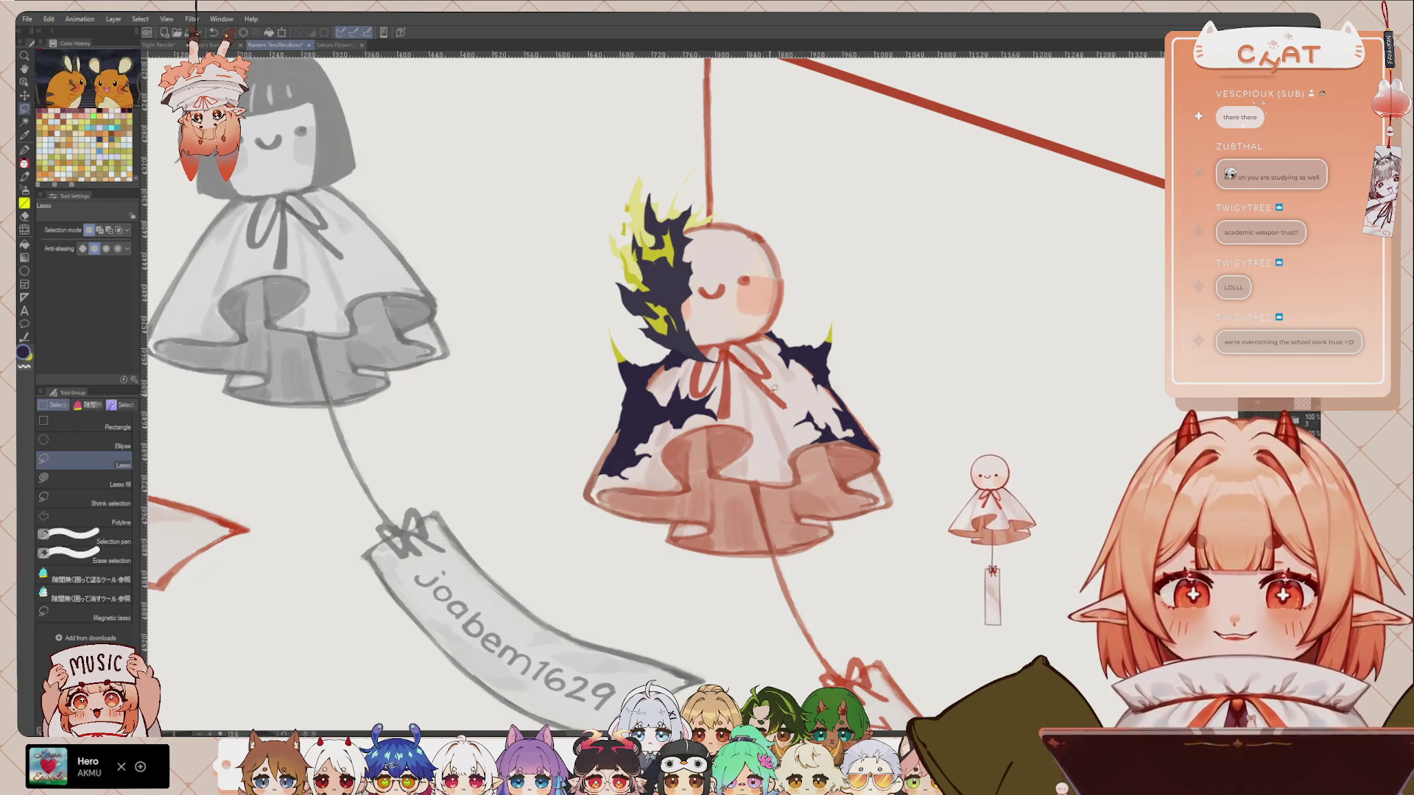
scroll(707, 316, right, 1)
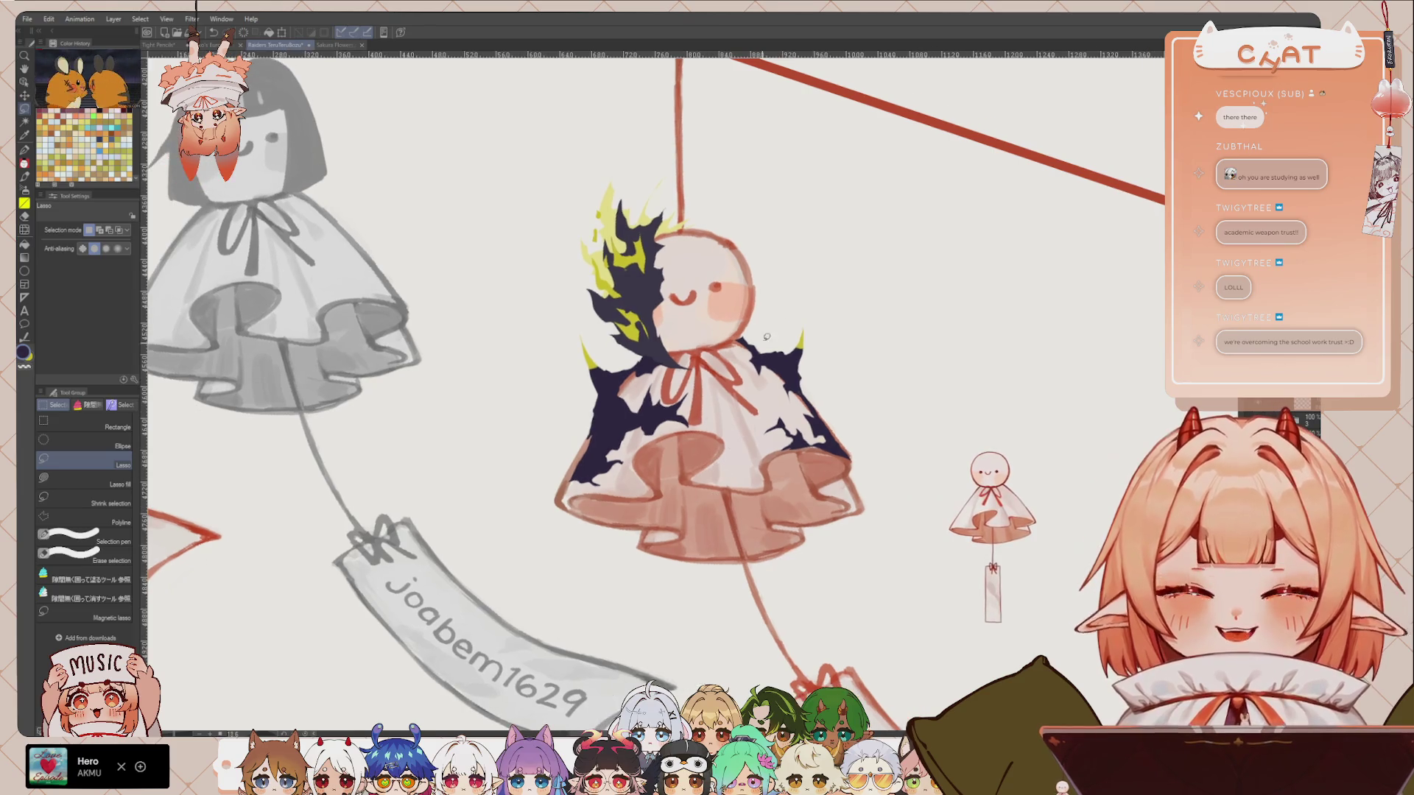
drag(676, 310, 693, 330)
key(p)
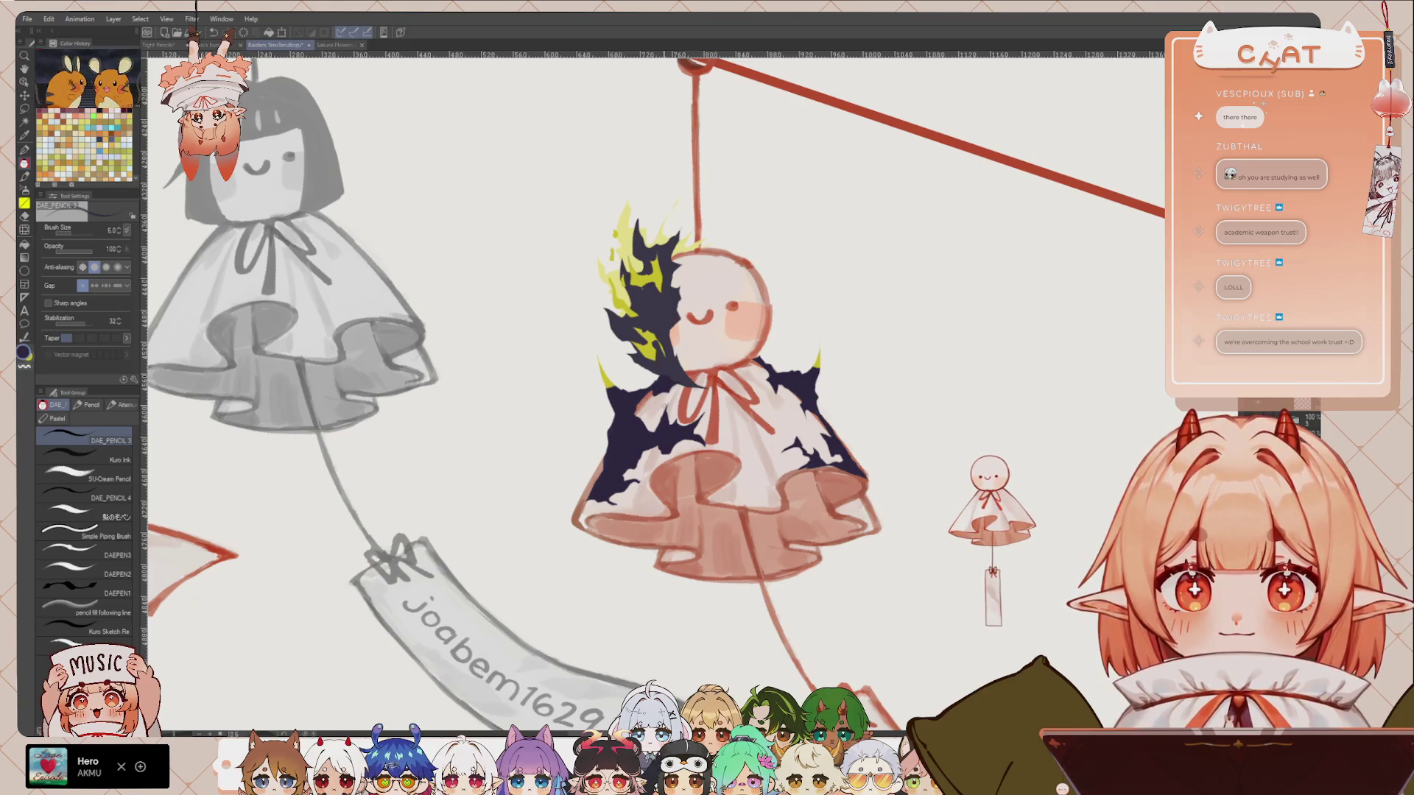
key(x)
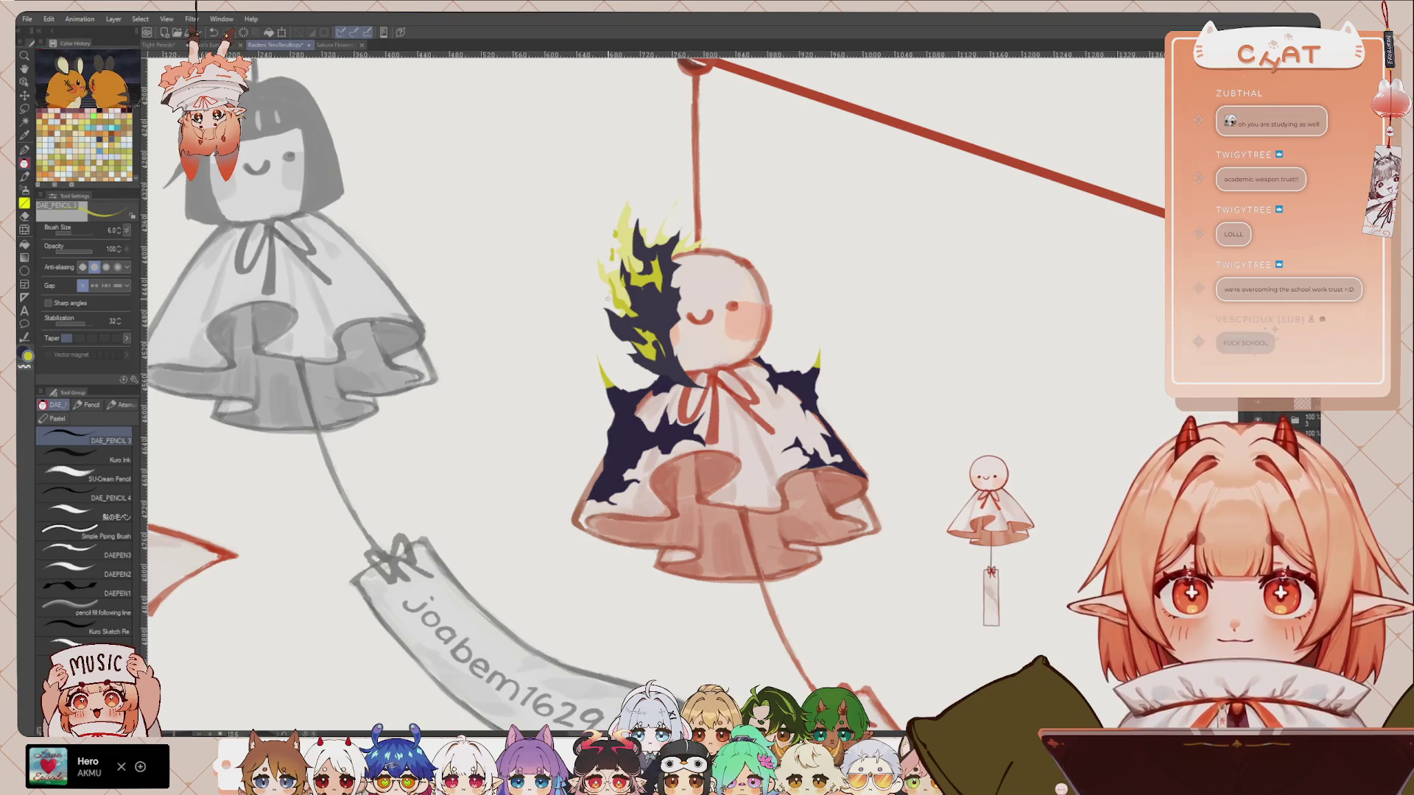
key(m)
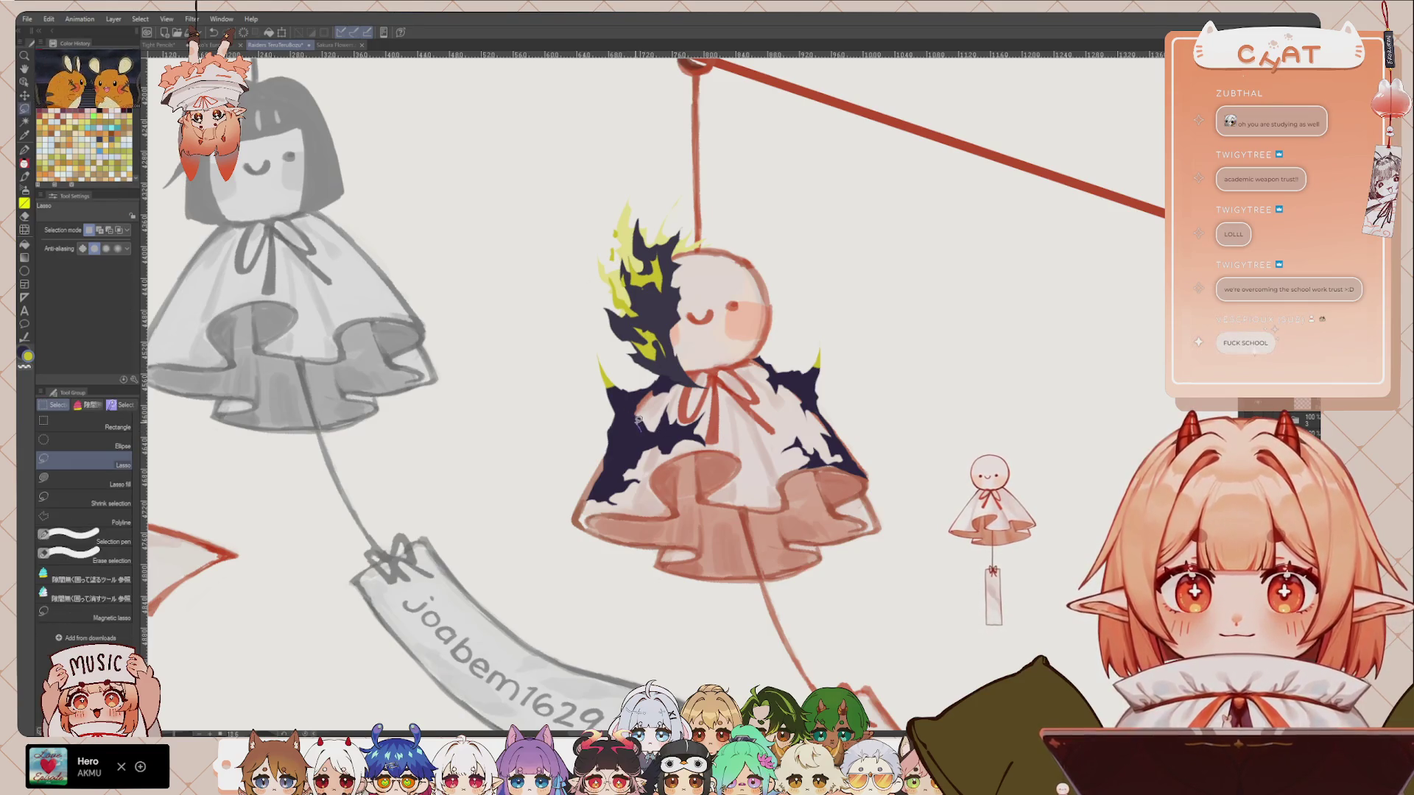
drag(642, 434, 627, 425)
key(alt+BackSpace)
key(ctrl+d)
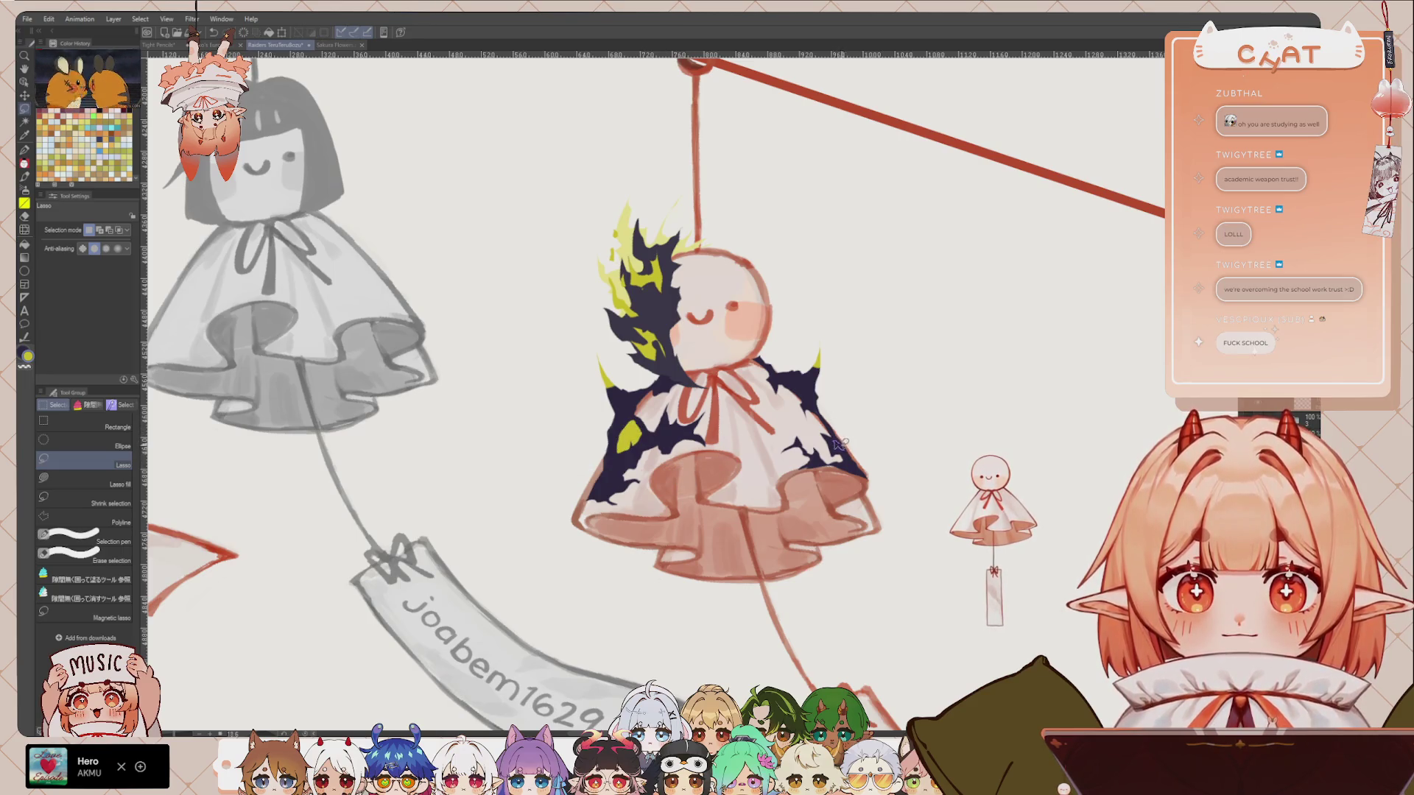
drag(838, 444, 855, 372)
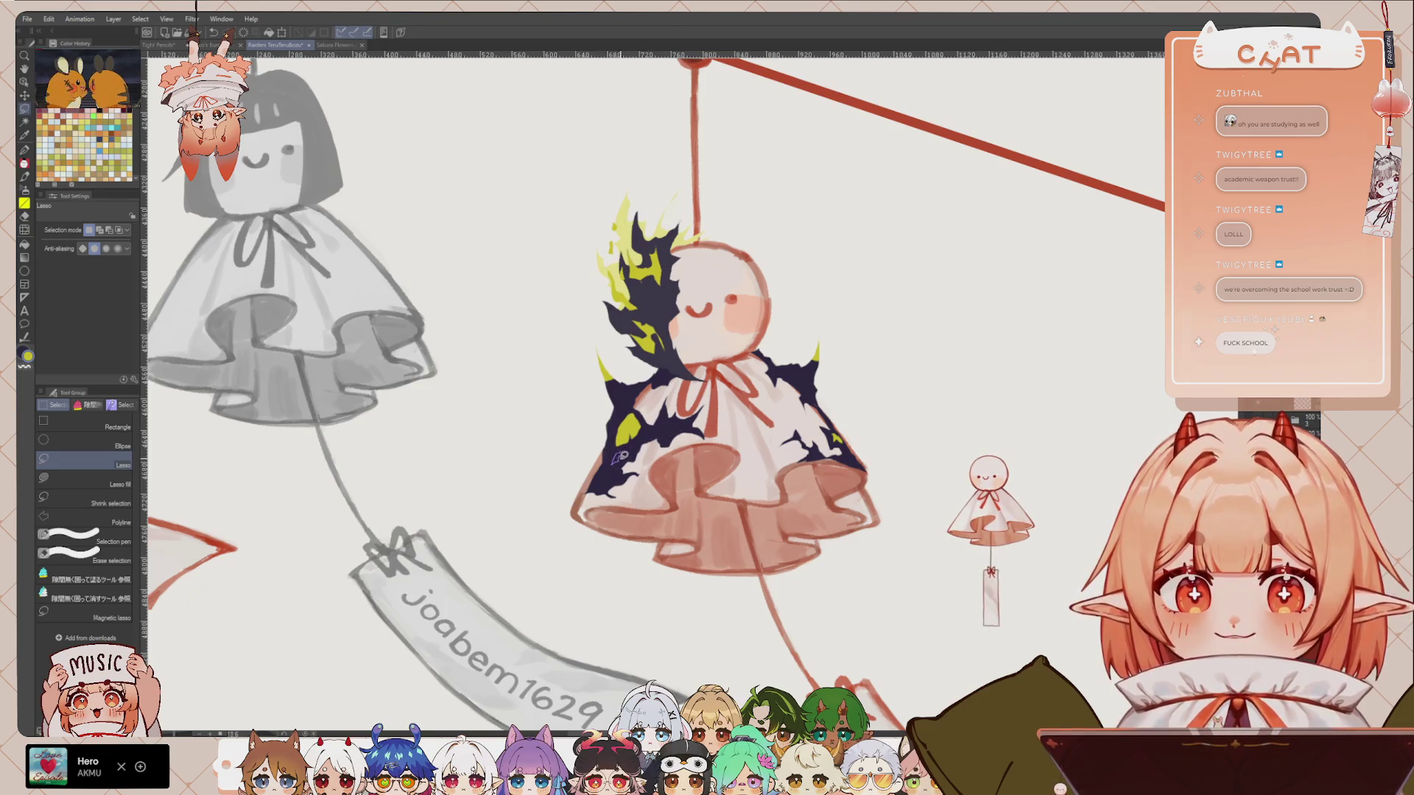
drag(620, 456, 678, 411)
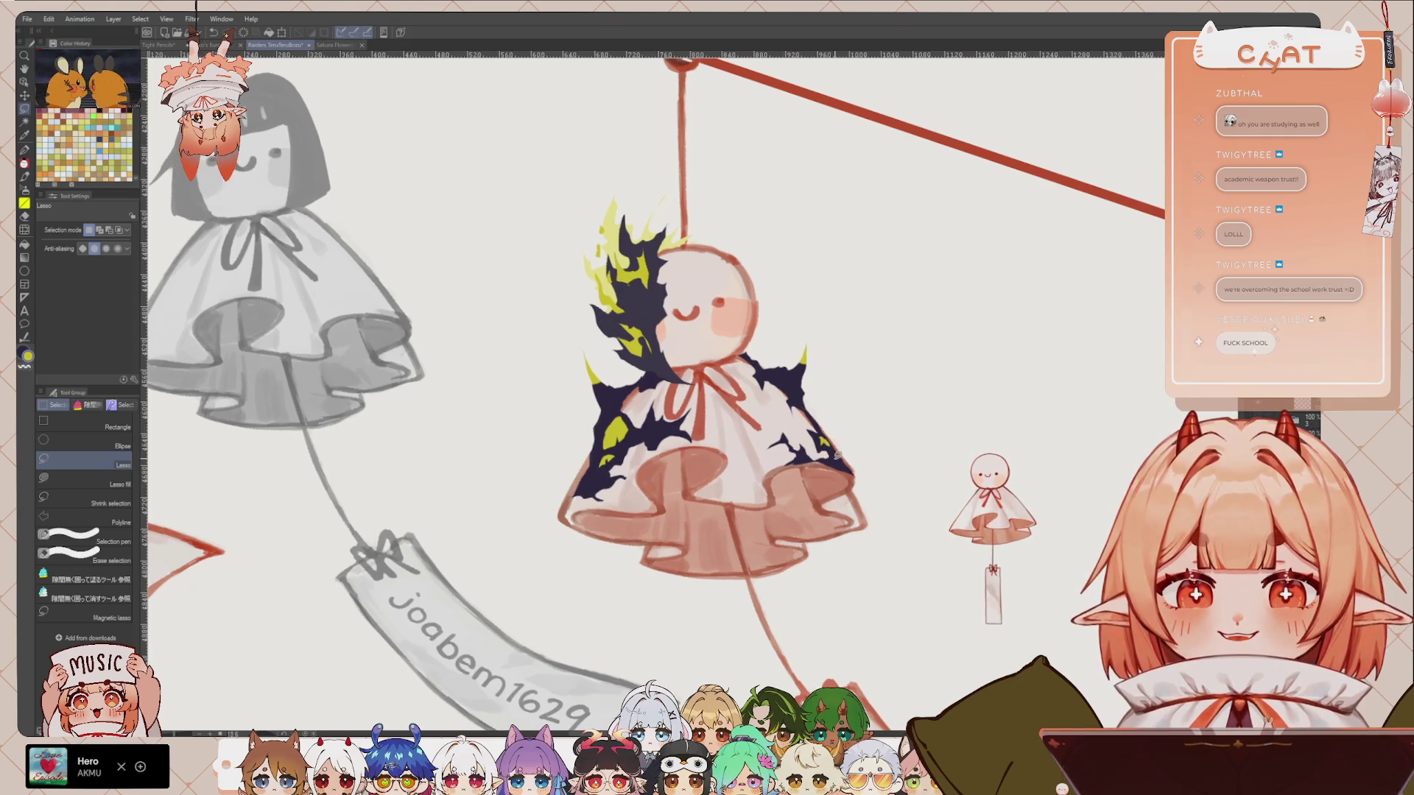
click(829, 437)
drag(656, 435, 676, 418)
click(665, 420)
click(660, 429)
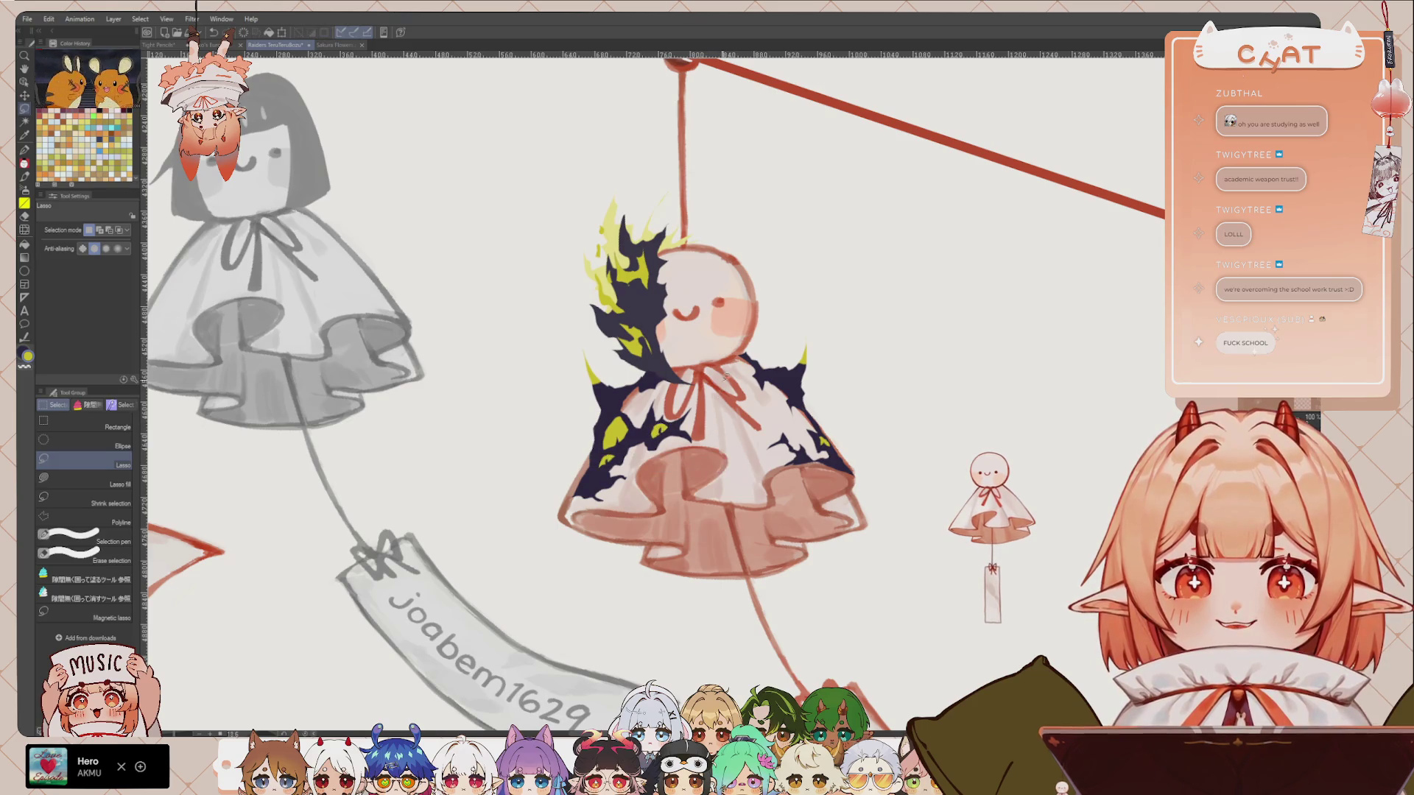
drag(848, 373, 805, 488)
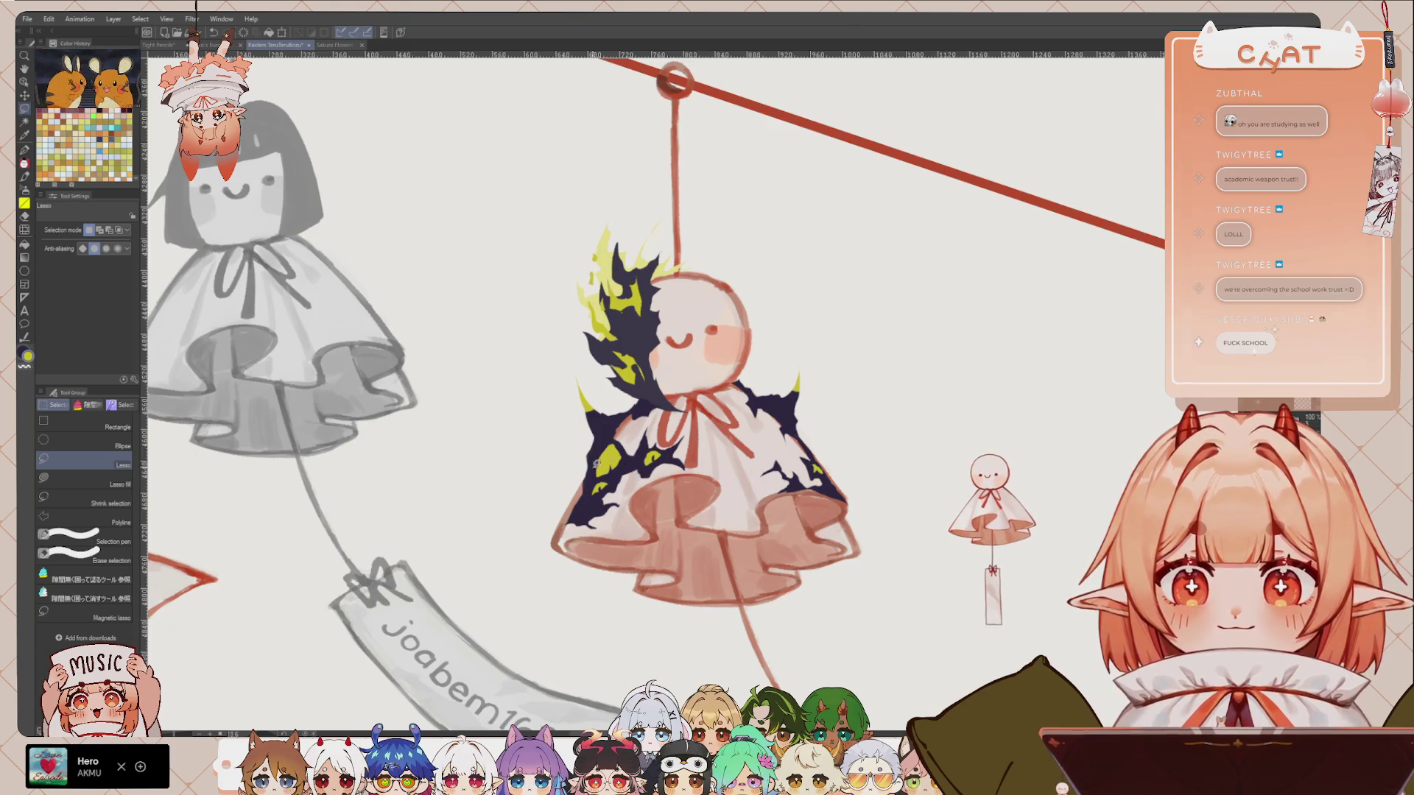
key(x)
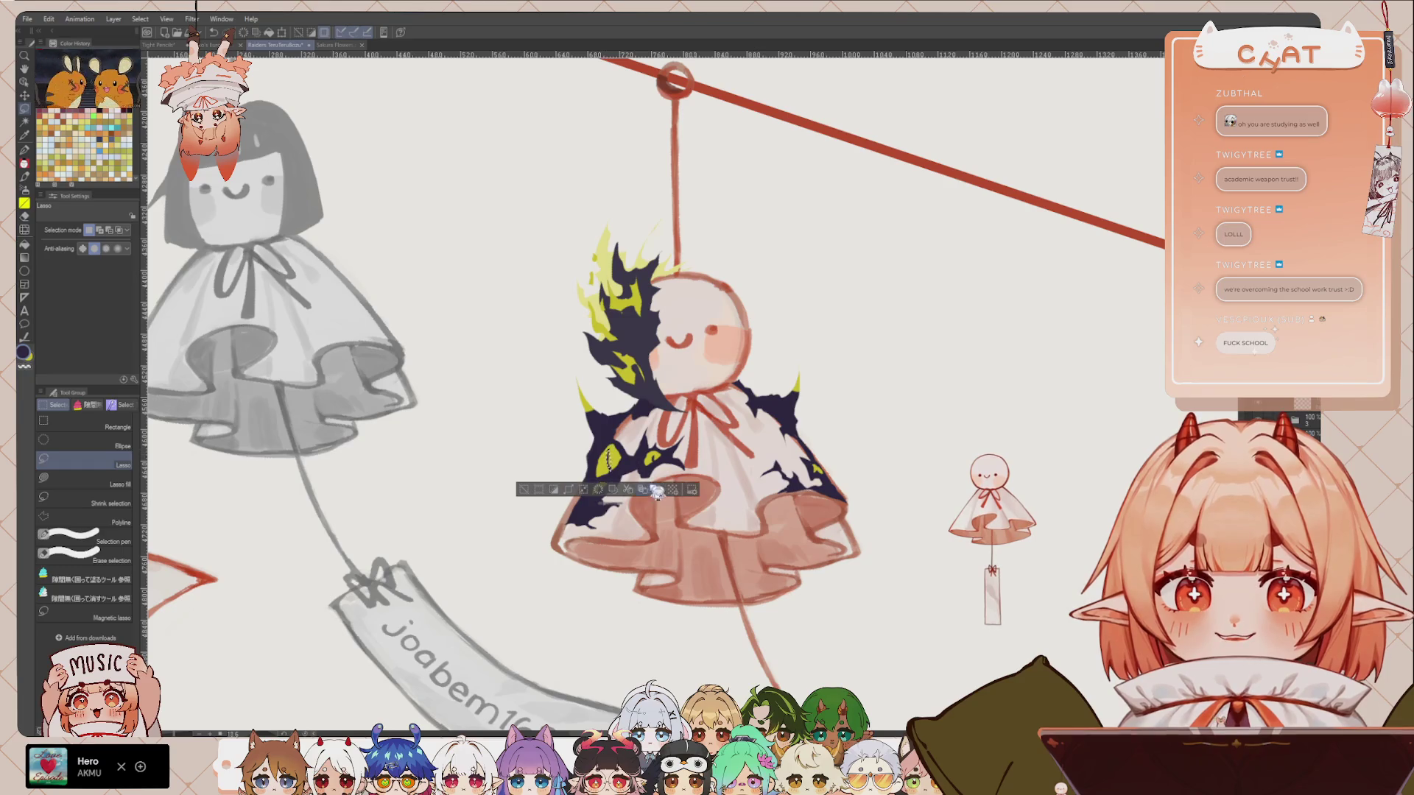
scroll(650, 390, up, 2)
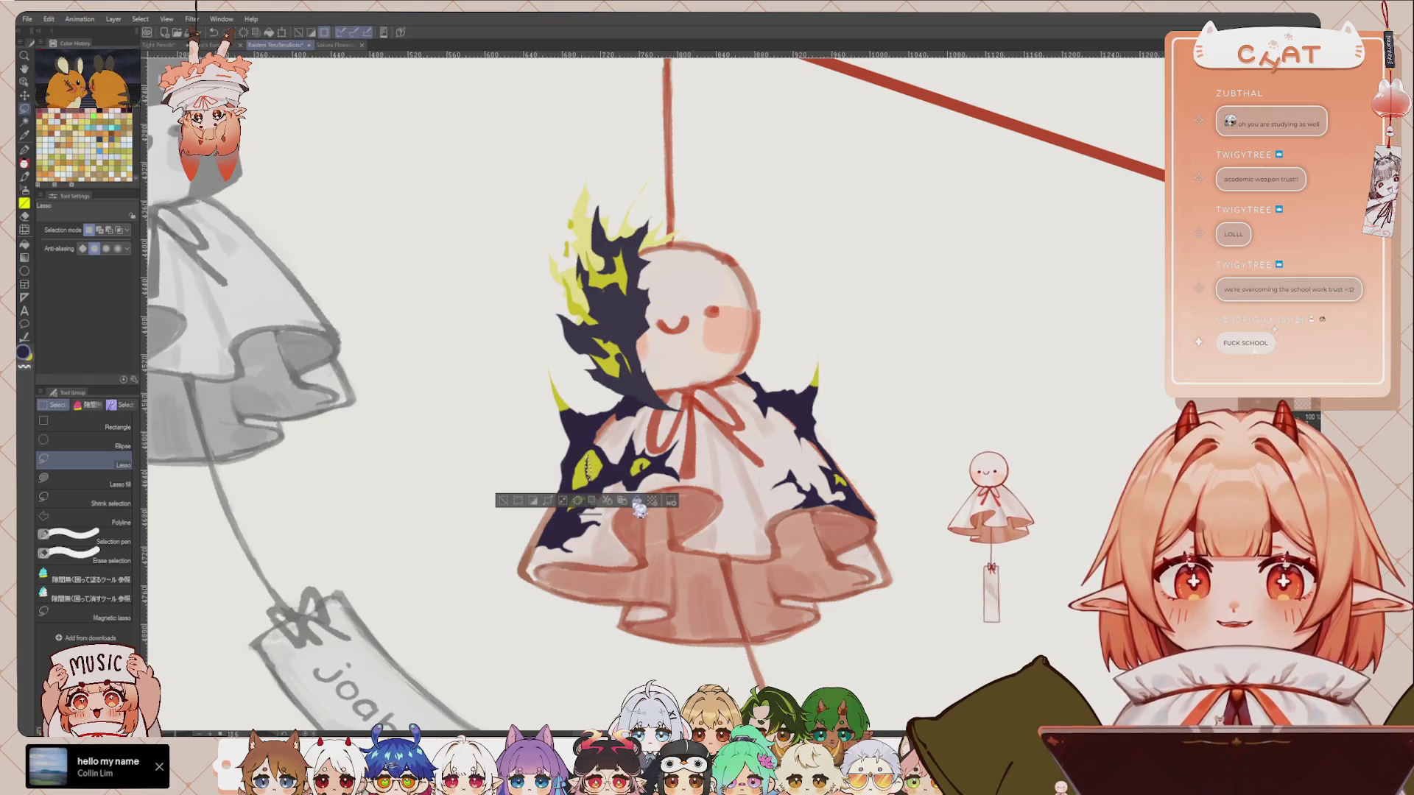
drag(626, 445, 601, 465)
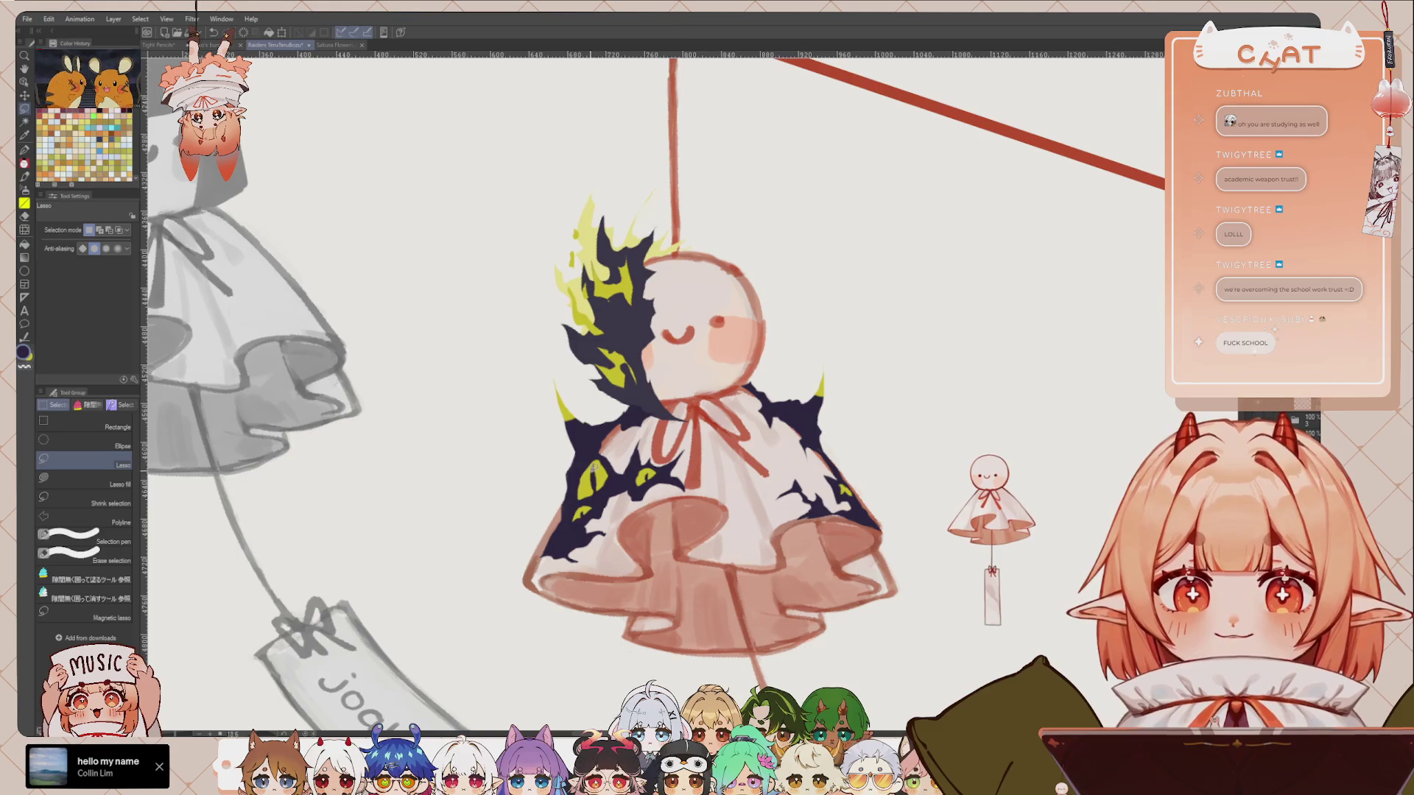
key(x)
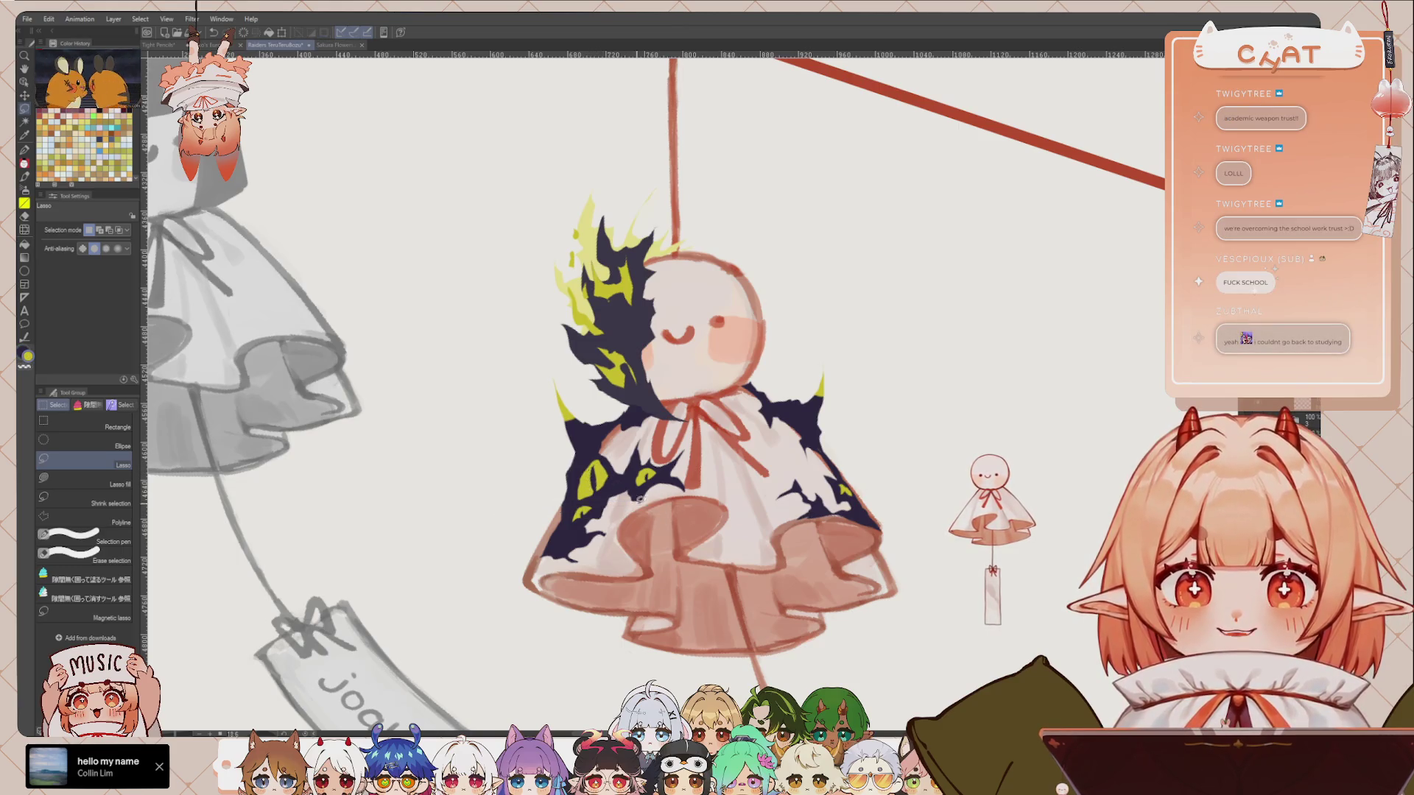
mouse_move(614, 488)
mouse_down()
mouse_move(598, 470)
mouse_move(650, 497)
mouse_up()
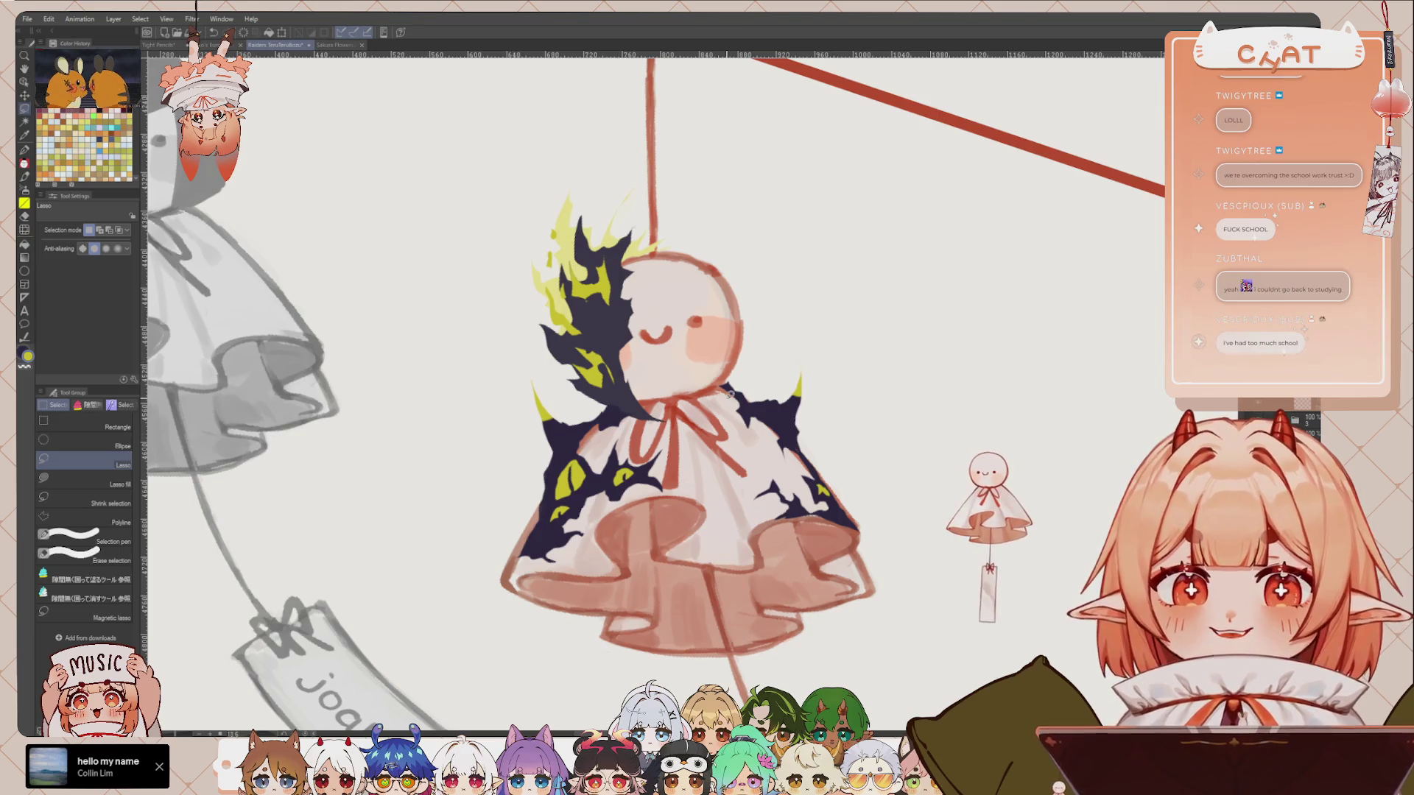
scroll(736, 383, down, 5)
scroll(729, 394, up, 4)
drag(598, 431, 585, 431)
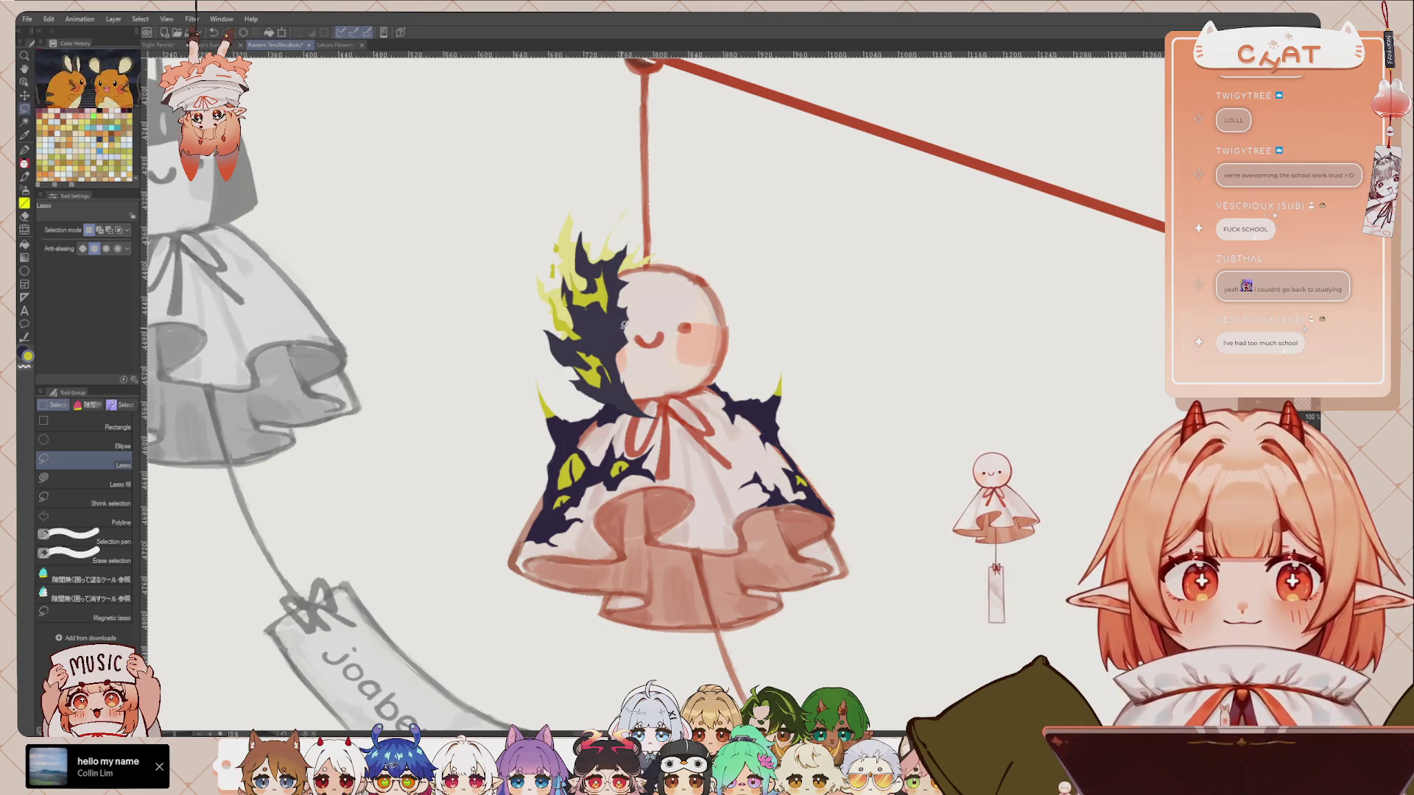
Step: Select the flame area by colour, paint it navy with the pen, then deselect
key(w)
click(612, 328)
drag(612, 328, 612, 345)
key(p)
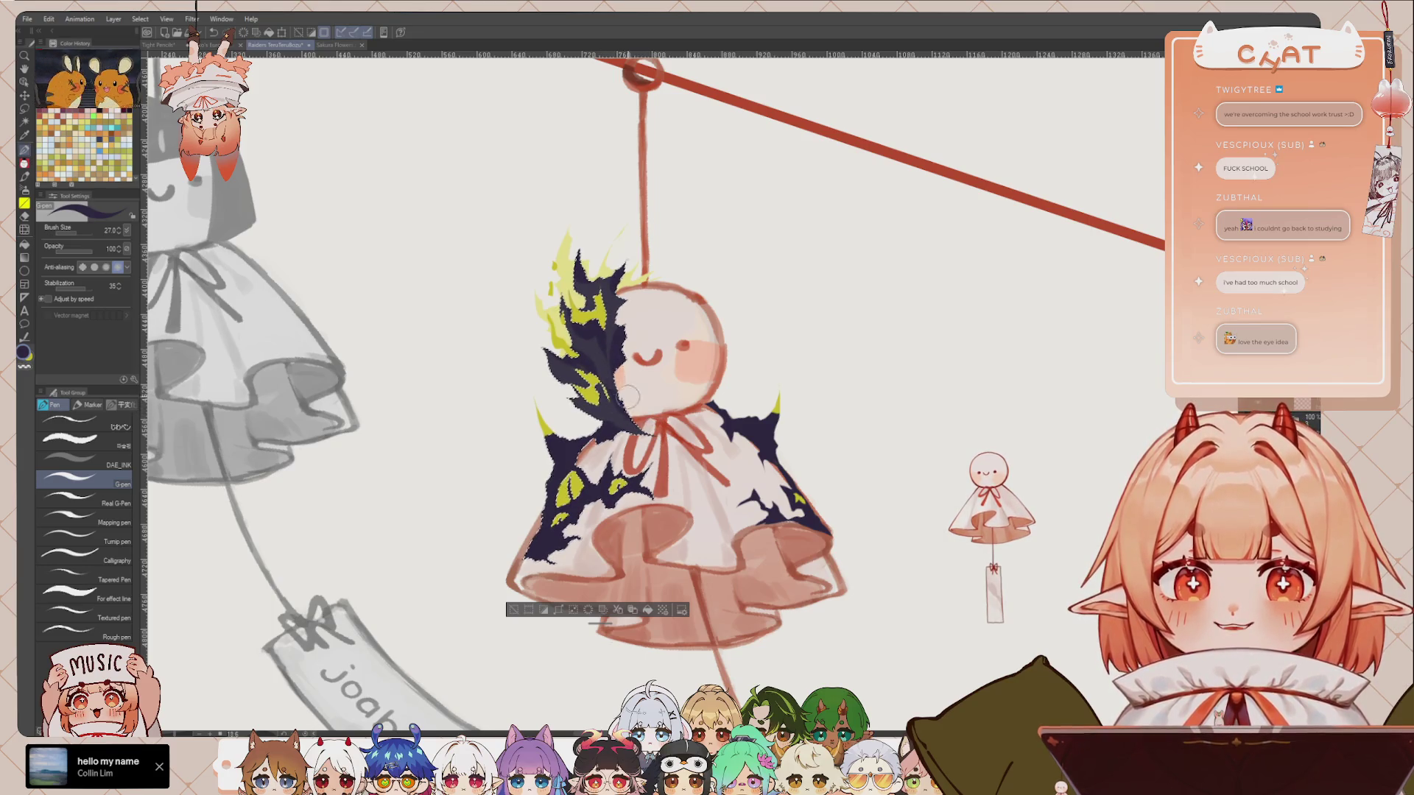
key(ctrl+d)
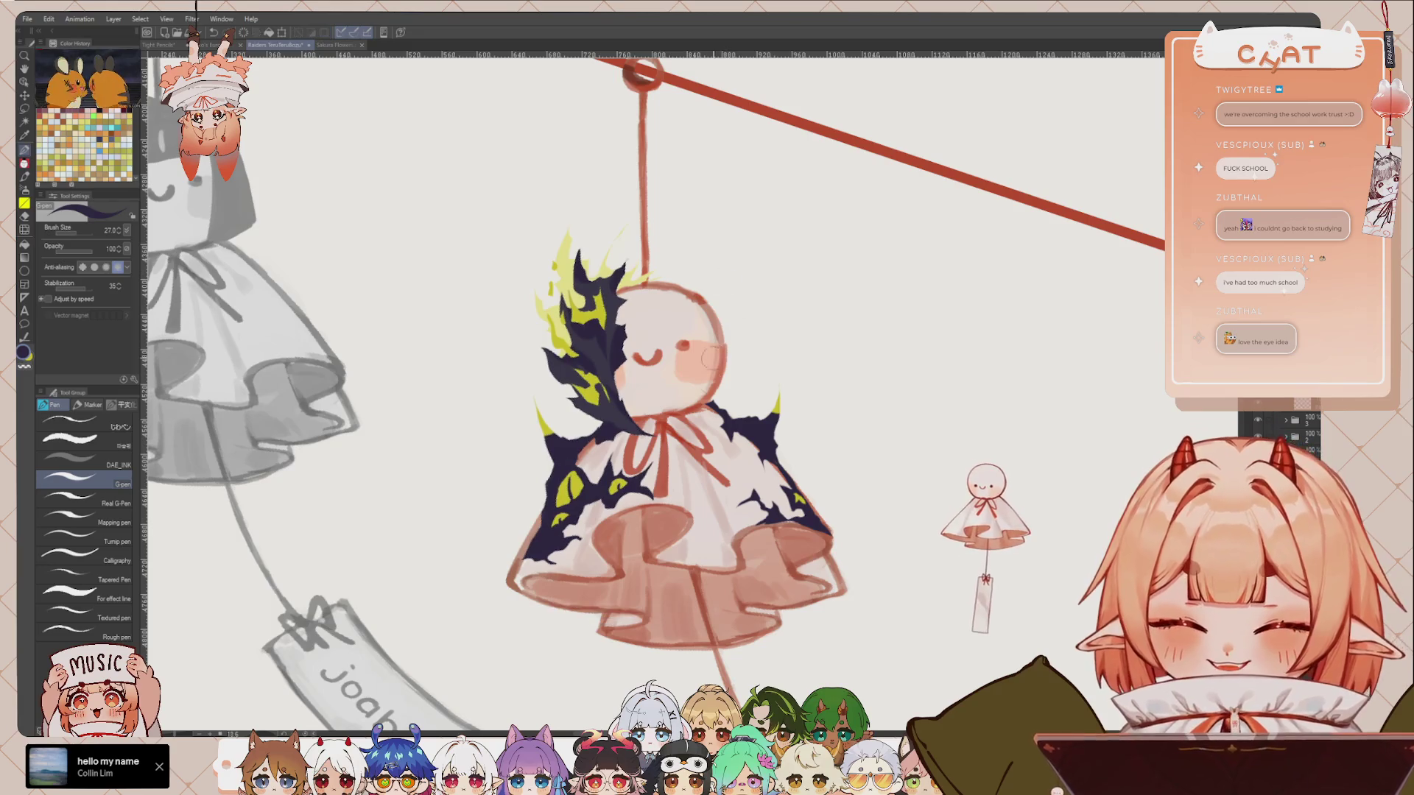
Step: Zoom to check the flame markings and swap to yellow and back to navy
scroll(918, 448, down, 1)
scroll(918, 448, down, 2)
scroll(918, 448, down, 1)
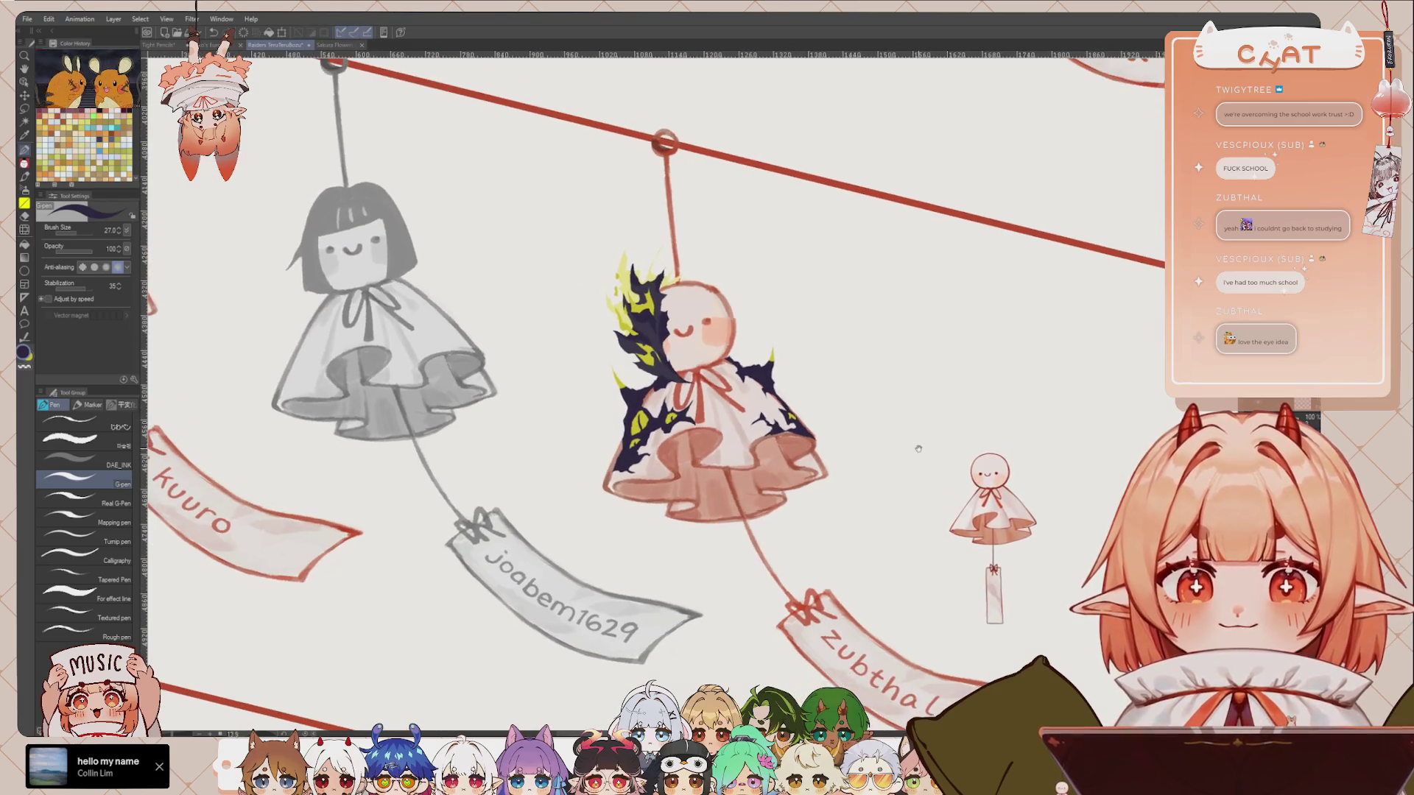
scroll(735, 339, up, 1)
scroll(683, 433, up, 1)
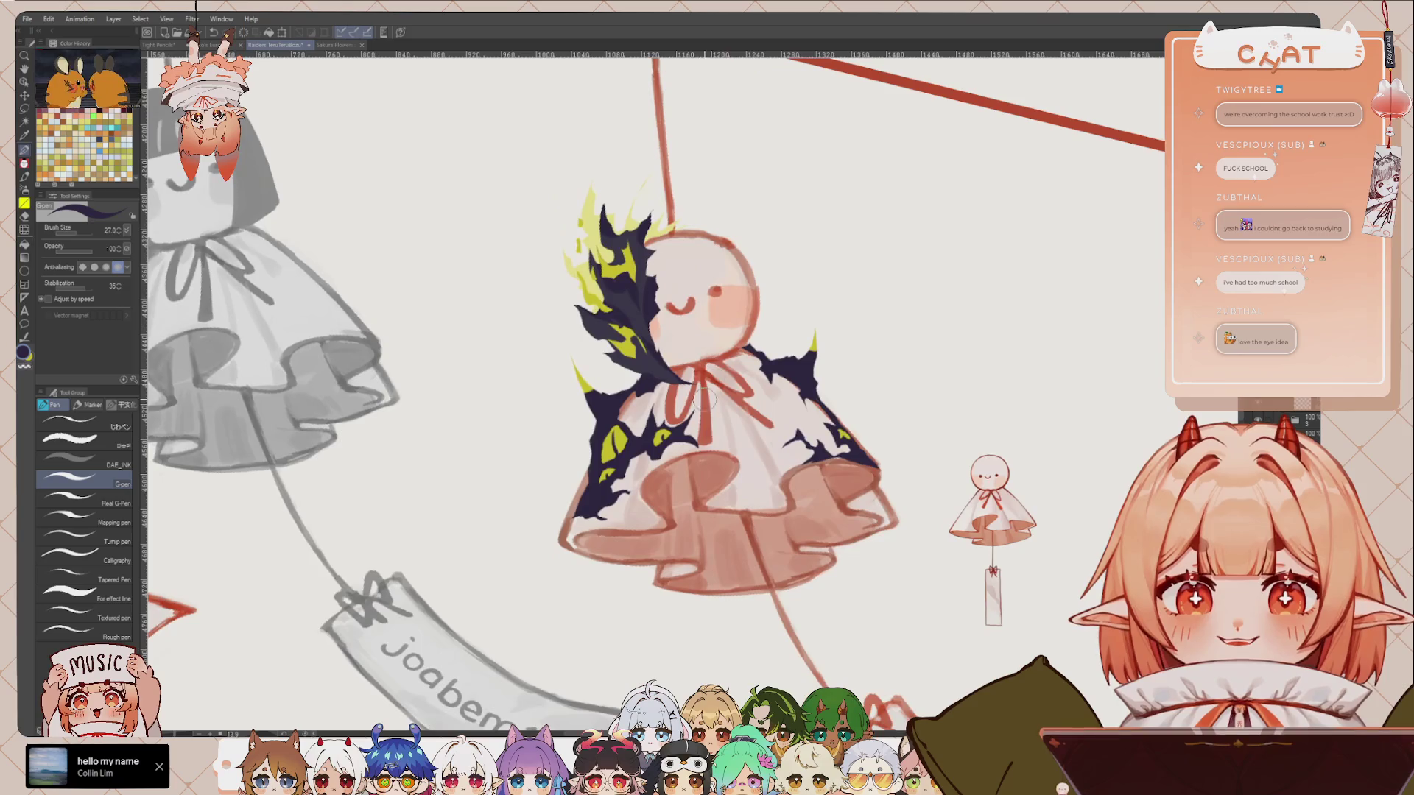
key(x)
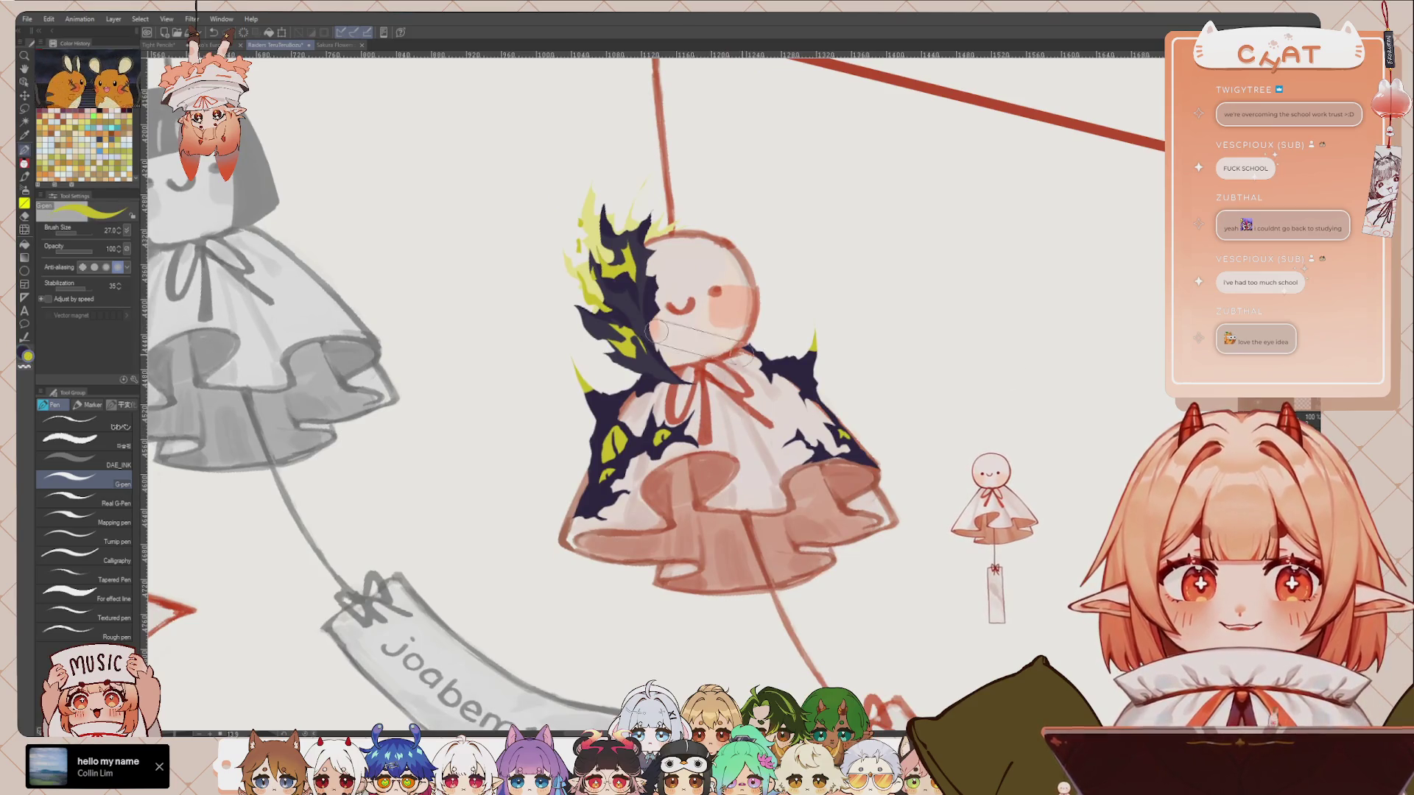
key(x)
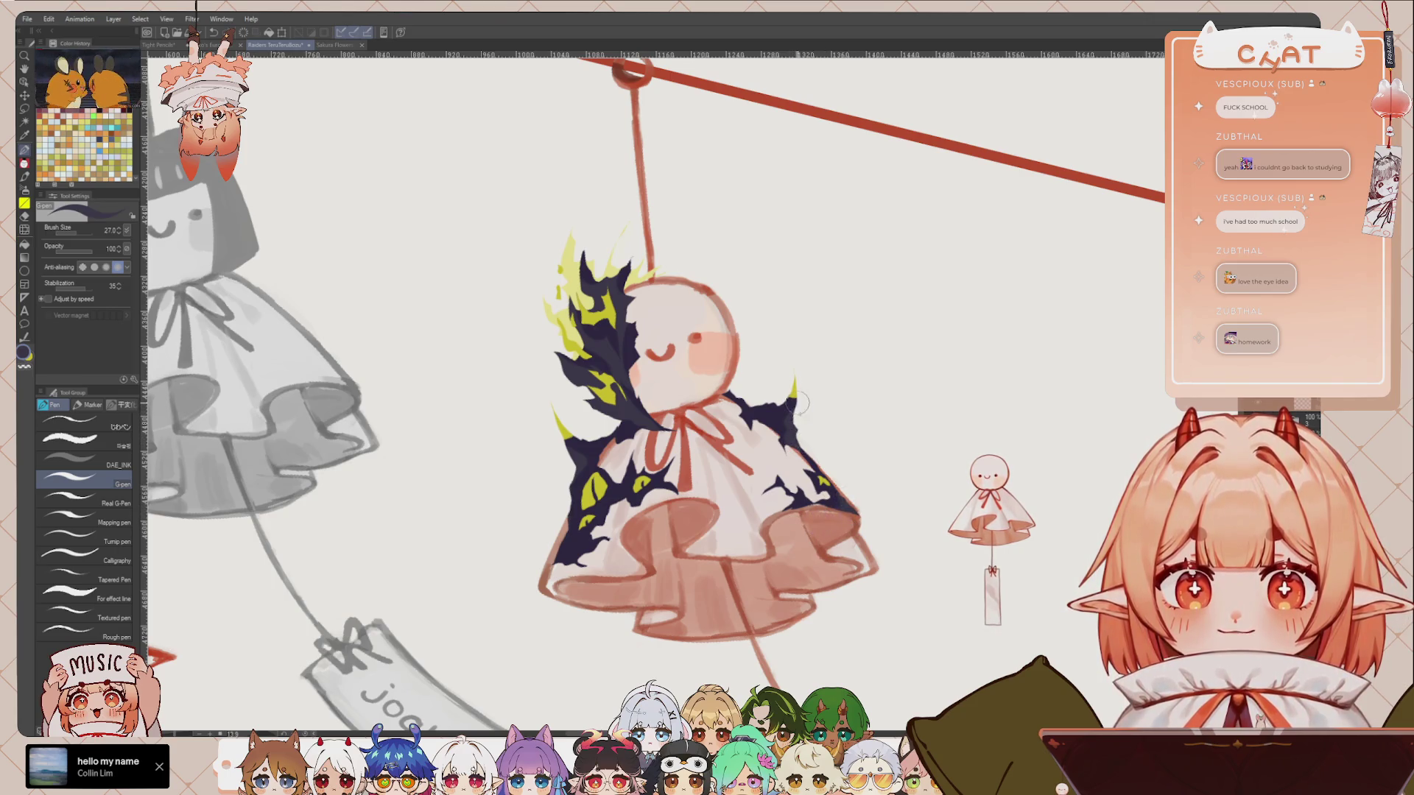
Step: Pick up the navy colour from the painting and zoom out to view the charm
scroll(799, 403, down, 3)
scroll(787, 340, up, 3)
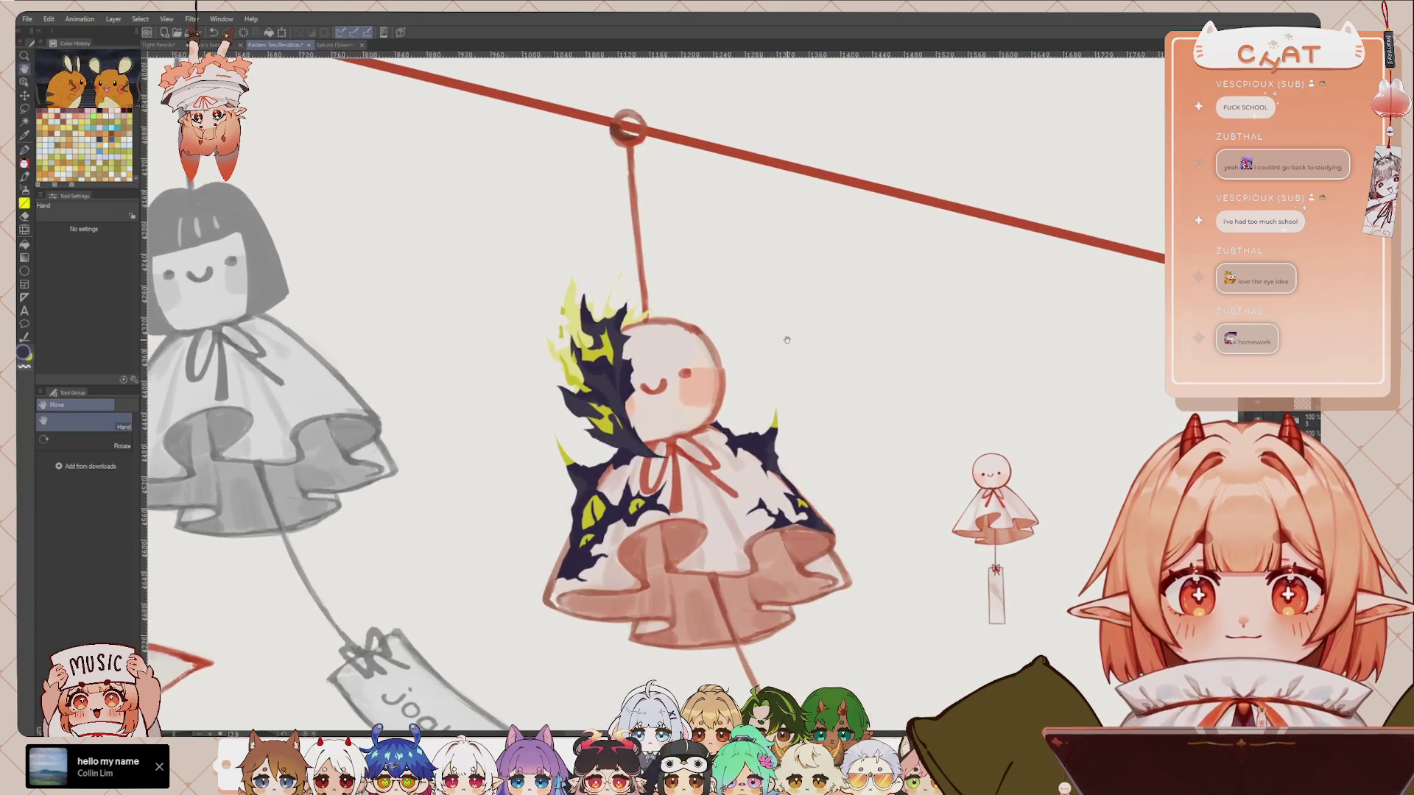
drag(787, 340, 801, 337)
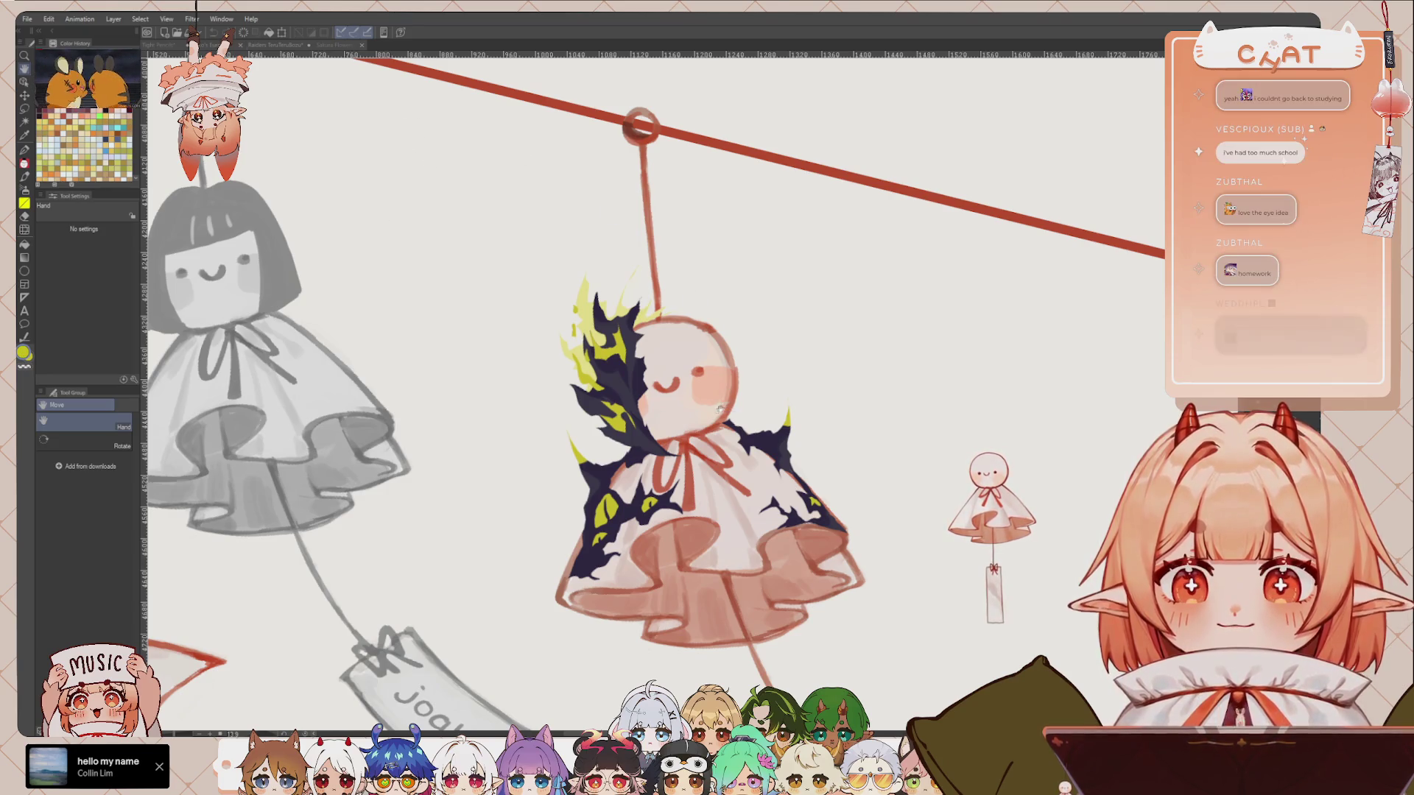
alt+click(607, 524)
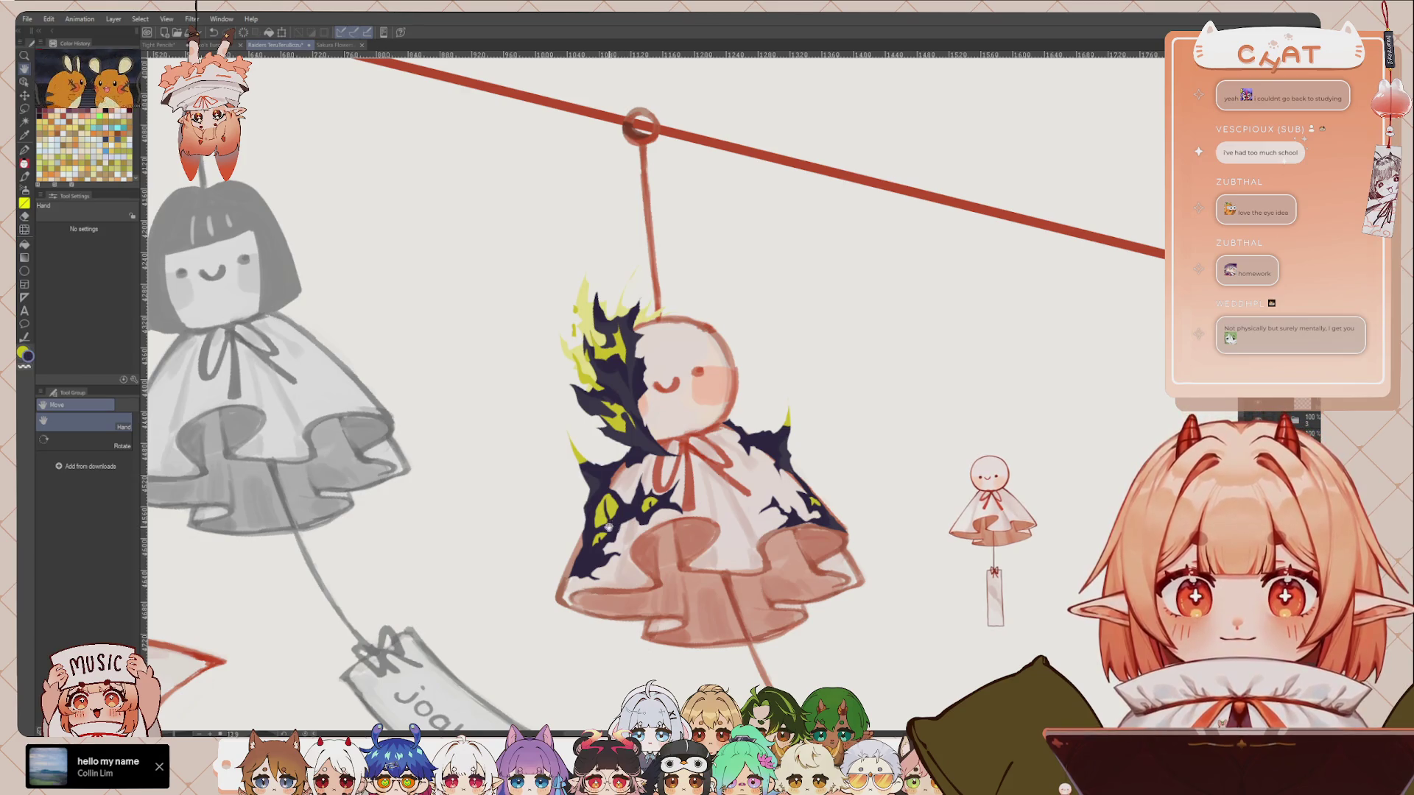
scroll(646, 421, down, 2)
scroll(736, 482, down, 1)
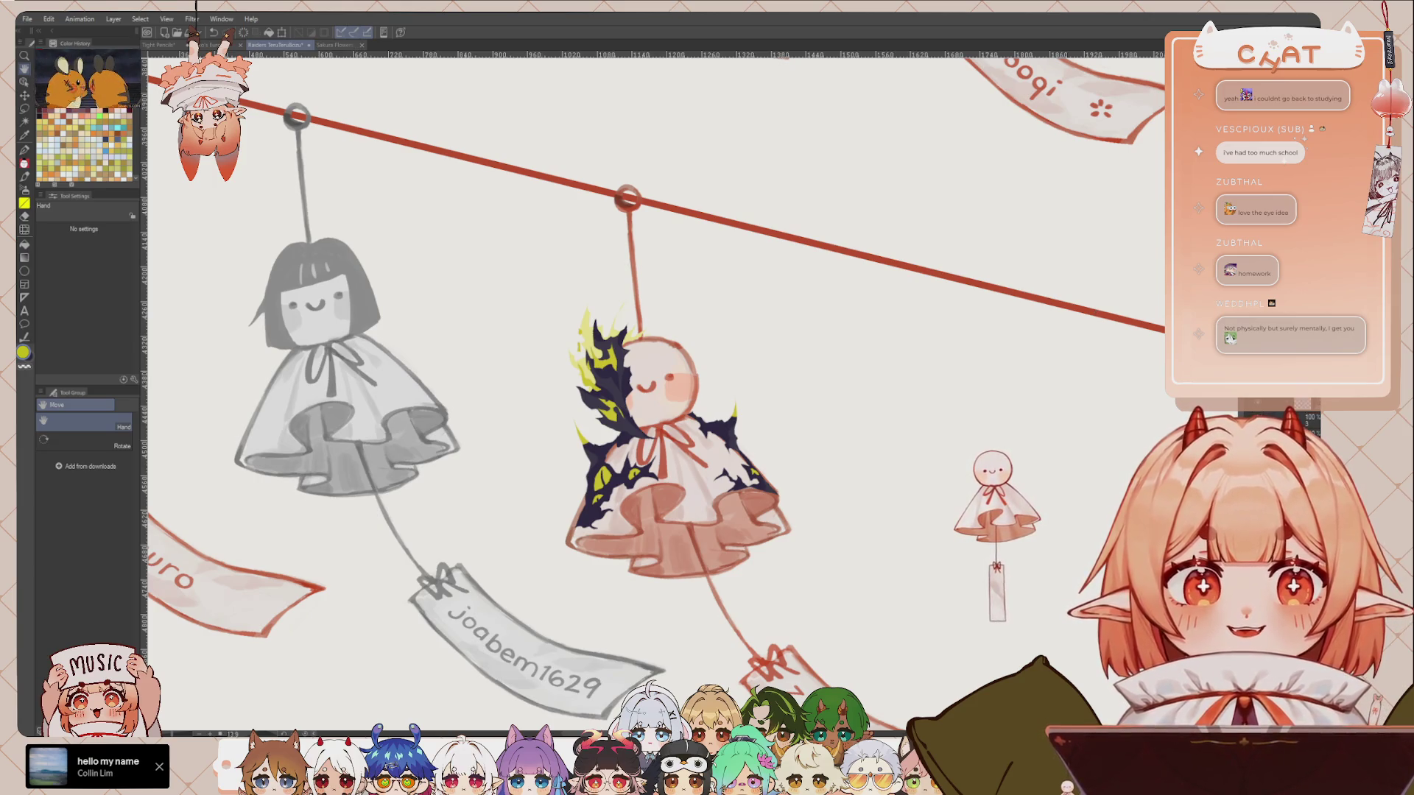
Step: Lasso the curling flame shape beside the charm and fill it with yellow-green
key(m)
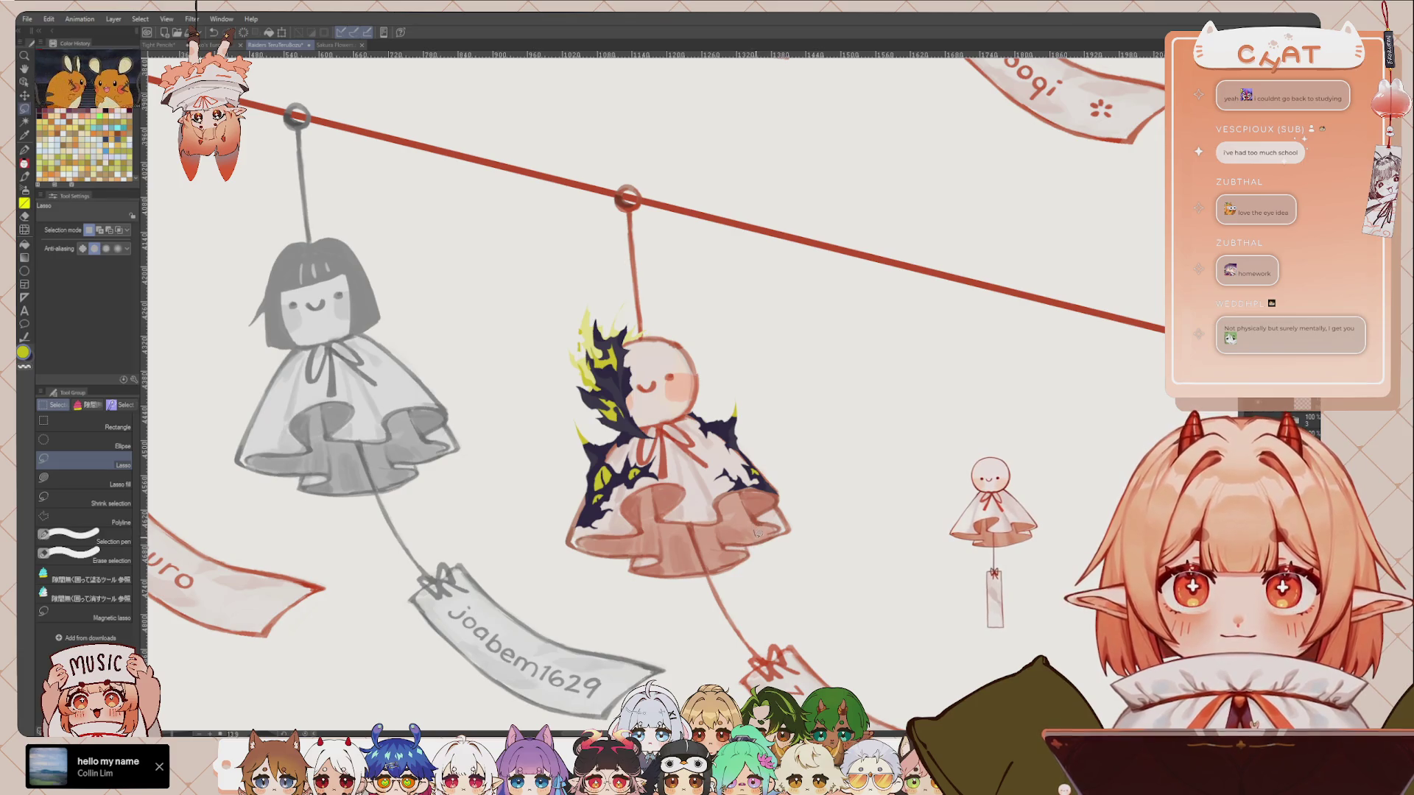
mouse_move(792, 557)
mouse_down()
mouse_move(835, 500)
mouse_move(782, 539)
mouse_move(792, 472)
mouse_up()
mouse_move(796, 423)
mouse_down()
mouse_move(842, 436)
mouse_move(810, 450)
mouse_move(837, 532)
mouse_move(859, 519)
mouse_up()
mouse_move(808, 567)
mouse_down()
mouse_move(794, 584)
mouse_move(744, 566)
mouse_up()
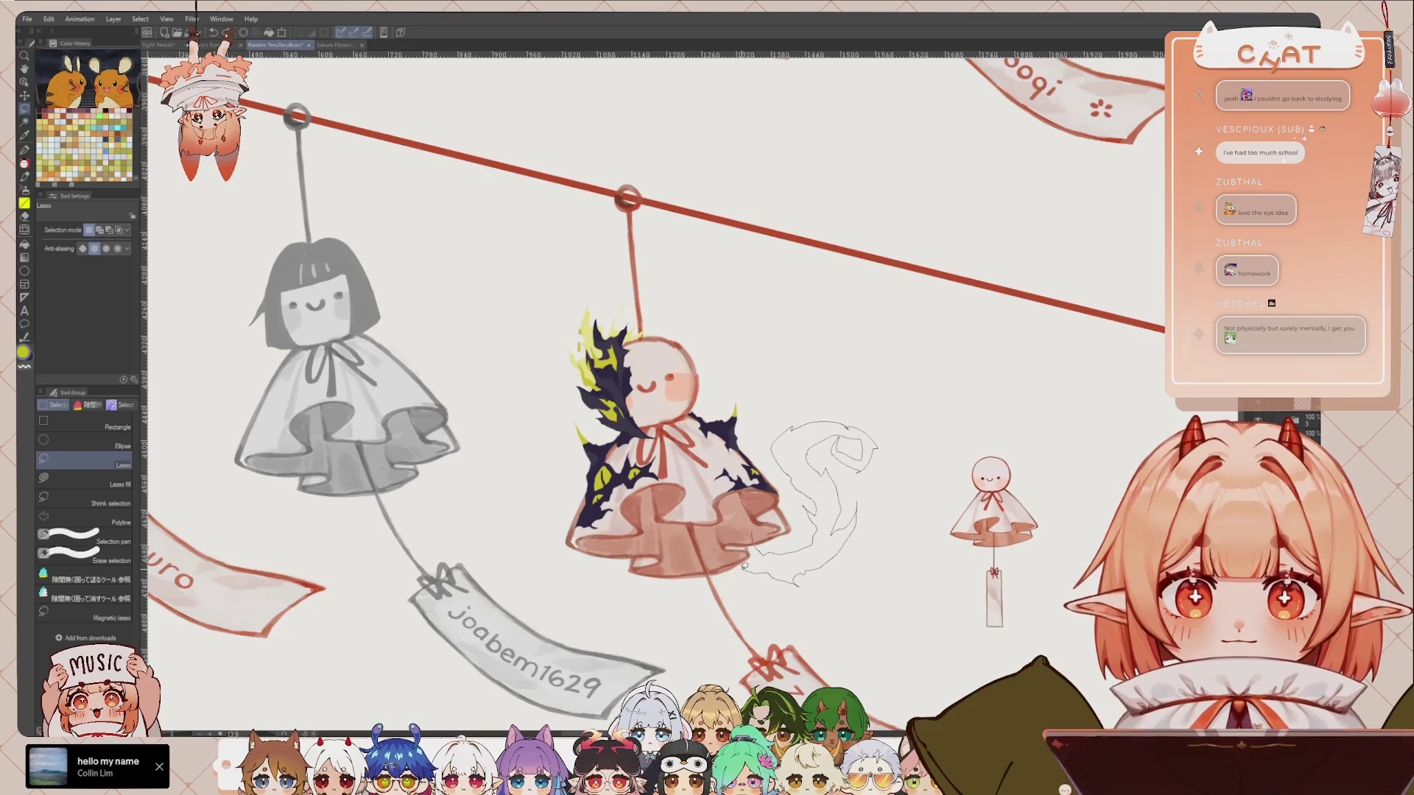
drag(746, 511, 759, 500)
click(854, 617)
Step: Mirror the view and select small pieces of the green flame, then deselect
key(h)
key(h)
drag(860, 486, 854, 496)
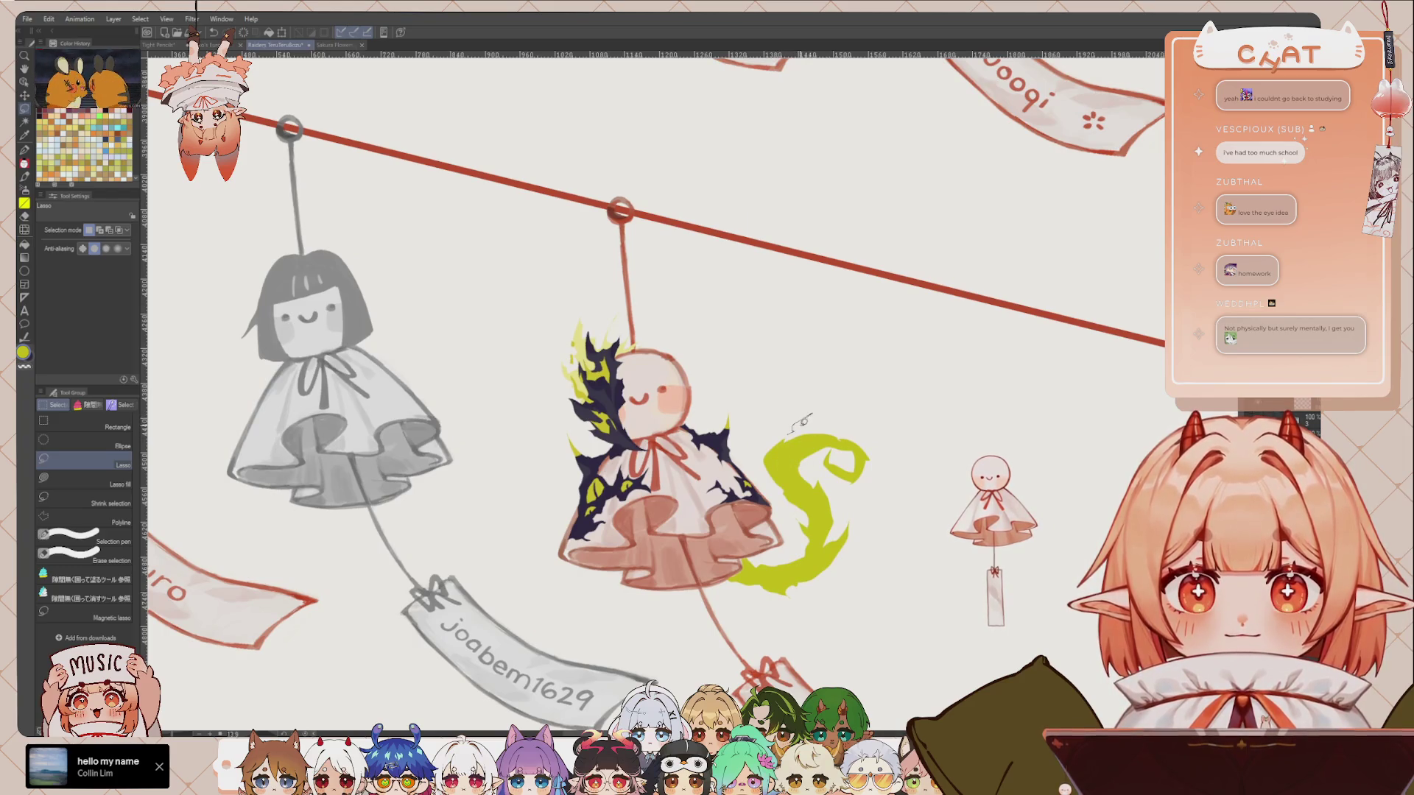
drag(802, 422, 766, 428)
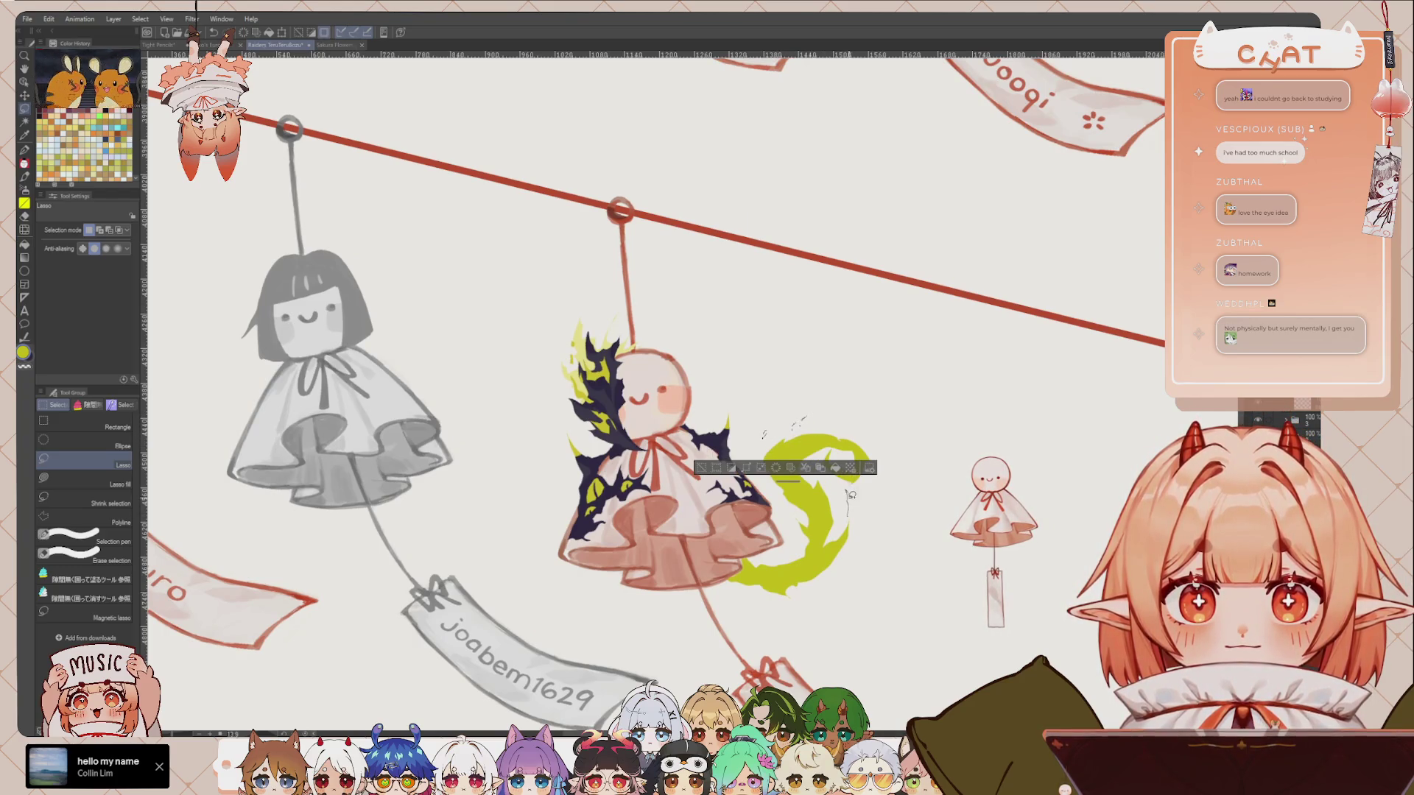
drag(850, 495, 844, 508)
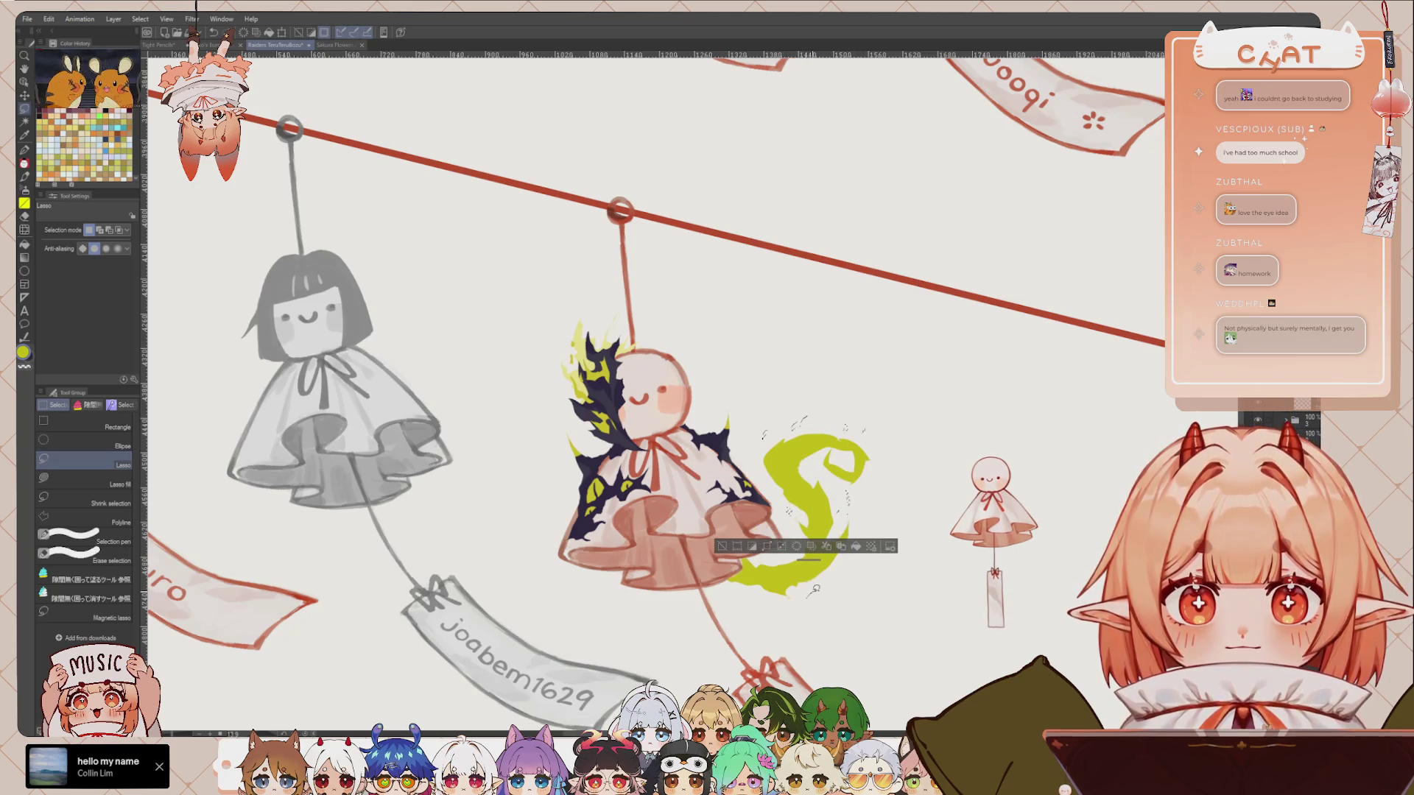
key(ctrl+d)
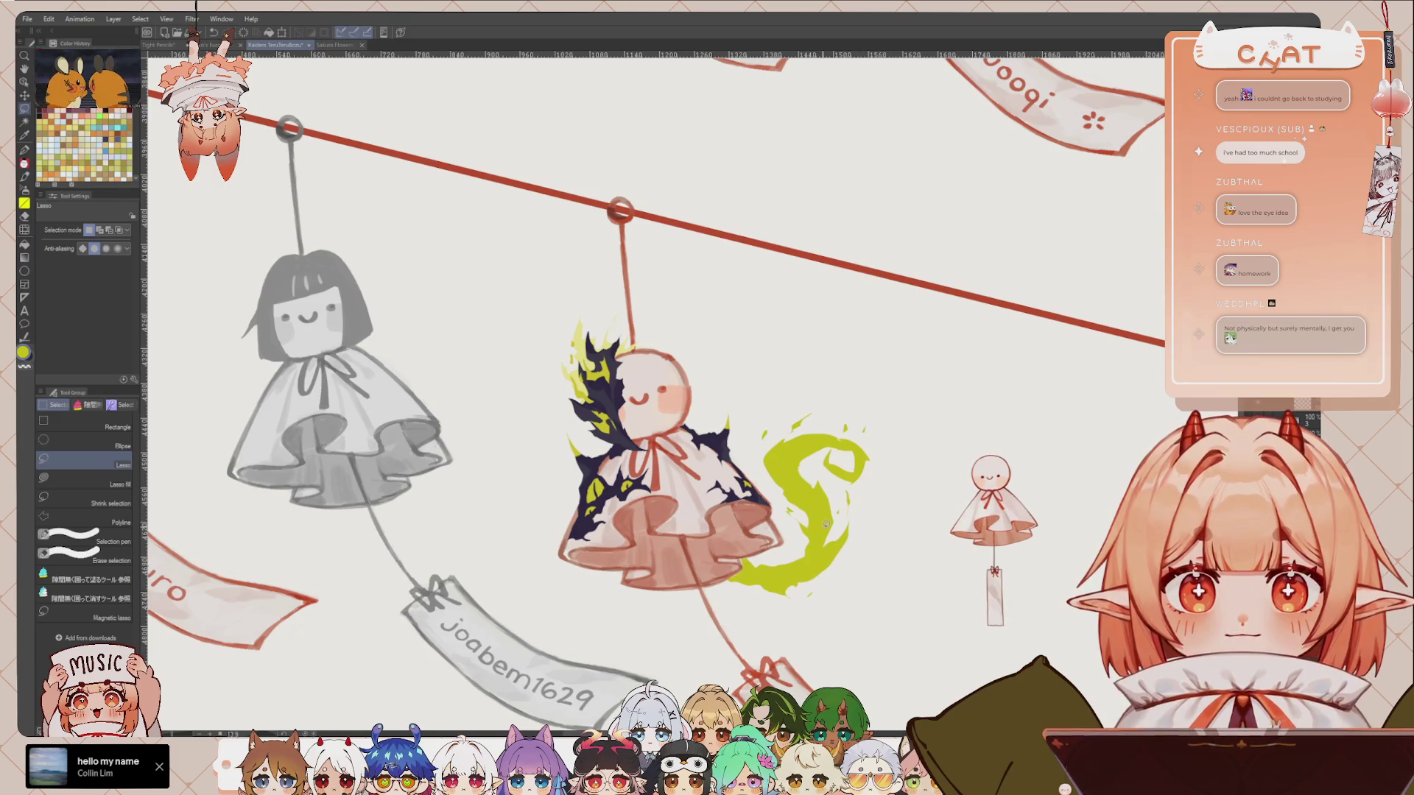
Step: Select more small parts of the green swirl, redrawing the selection several times
scroll(825, 523, up, 2)
drag(820, 360, 829, 345)
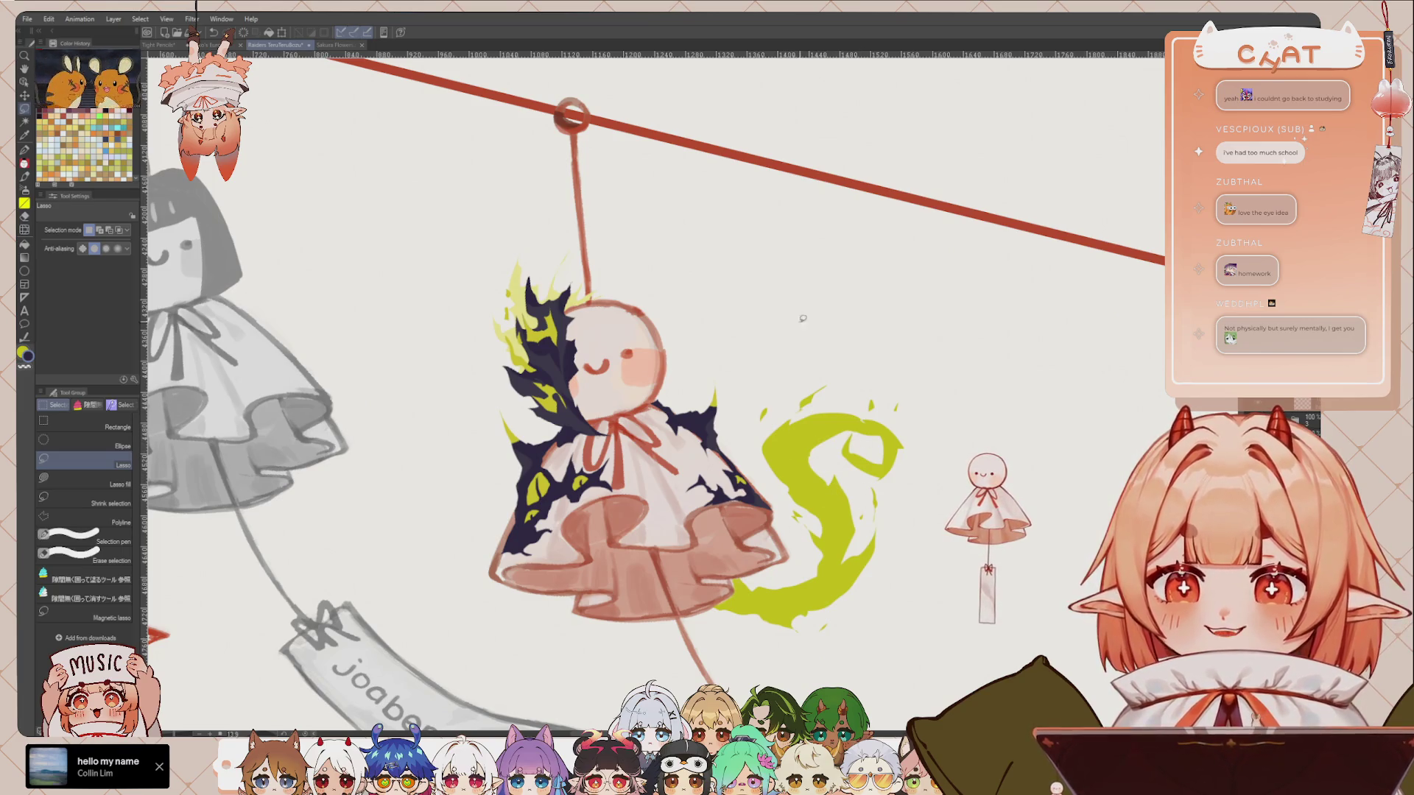
scroll(792, 383, down, 3)
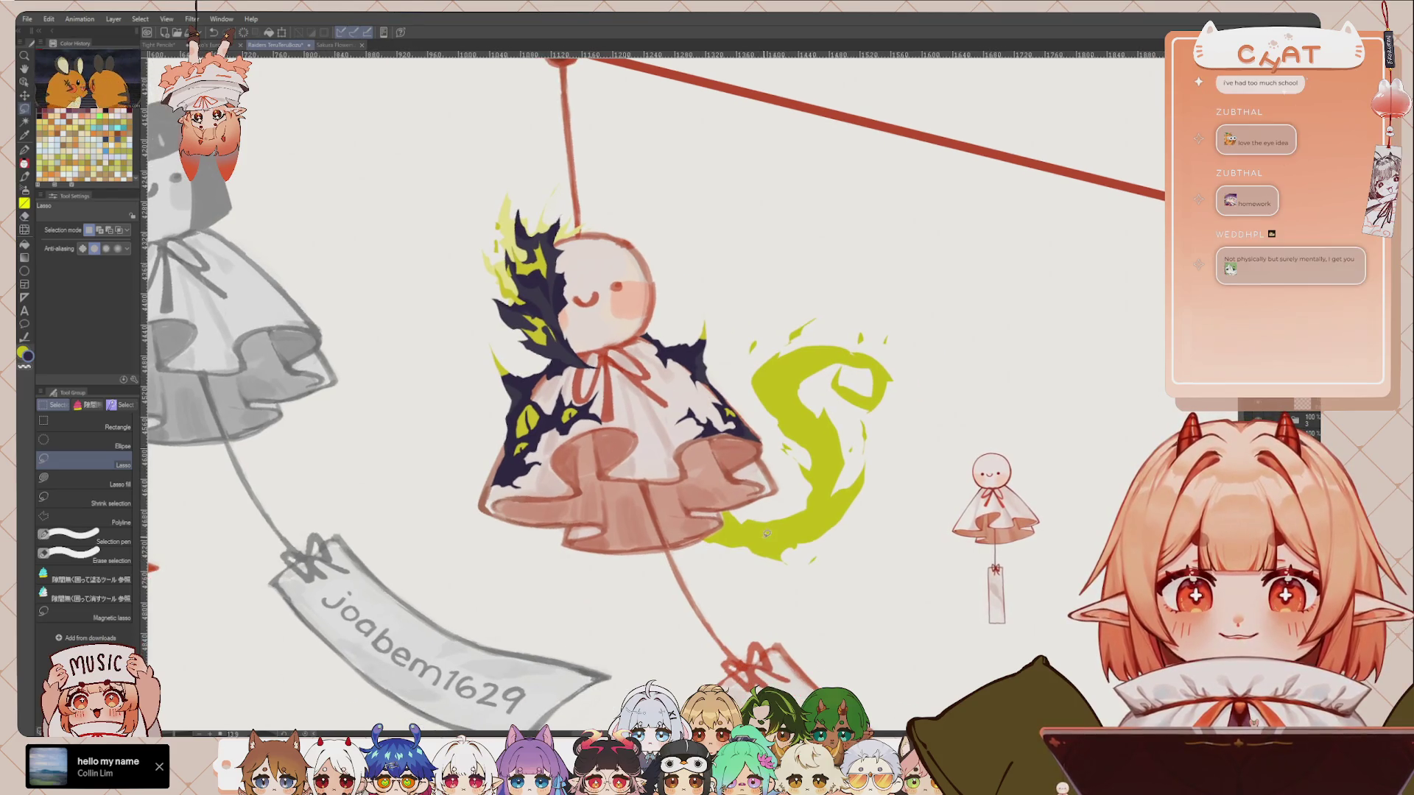
drag(766, 533, 779, 524)
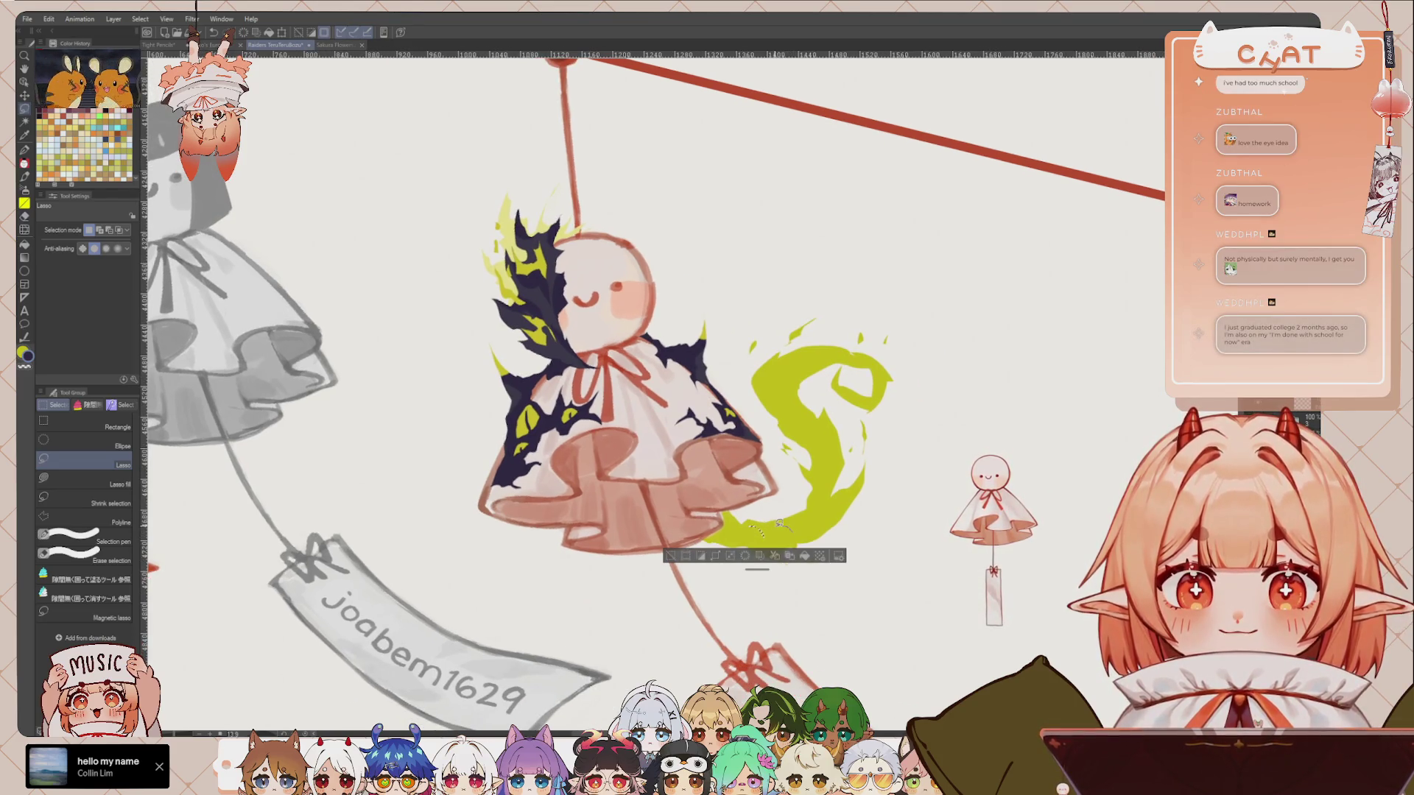
key(ctrl+d)
mouse_move(762, 526)
mouse_down()
mouse_move(822, 508)
mouse_move(827, 468)
mouse_move(789, 402)
mouse_up()
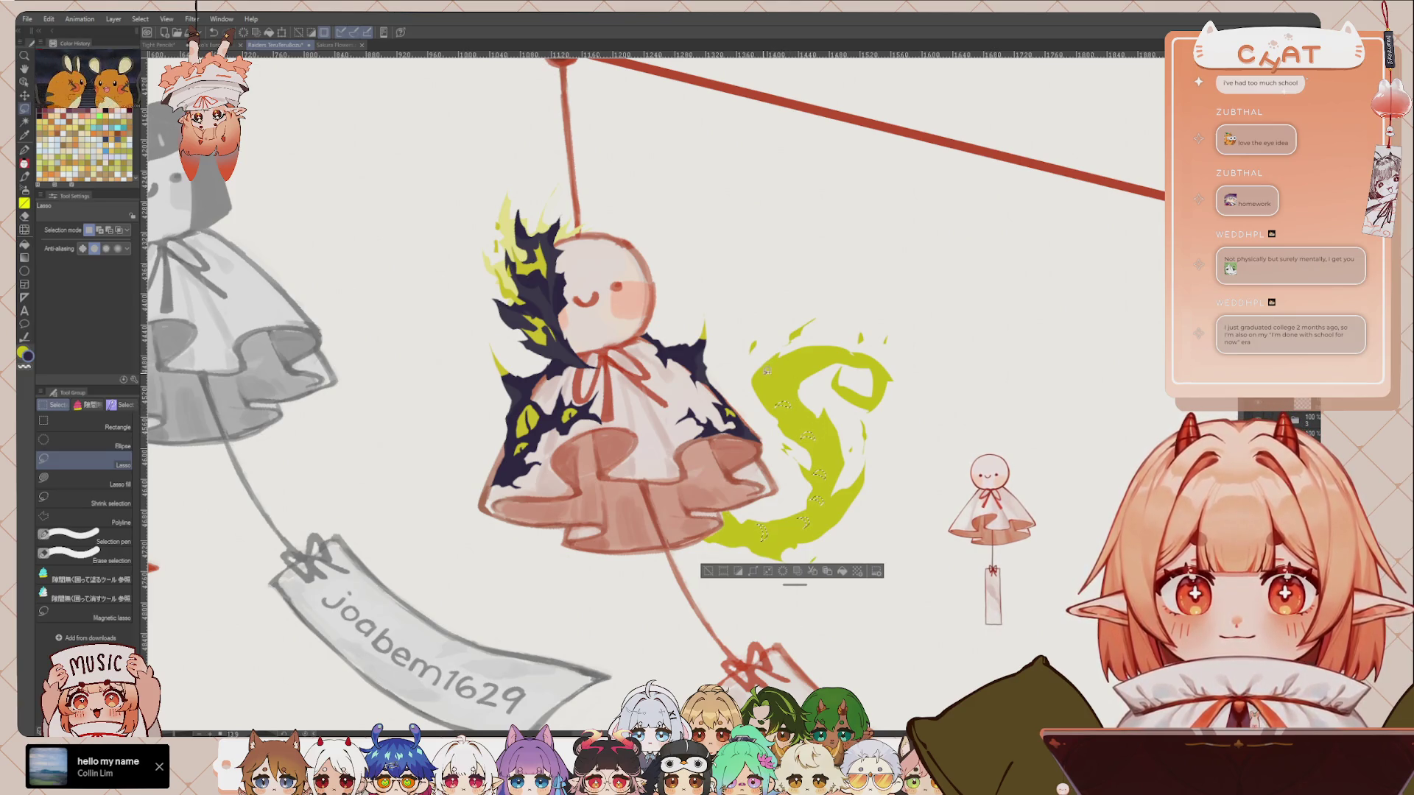
mouse_move(782, 376)
mouse_down()
mouse_move(772, 368)
mouse_move(833, 344)
mouse_move(869, 349)
mouse_up()
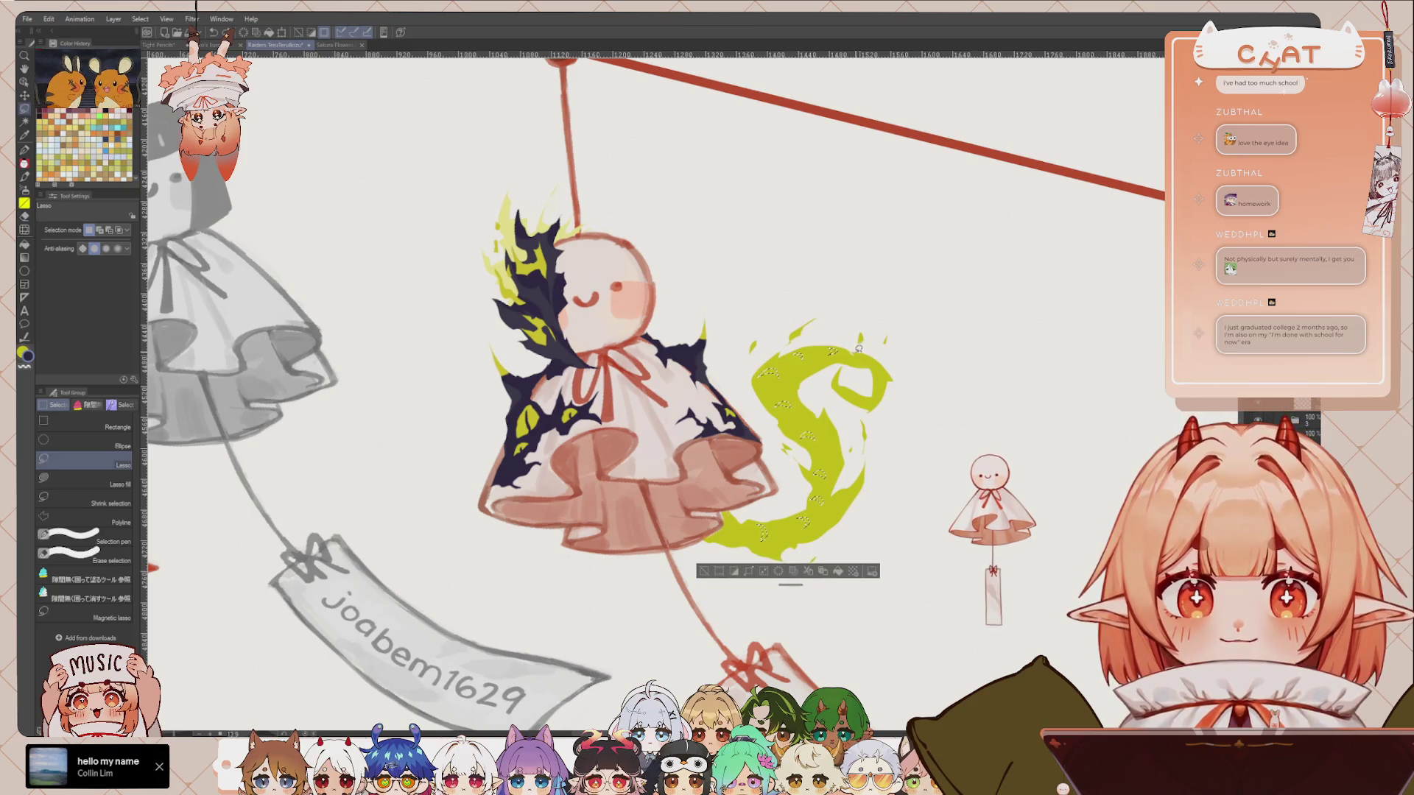
drag(855, 356, 886, 365)
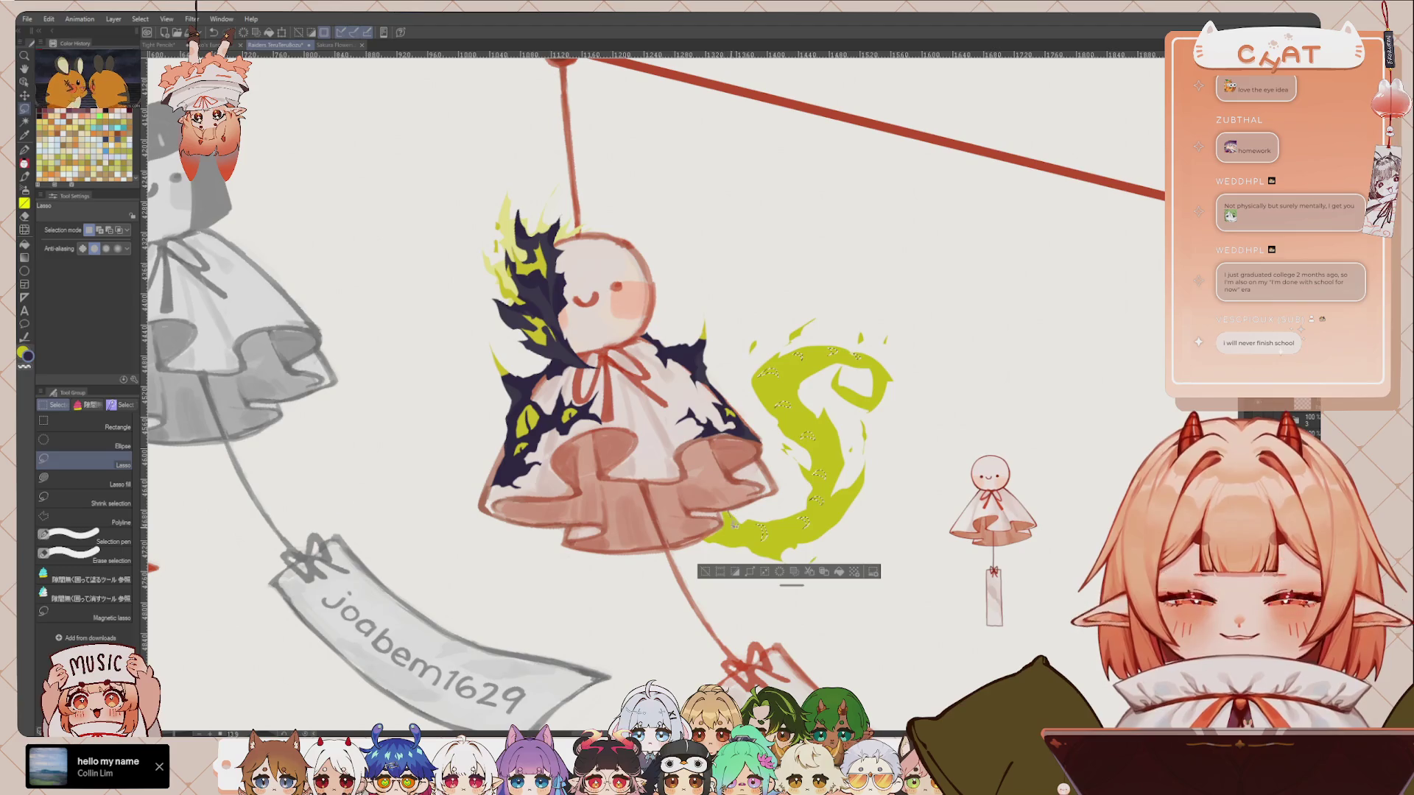
drag(740, 520, 805, 519)
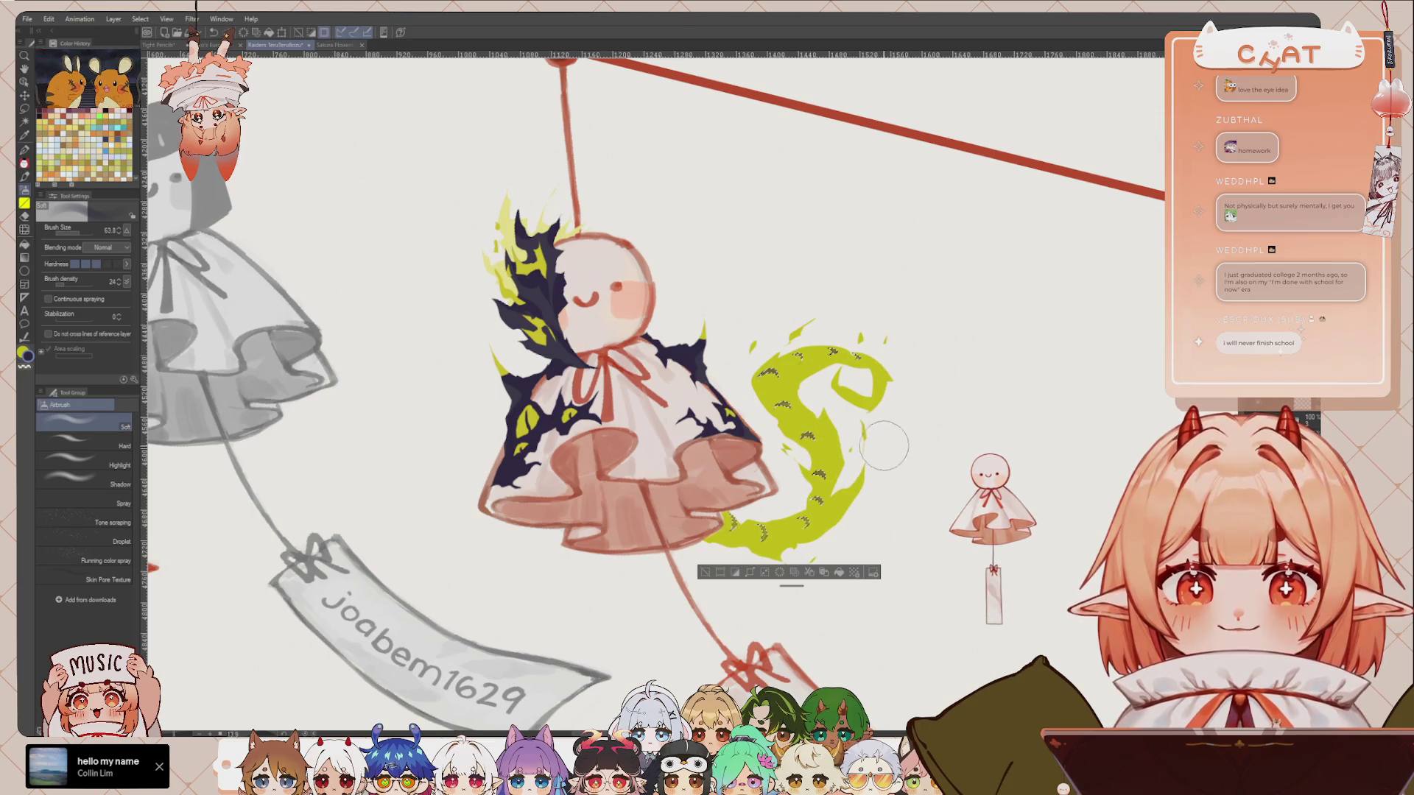
key(ctrl+d)
scroll(840, 356, down, 2)
scroll(839, 356, up, 1)
scroll(840, 356, up, 1)
key(ctrl+z)
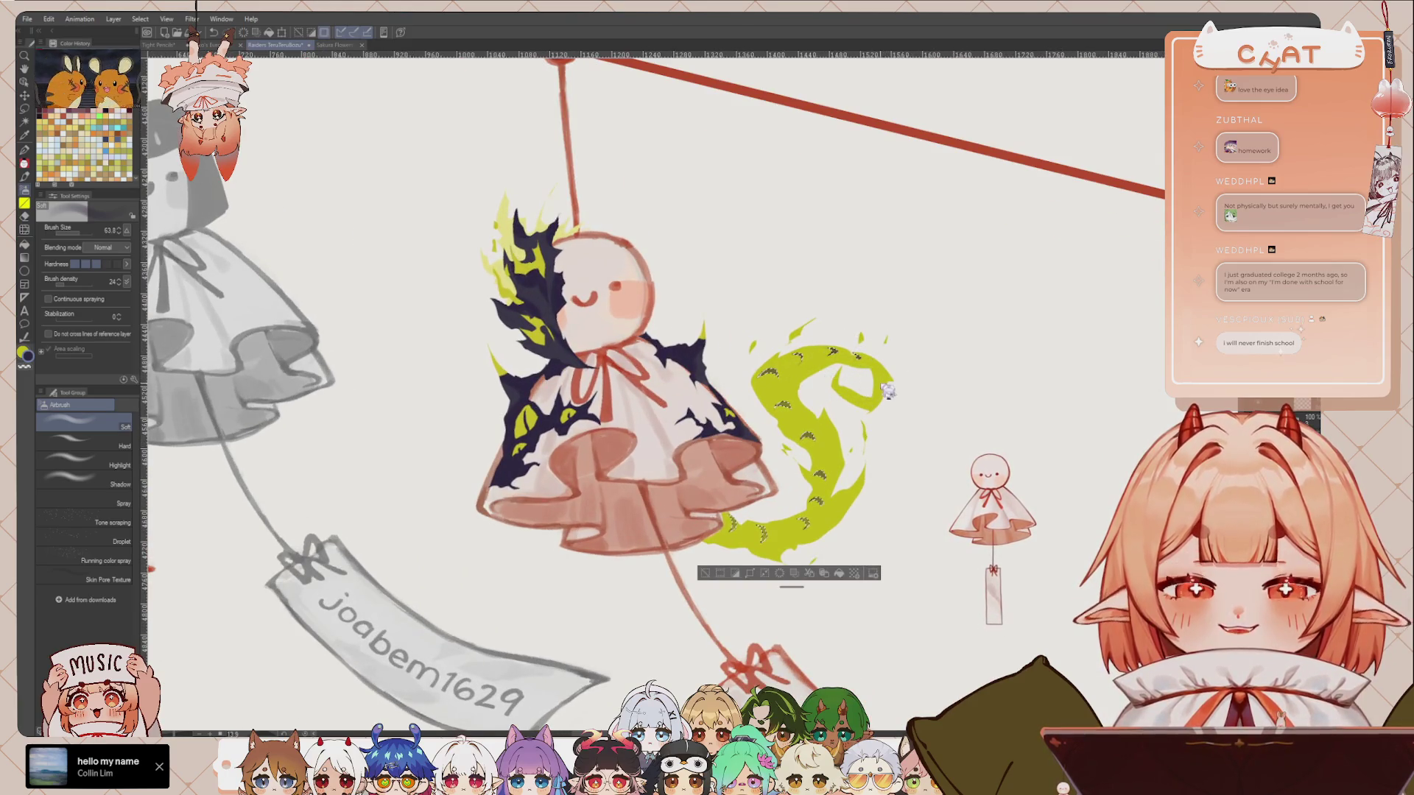
key(ctrl+d)
scroll(940, 328, down, 2)
scroll(940, 328, up, 2)
scroll(940, 328, up, 1)
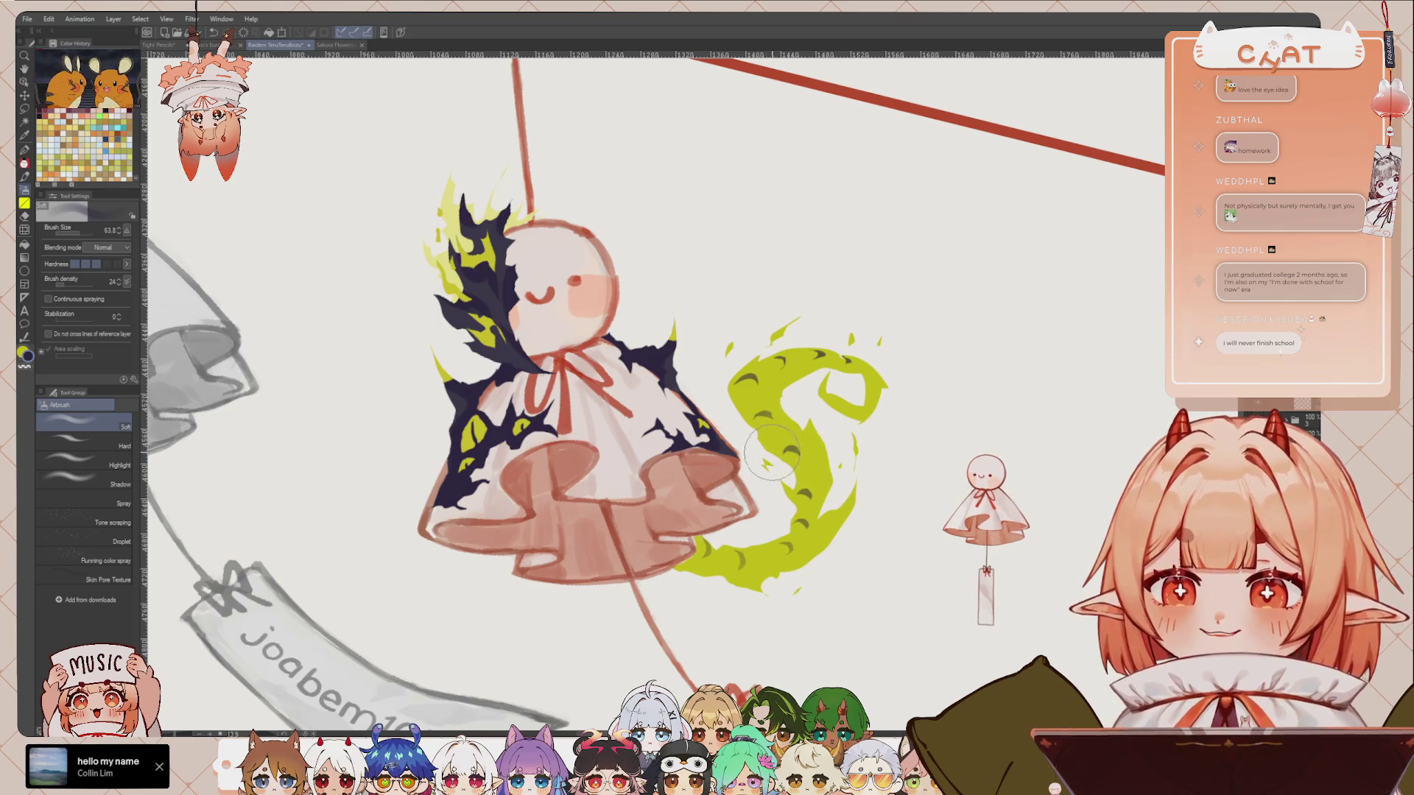
drag(751, 466, 821, 460)
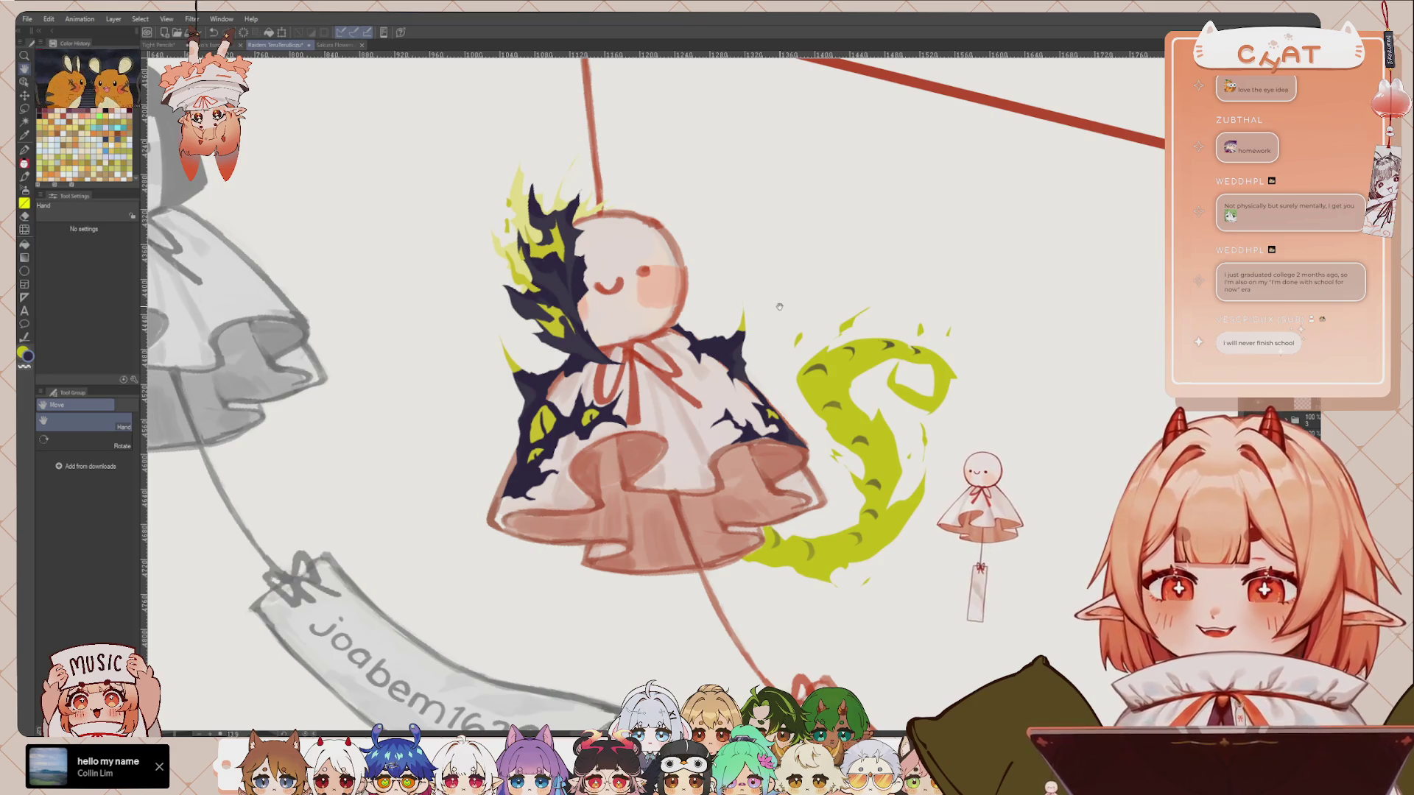
drag(780, 306, 801, 285)
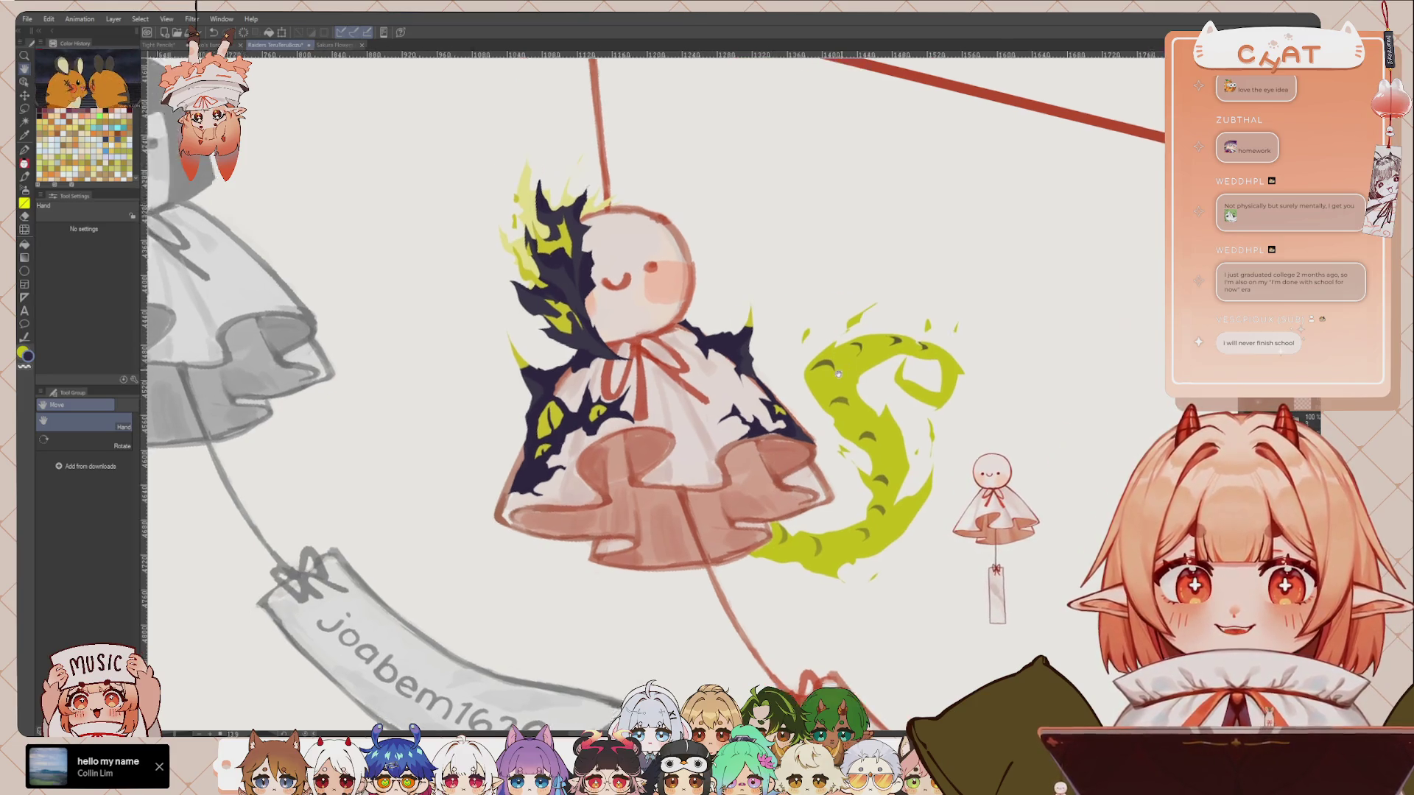
drag(878, 311, 831, 363)
scroll(856, 291, down, 2)
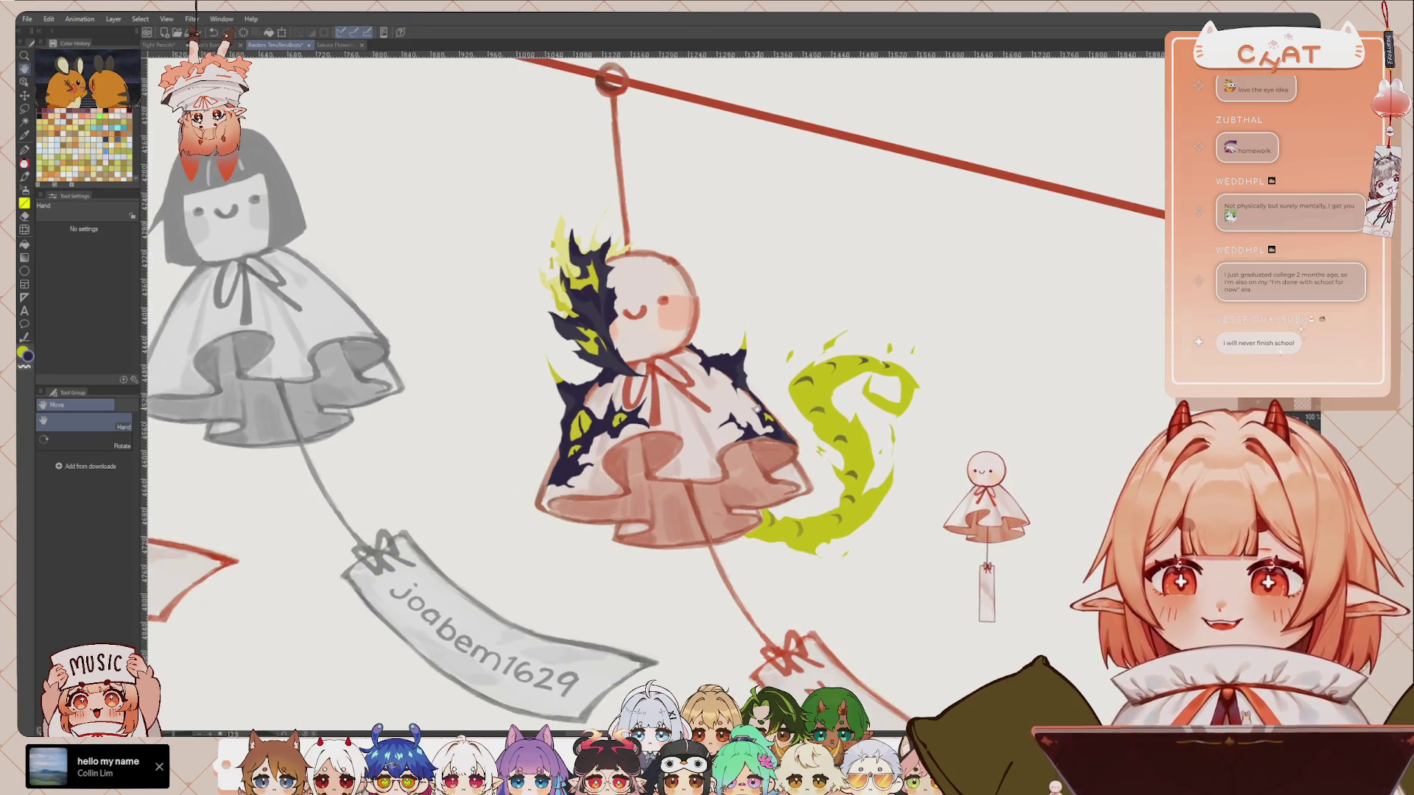
drag(831, 529, 825, 523)
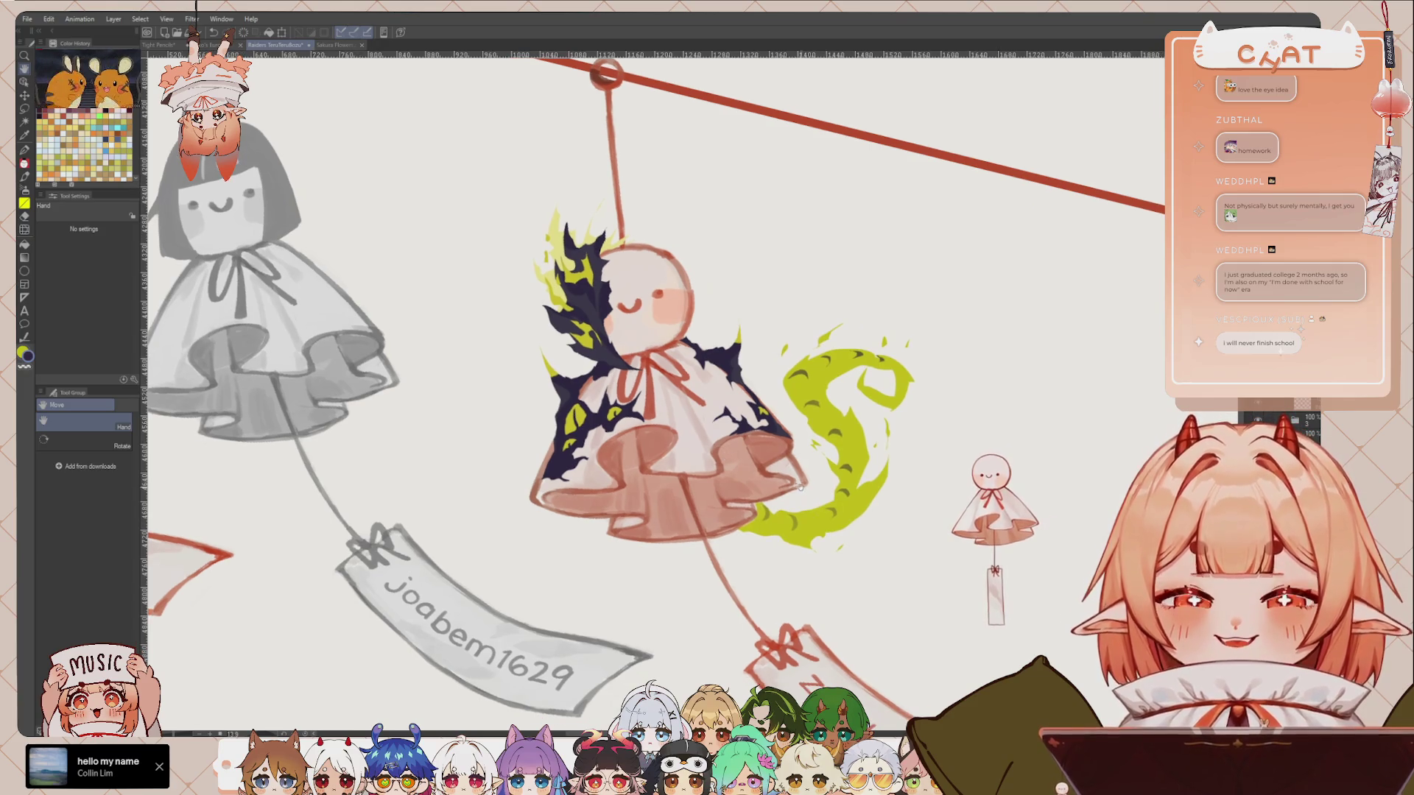
drag(741, 508, 763, 481)
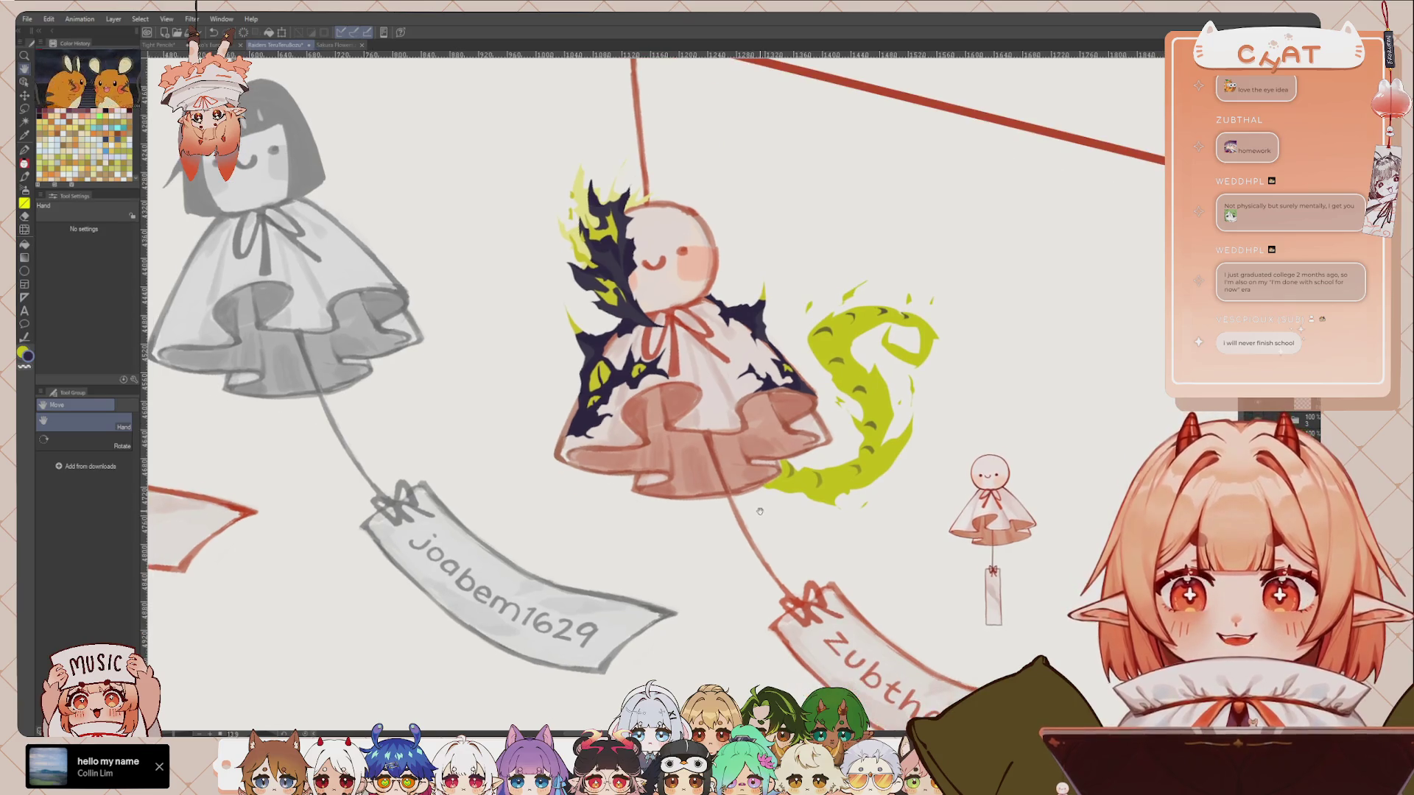
drag(819, 427, 816, 475)
scroll(810, 338, down, 3)
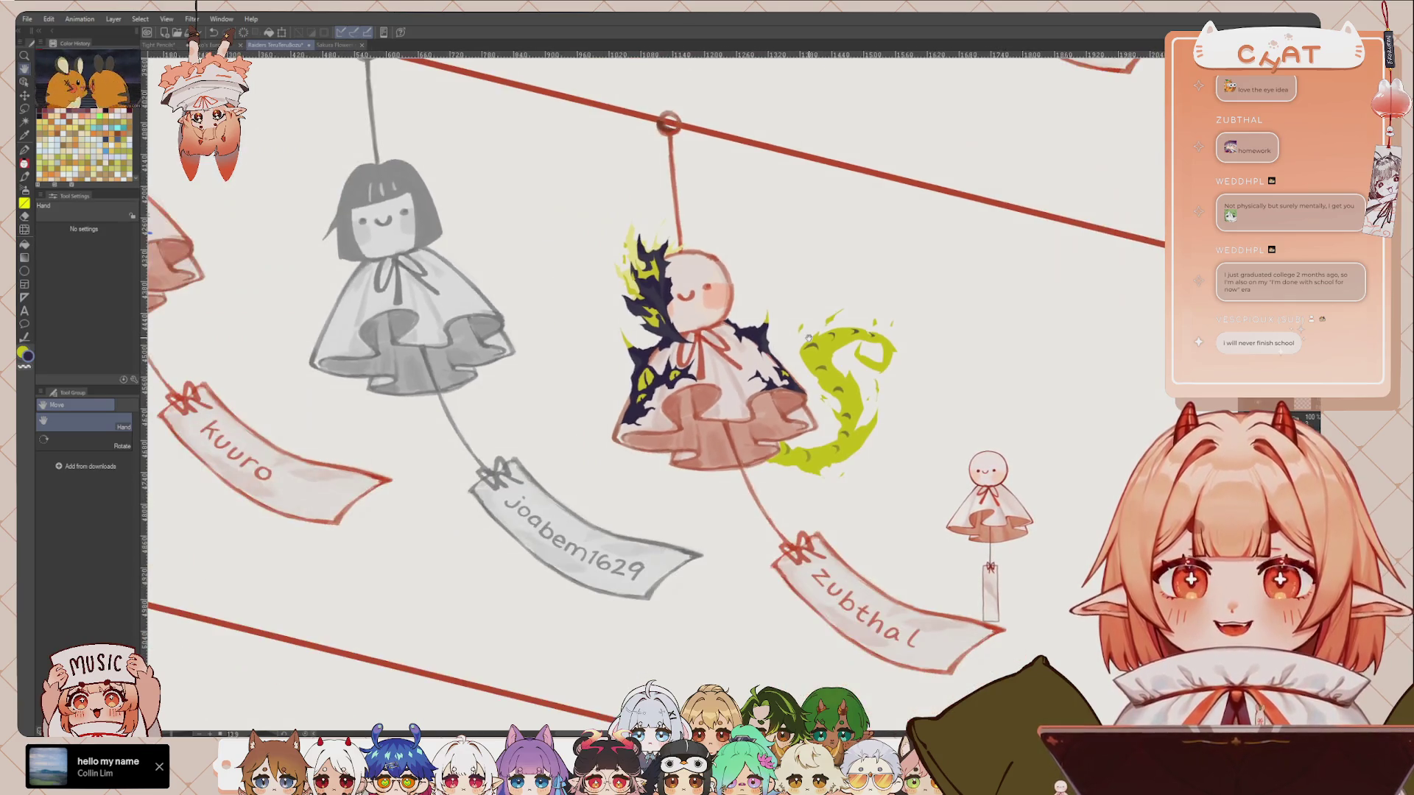
scroll(738, 346, up, 2)
scroll(748, 405, up, 1)
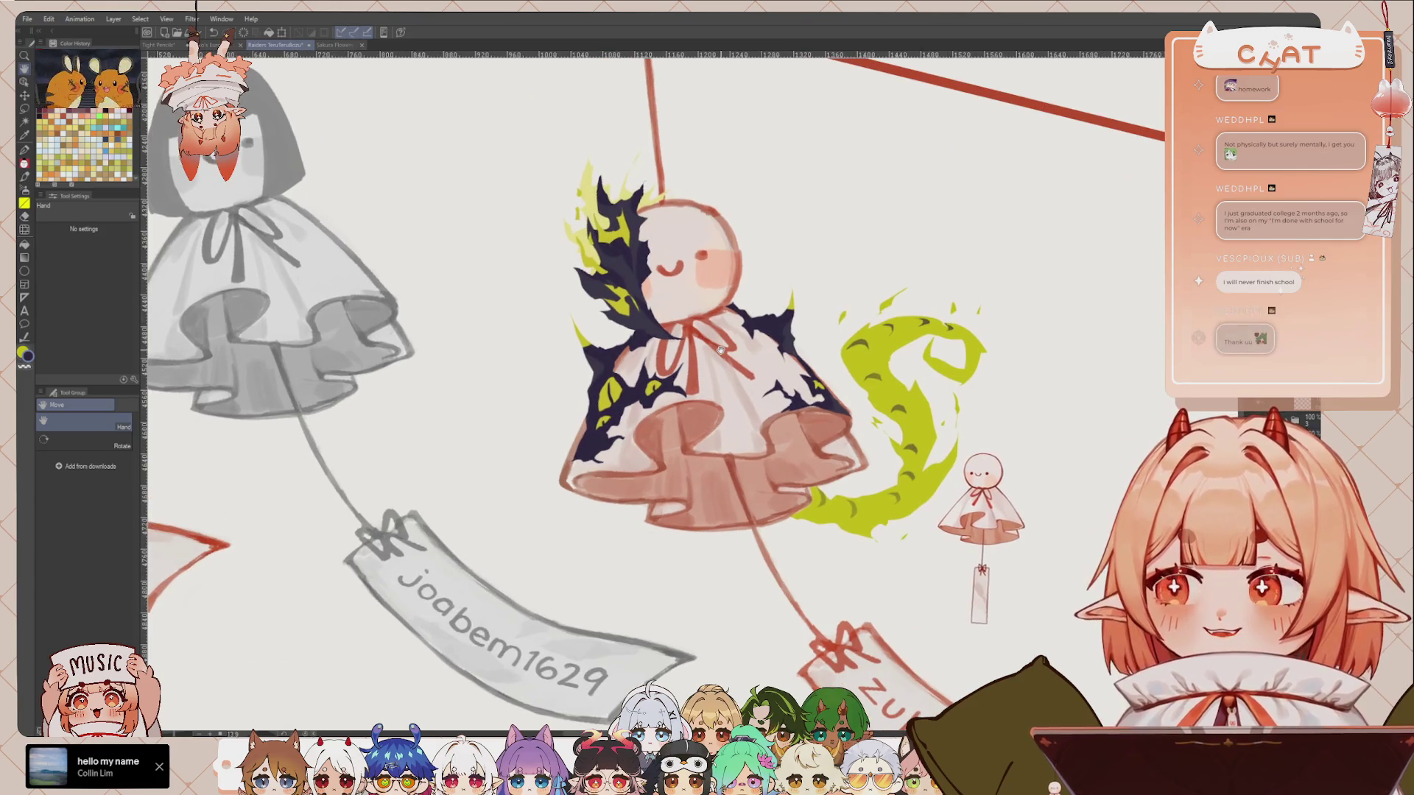
drag(758, 498, 753, 506)
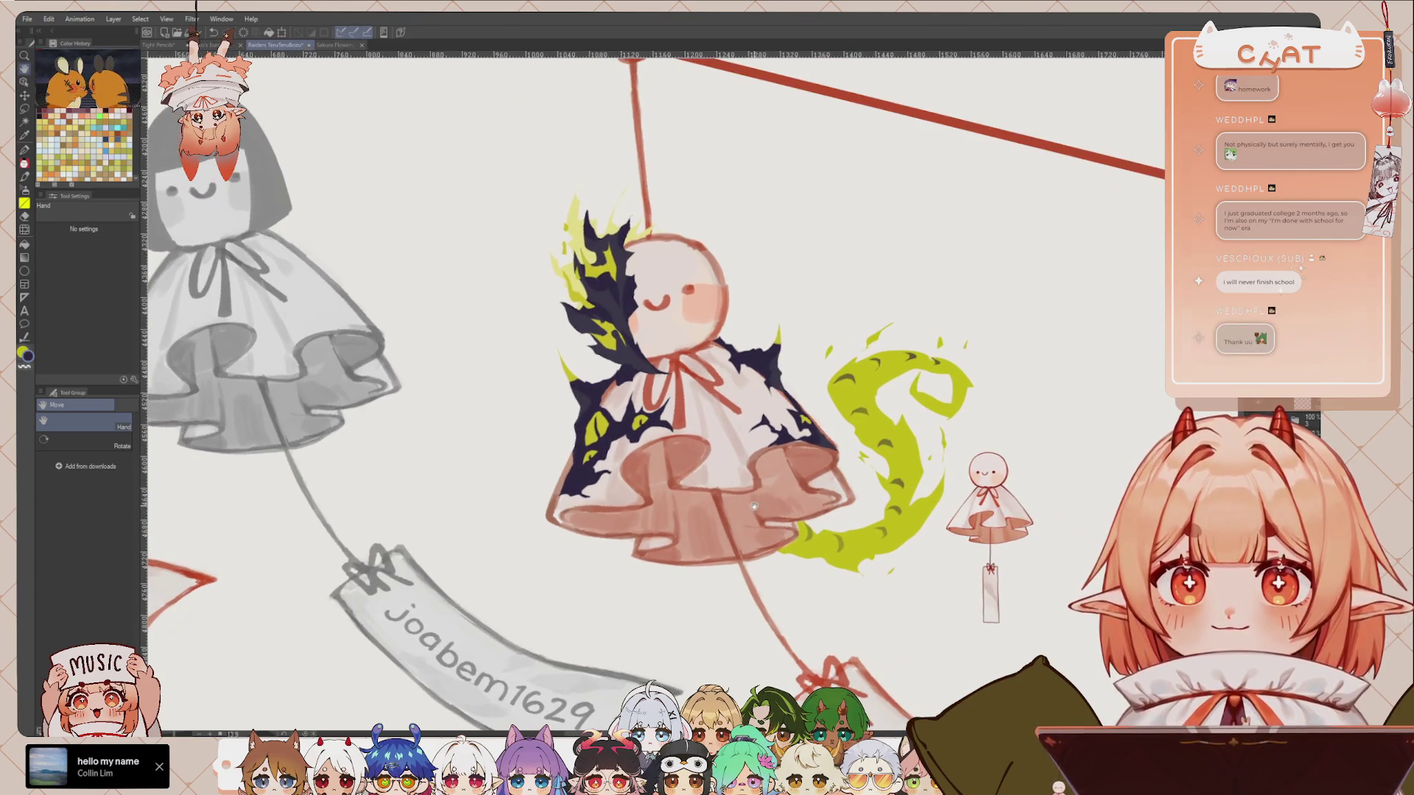
scroll(759, 483, down, 1)
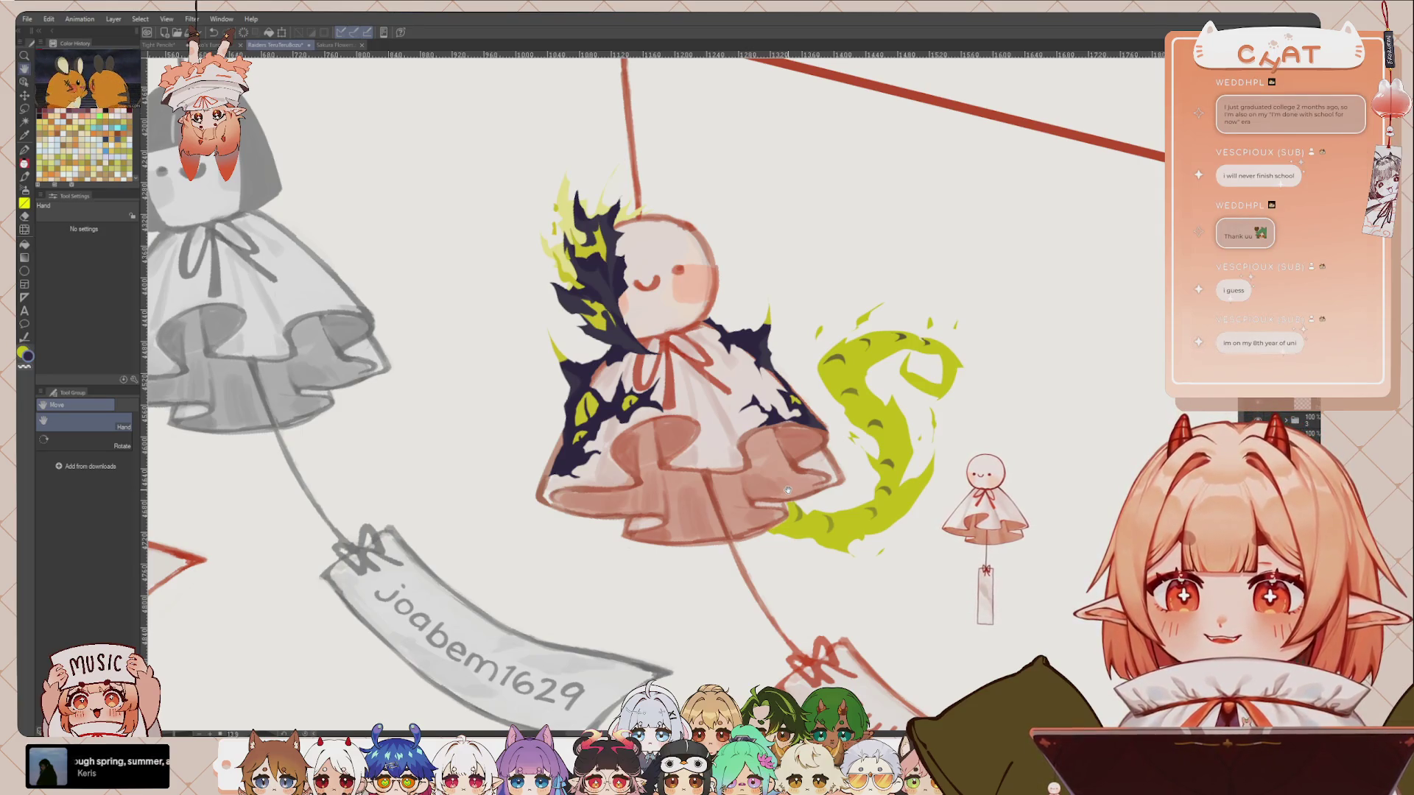
drag(823, 549, 837, 519)
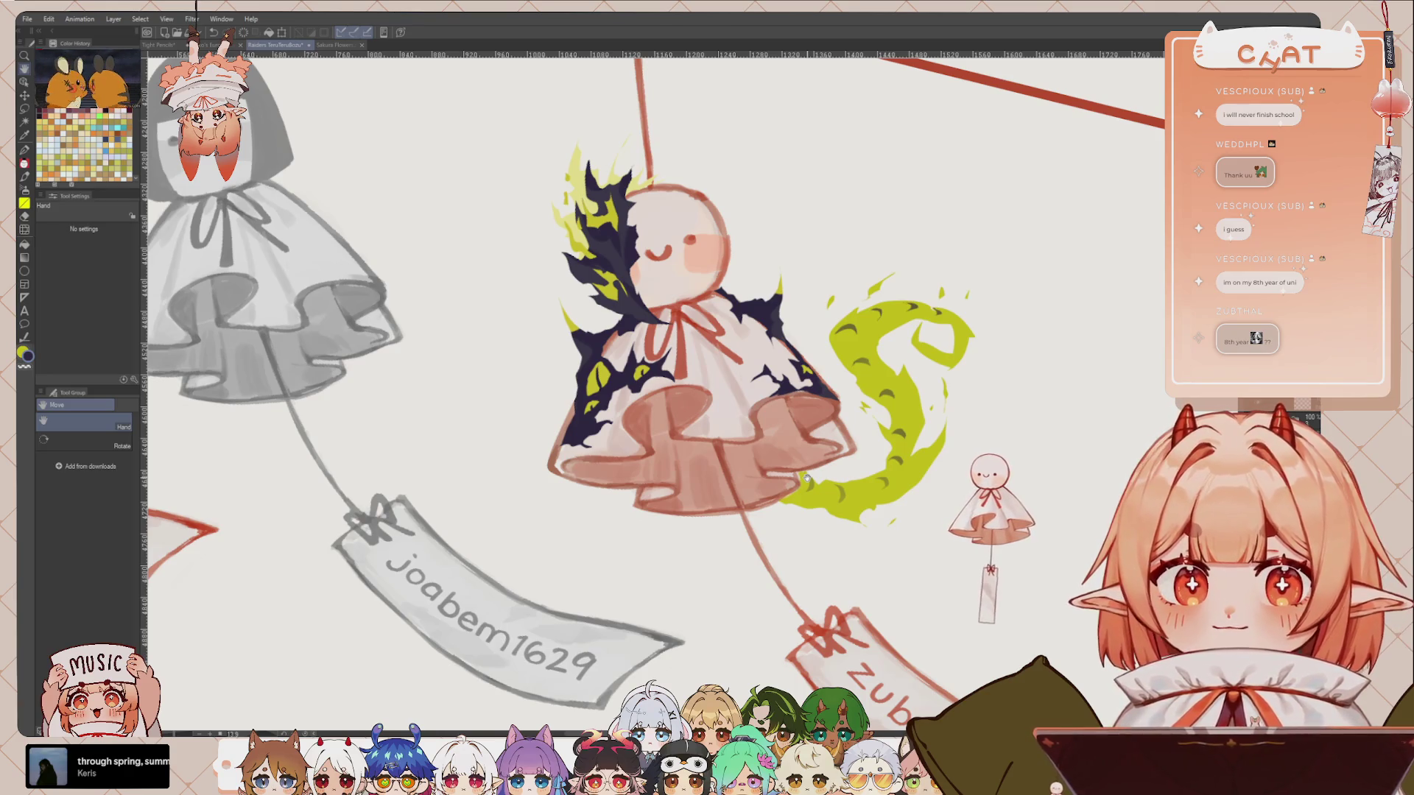
drag(806, 479, 856, 519)
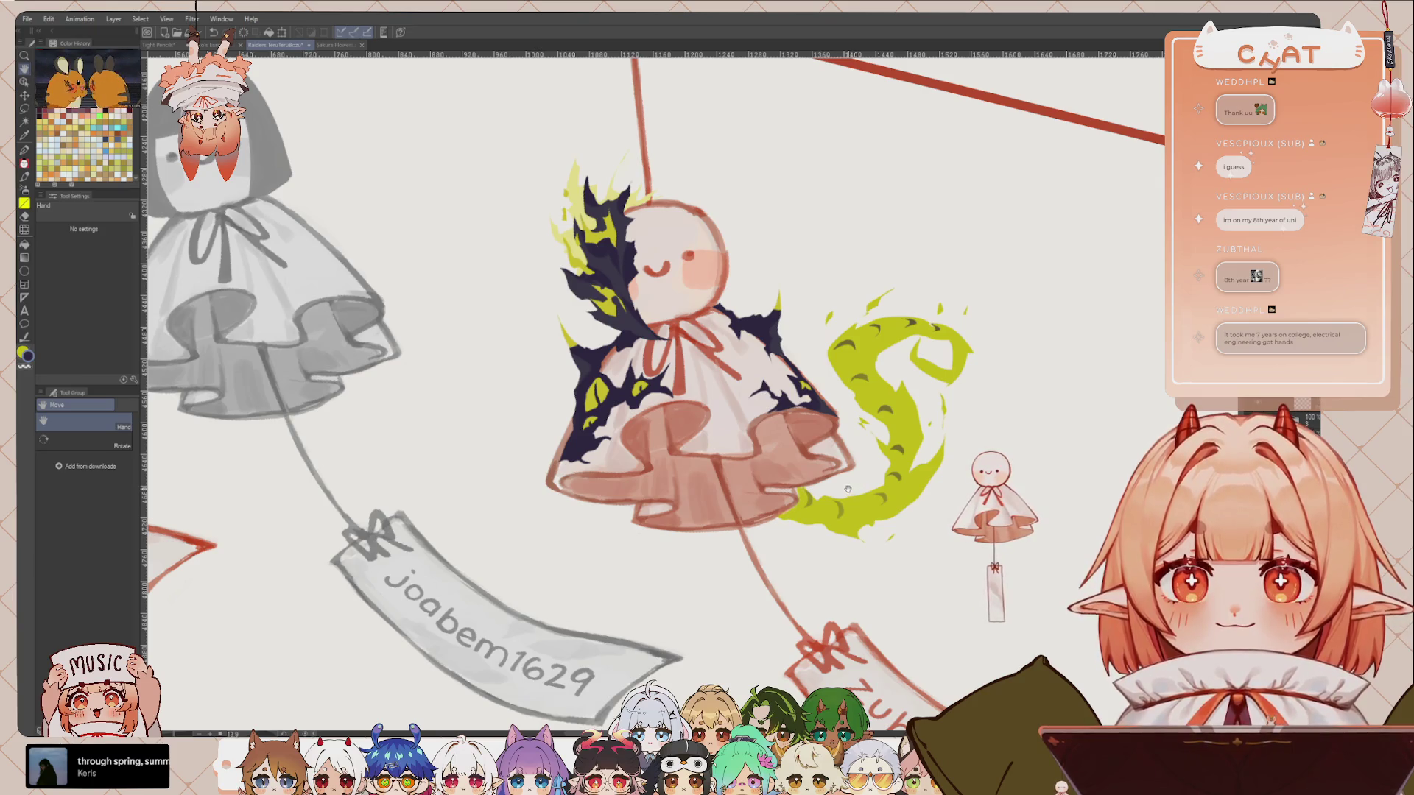
key(ctrl+0)
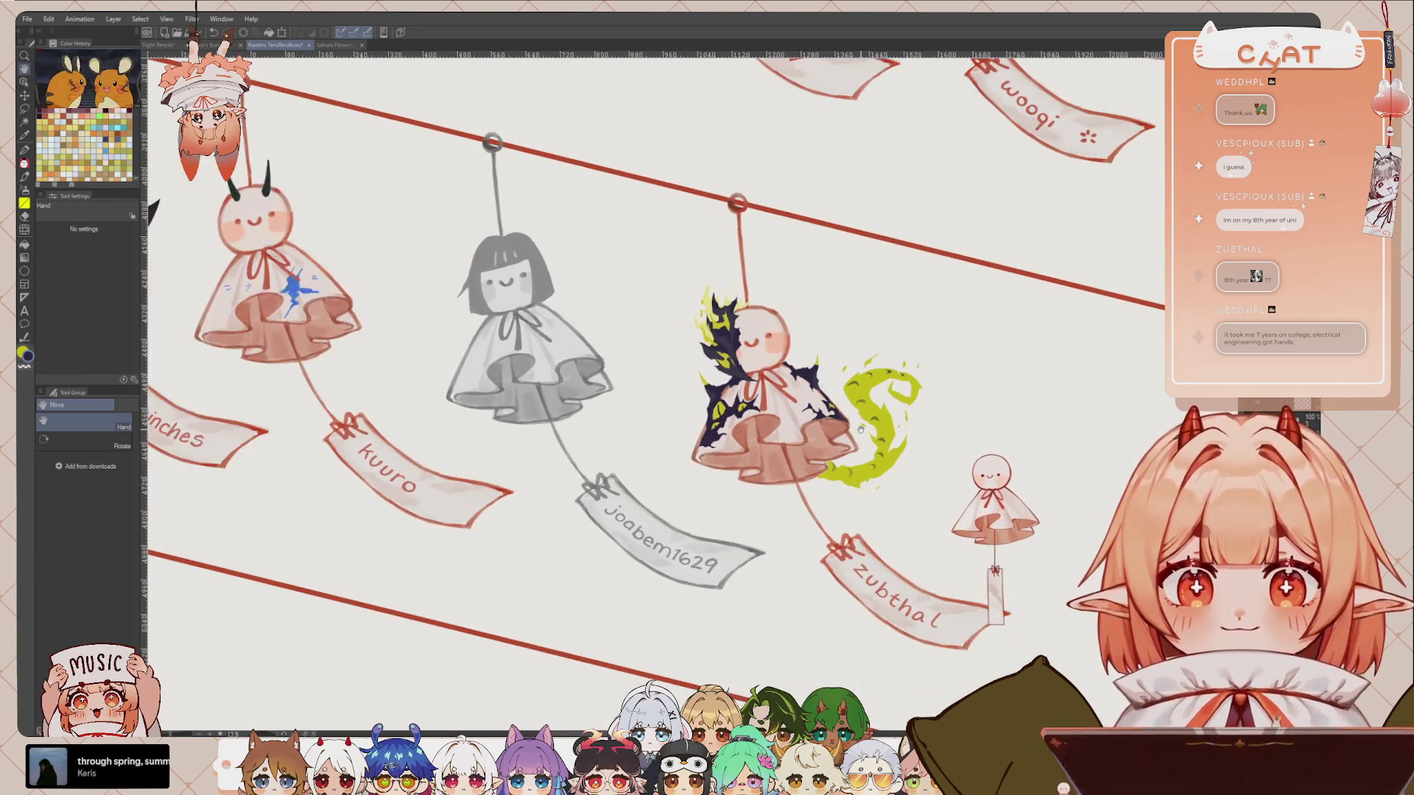
drag(317, 504, 222, 522)
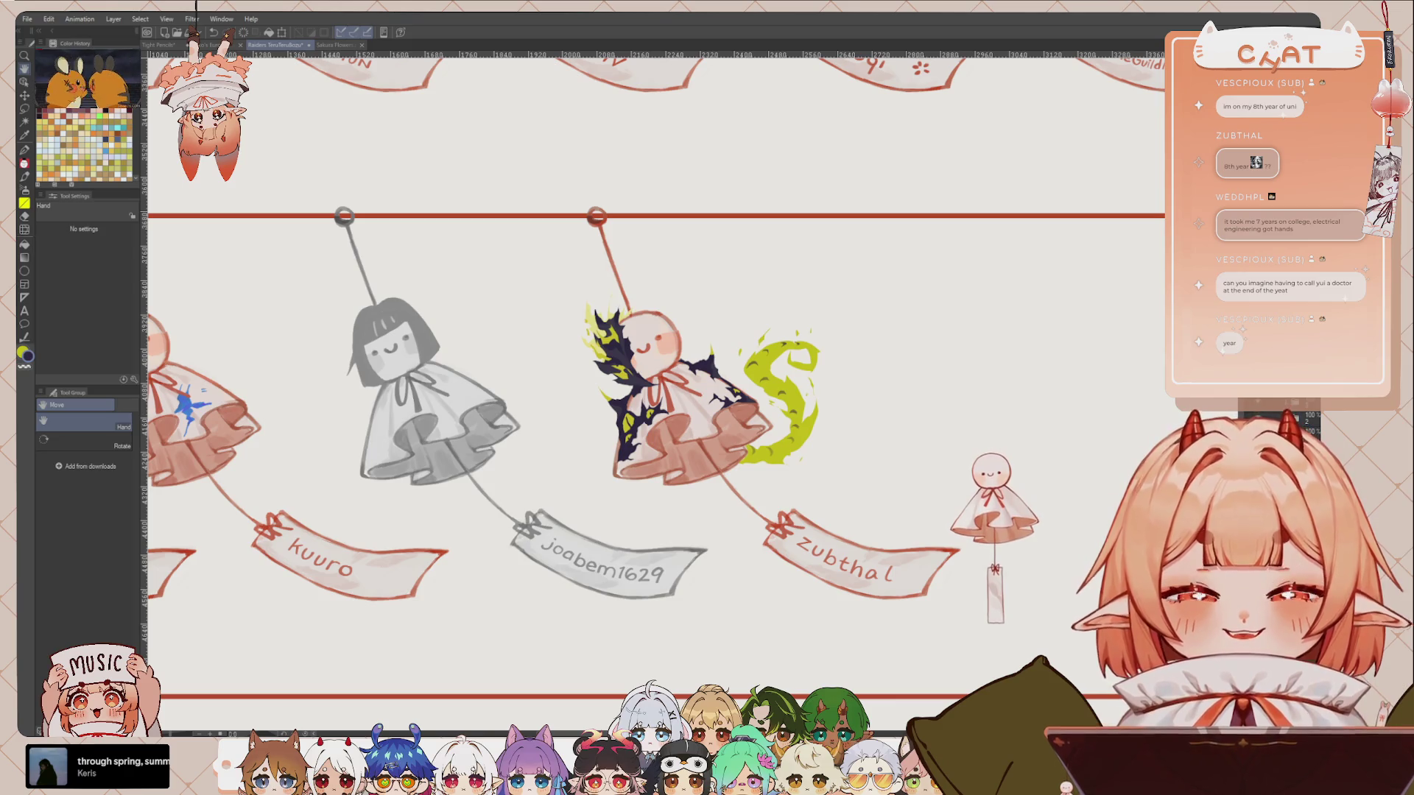
drag(955, 409, 969, 405)
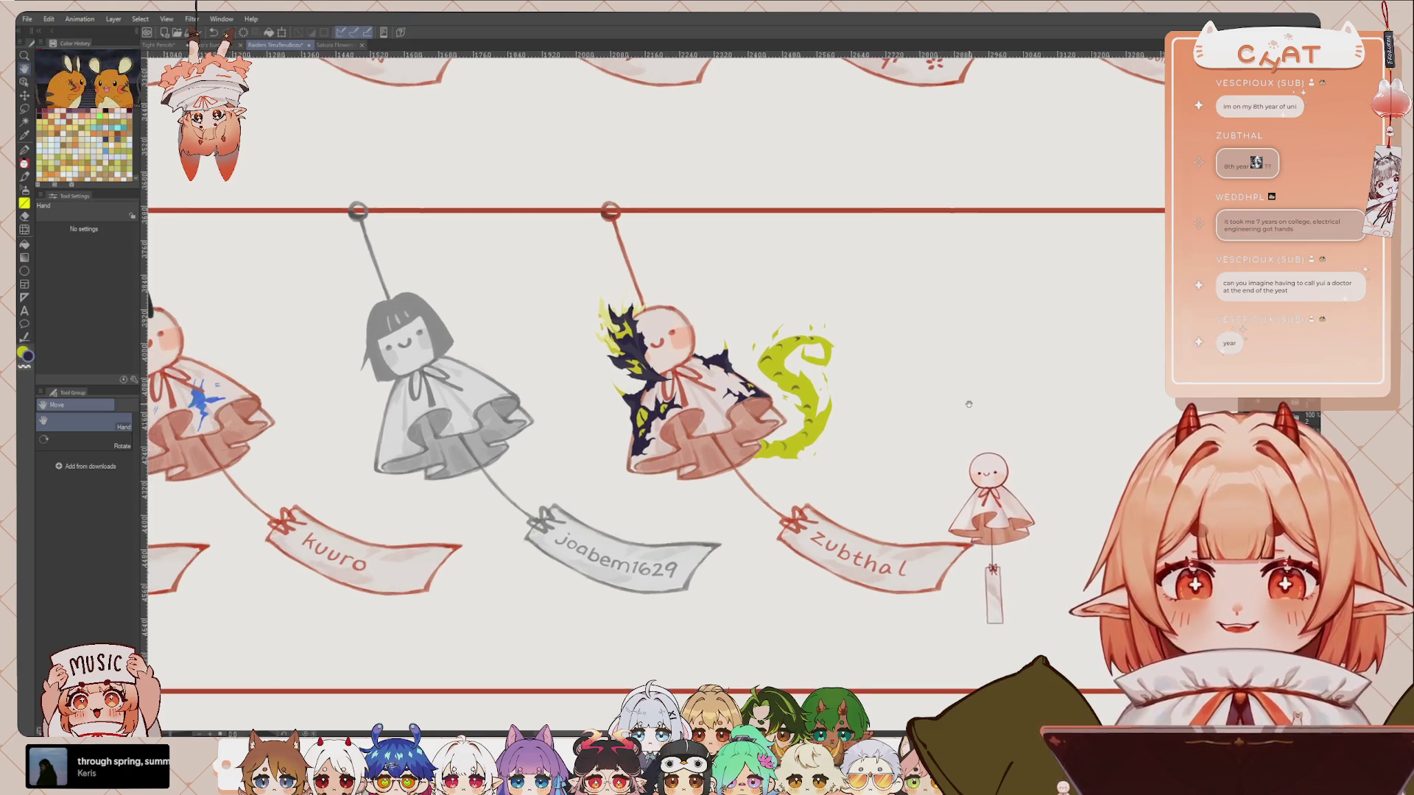
scroll(1047, 406, down, 1)
scroll(941, 439, up, 1)
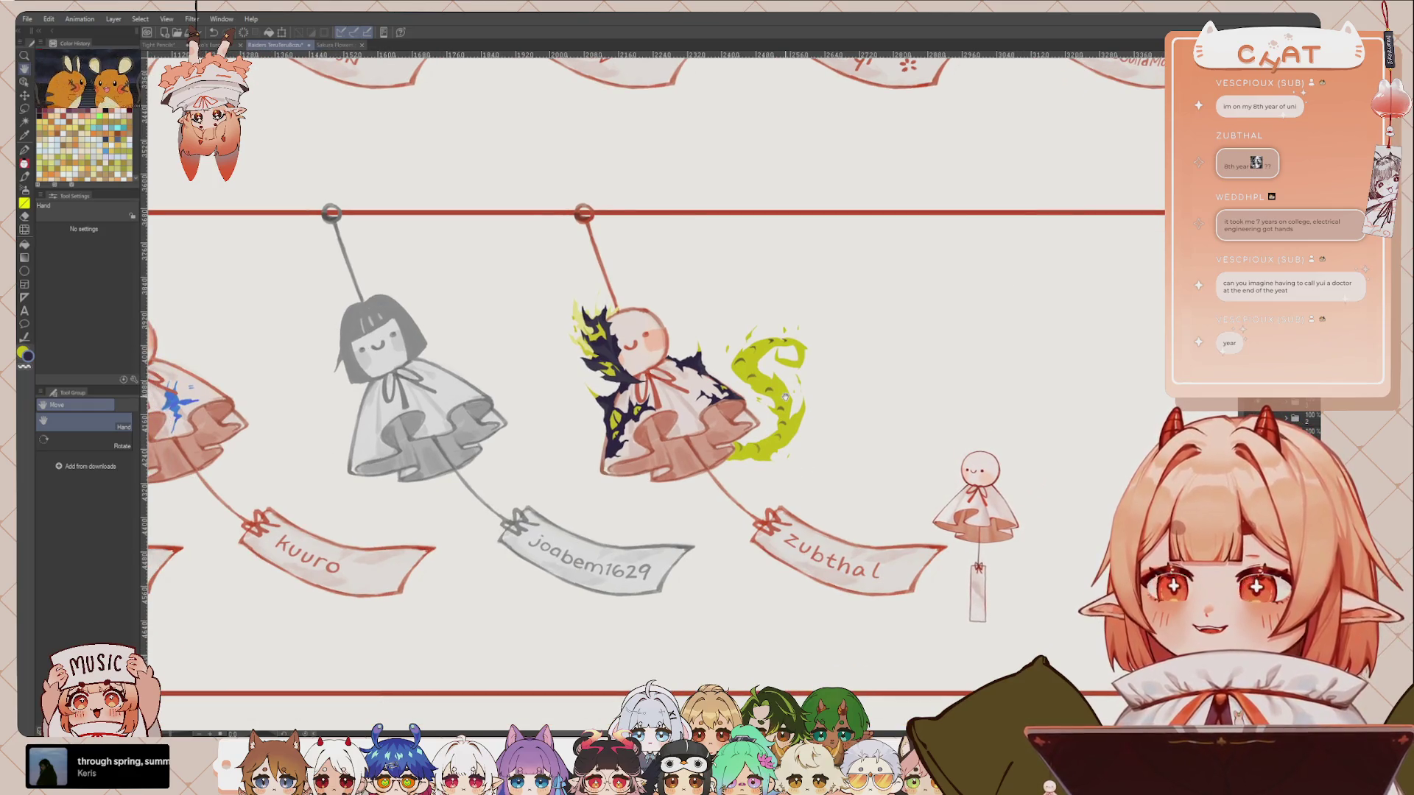
scroll(785, 398, up, 1)
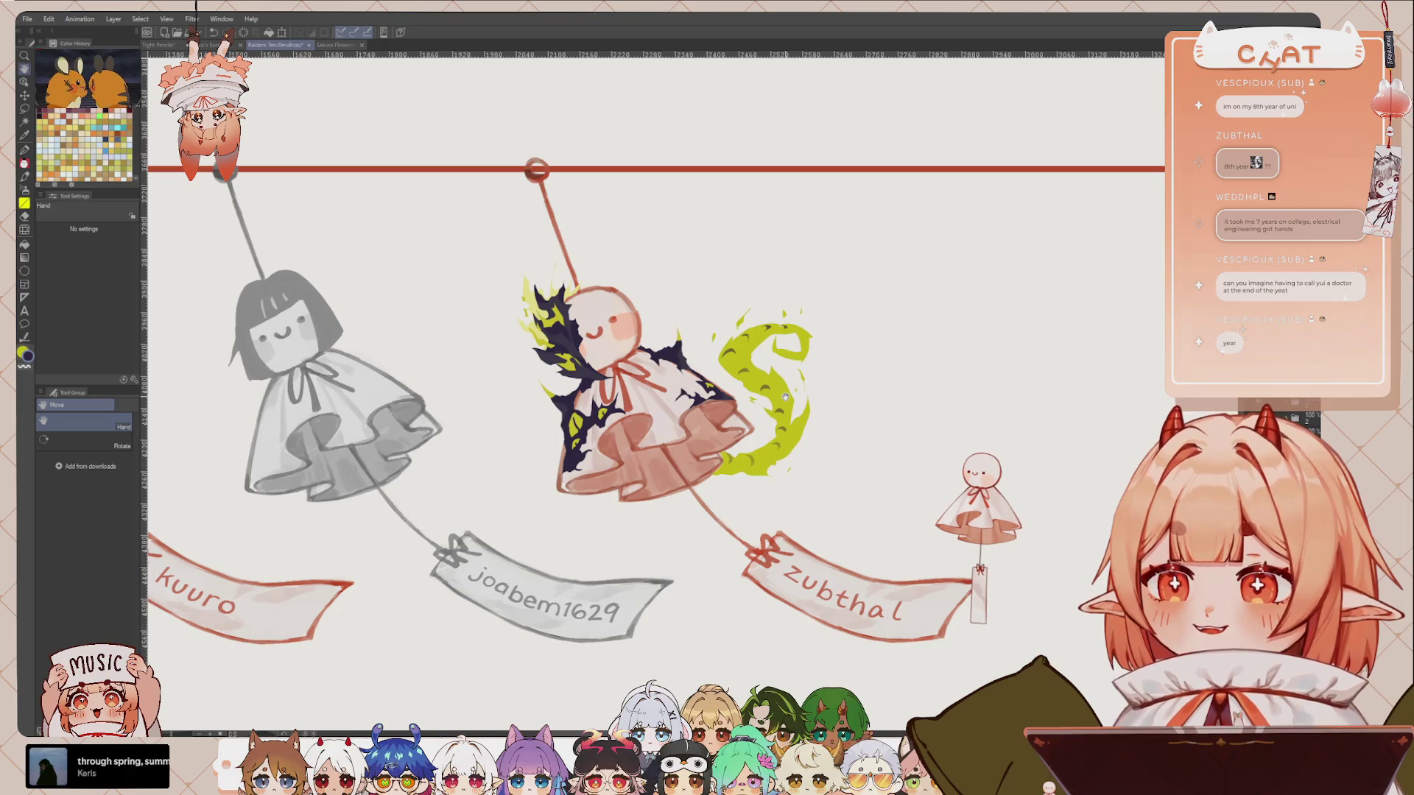
scroll(785, 397, down, 1)
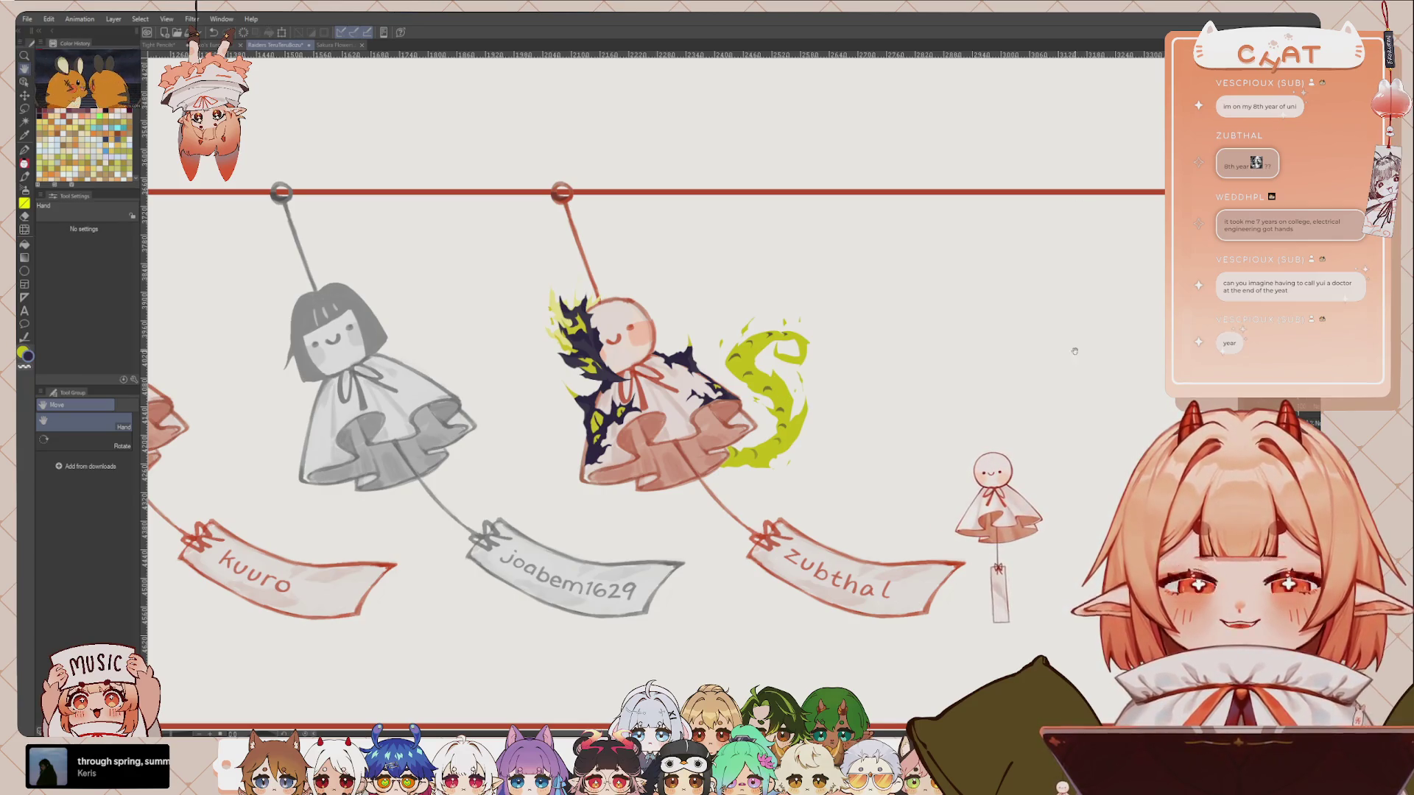
scroll(1017, 368, down, 1)
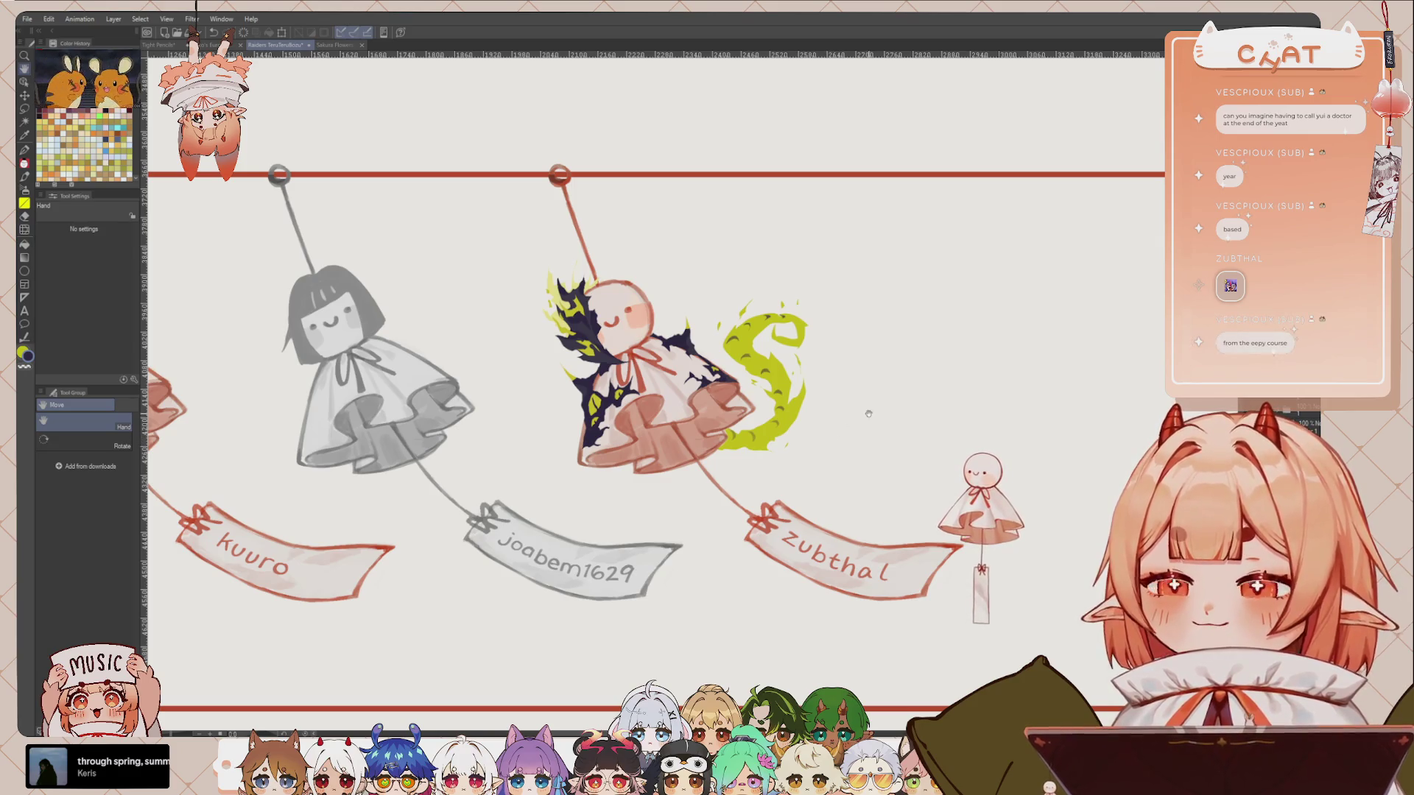
scroll(847, 420, down, 3)
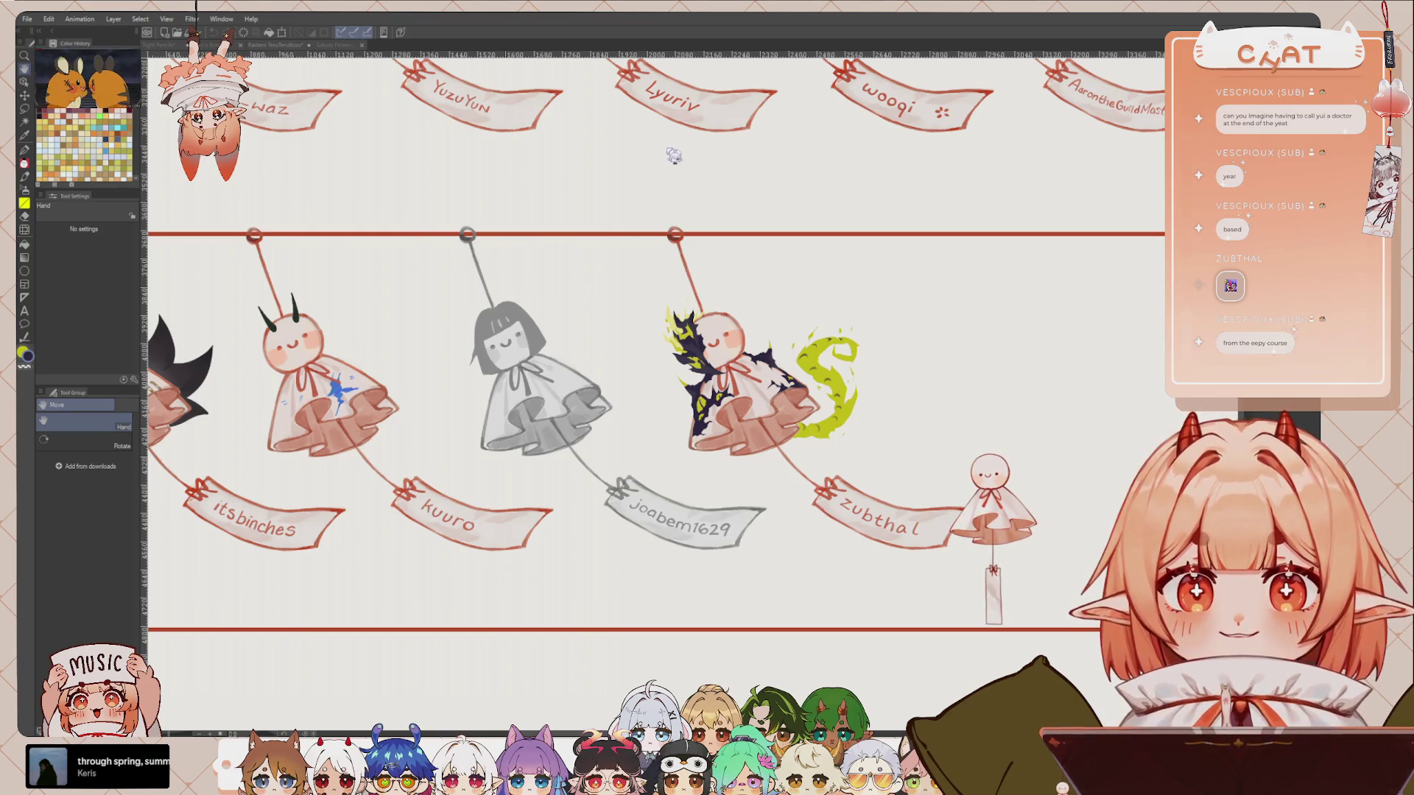
drag(945, 467, 942, 463)
scroll(894, 360, up, 2)
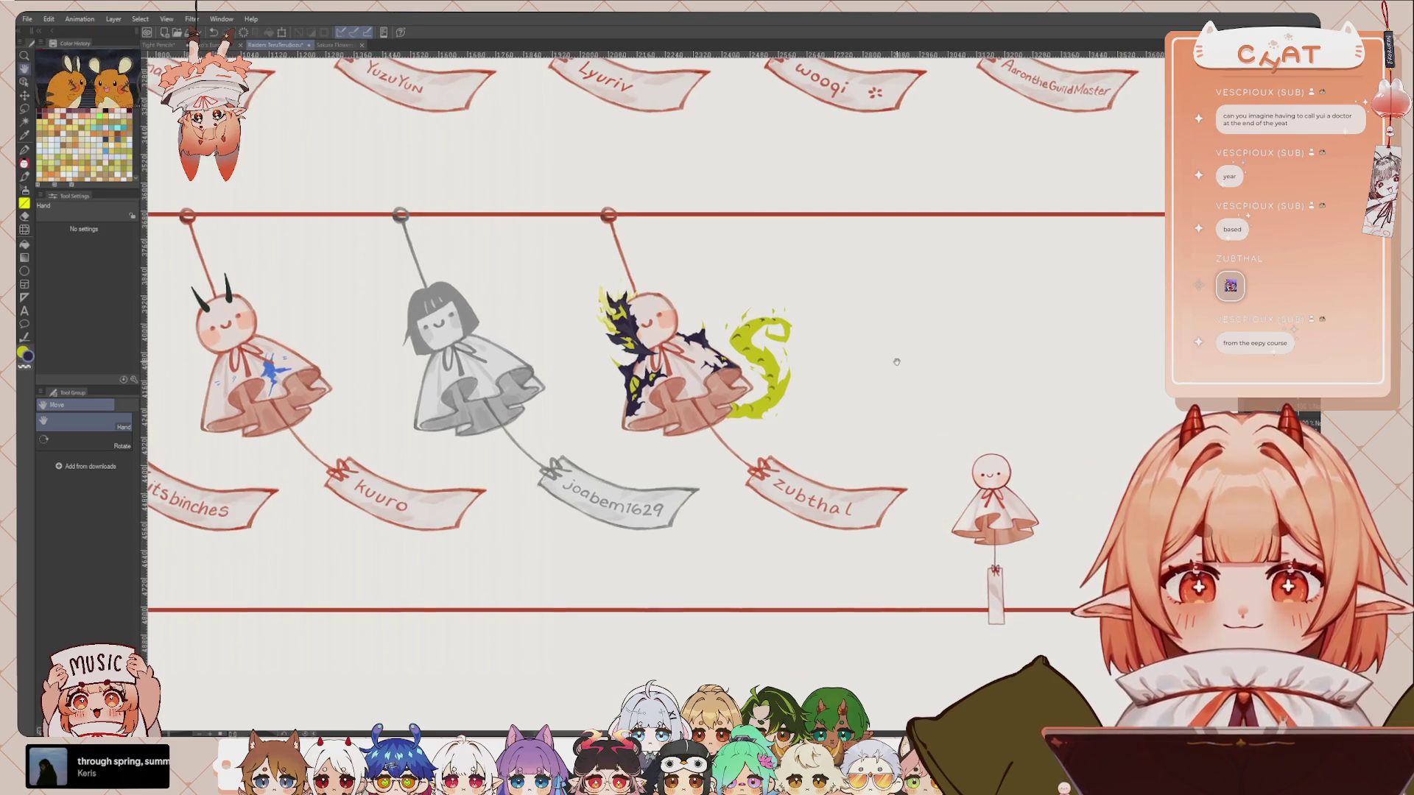
scroll(893, 360, up, 2)
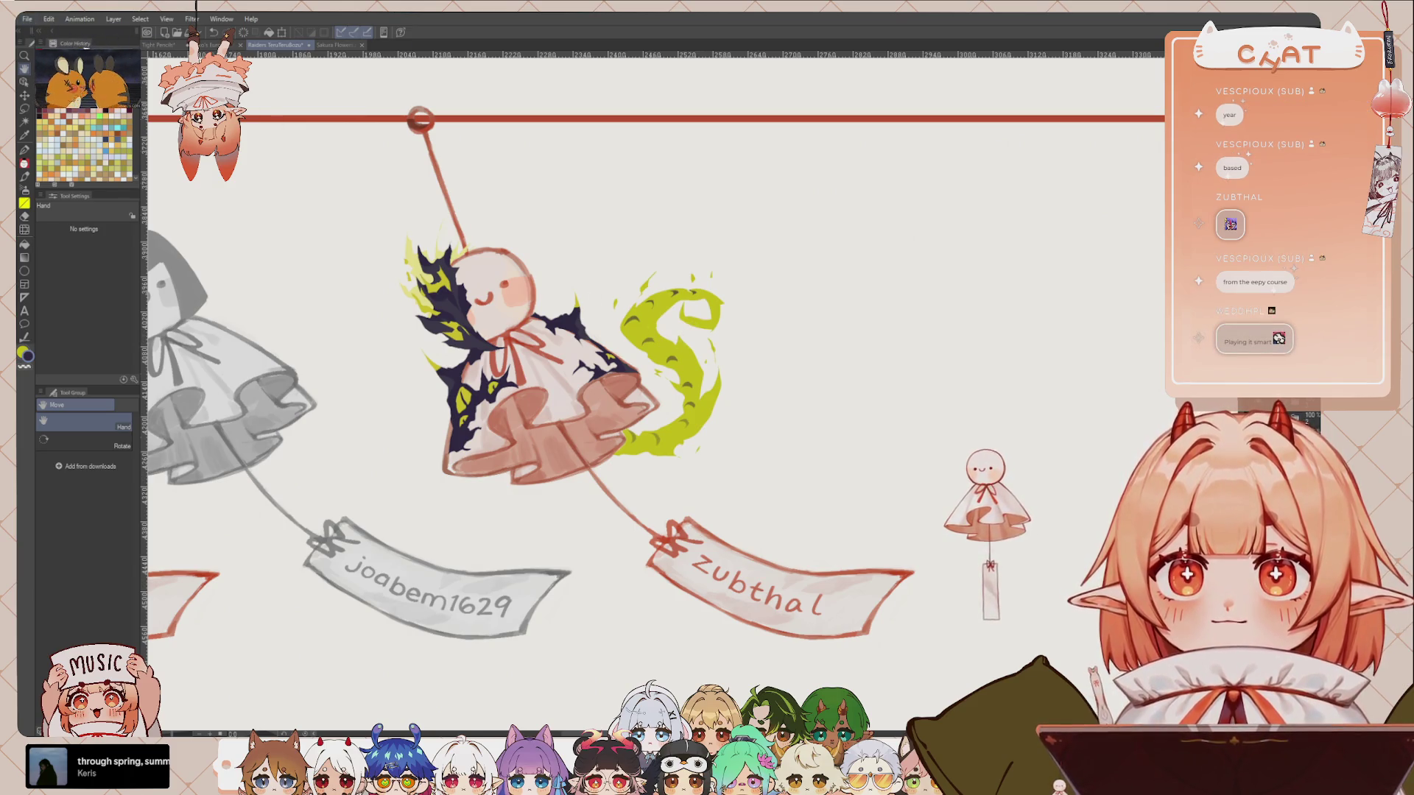
key(ctrl+n)
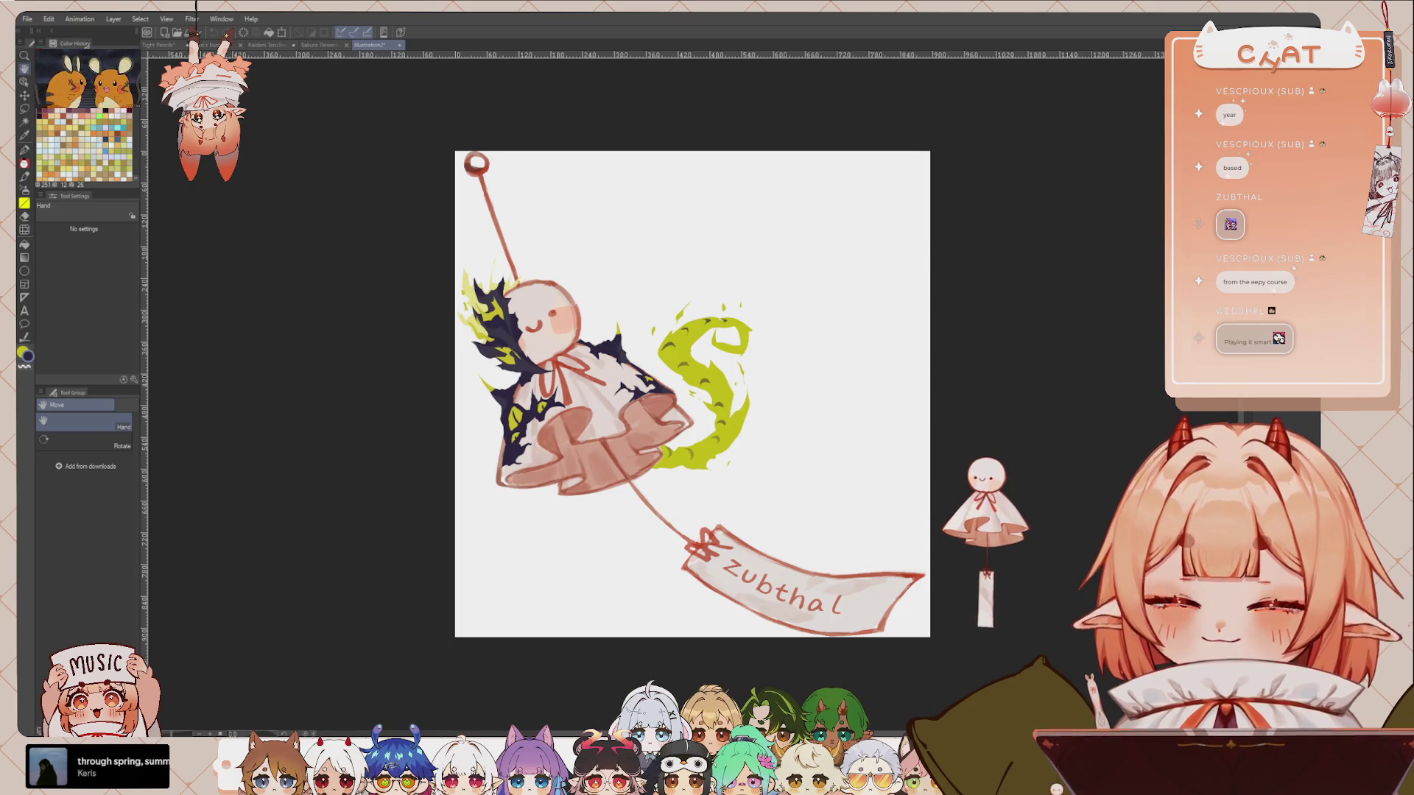
Step: Scale the pasted charm image down to 76%, then close the saved zubthal teruterubozu.png
key(ctrl+t)
drag(692, 151, 661, 267)
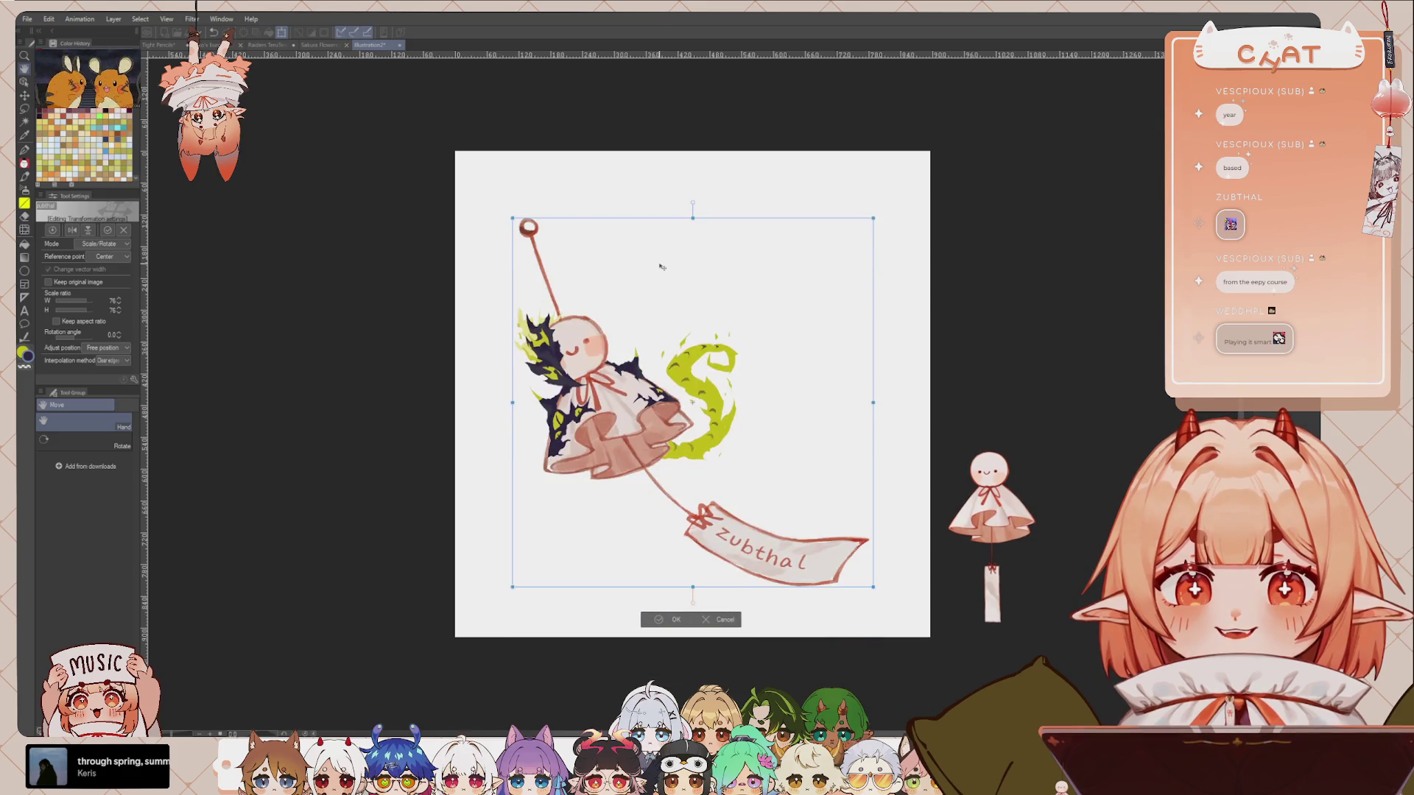
key(Return)
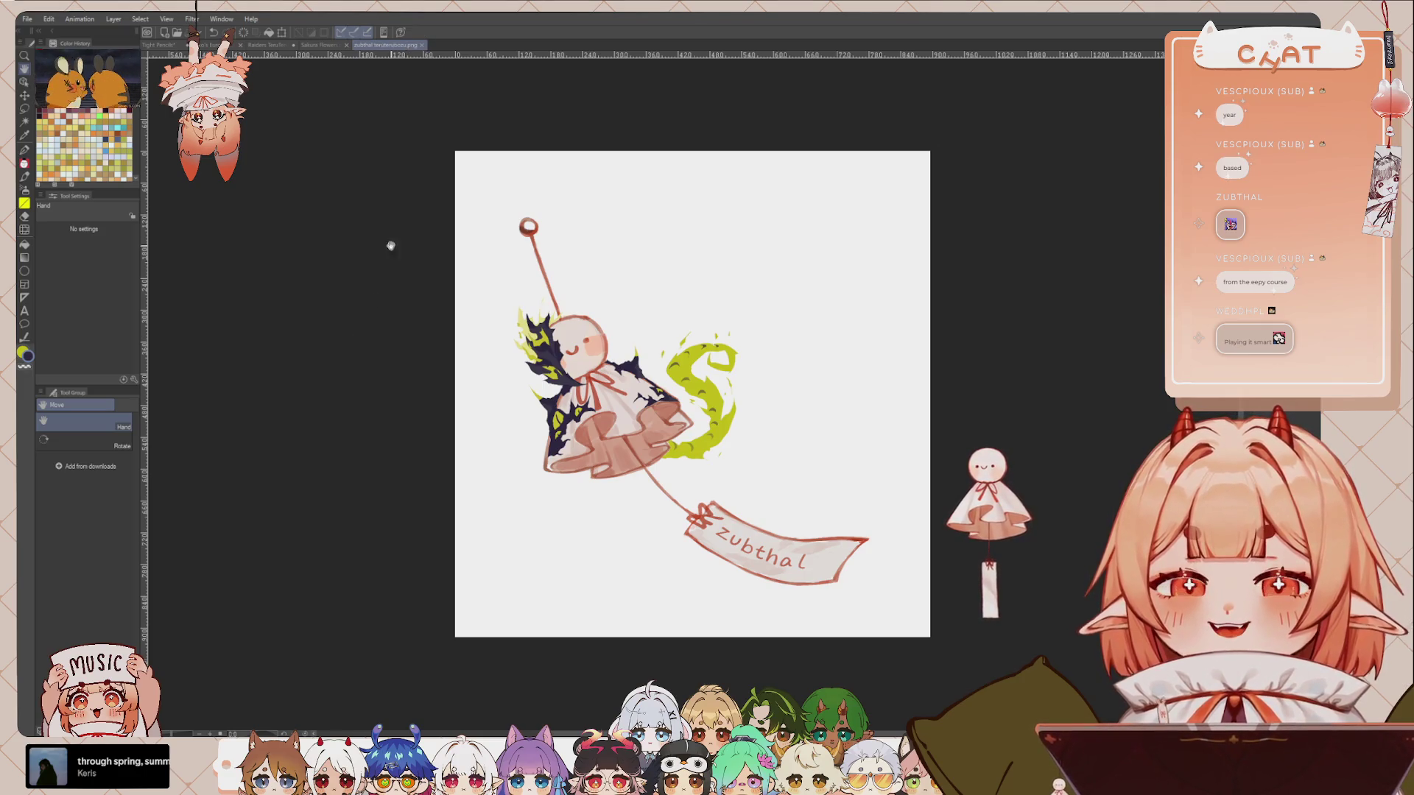
key(ctrl+w)
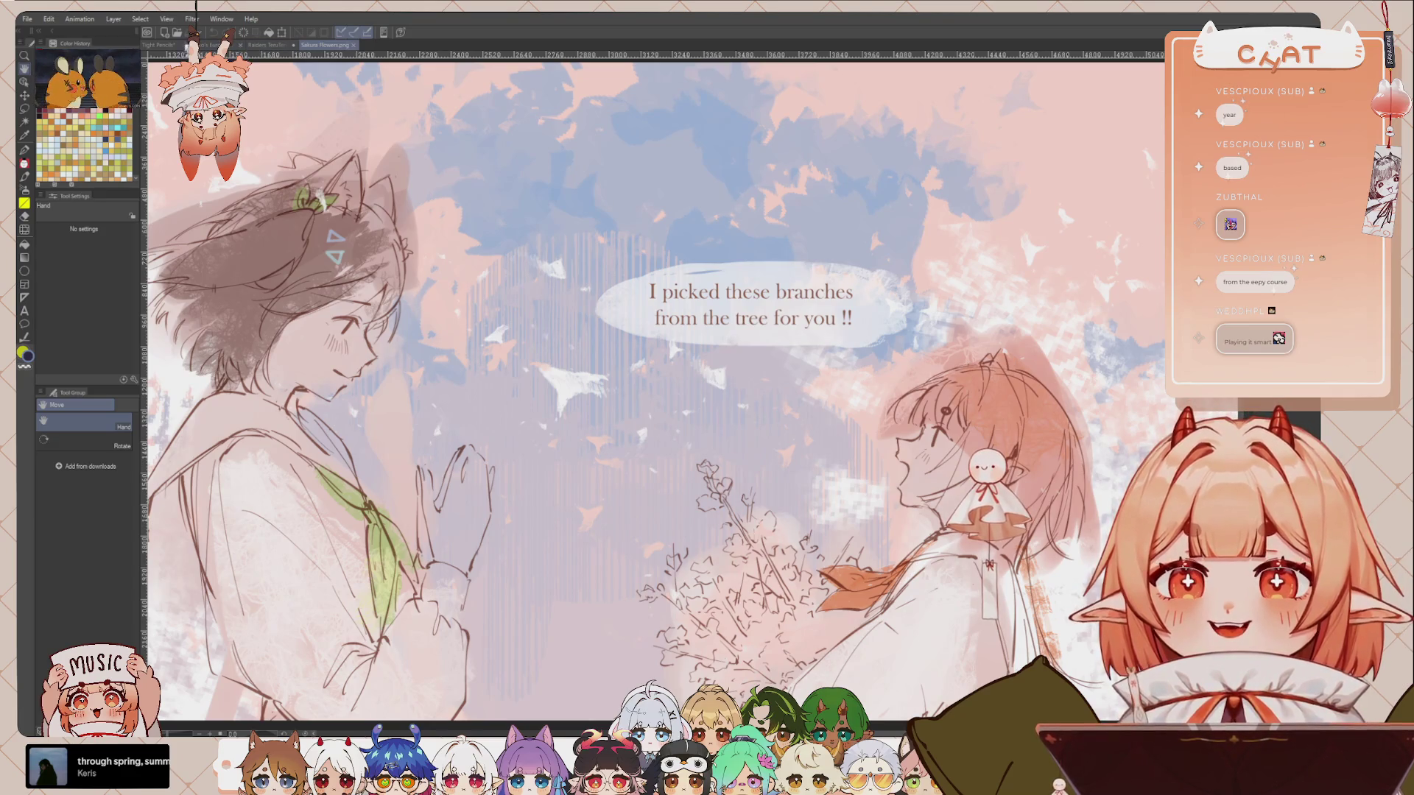
Step: Bring up Raiders TeruTeruBozu, pan and zoom over the charm row, then return to the Tight Pencils page
click(270, 45)
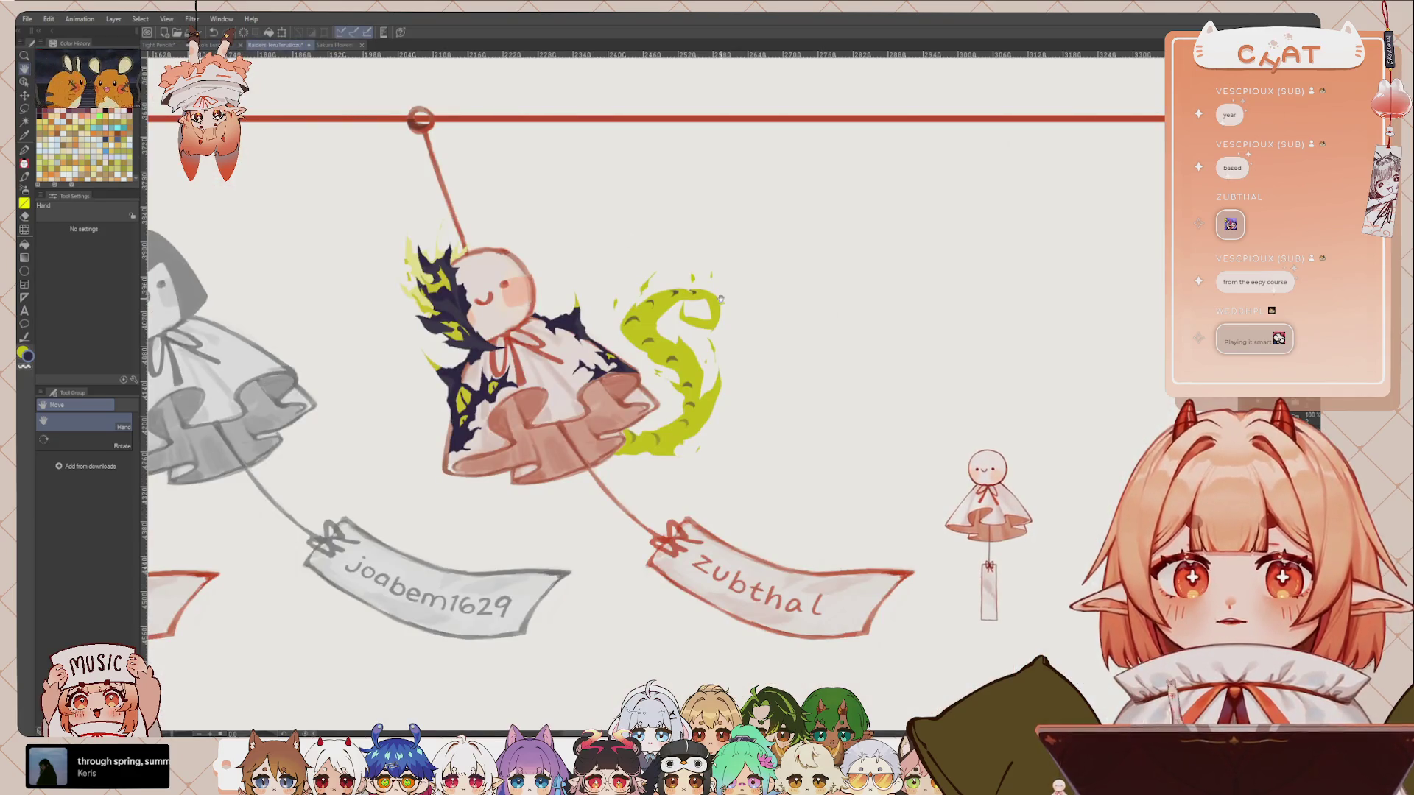
drag(794, 276, 934, 357)
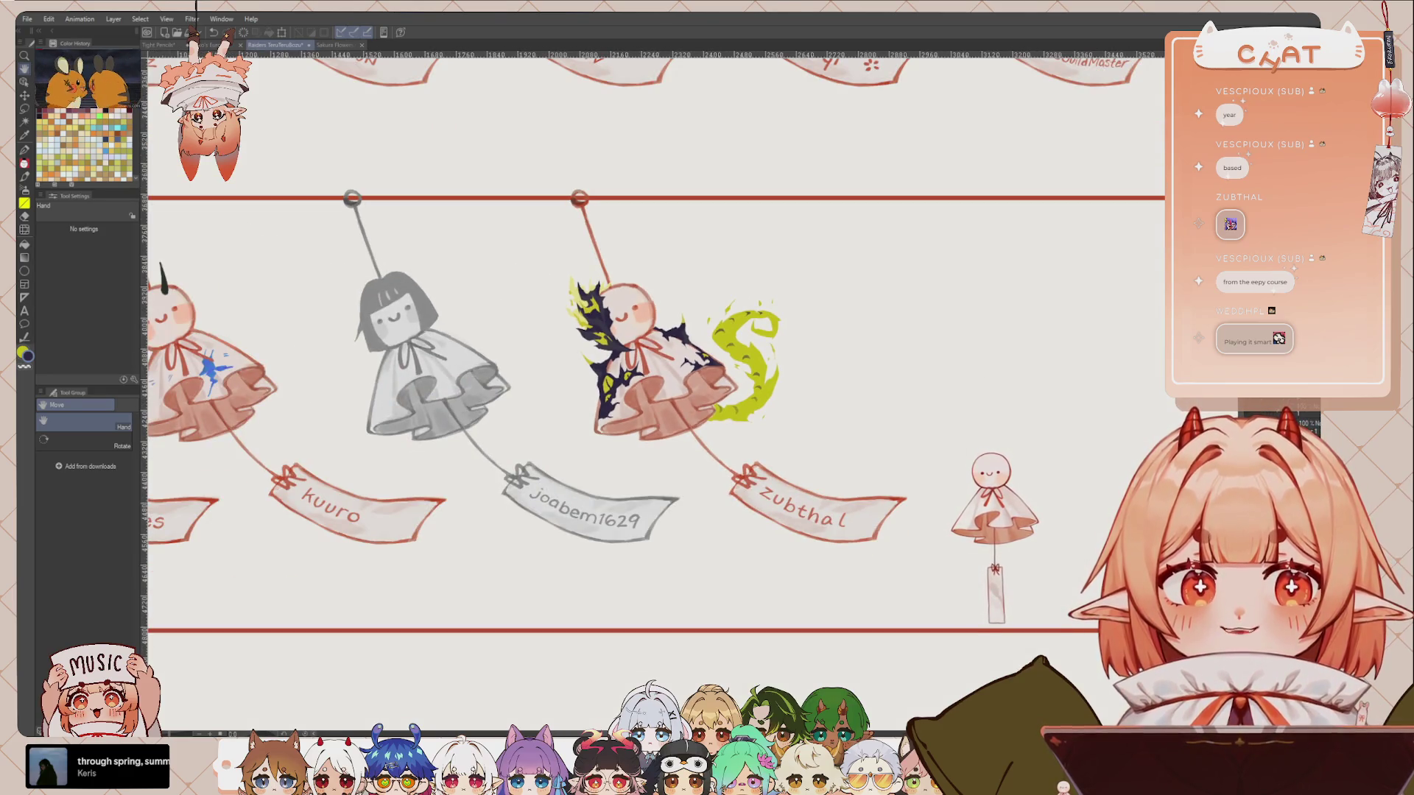
scroll(724, 383, up, 1)
scroll(724, 384, up, 1)
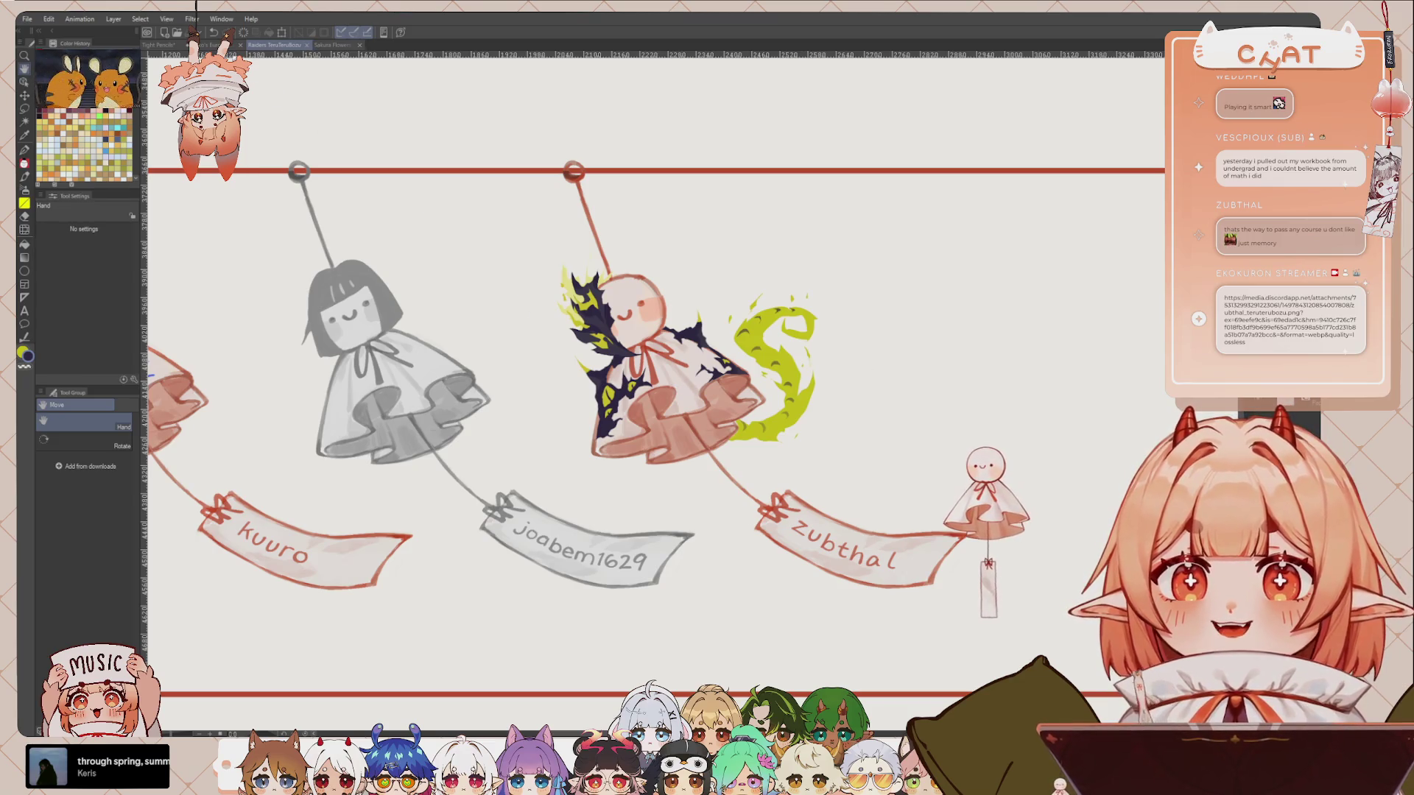
click(158, 45)
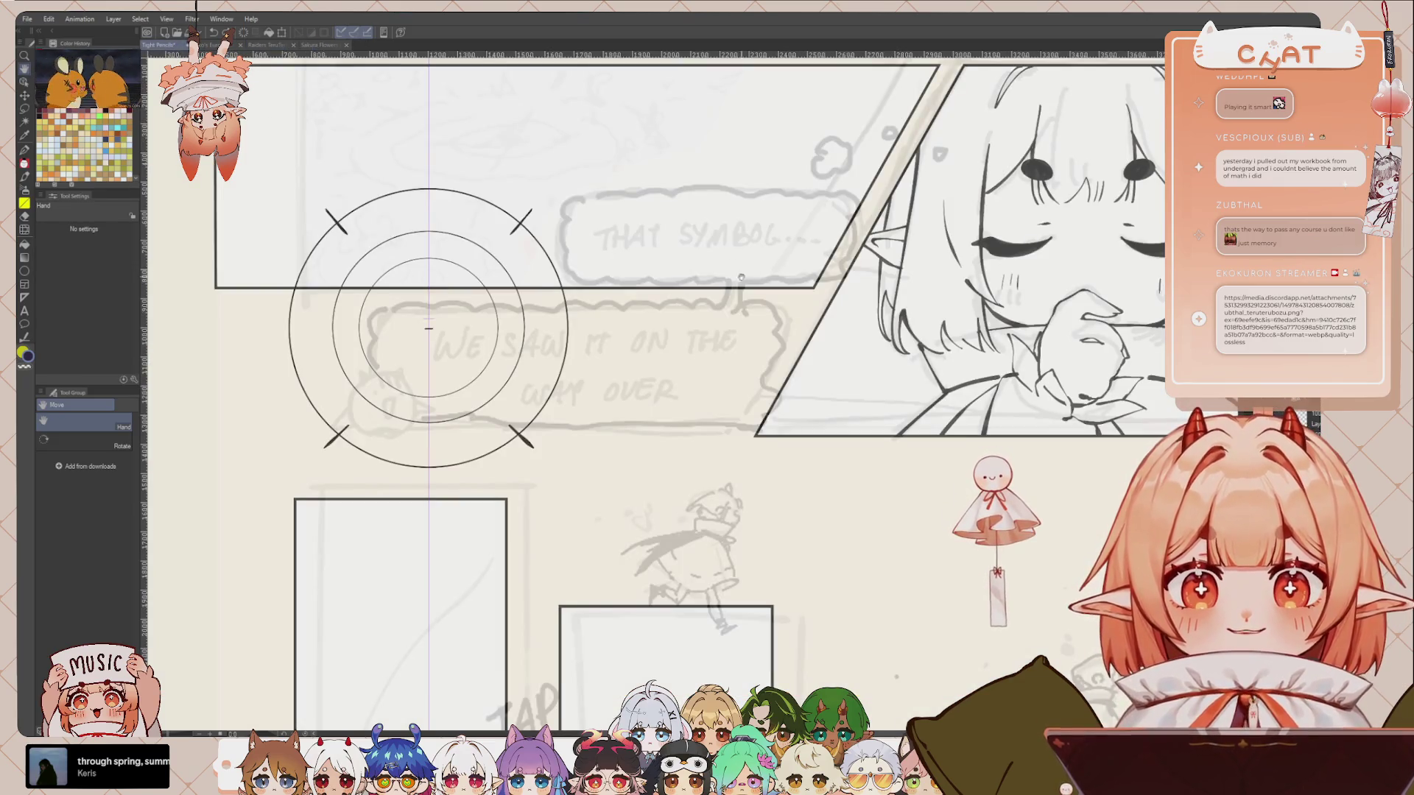
Step: Zoom in on the symbol, select the DAE_PENCIL 3 pencil and enlarge the brush
scroll(794, 361, down, 2)
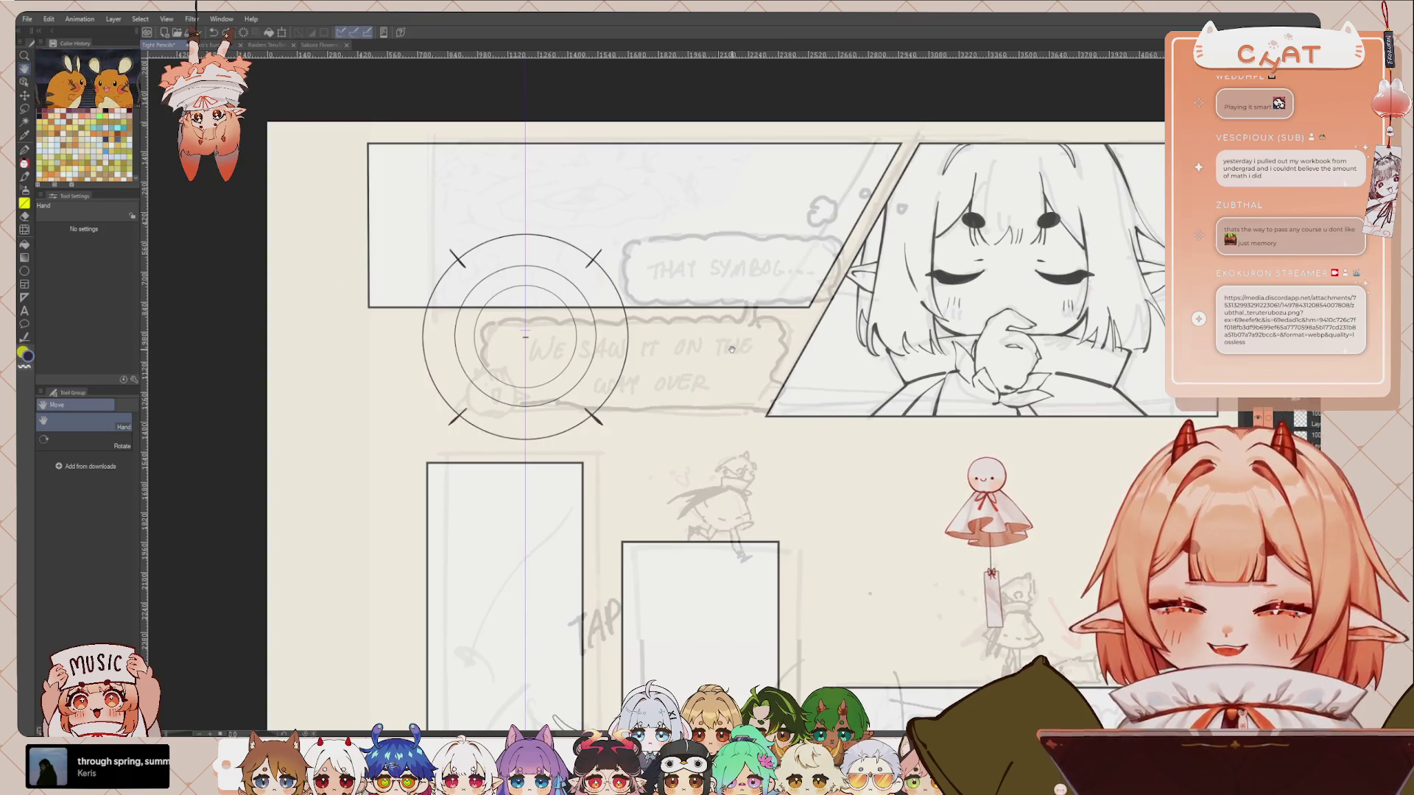
scroll(732, 350, up, 1)
scroll(625, 303, up, 1)
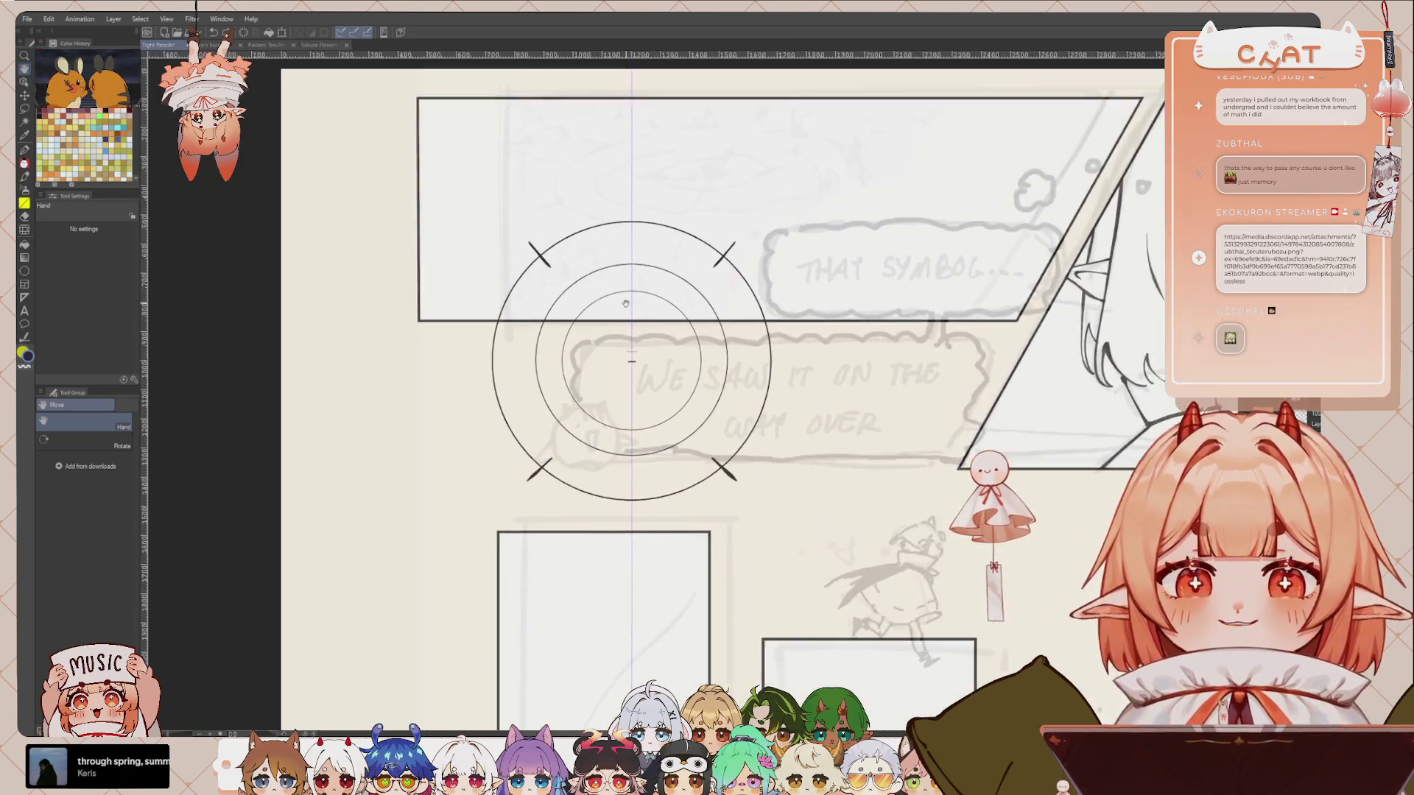
scroll(625, 304, up, 1)
key(p)
key(bracketright)
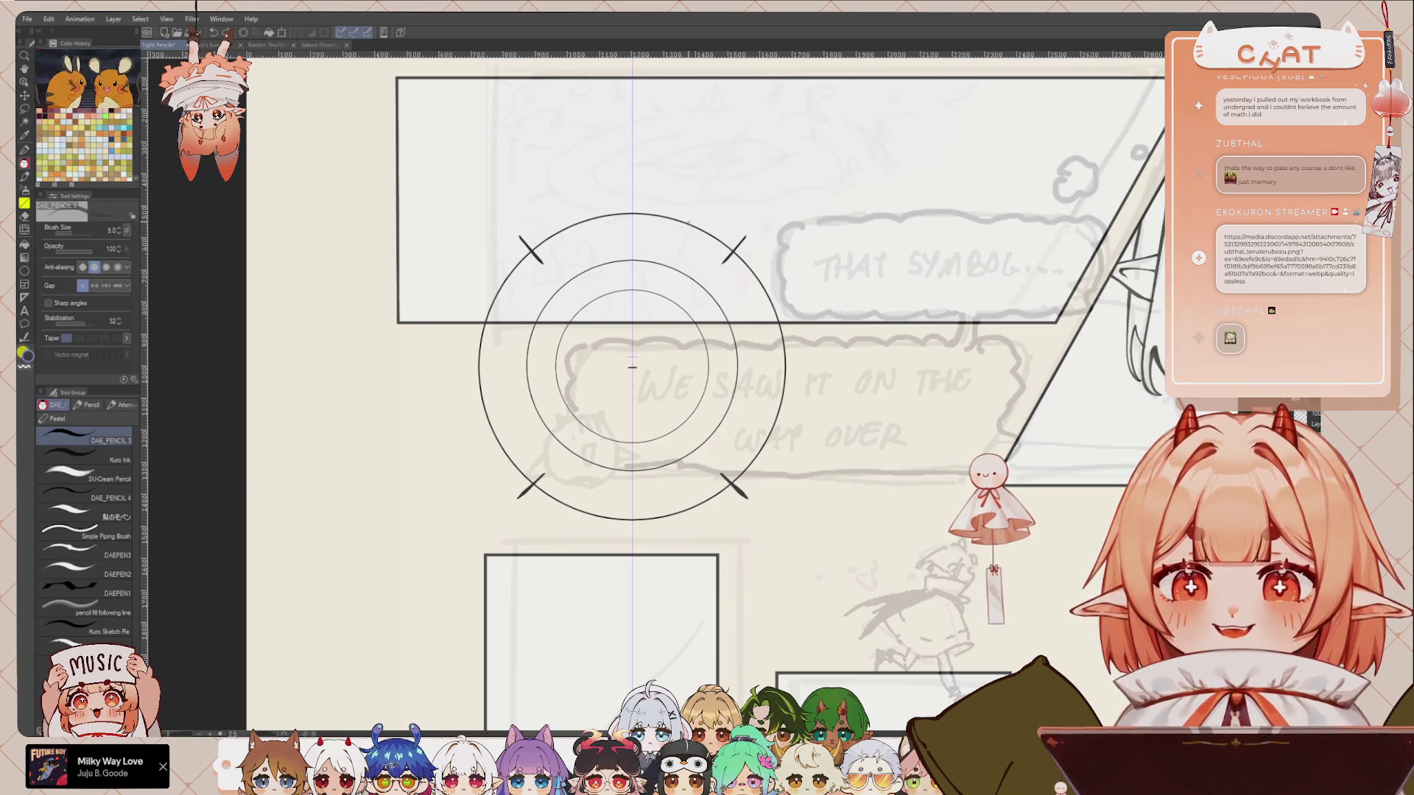
drag(632, 366, 635, 377)
Step: Cycle the drawing colour to transparent, then draw and undo a tick atop the outer ring
key(c)
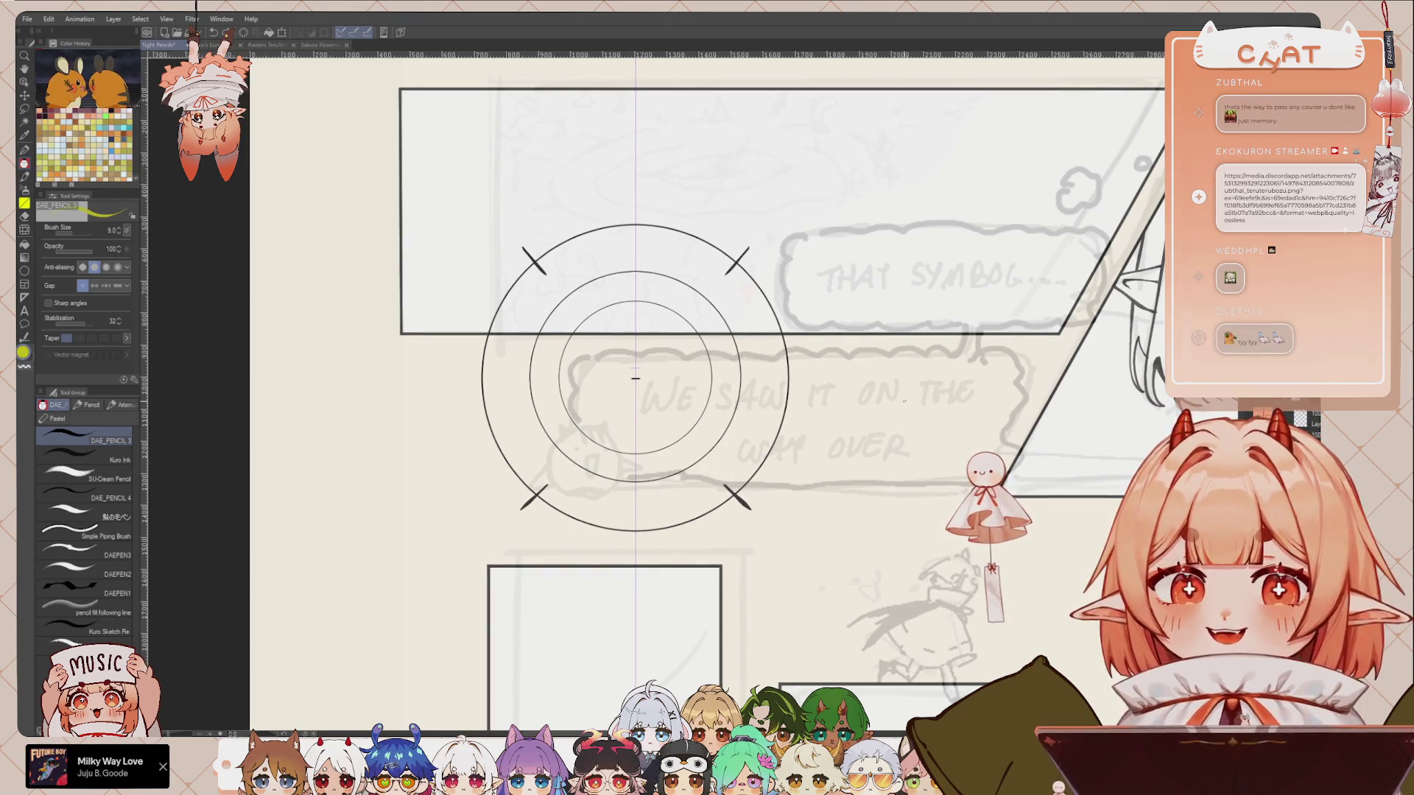
key(c)
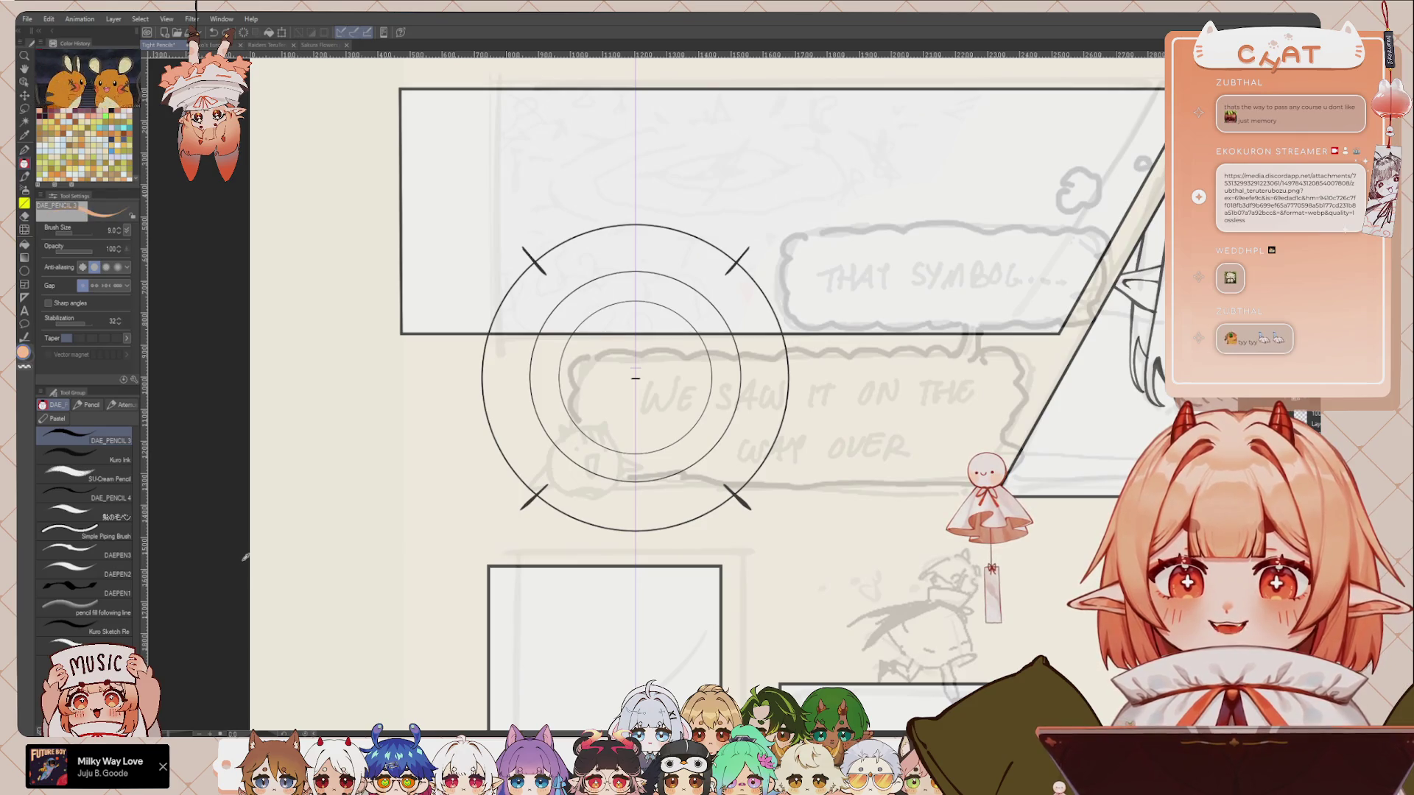
key(c)
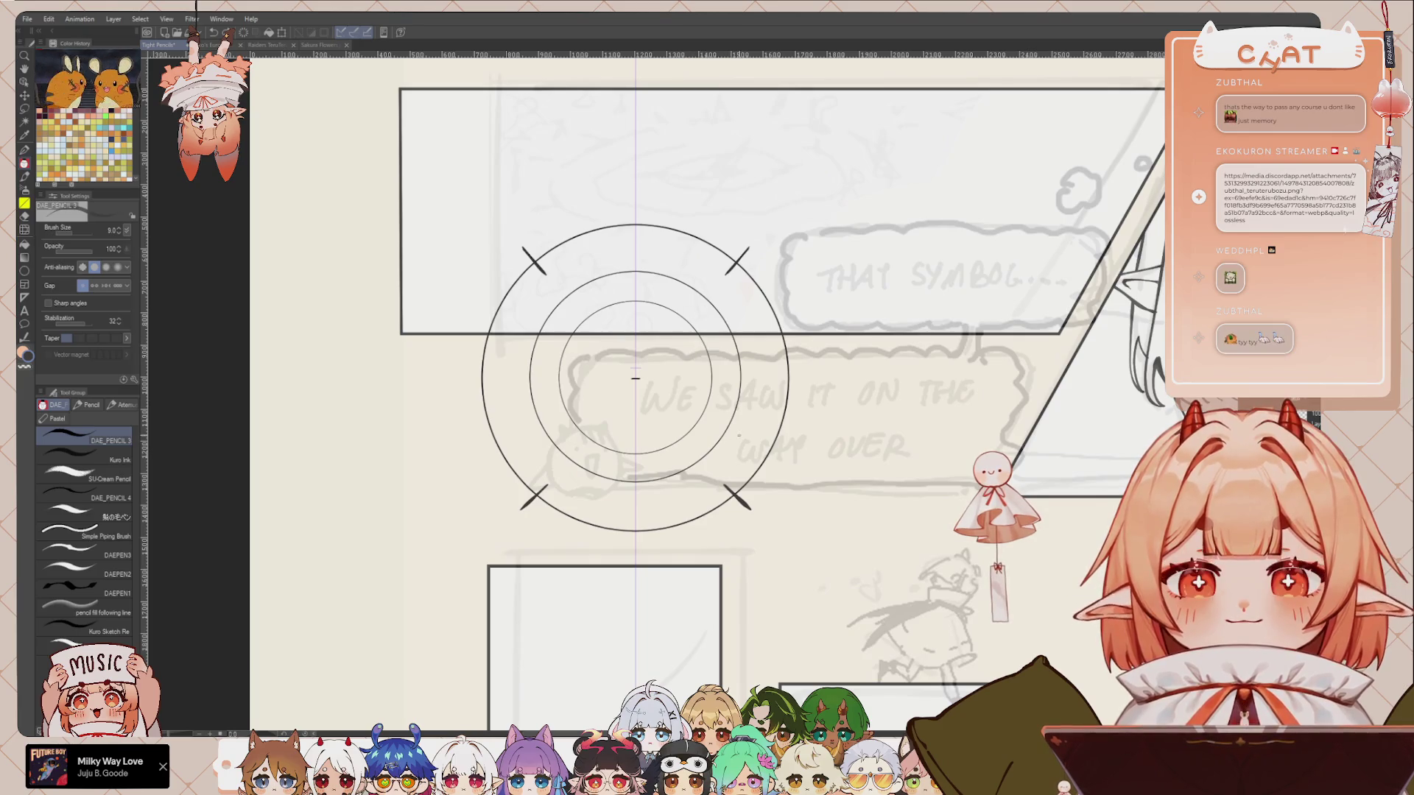
scroll(508, 415, up, 1)
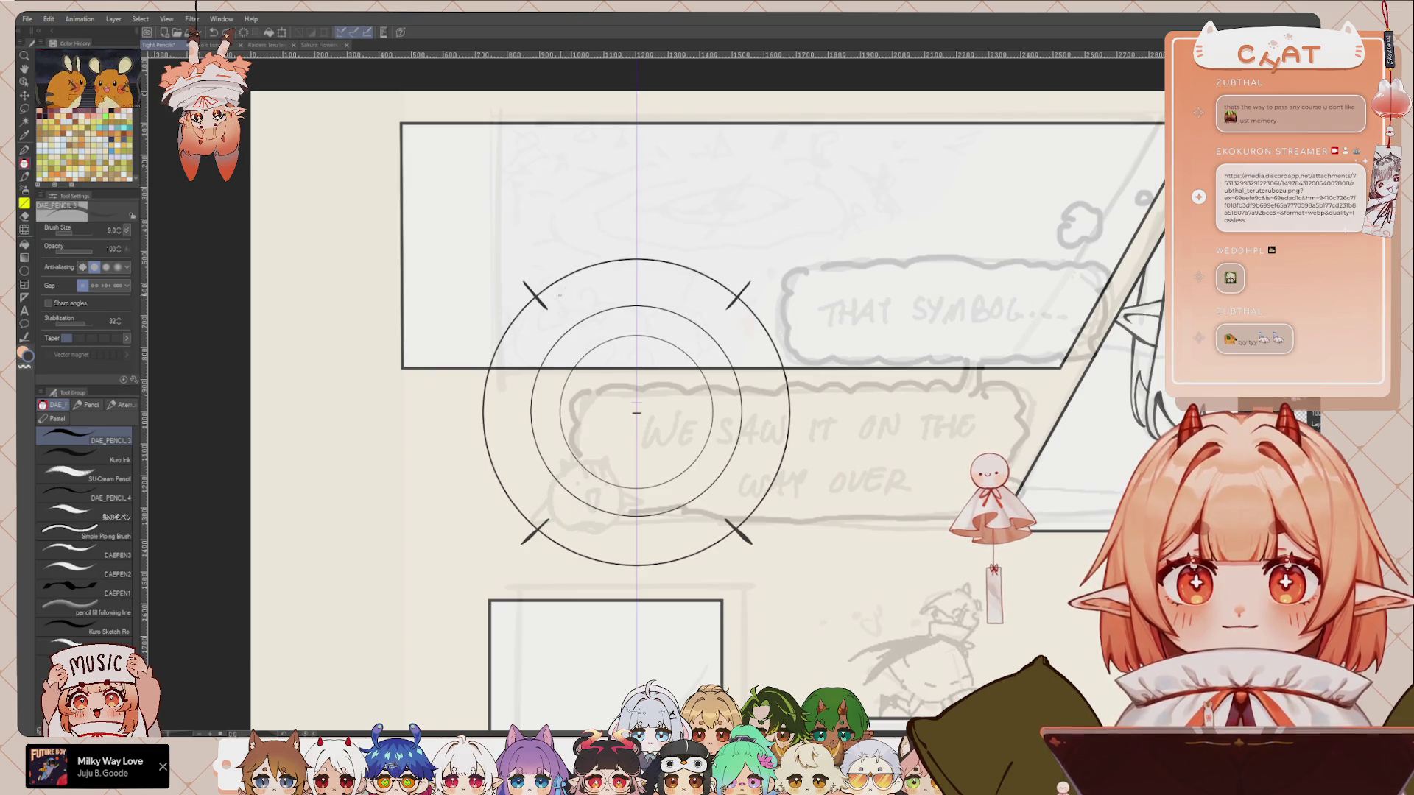
mouse_move(631, 274)
mouse_down()
mouse_move(644, 273)
mouse_move(637, 287)
mouse_up()
key(ctrl+z)
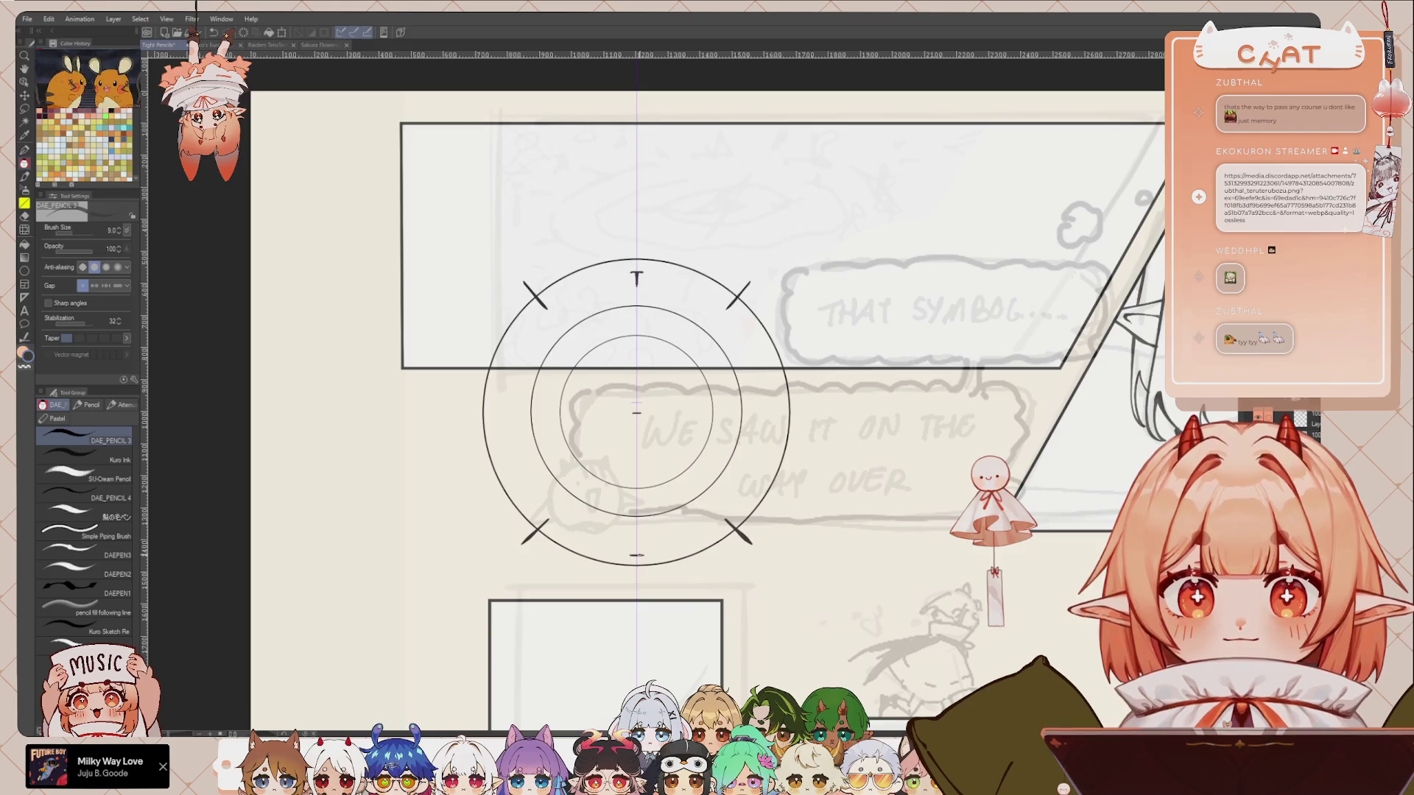
Step: Copy the top T mark, flip it to the ring's bottom, and add a vertical centre guide
key(m)
drag(622, 267, 624, 271)
key(ctrl+t)
drag(636, 551, 646, 547)
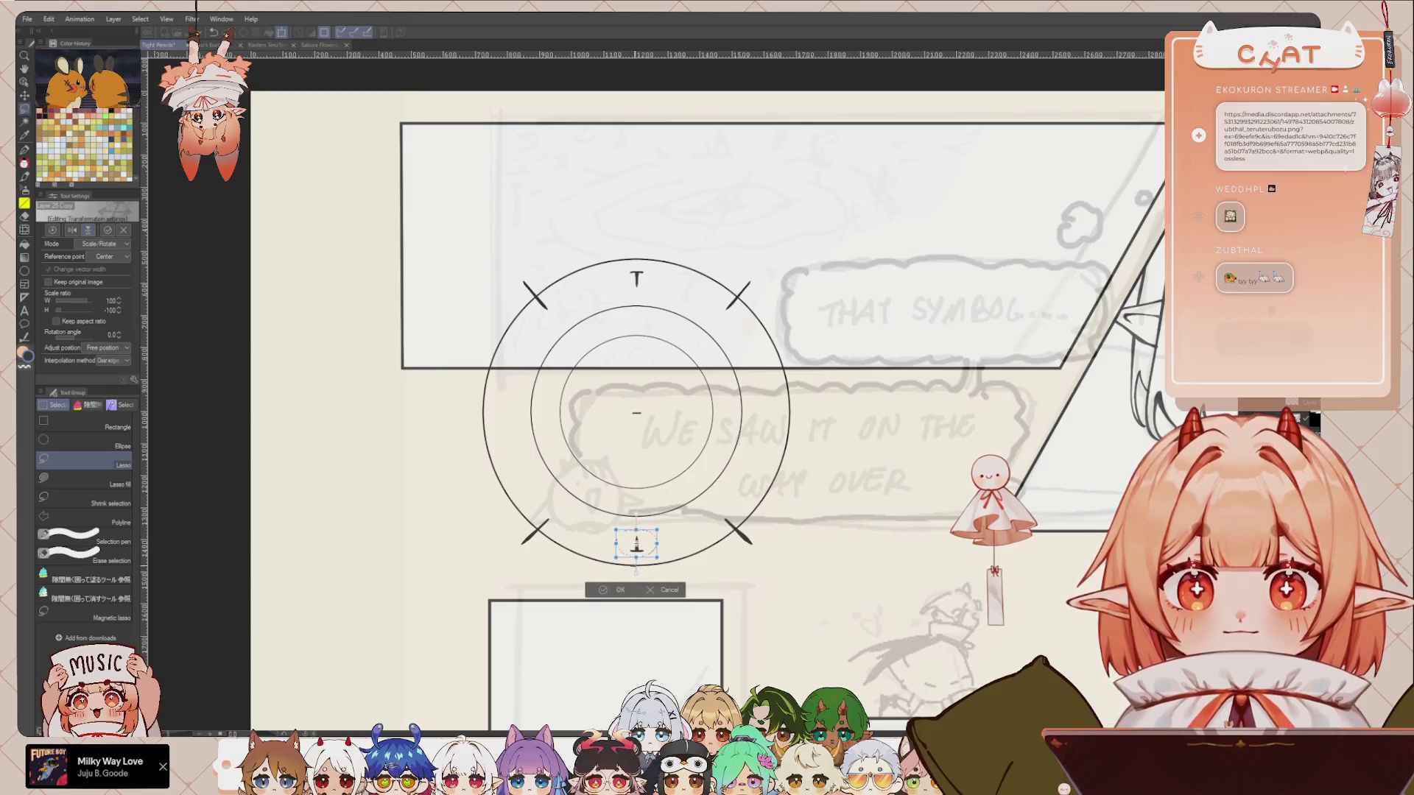
key(Return)
key(ctrl+d)
drag(145, 409, 637, 409)
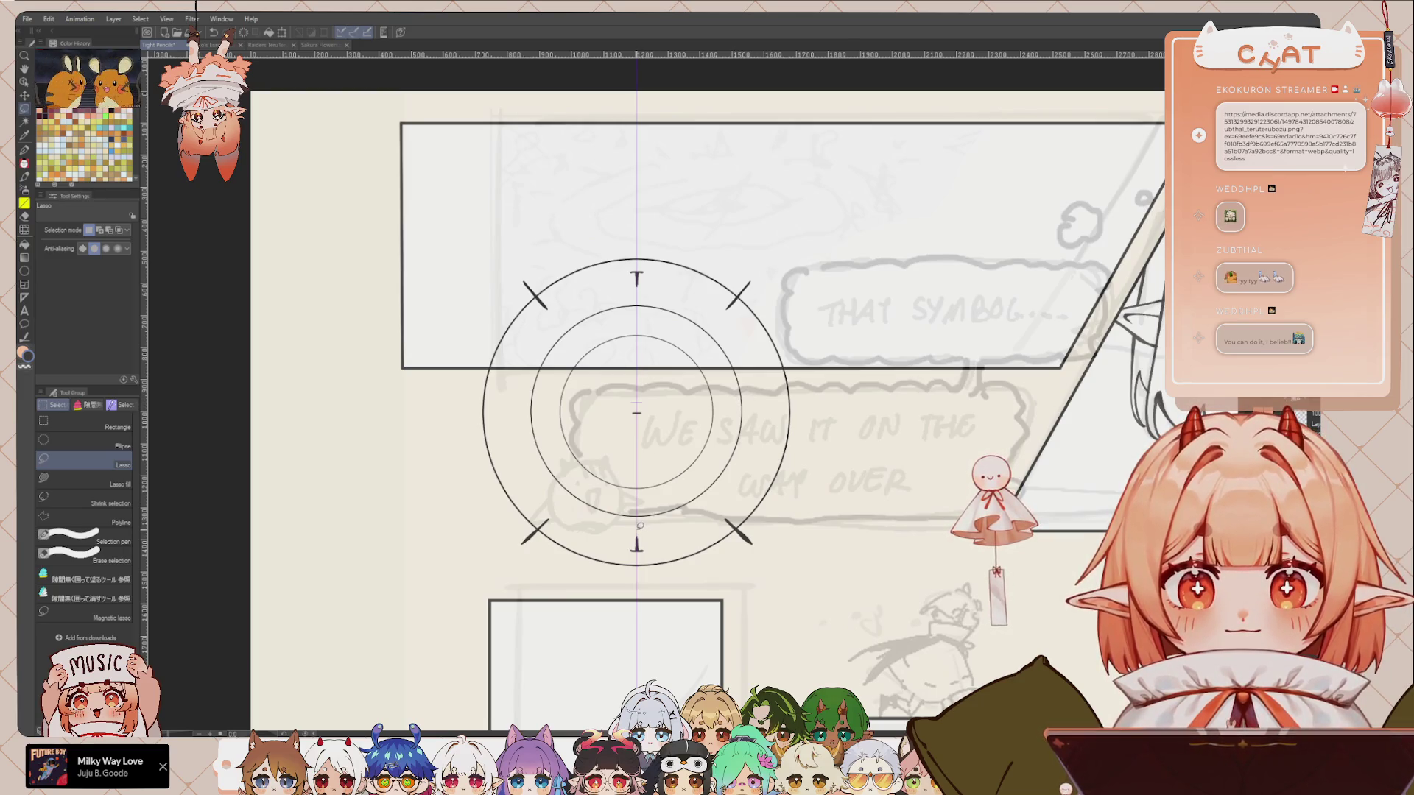
Step: Copy the bottom mark, rotate it 90° and place it on the ring's left side
mouse_move(646, 526)
mouse_down()
mouse_move(652, 550)
mouse_move(647, 528)
mouse_up()
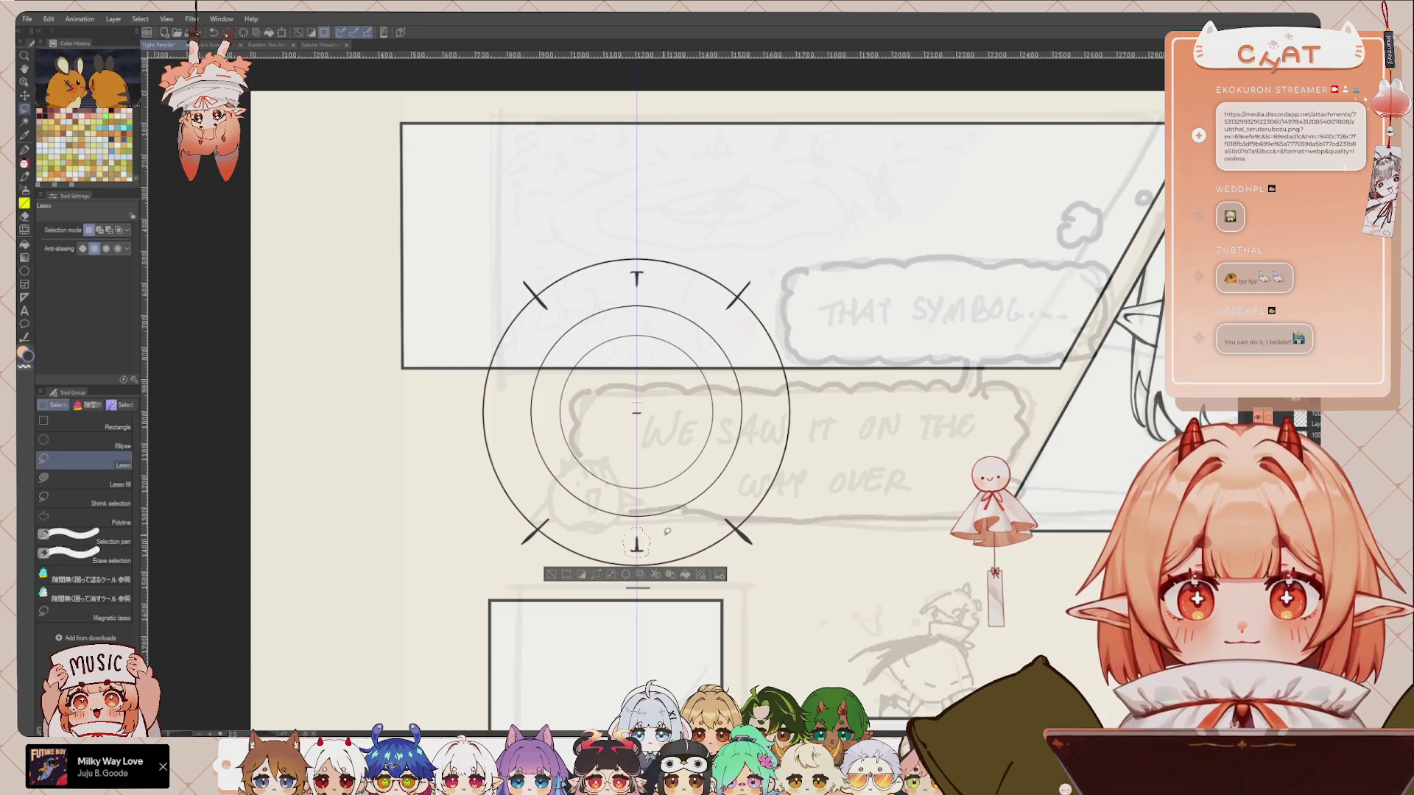
key(ctrl+t)
drag(742, 446, 718, 610)
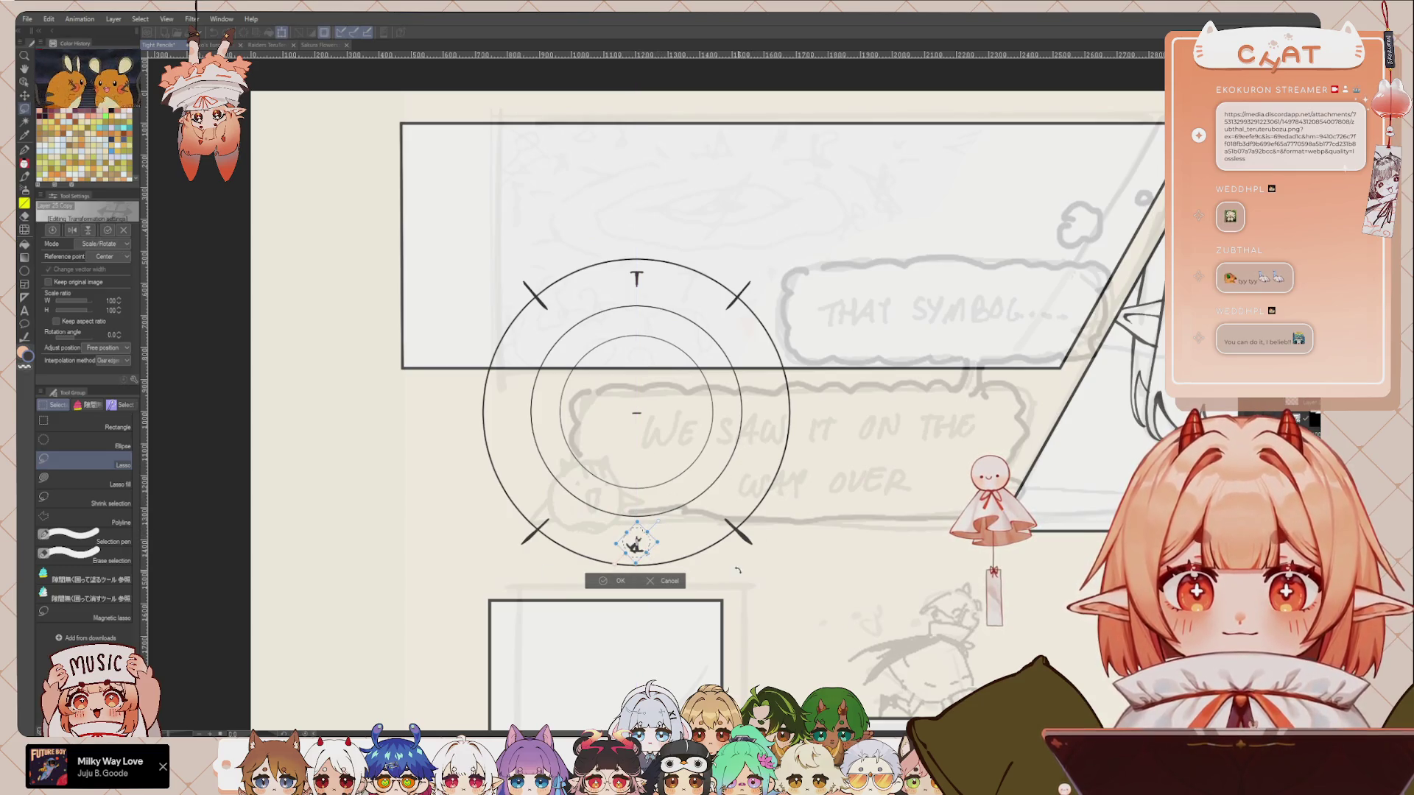
drag(645, 540, 513, 408)
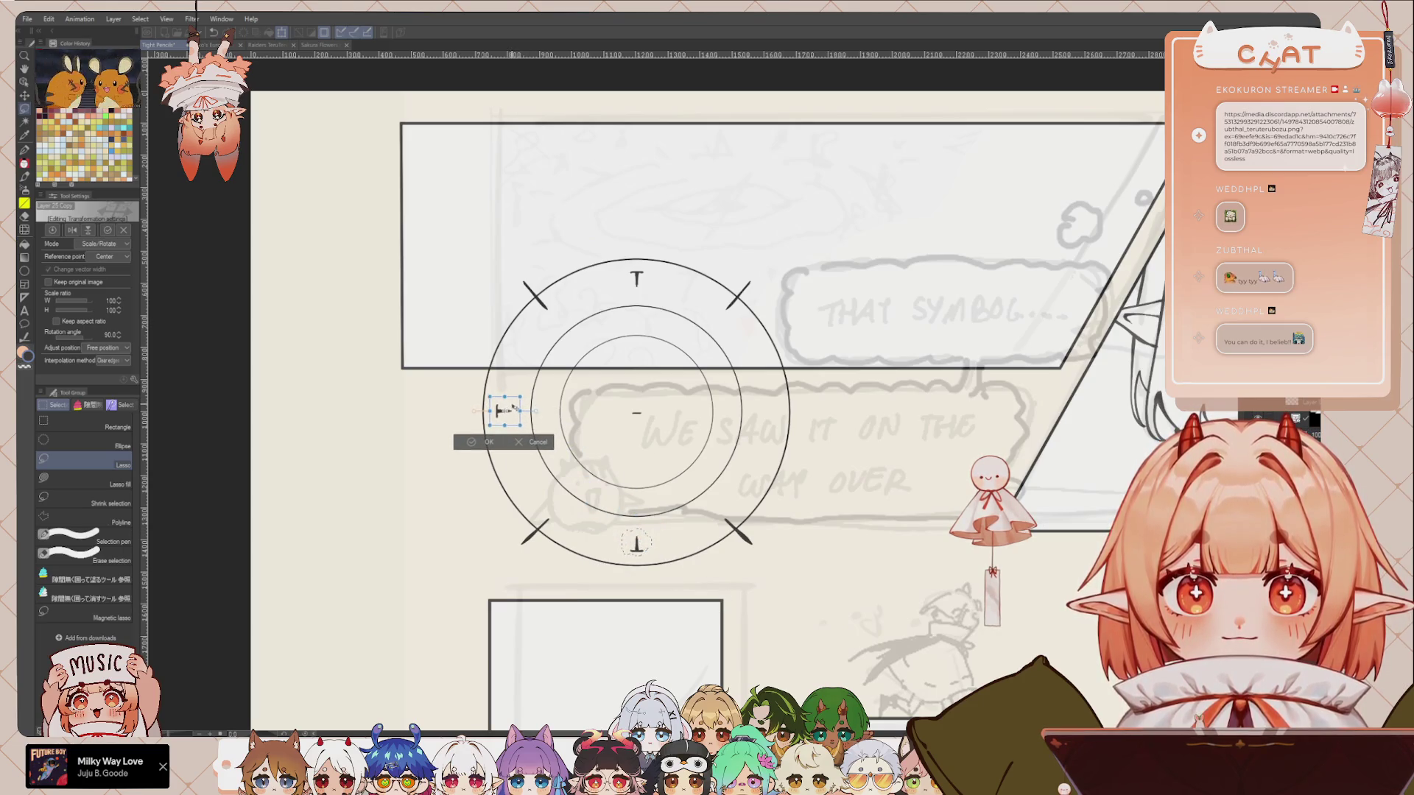
click(490, 443)
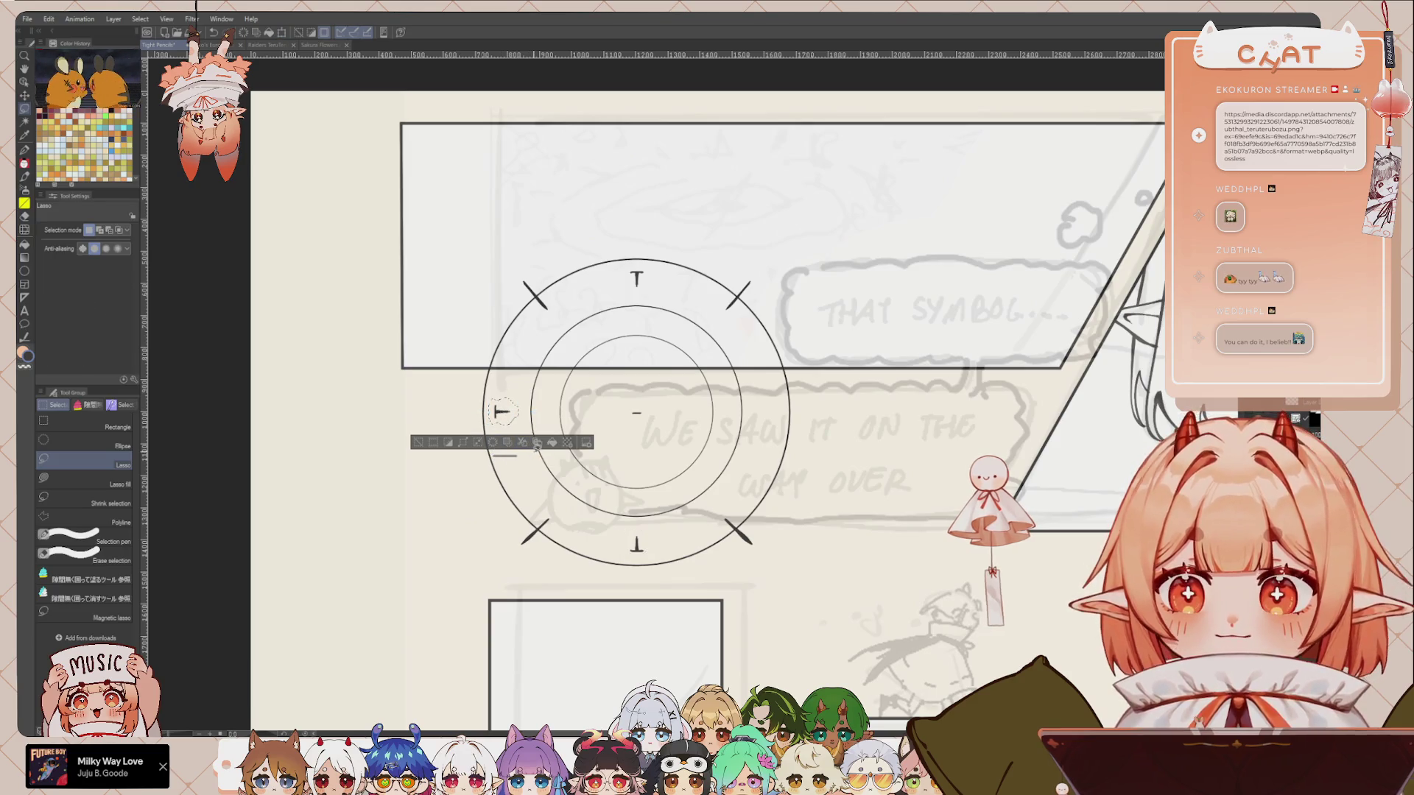
Step: Mirror a copy of the left mark horizontally and place it on the ring's right side
click(467, 442)
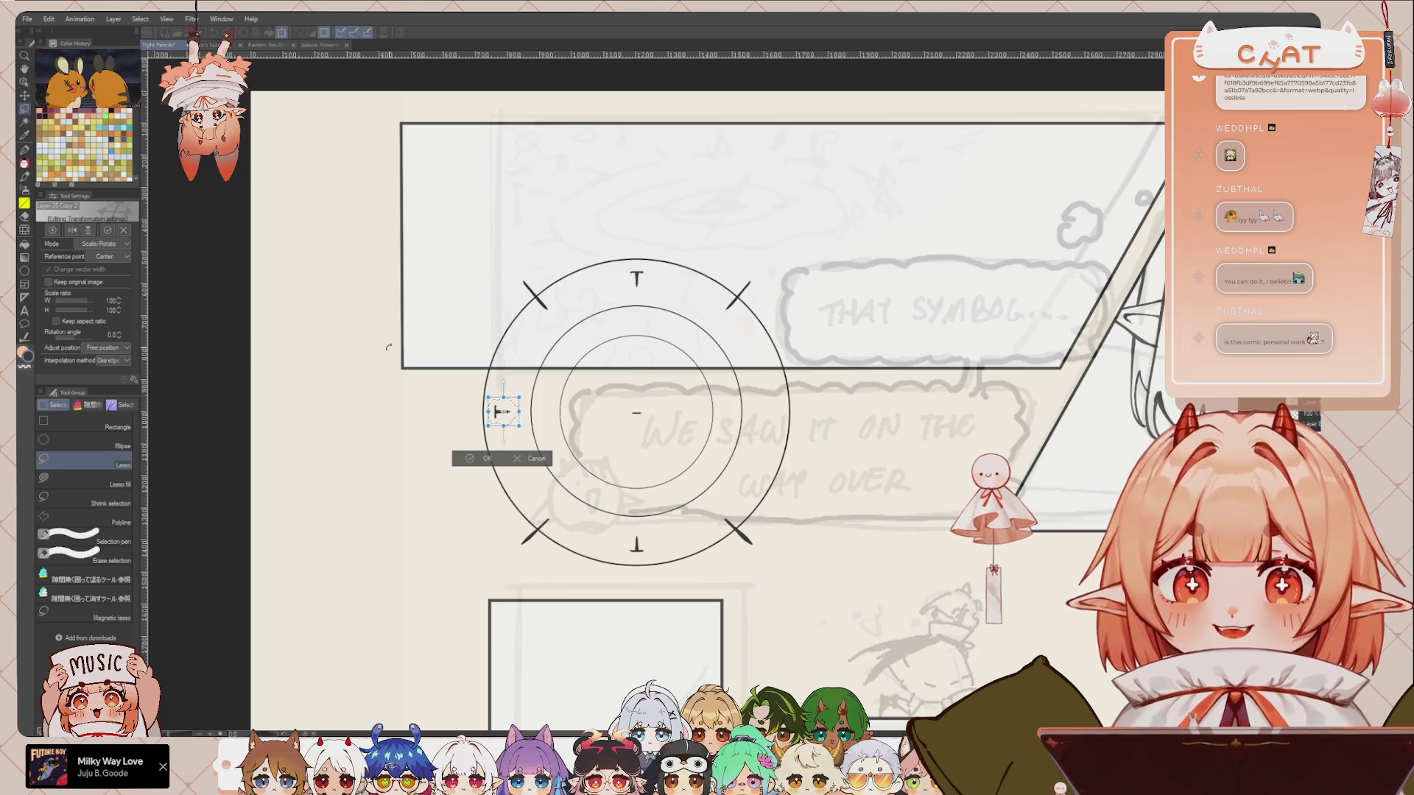
click(73, 230)
drag(521, 407, 777, 418)
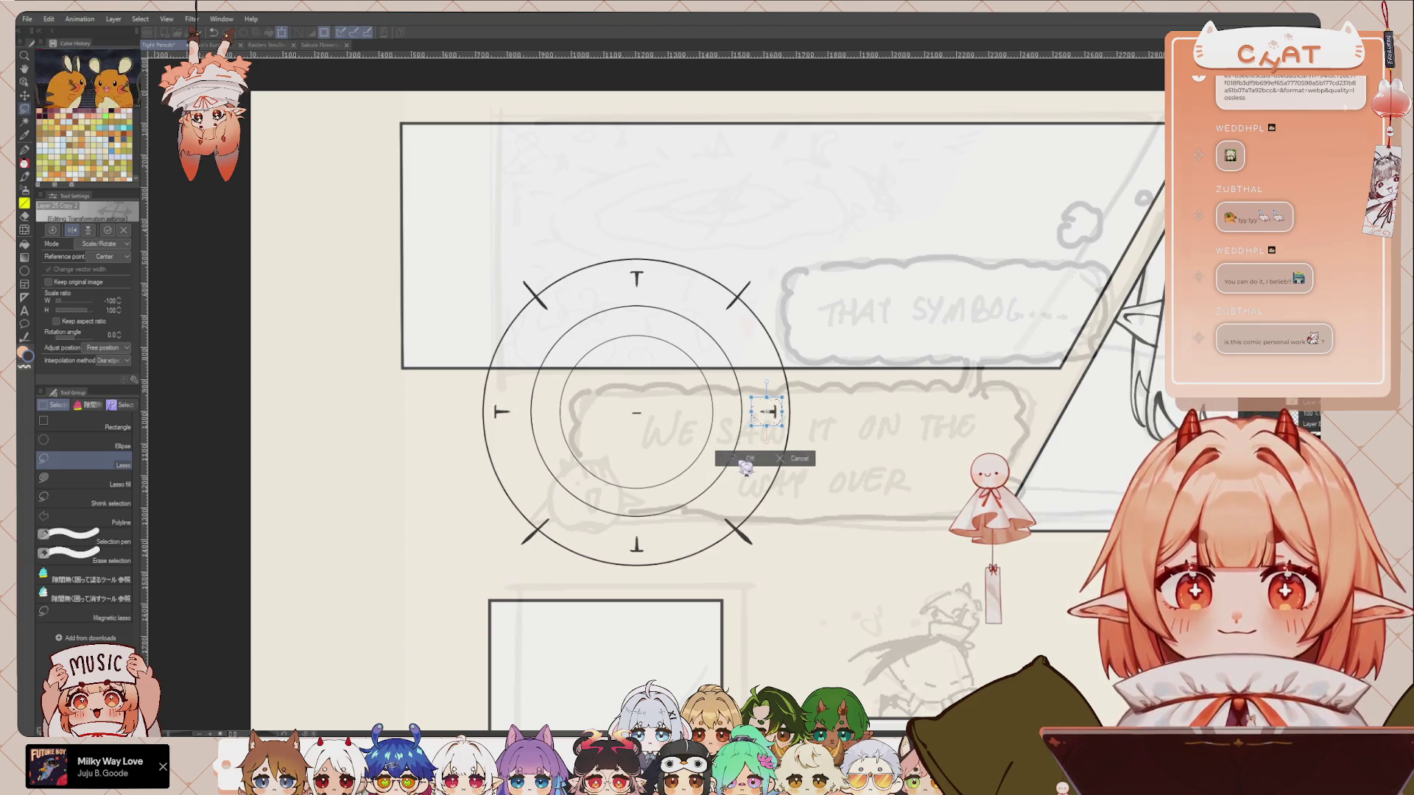
click(741, 459)
Step: Reselect and adjust the left mark, then clear the selection
scroll(646, 365, up, 1)
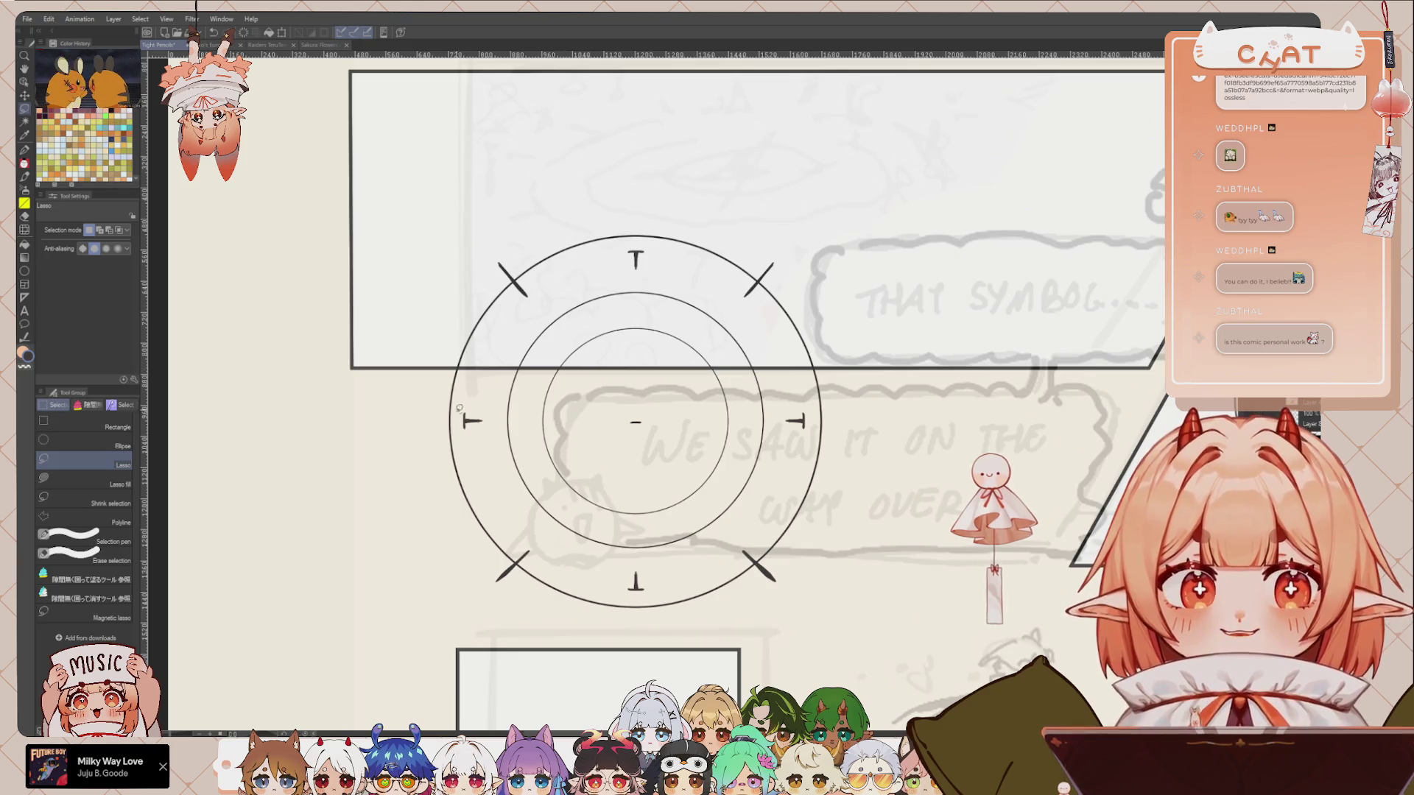
drag(482, 393, 486, 396)
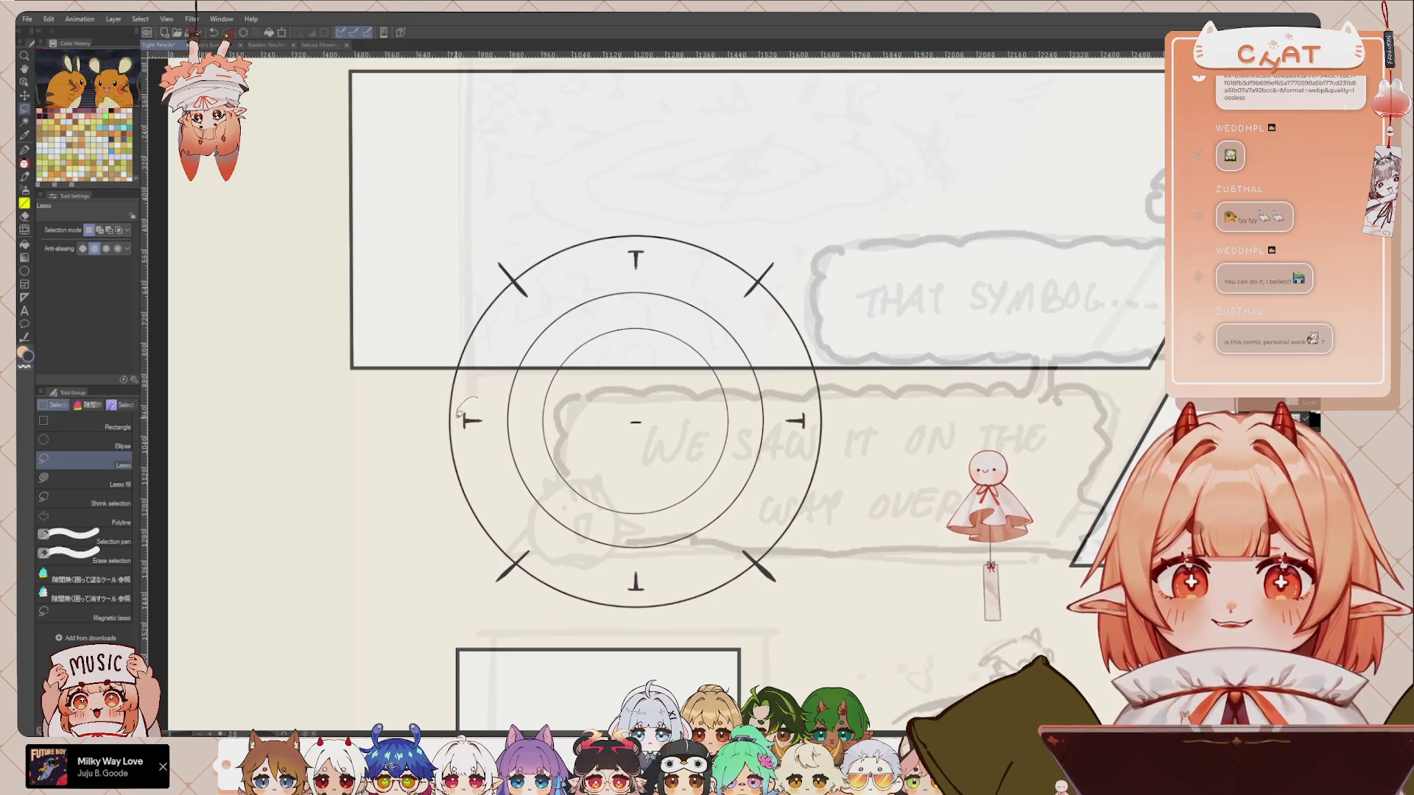
key(ctrl+t)
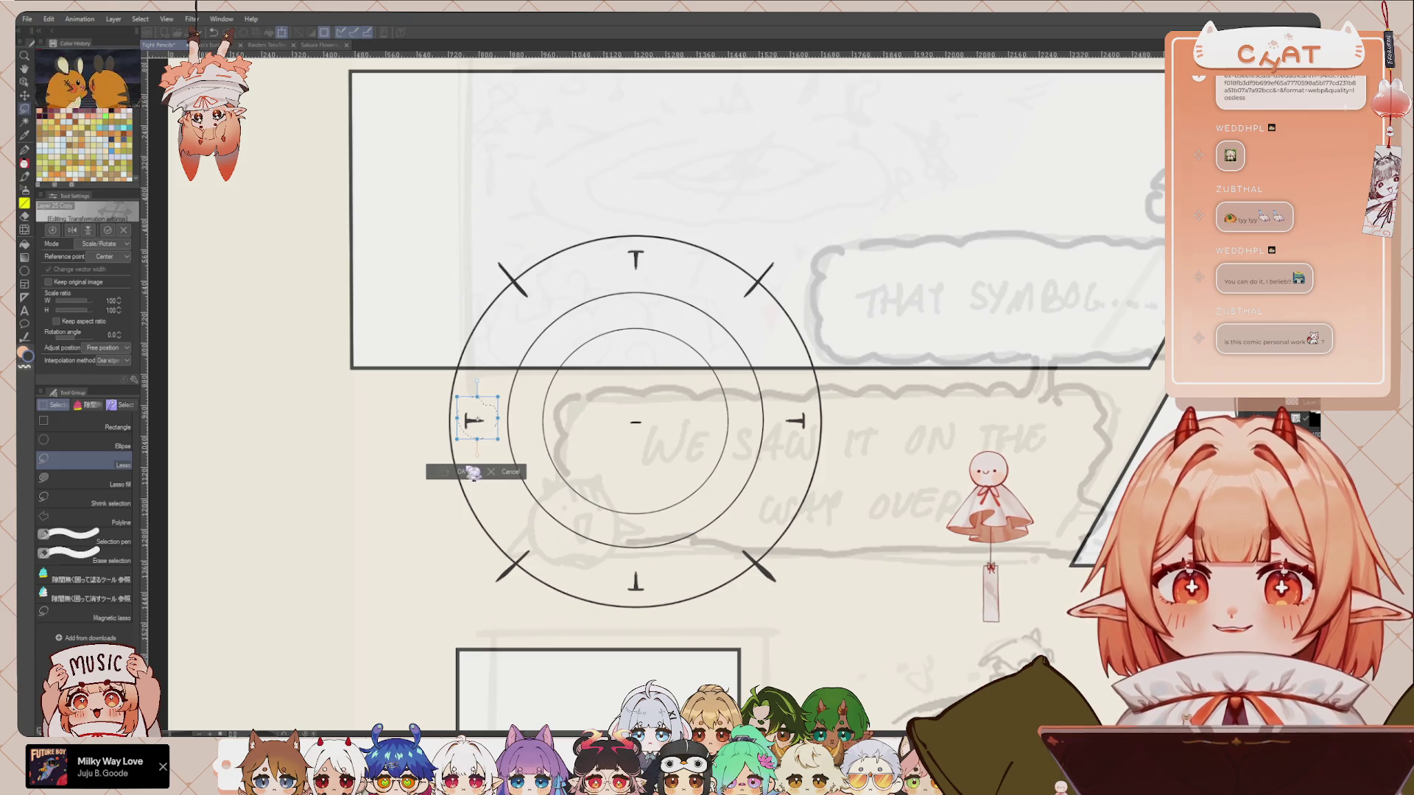
click(459, 472)
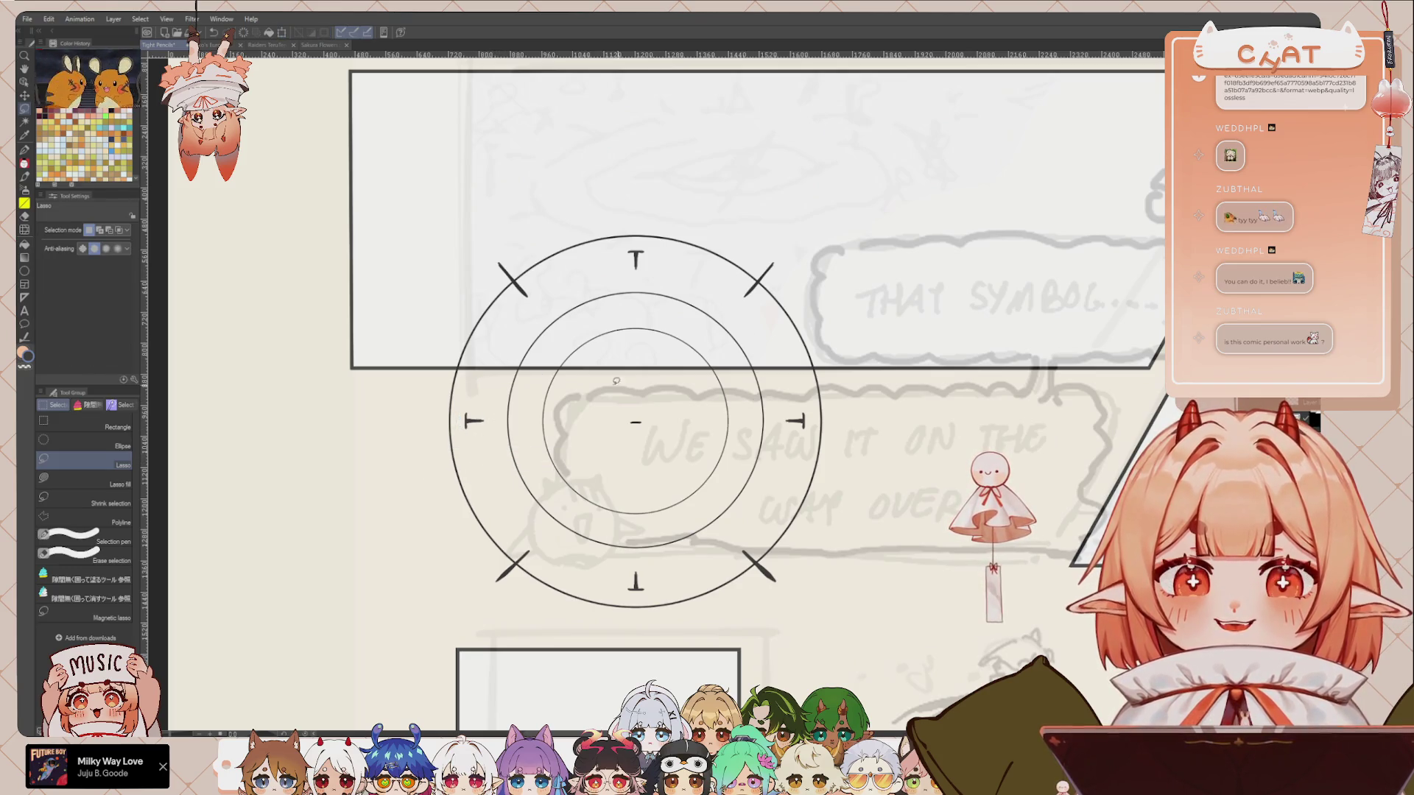
drag(461, 406, 475, 399)
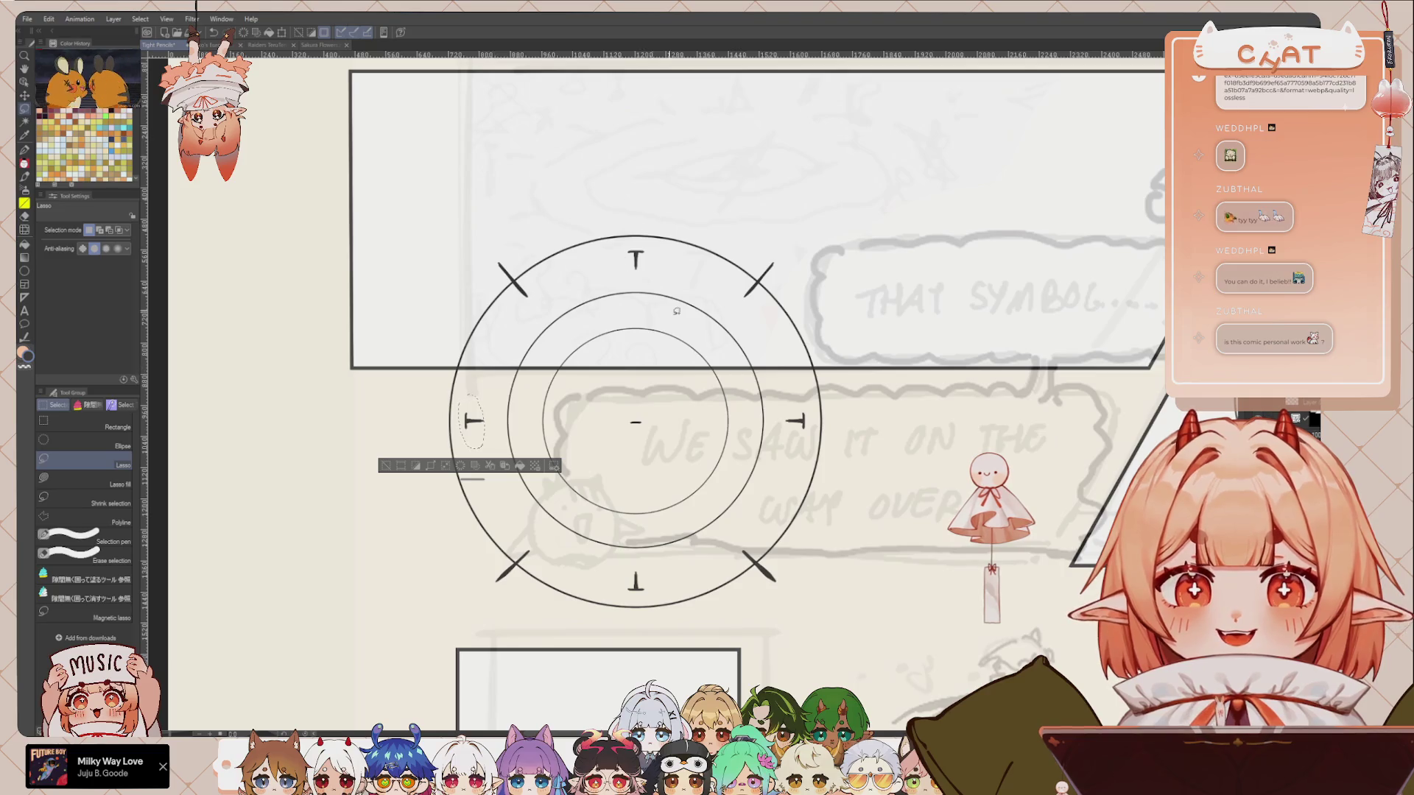
click(749, 401)
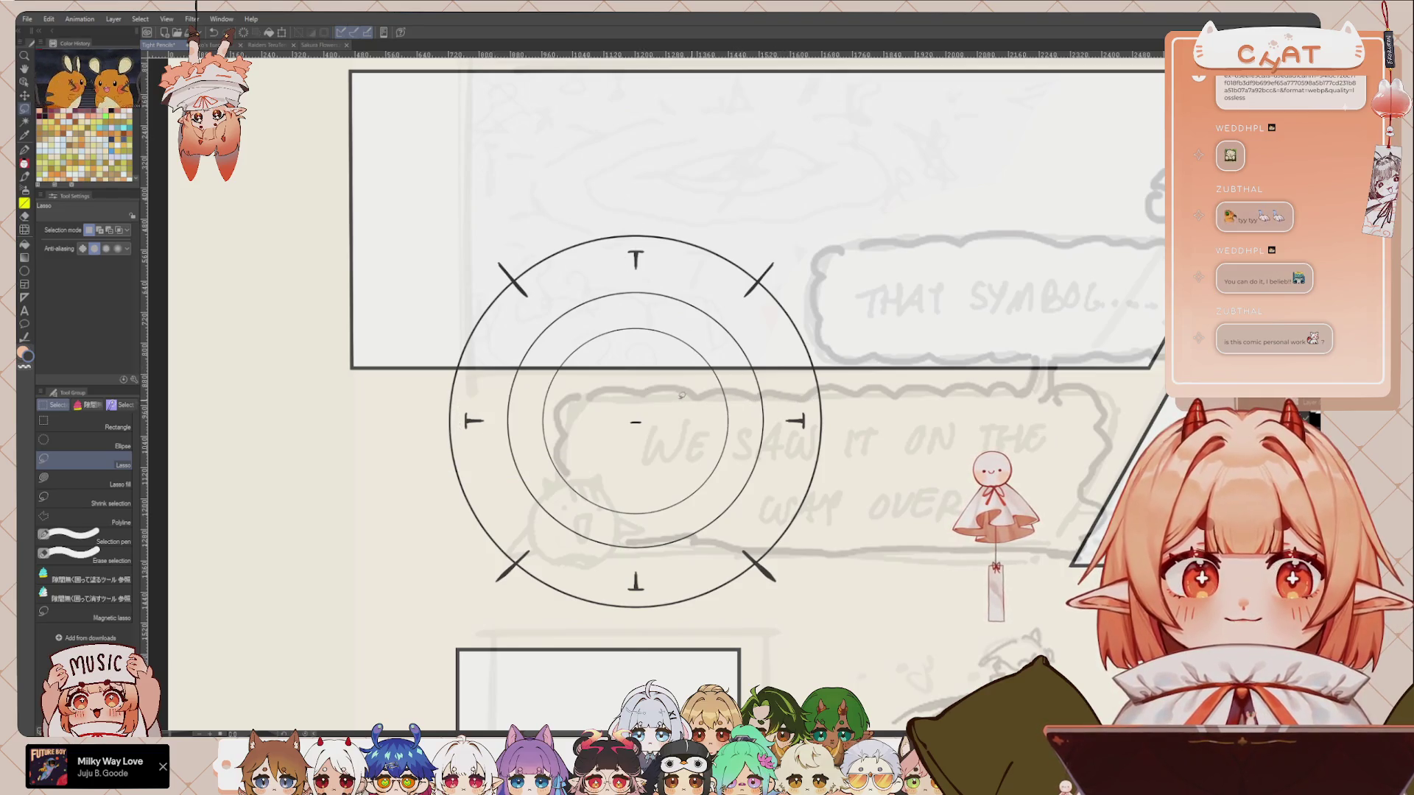
Step: Select the four T marks and add a copy rotated 45° around the outer ring
drag(650, 241, 647, 245)
drag(638, 563, 642, 566)
drag(809, 398, 807, 402)
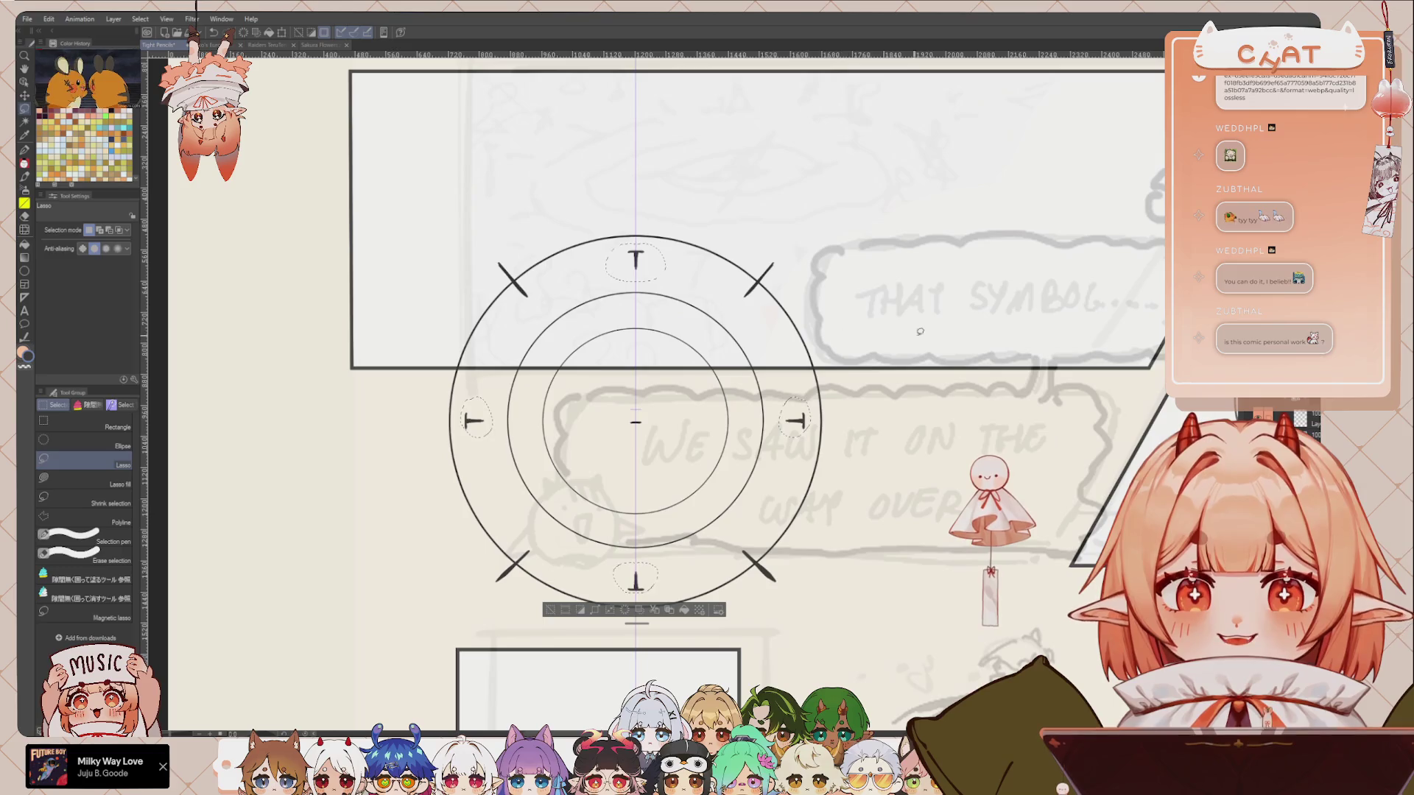
key(ctrl+t)
drag(959, 404, 937, 503)
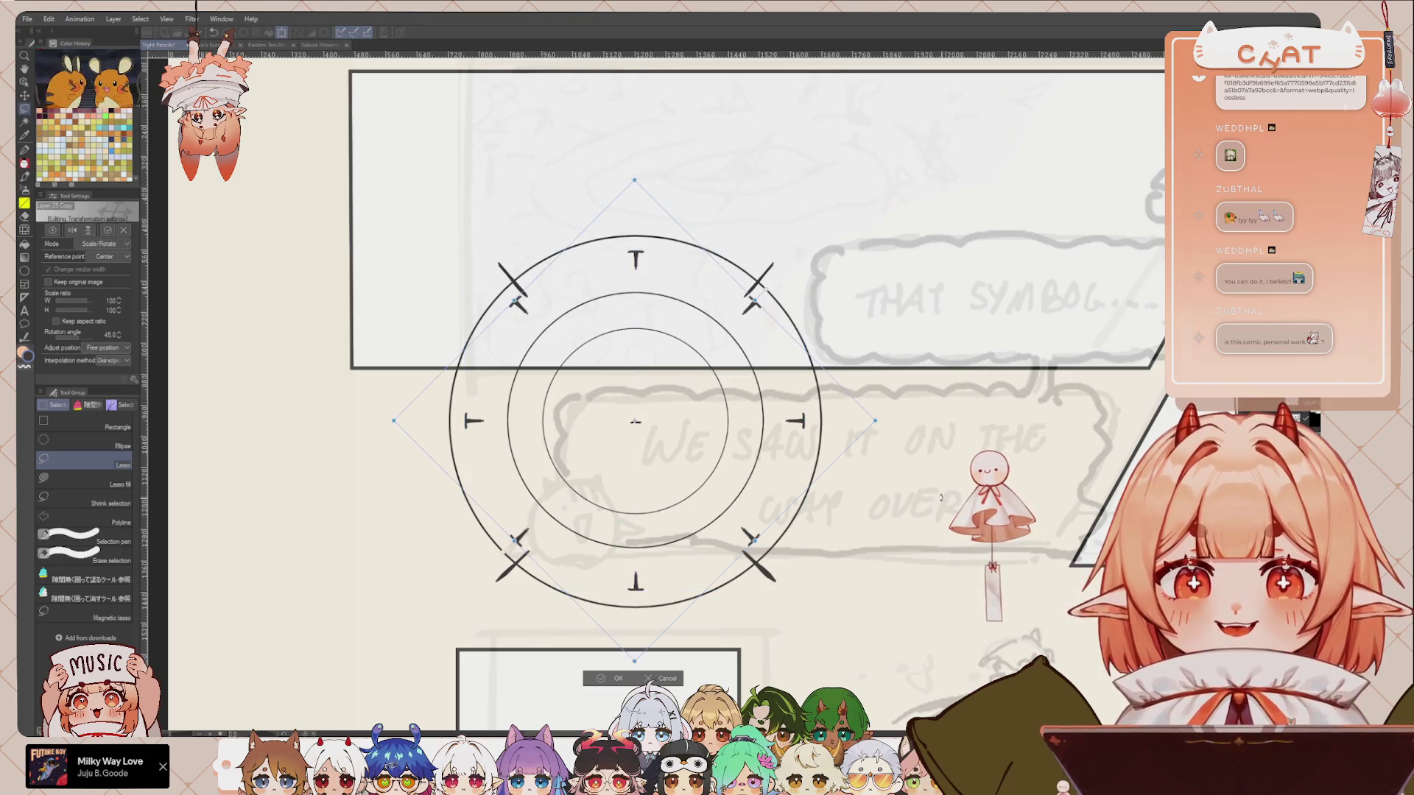
mouse_move(961, 449)
mouse_down()
mouse_move(951, 416)
mouse_move(947, 449)
mouse_up()
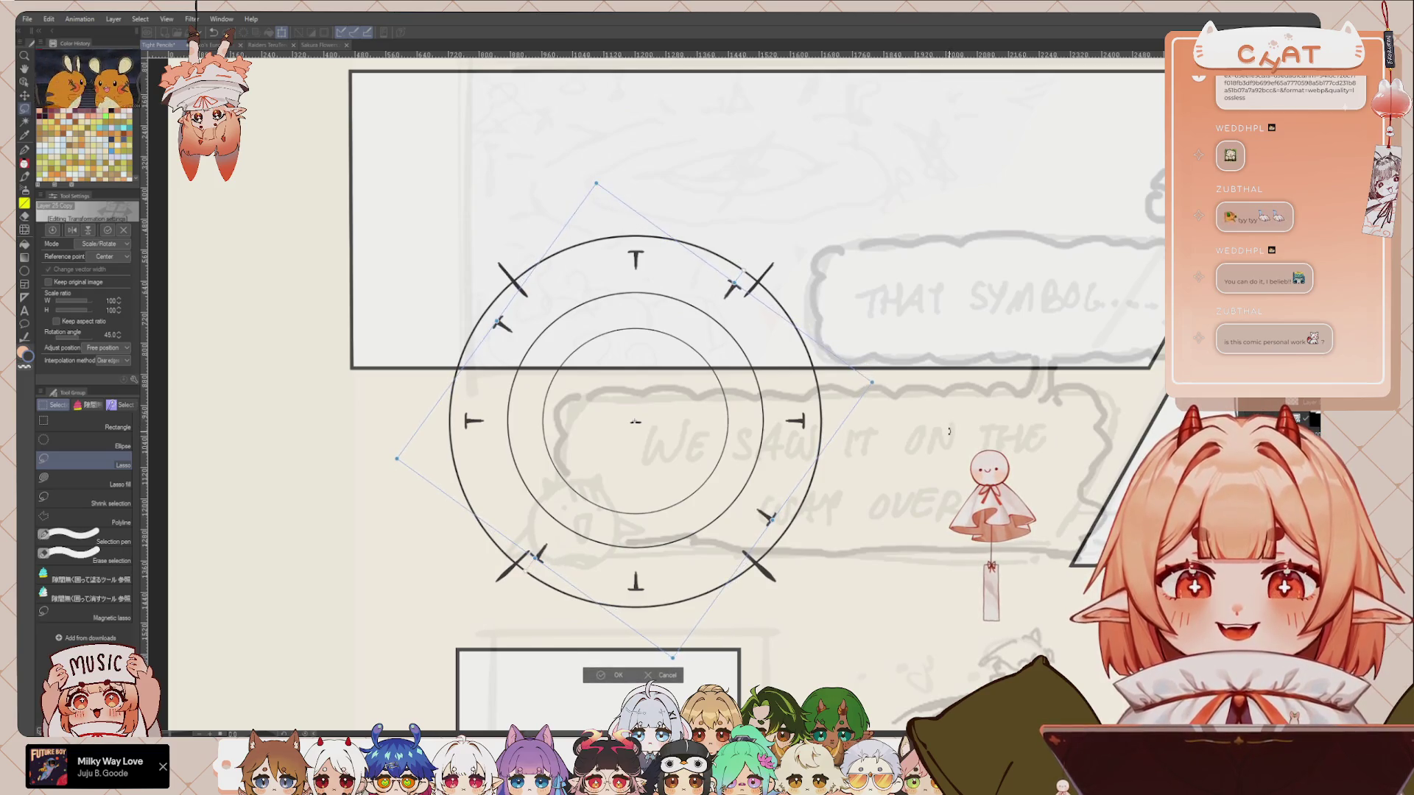
mouse_move(947, 448)
mouse_down()
mouse_move(945, 463)
mouse_move(728, 425)
mouse_up()
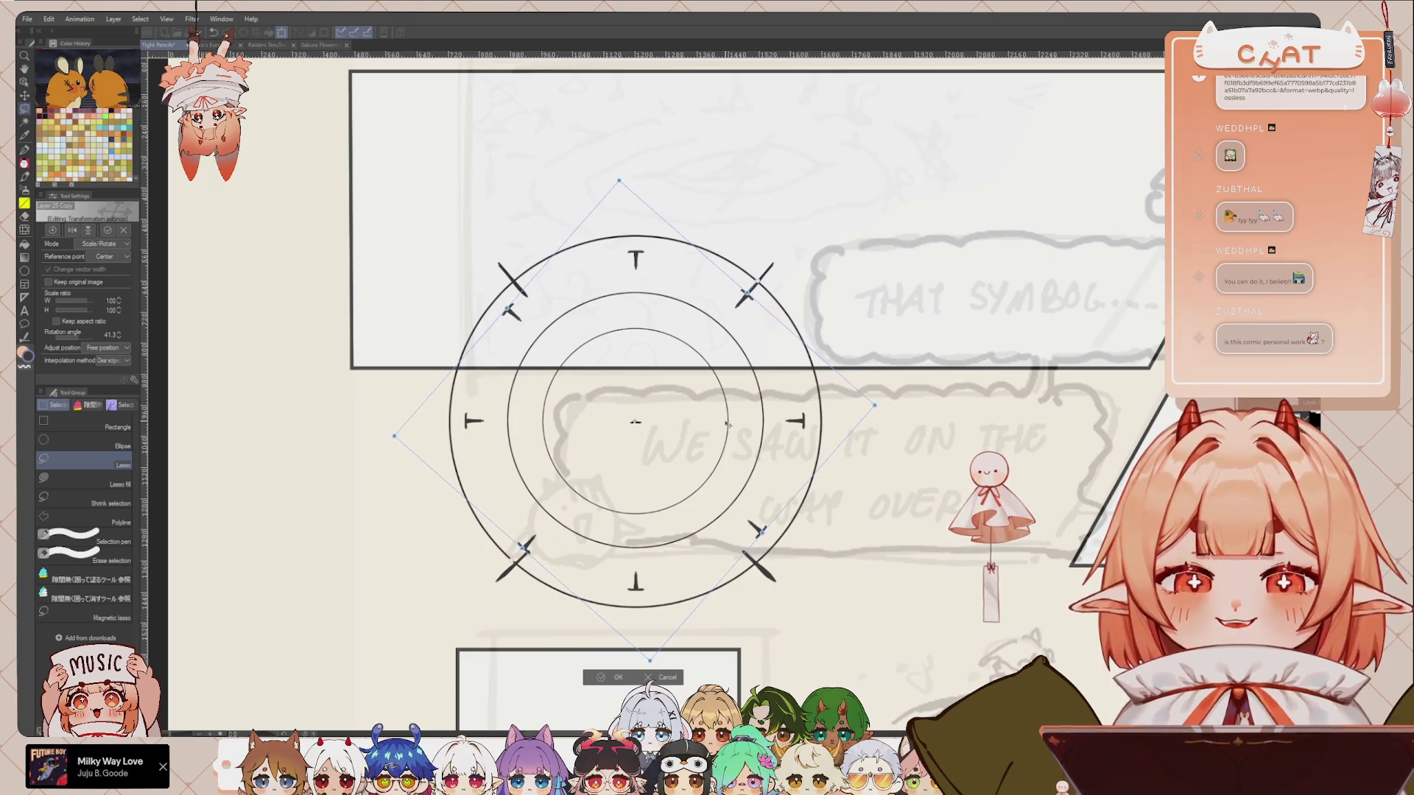
drag(1026, 457, 1083, 407)
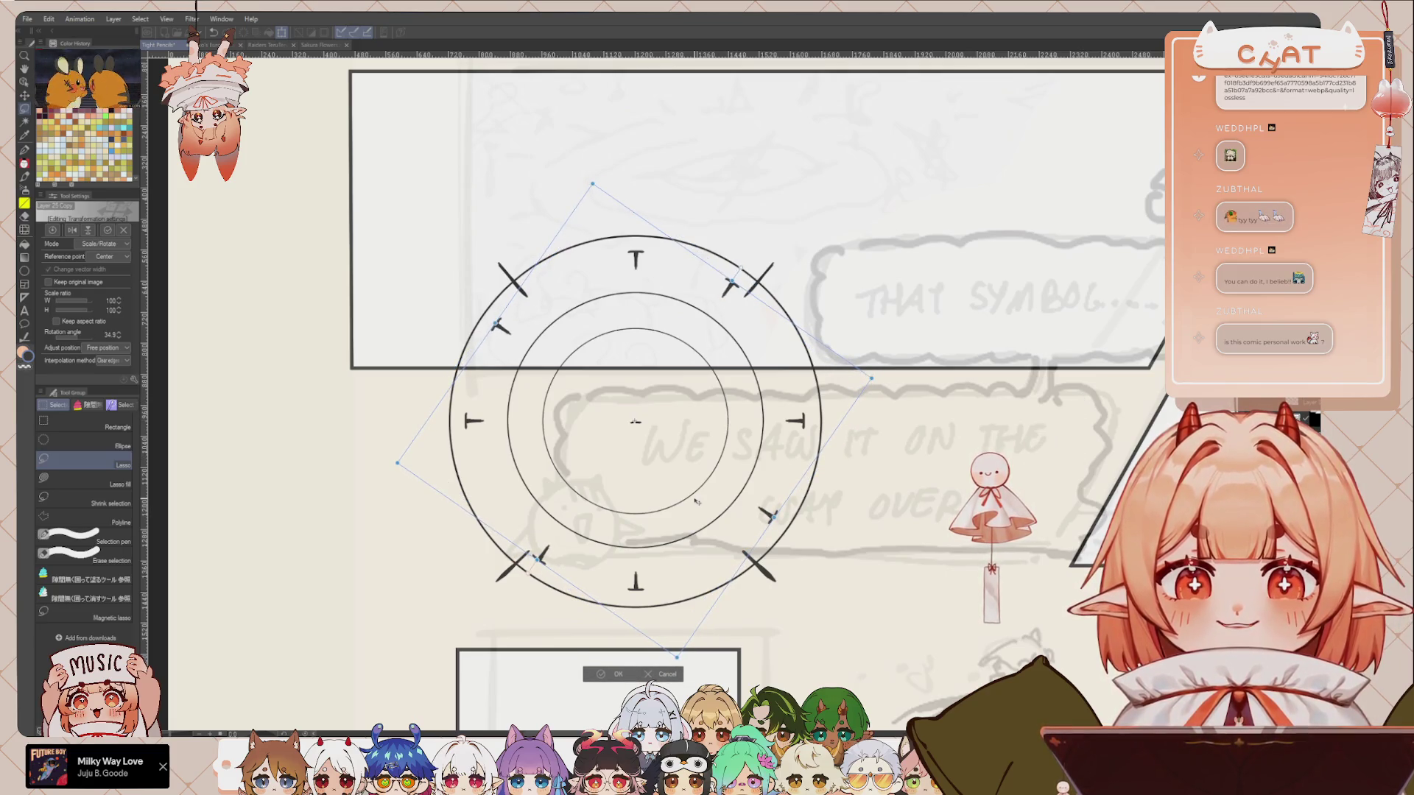
key(Return)
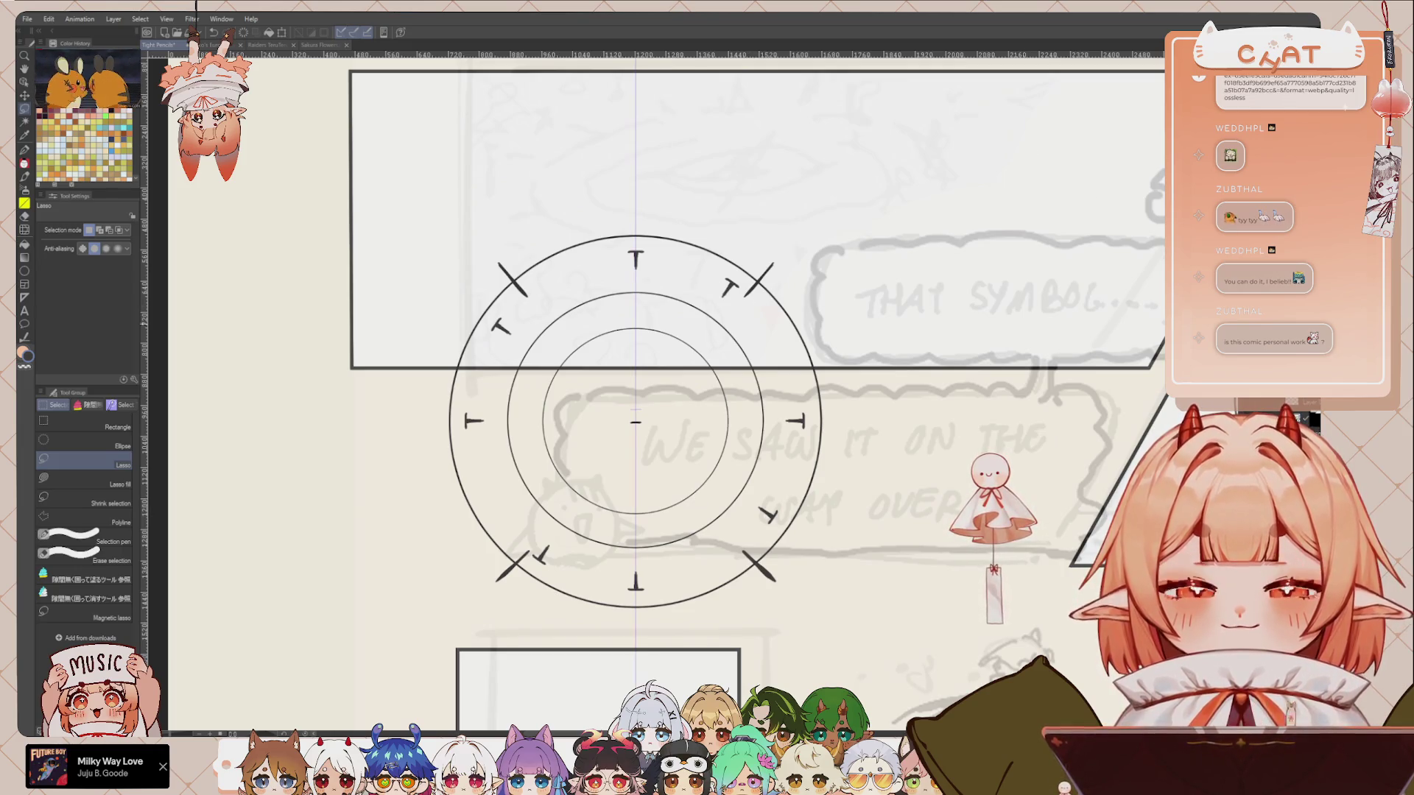
Step: Add another copy of the T marks rotated about 30° to fill the remaining gaps
key(ctrl+t)
mouse_move(876, 376)
mouse_down()
mouse_move(868, 505)
mouse_move(882, 492)
mouse_up()
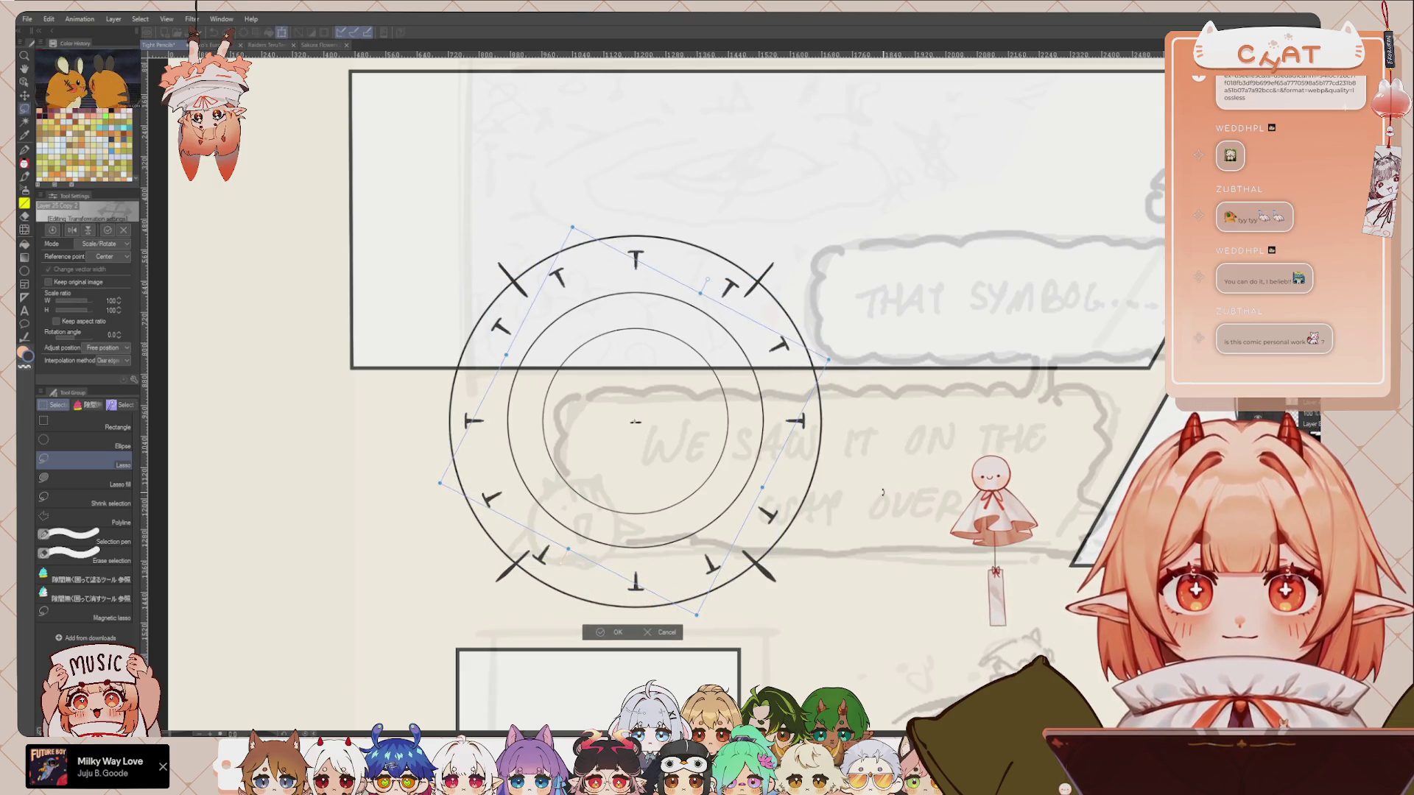
key(Return)
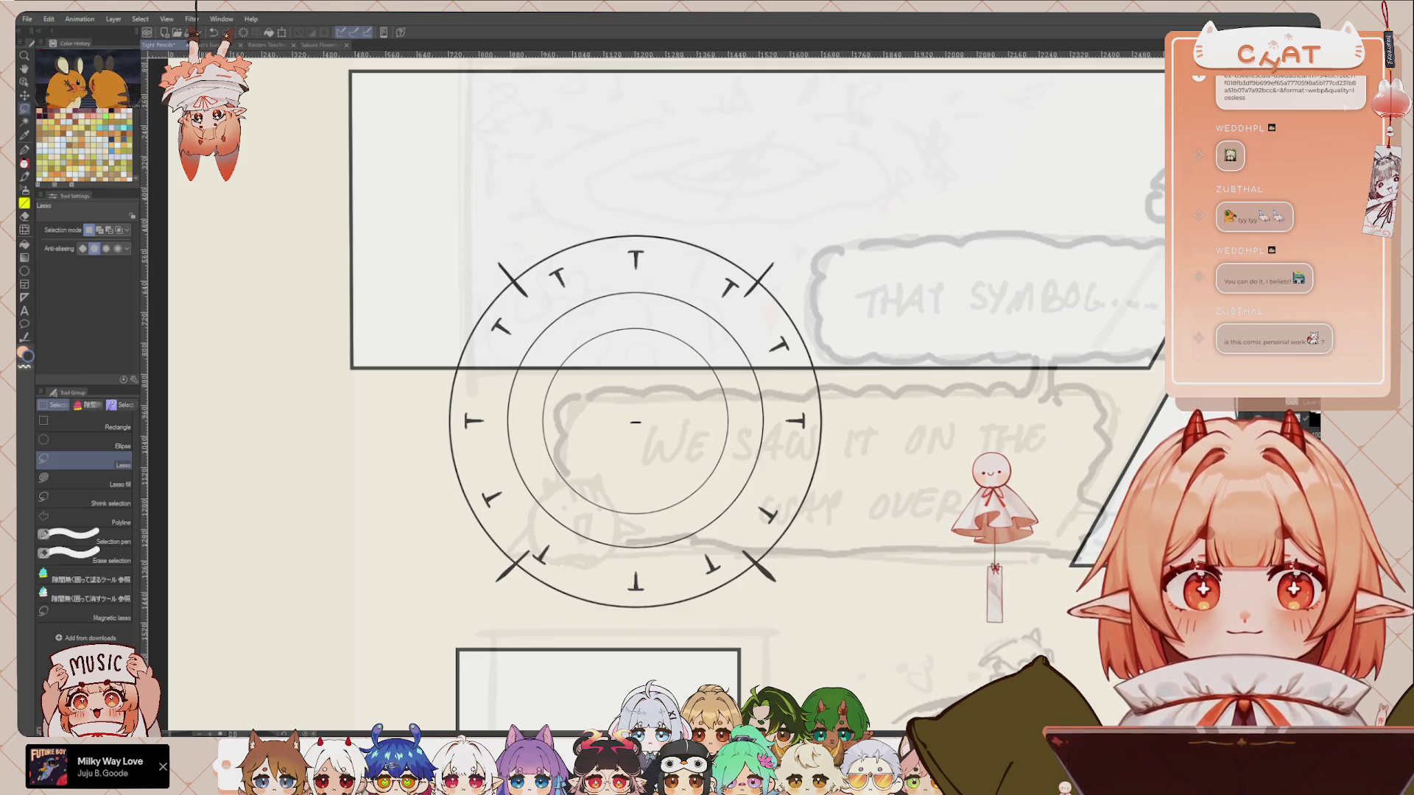
Step: Add a vertical centre guide and draw mirrored tilde strokes at the top of the inner band
drag(145, 310, 636, 309)
key(p)
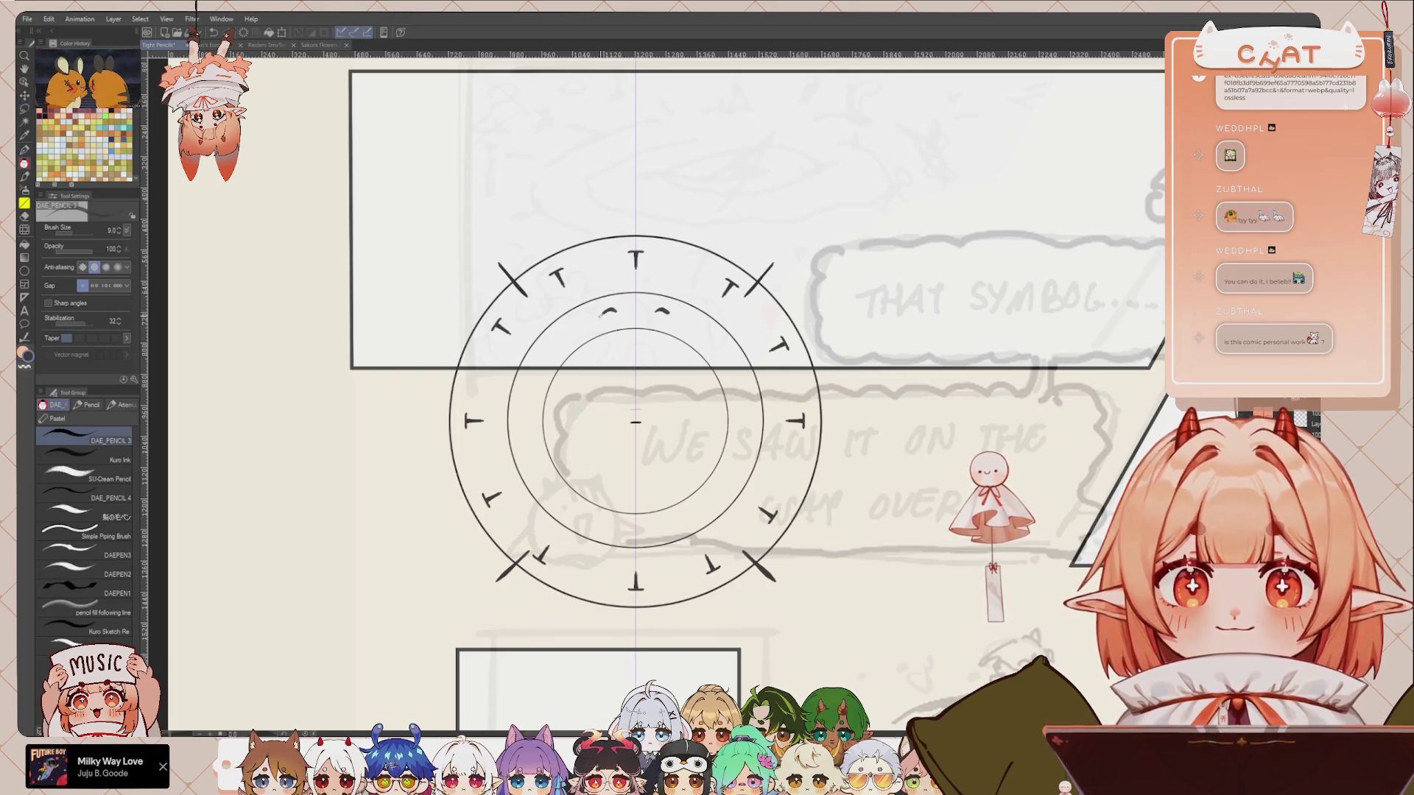
key(ctrl+z)
key(ctrl+z)
key(ctrl+z)
key(ctrl+z)
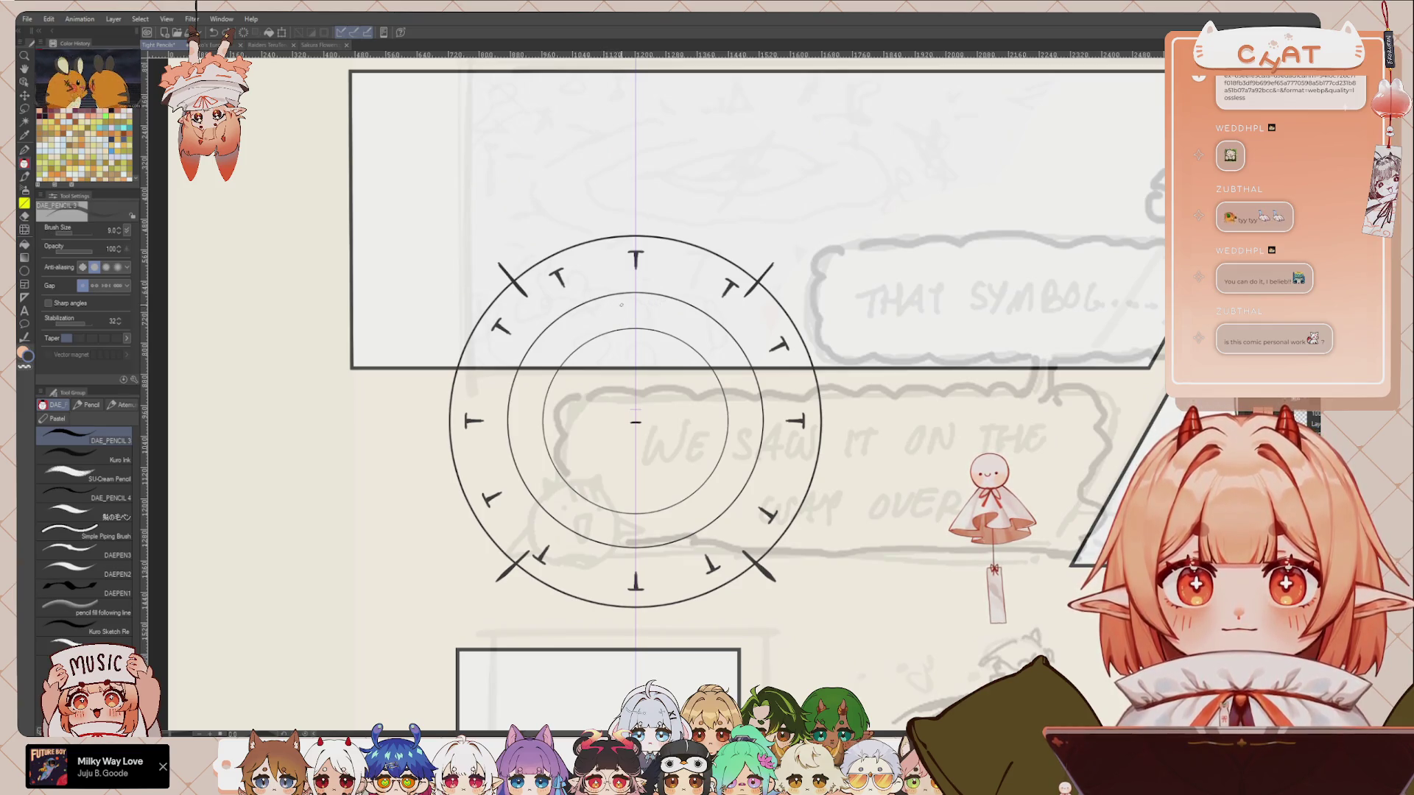
drag(606, 309, 588, 313)
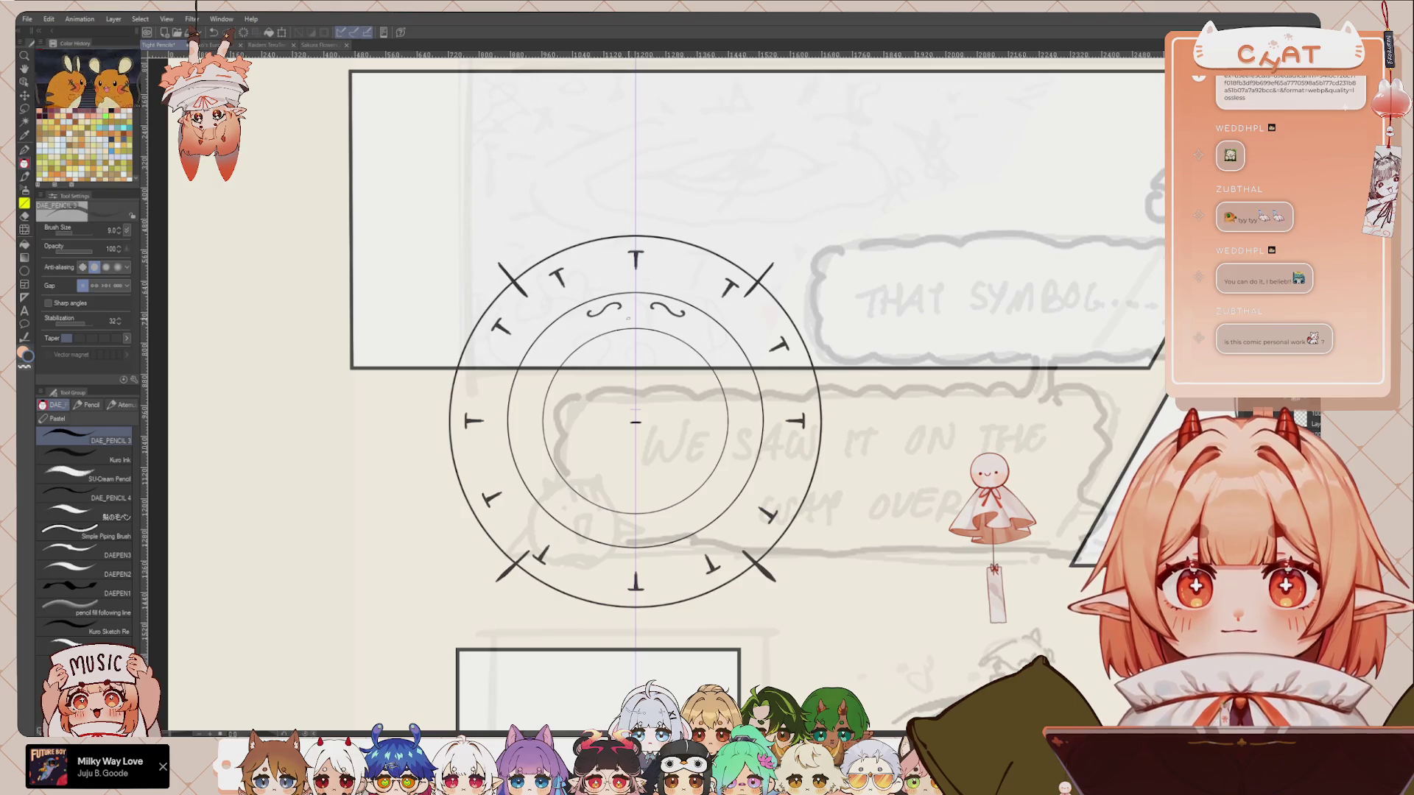
Step: Copy the top tildes, flip them, and place them at the bottom of the band
key(m)
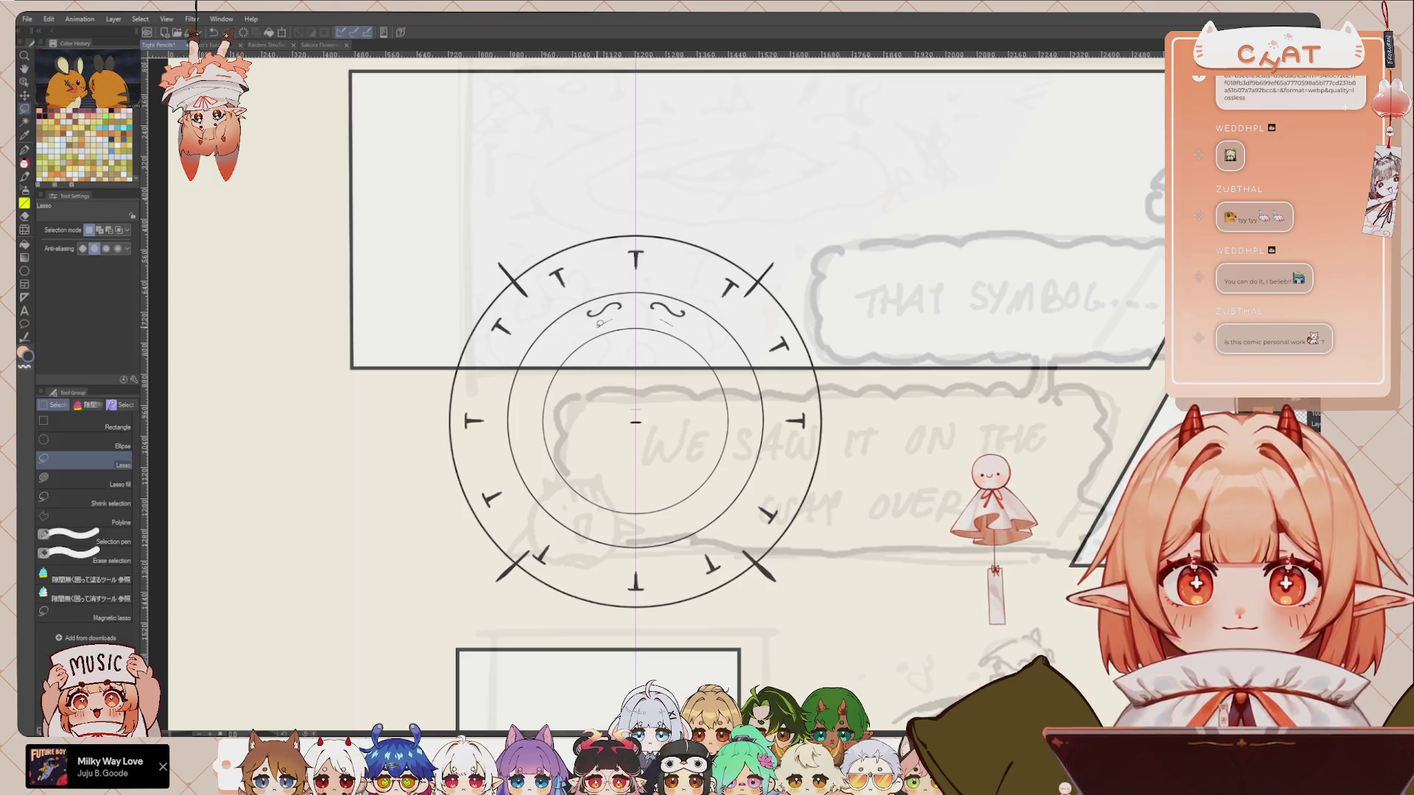
drag(579, 306, 626, 316)
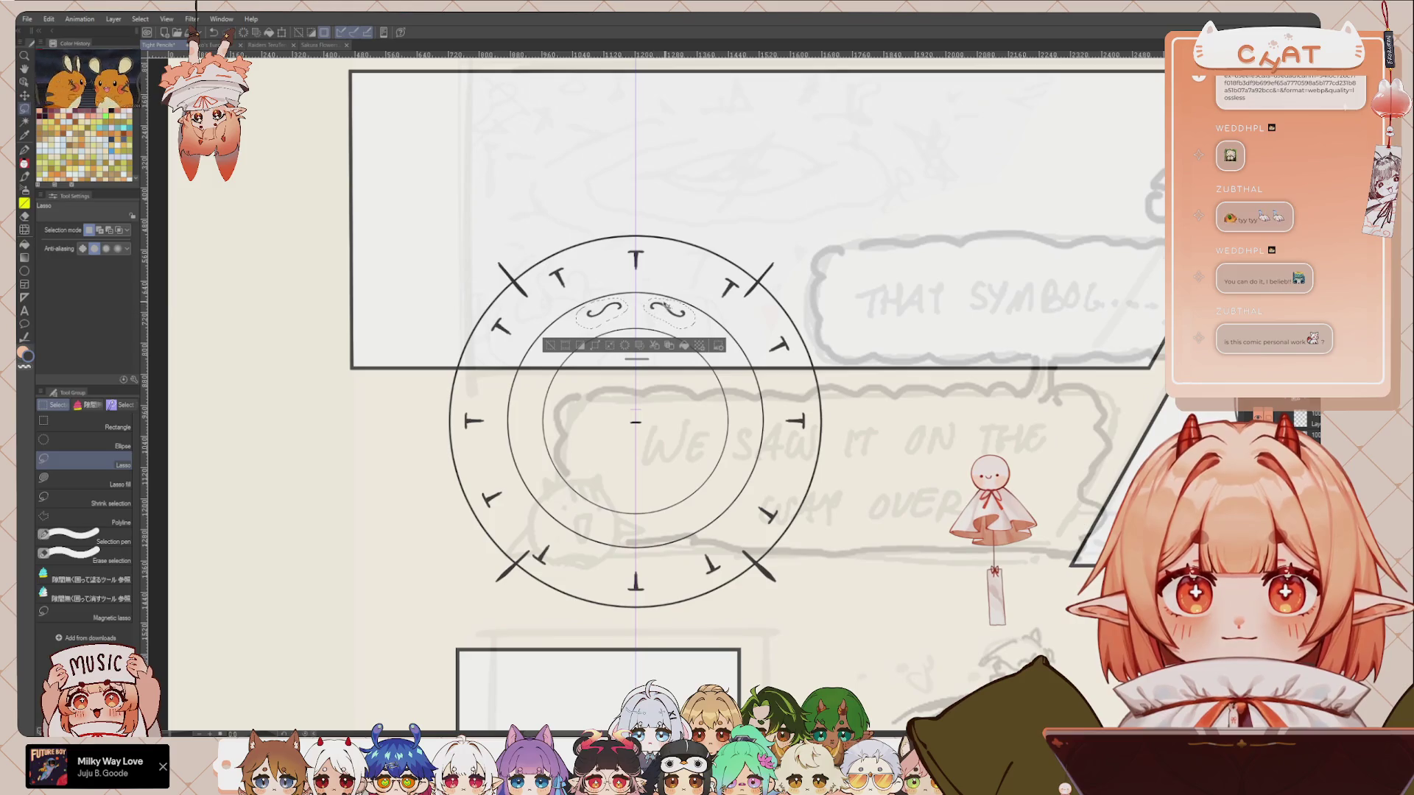
key(ctrl+t)
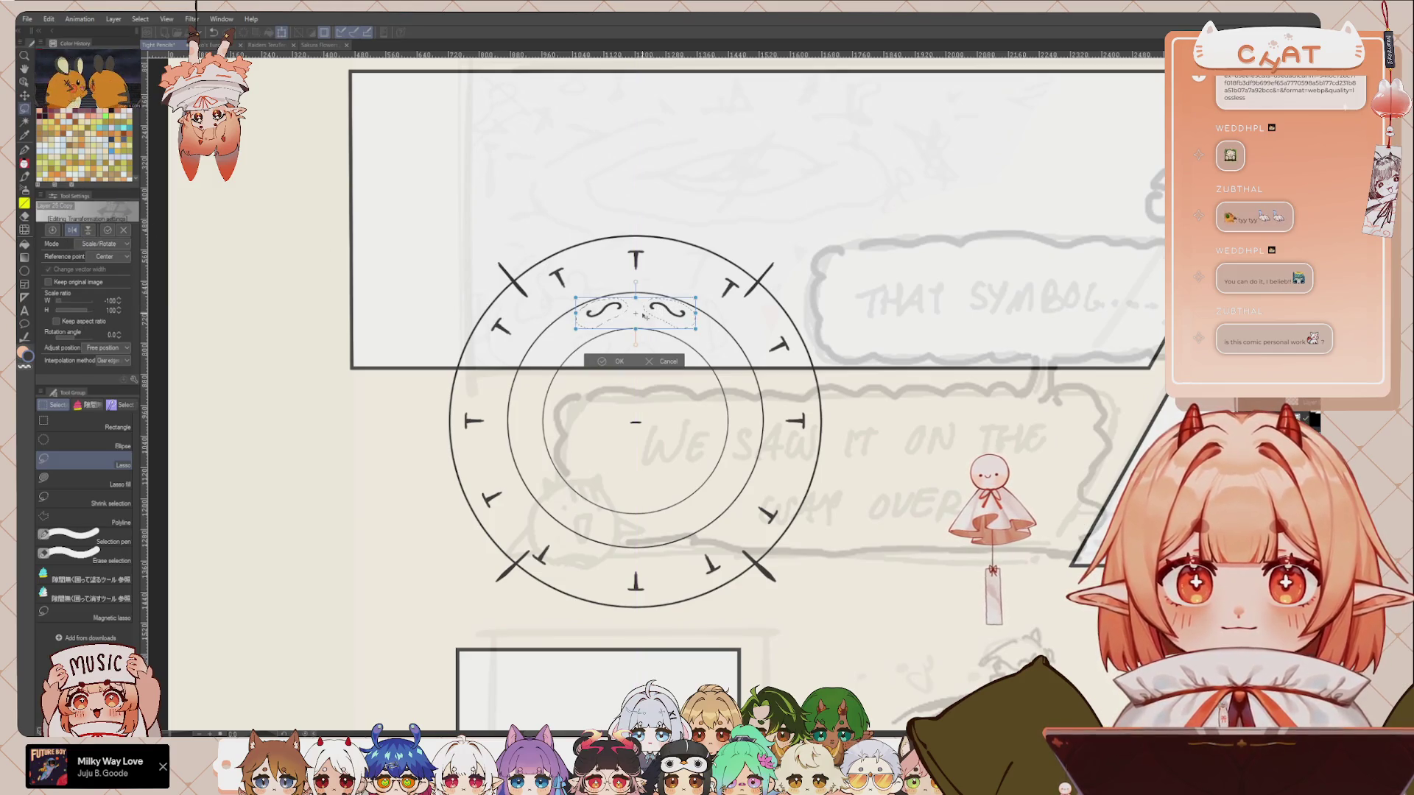
click(71, 230)
click(88, 230)
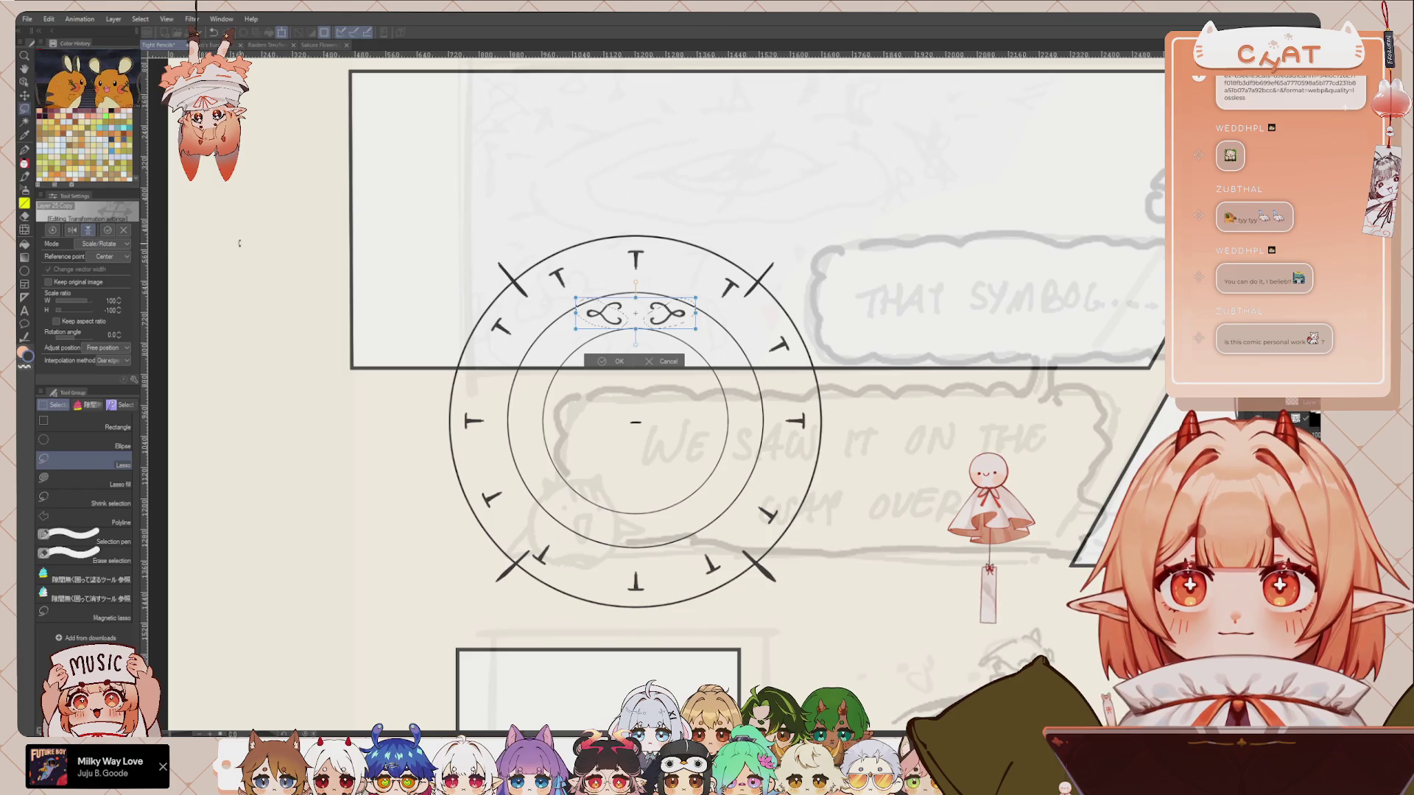
drag(684, 318, 661, 523)
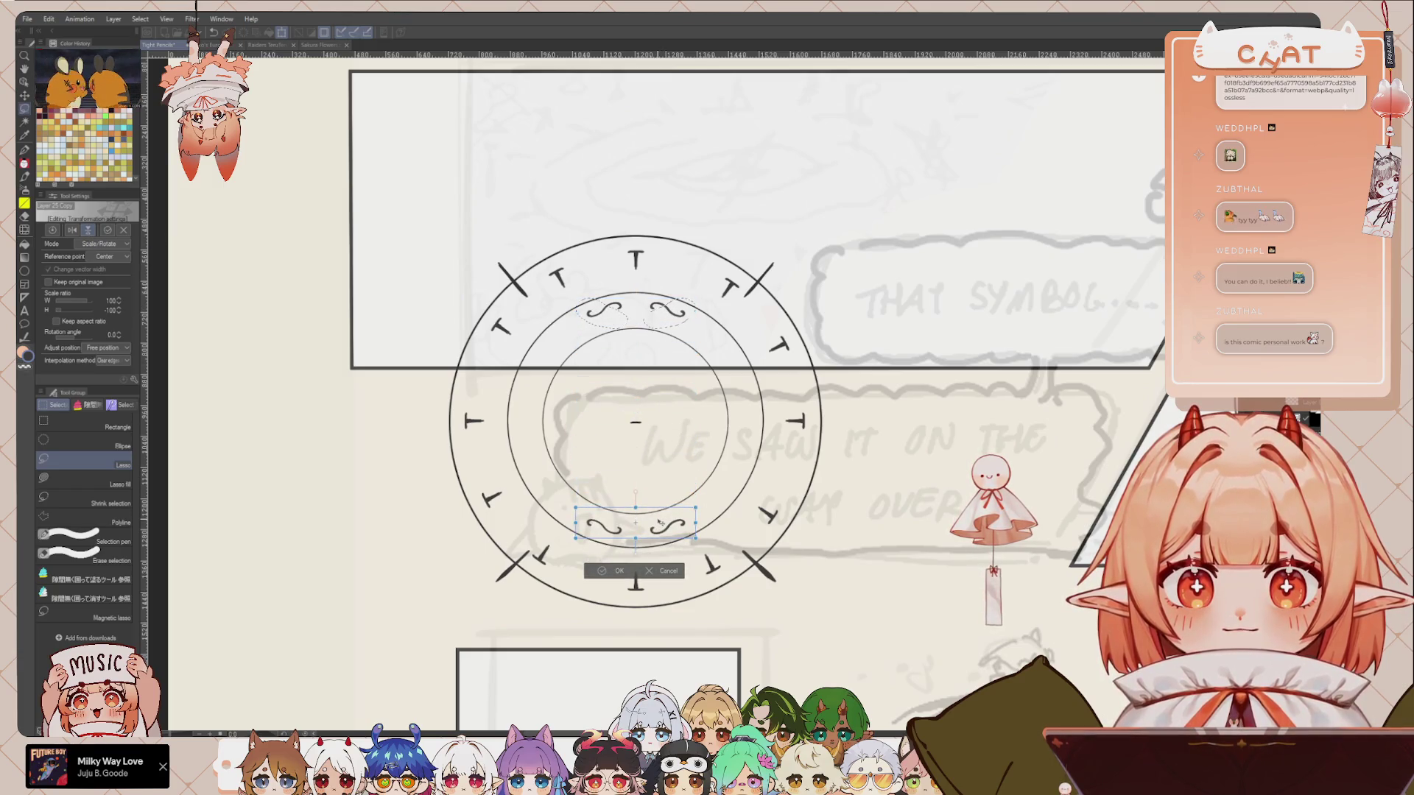
click(620, 571)
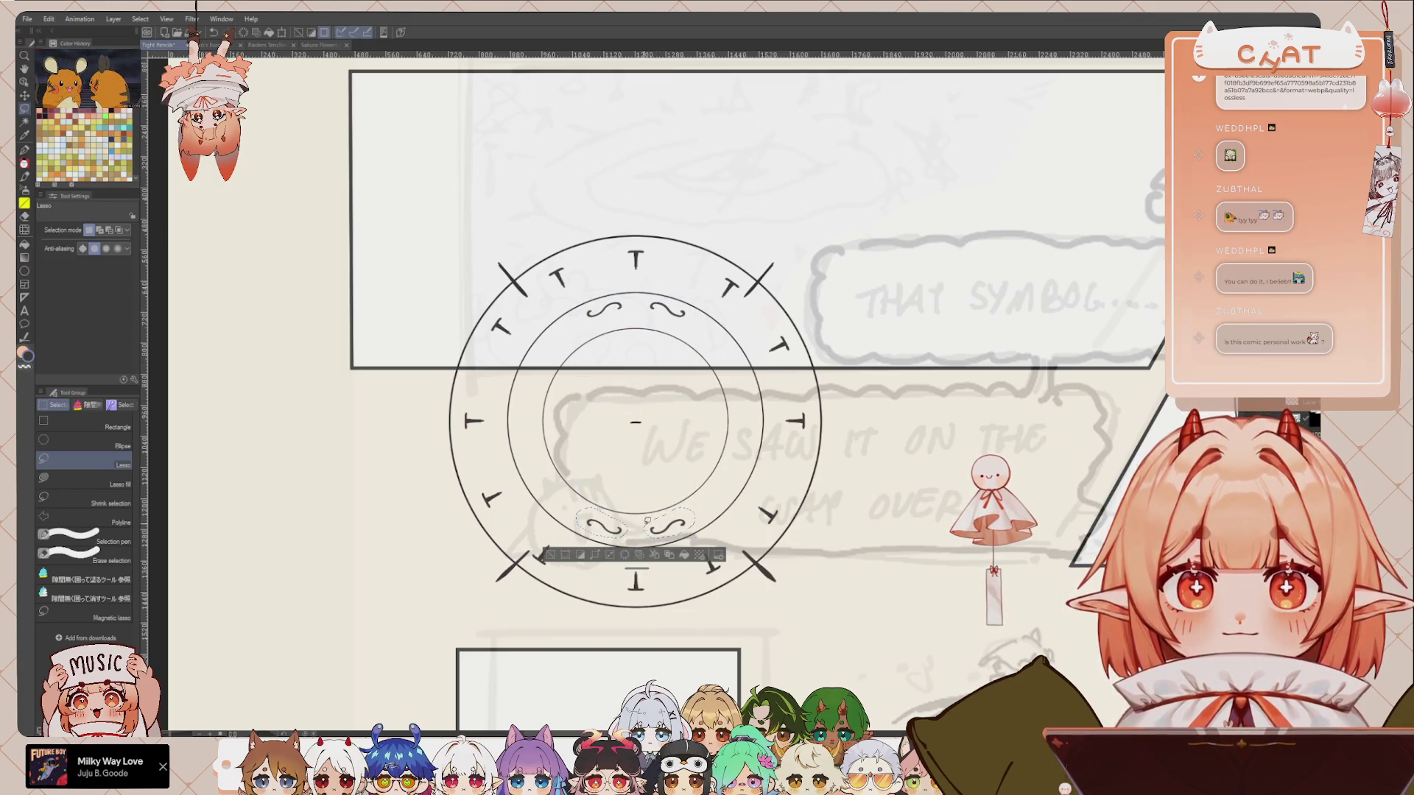
Step: Rotate copies of the top and bottom tildes 90° onto the band's left and right sides
click(653, 471)
drag(611, 498, 624, 539)
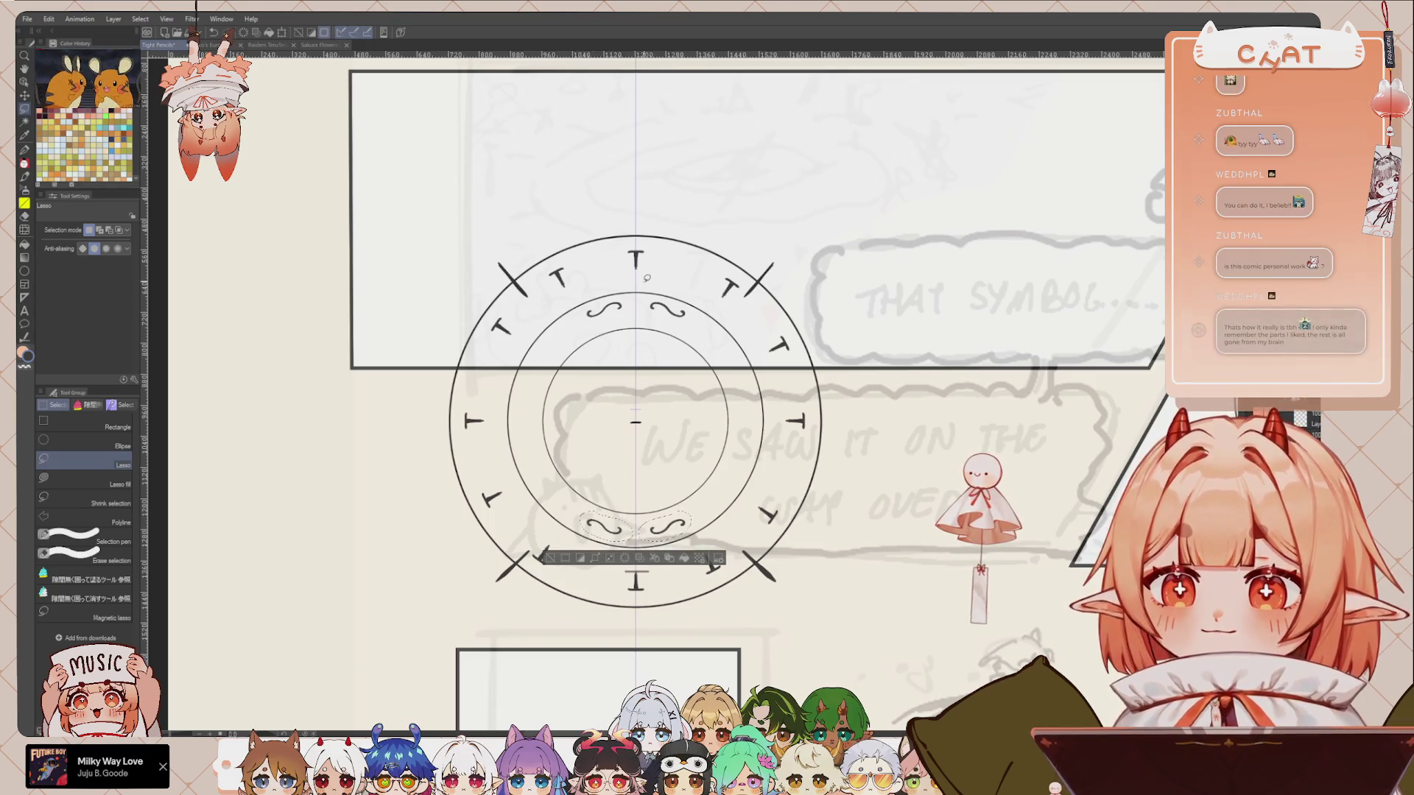
scroll(645, 280, up, 1)
drag(614, 322, 627, 336)
scroll(631, 376, down, 1)
scroll(631, 375, down, 1)
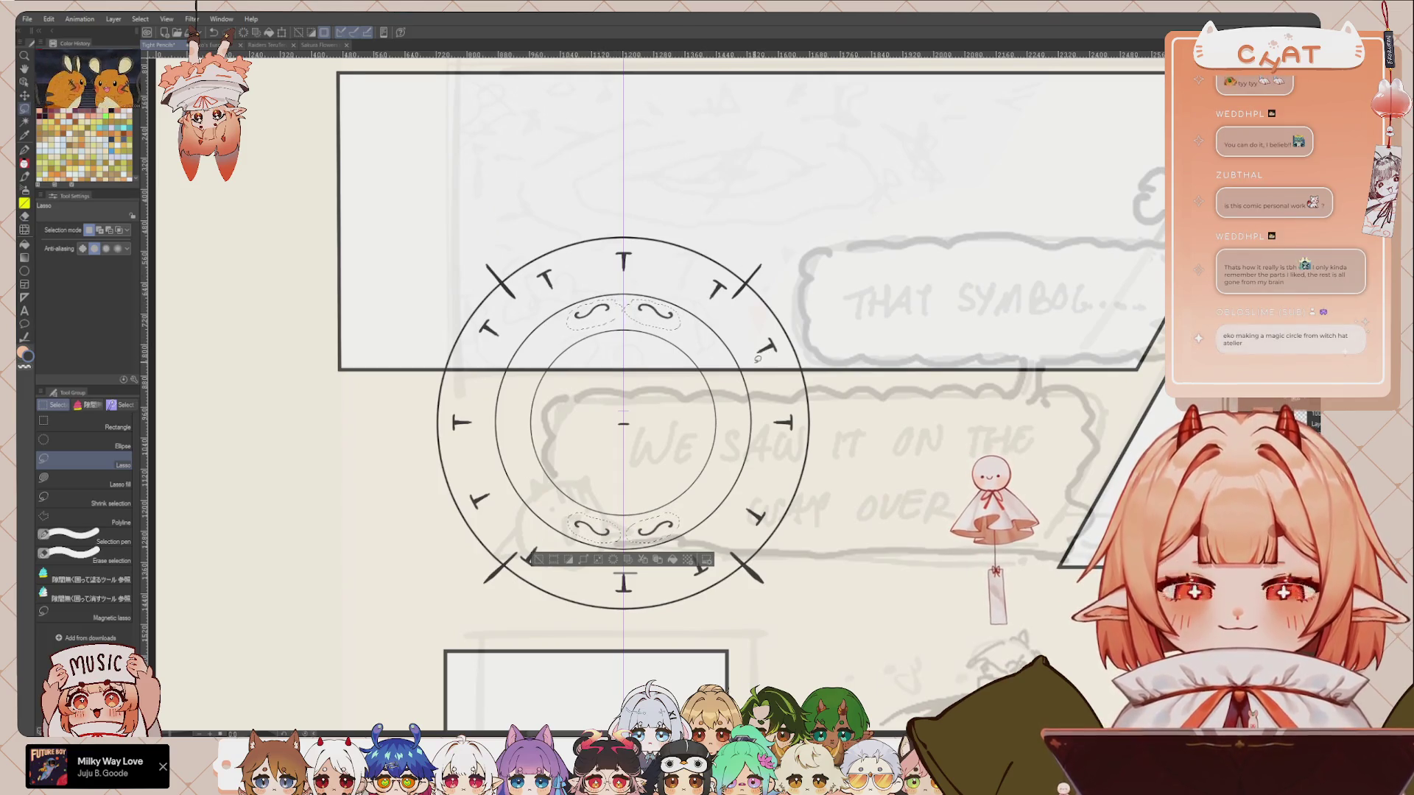
key(ctrl+t)
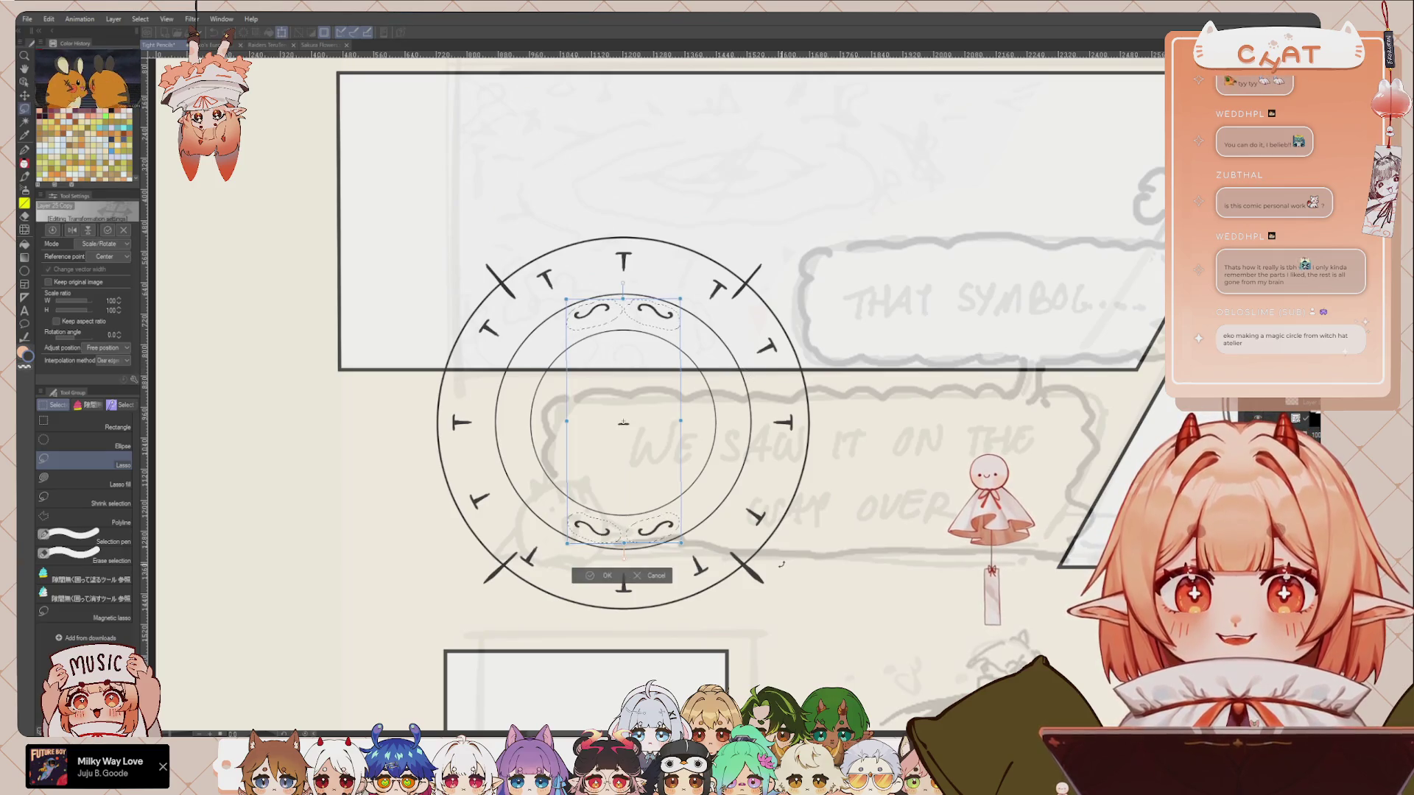
drag(785, 501, 816, 306)
key(Return)
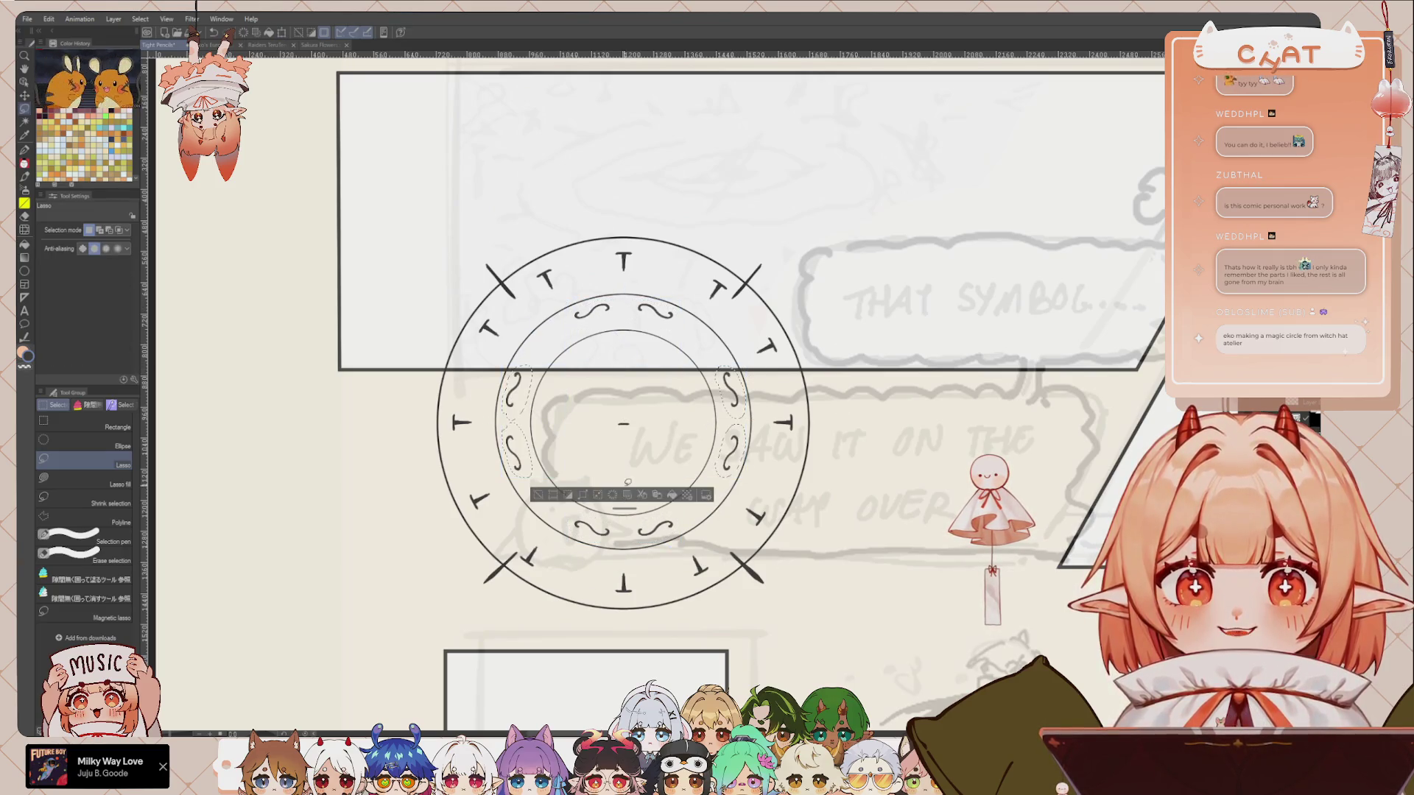
key(ctrl+d)
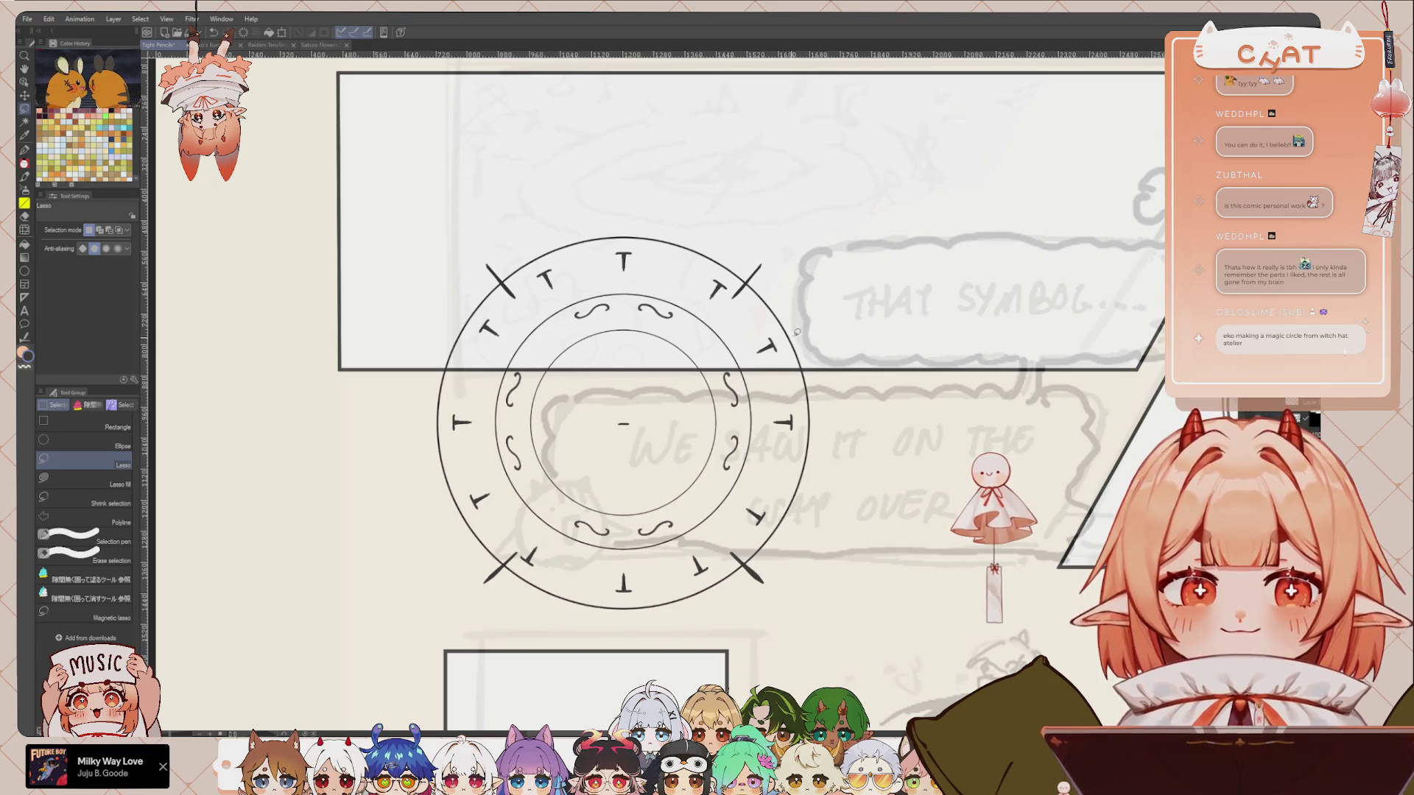
key(alt+bracketright)
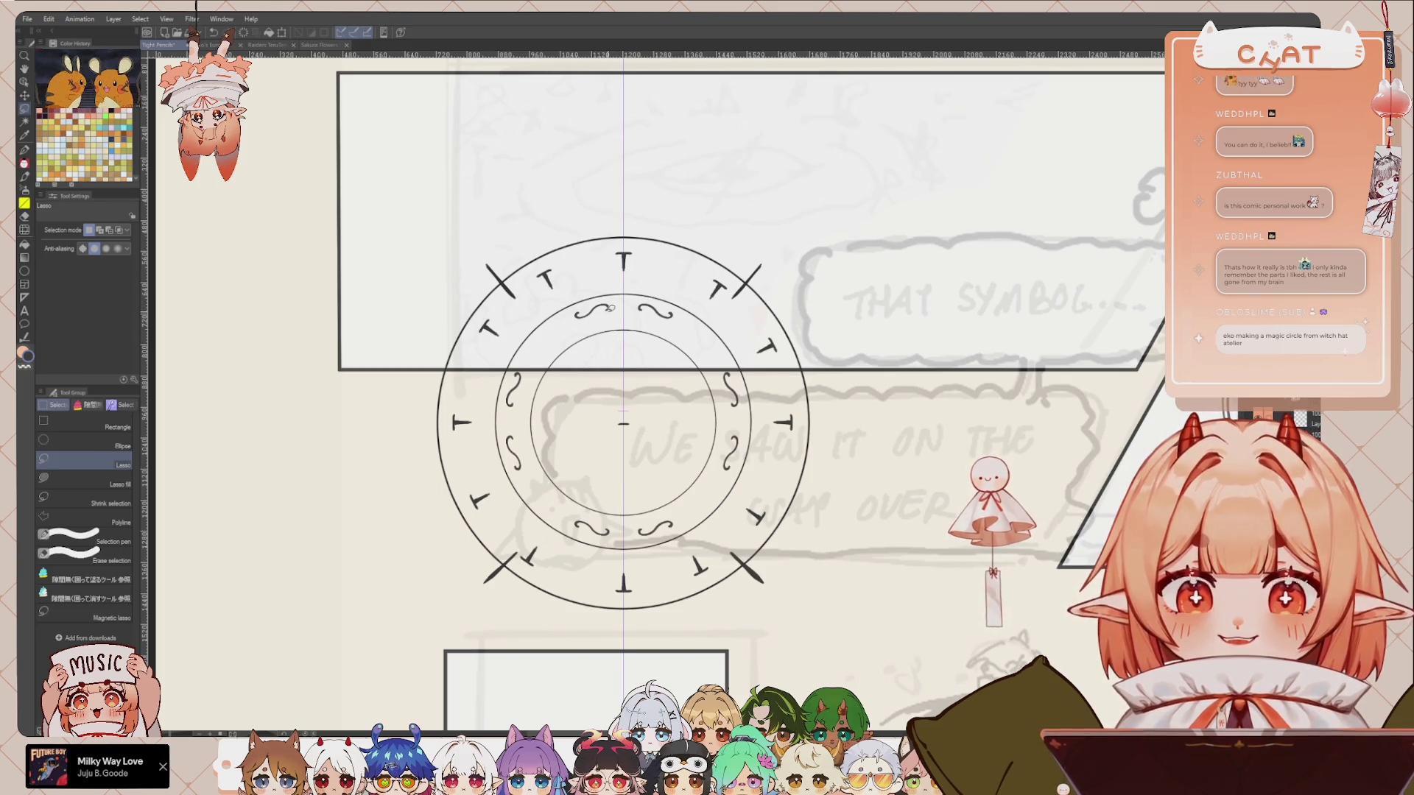
key(p)
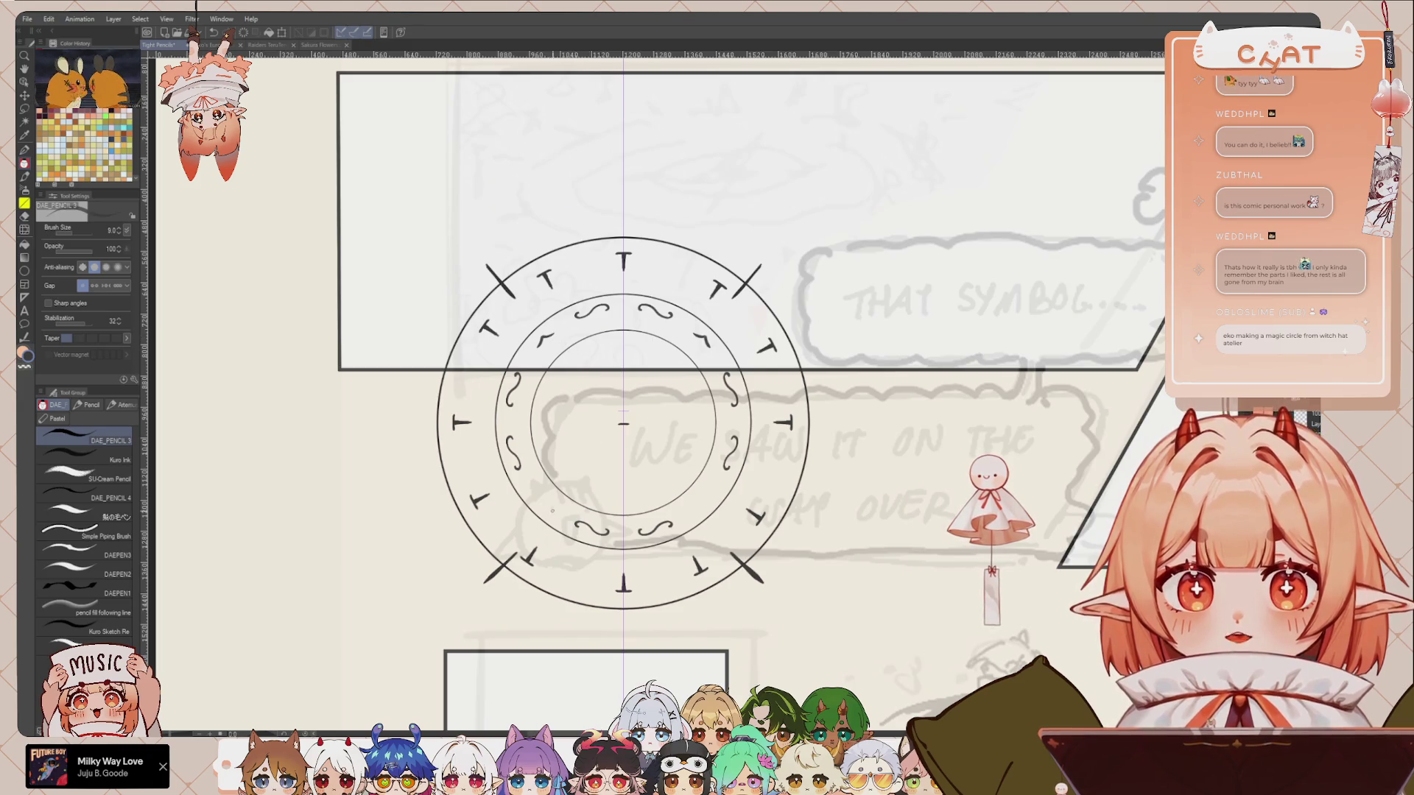
Step: Draw mirrored hook accents in the inner band and a short vertical stroke at the inner circle's top
drag(537, 495, 548, 508)
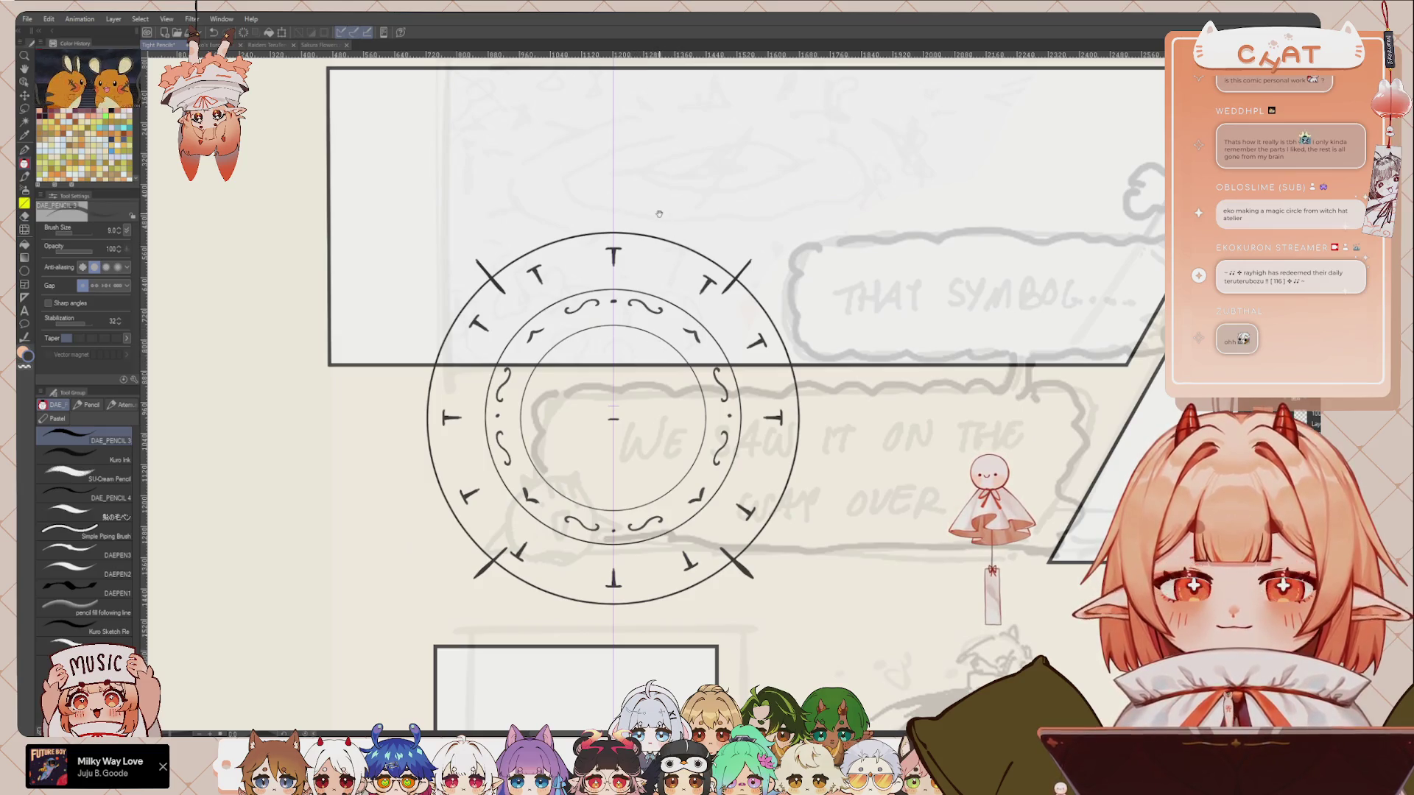
drag(613, 343, 614, 383)
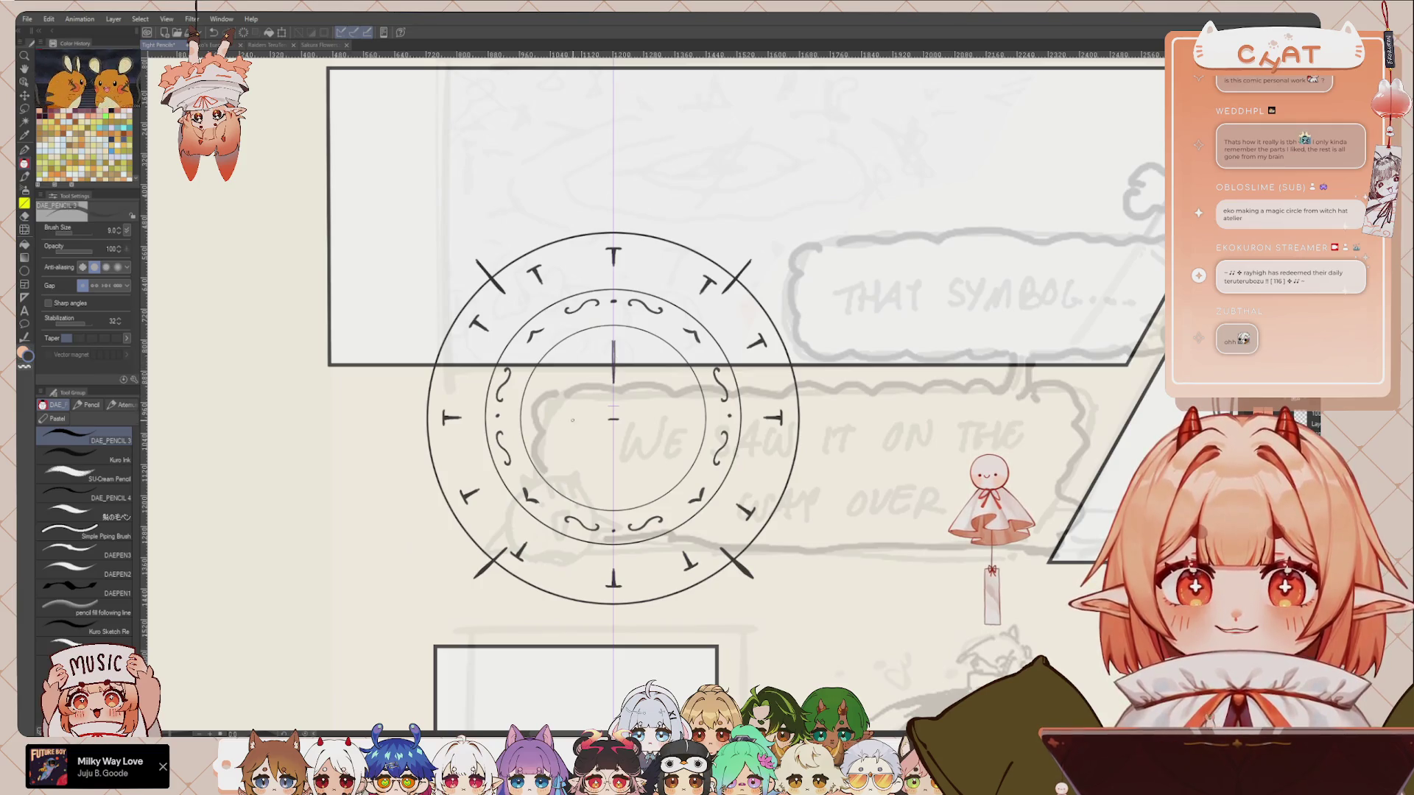
Step: Copy the short vertical line, flip it, and place it at the inner circle's bottom
key(m)
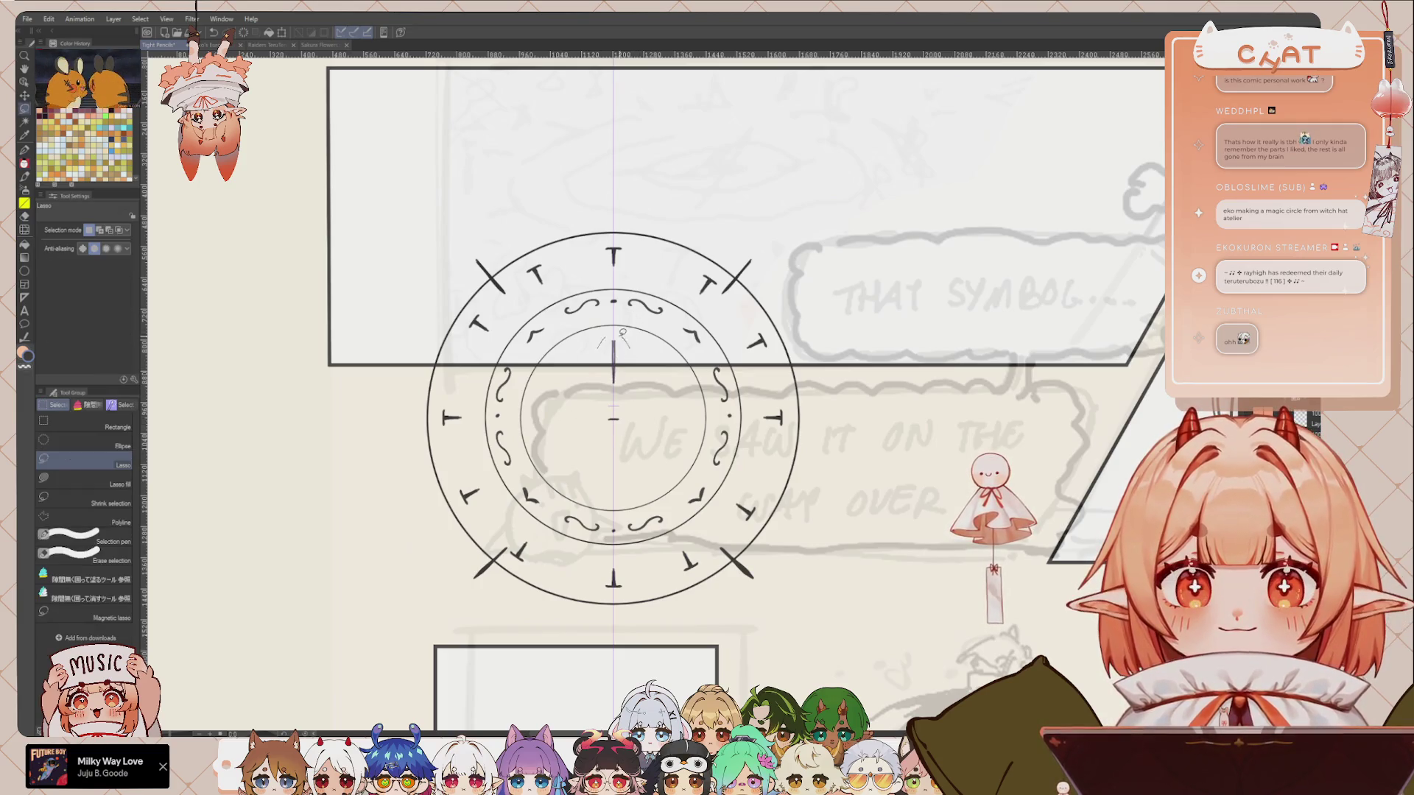
drag(626, 335, 639, 370)
key(ctrl+t)
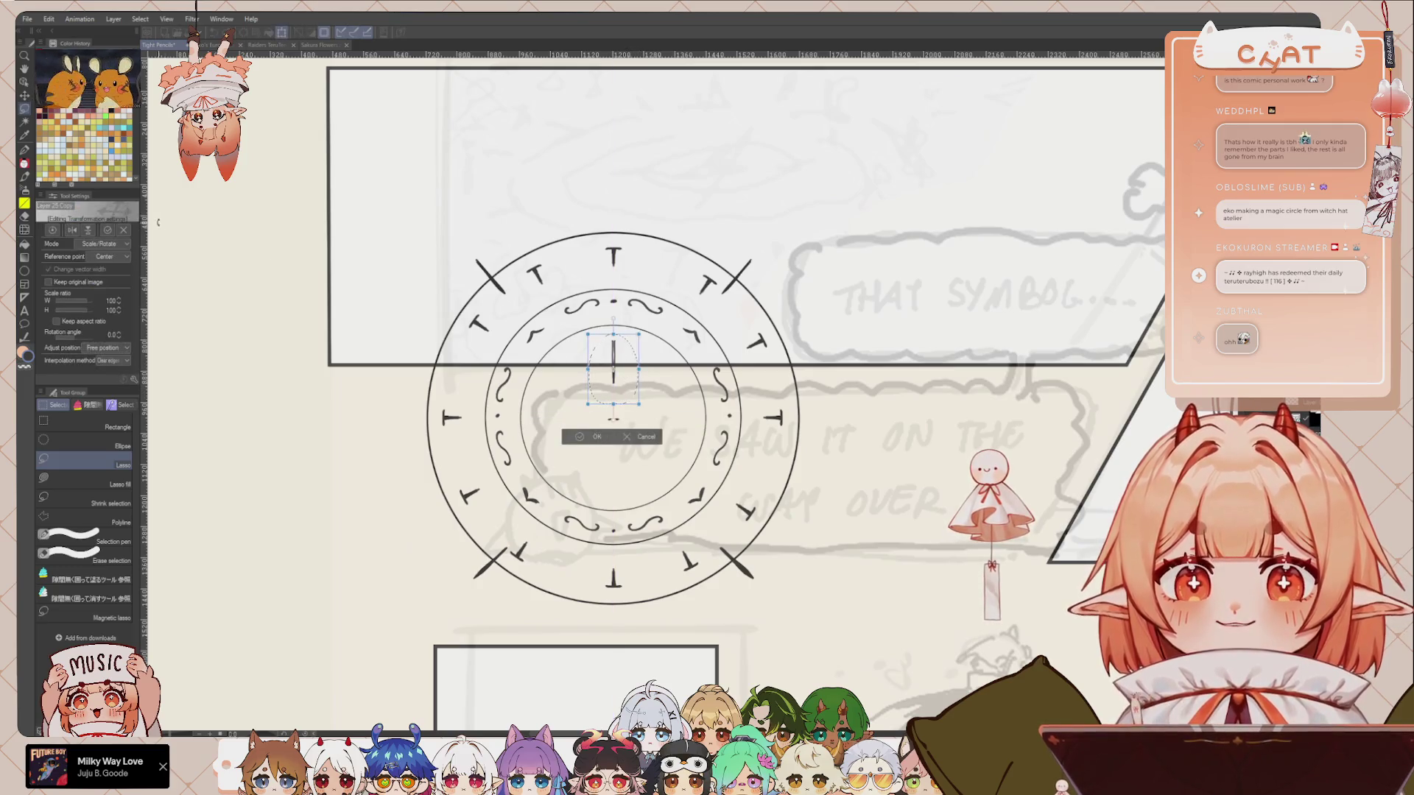
click(71, 230)
click(88, 229)
drag(629, 384, 624, 475)
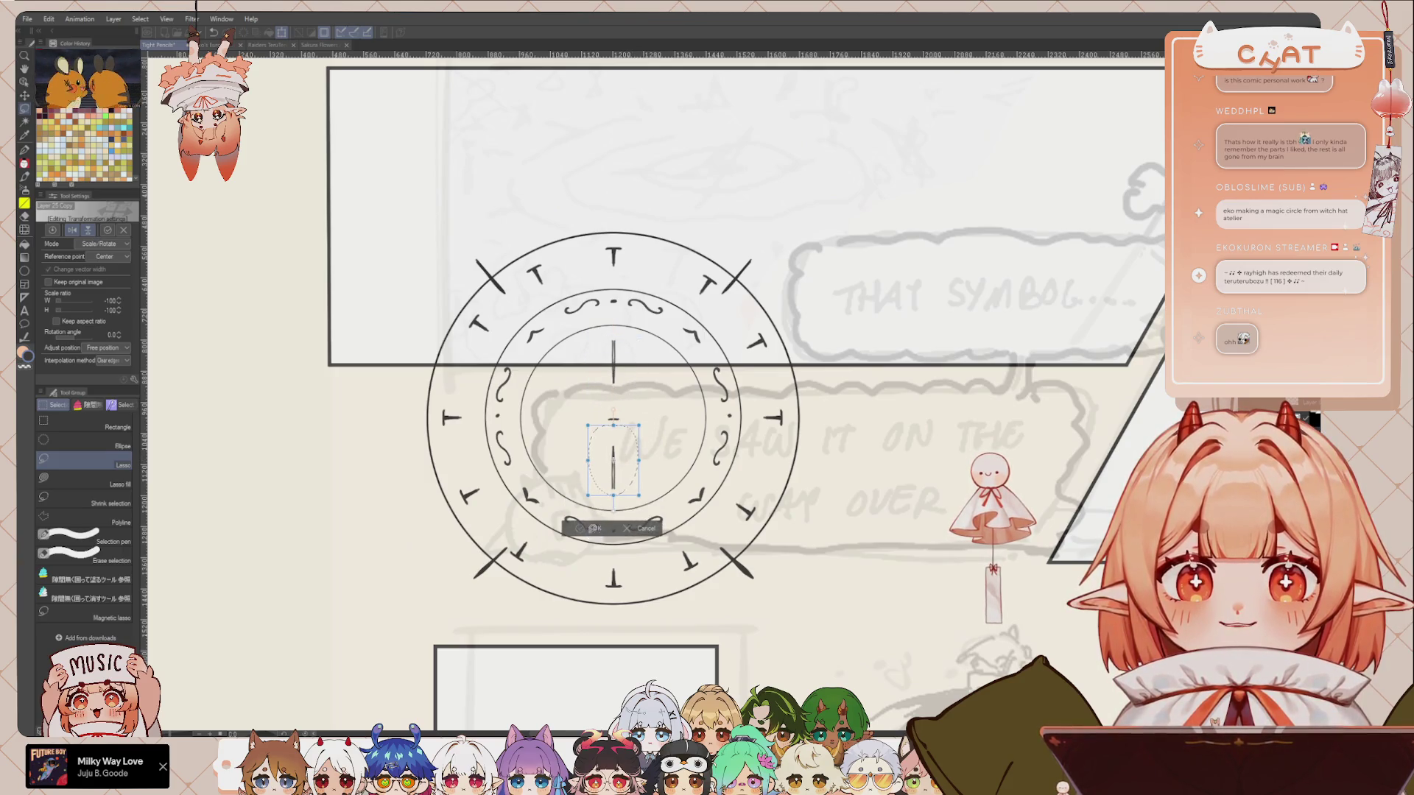
click(594, 528)
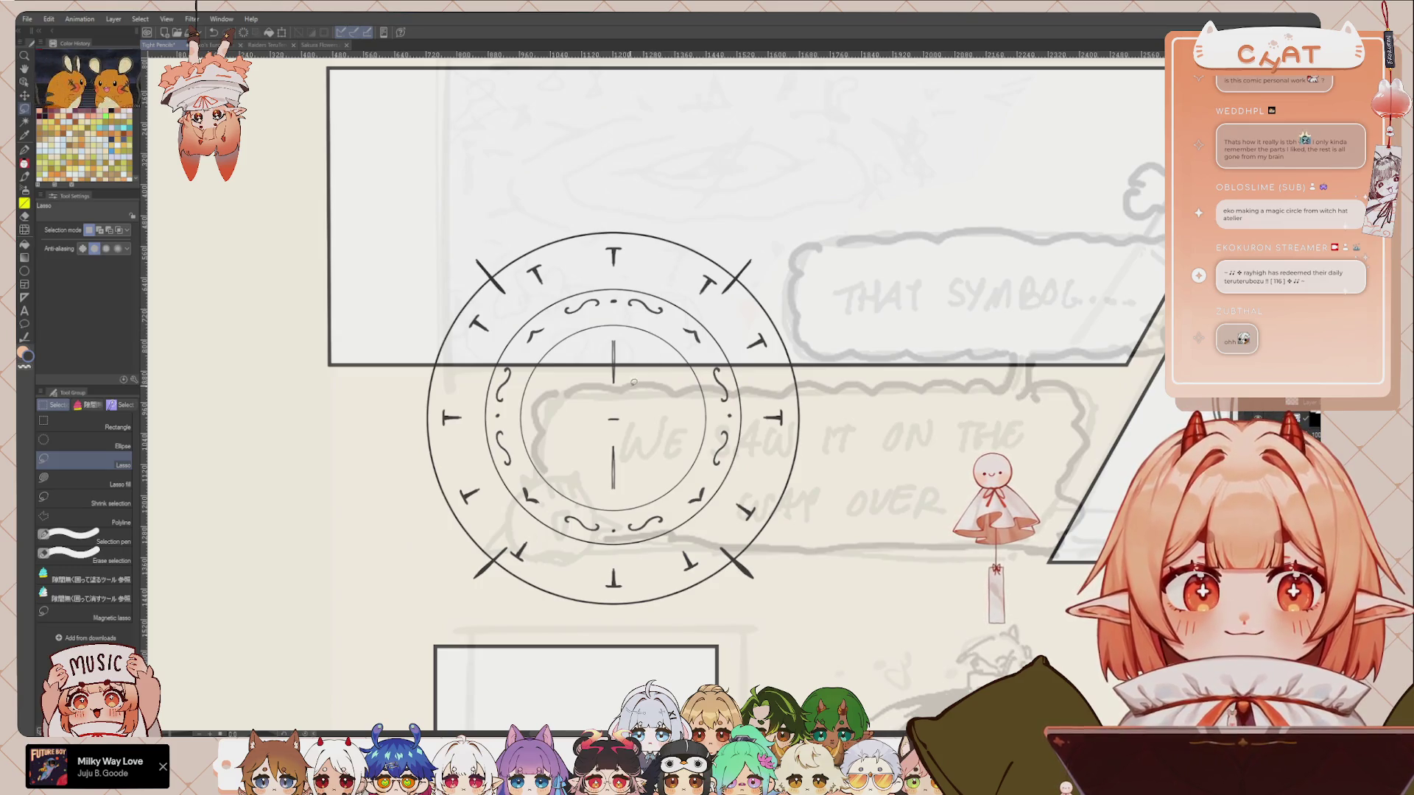
Step: Add horizontal copies of the upper and lower lines
mouse_move(634, 346)
mouse_down()
mouse_move(640, 480)
mouse_move(649, 441)
mouse_up()
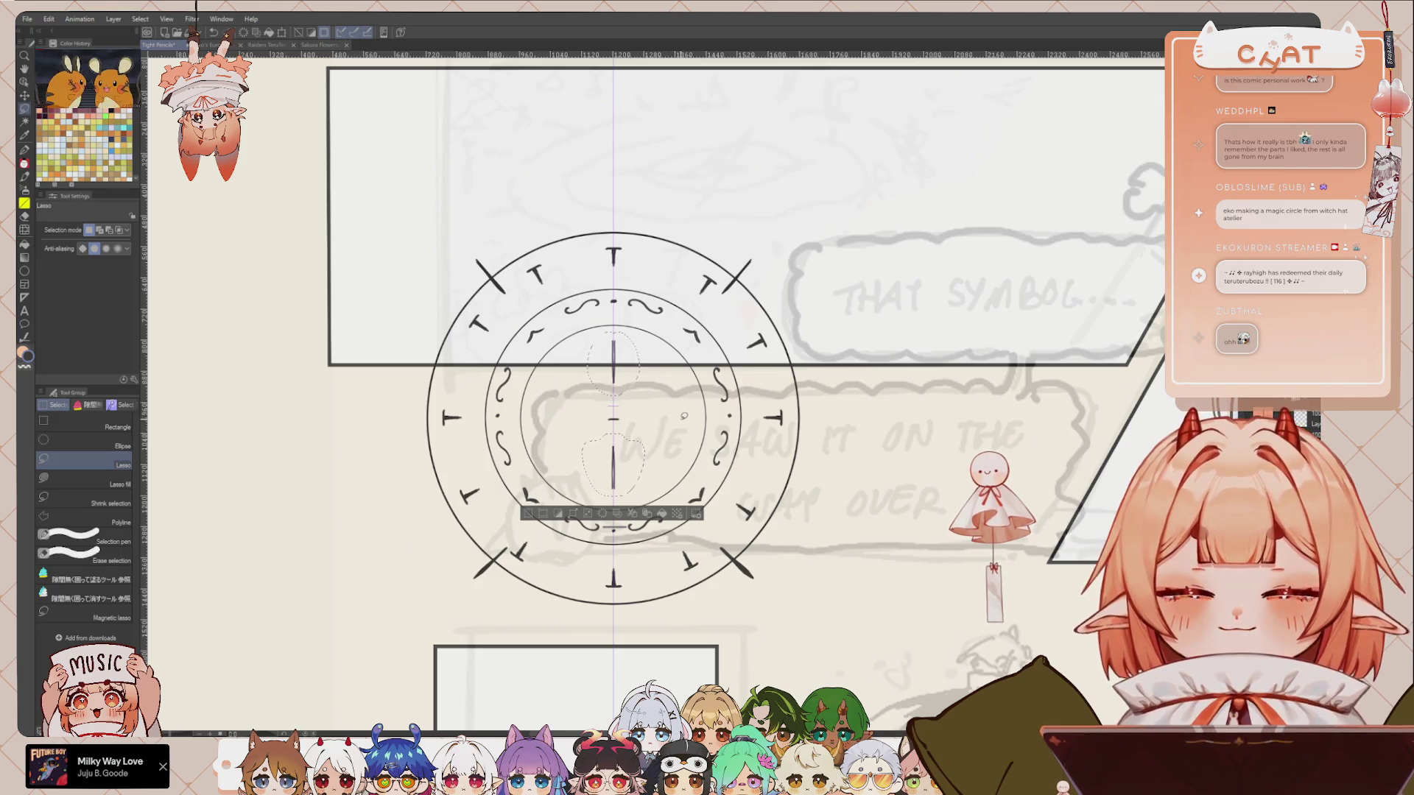
key(ctrl+t)
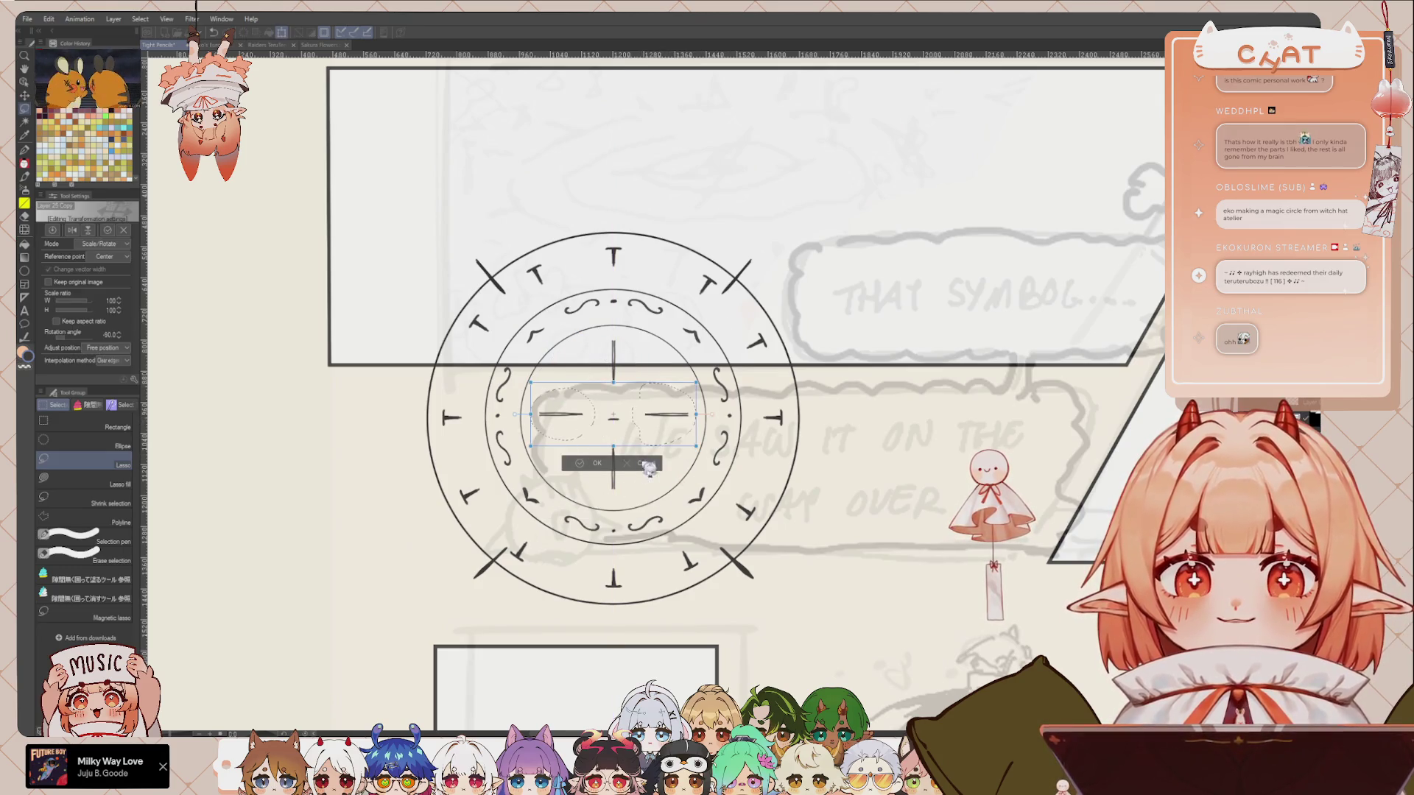
click(597, 463)
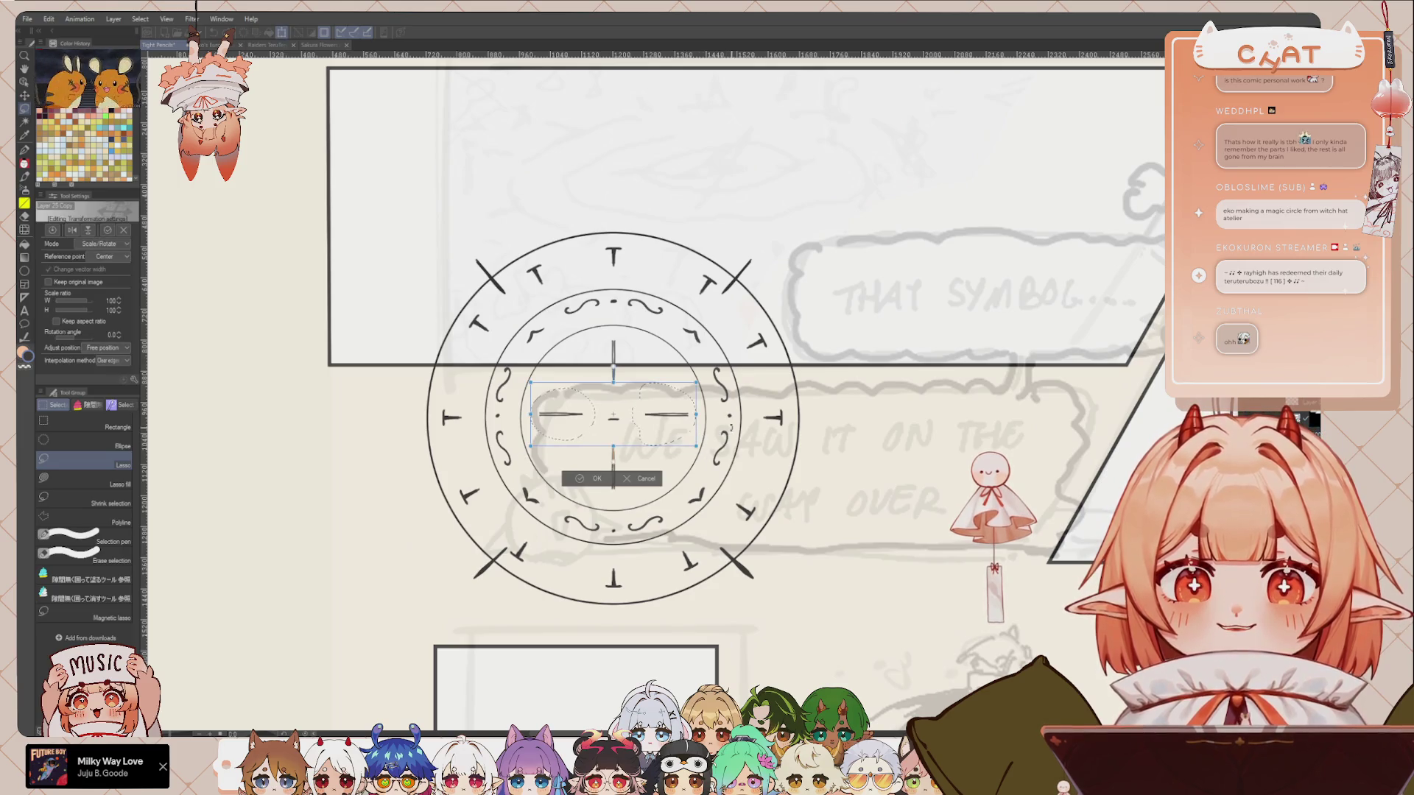
Step: Add two diagonal pairs of lines at 45° to complete the eight spokes
key(ctrl+t)
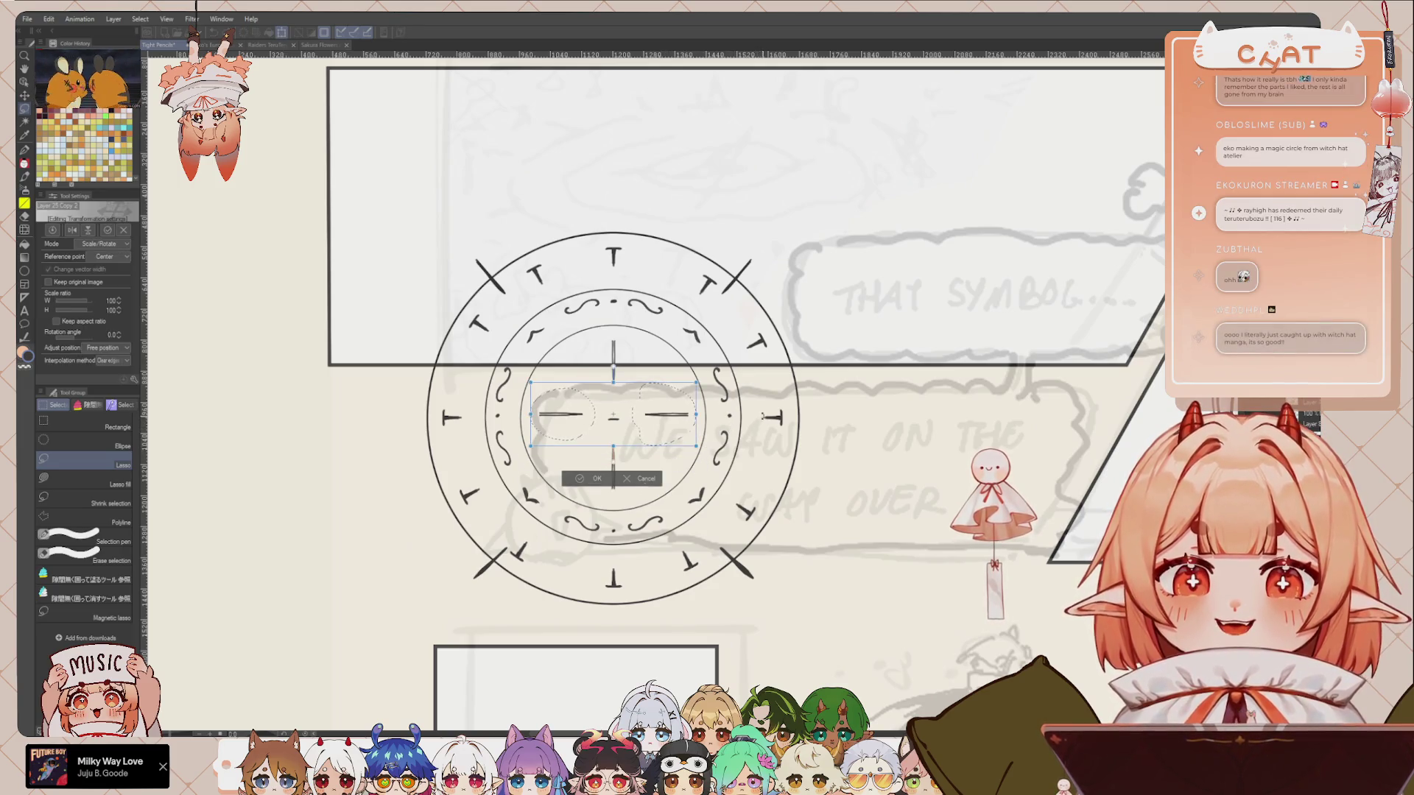
drag(668, 492, 600, 510)
click(600, 509)
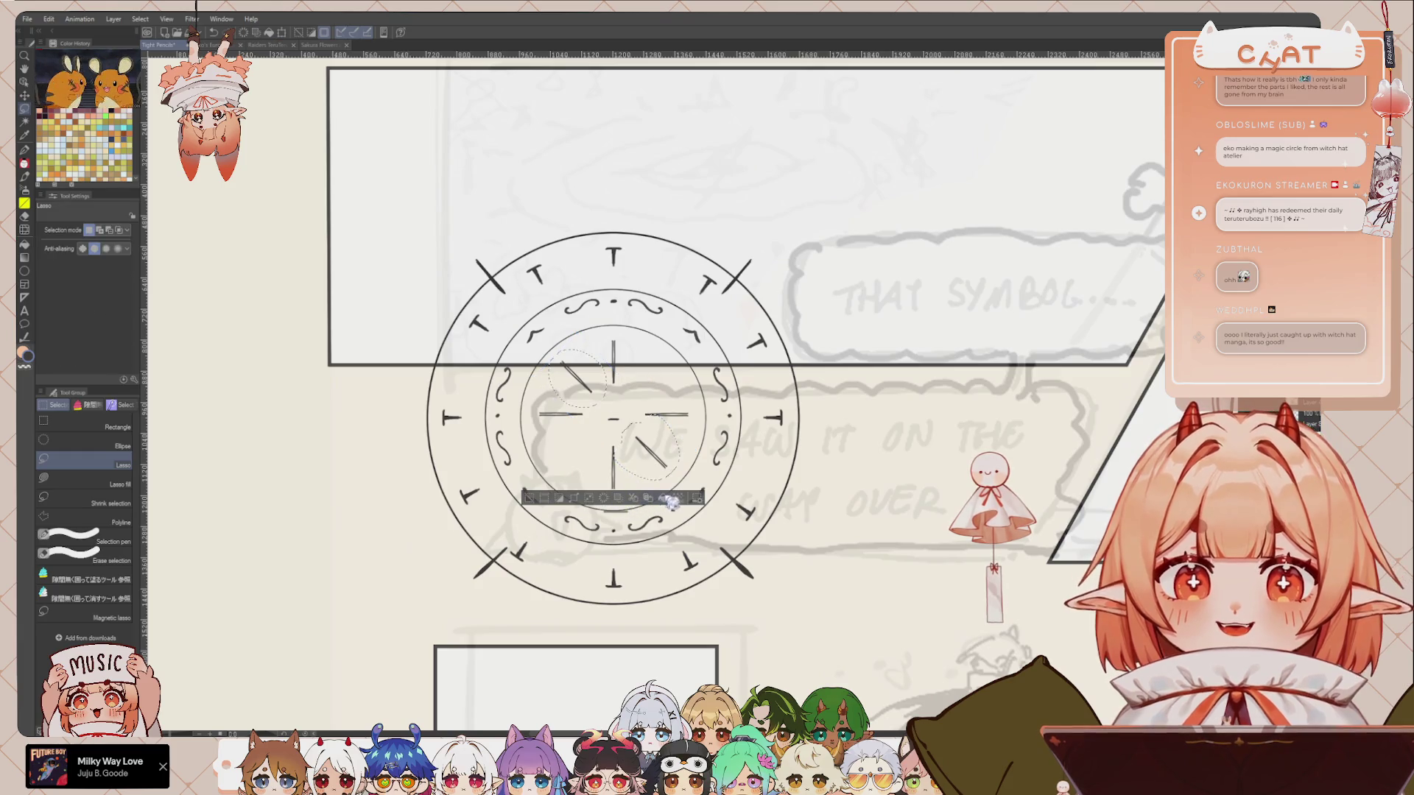
key(ctrl+t)
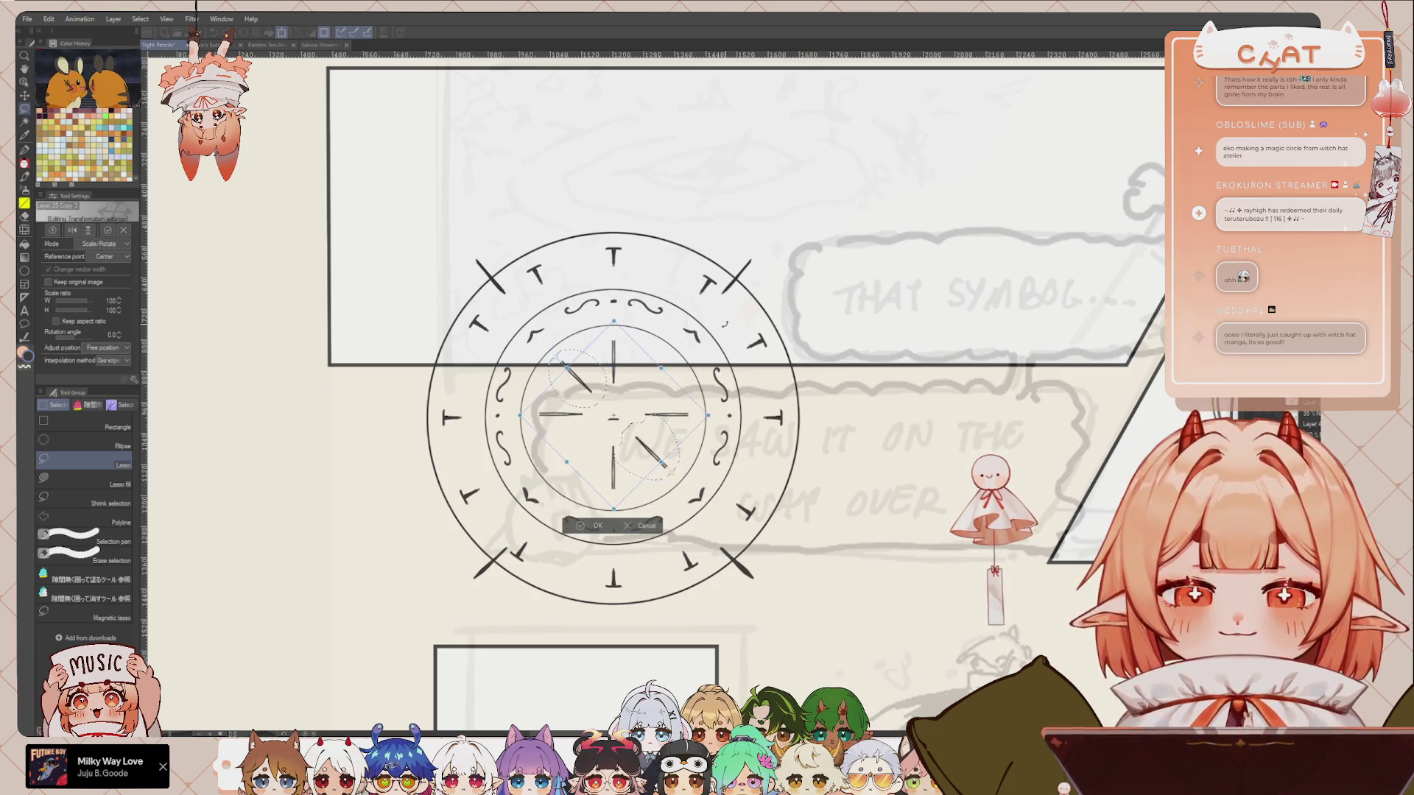
drag(600, 510, 595, 508)
click(595, 507)
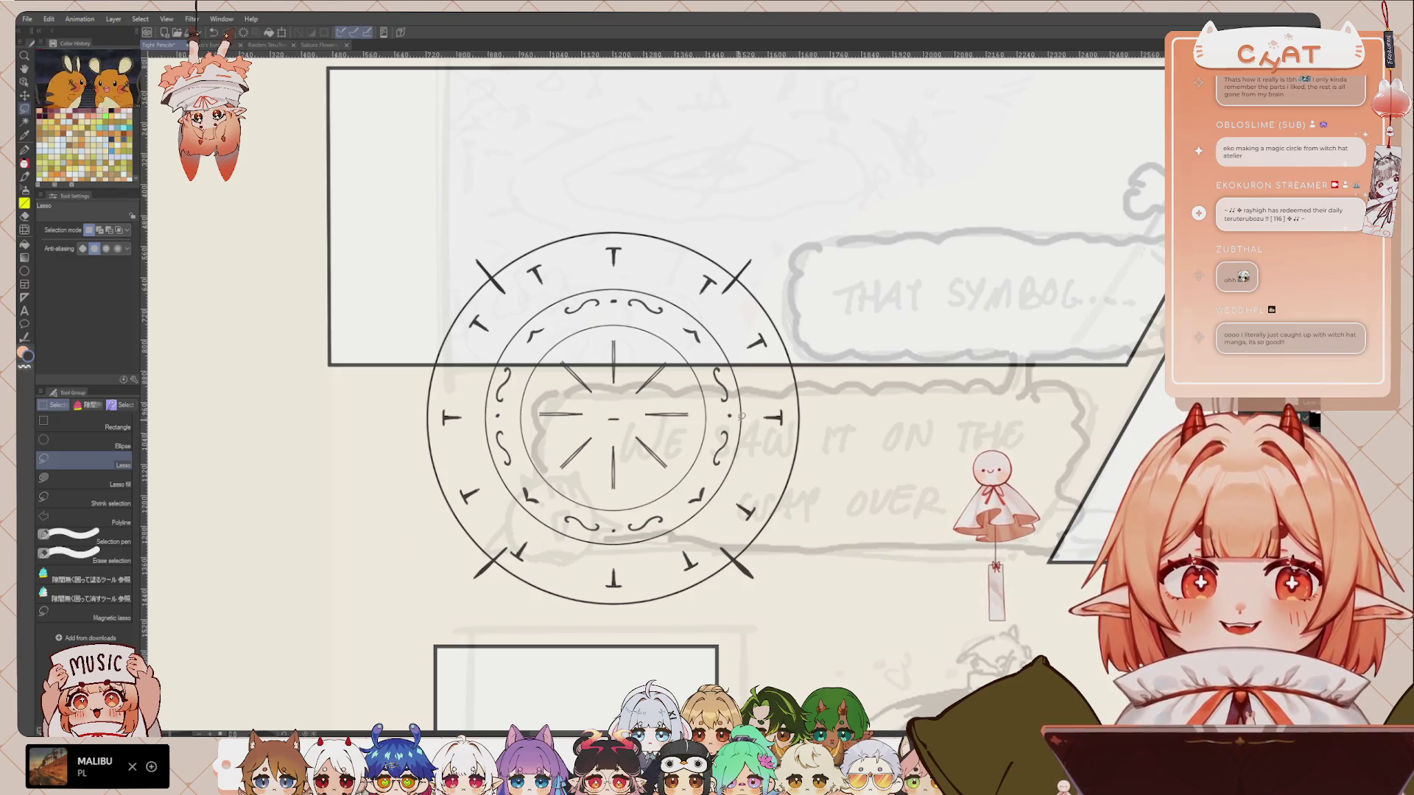
Step: Erase the old centre mark and draw a small four-pointed star at the circle's centre
key(p)
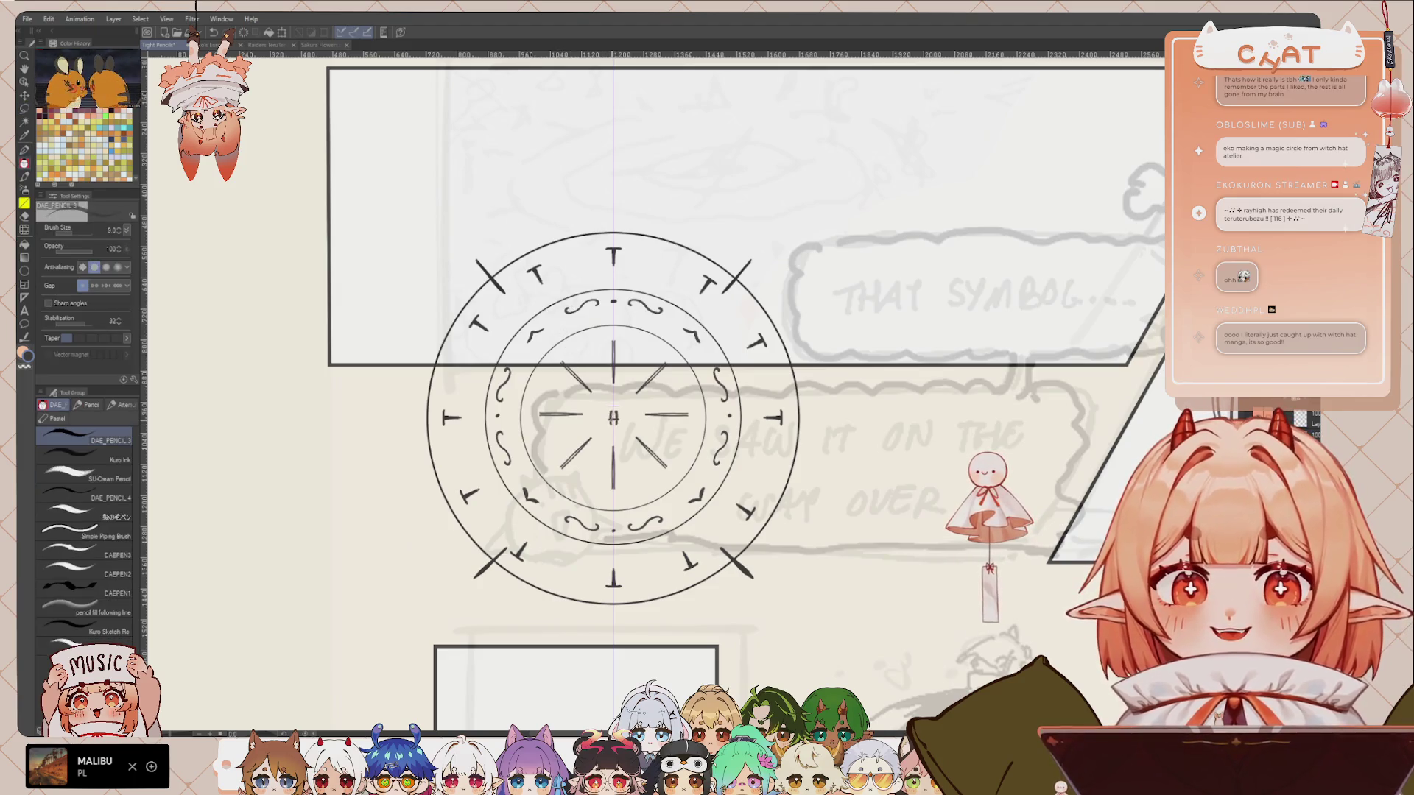
key(e)
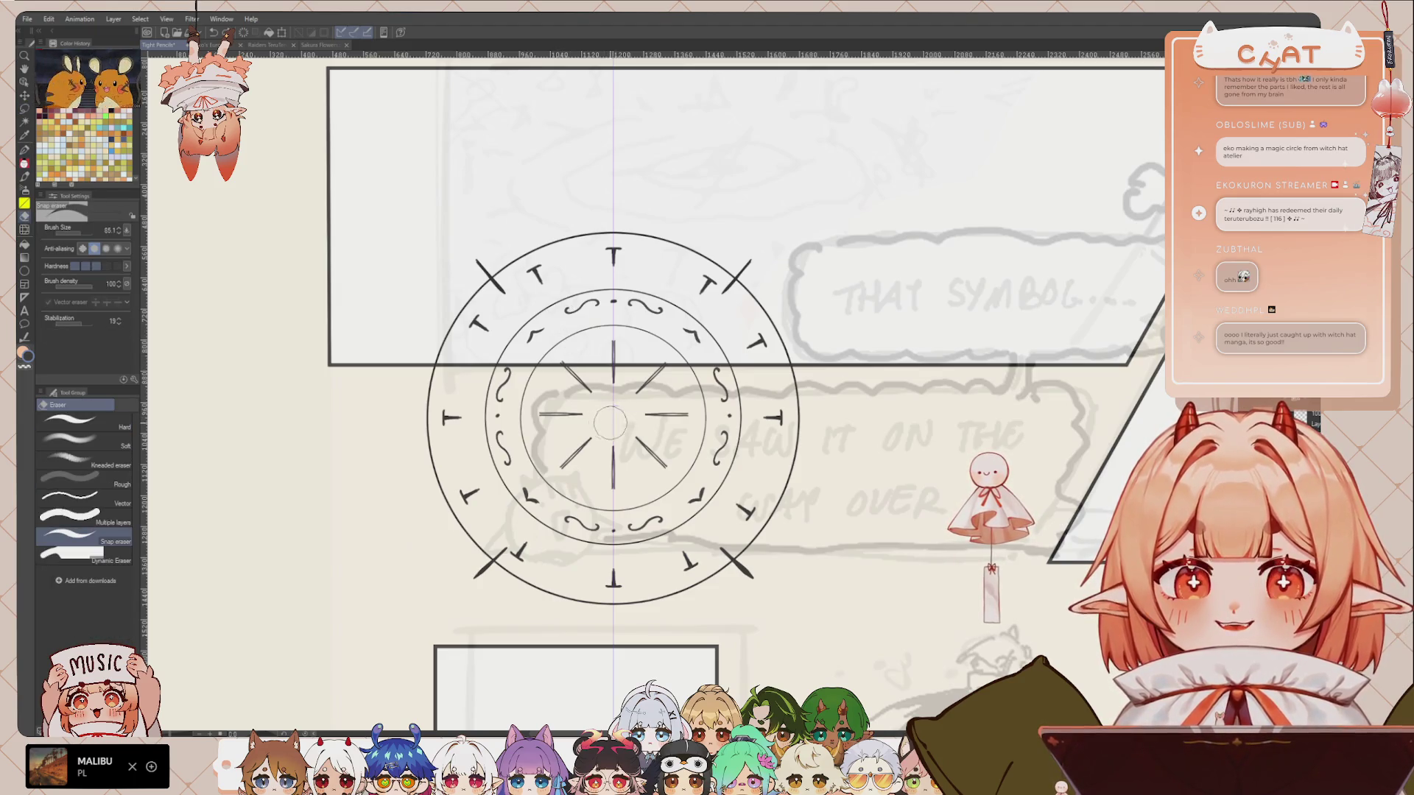
key(p)
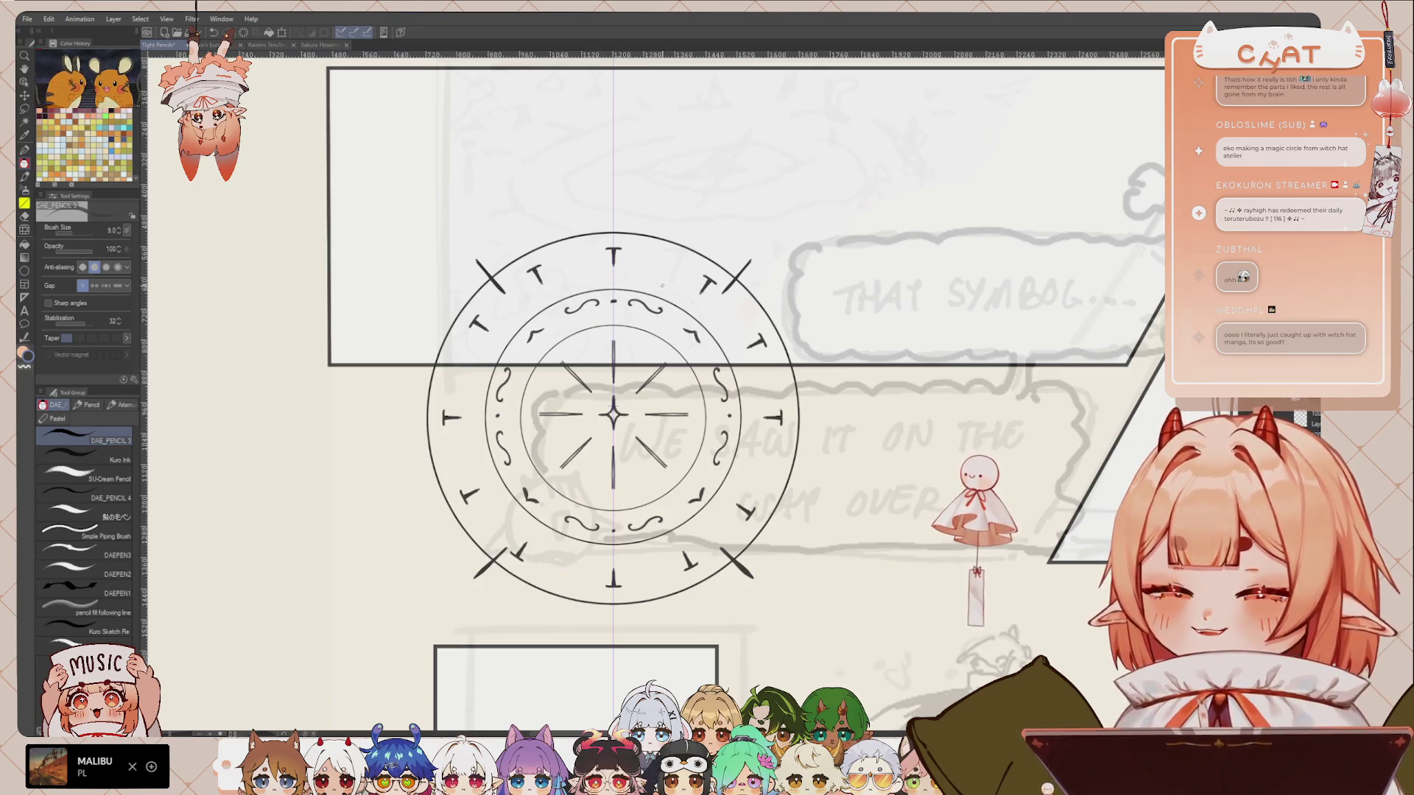
drag(598, 317, 588, 315)
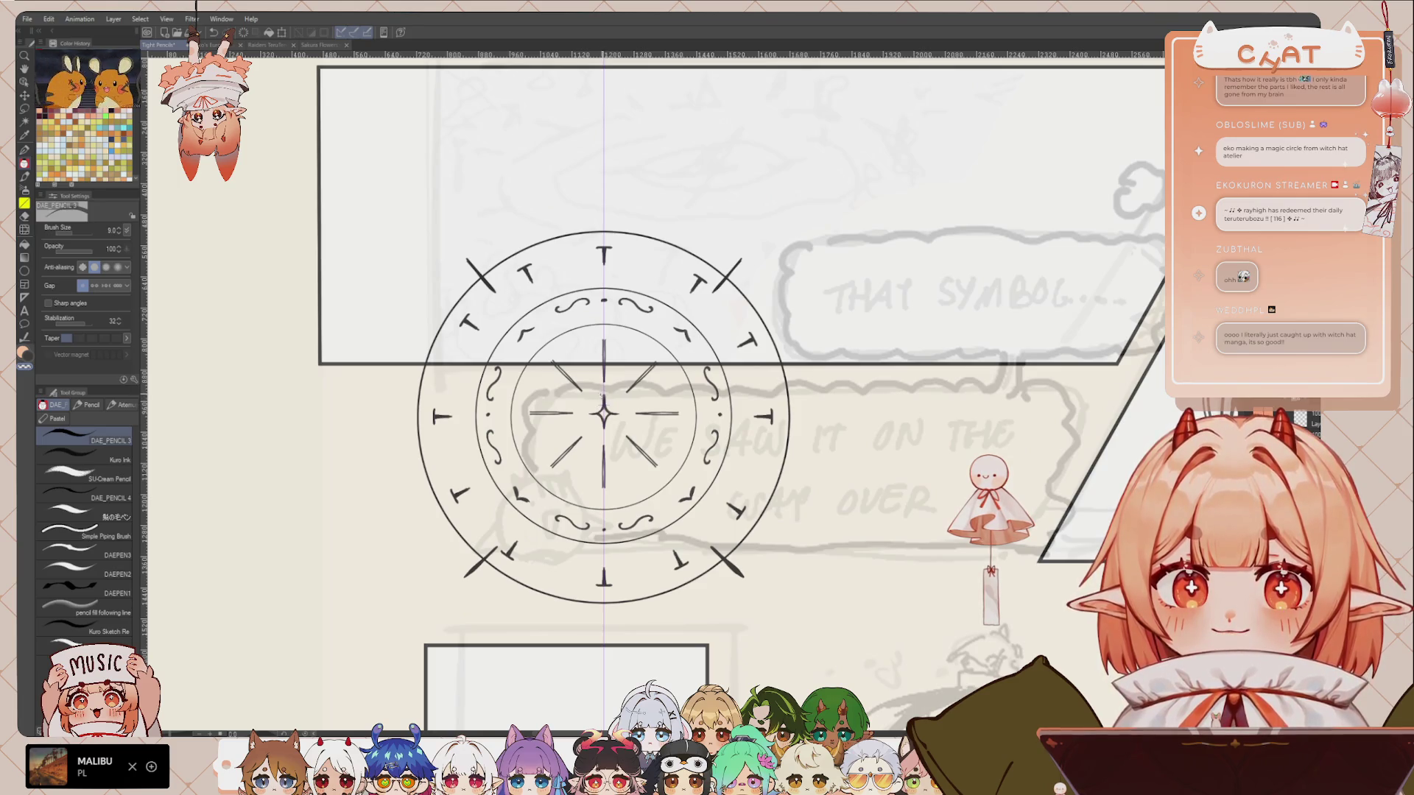
drag(604, 412, 604, 398)
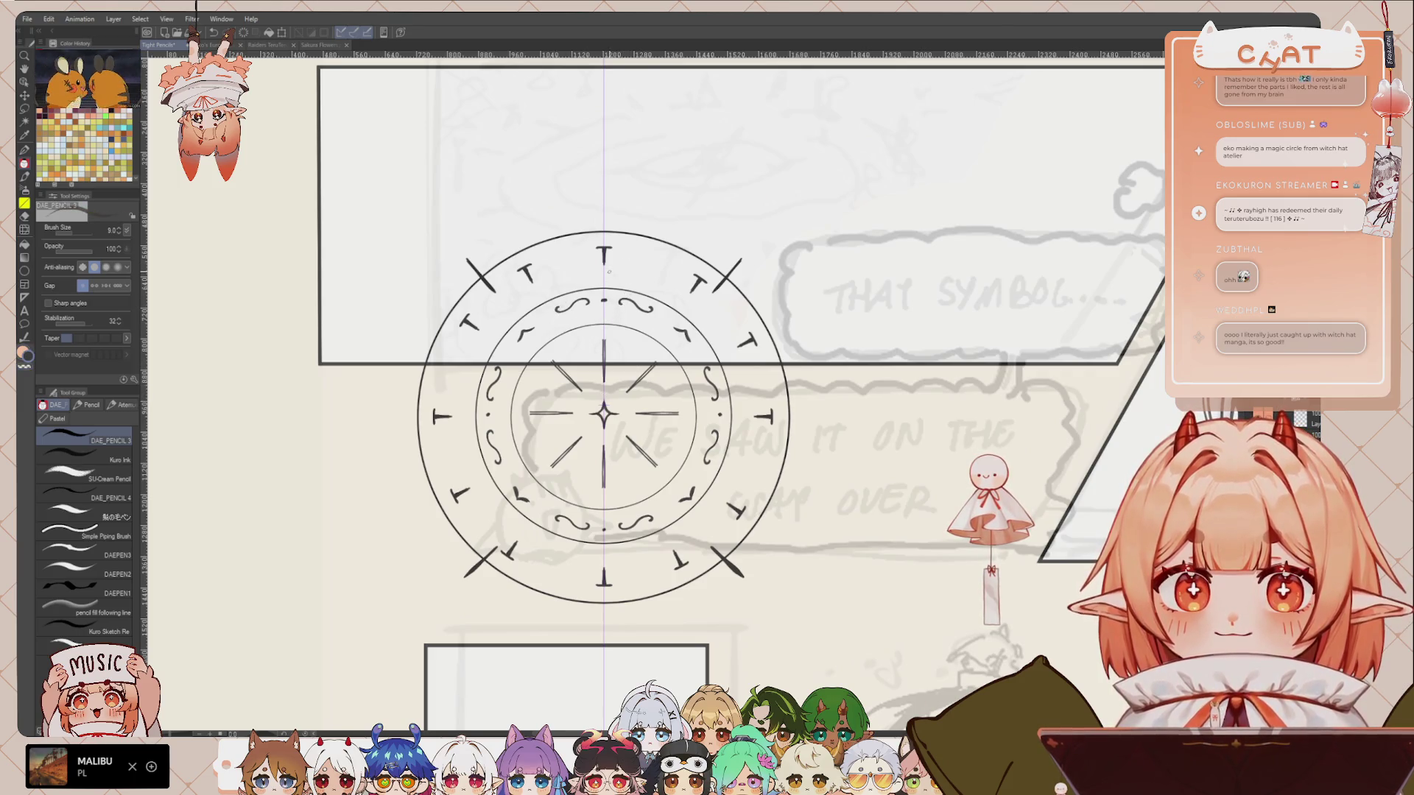
scroll(569, 299, down, 2)
scroll(570, 300, down, 2)
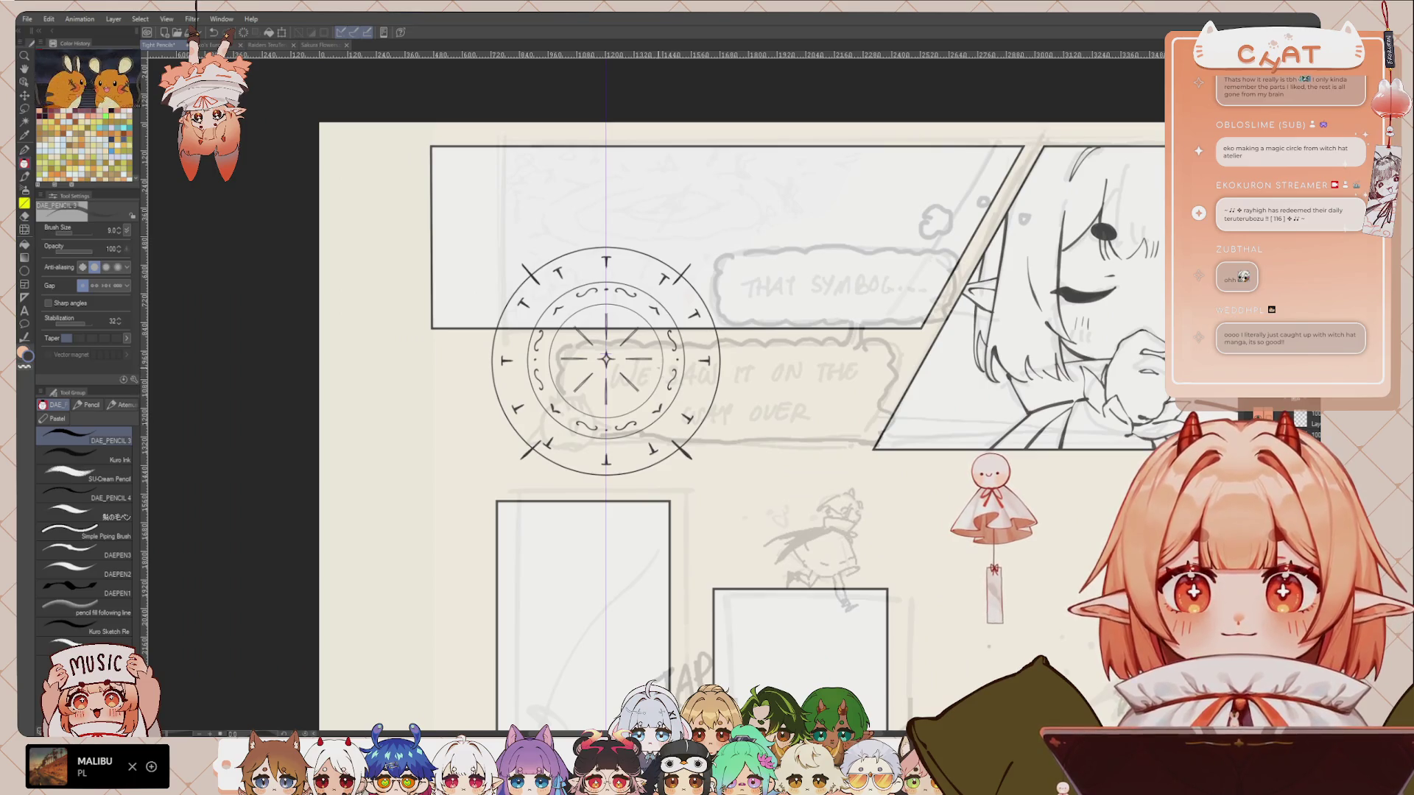
drag(738, 319, 743, 346)
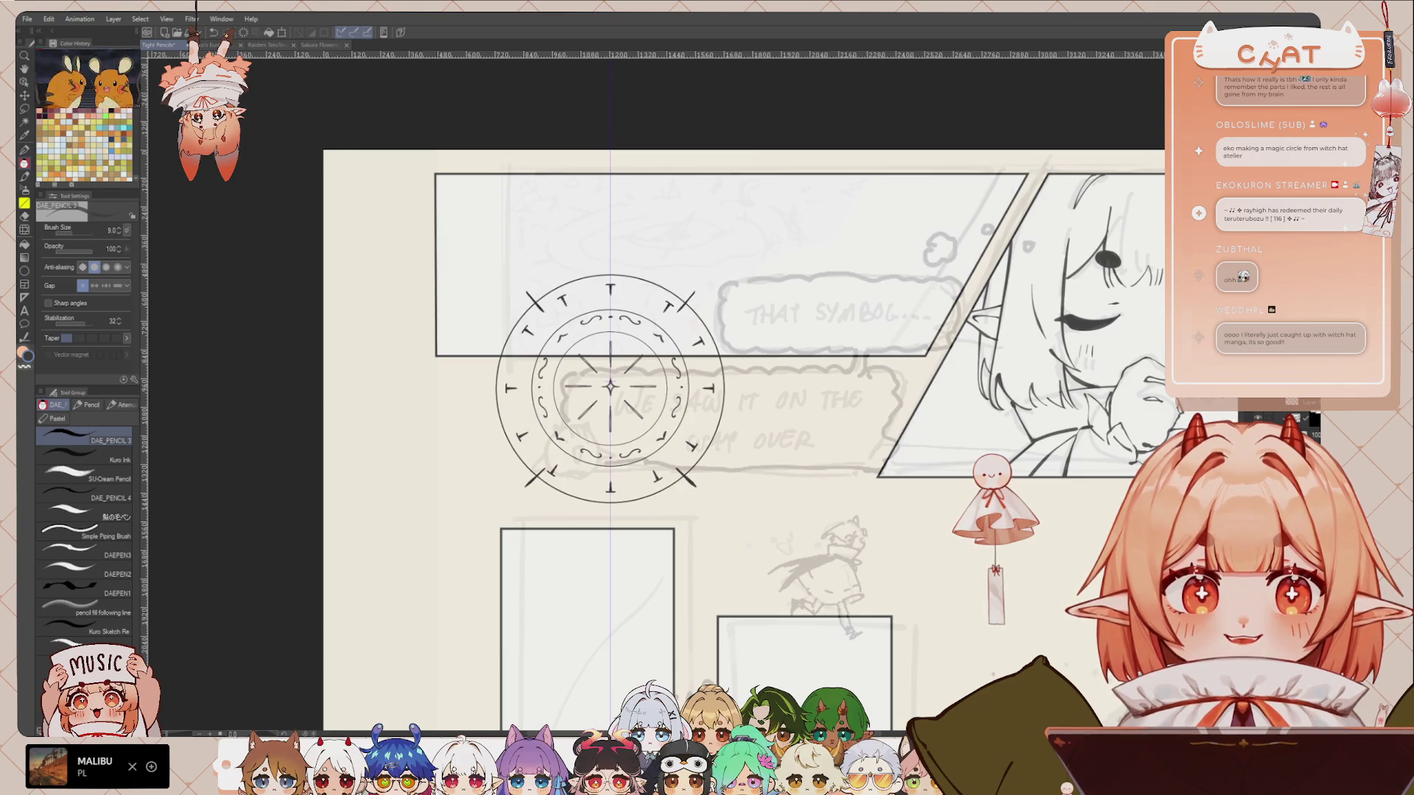
key(ctrl)
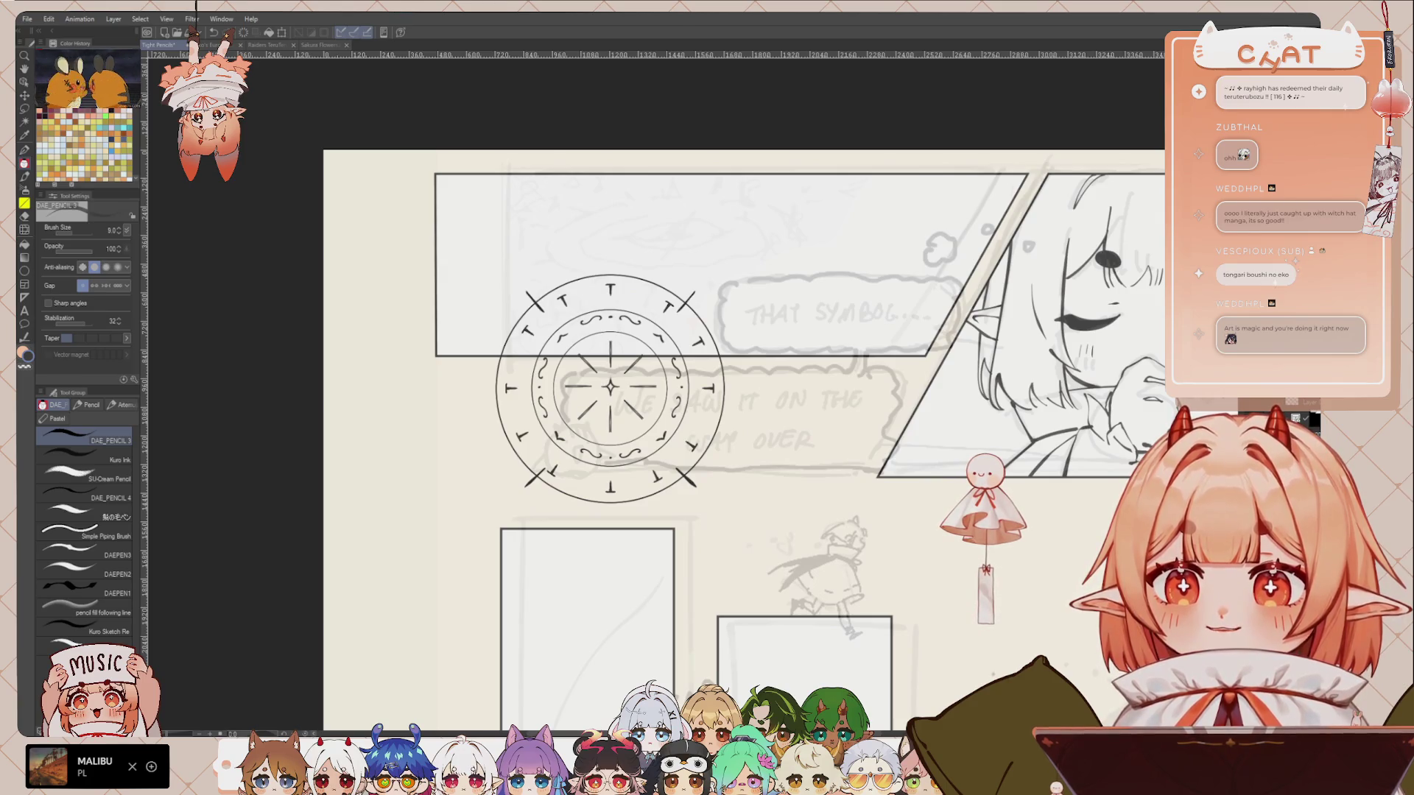
scroll(744, 328, down, 1)
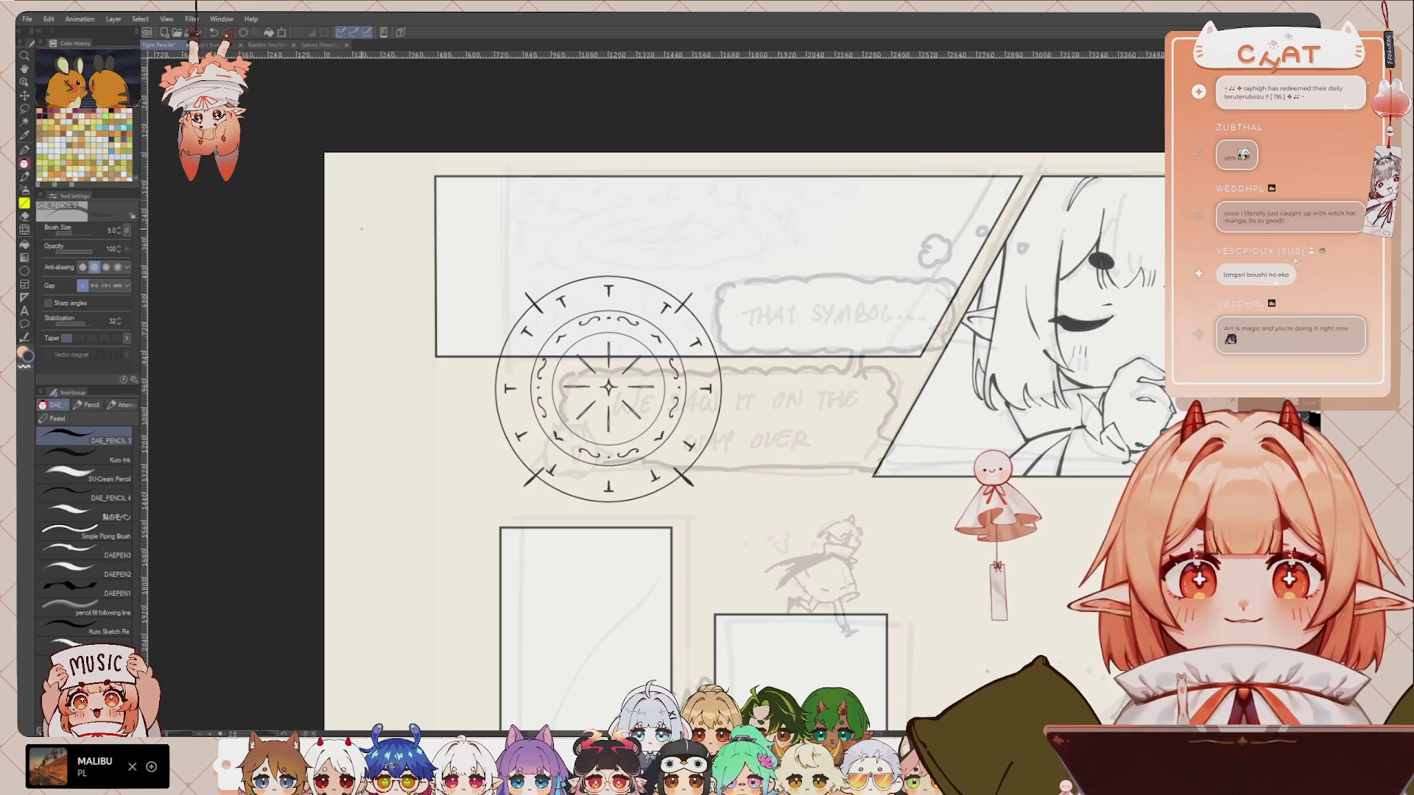
key(ctrl+shift+t)
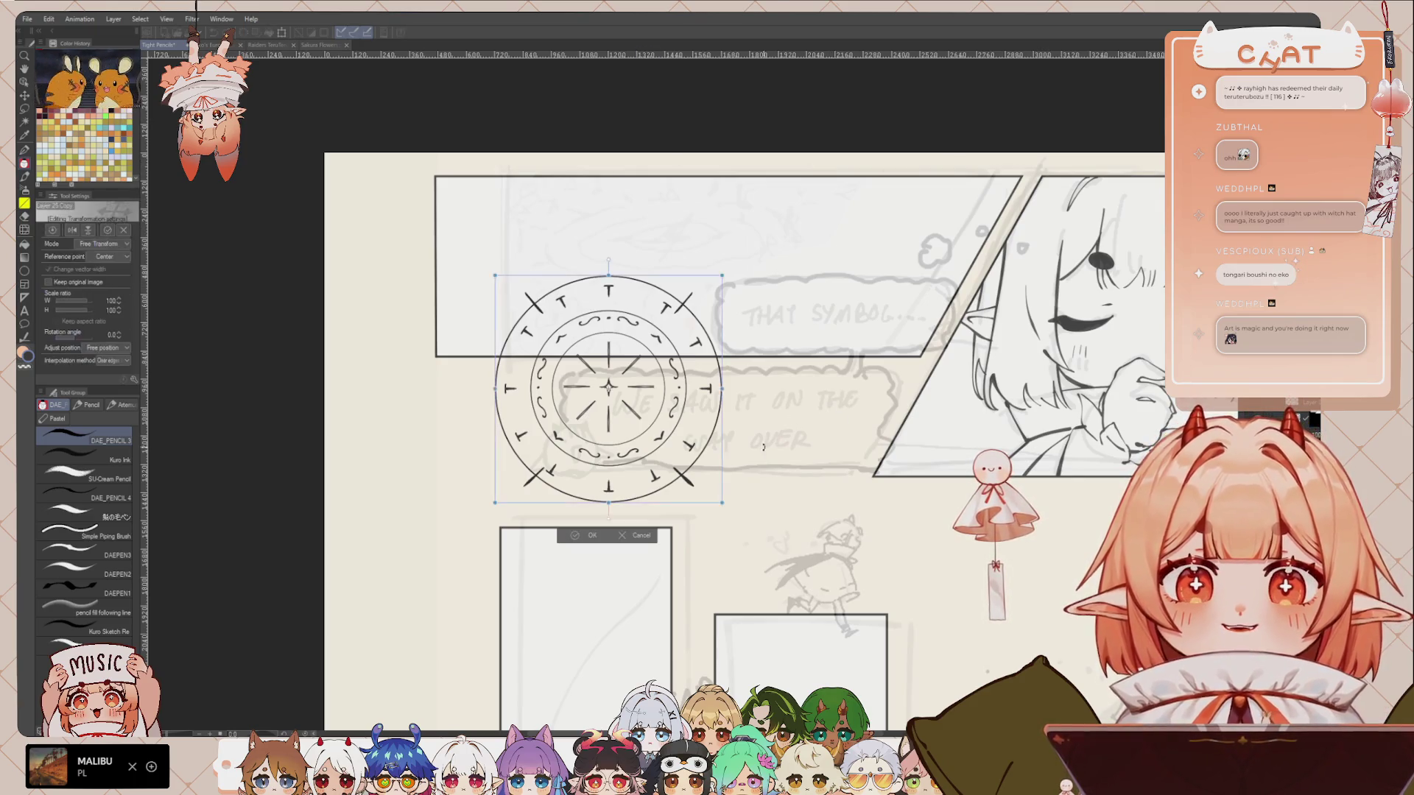
click(638, 536)
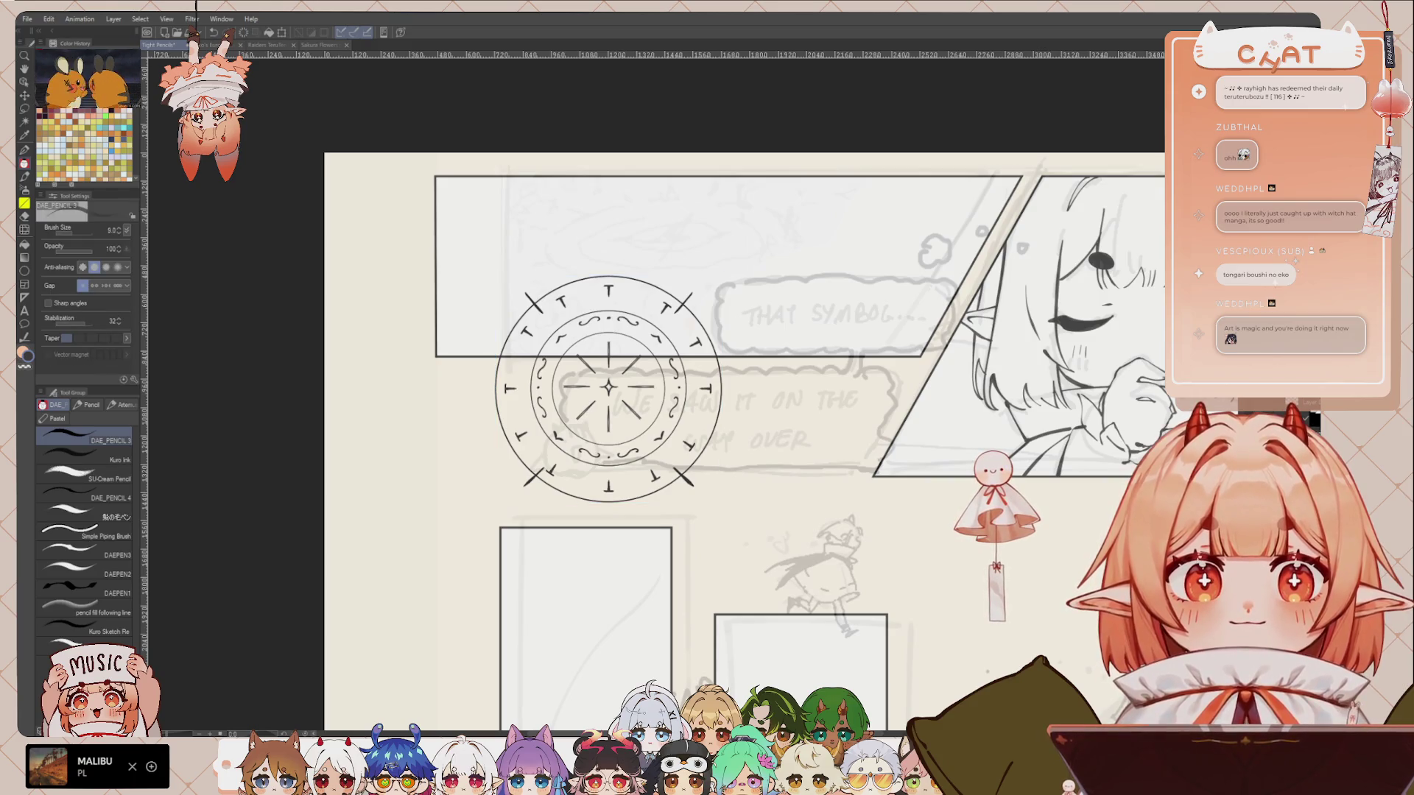
key(h)
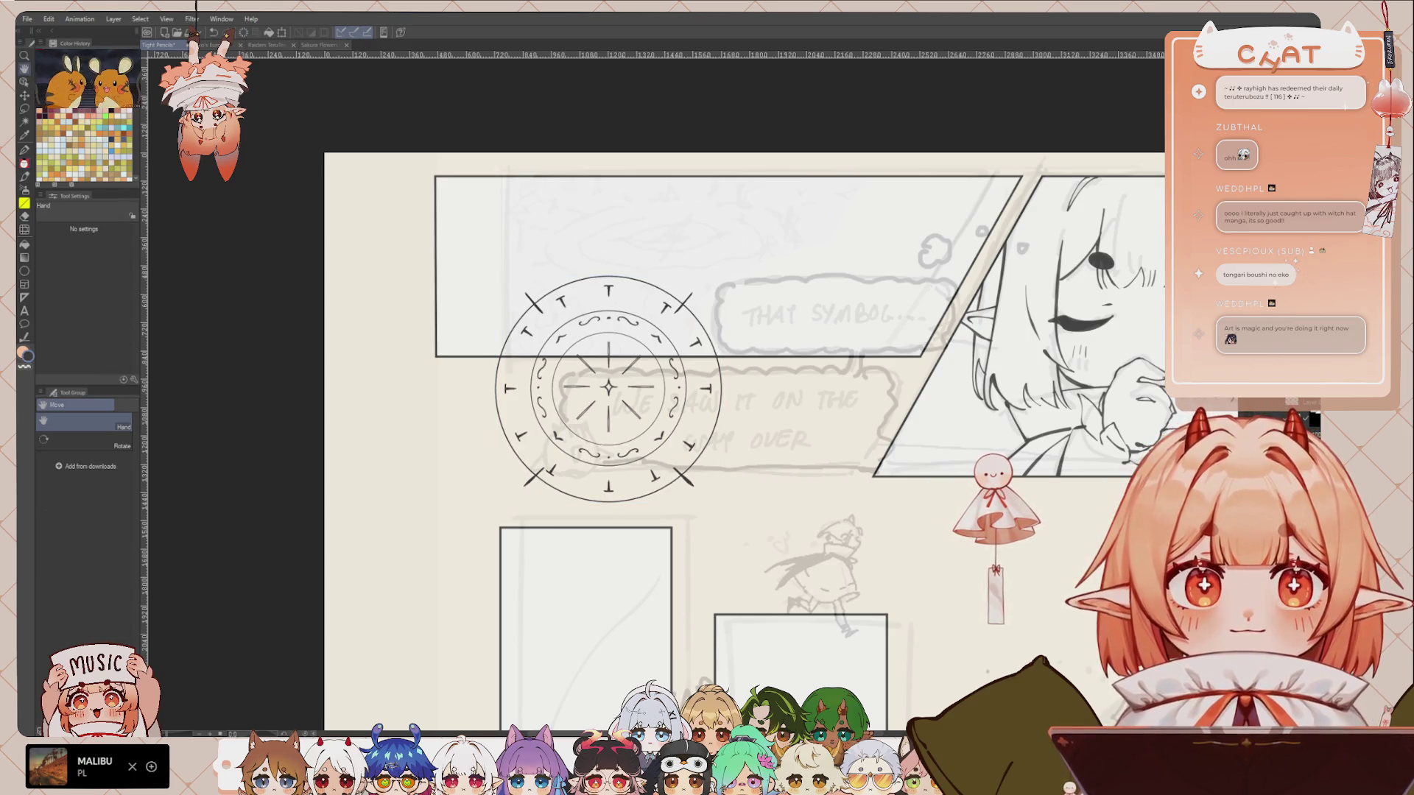
key(ctrl+shift+t)
mouse_move(510, 496)
mouse_down()
mouse_move(602, 420)
mouse_move(484, 274)
mouse_move(434, 322)
mouse_up()
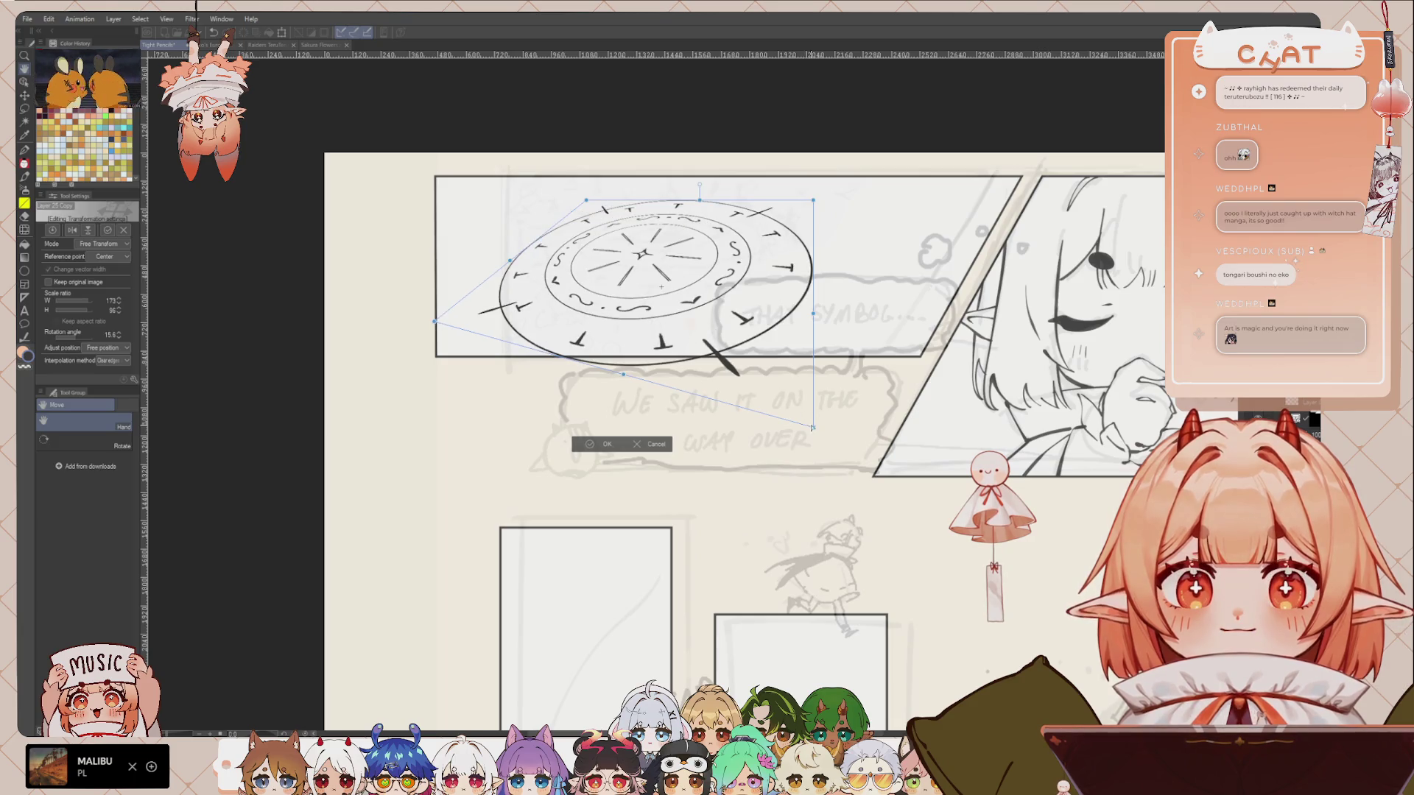
drag(813, 427, 908, 321)
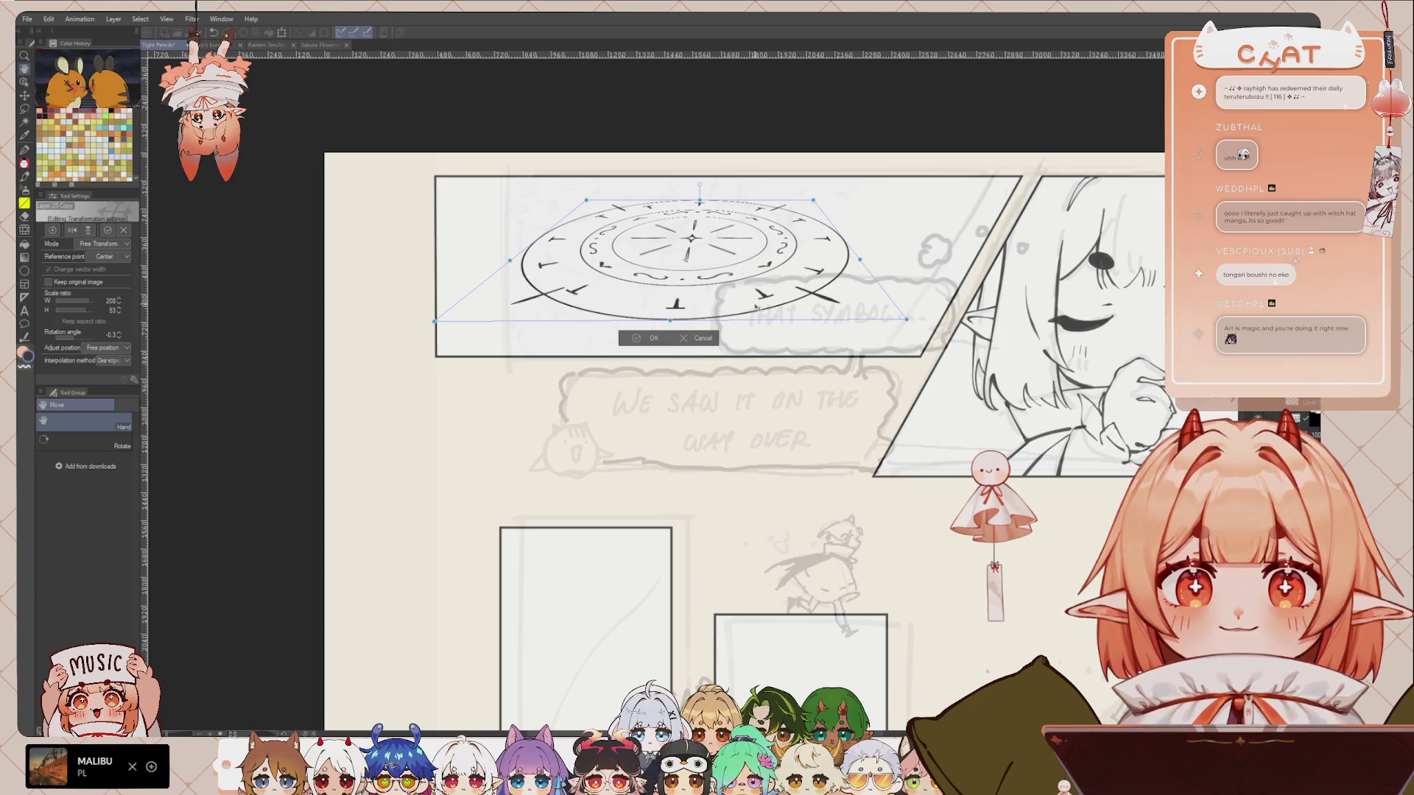
drag(756, 297, 709, 384)
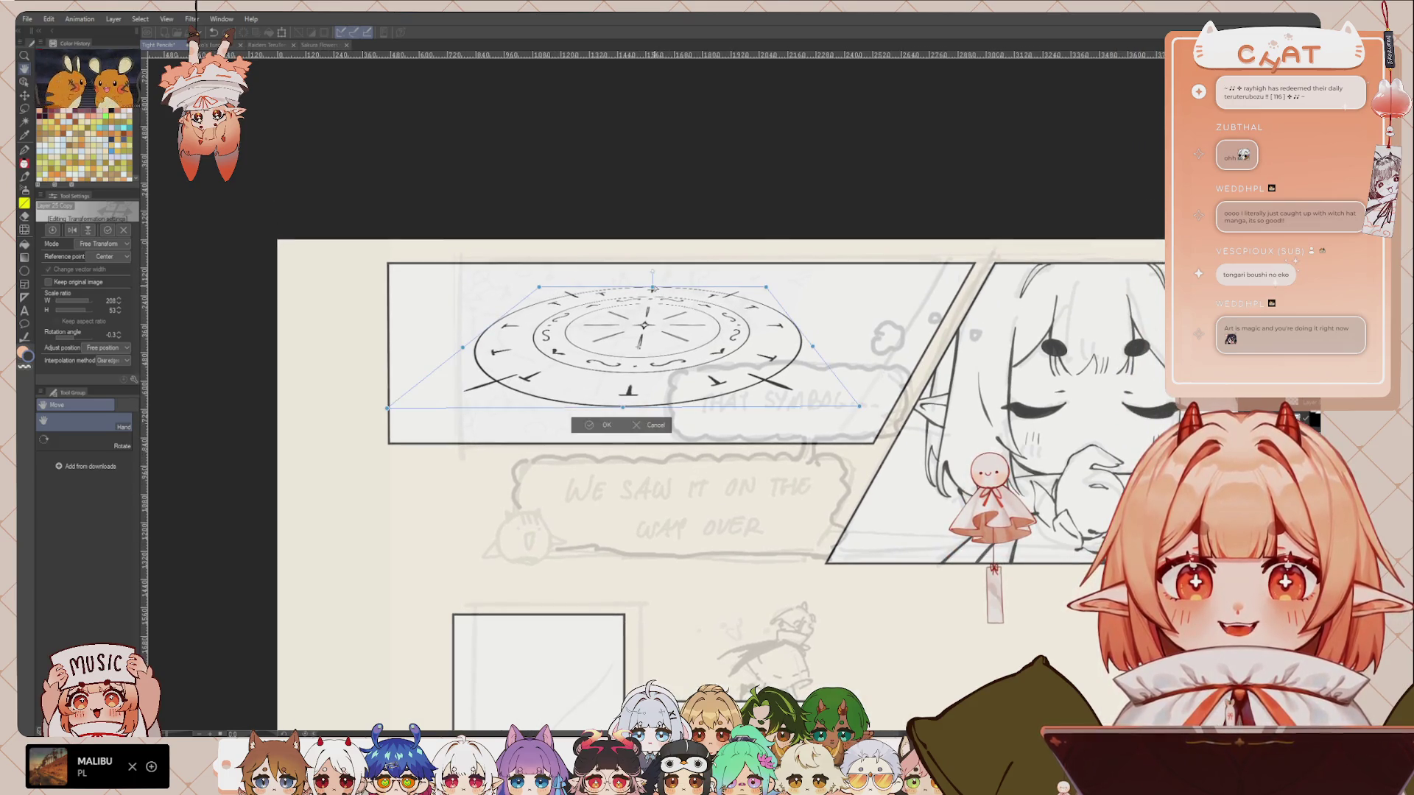
drag(652, 287, 648, 238)
drag(632, 410, 647, 396)
drag(646, 395, 674, 394)
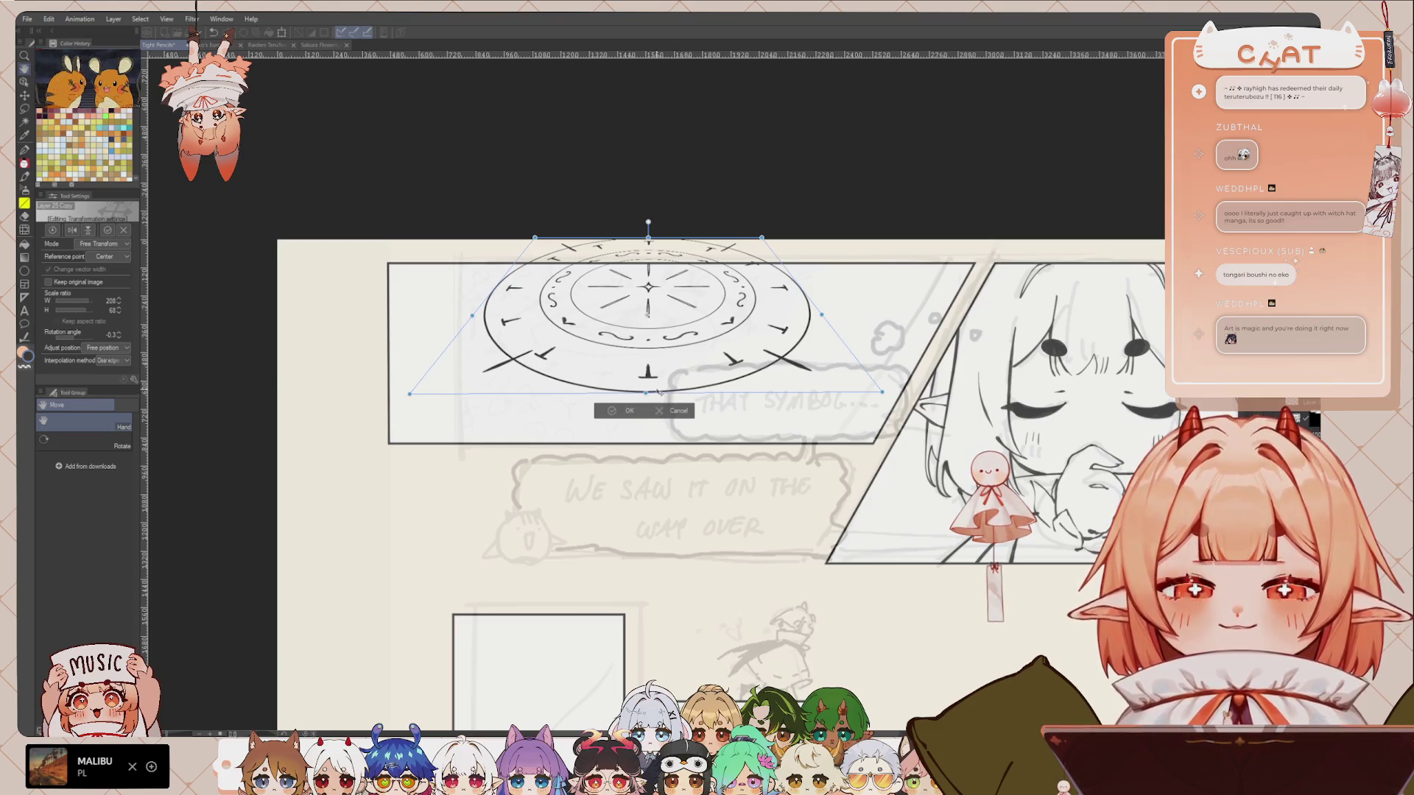
drag(639, 373, 641, 371)
drag(535, 240, 504, 239)
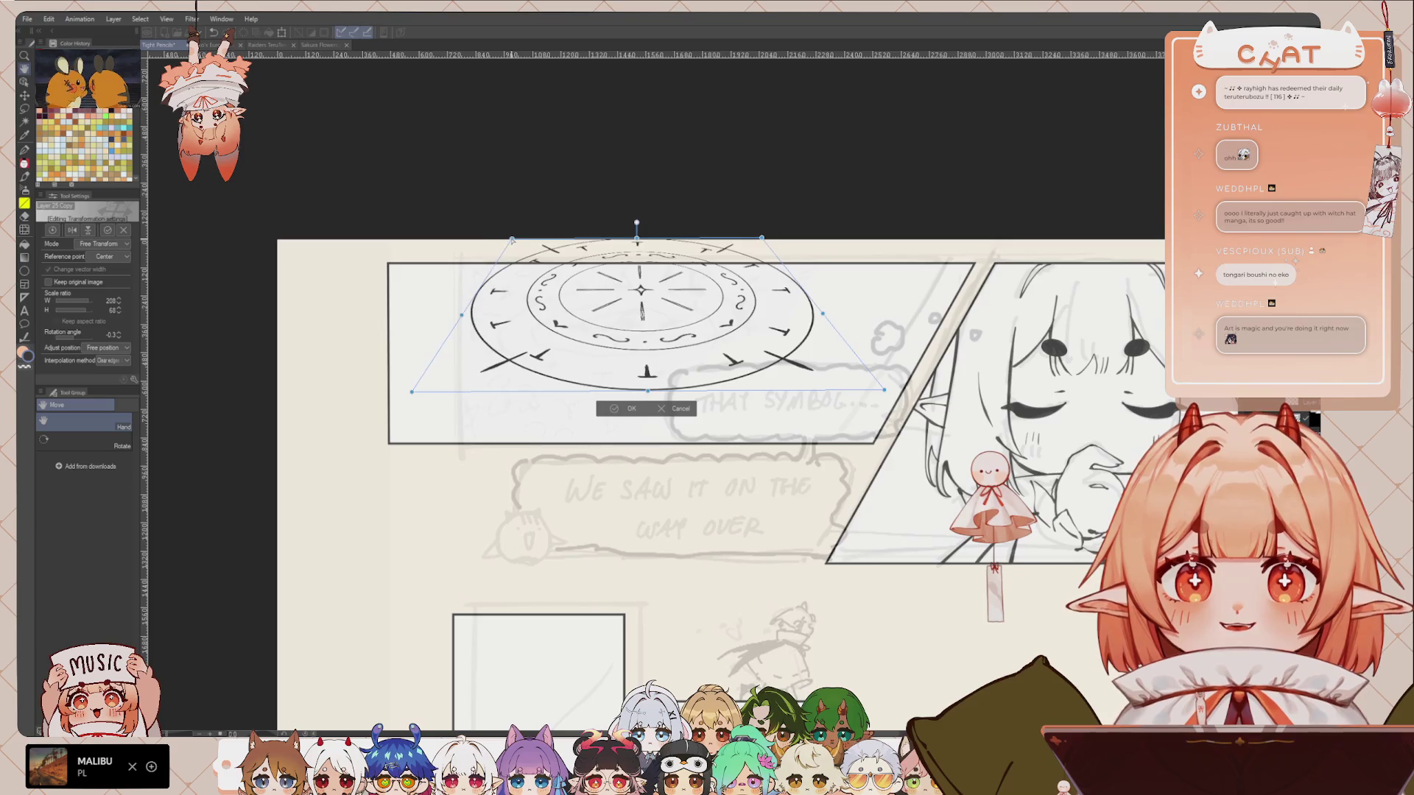
drag(763, 239, 816, 240)
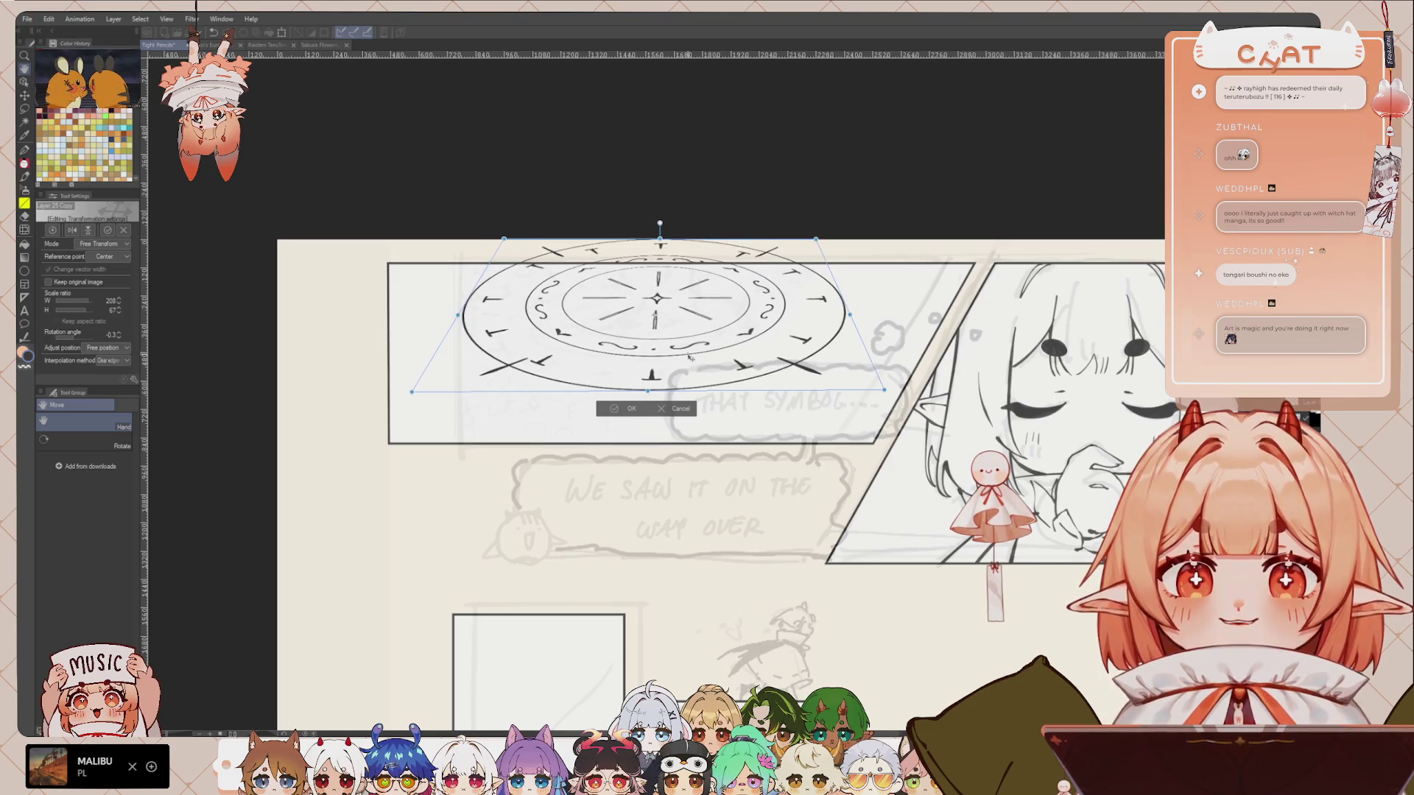
mouse_move(852, 317)
mouse_down()
mouse_move(810, 316)
mouse_move(796, 344)
mouse_up()
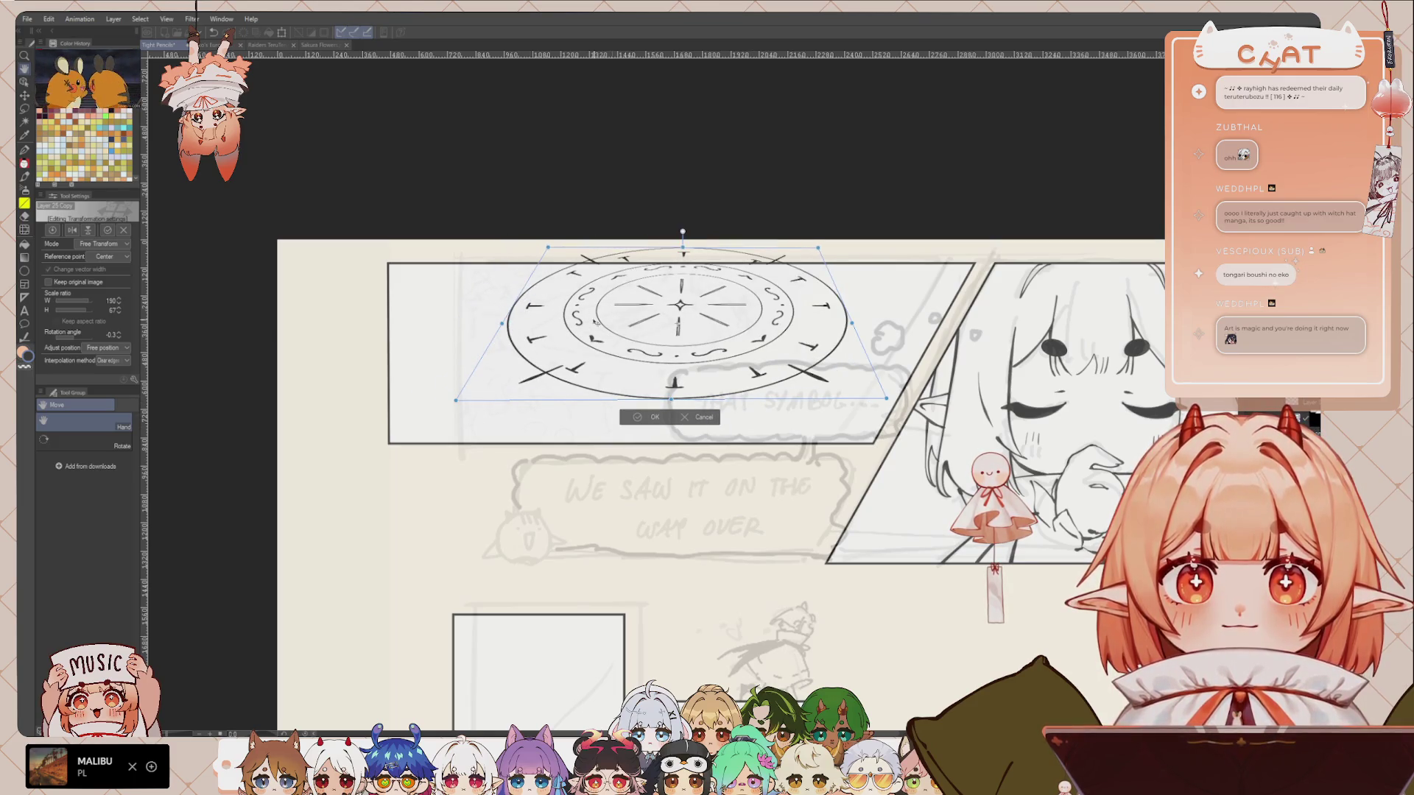
drag(549, 248, 489, 243)
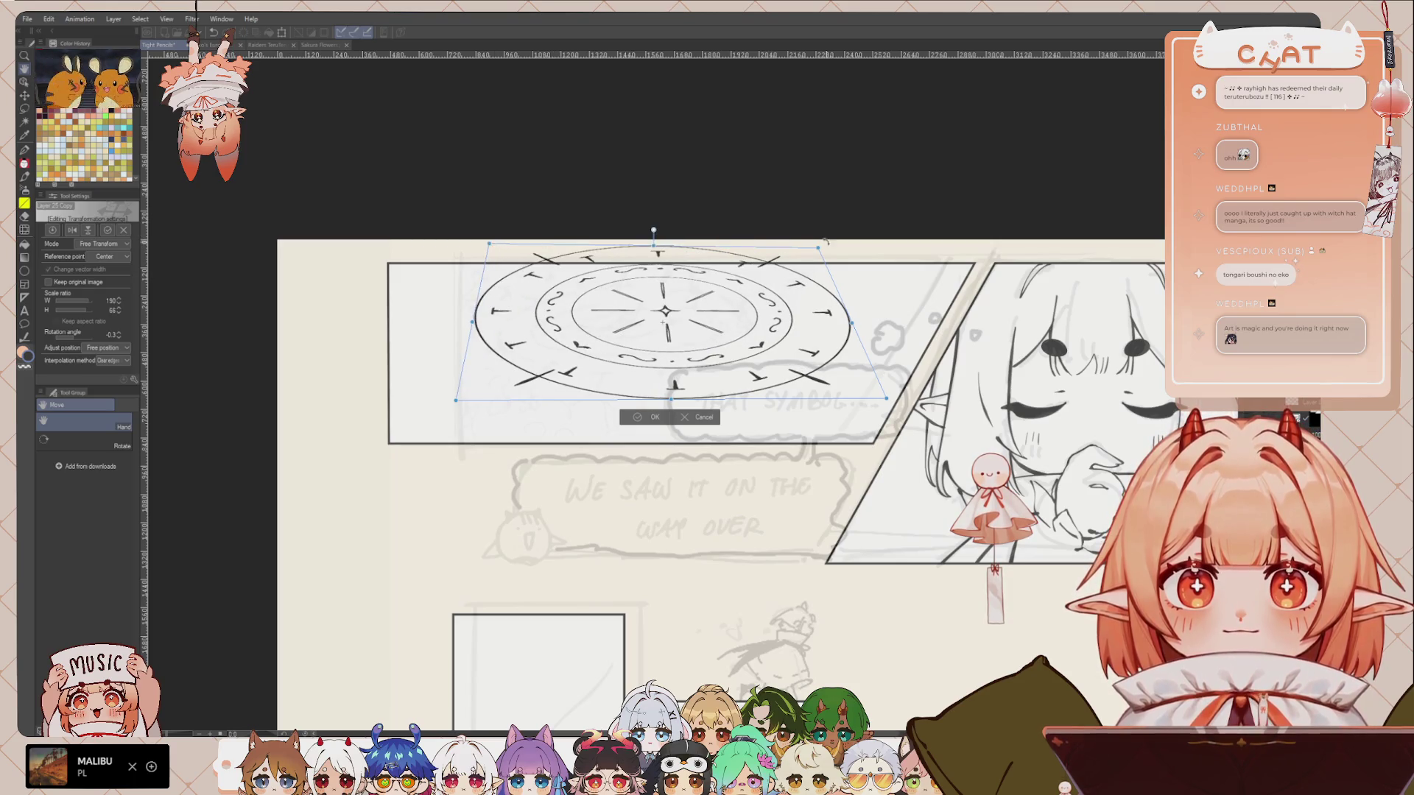
key(Escape)
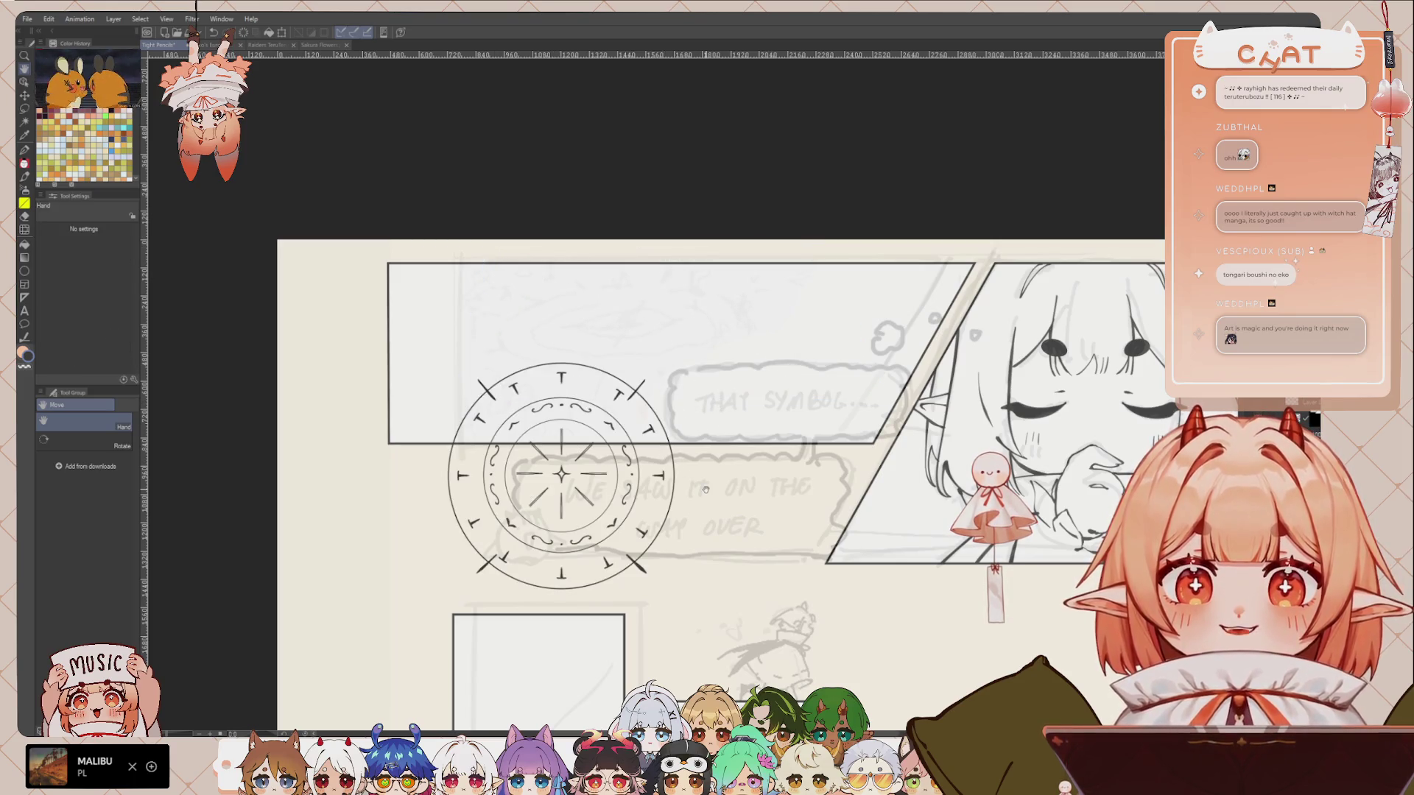
Step: Move the circle into the top panel and flatten it into a perspective ellipse
key(ctrl+t)
drag(631, 498, 723, 441)
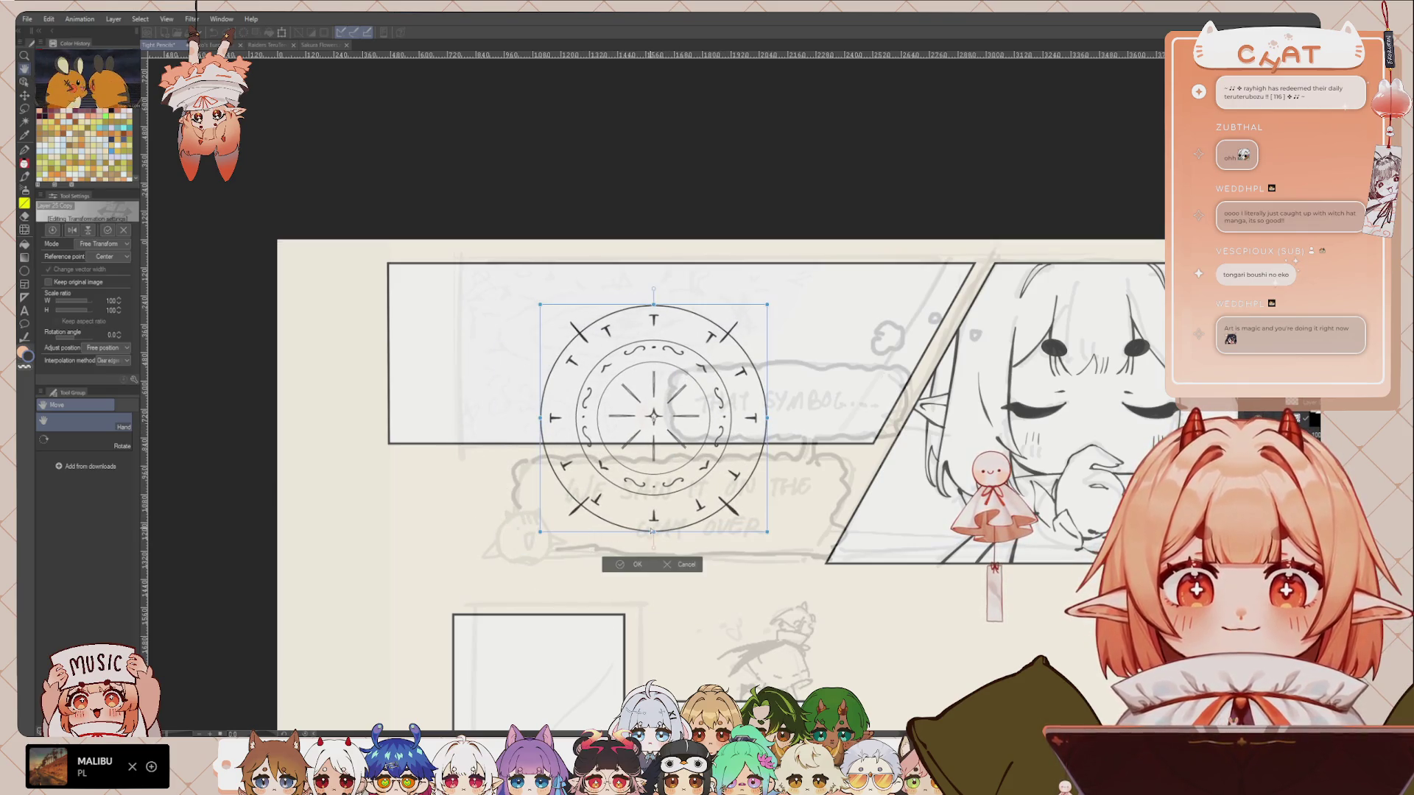
drag(663, 363, 653, 327)
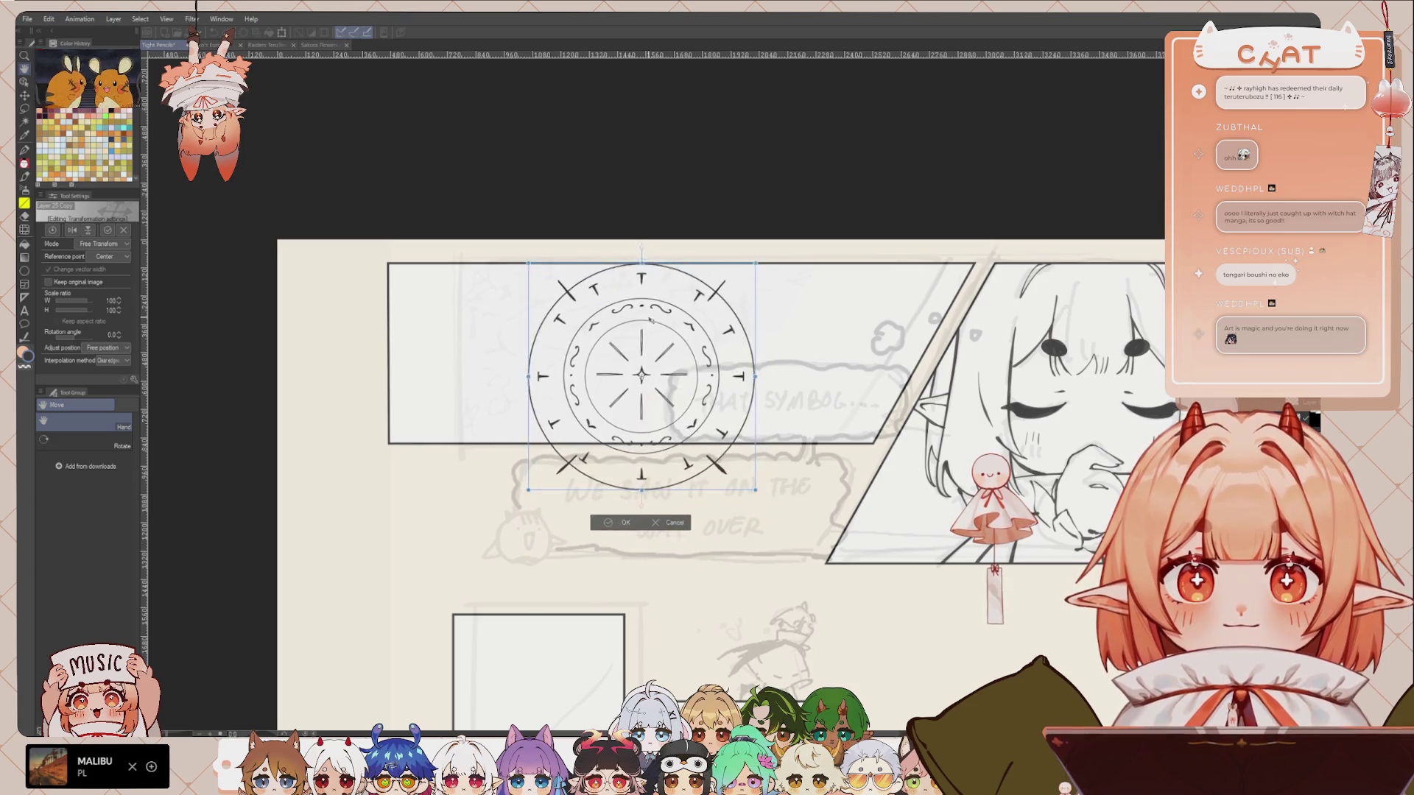
drag(646, 498, 649, 416)
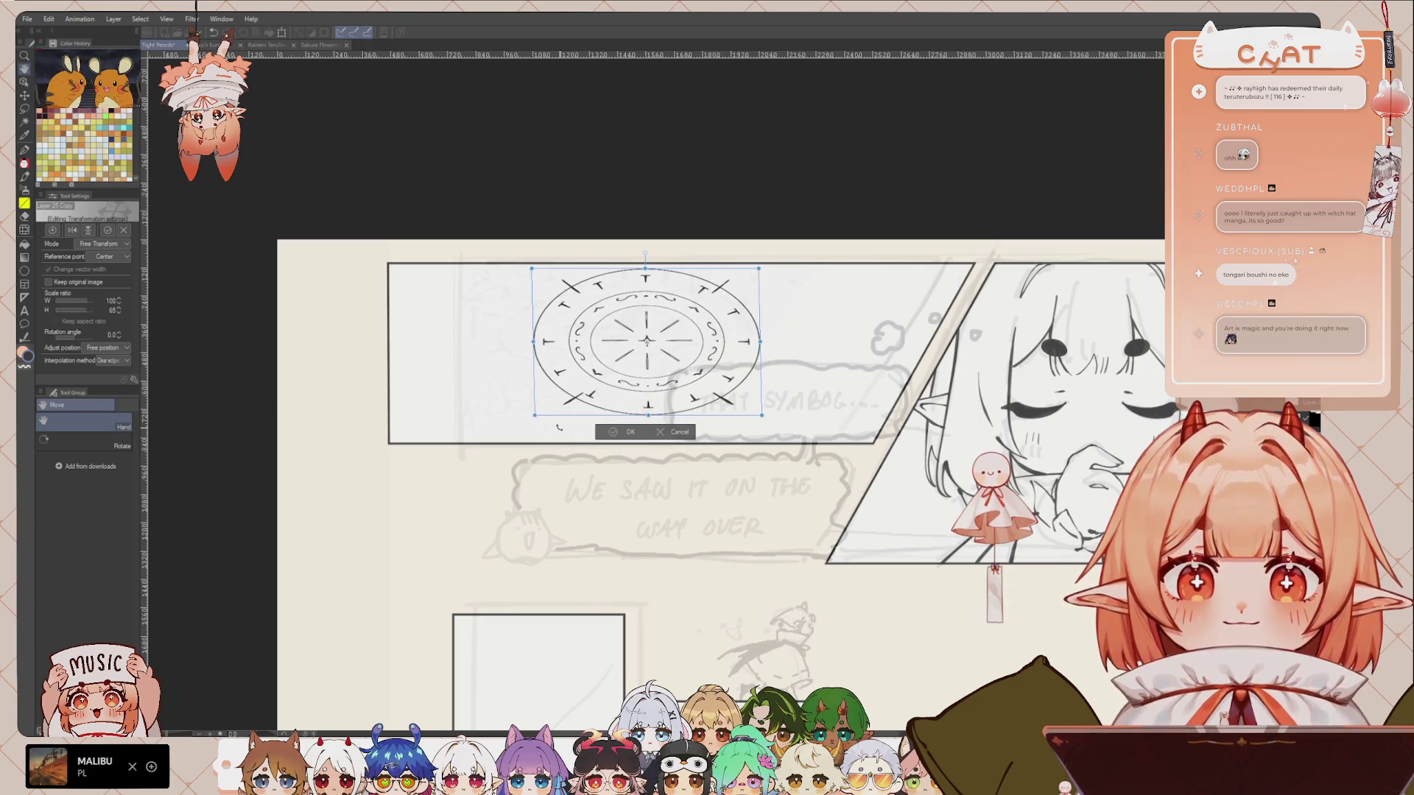
drag(542, 419, 421, 416)
drag(763, 417, 876, 413)
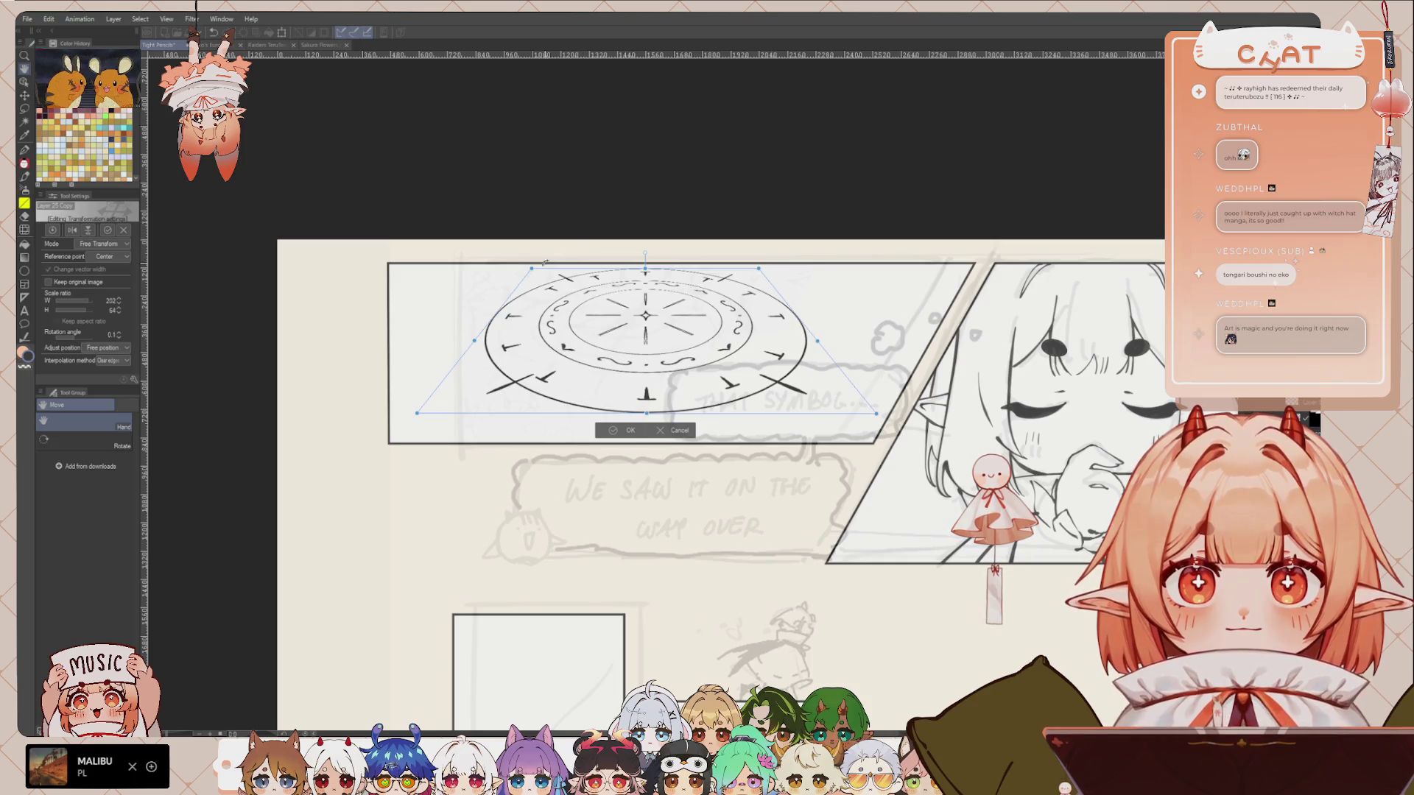
drag(531, 270, 472, 264)
drag(760, 268, 822, 264)
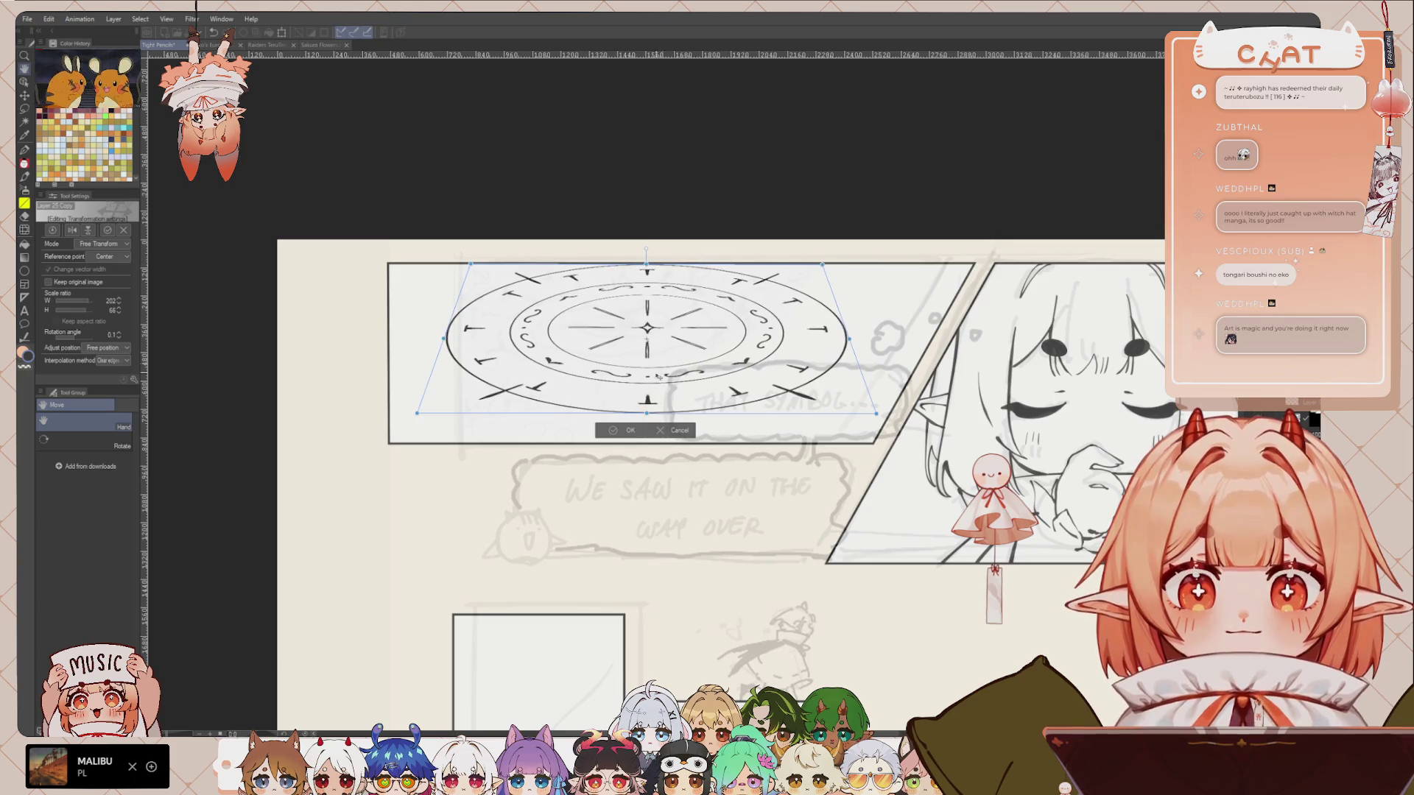
click(631, 430)
Step: Scale the flattened symbol down to 76%
key(ctrl+t)
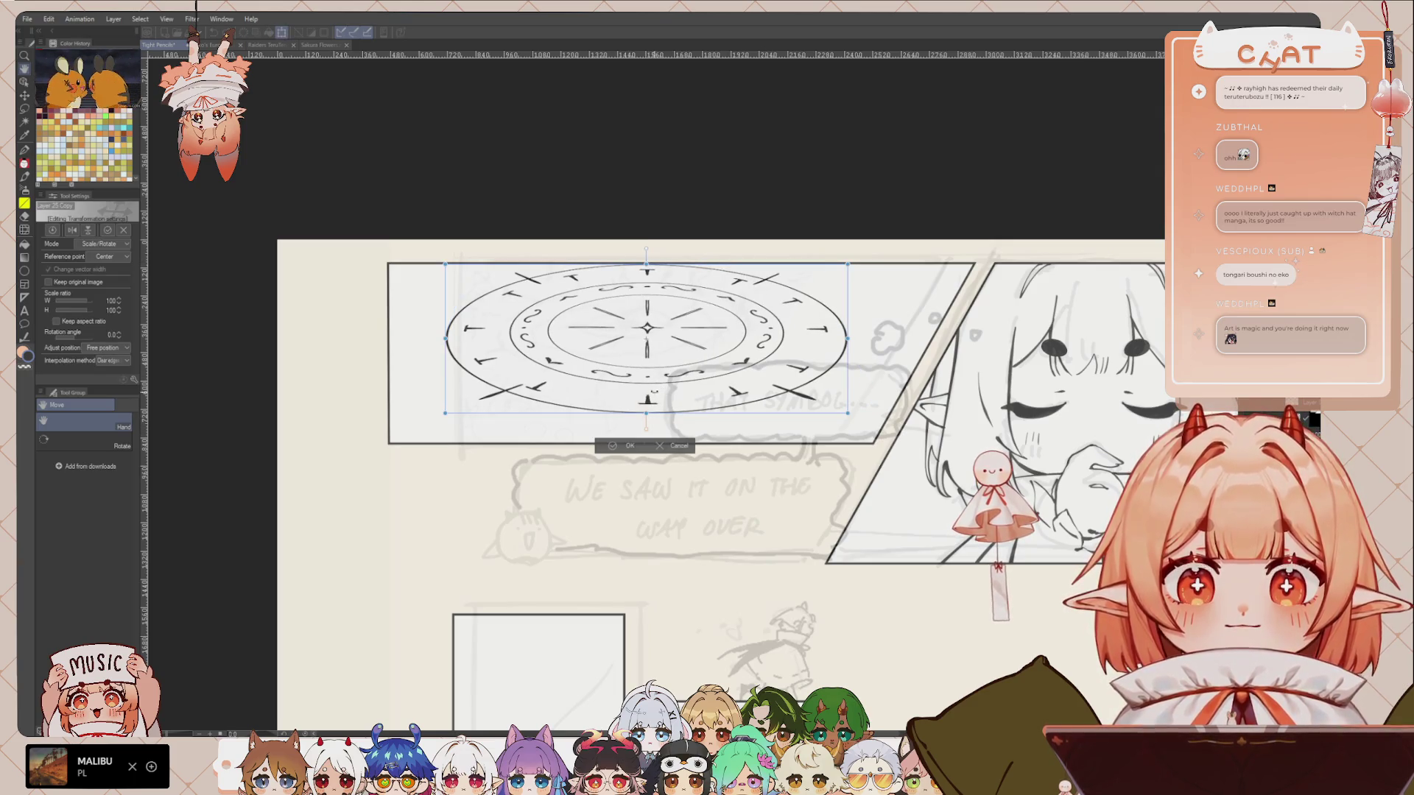
mouse_move(648, 414)
mouse_down()
mouse_move(669, 372)
mouse_move(648, 387)
mouse_up()
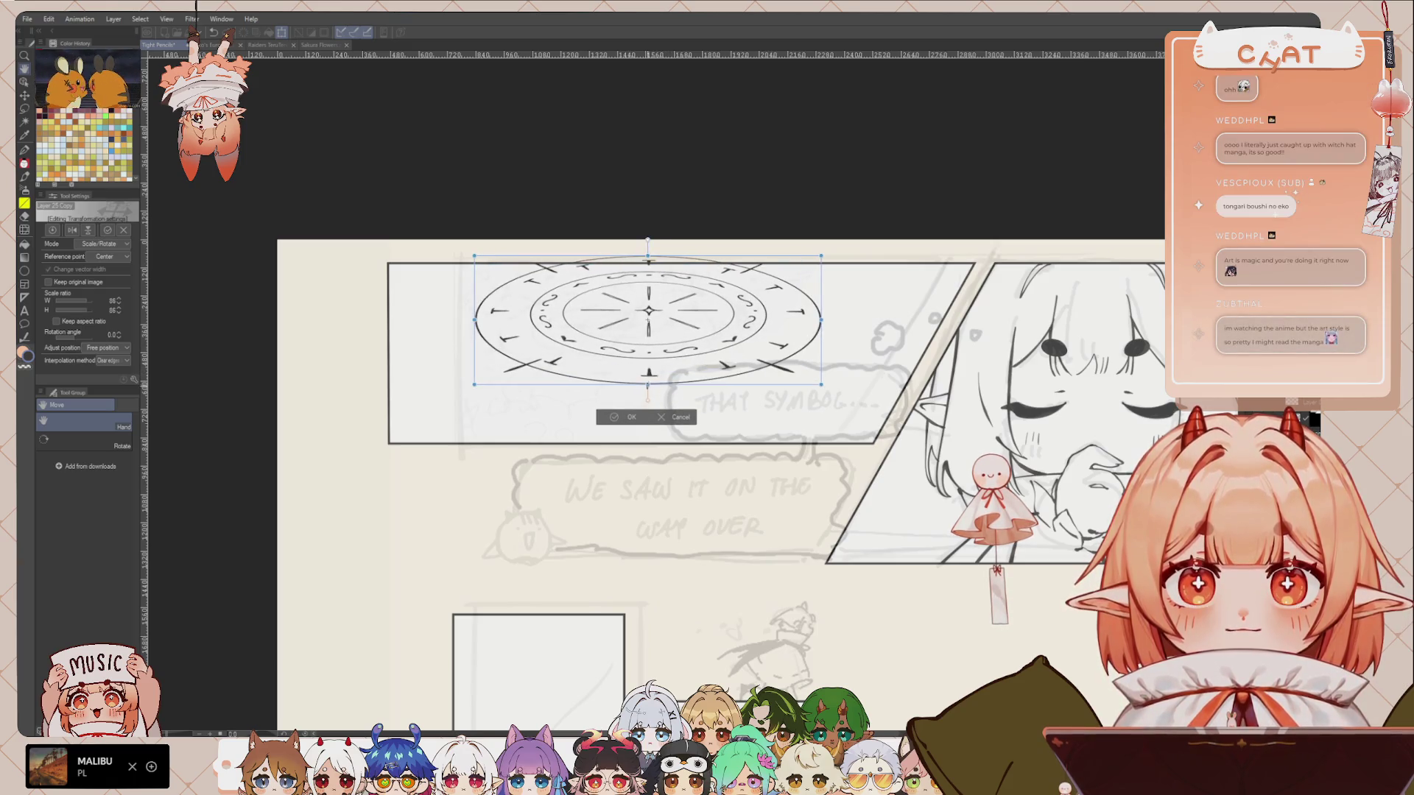
click(632, 417)
scroll(731, 389, down, 5)
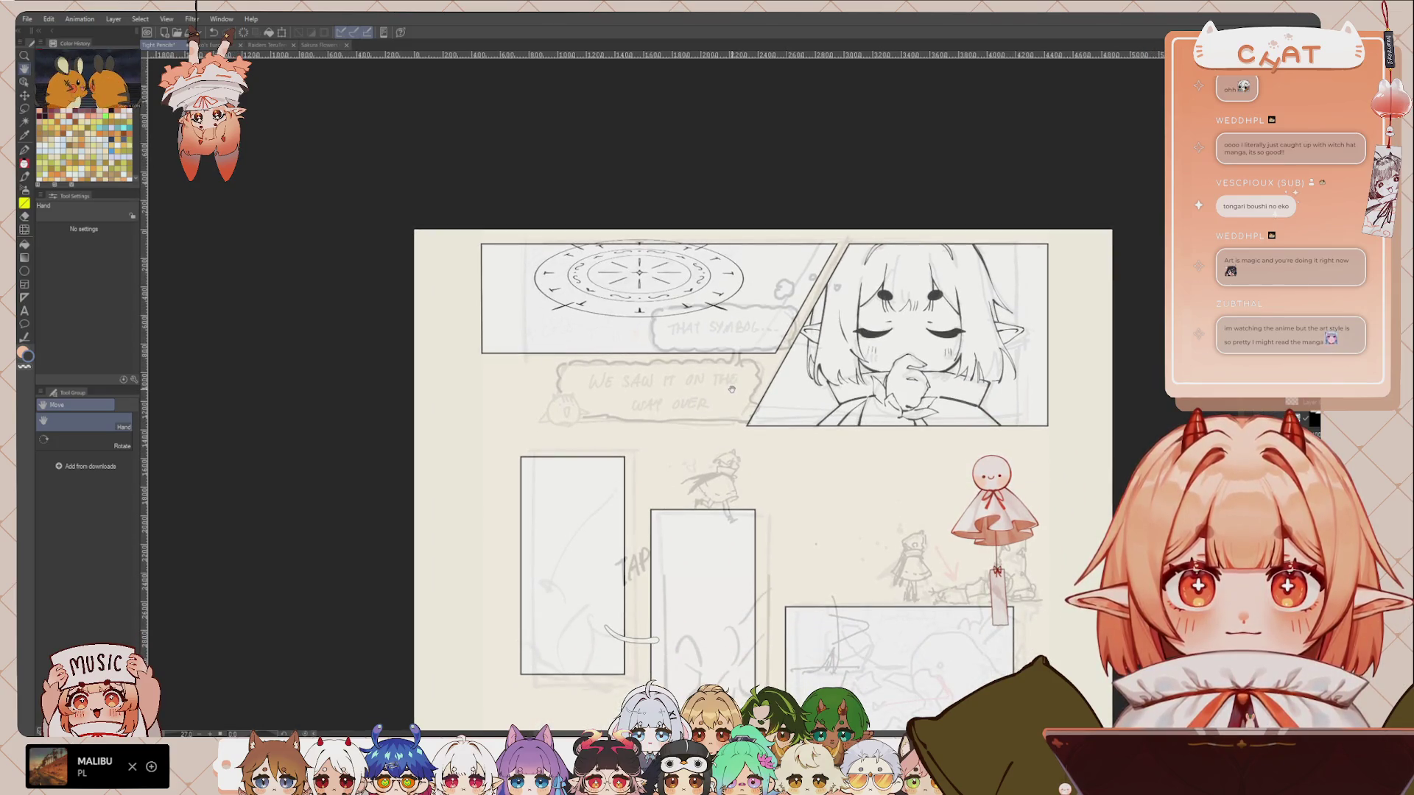
key(ctrl+t)
Step: Nudge the flattened symbol slightly down-left, zoom in, and paste a round copy of it
drag(683, 295, 680, 301)
click(622, 361)
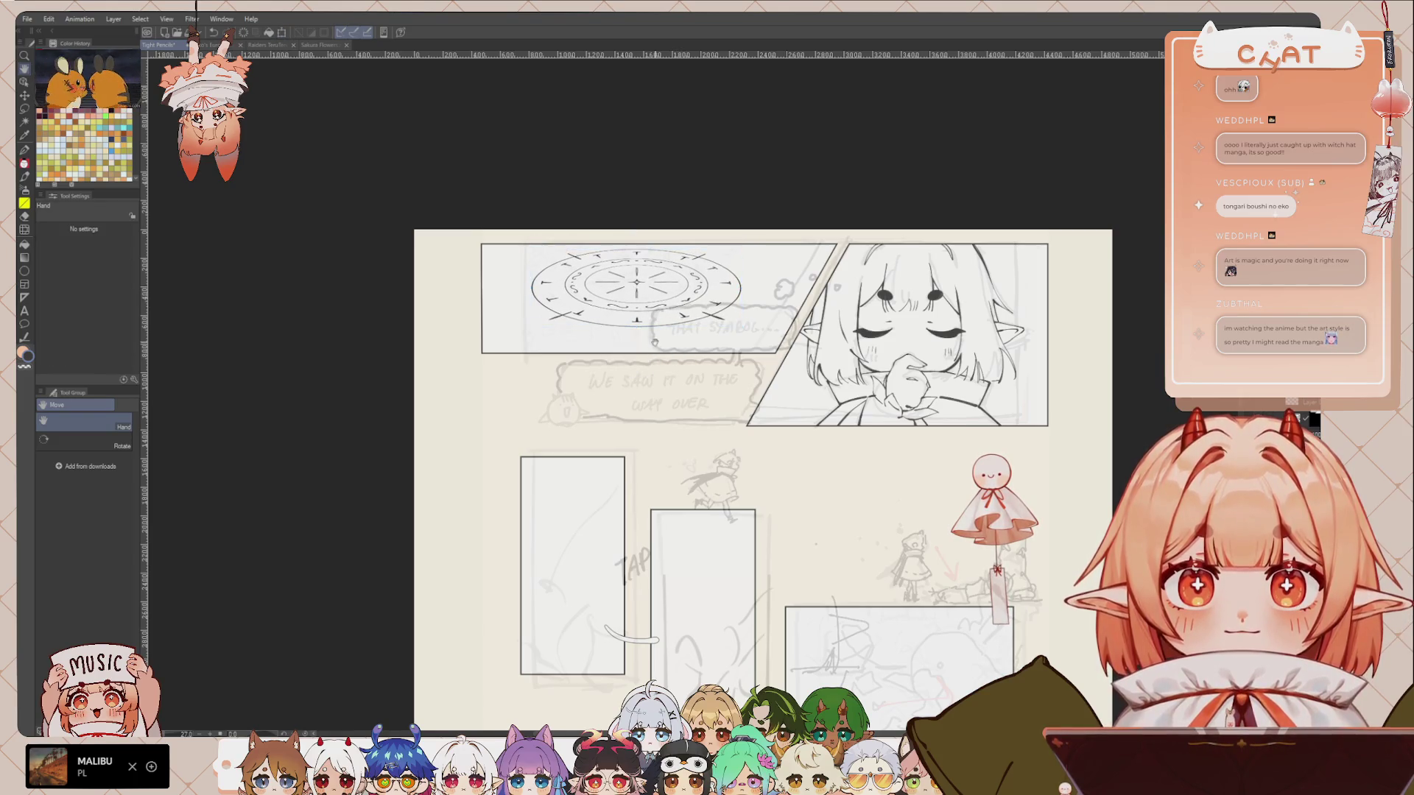
scroll(672, 384, up, 2)
scroll(672, 384, up, 2)
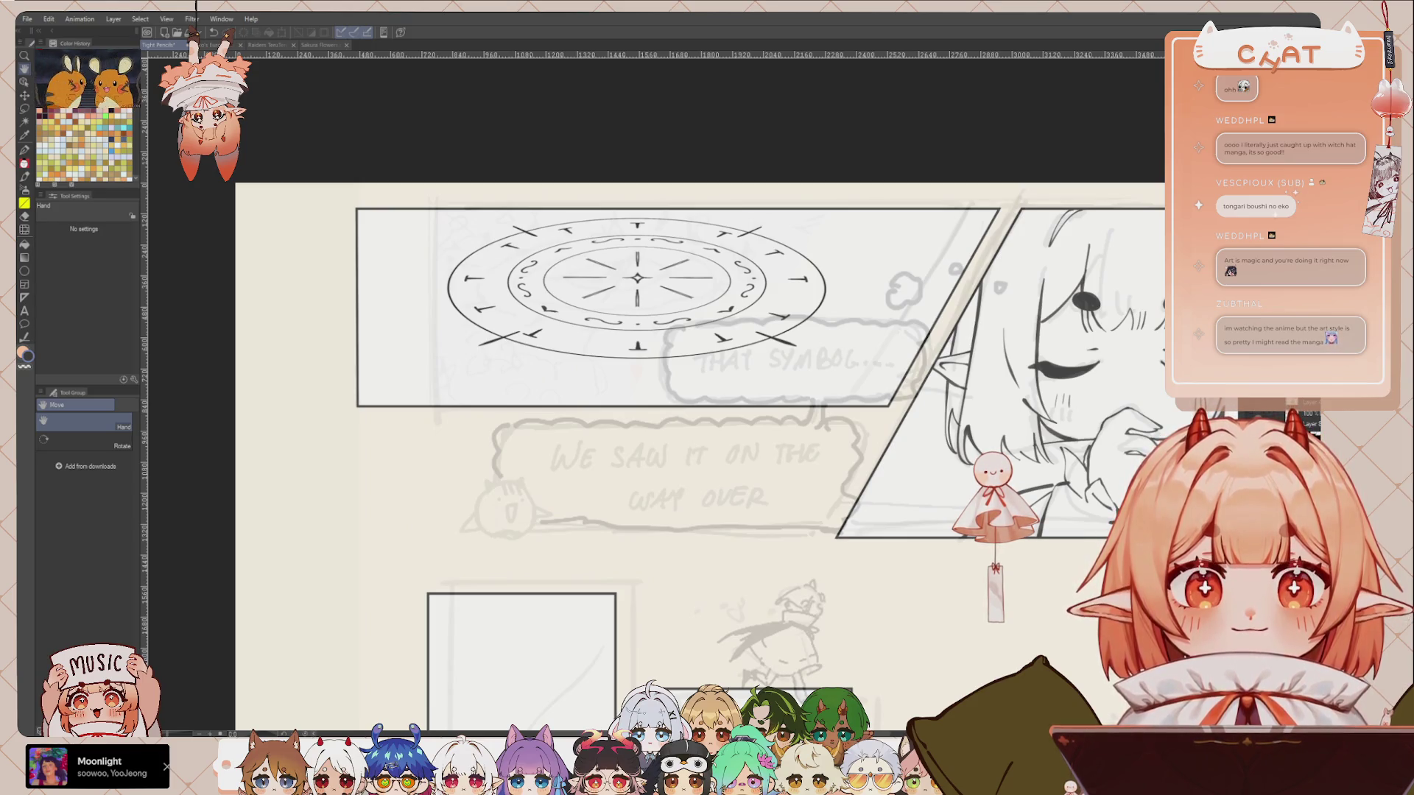
key(ctrl+v)
Step: Move the round copy down the page onto the large lower sketch panel
key(ctrl+t)
drag(545, 456, 788, 581)
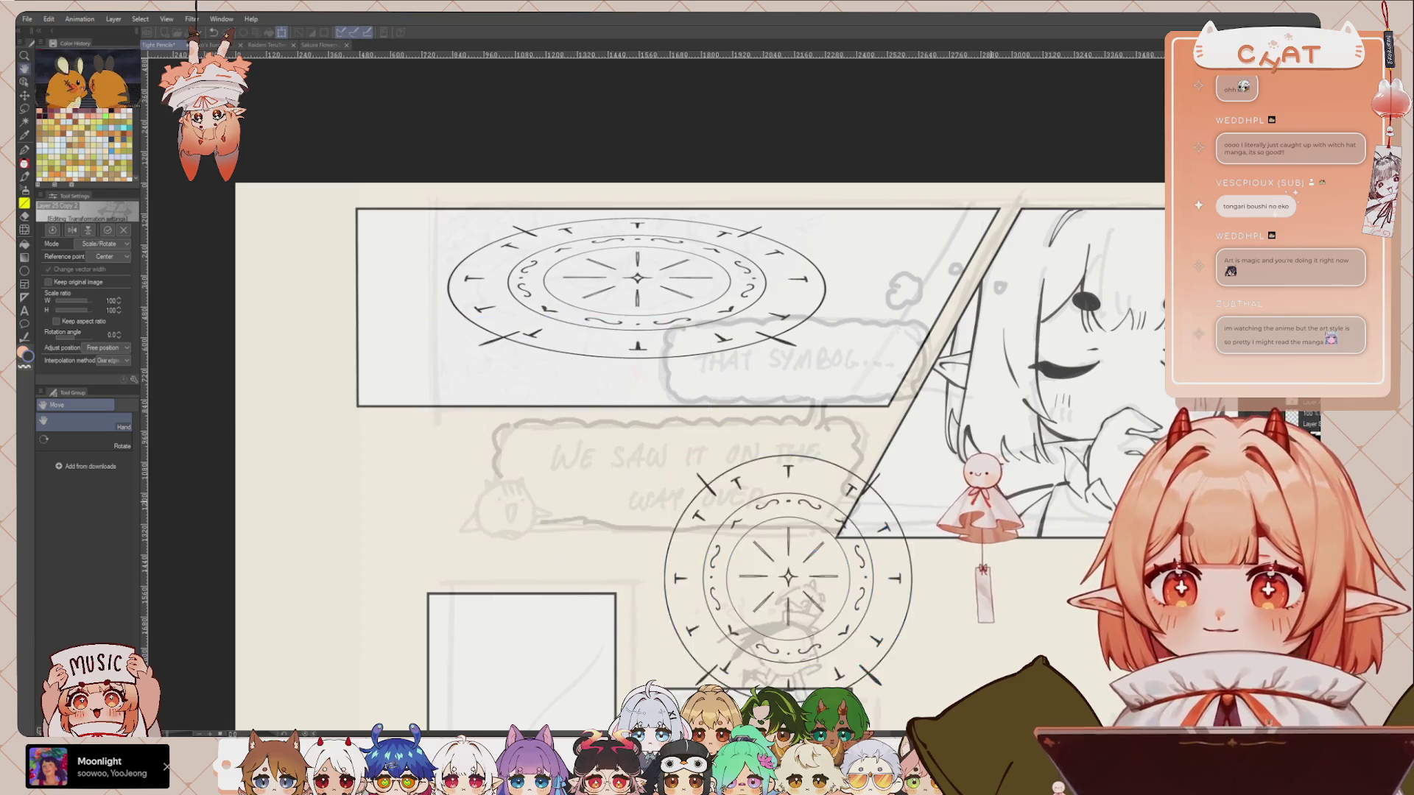
drag(926, 428, 888, 390)
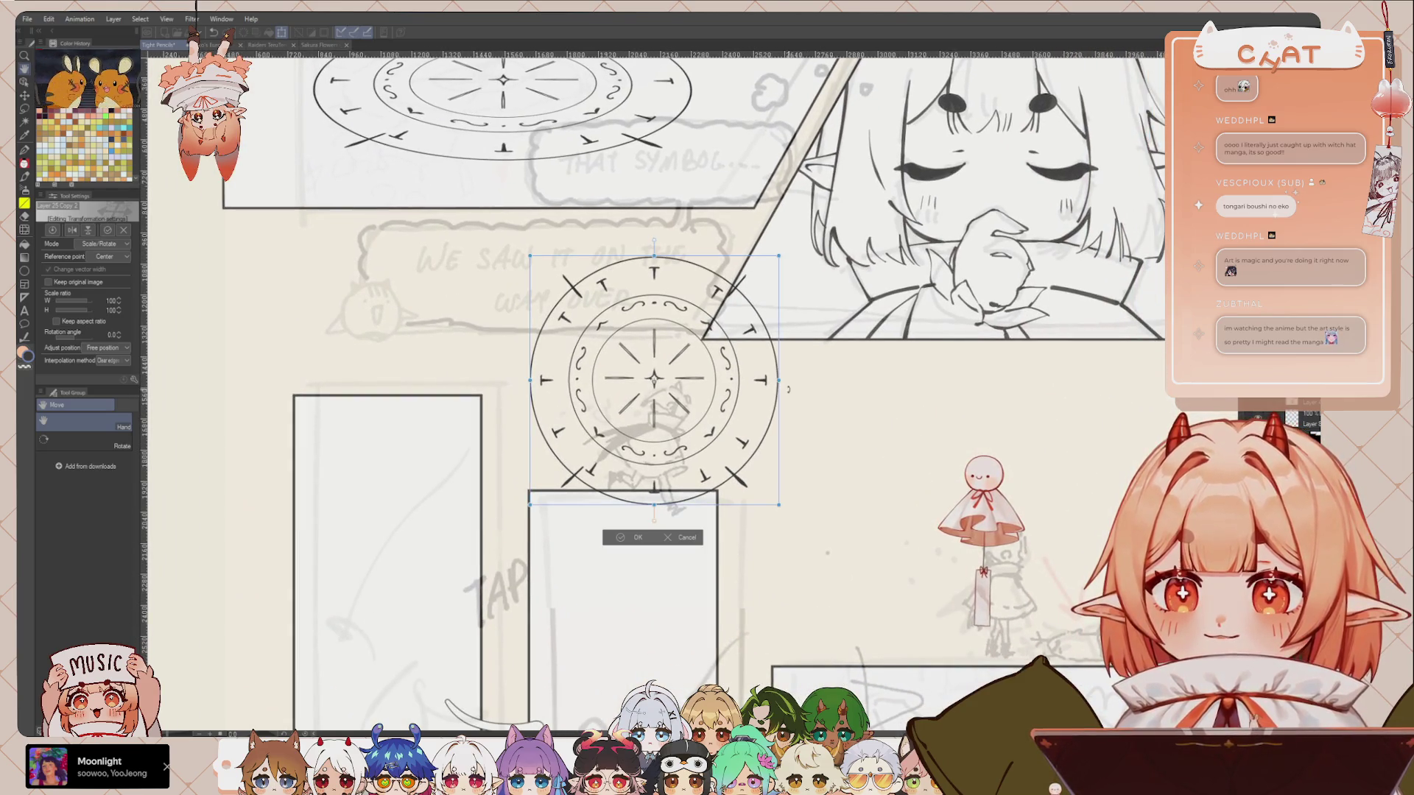
drag(767, 381, 722, 305)
mouse_move(695, 386)
mouse_down()
mouse_move(819, 421)
mouse_move(1005, 533)
mouse_move(812, 344)
mouse_up()
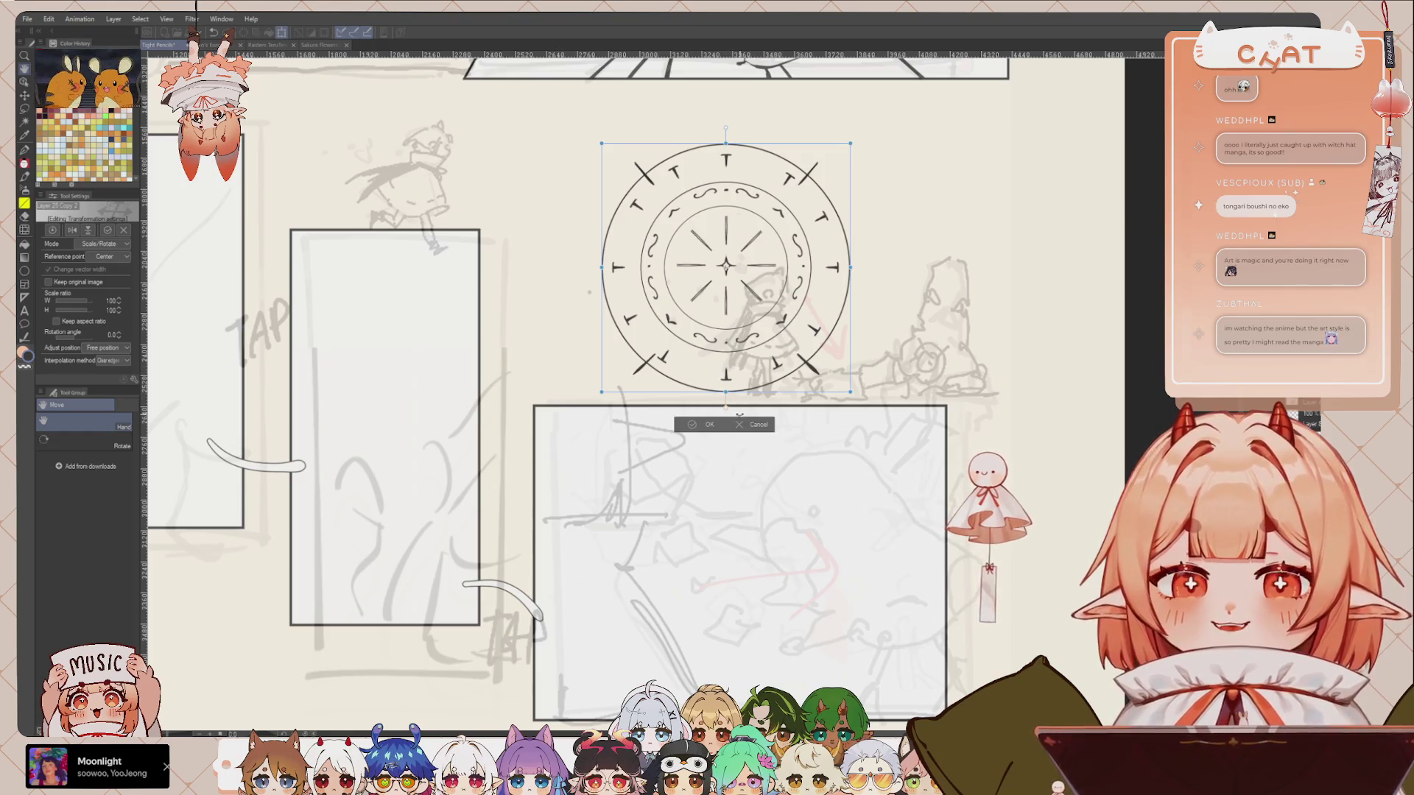
click(711, 424)
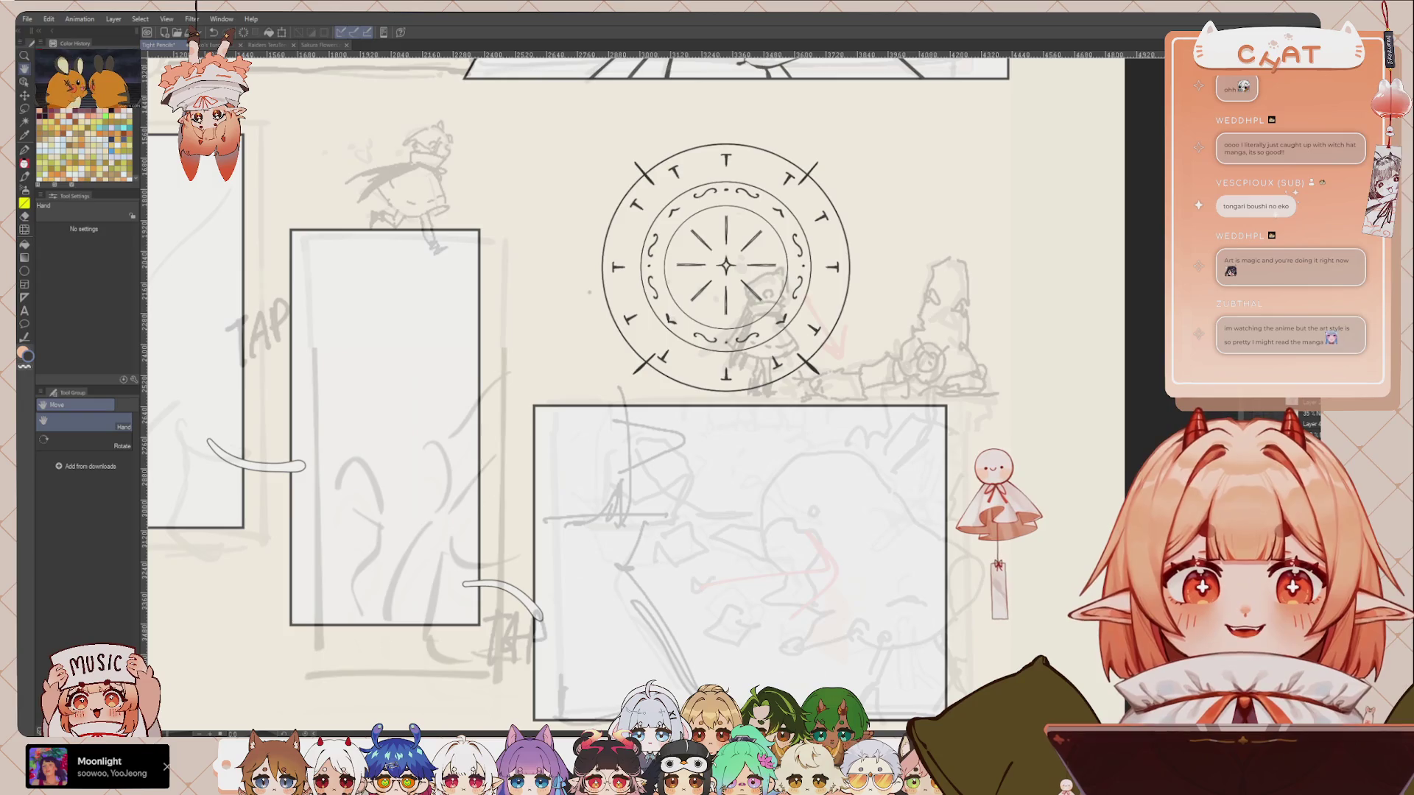
scroll(967, 340, down, 2)
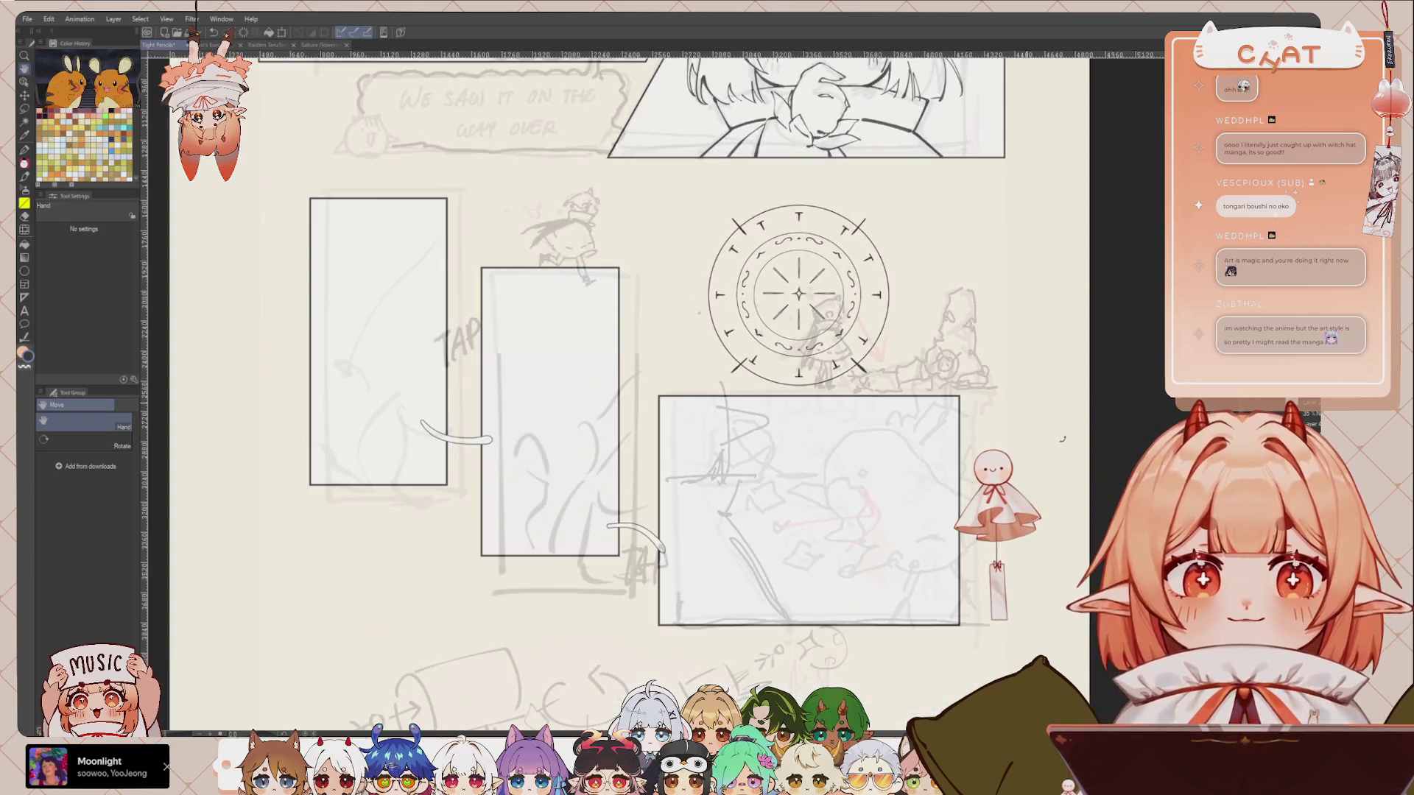
key(ctrl+t)
drag(777, 301, 686, 543)
Step: Move the copy beside the figure's feet and squeeze it into a narrow ellipse, discarding the skew
mouse_move(821, 664)
mouse_down()
mouse_move(933, 404)
mouse_move(918, 250)
mouse_up()
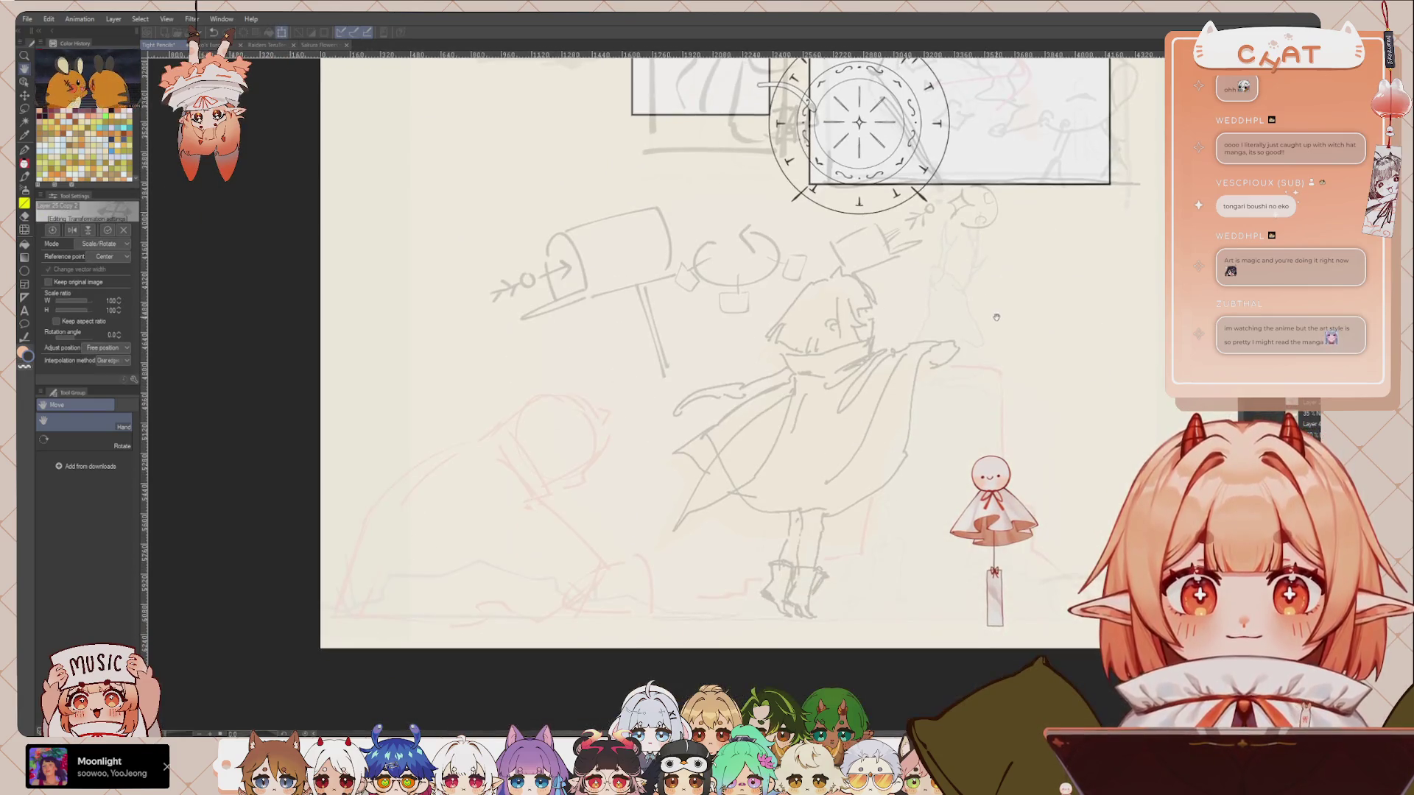
drag(790, 210, 789, 601)
key(ctrl)
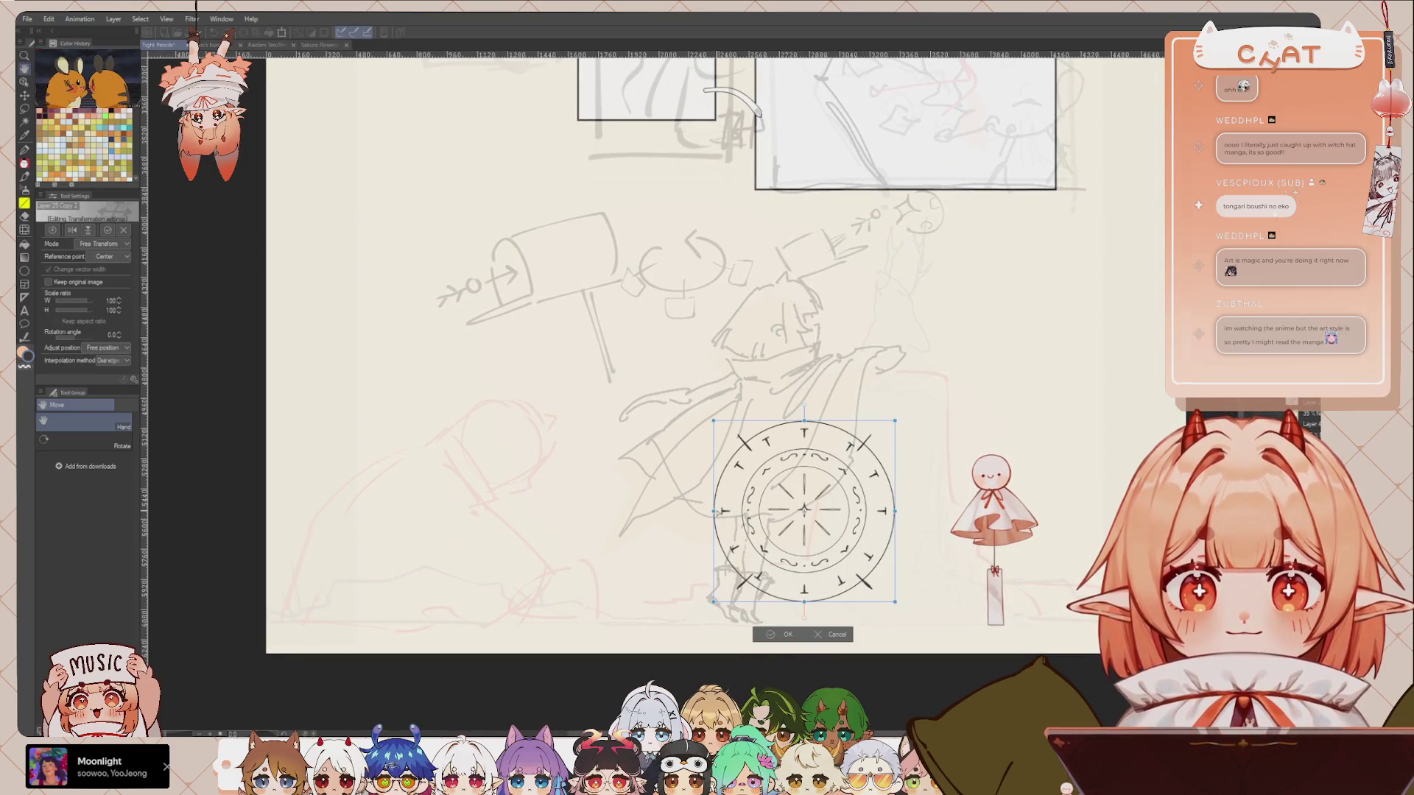
drag(713, 420, 791, 420)
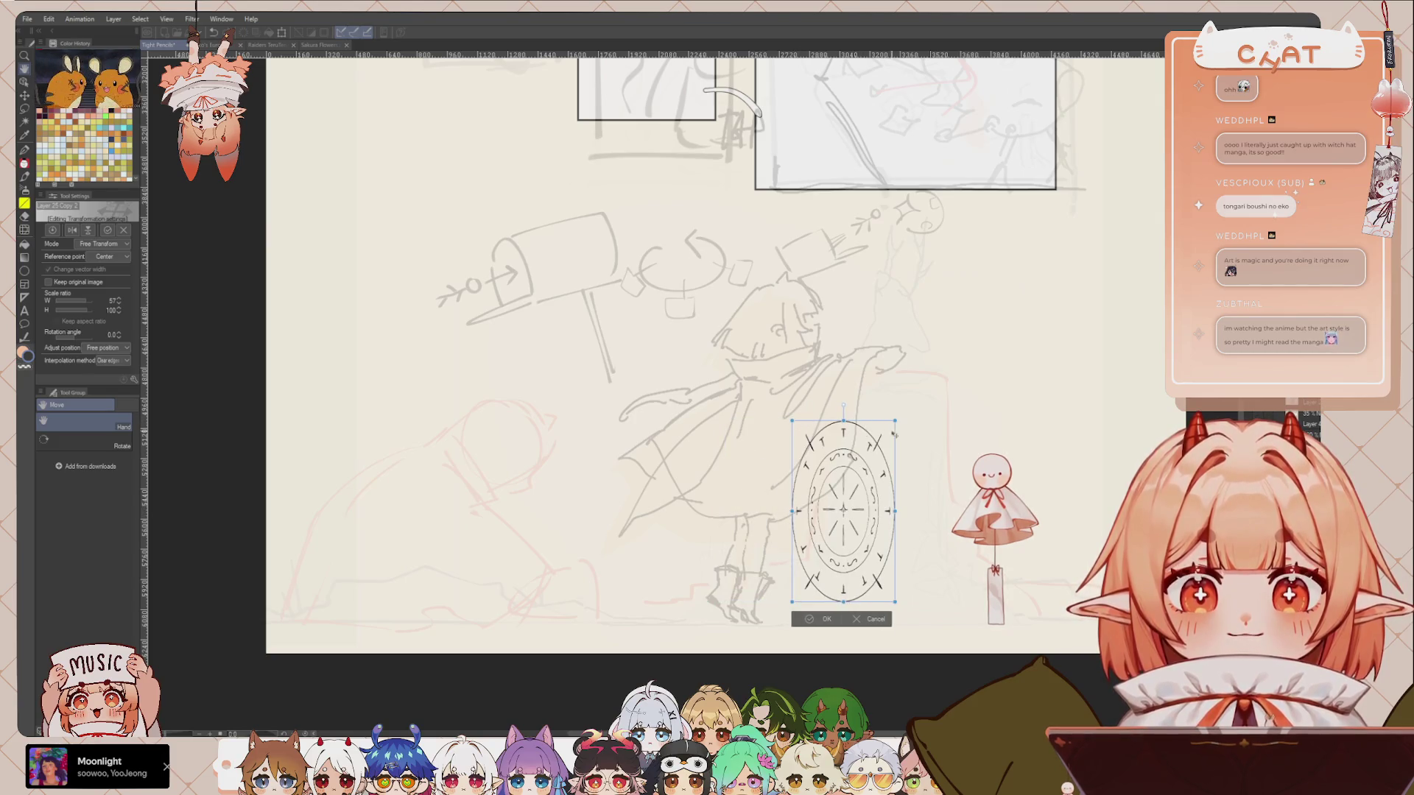
drag(794, 424, 815, 440)
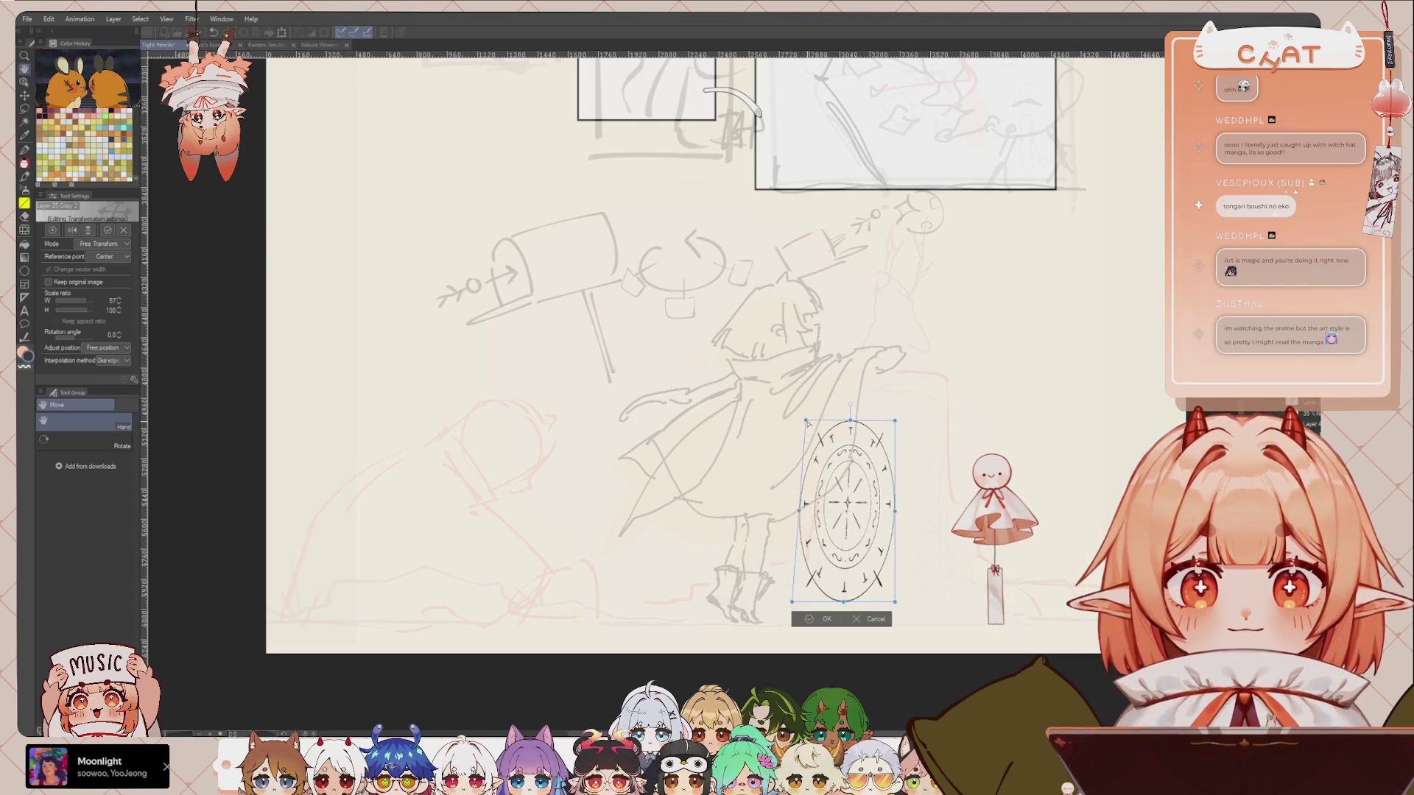
drag(840, 453, 835, 457)
drag(788, 607, 808, 580)
drag(850, 434, 874, 446)
click(871, 625)
Step: Enlarge the ellipse slightly, tilt it, and fix it in place beside the feet
key(ctrl+t)
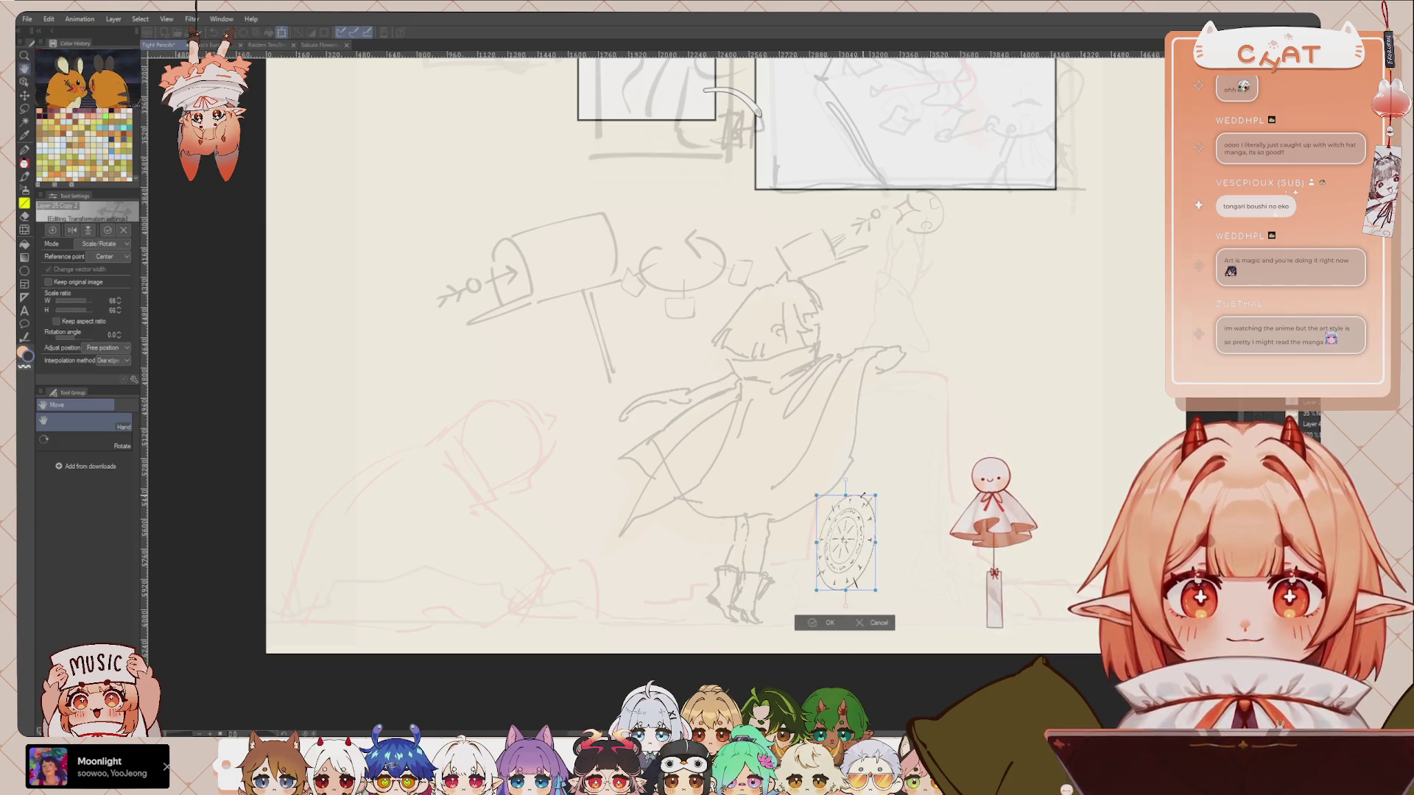
drag(816, 499, 808, 493)
drag(887, 567, 885, 574)
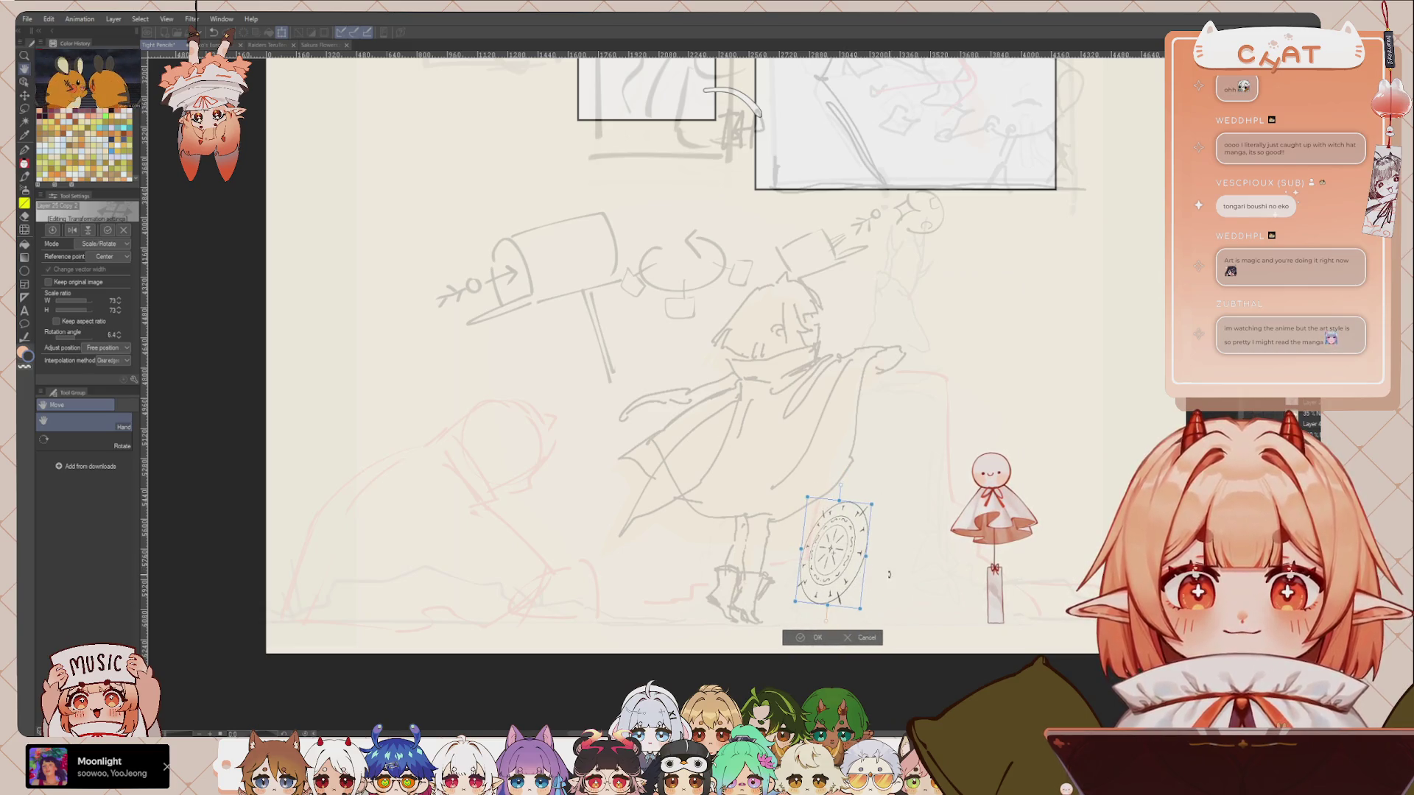
drag(846, 585, 866, 565)
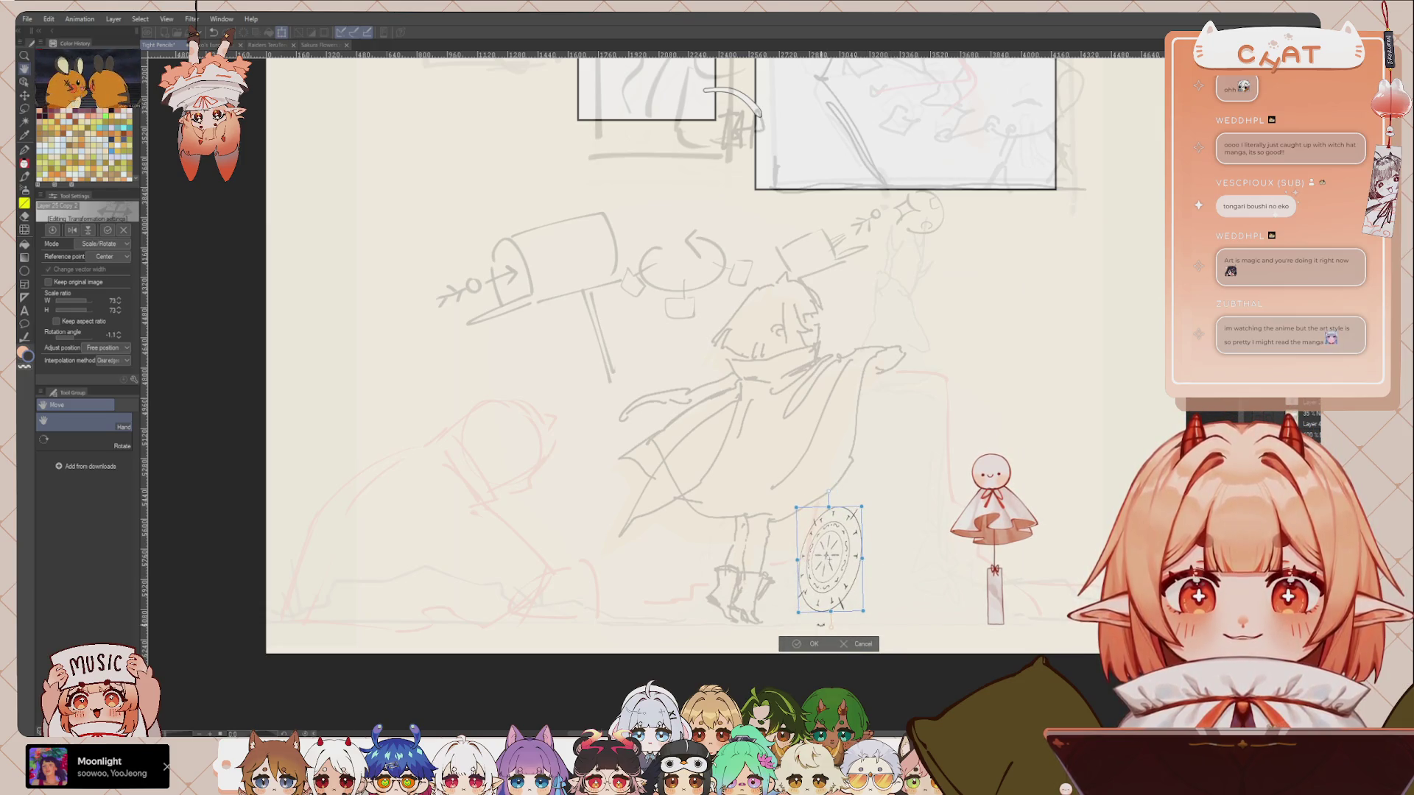
drag(860, 609, 865, 616)
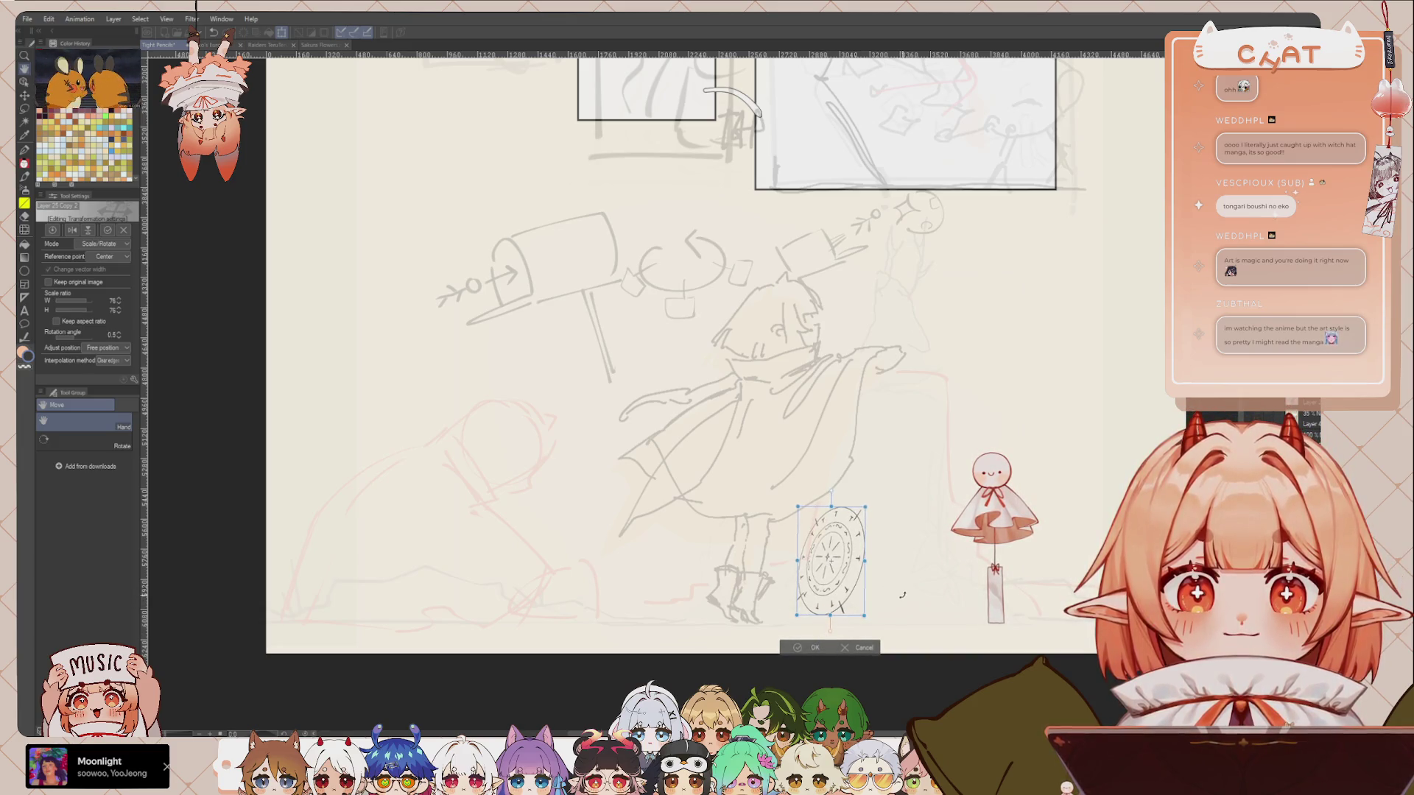
click(814, 652)
scroll(874, 509, up, 2)
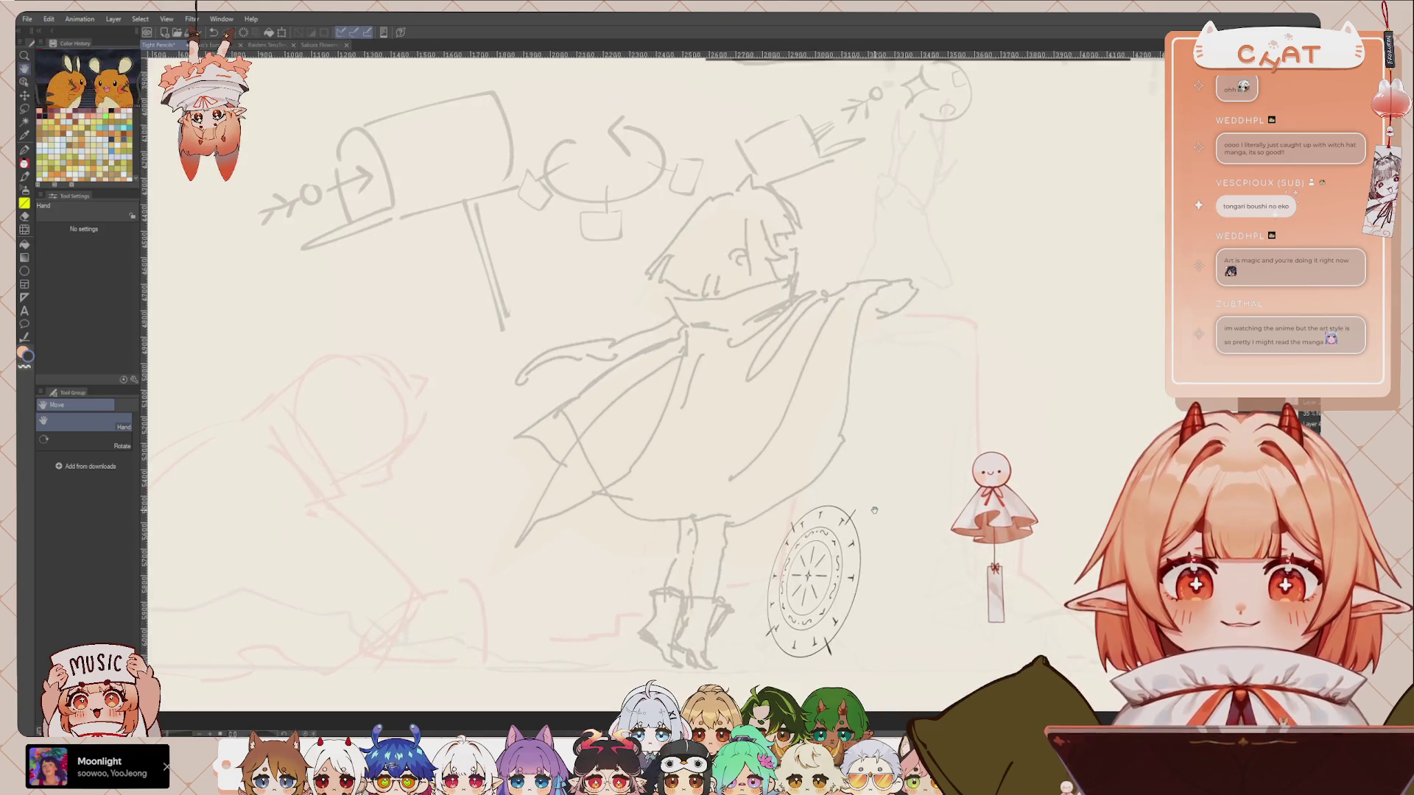
Step: Paste another rune circle and shrink it to about 23%
drag(874, 509, 914, 428)
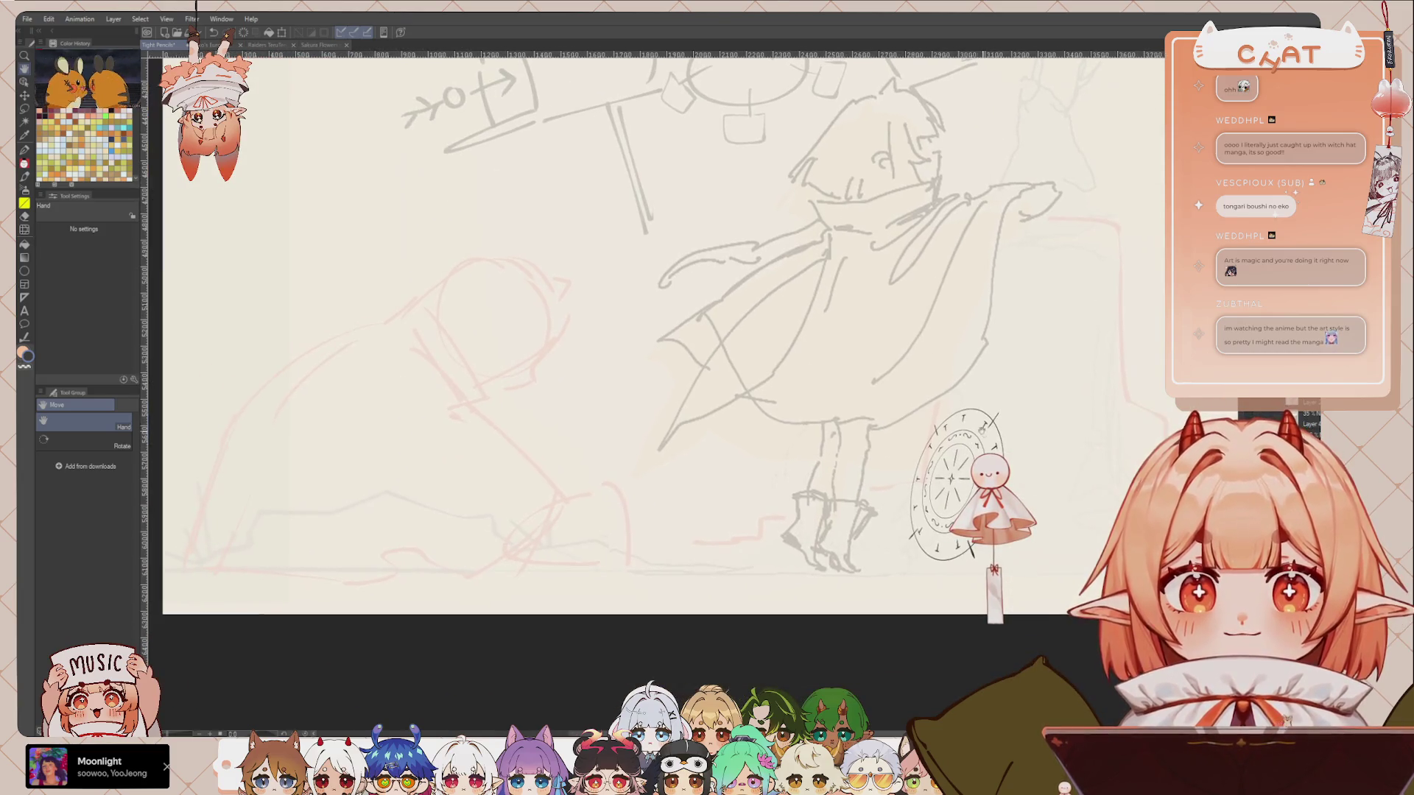
scroll(851, 481, down, 3)
drag(851, 481, 840, 588)
scroll(841, 588, up, 3)
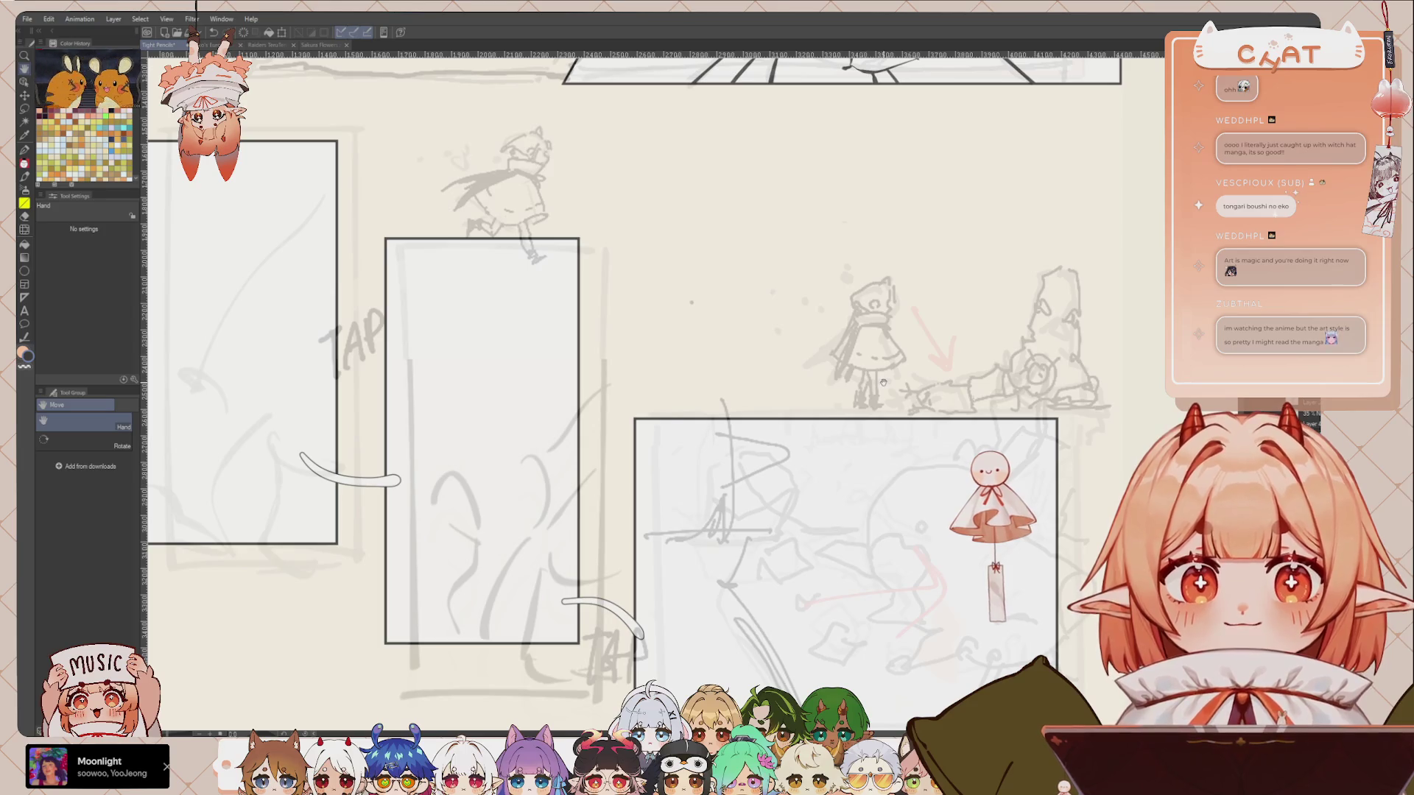
scroll(841, 588, down, 1)
drag(1161, 328, 1160, 406)
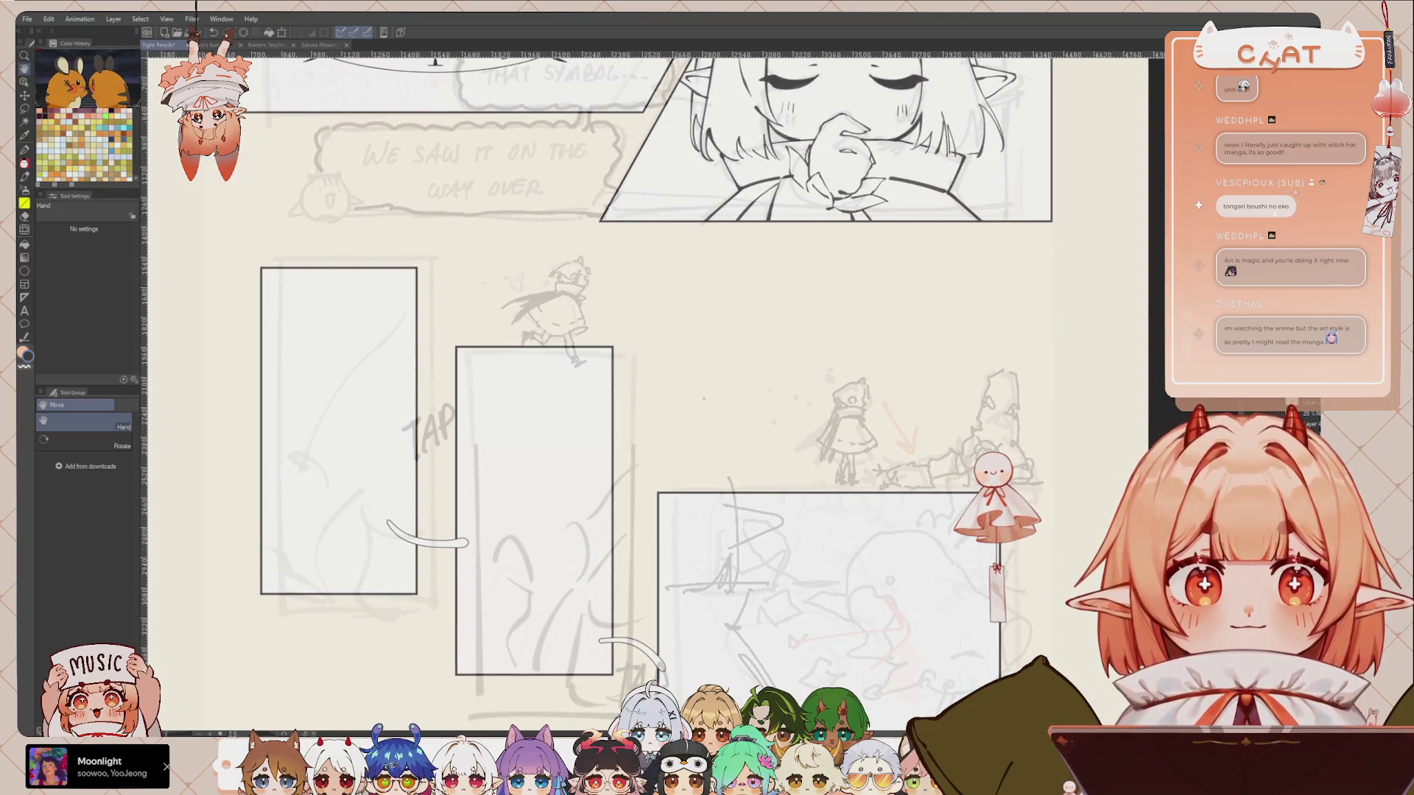
key(ctrl+v)
key(ctrl+t)
mouse_move(724, 275)
mouse_down()
mouse_move(900, 435)
mouse_move(891, 426)
mouse_up()
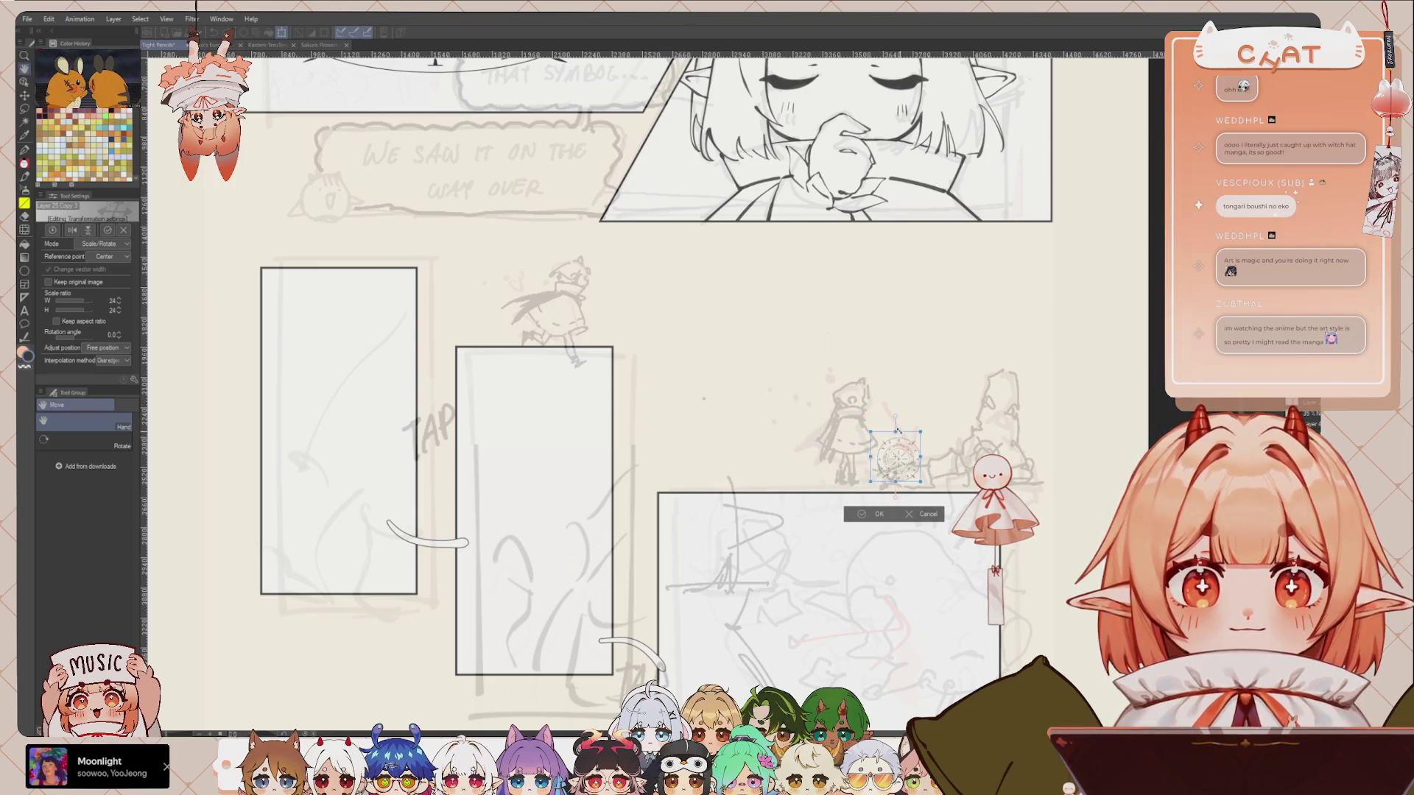
click(875, 515)
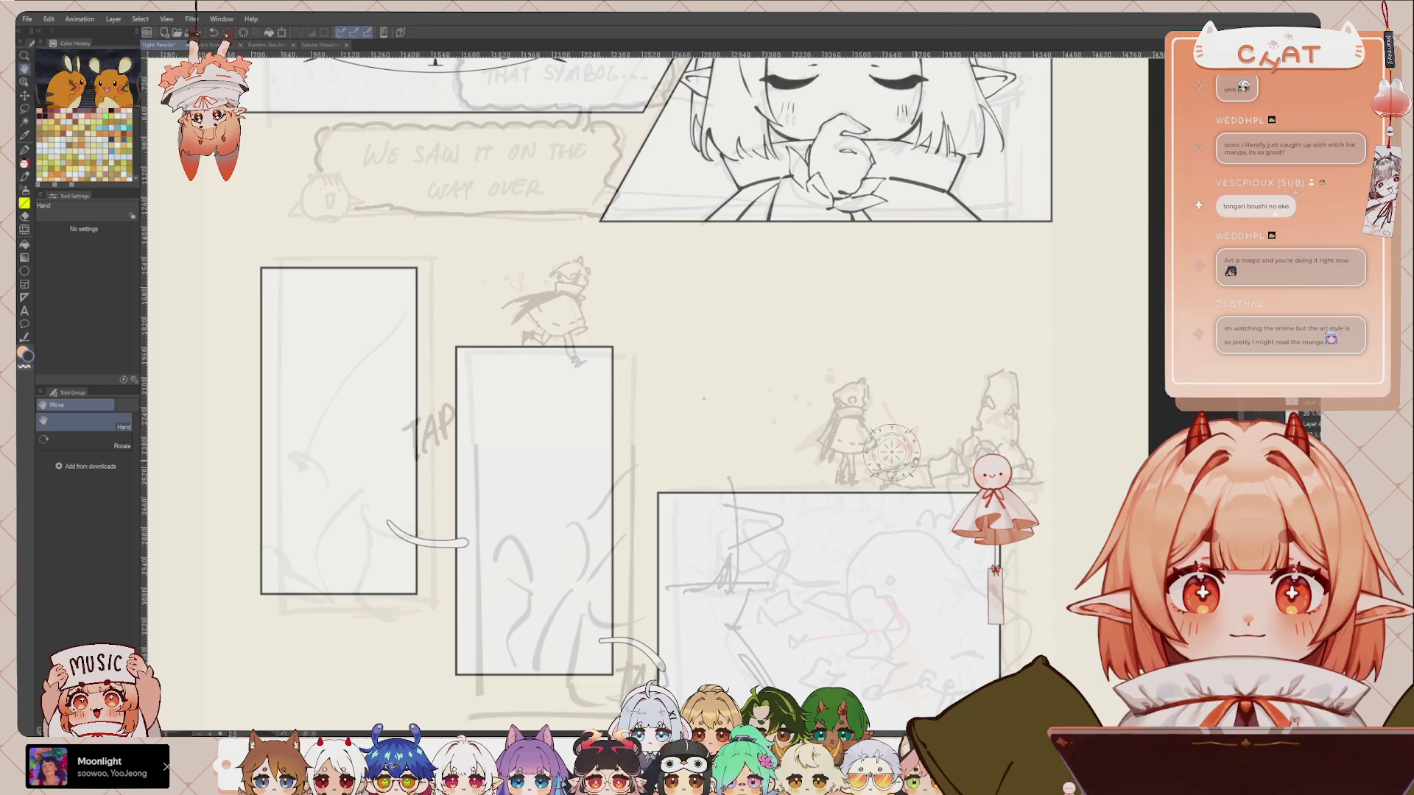
Step: Thin the small circle's lines with a 0.5 line-width correction
click(29, 338)
drag(129, 242, 81, 234)
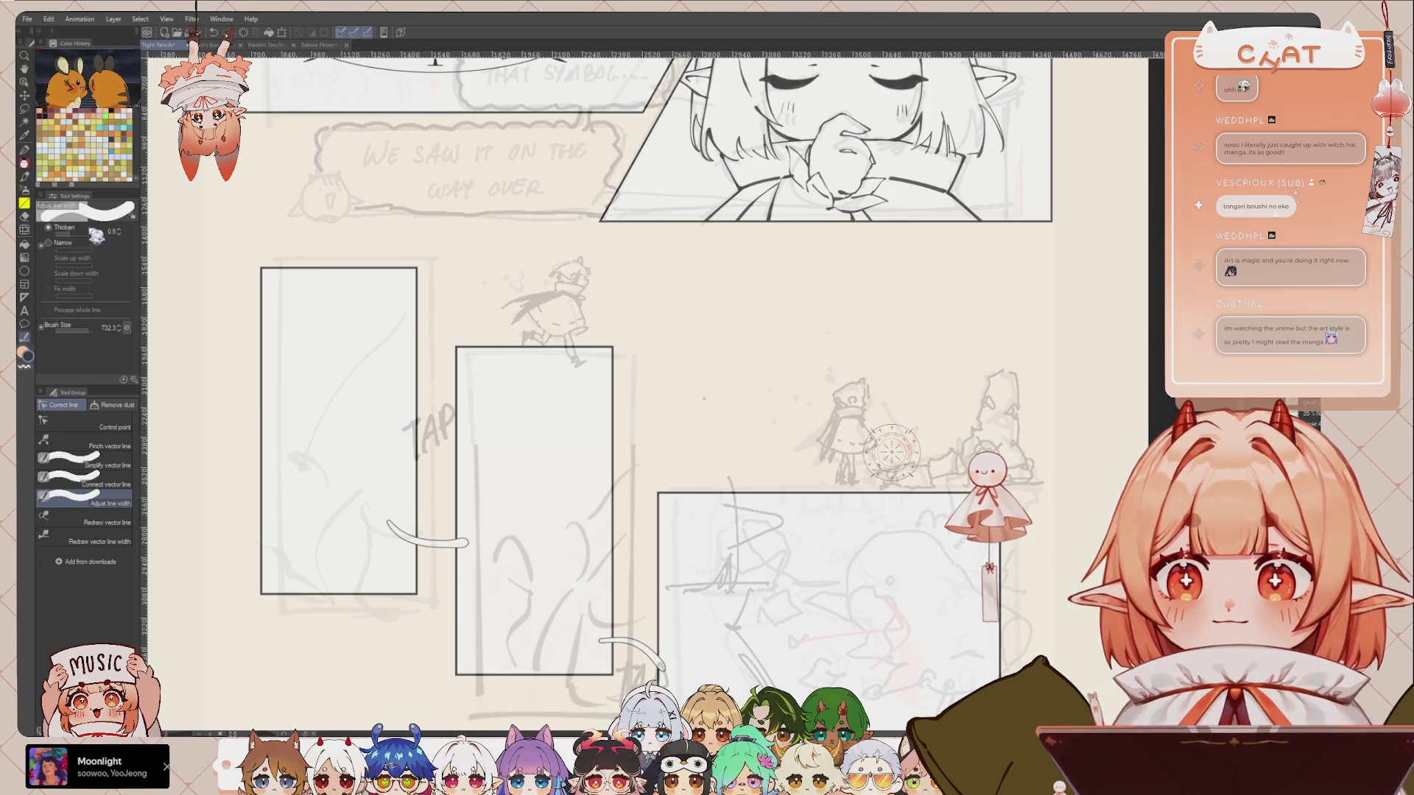
click(915, 472)
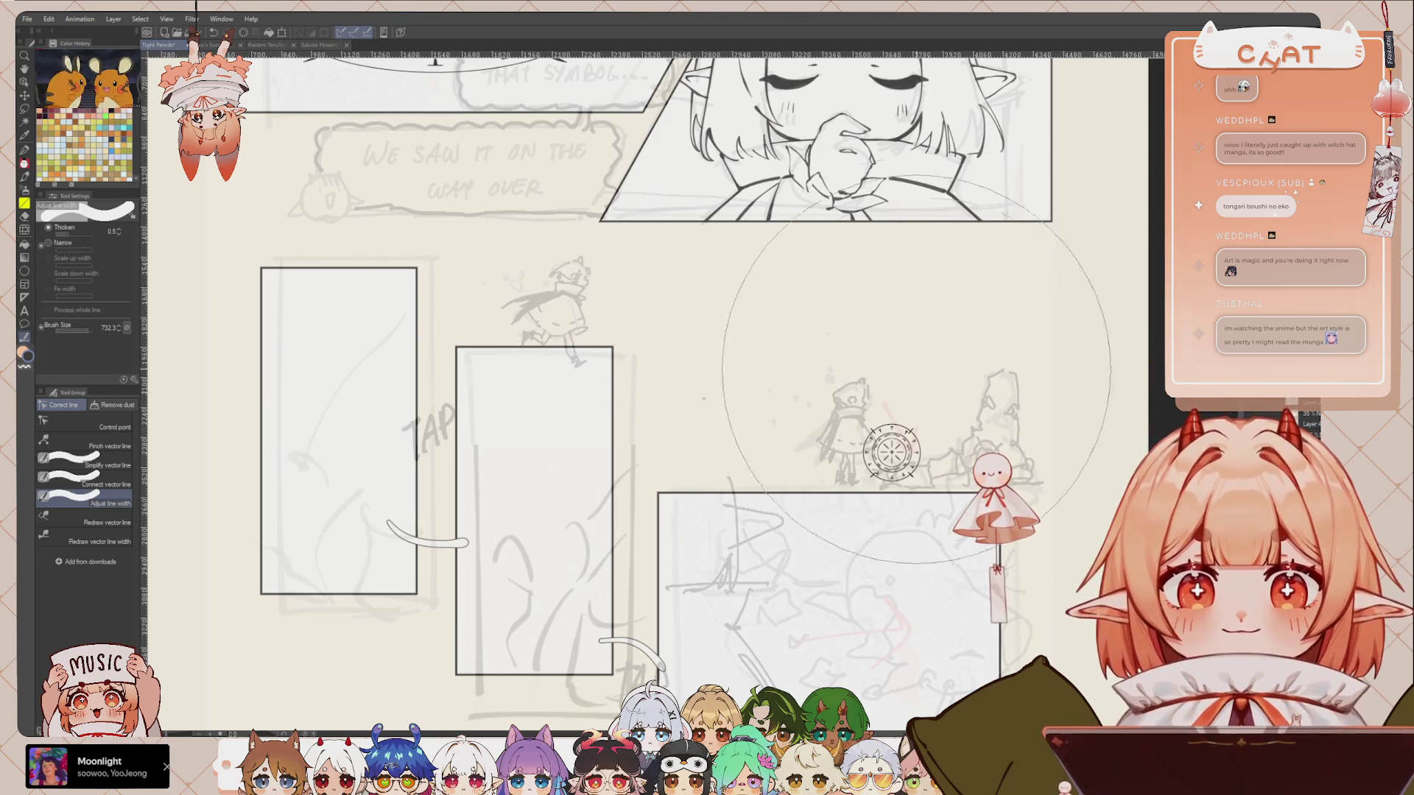
Step: Tilt and squash the small circle, then move it right onto the ground
key(m)
mouse_move(858, 398)
mouse_down()
mouse_move(847, 413)
mouse_move(872, 454)
mouse_up()
key(ctrl+t)
drag(873, 393, 876, 435)
drag(877, 521, 871, 497)
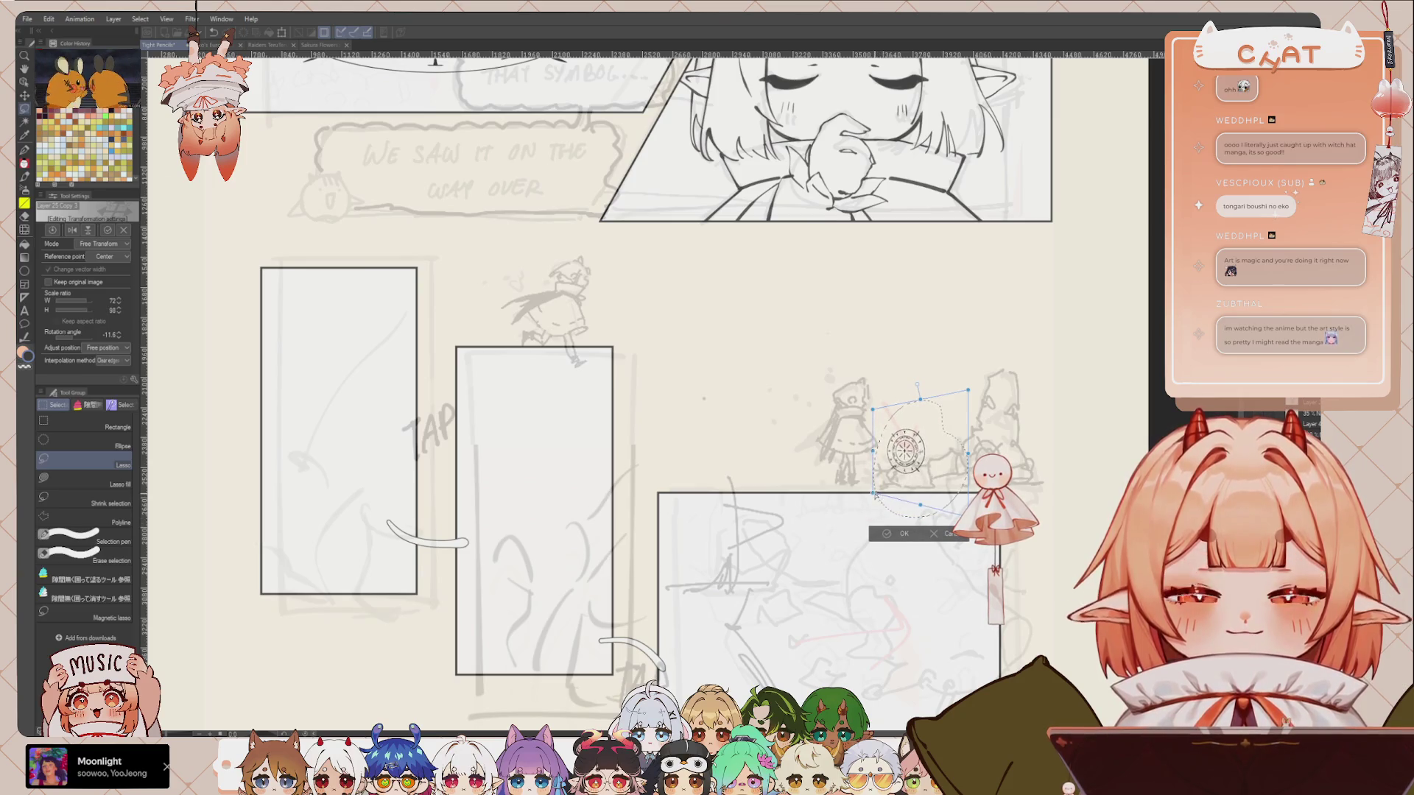
drag(938, 446, 1016, 452)
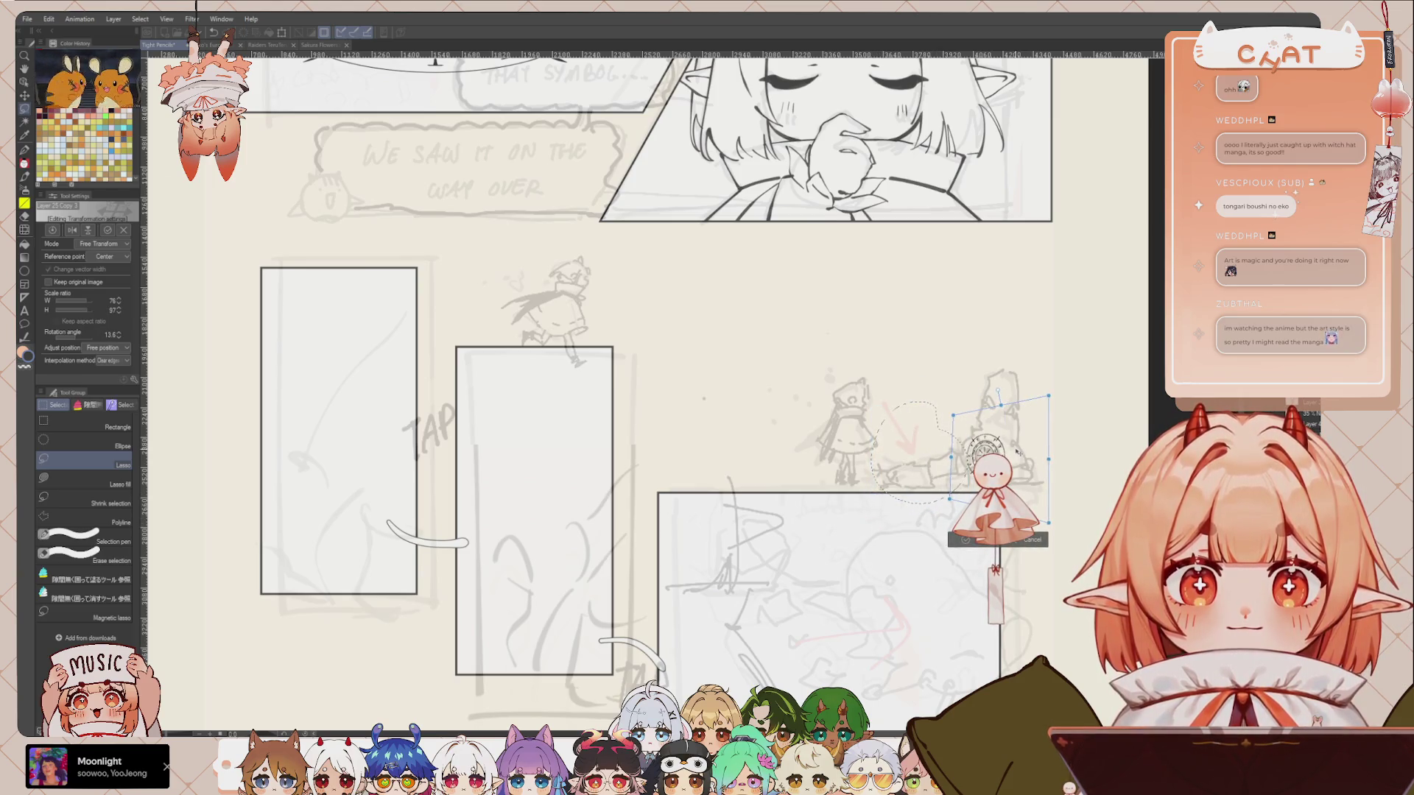
key(Return)
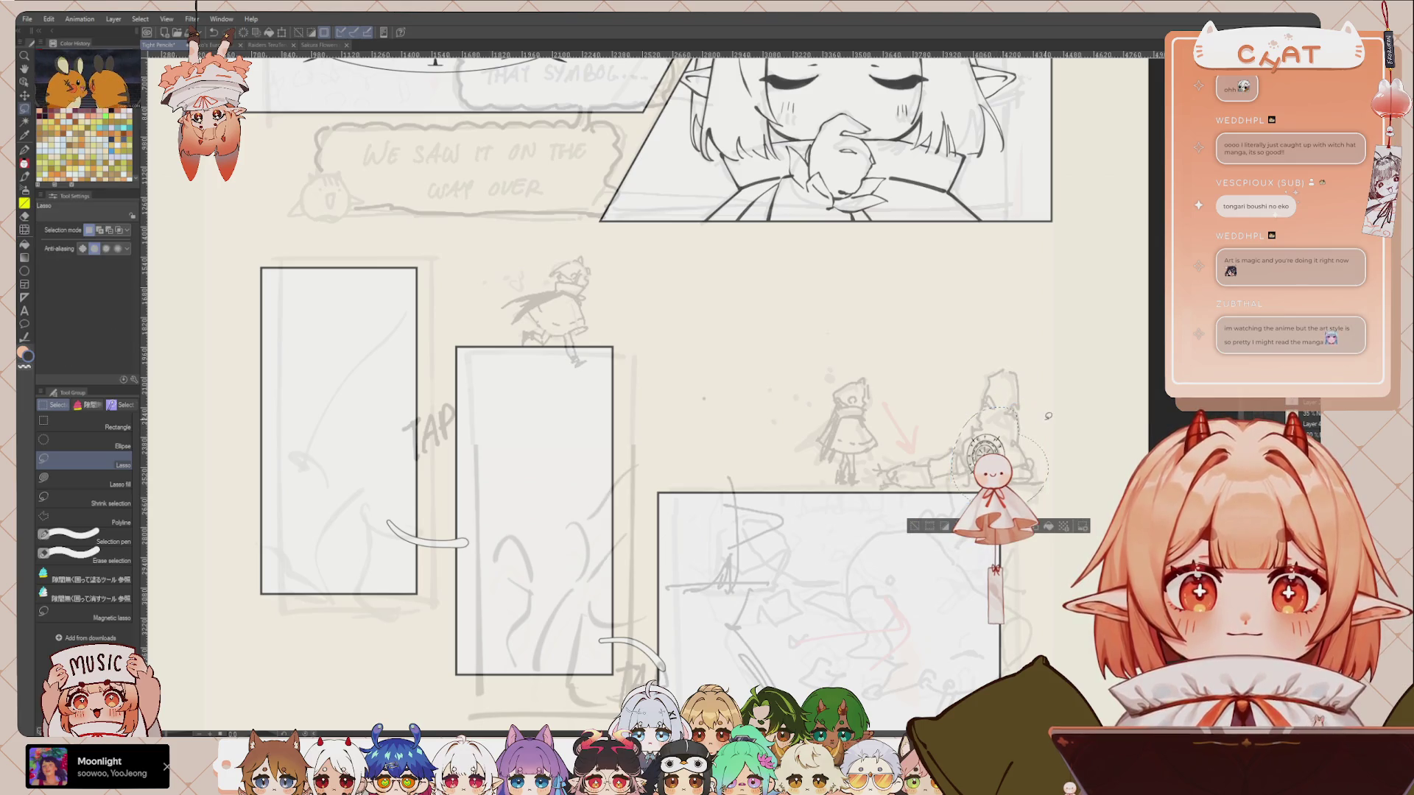
Step: Trial a slight shrink of the small circle, undo it, and keep its placement
key(ctrl+t)
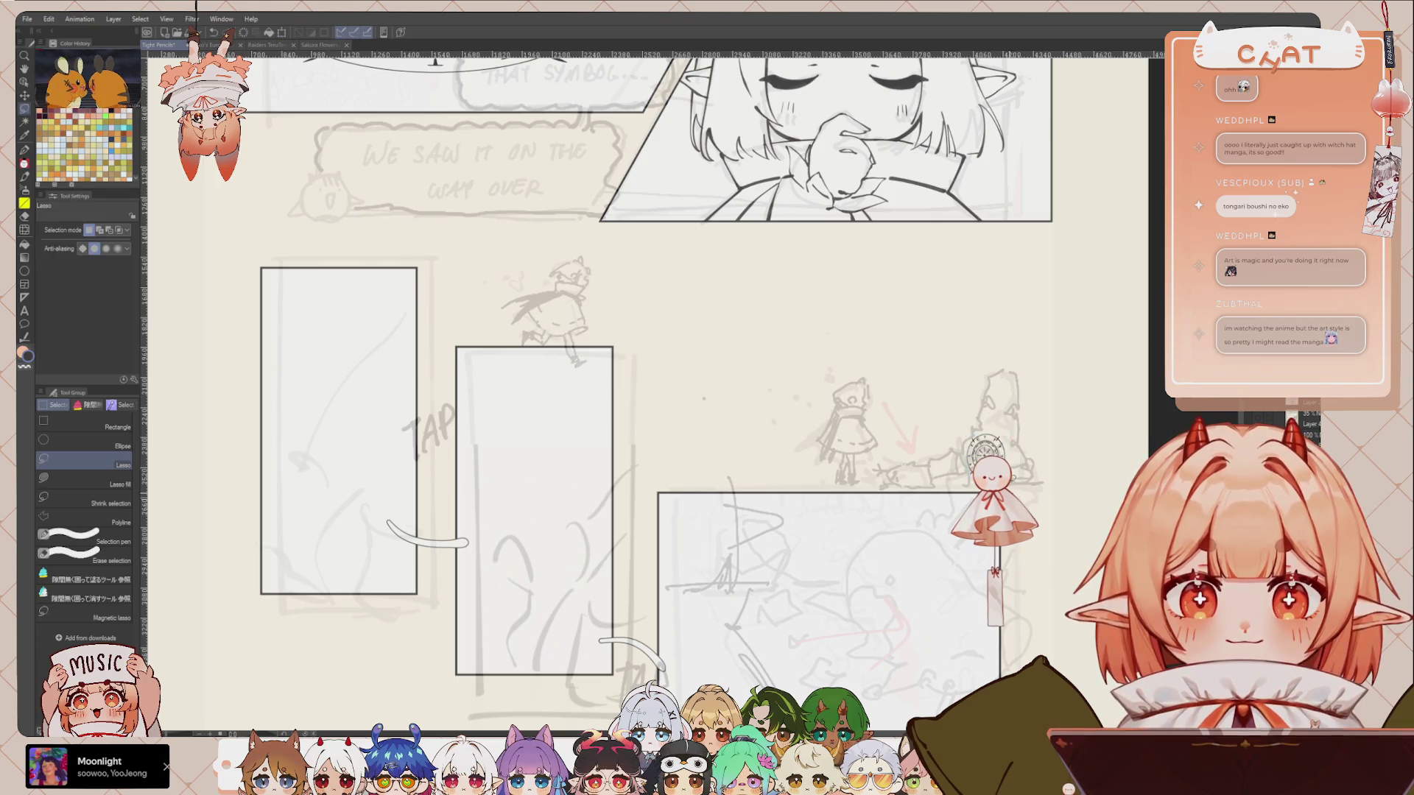
scroll(863, 390, up, 3)
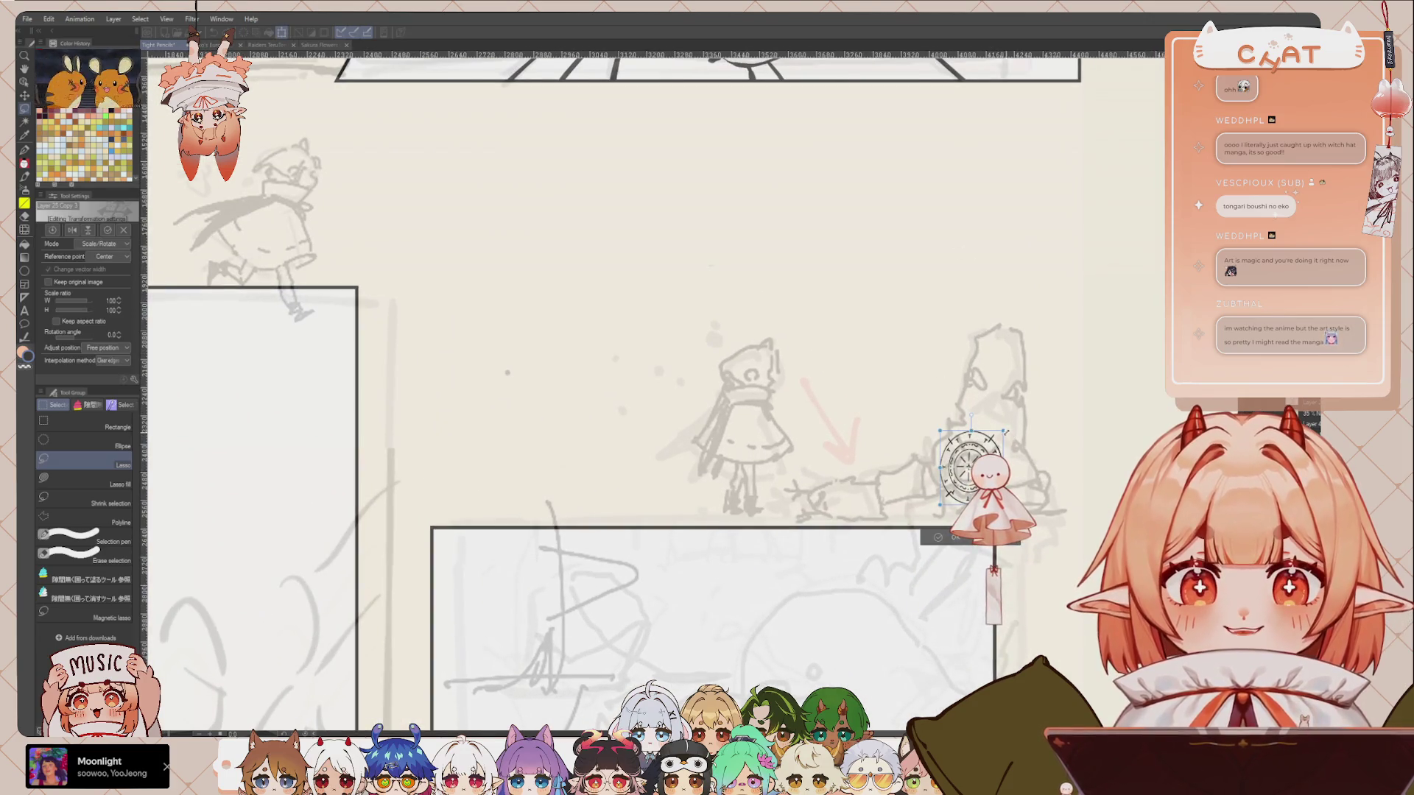
drag(1004, 432, 999, 438)
key(ctrl+z)
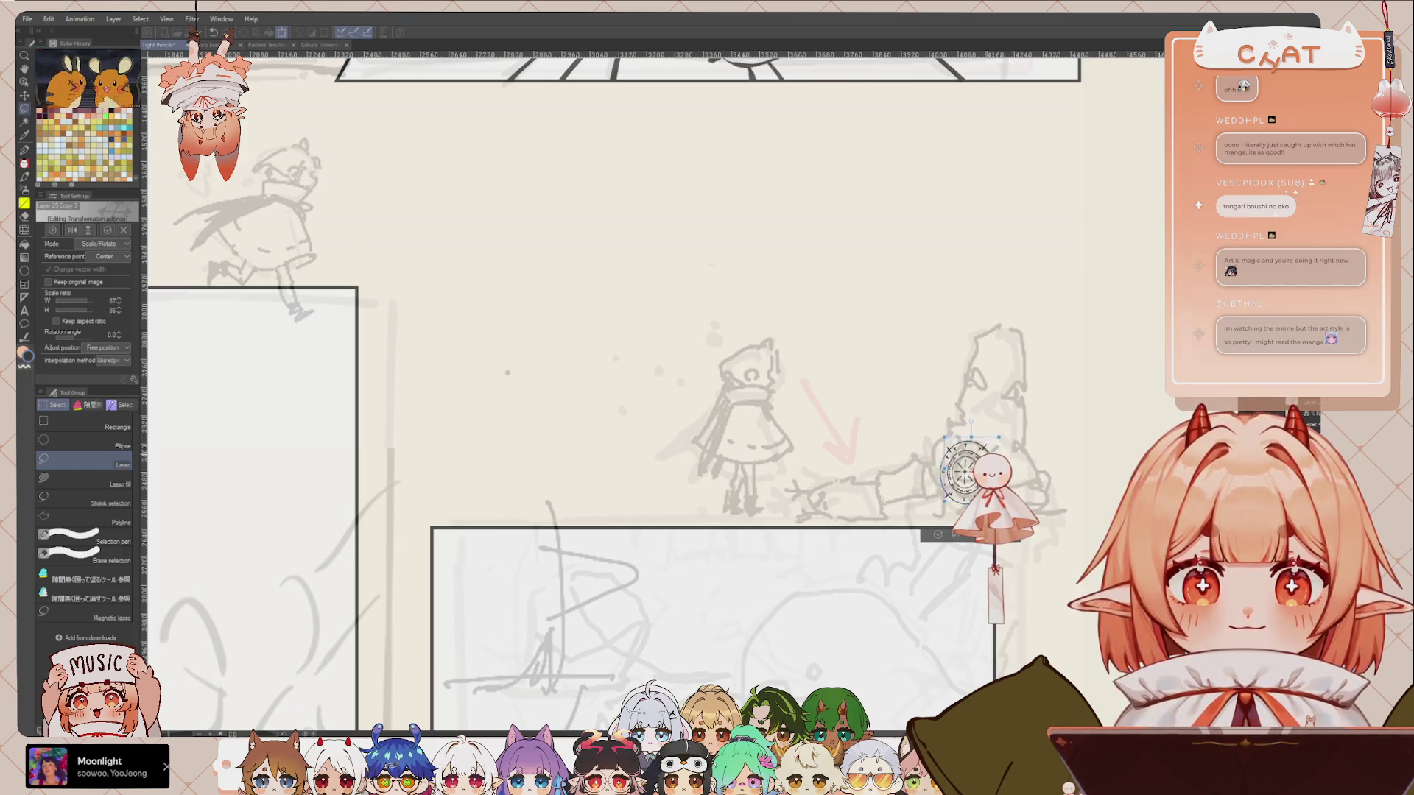
key(Return)
scroll(972, 471, down, 5)
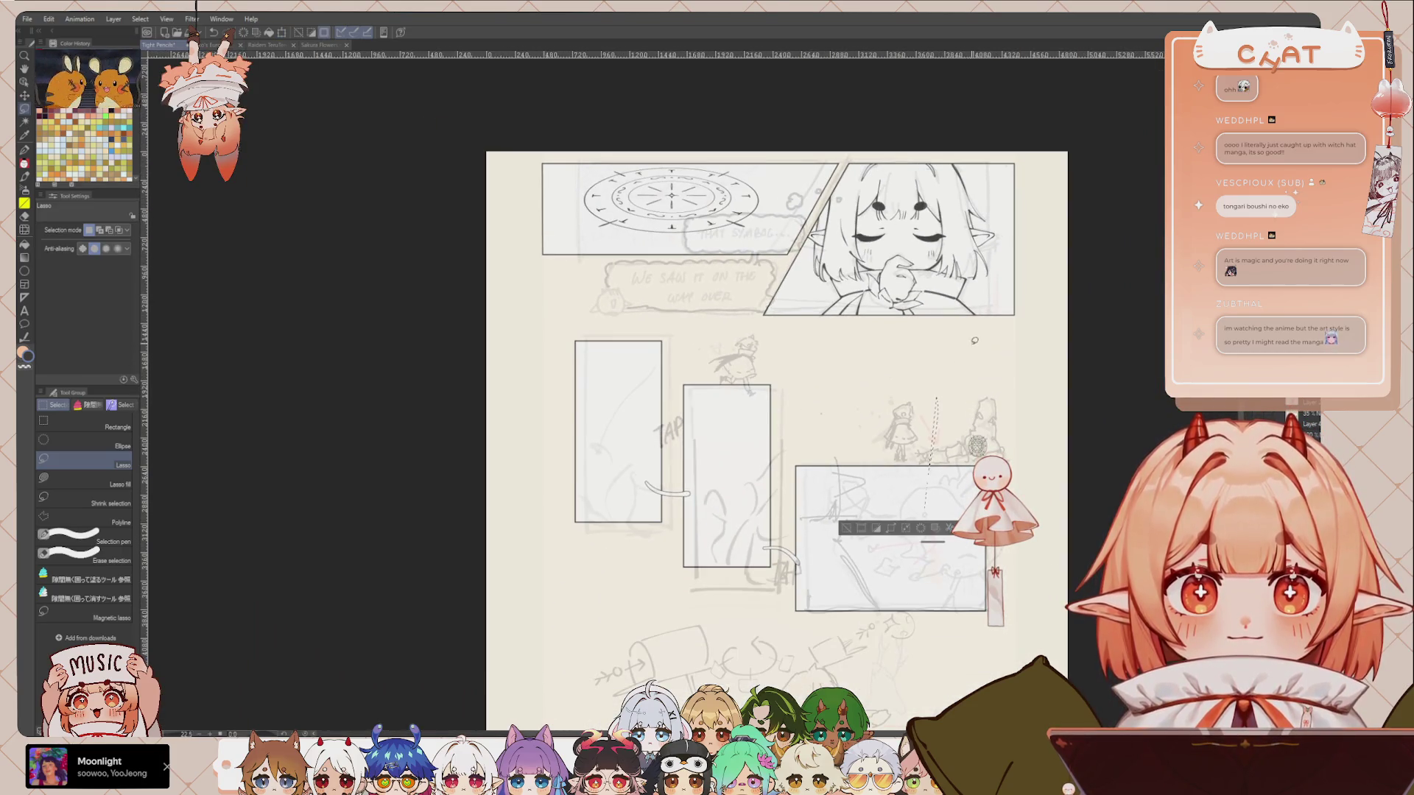
drag(923, 531, 911, 518)
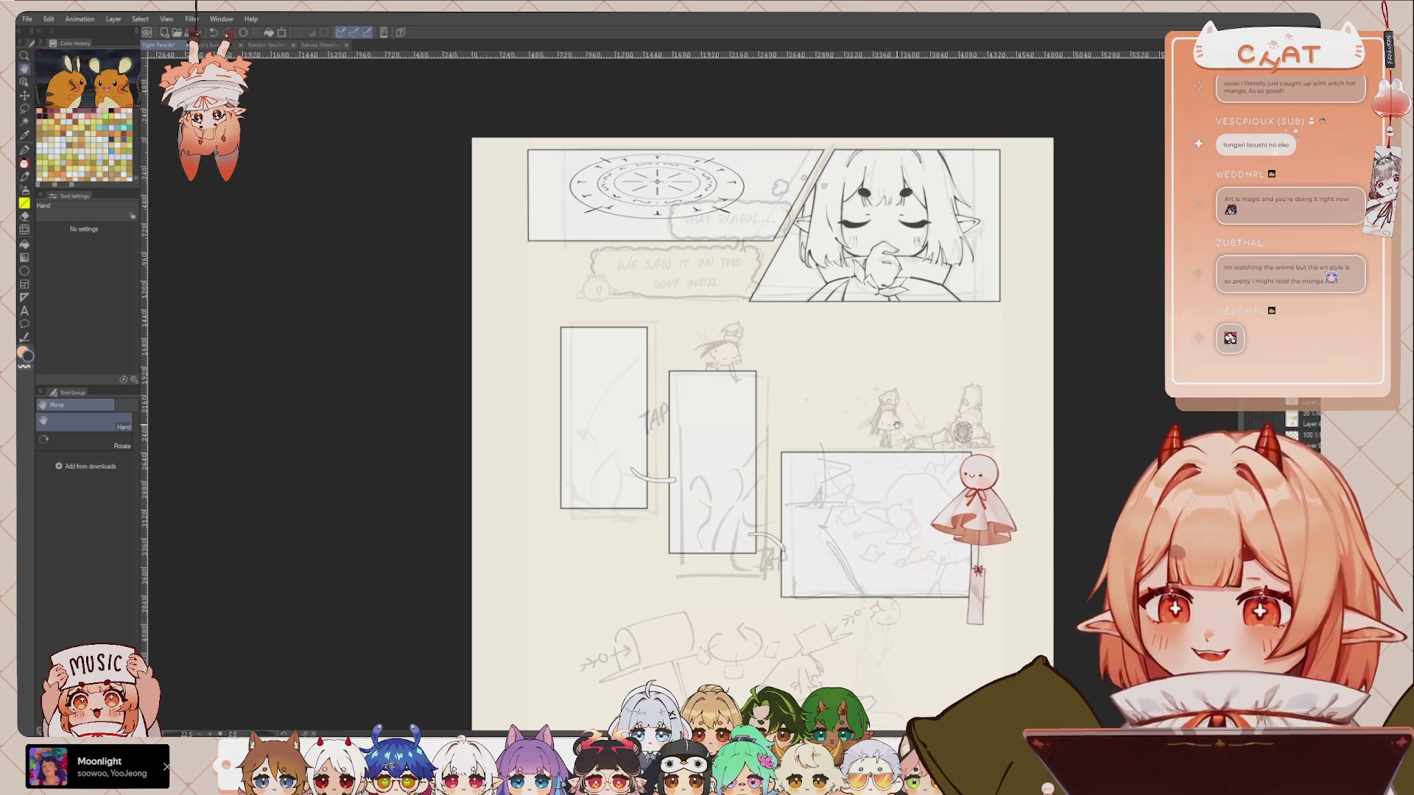
scroll(922, 365, up, 5)
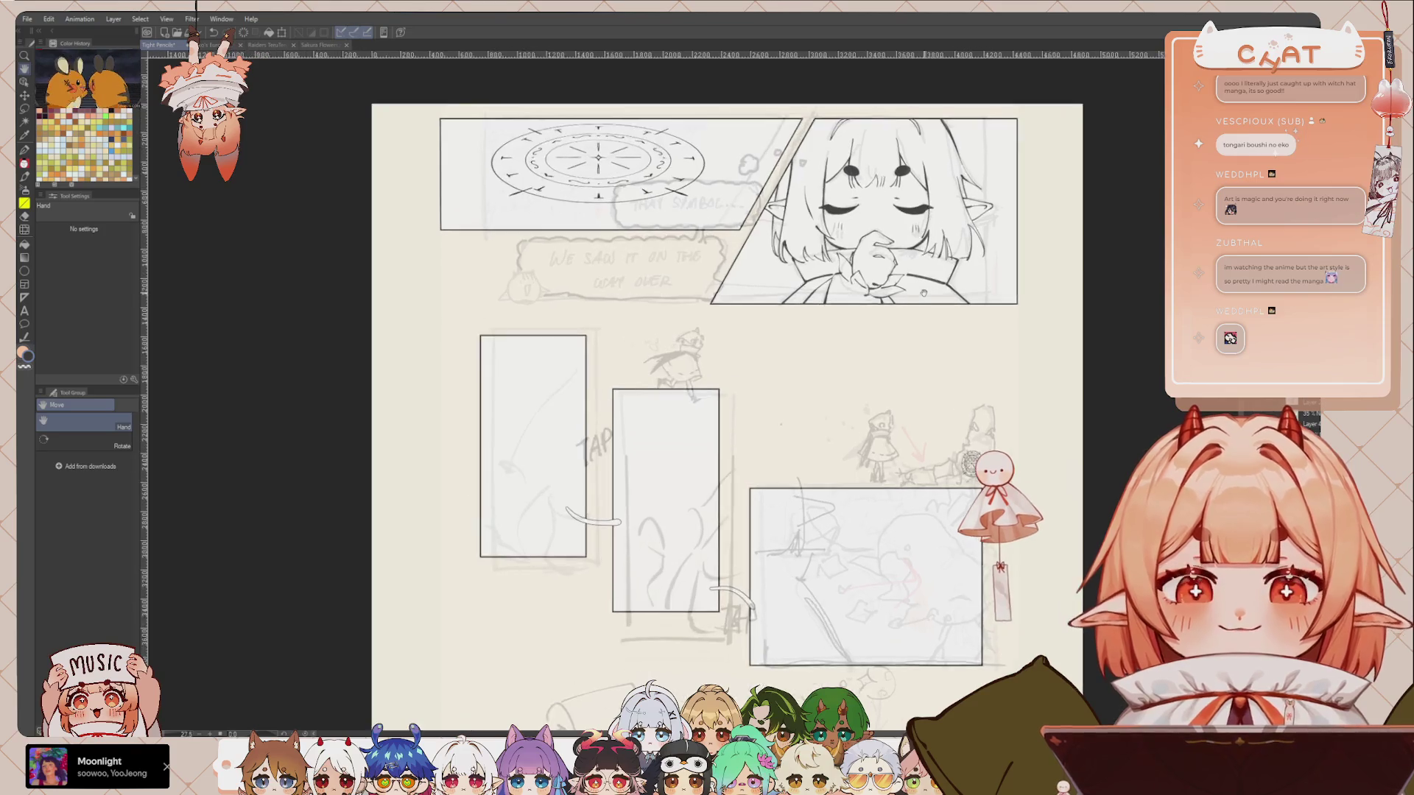
drag(980, 412, 788, 397)
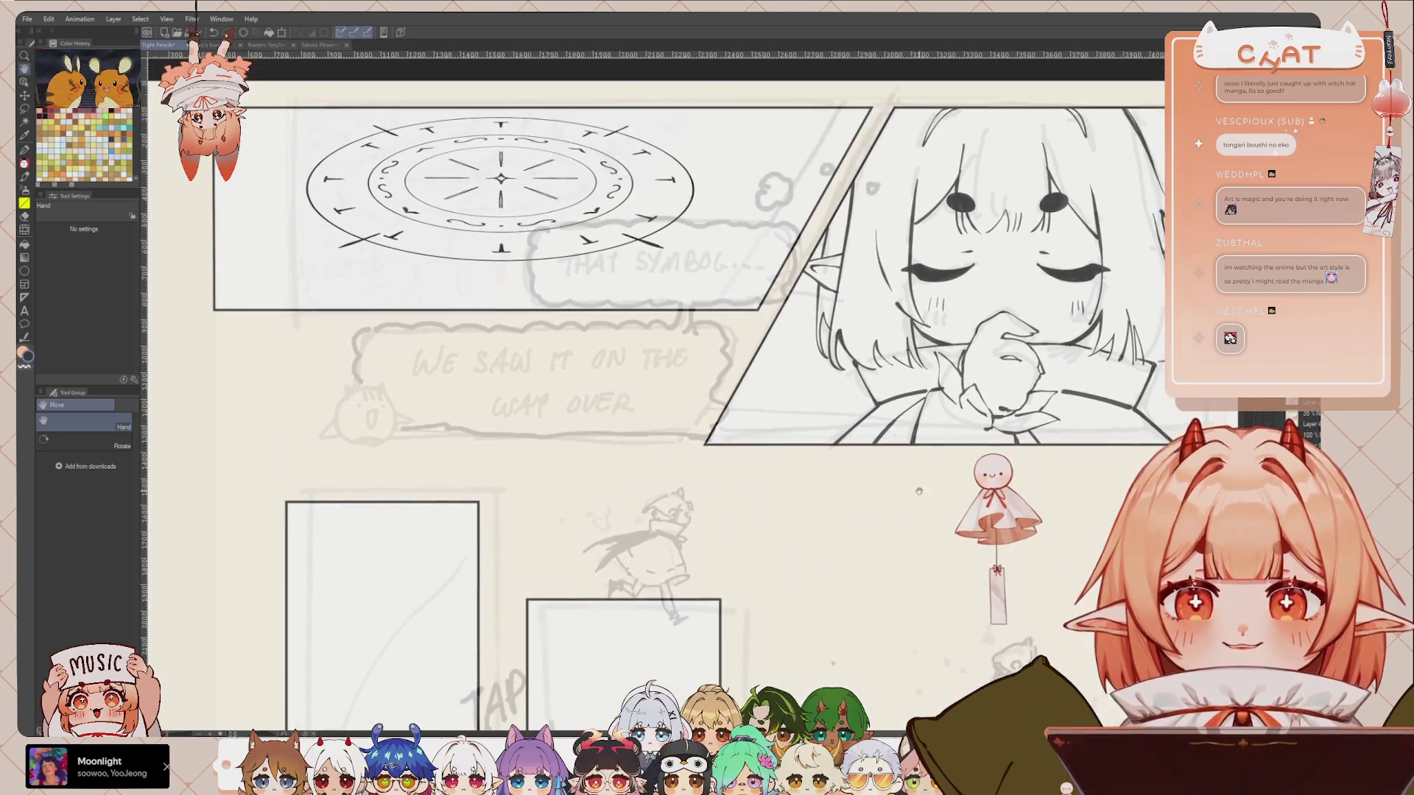
scroll(787, 303, down, 2)
scroll(787, 303, down, 1)
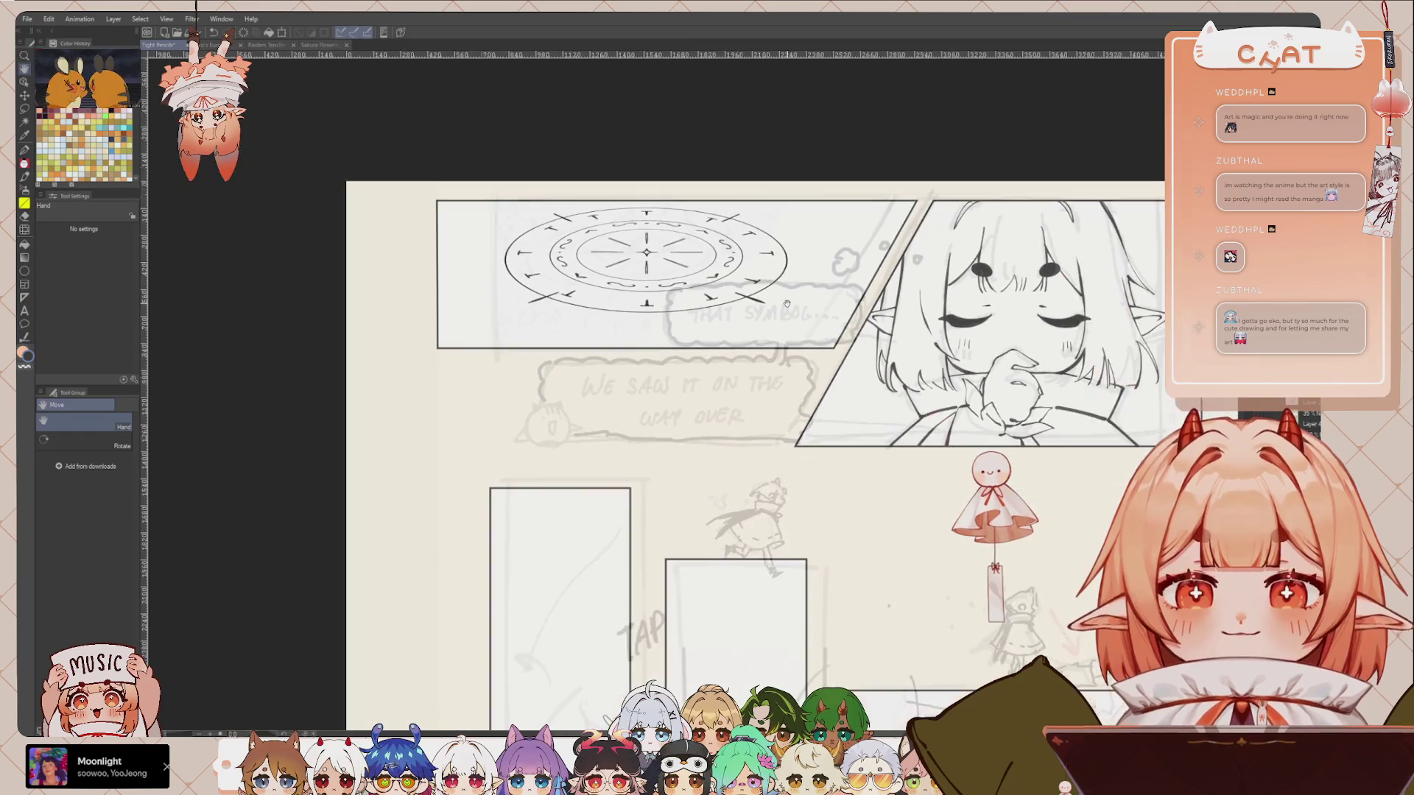
scroll(787, 304, up, 1)
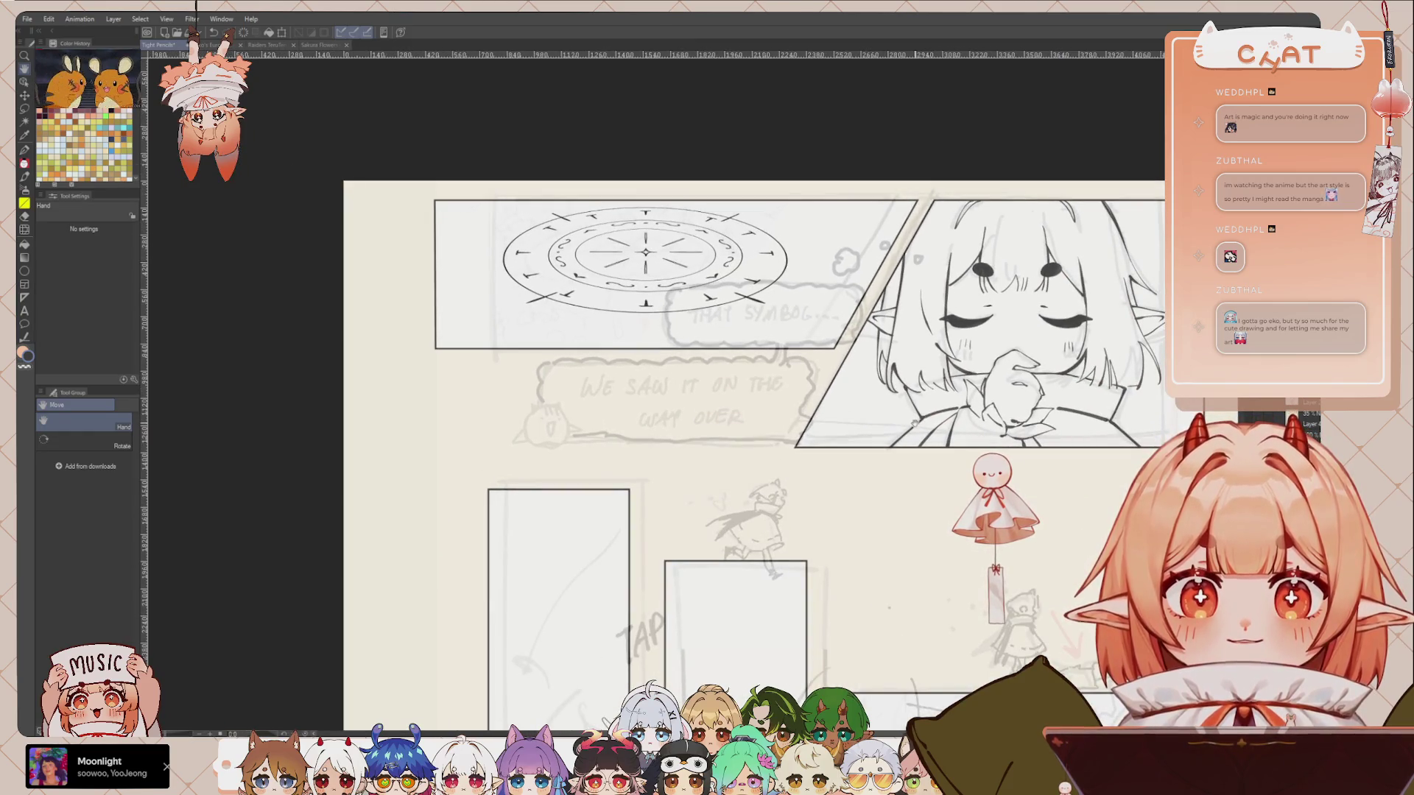
drag(900, 596, 892, 350)
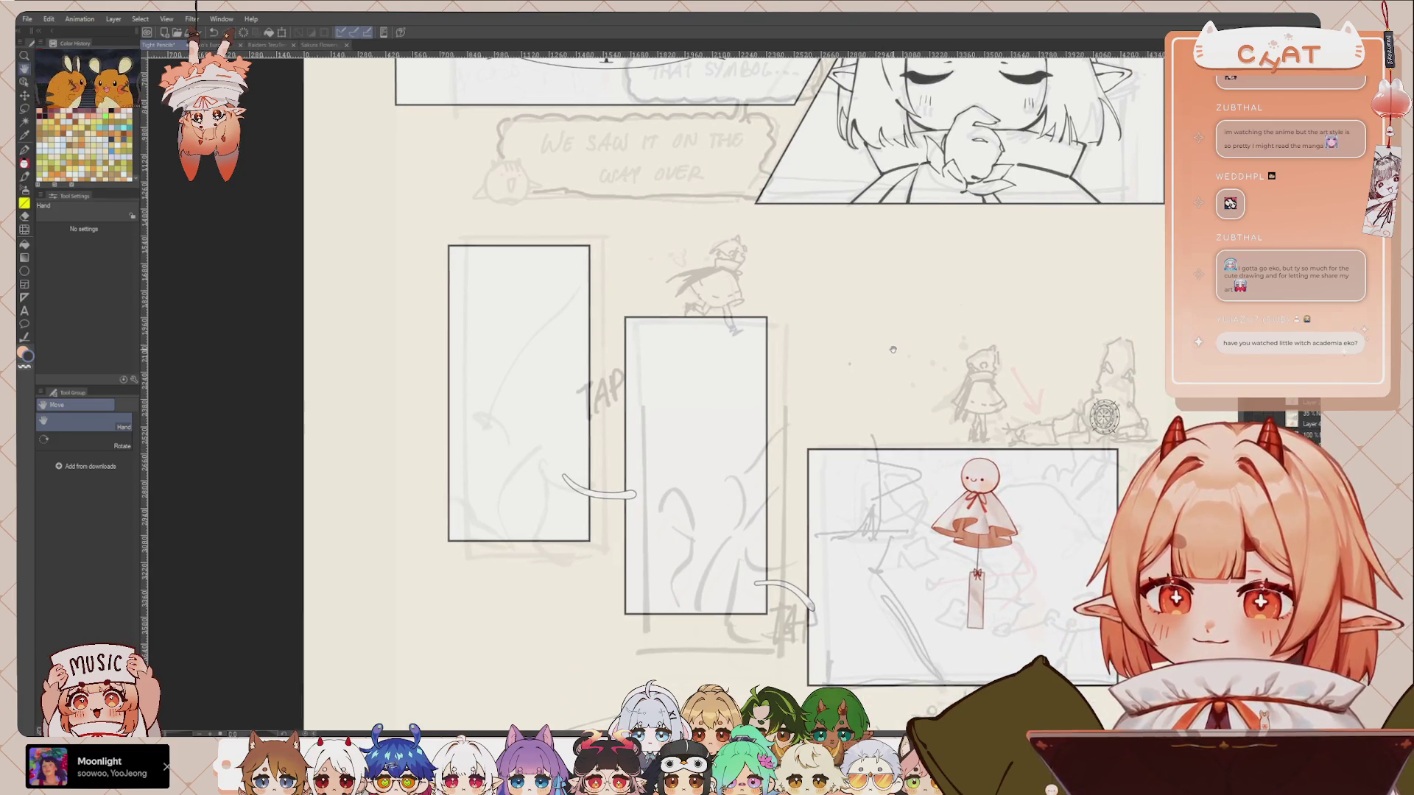
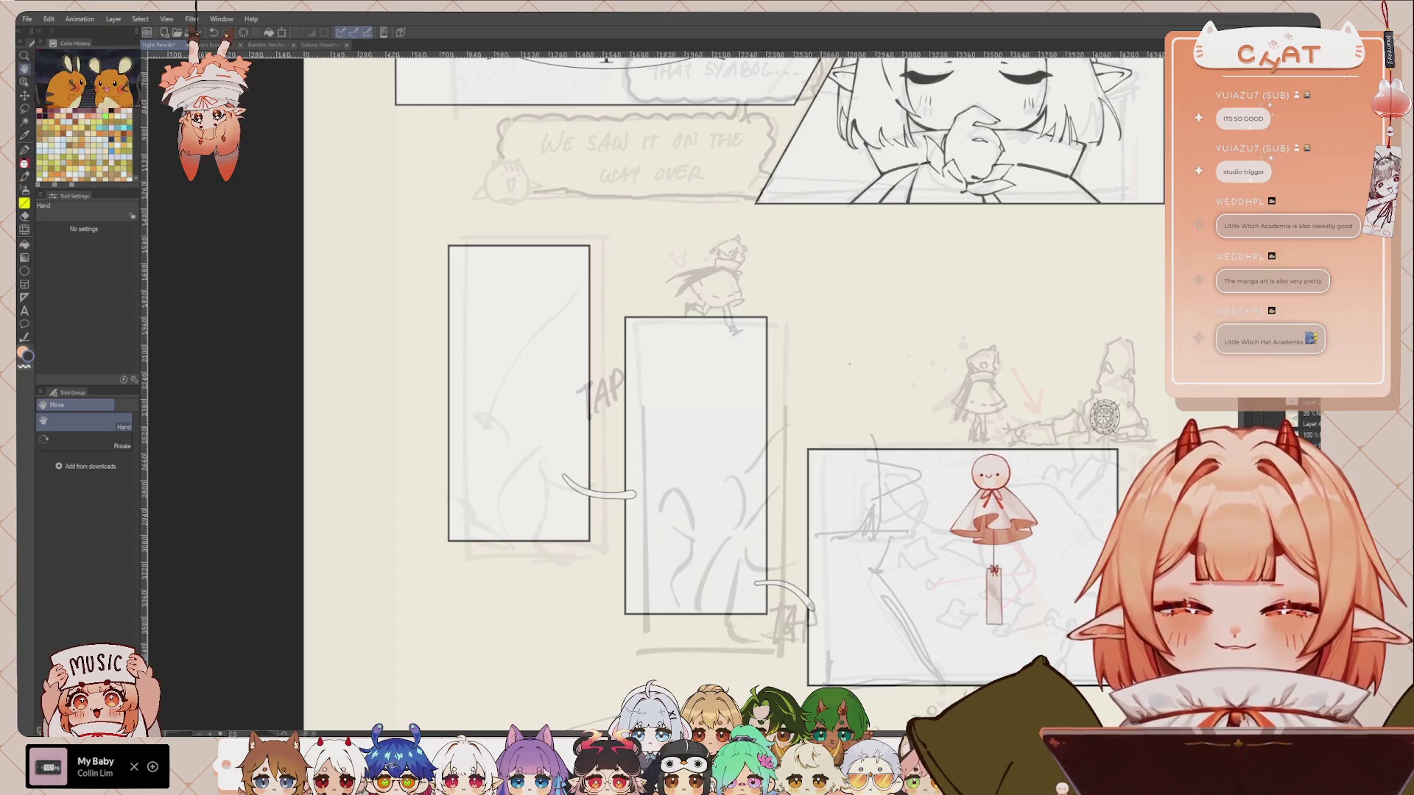
Step: Zoom out to show the whole storyboard page and start Free Transform on the room-photo reference with Ctrl+T
scroll(553, 436, down, 5)
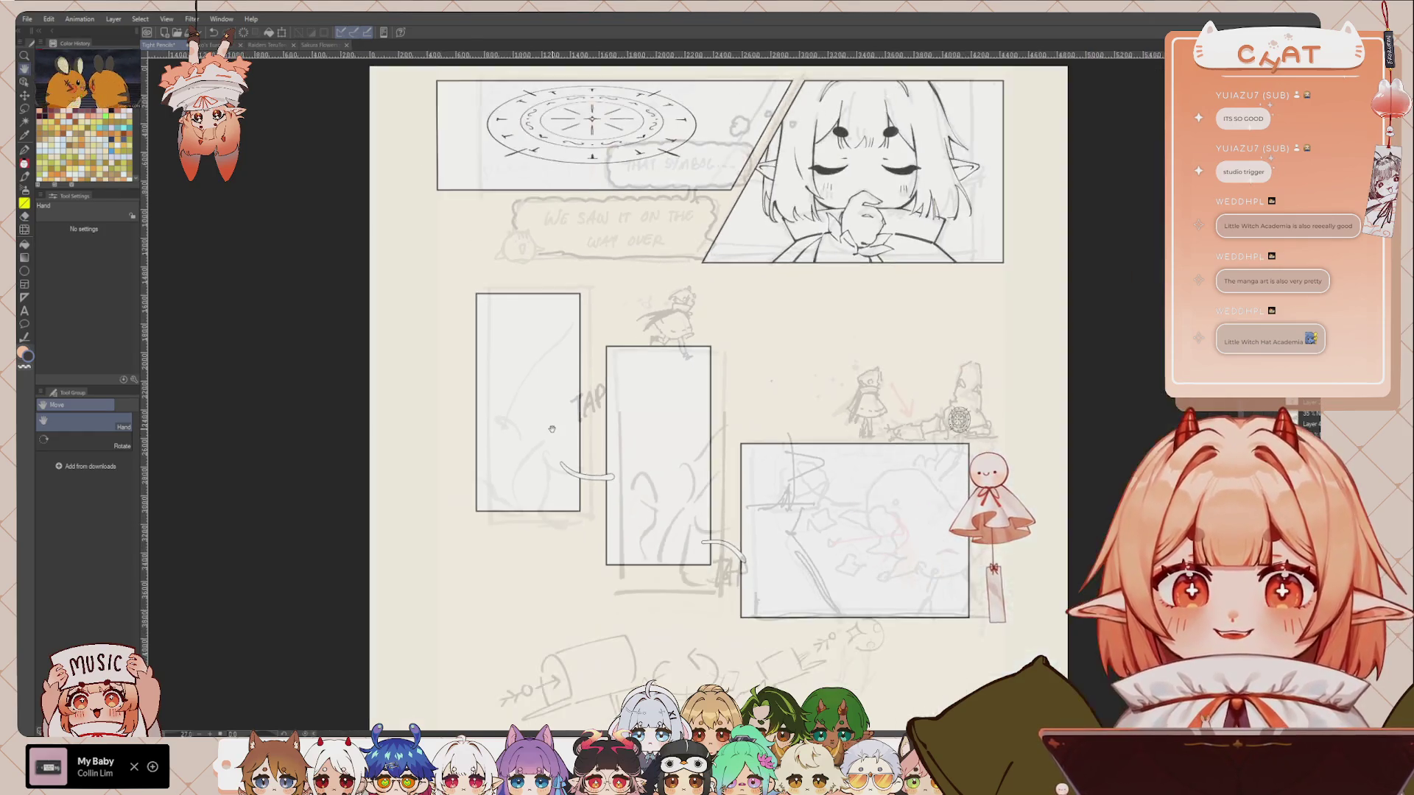
drag(599, 411, 615, 447)
drag(588, 492, 600, 431)
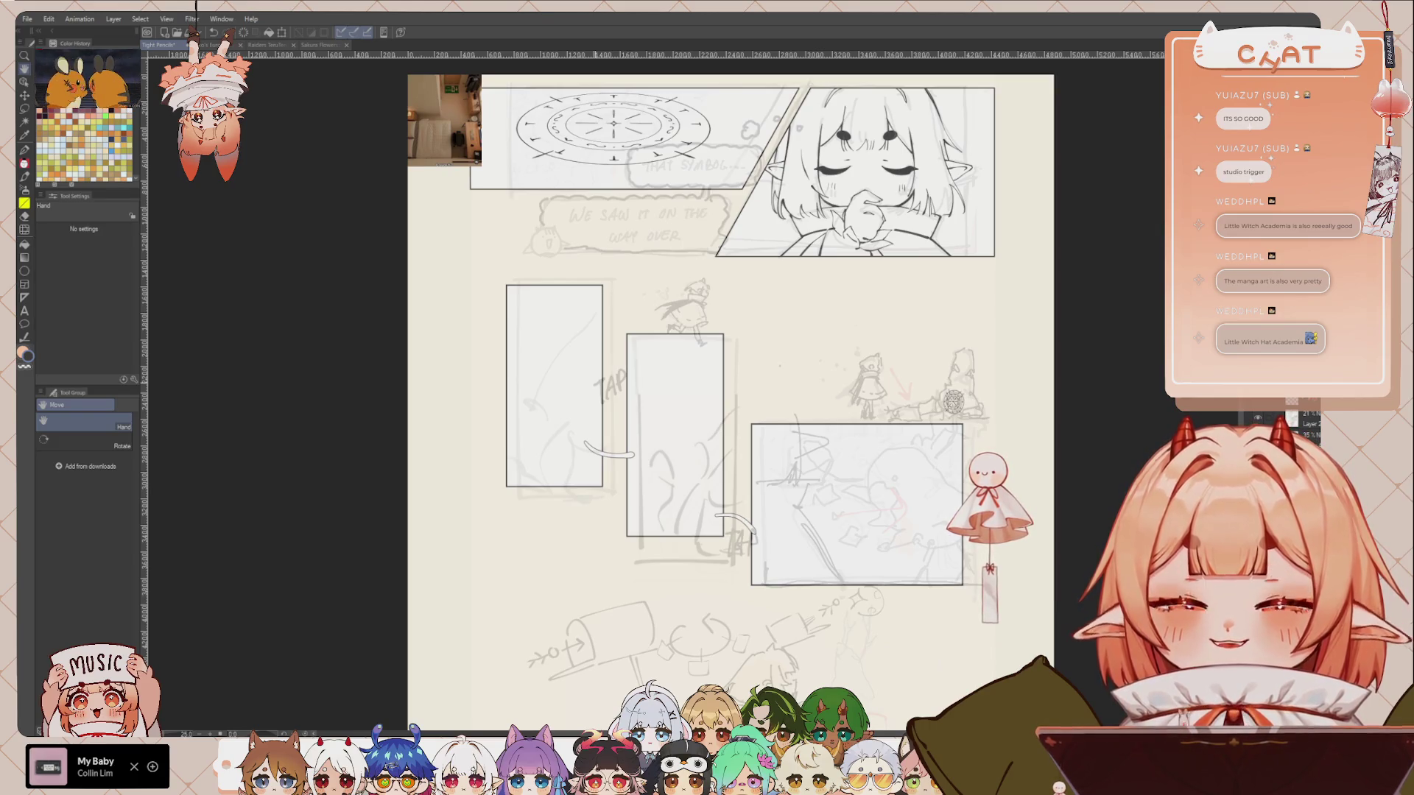
key(ctrl+t)
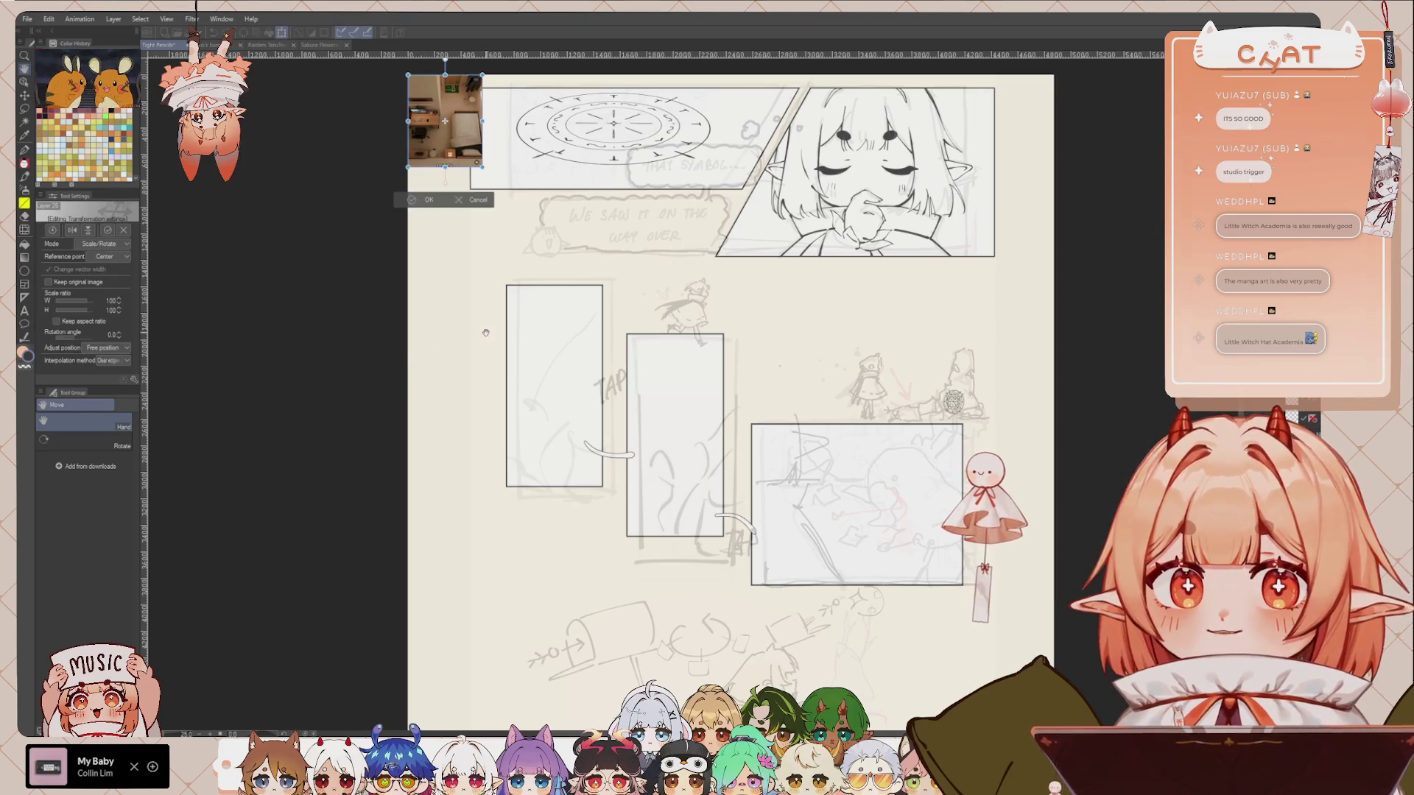
Step: Stretch the reference to show both the Layout 1 and Layout 2 photos, commit, and zoom in on them
drag(455, 147, 529, 147)
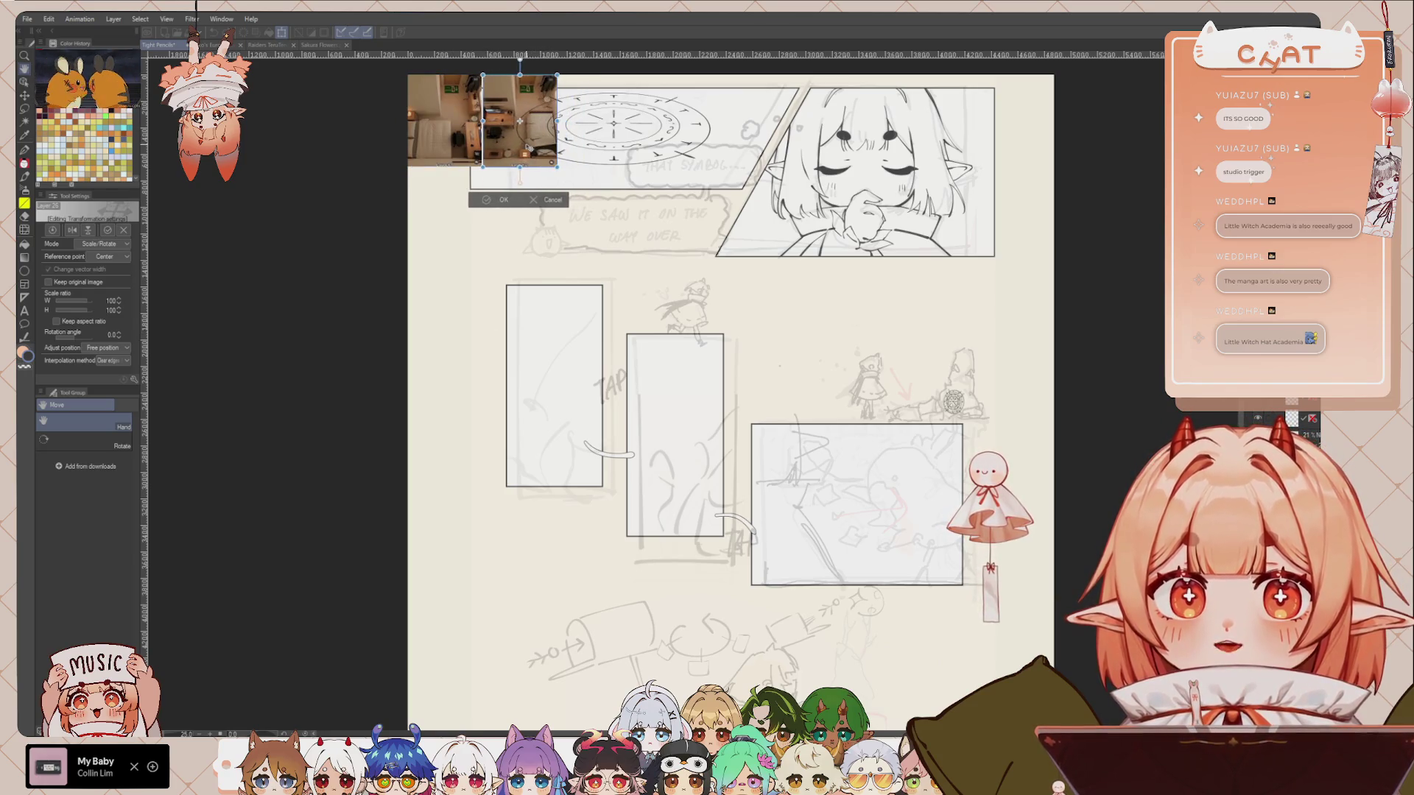
click(504, 200)
scroll(536, 247, up, 1)
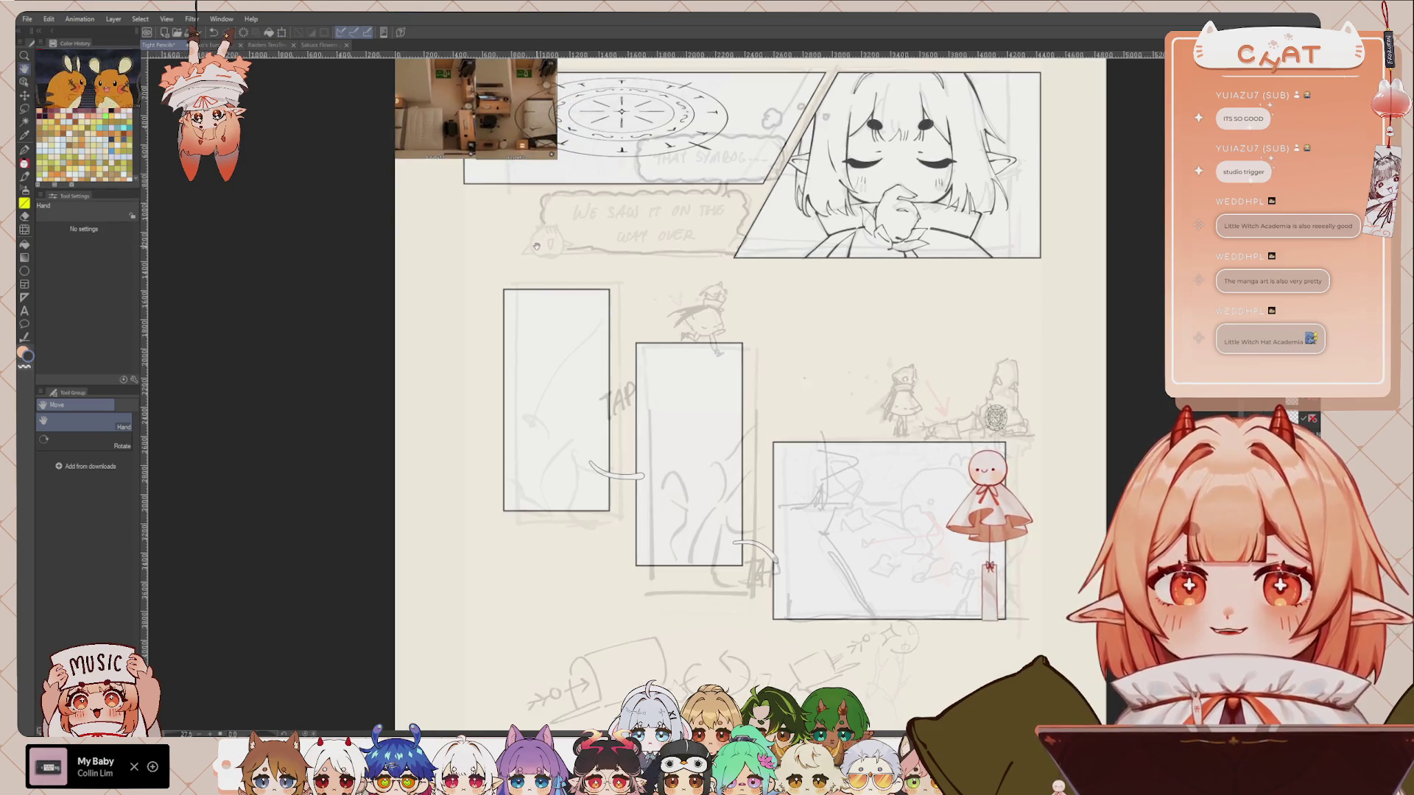
scroll(537, 247, up, 1)
scroll(536, 246, up, 1)
scroll(515, 265, up, 1)
scroll(454, 318, up, 1)
scroll(453, 318, up, 1)
scroll(486, 353, up, 1)
scroll(531, 398, up, 1)
scroll(581, 456, up, 1)
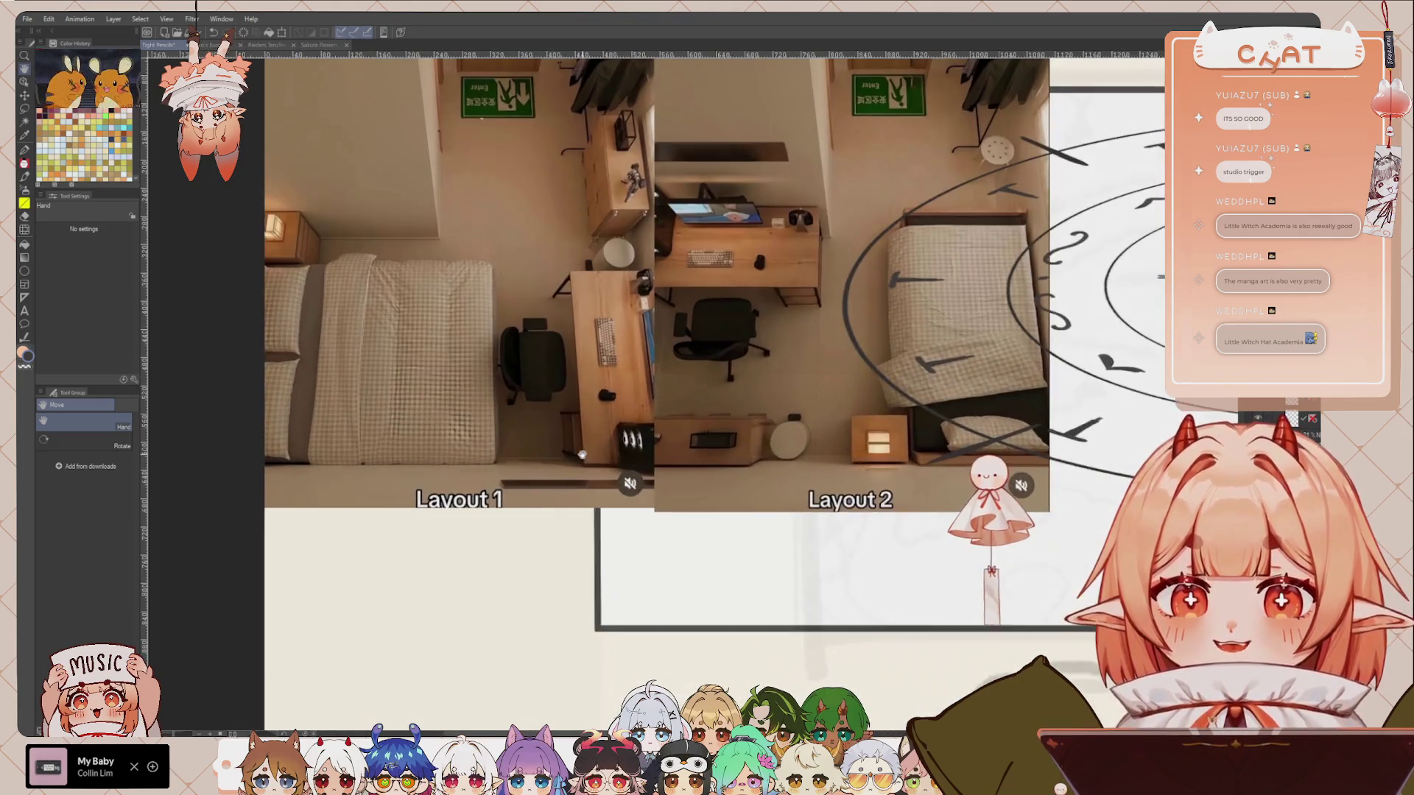
drag(582, 455, 608, 495)
scroll(634, 546, down, 1)
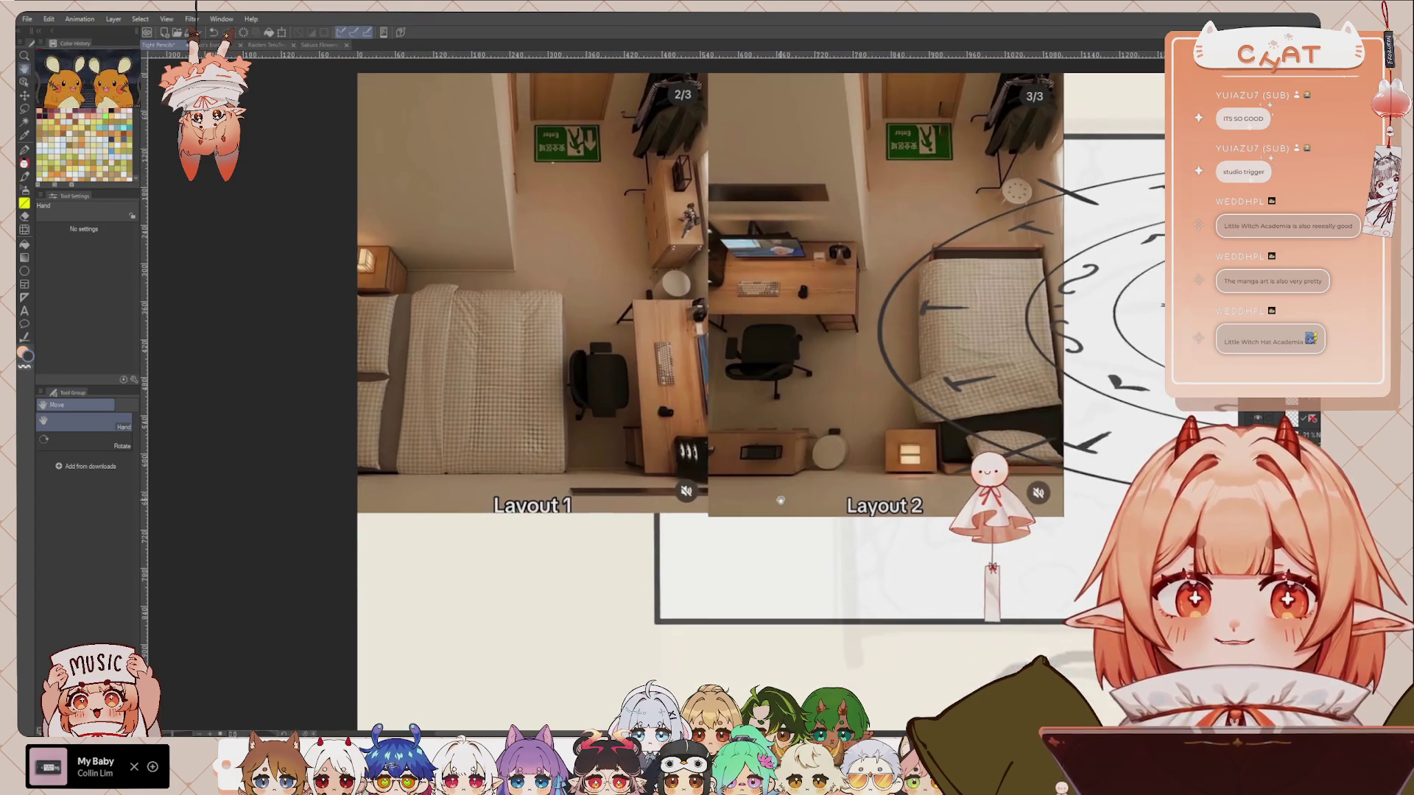
drag(634, 546, 658, 478)
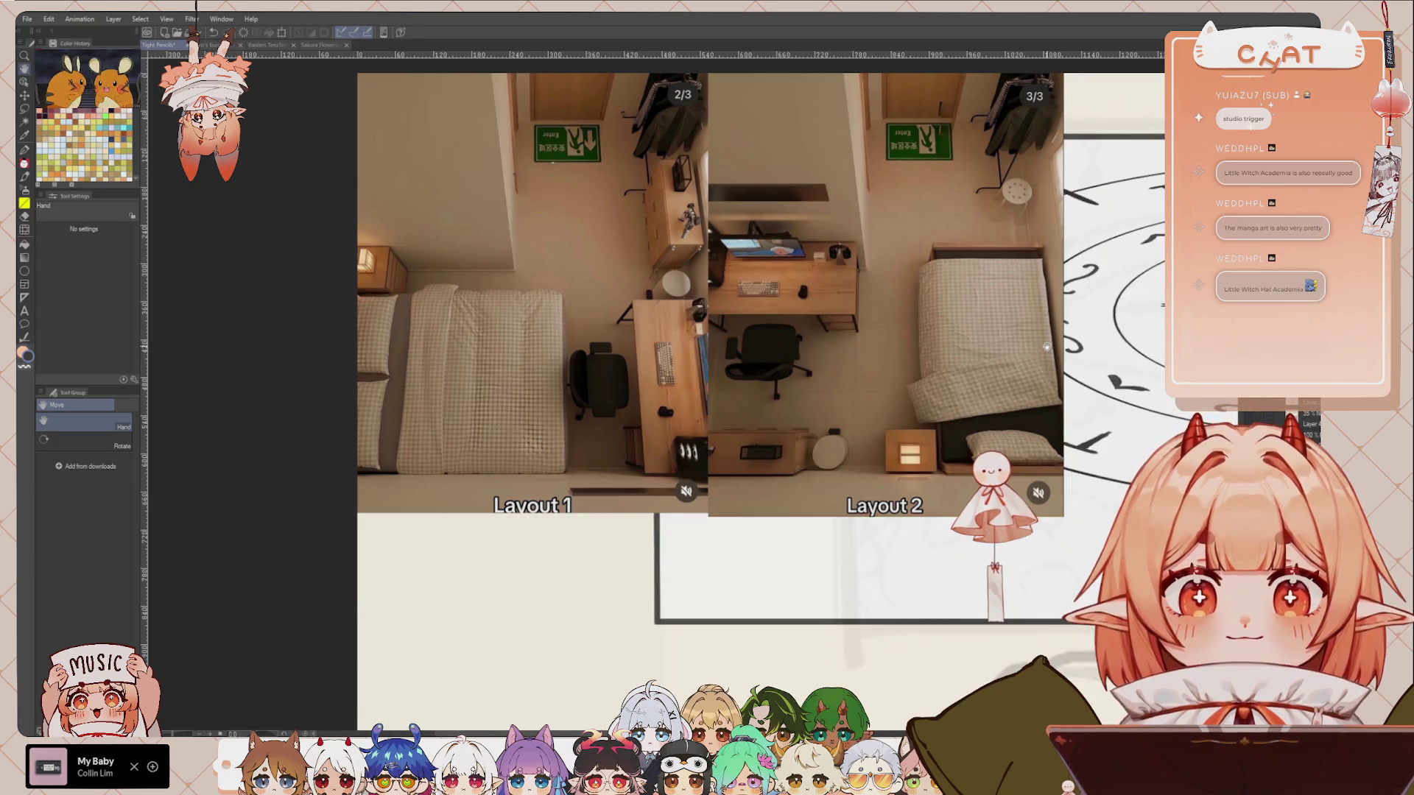
Step: Reposition the view over the layout photos and switch to the pencil brush with P
drag(1001, 366, 998, 451)
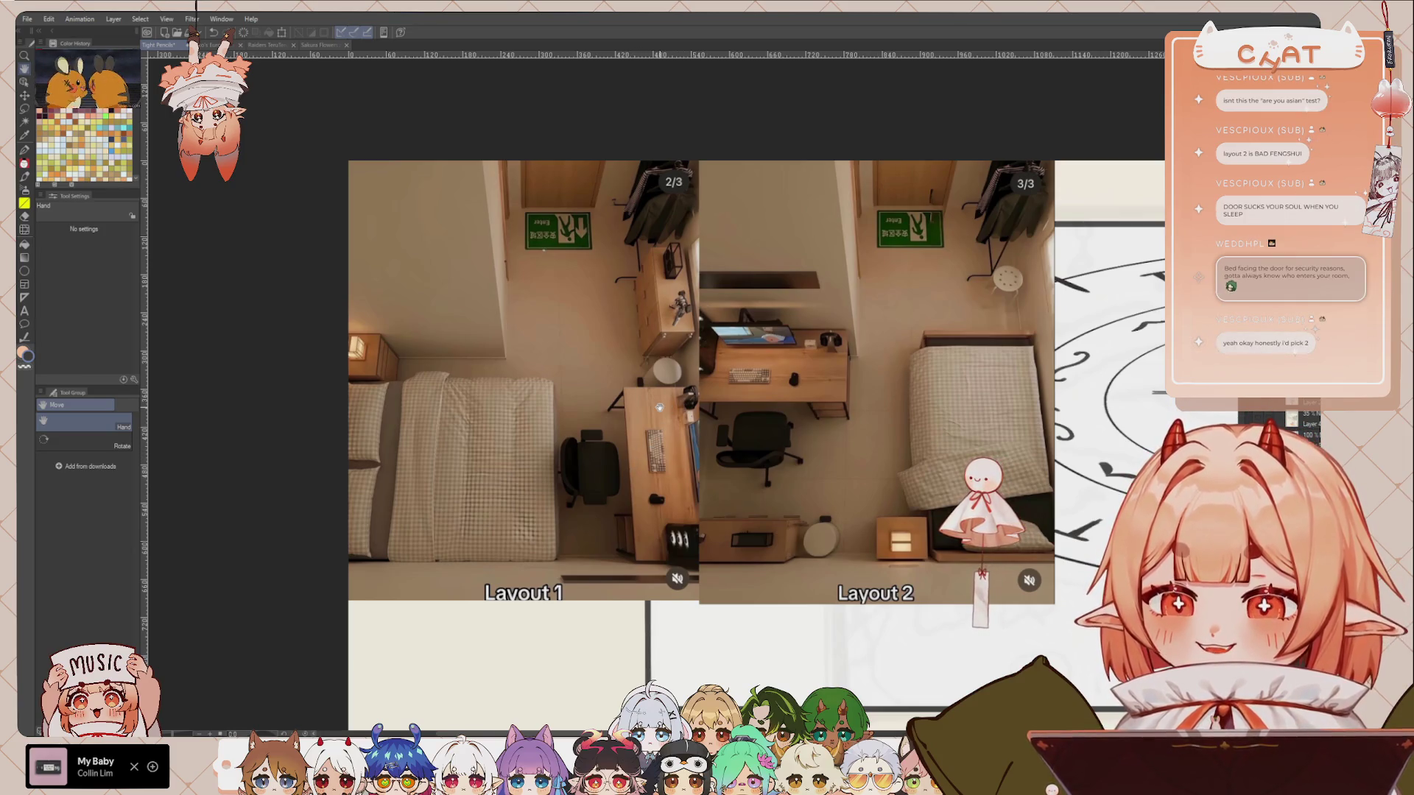
drag(612, 590, 621, 594)
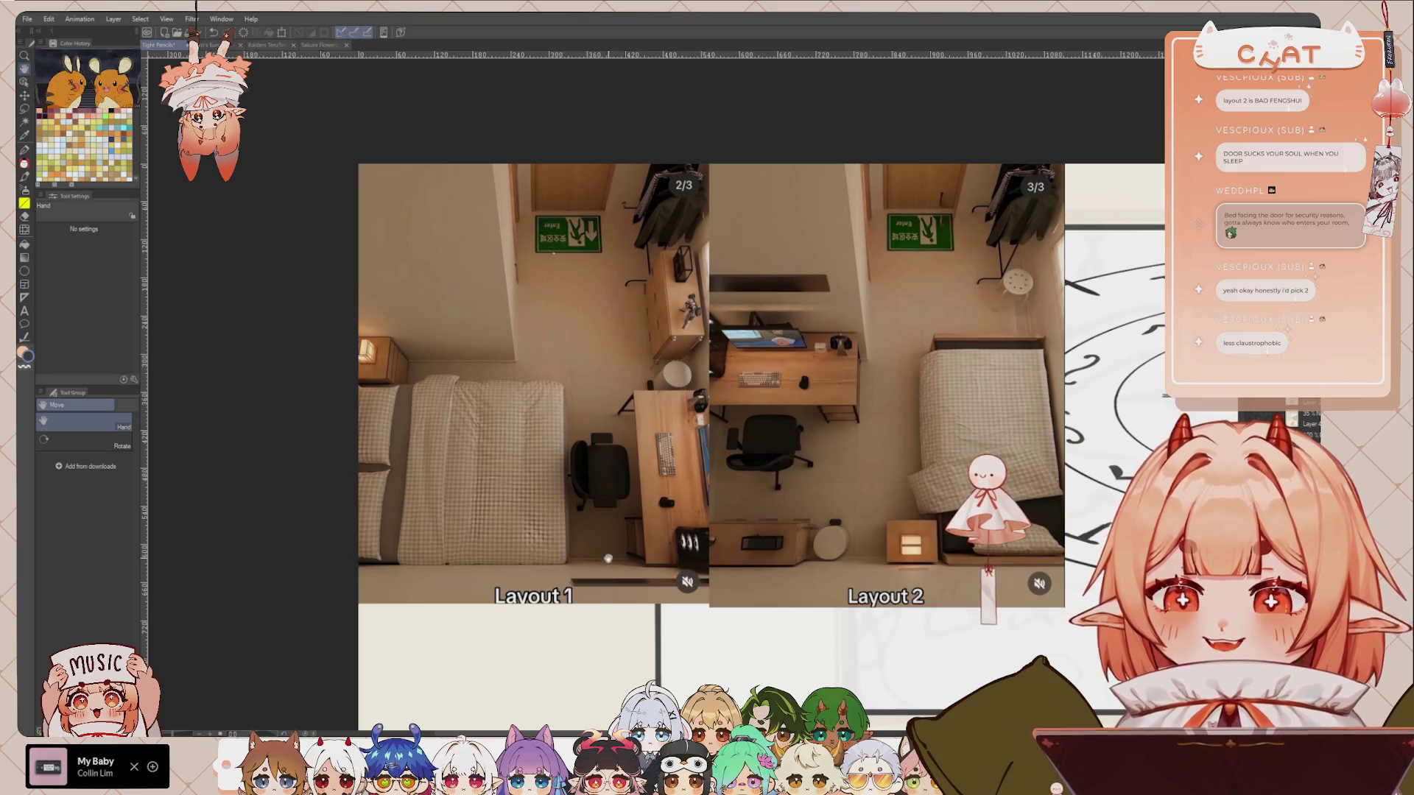
key(p)
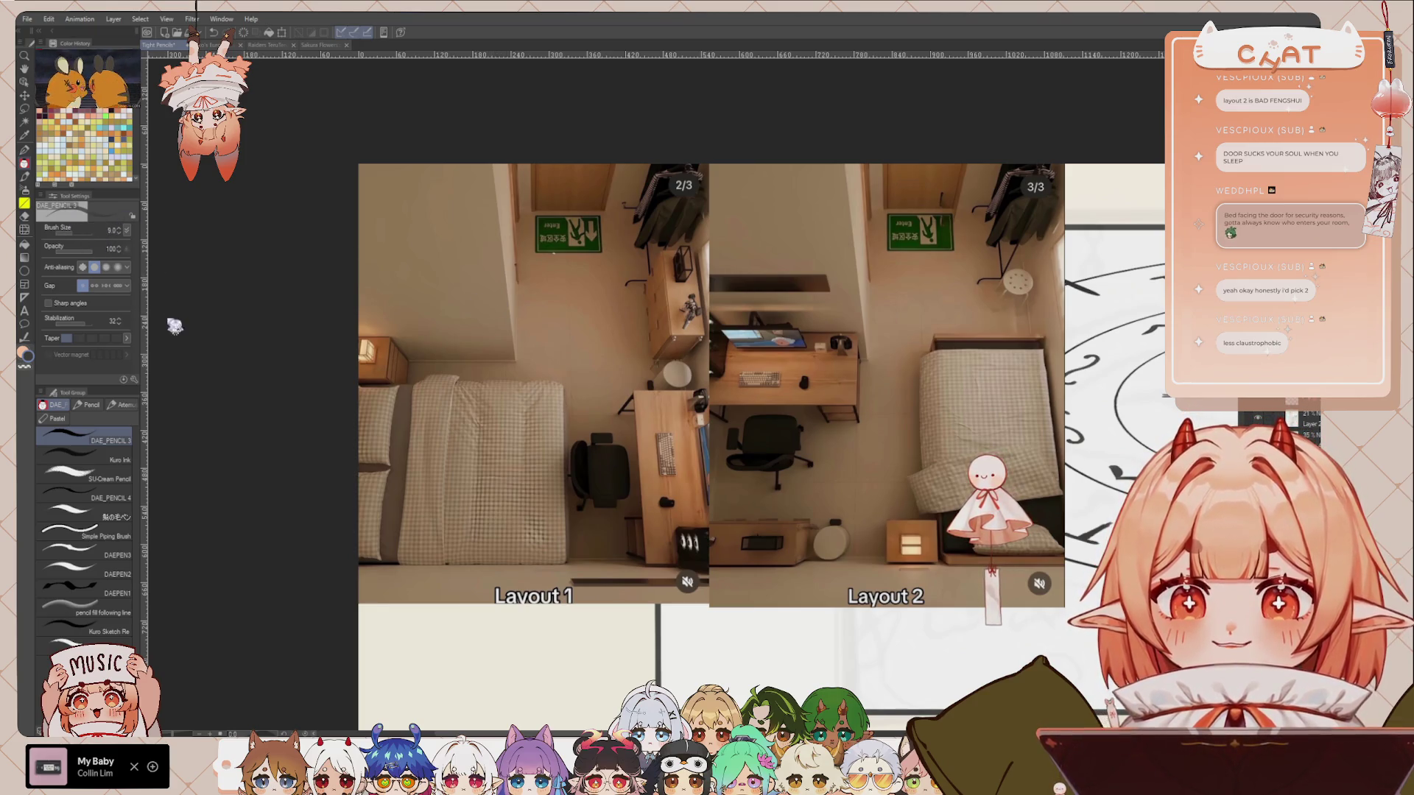
Step: Make orange the drawing colour, pick the DAEPEN3 brush, and lower Brush Size to about 23.4
key(x)
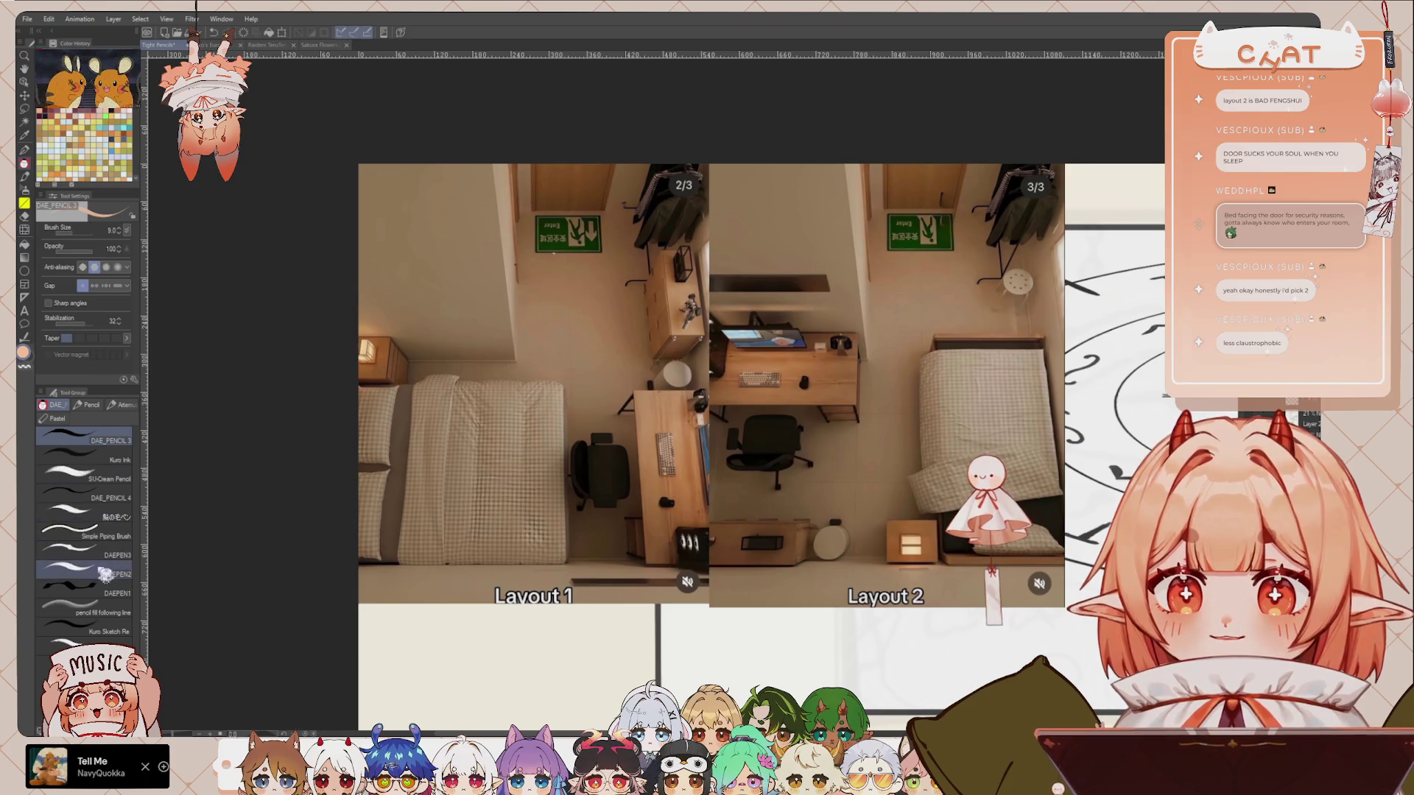
click(95, 553)
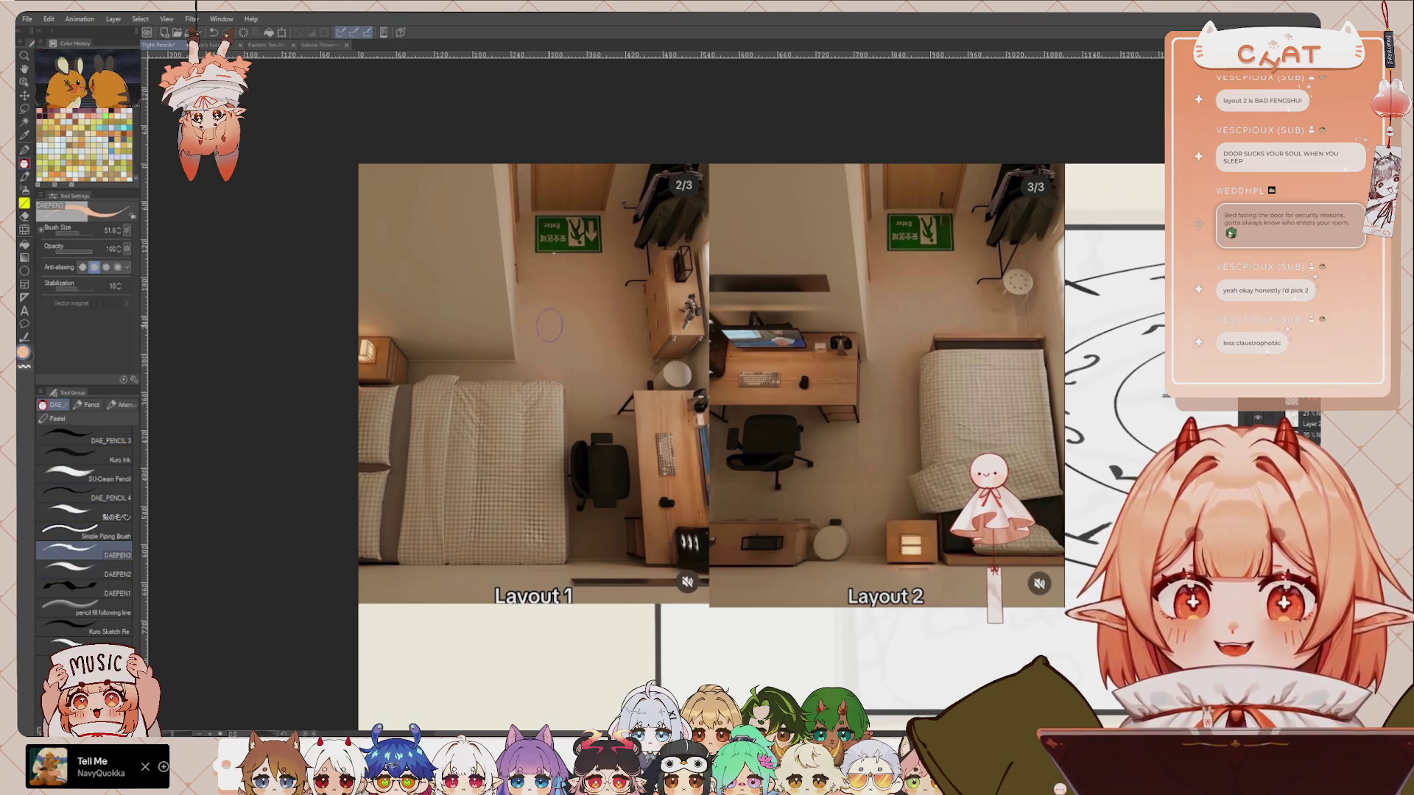
drag(91, 233, 81, 235)
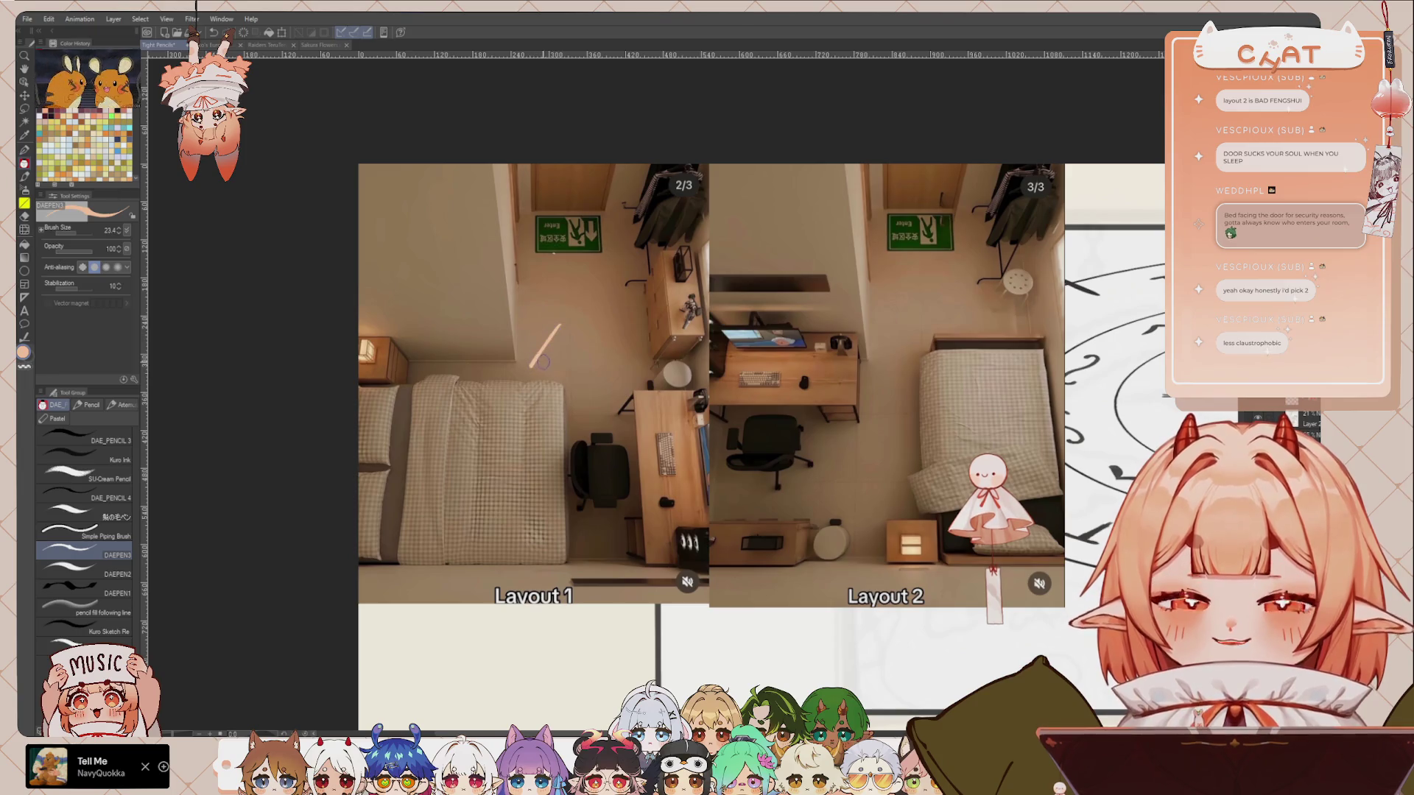
Step: Draw arrow lines toward the Layout 1 bed corner, undoing the extra and zigzag strokes
drag(602, 331, 571, 381)
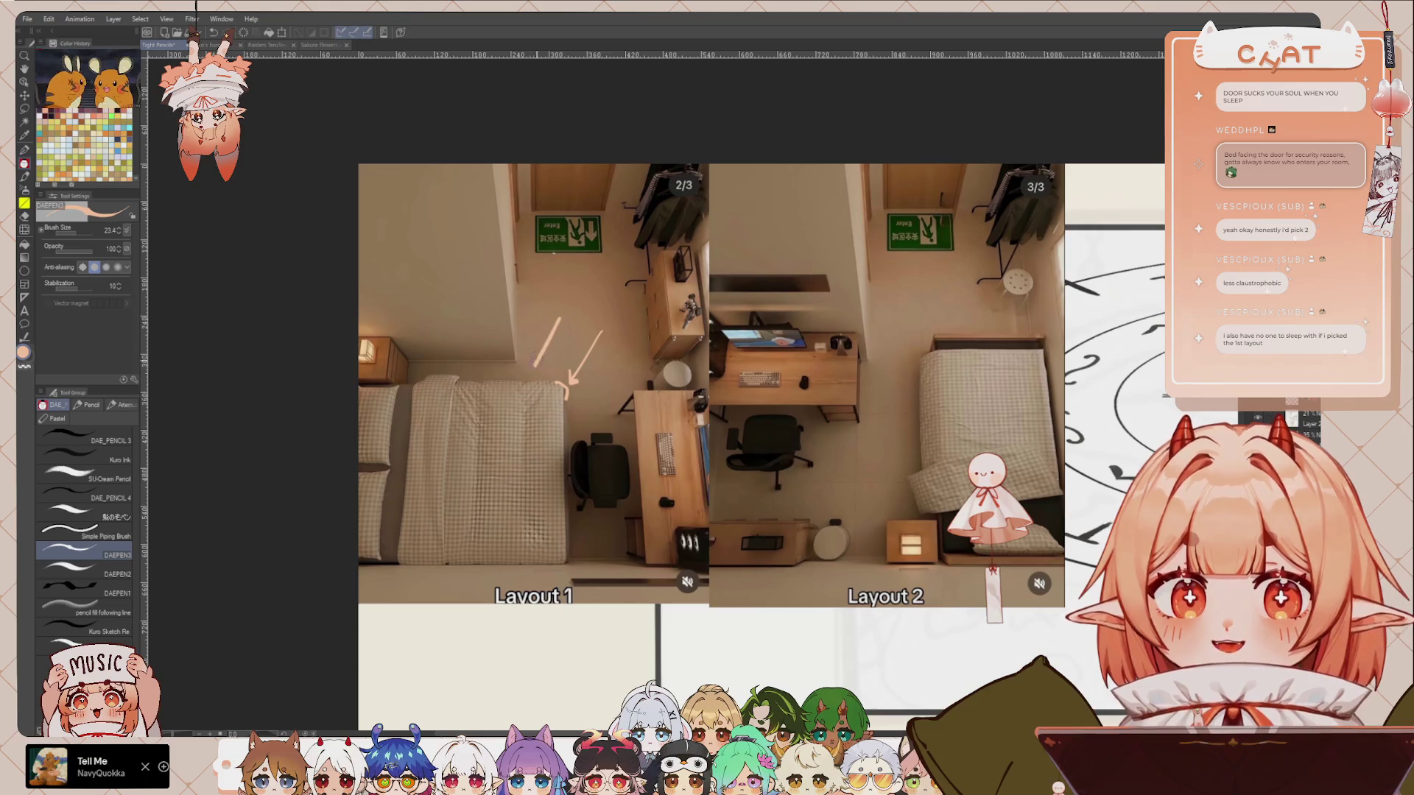
mouse_move(556, 311)
mouse_down()
mouse_move(516, 363)
mouse_move(527, 351)
mouse_up()
key(ctrl+z)
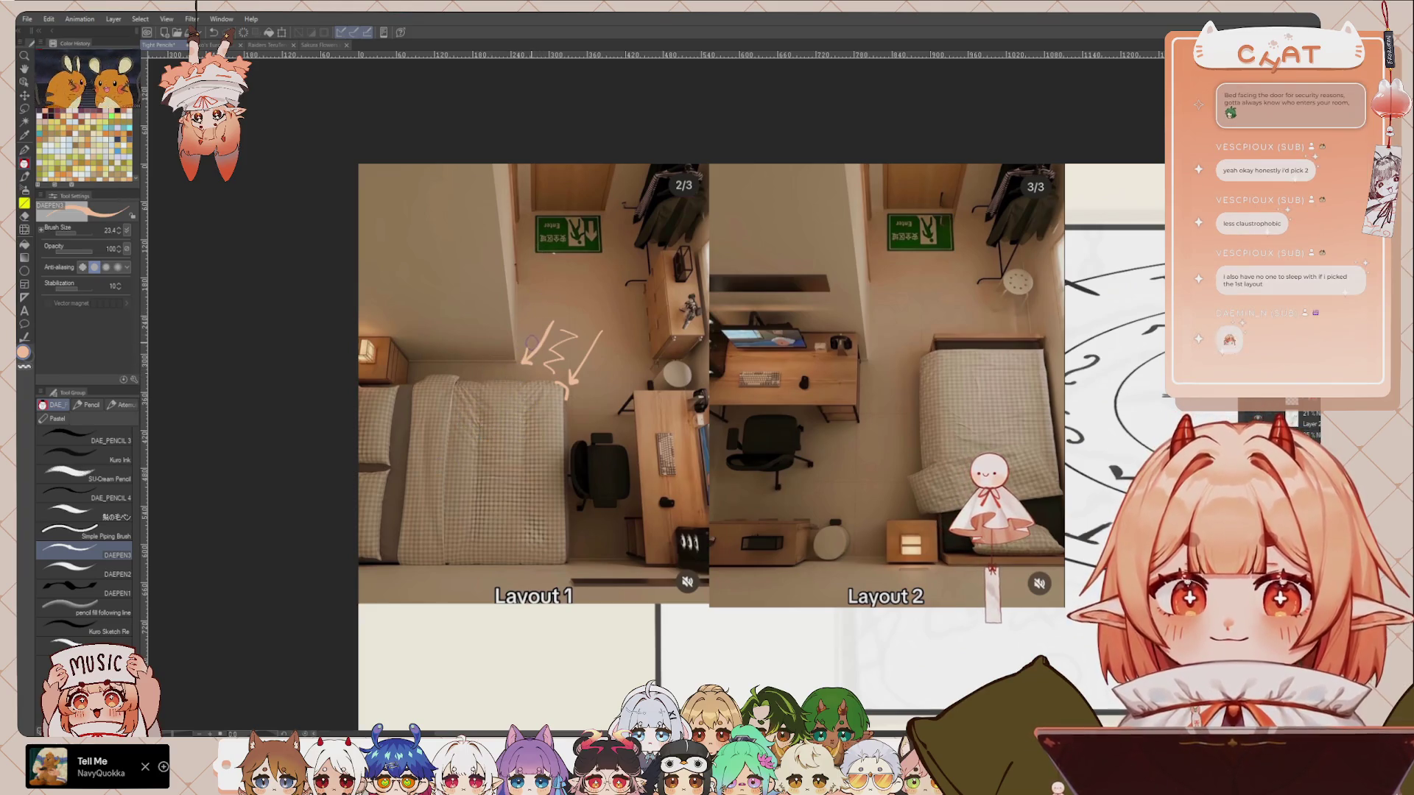
key(ctrl+z)
key(ctrl+z)
scroll(762, 446, left, 1)
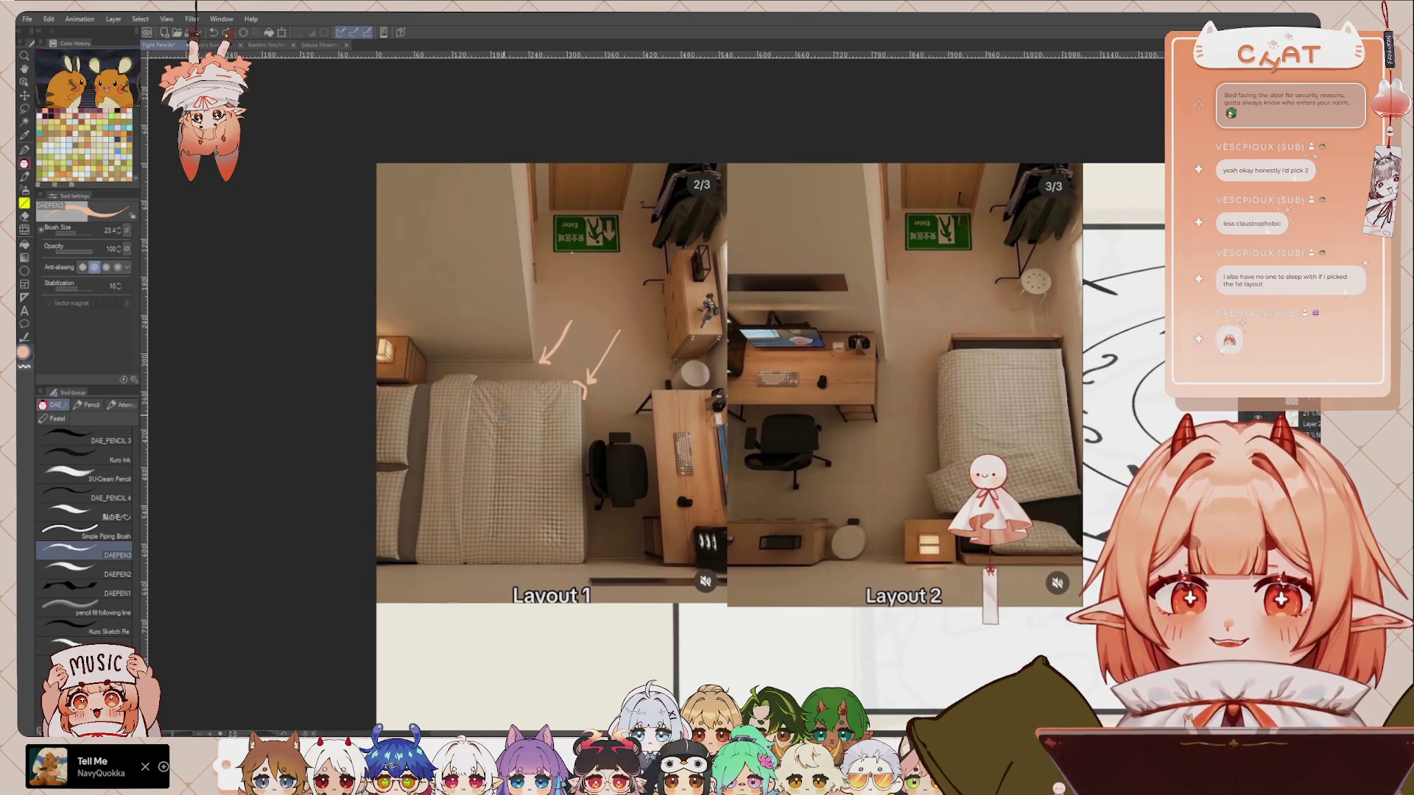
Step: Add a diagonal arrow across the bed, a left-pointing arrow along its top, and a mark by the chair
drag(520, 392, 491, 424)
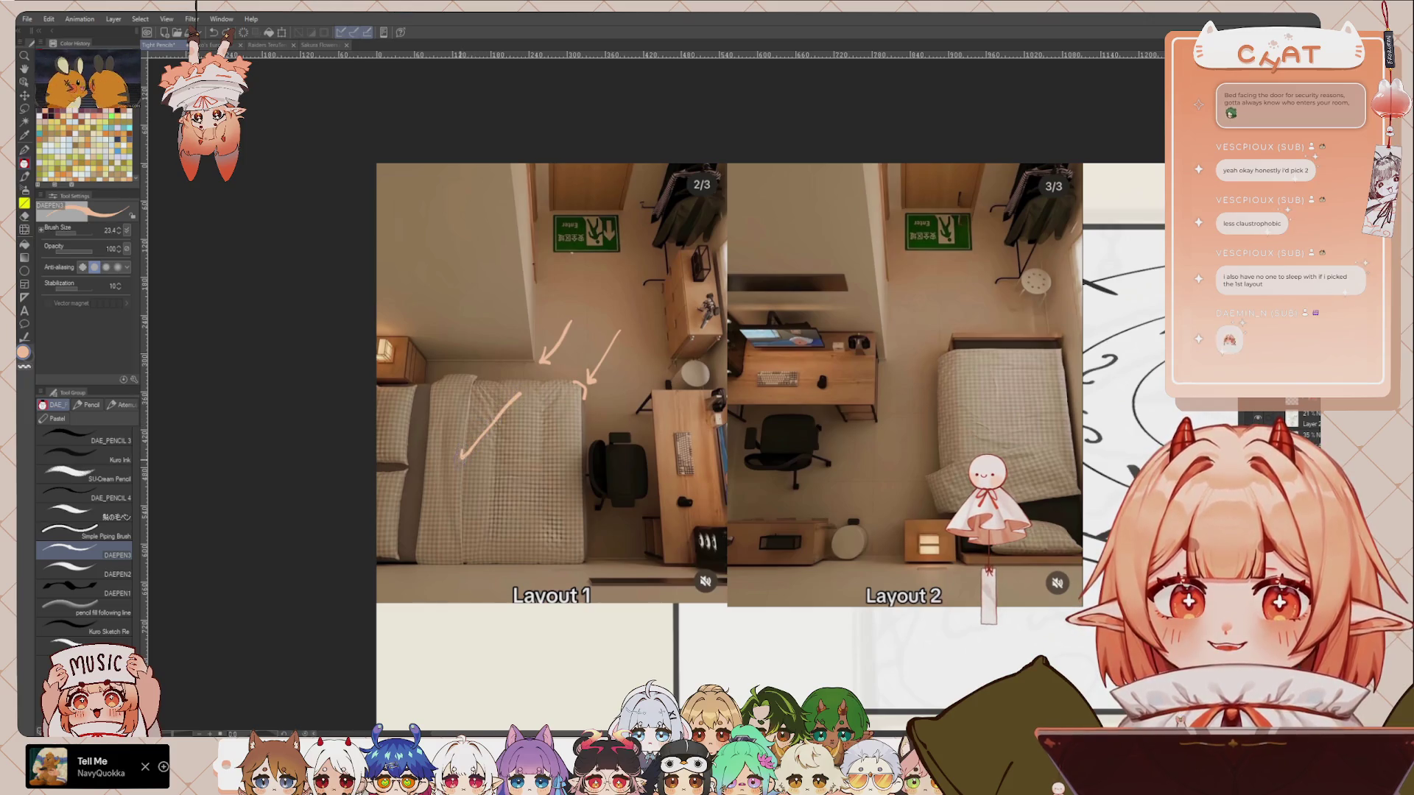
mouse_move(434, 374)
mouse_down()
mouse_move(537, 372)
mouse_move(460, 370)
mouse_move(528, 361)
mouse_up()
key(ctrl+z)
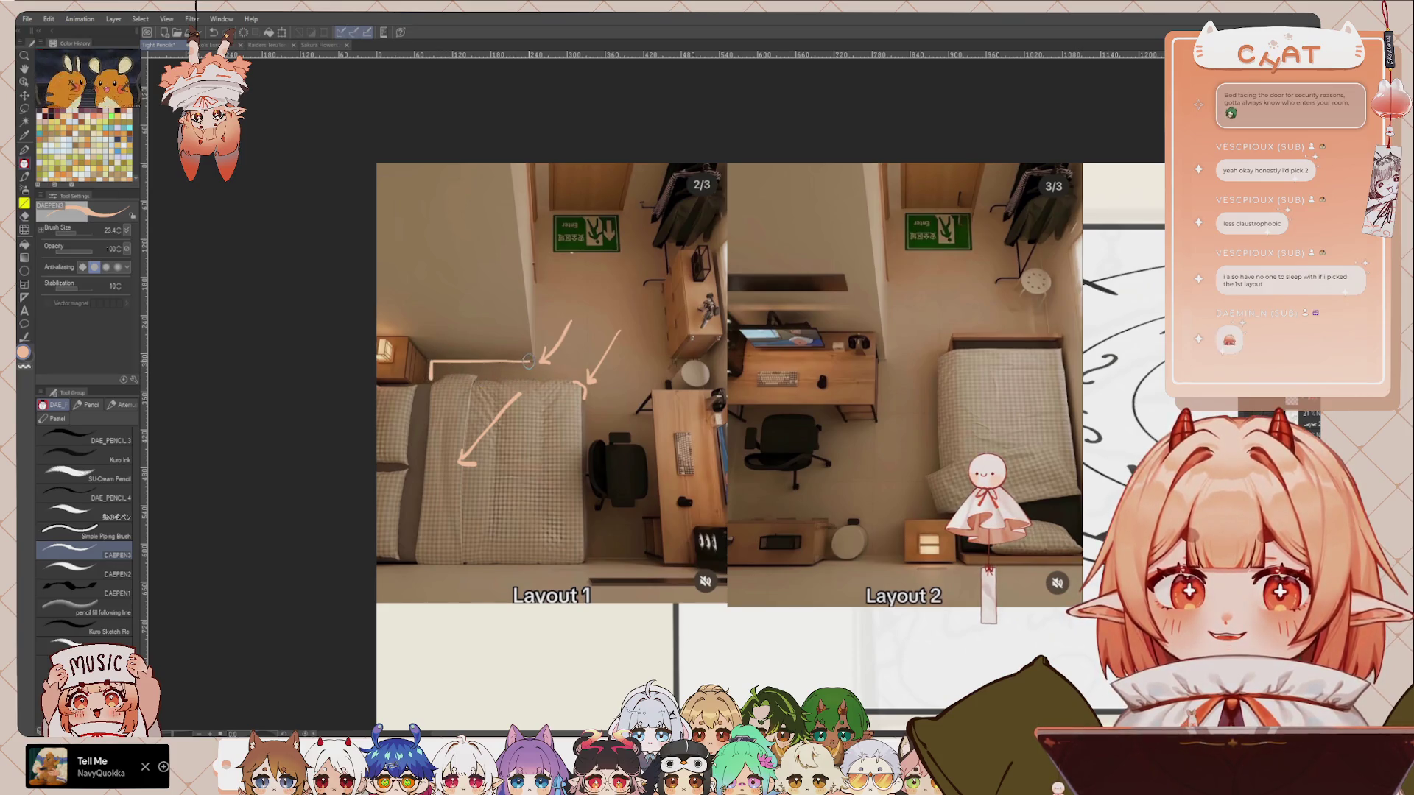
drag(442, 378, 519, 379)
key(ctrl+z)
key(ctrl+z)
key(ctrl+z)
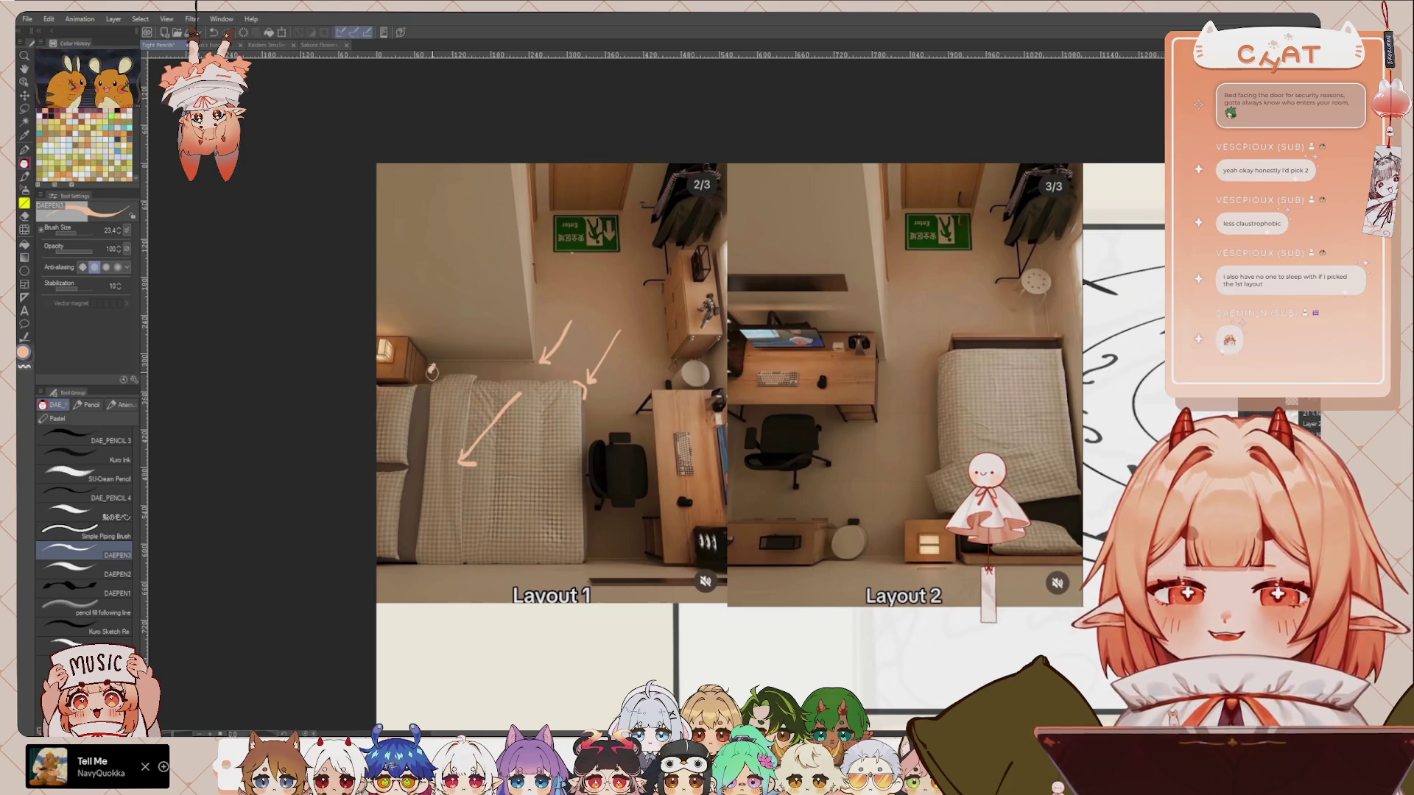
drag(433, 372, 542, 372)
key(ctrl+z)
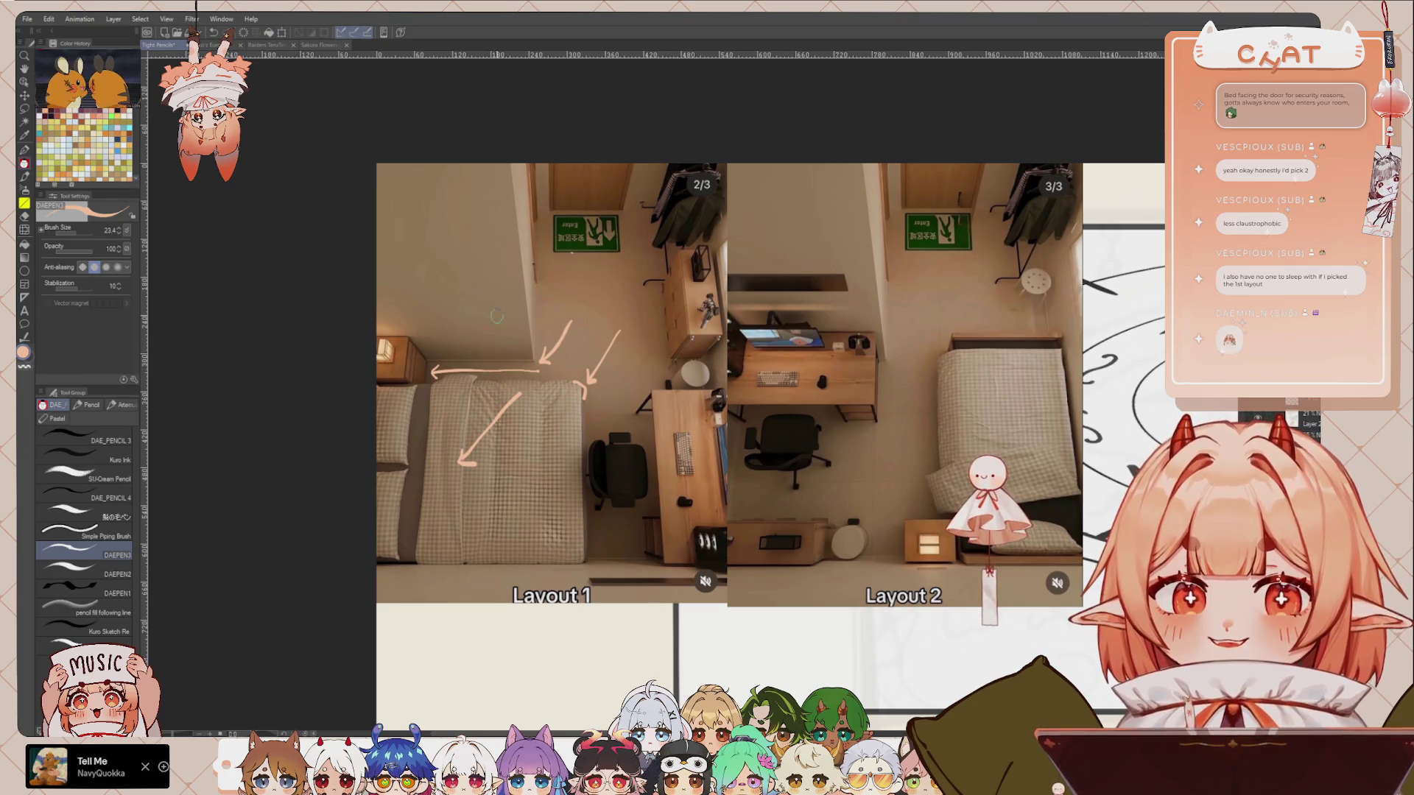
scroll(613, 490, down, 1)
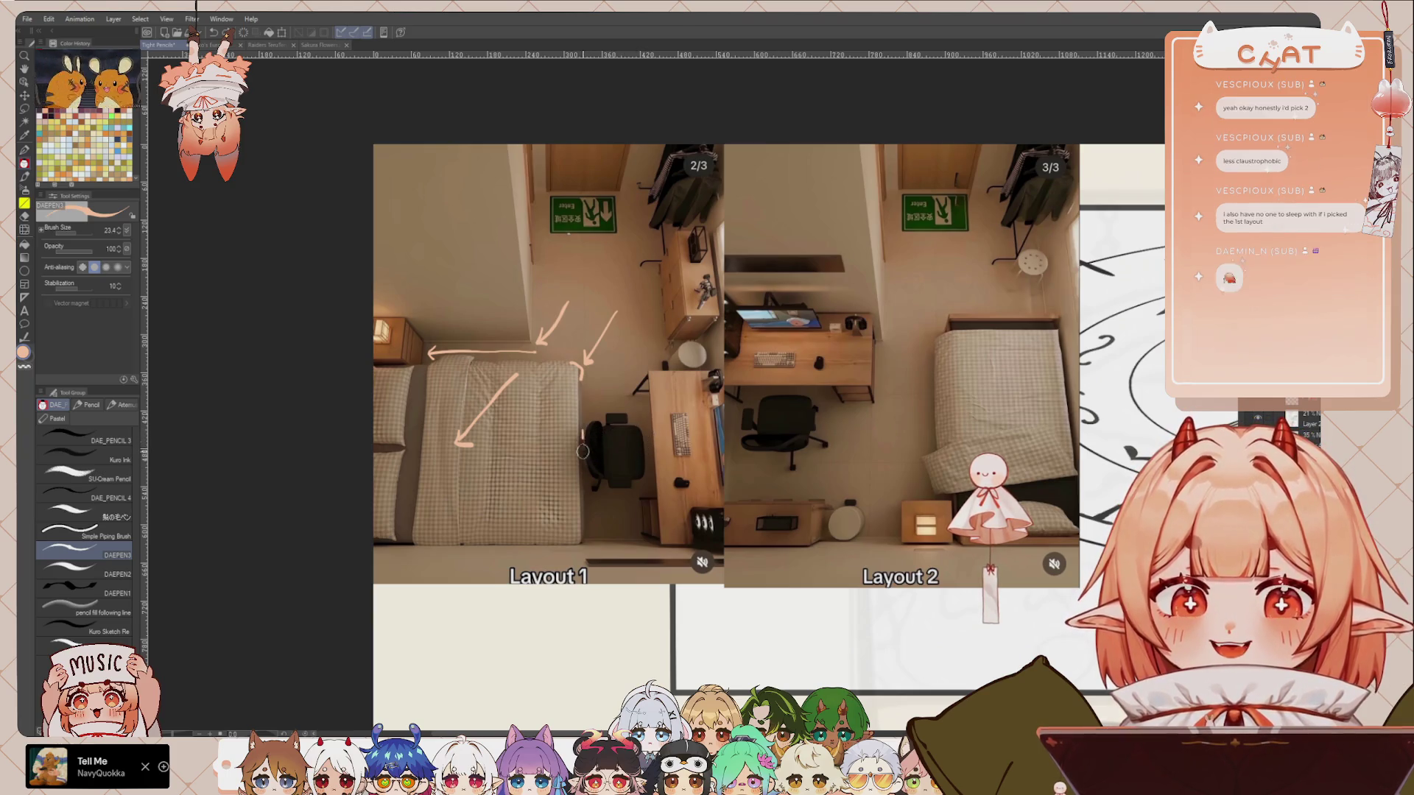
drag(583, 442, 584, 426)
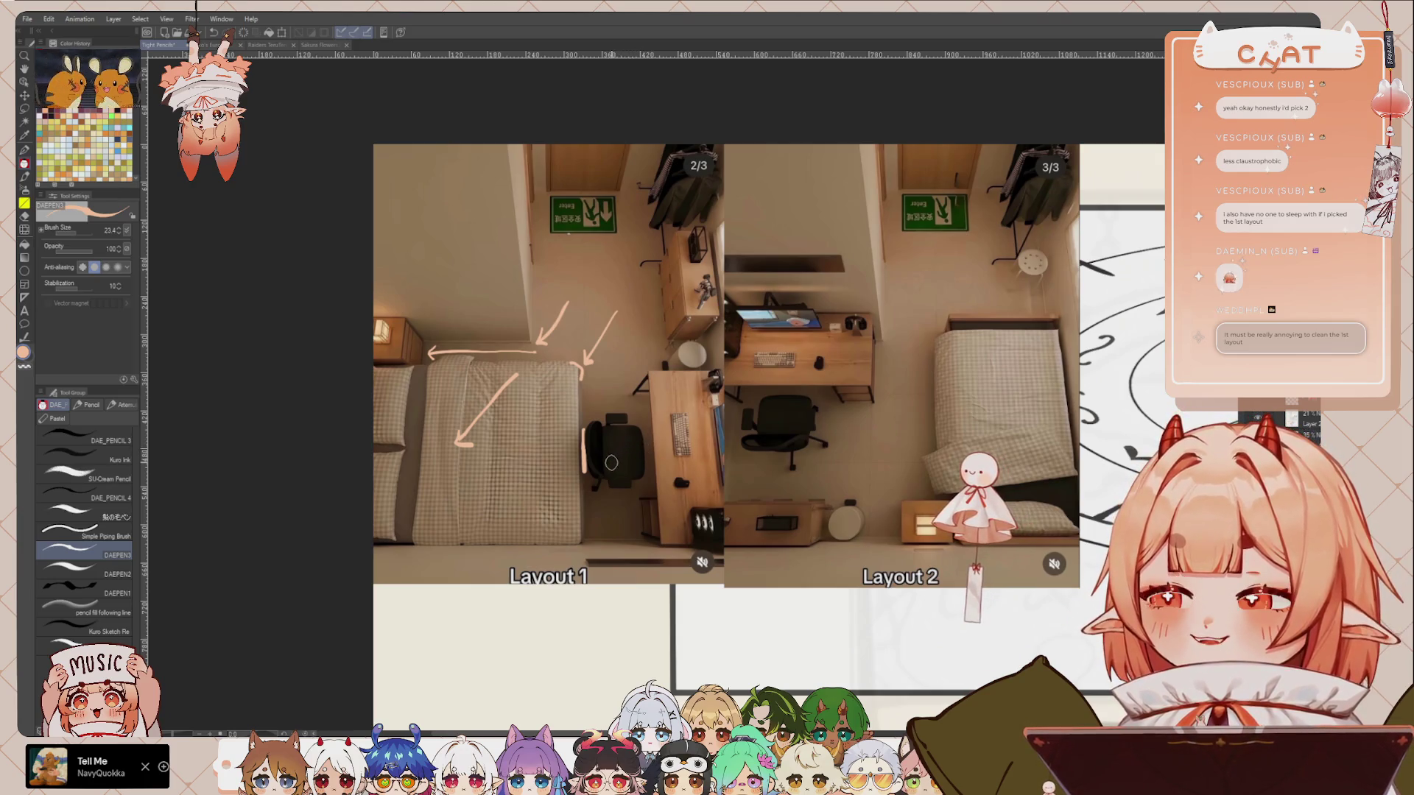
Step: Circle the desk corner in Layout 1, discard trial loops around the chair and bed, then pick the lasso
drag(650, 426, 632, 389)
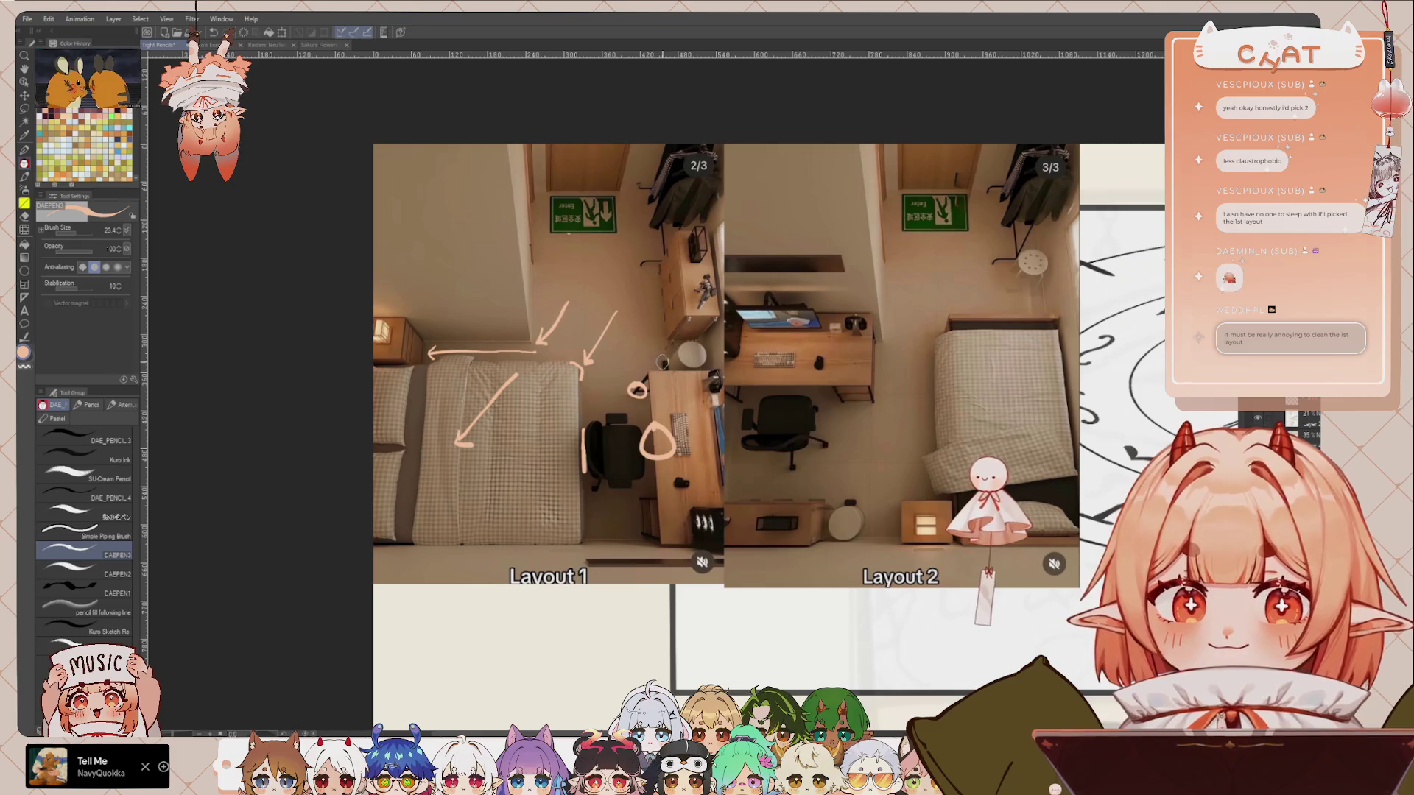
scroll(631, 451, up, 1)
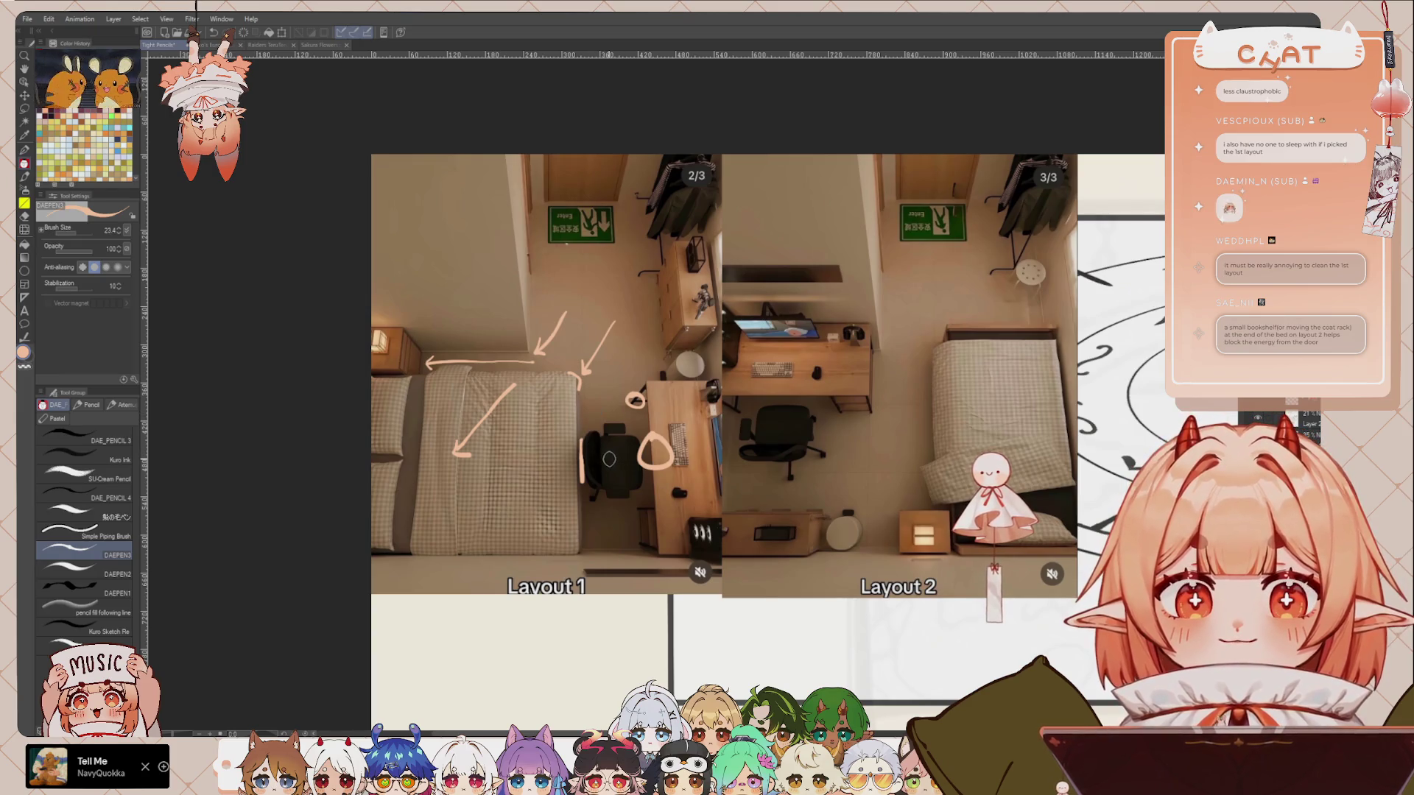
scroll(611, 472, left, 1)
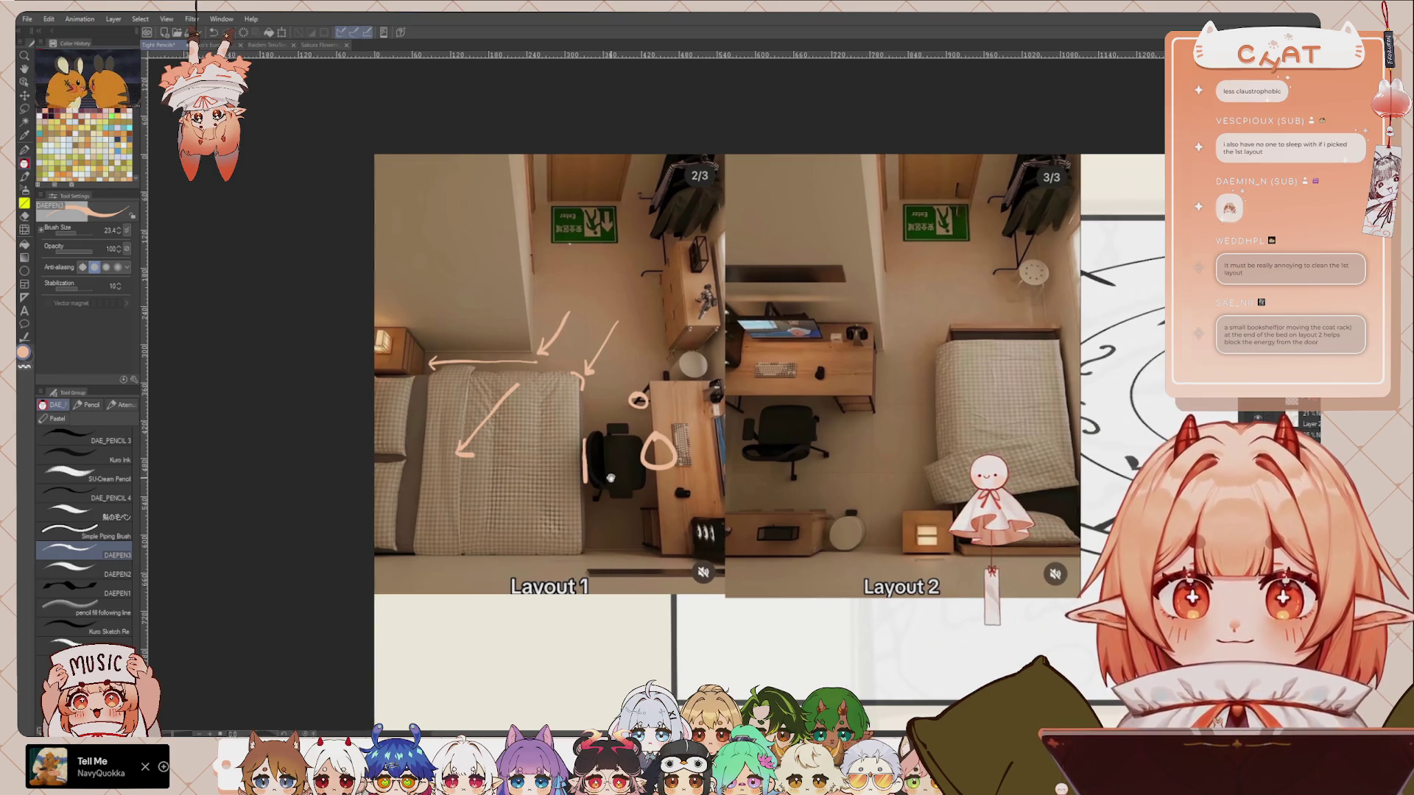
drag(604, 391, 541, 449)
key(ctrl+z)
drag(424, 422, 480, 518)
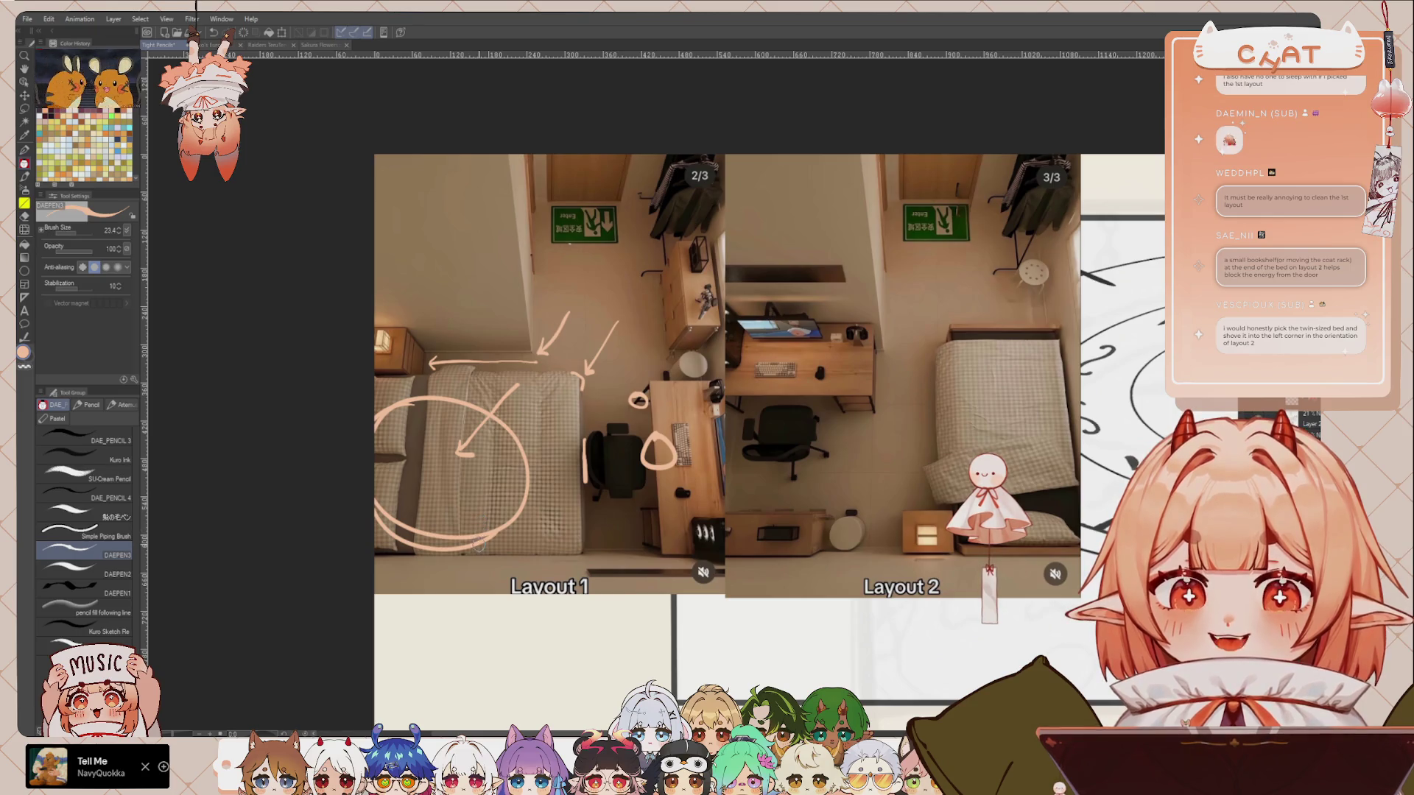
key(ctrl+z)
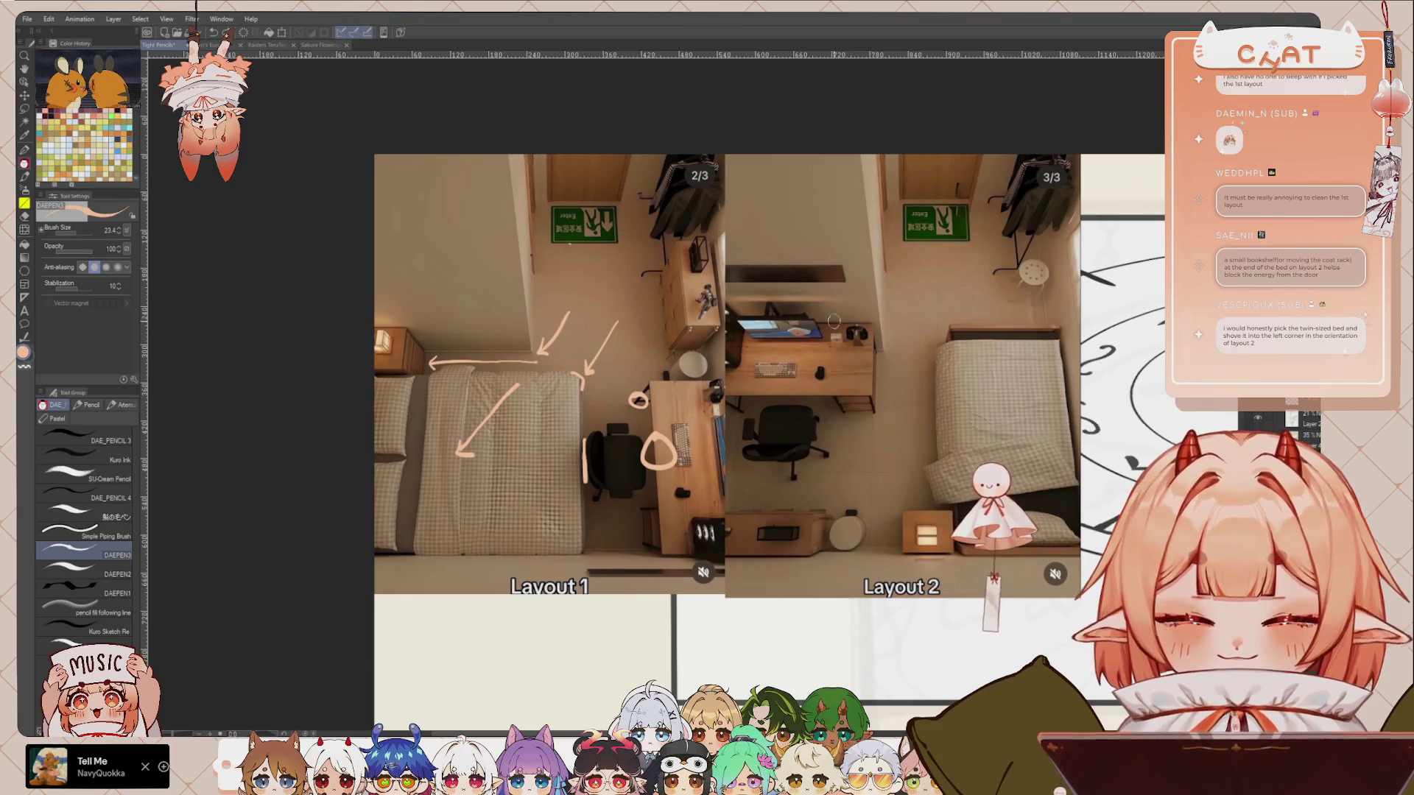
key(l)
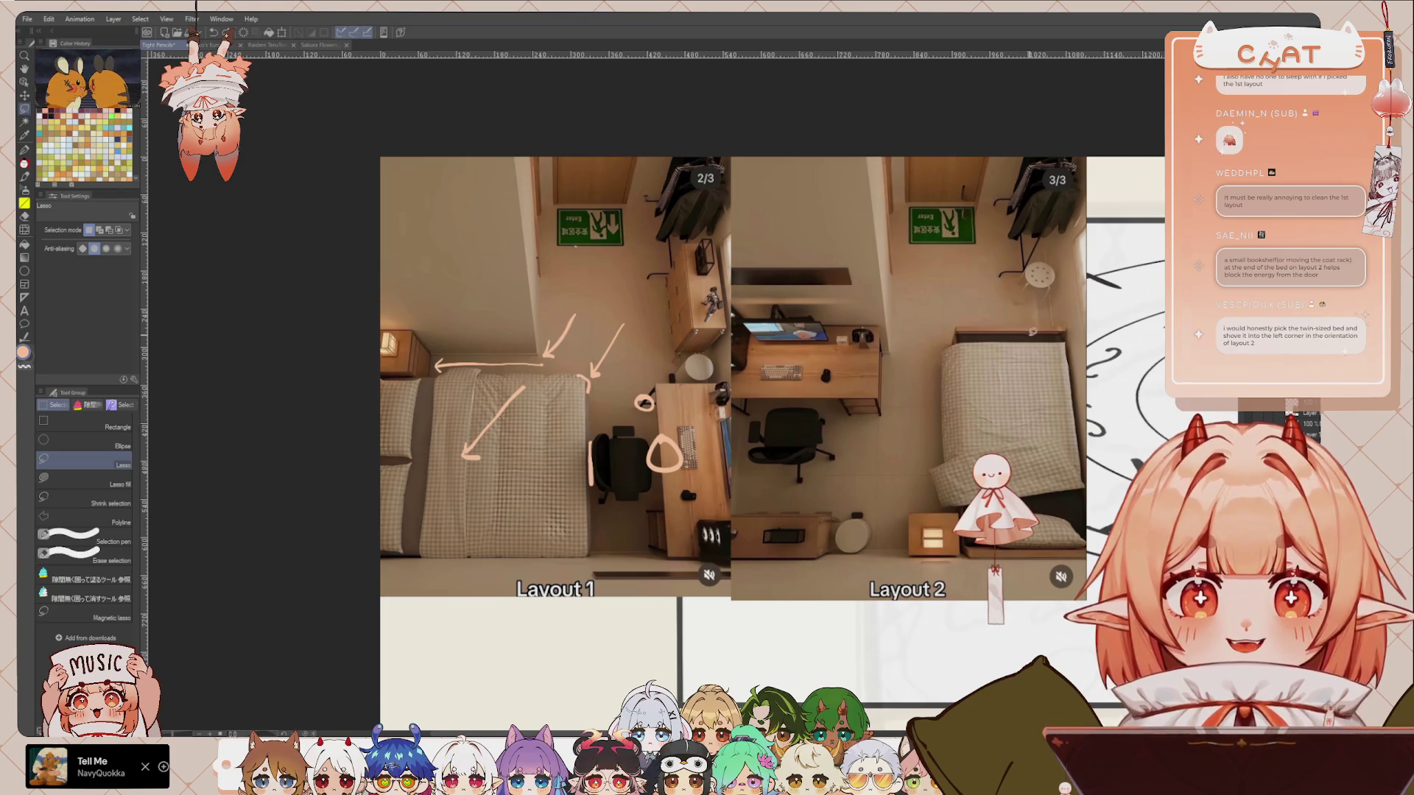
Step: Back on the pencil, draw a line along the Layout 2 bed's top edge after several retries
key(p)
scroll(1020, 293, up, 1)
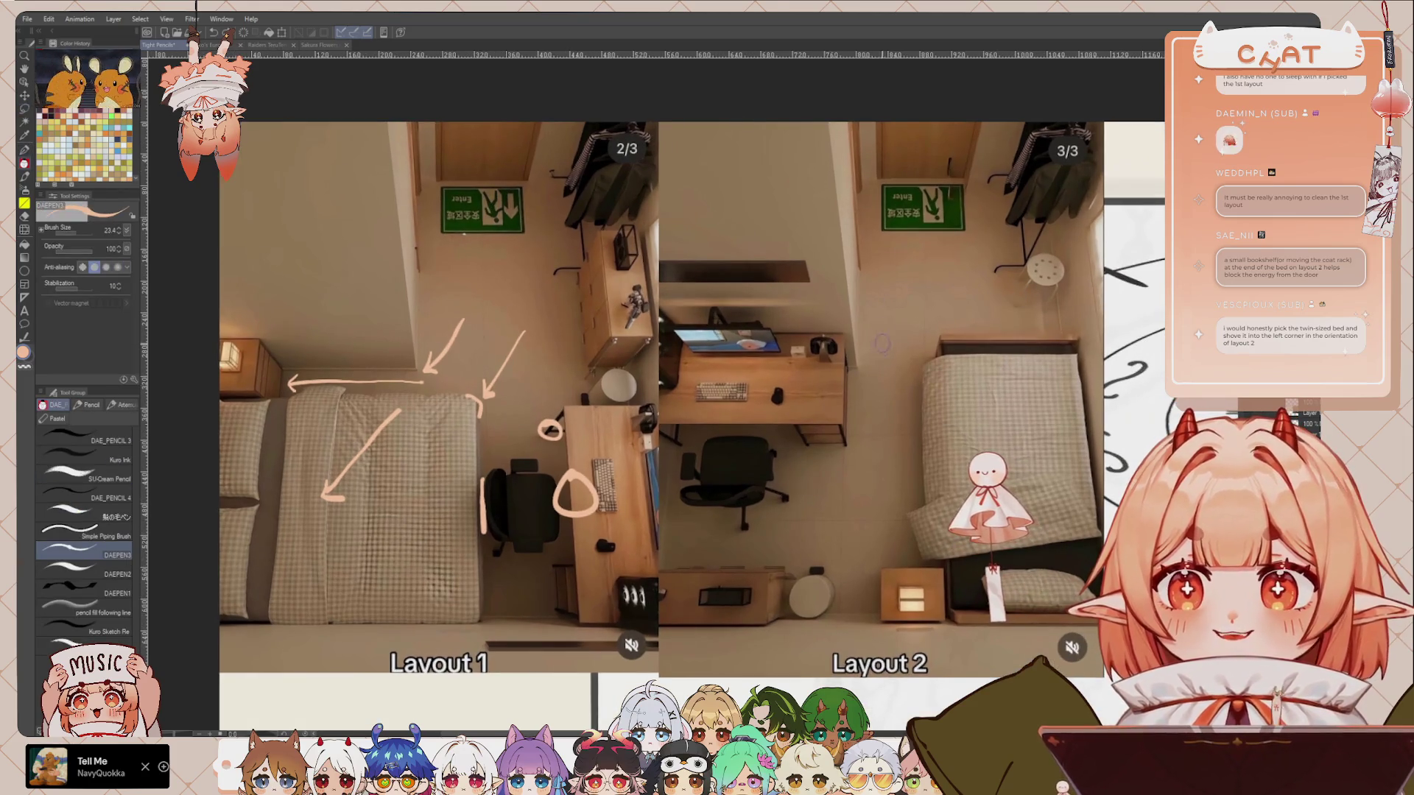
drag(941, 335, 1075, 338)
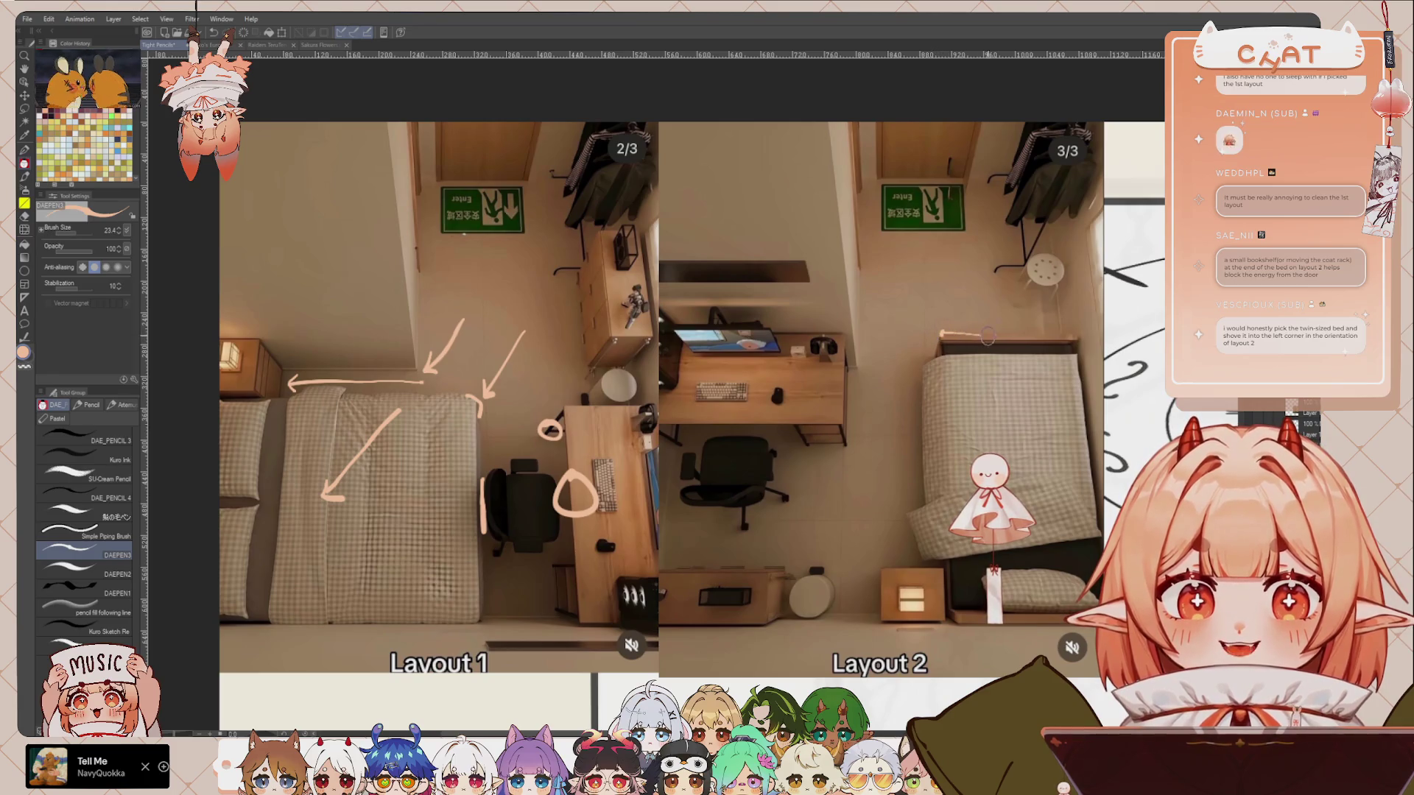
key(ctrl+z)
drag(943, 333, 1076, 335)
key(ctrl+z)
drag(943, 333, 1083, 336)
key(ctrl+z)
drag(943, 333, 1080, 335)
key(ctrl+z)
drag(940, 333, 1079, 331)
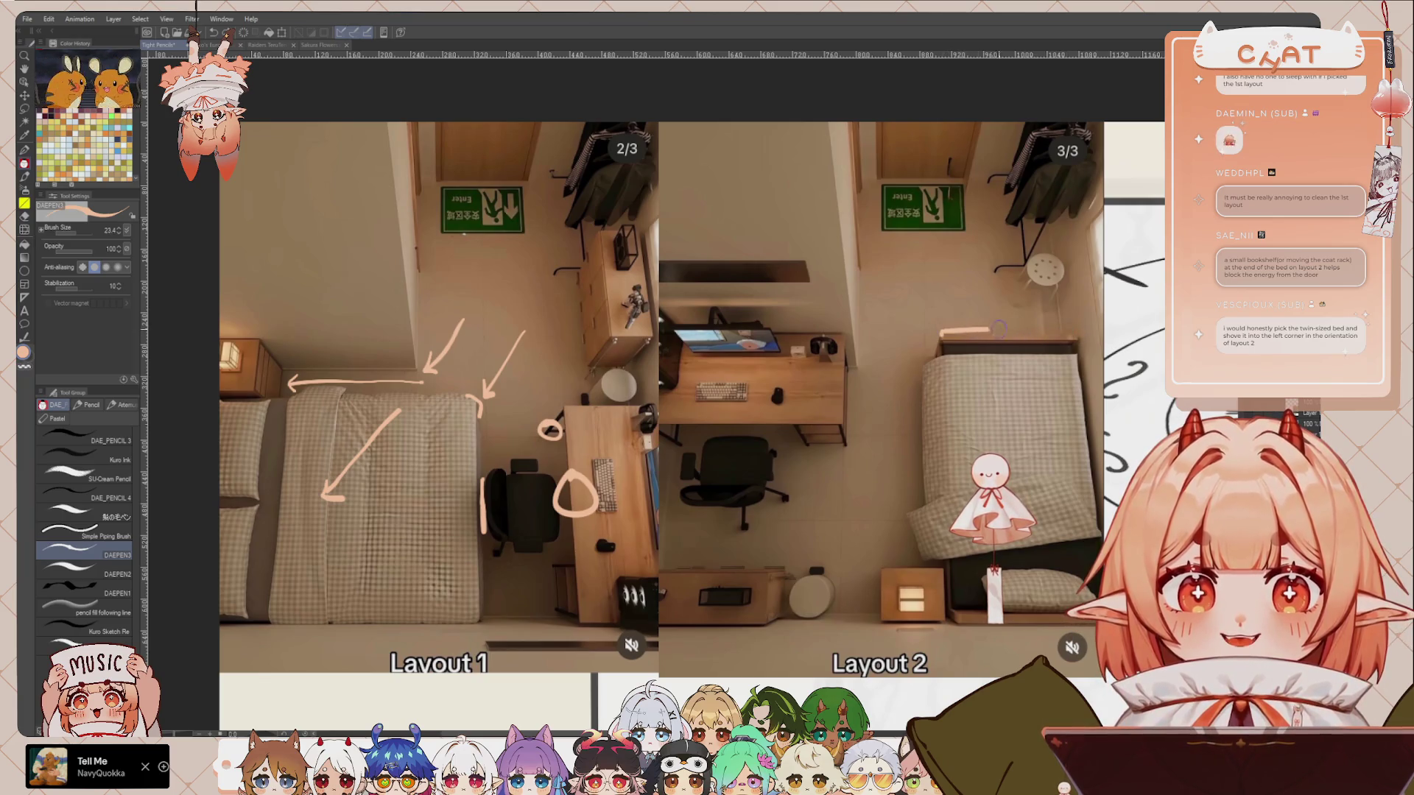
scroll(906, 383, down, 2)
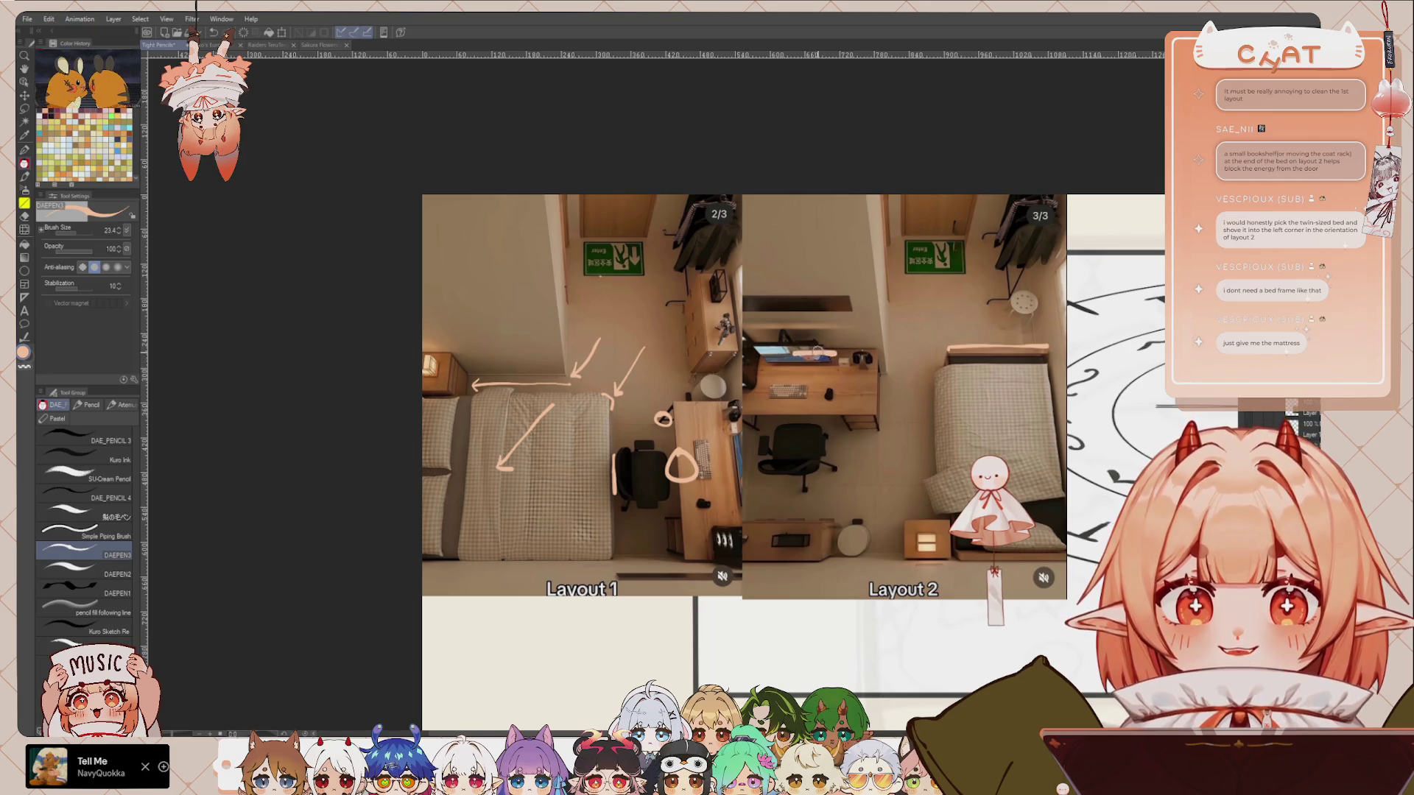
Step: Try outlining the desk area on Layout 2, then undo those strokes
drag(867, 347, 887, 543)
mouse_move(878, 348)
mouse_down()
mouse_move(880, 549)
mouse_move(858, 505)
mouse_up()
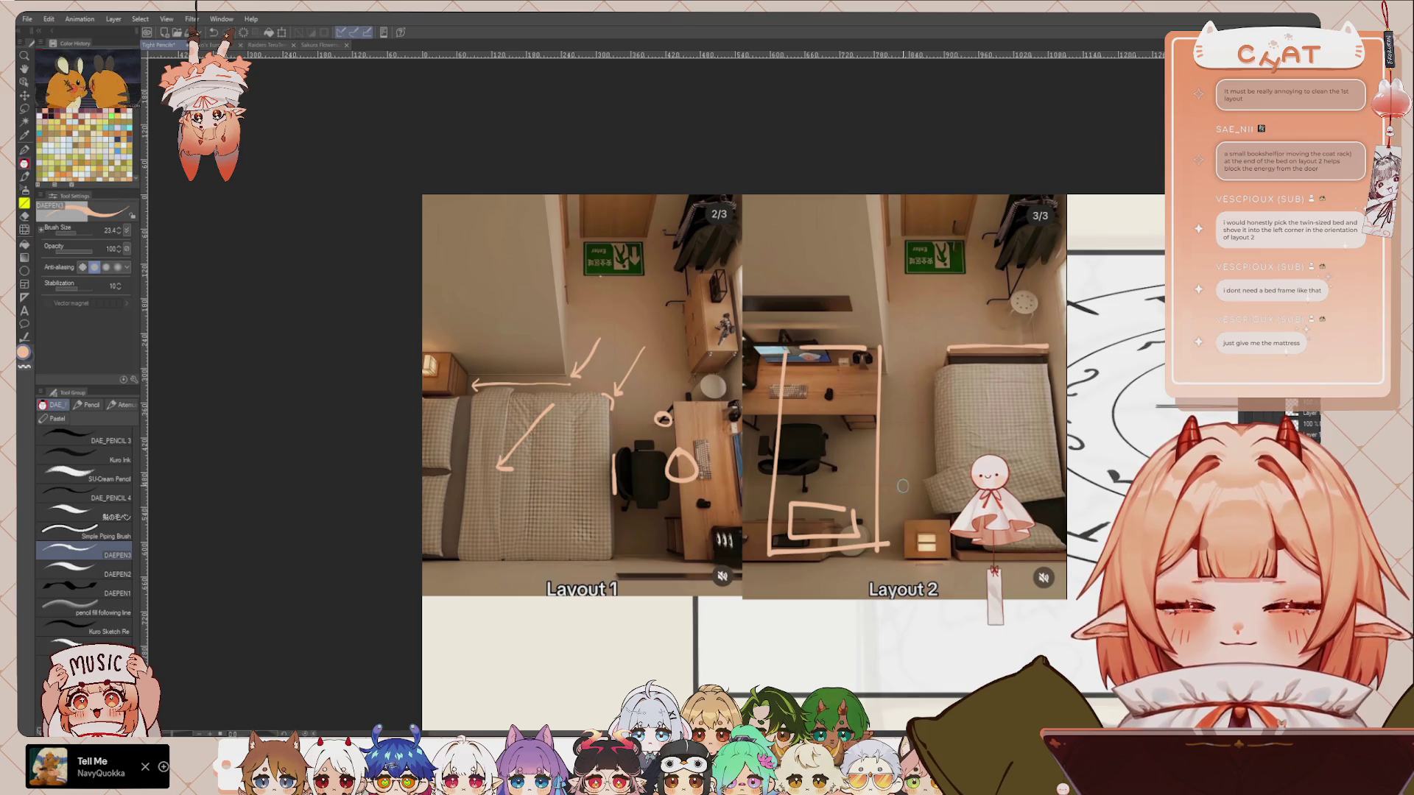
scroll(913, 364, up, 1)
key(ctrl+z)
key(ctrl+z)
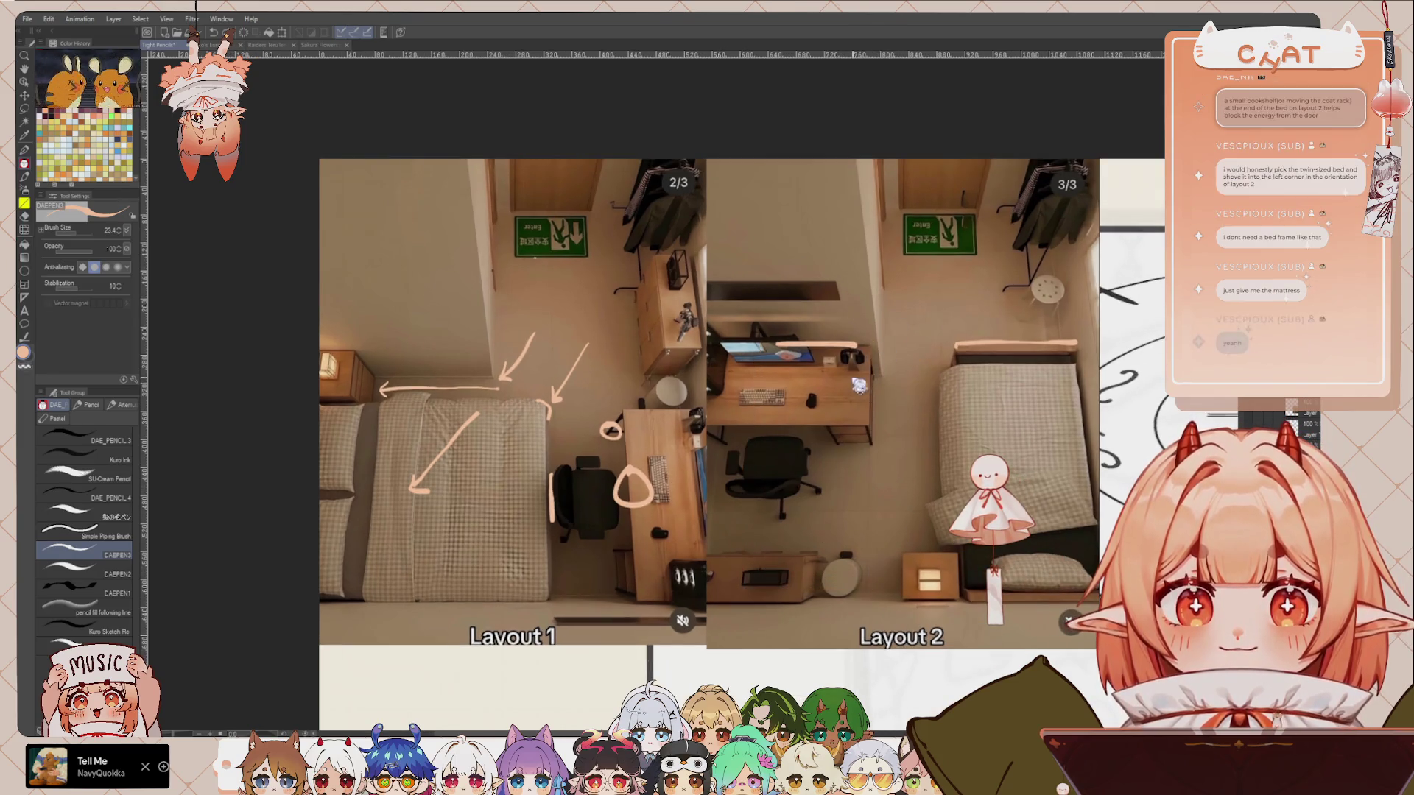
Step: Sketch trial lines and a circle across the Layout 1 bed, then remove them
key(ctrl+z)
drag(919, 371, 1061, 344)
drag(464, 456, 653, 455)
key(ctrl+z)
mouse_move(448, 461)
mouse_down()
mouse_move(681, 461)
mouse_move(690, 569)
mouse_up()
drag(457, 565, 695, 573)
key(ctrl+z)
key(ctrl+z)
mouse_move(464, 463)
mouse_down()
mouse_move(662, 466)
mouse_move(646, 573)
mouse_up()
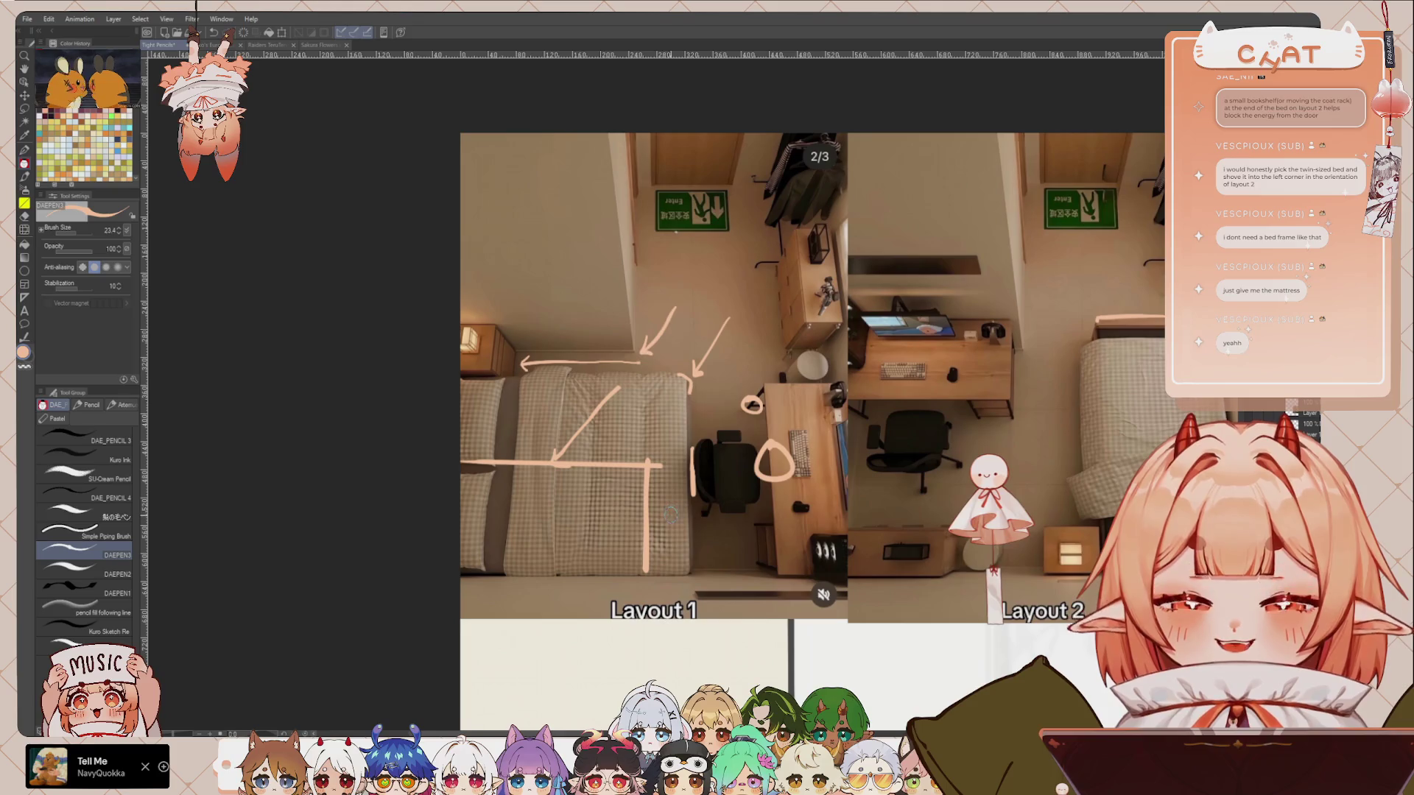
drag(636, 446, 655, 446)
key(ctrl+z)
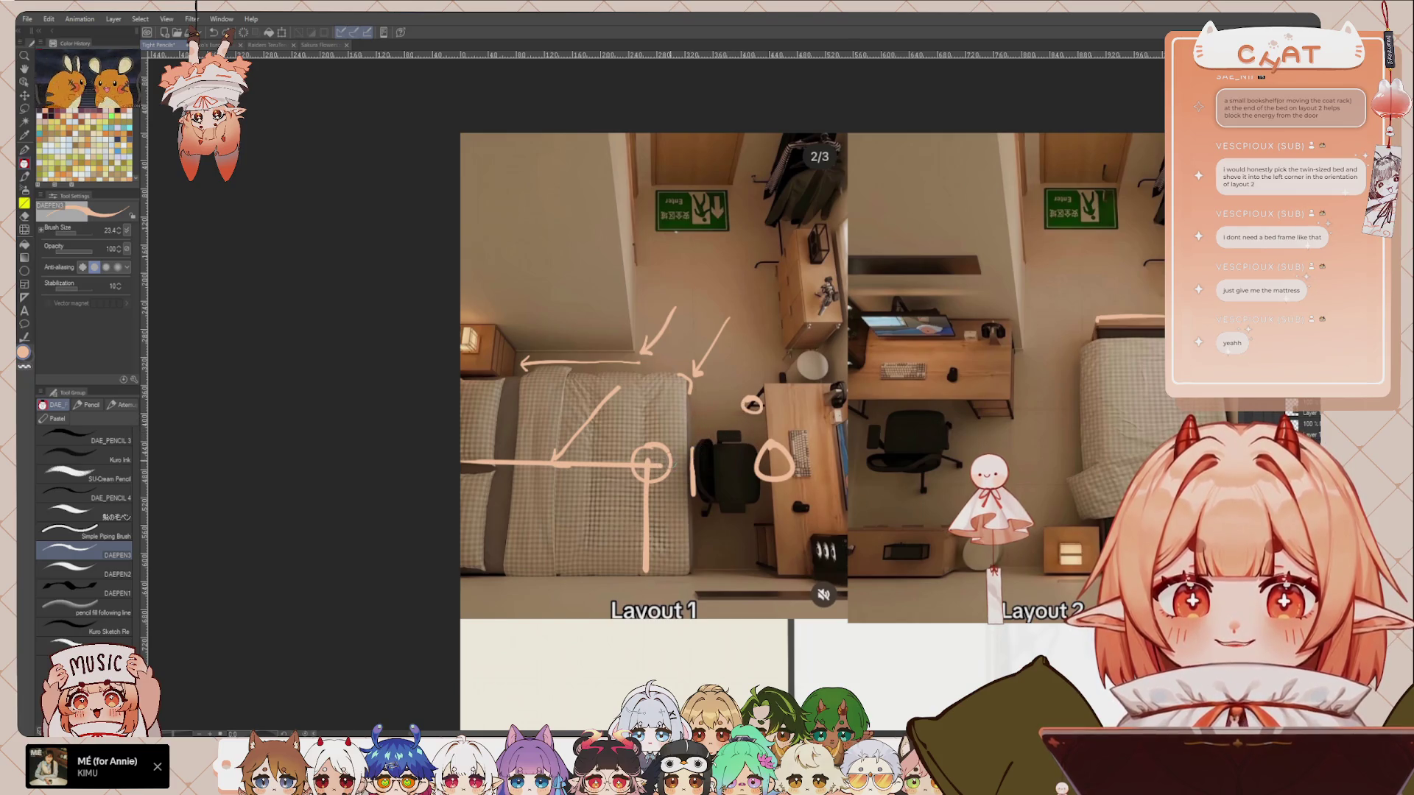
drag(751, 464, 707, 475)
key(ctrl+z)
key(ctrl+z)
key(ctrl+z)
key(ctrl+z)
scroll(737, 493, right, 5)
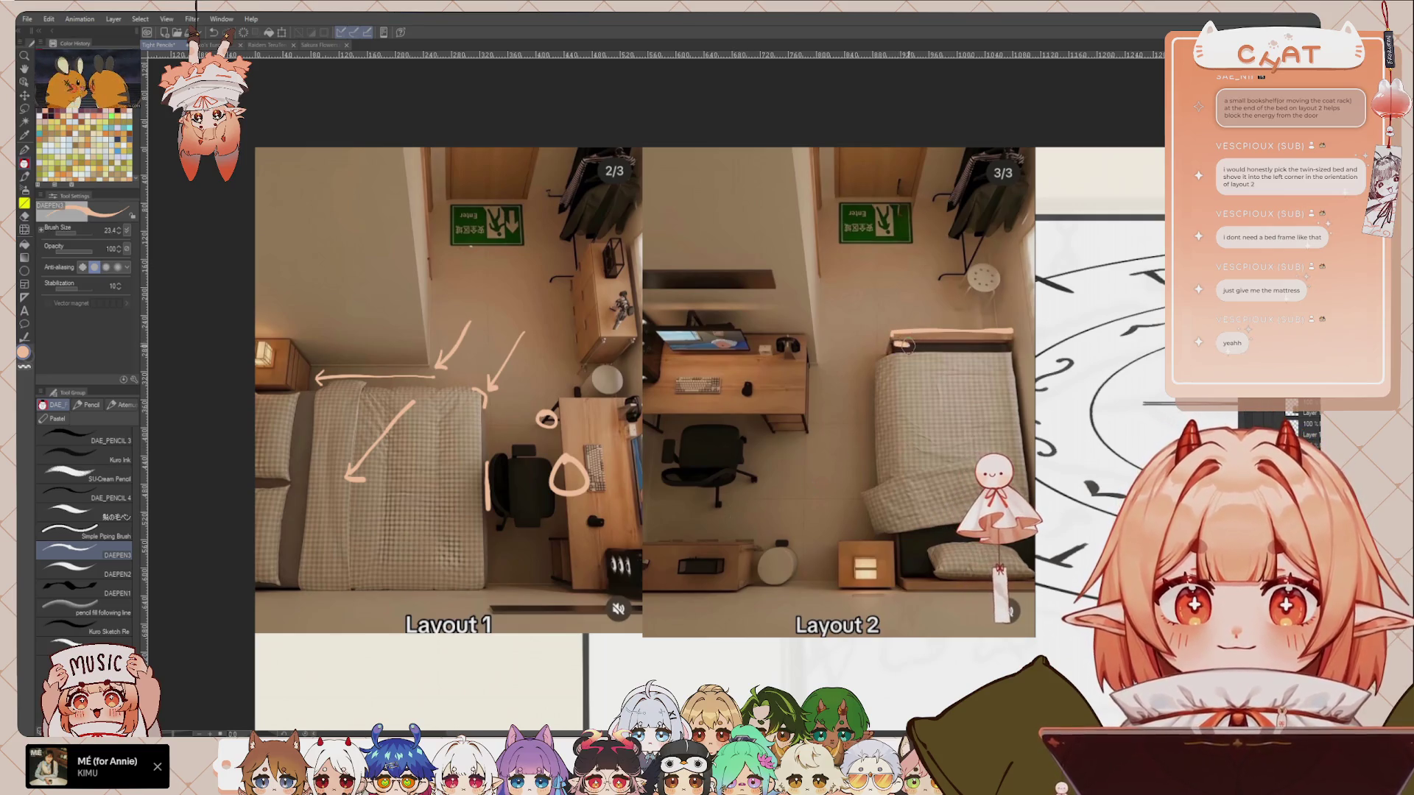
Step: Line the Layout 2 bed's top and foot edges, extending the top line left to the desk
drag(892, 344, 1004, 346)
key(ctrl+z)
drag(890, 343, 1013, 341)
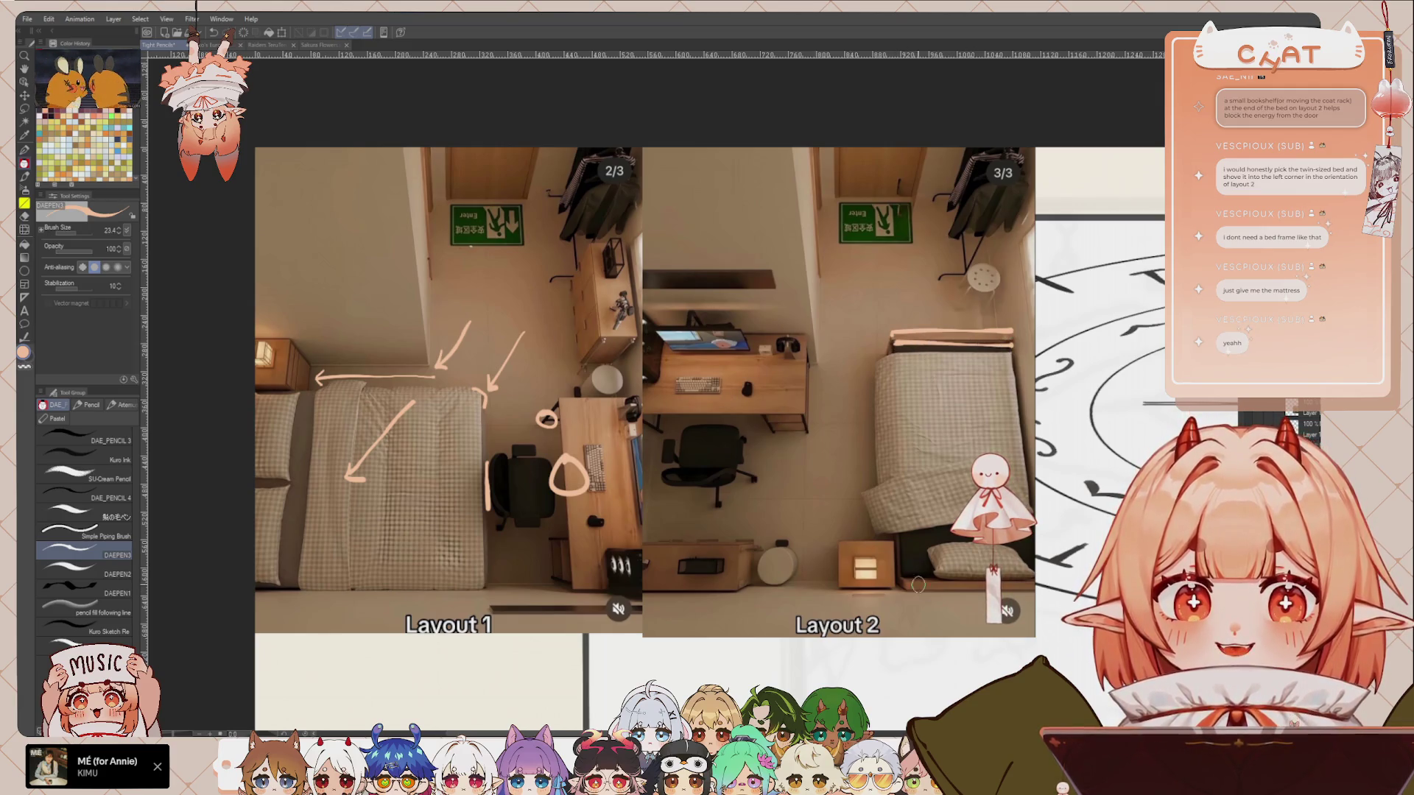
drag(897, 573, 975, 574)
drag(889, 339, 895, 549)
key(ctrl+z)
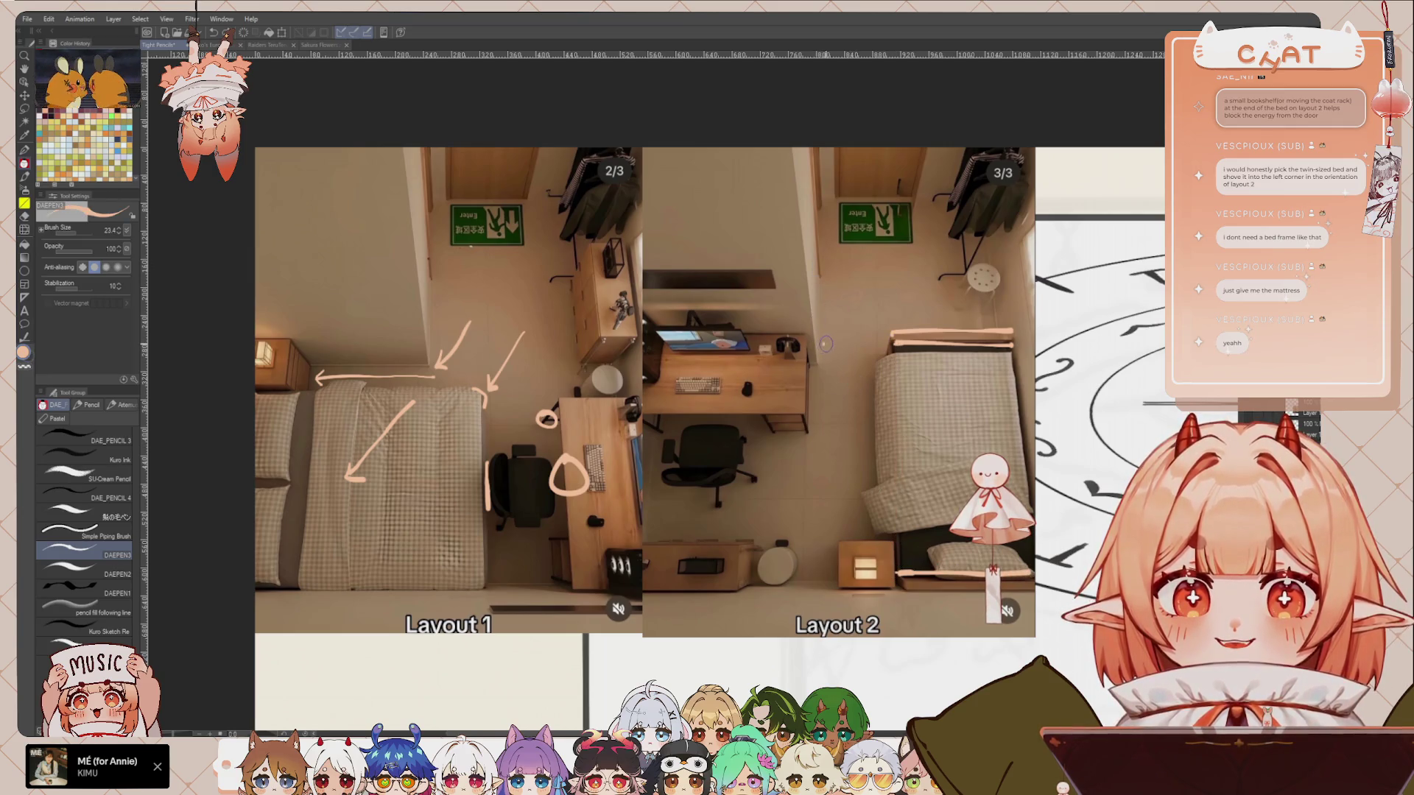
drag(898, 343, 851, 343)
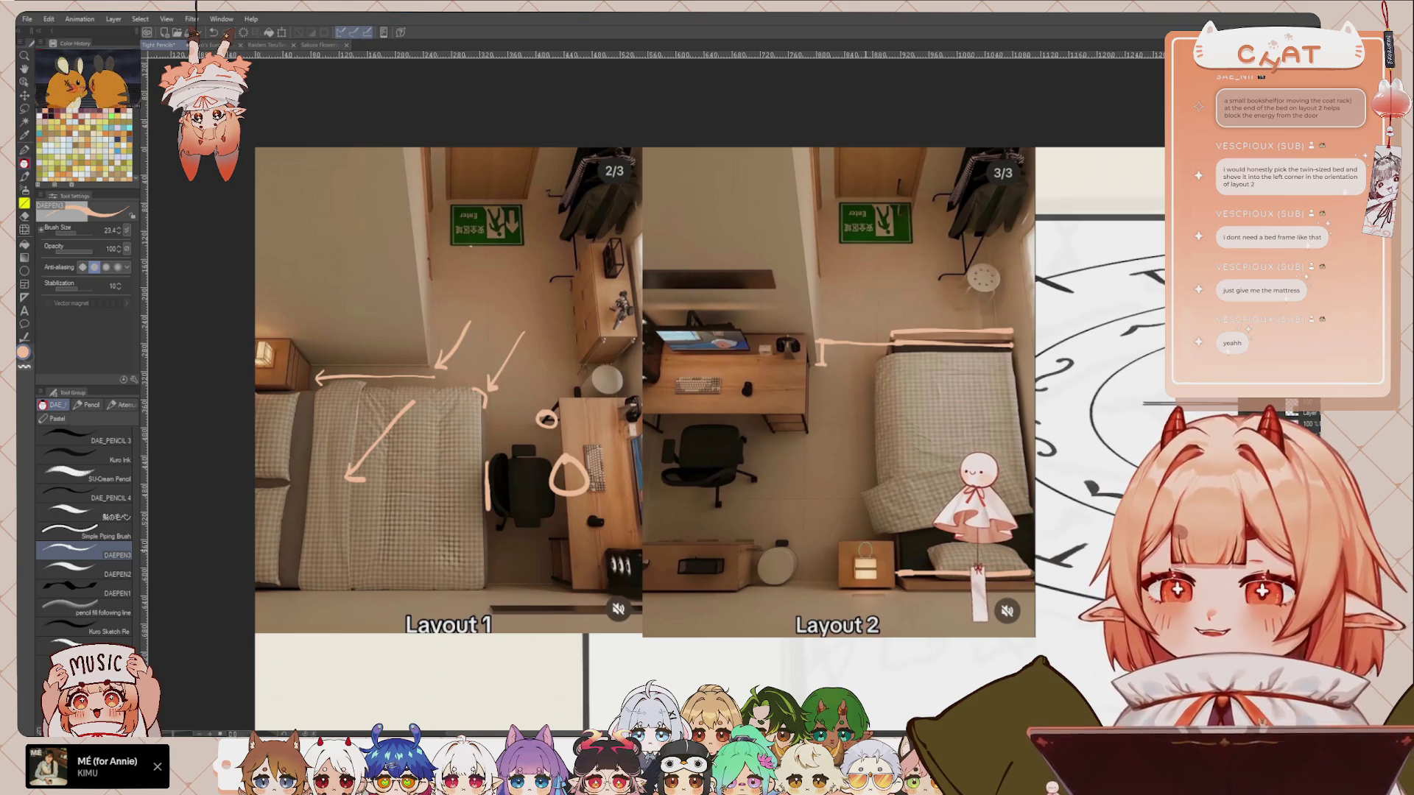
scroll(816, 532, down, 1)
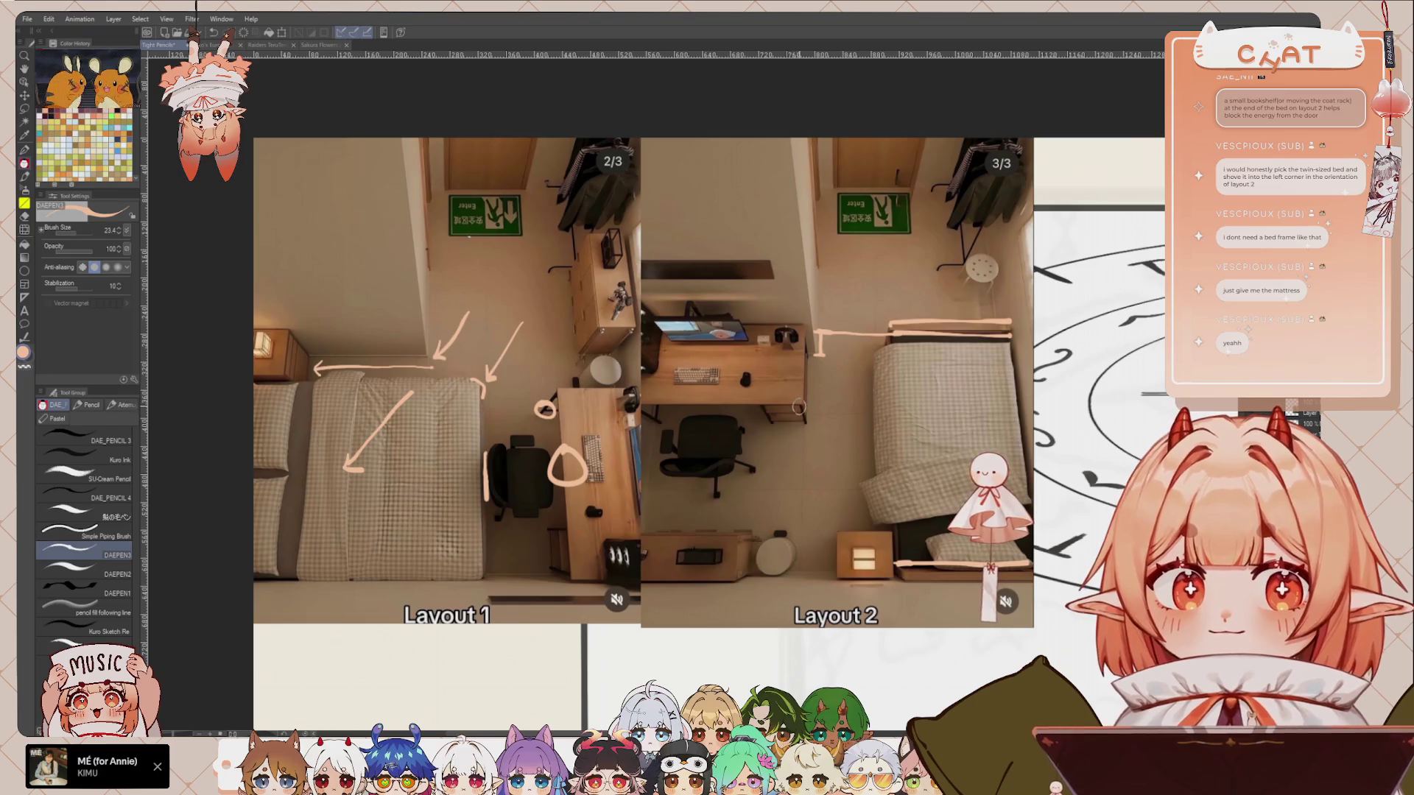
Step: Replace the bed-edge lines with a long vertical line down Layout 2 and a tick-marked base
key(ctrl+z)
key(ctrl+z)
key(ctrl+z)
key(ctrl+z)
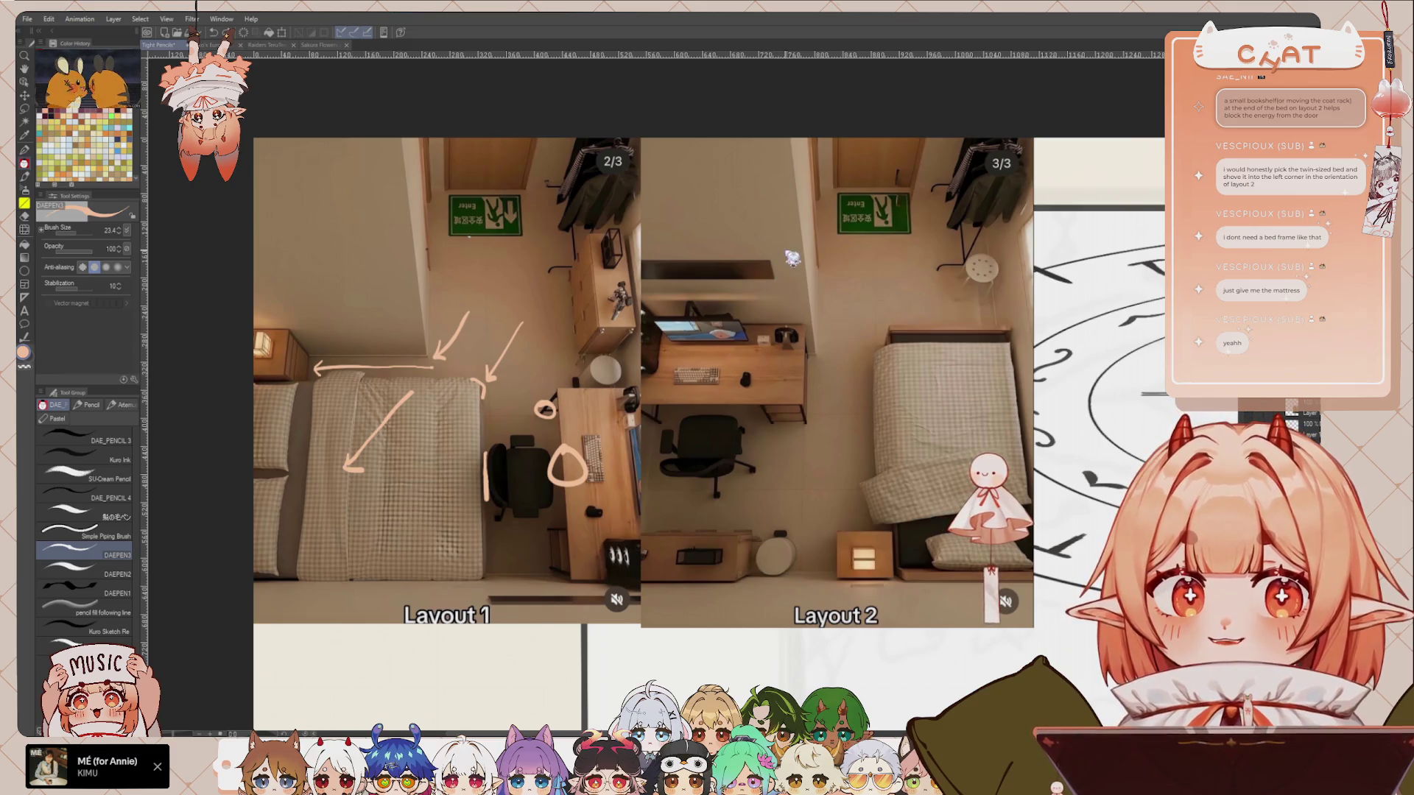
drag(779, 247, 748, 589)
key(ctrl+z)
drag(778, 240, 748, 589)
key(ctrl+z)
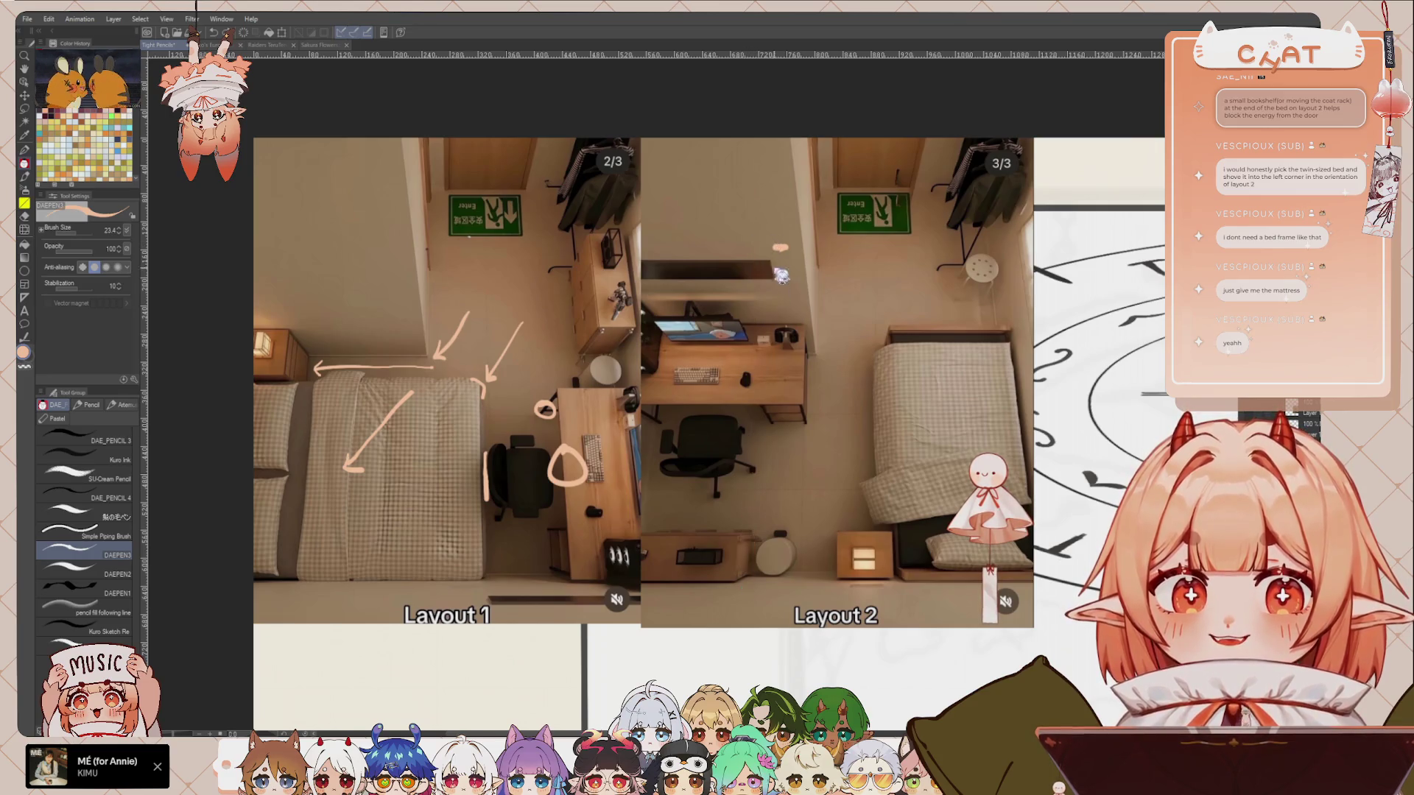
drag(779, 244, 768, 598)
drag(771, 524, 834, 573)
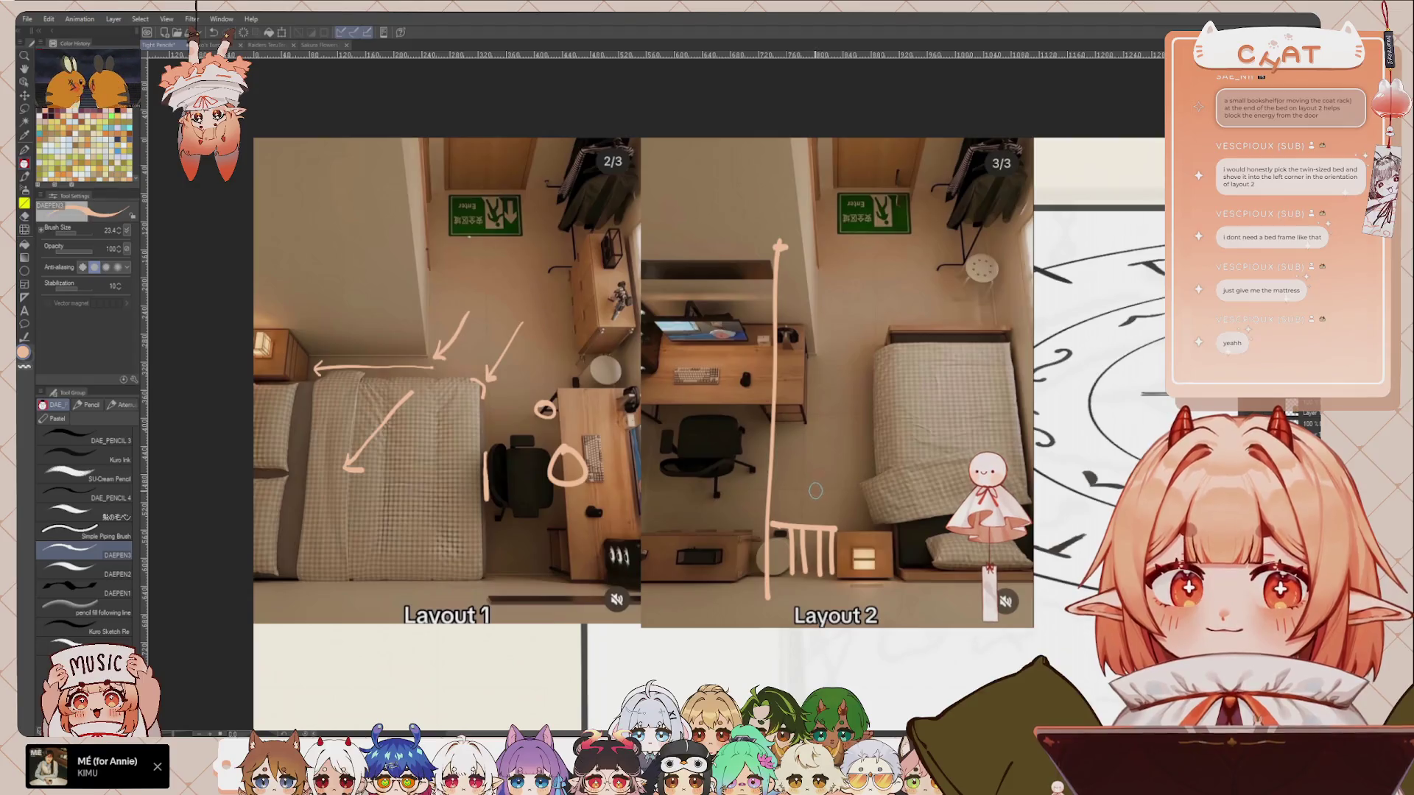
Step: Sketch a rectangular loop on the Layout 2 bed, discarding an extra stroke below it
drag(970, 407, 919, 398)
drag(952, 304, 961, 336)
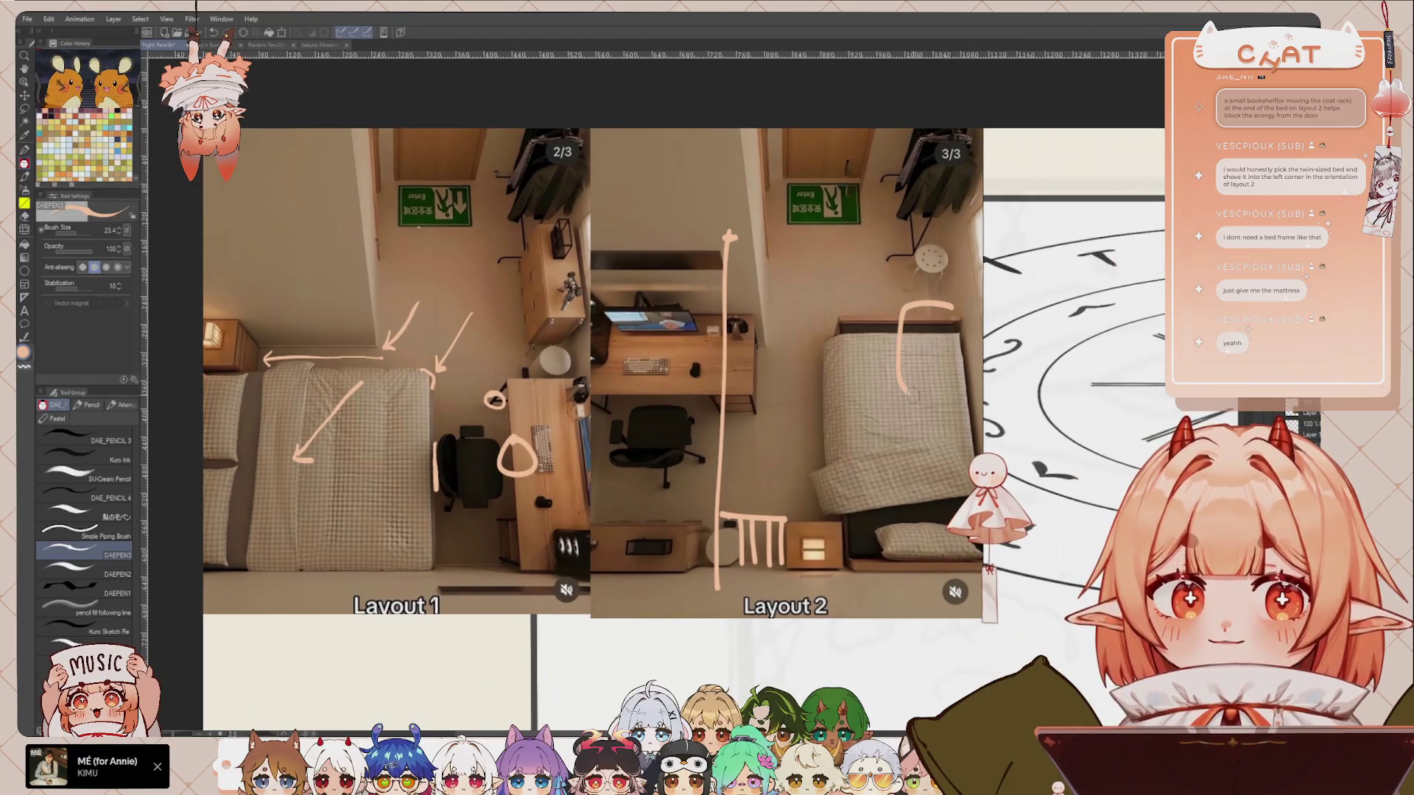
drag(958, 416, 913, 548)
key(ctrl+z)
key(ctrl+z)
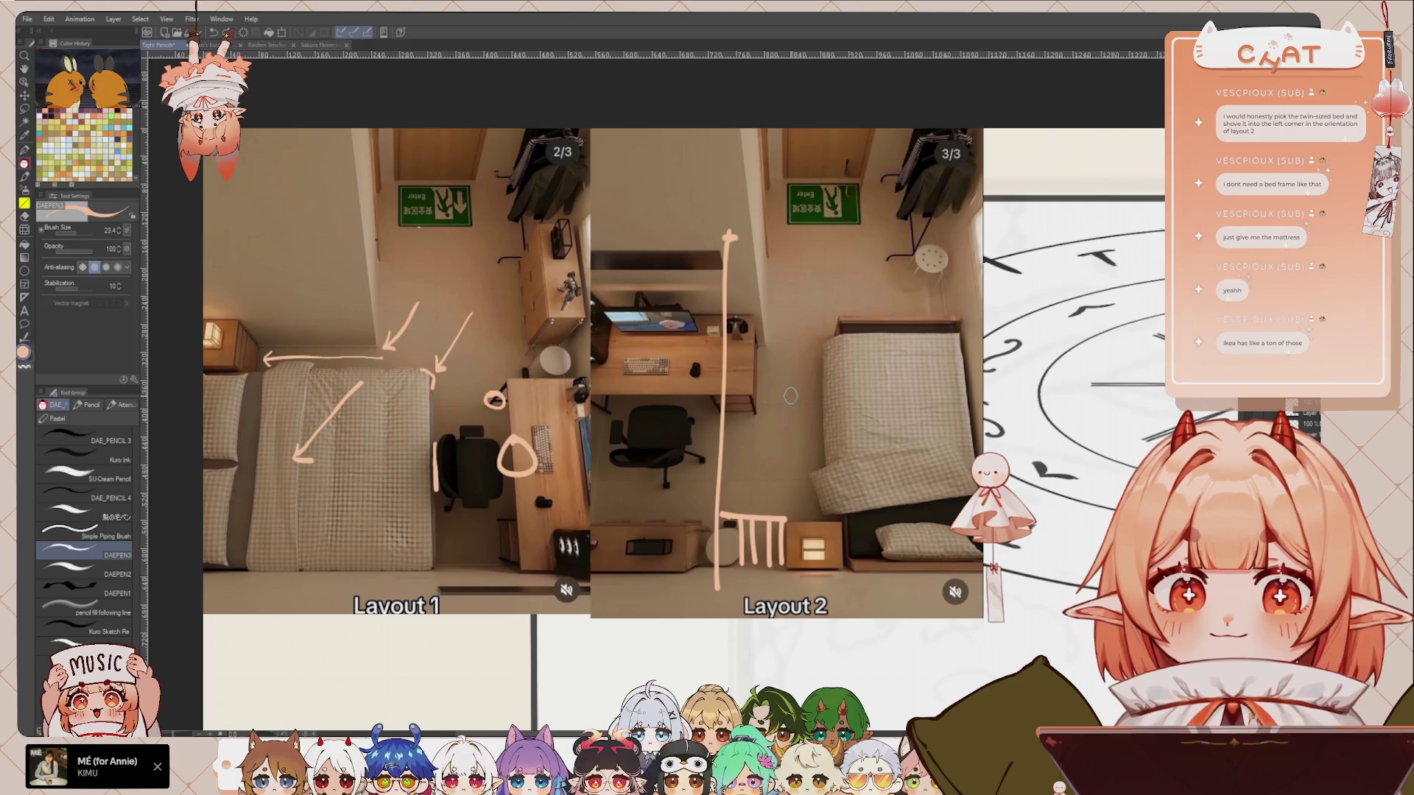
drag(733, 437, 726, 446)
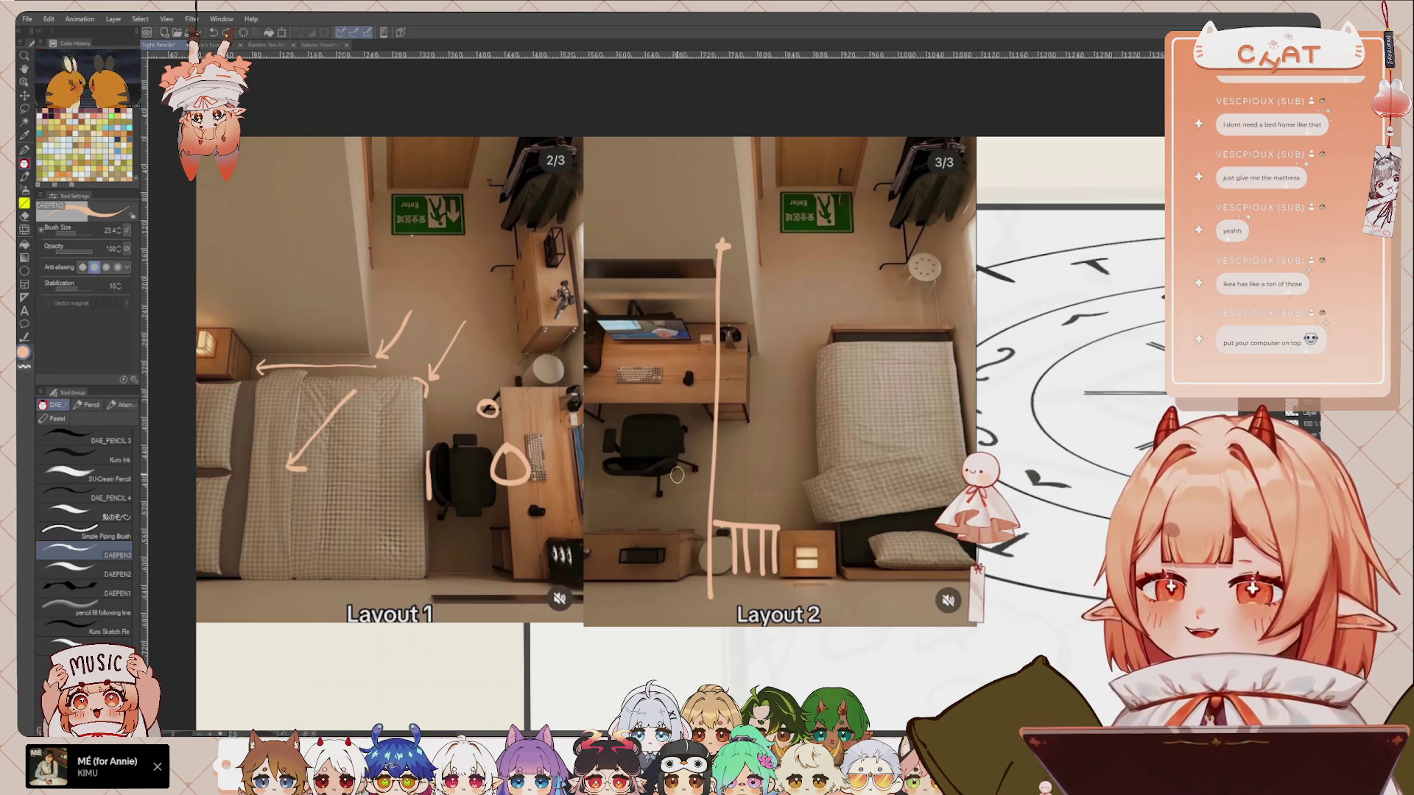
Step: Pan over to Layout 2 and sketch an H-shaped bed-frame outline above the bed
drag(545, 406, 641, 404)
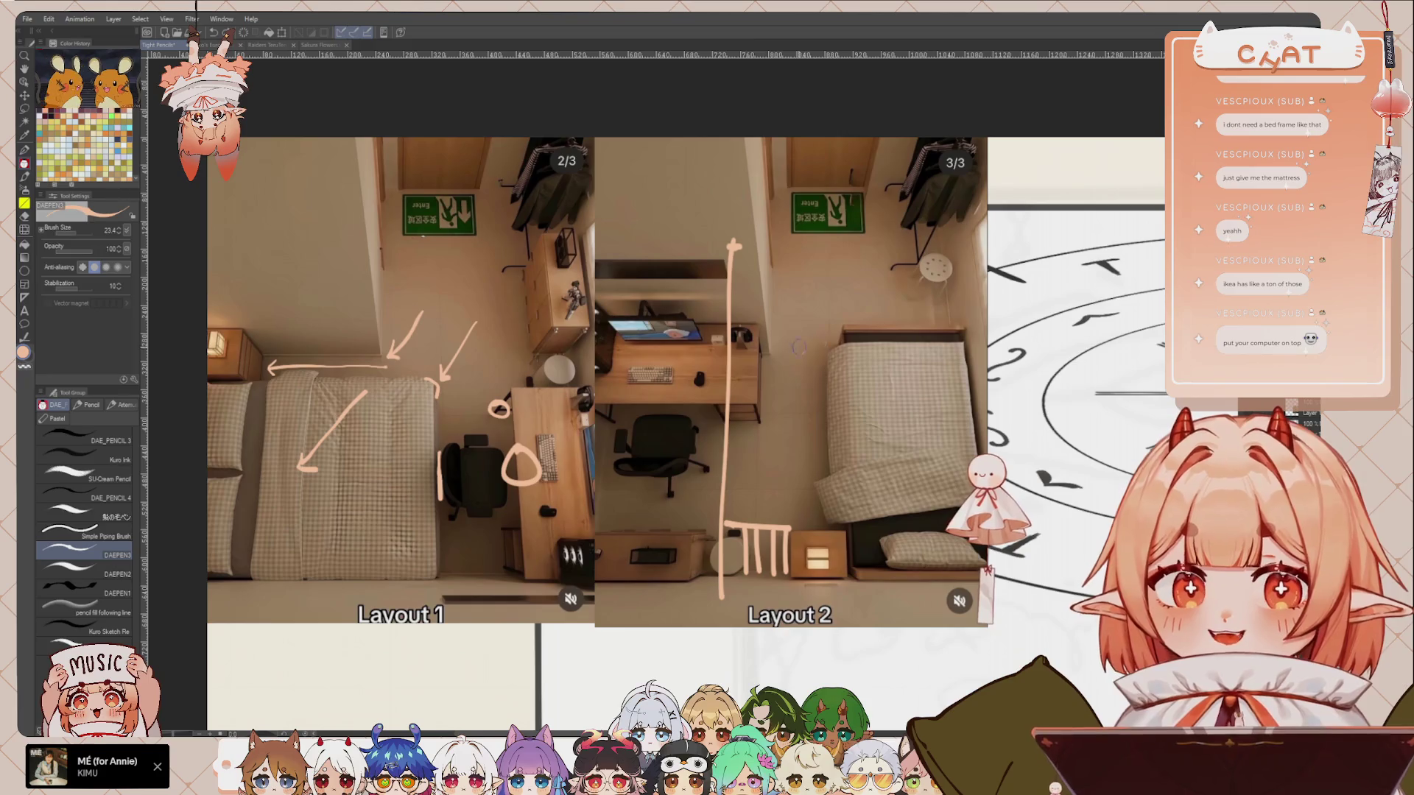
drag(723, 397, 685, 425)
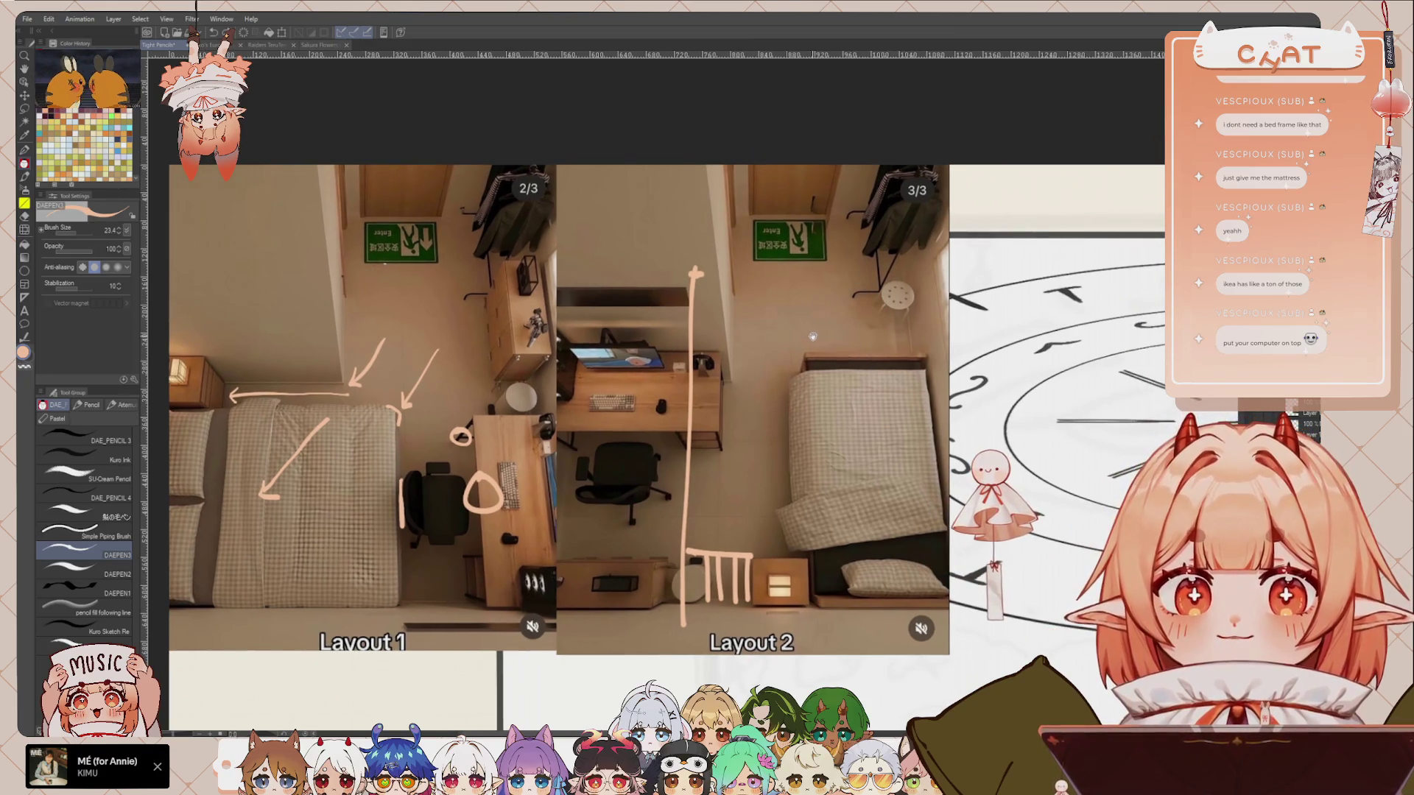
drag(811, 333, 813, 343)
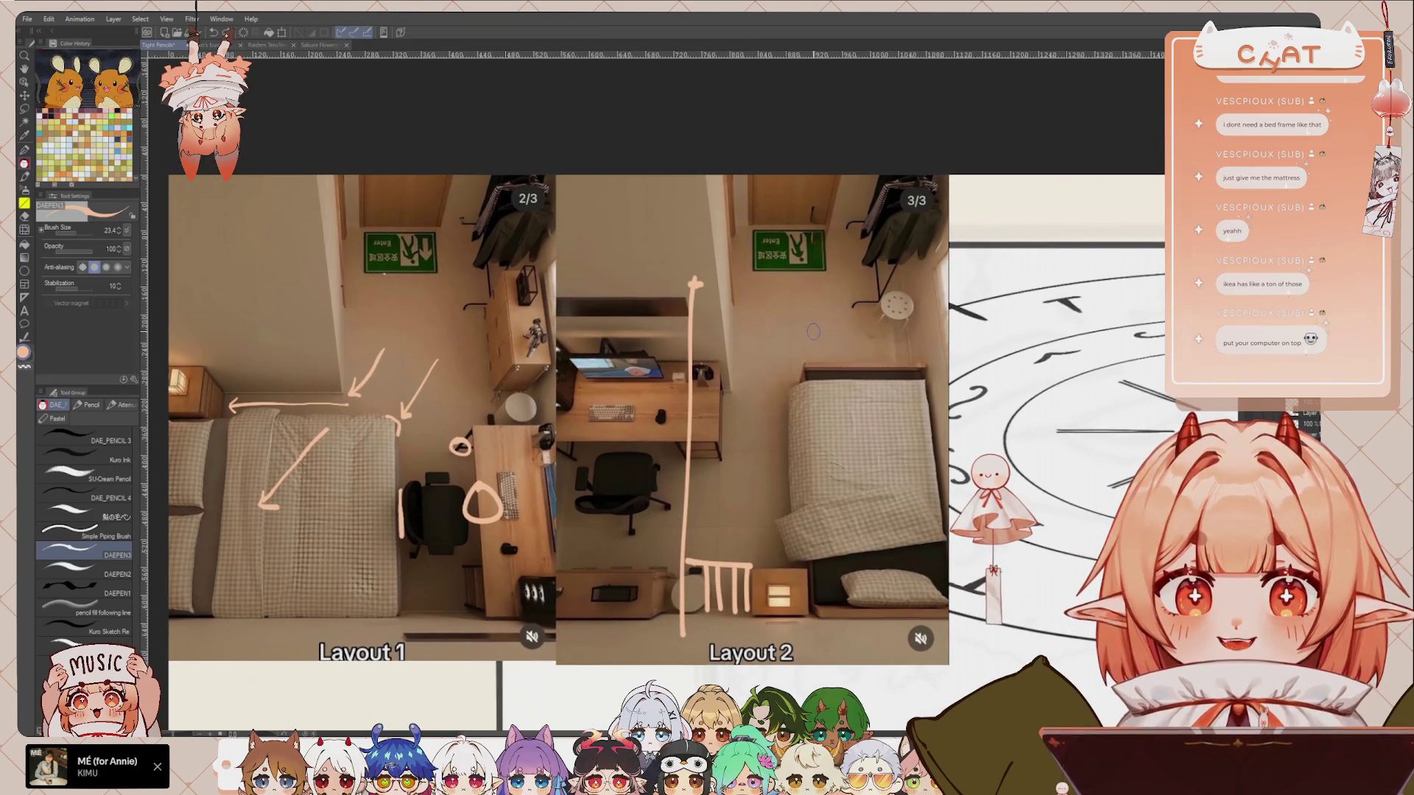
drag(820, 329, 900, 364)
Step: Redraw the bed-frame outline longer and sketch a shaded wall-cabinet box on Layout 2
key(ctrl+z)
mouse_move(820, 345)
mouse_down()
mouse_move(908, 345)
mouse_move(913, 360)
mouse_up()
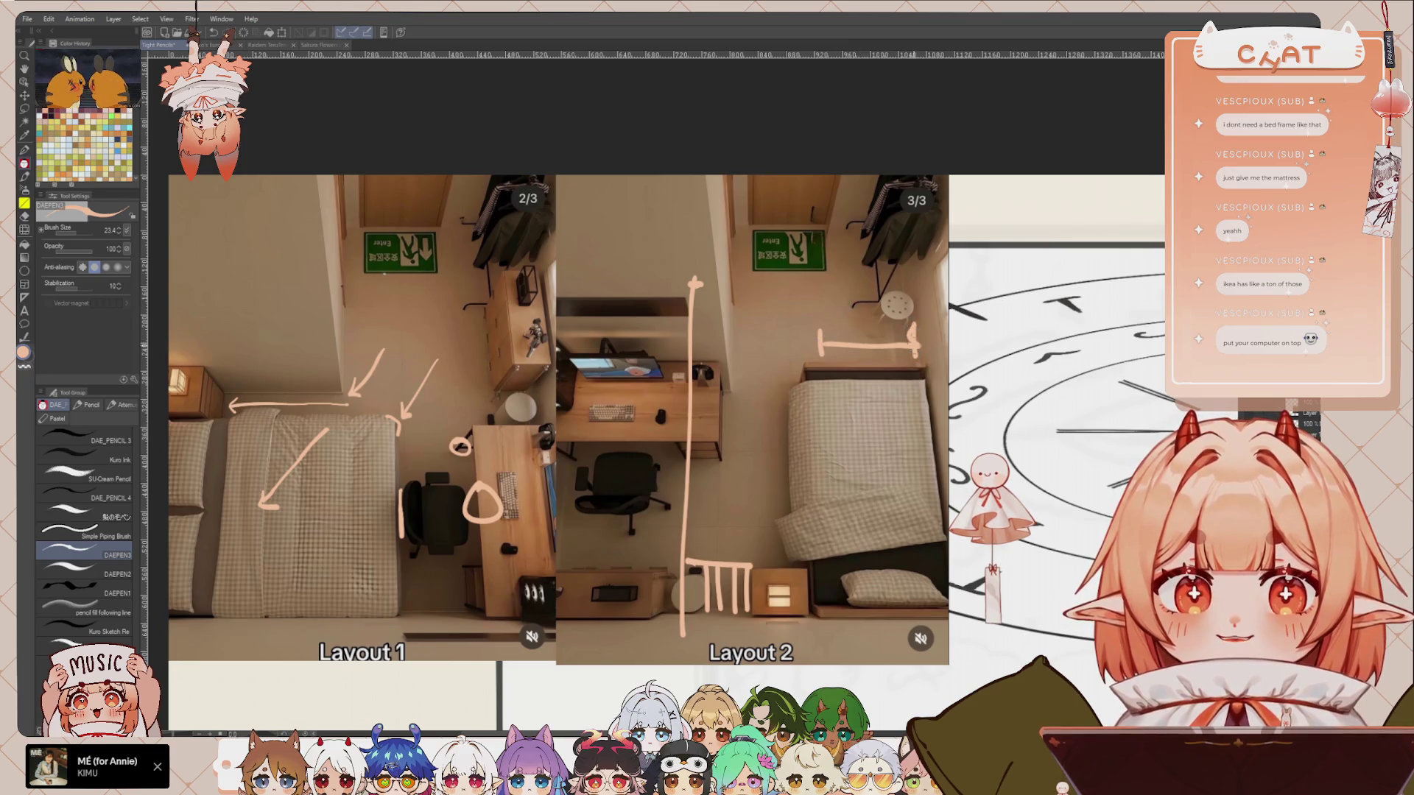
drag(888, 223, 893, 291)
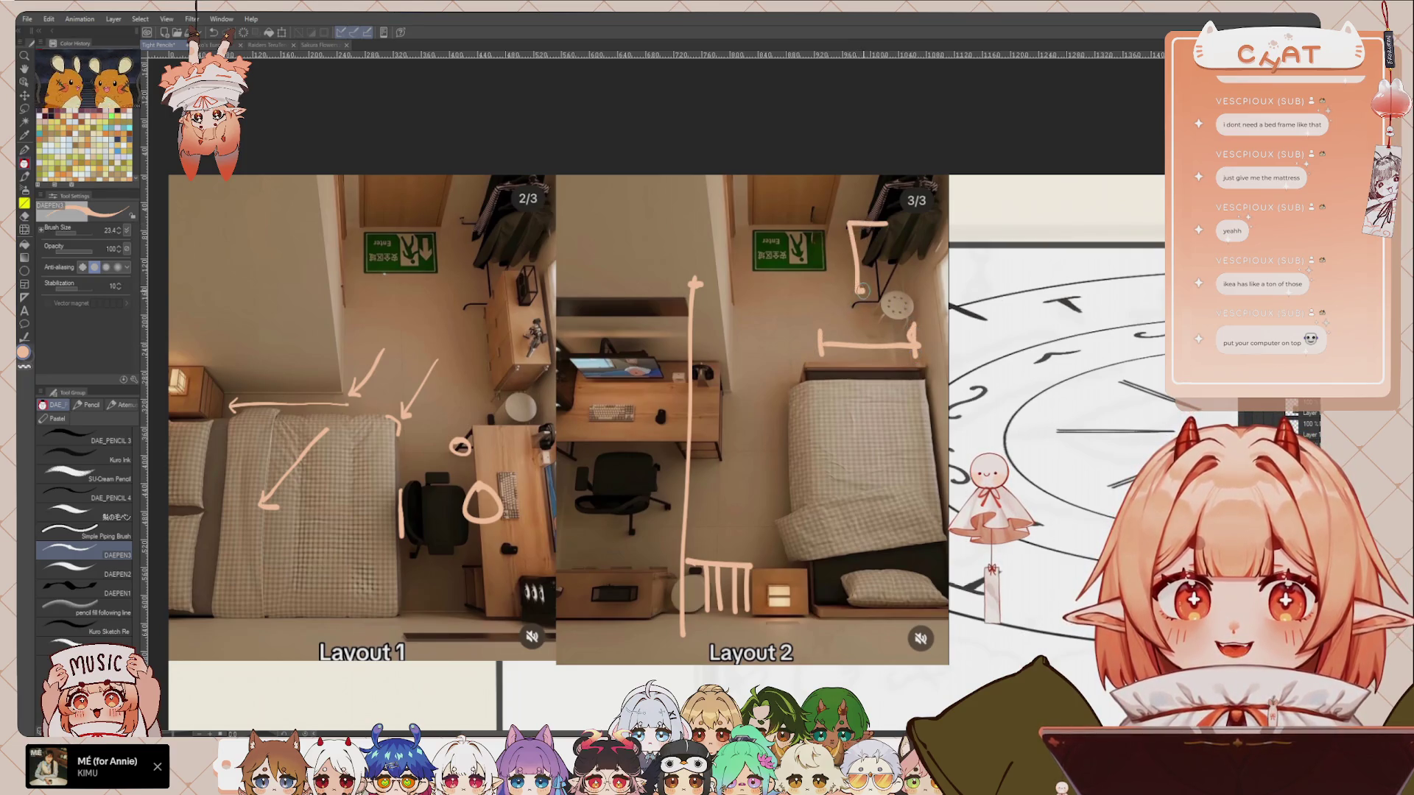
key(ctrl+z)
drag(893, 221, 908, 294)
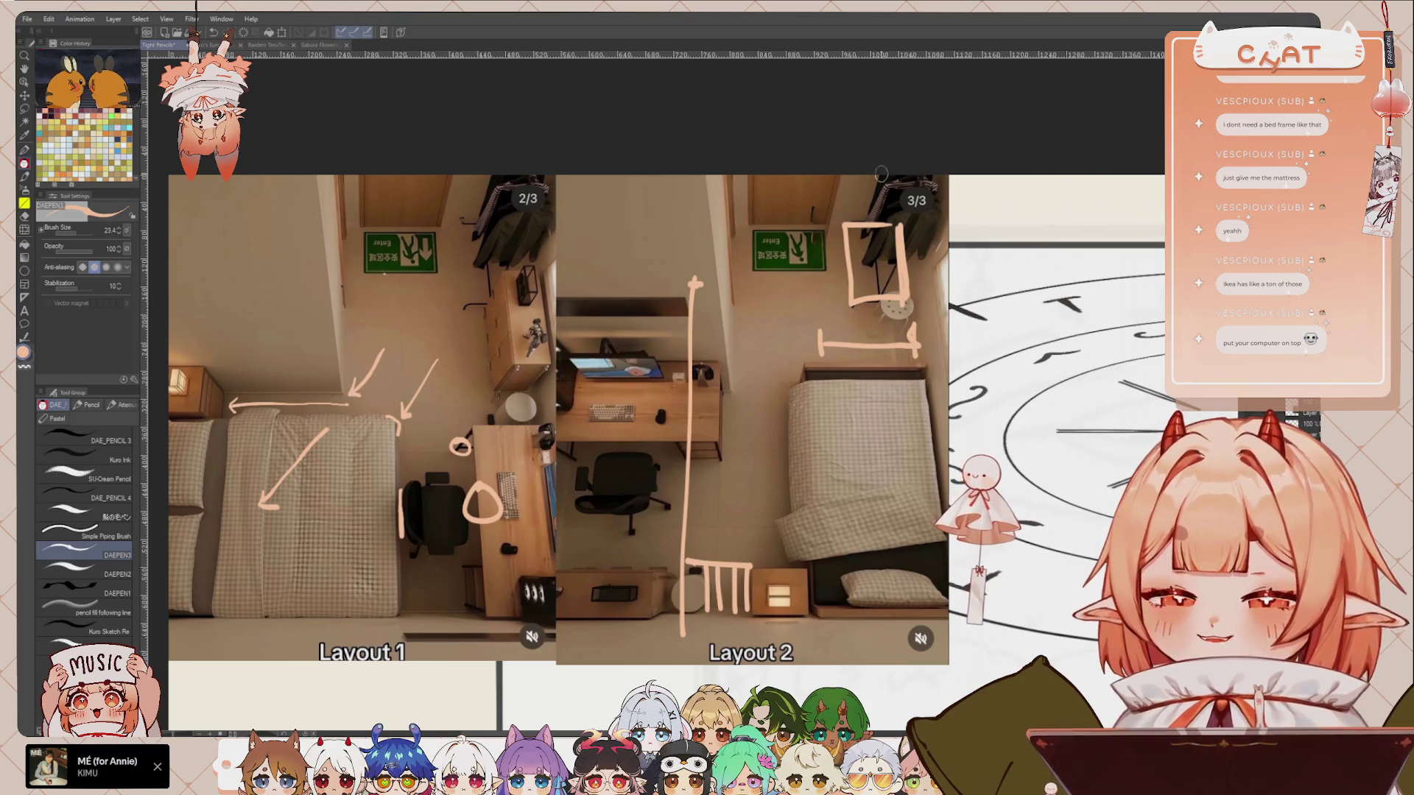
drag(884, 202, 860, 274)
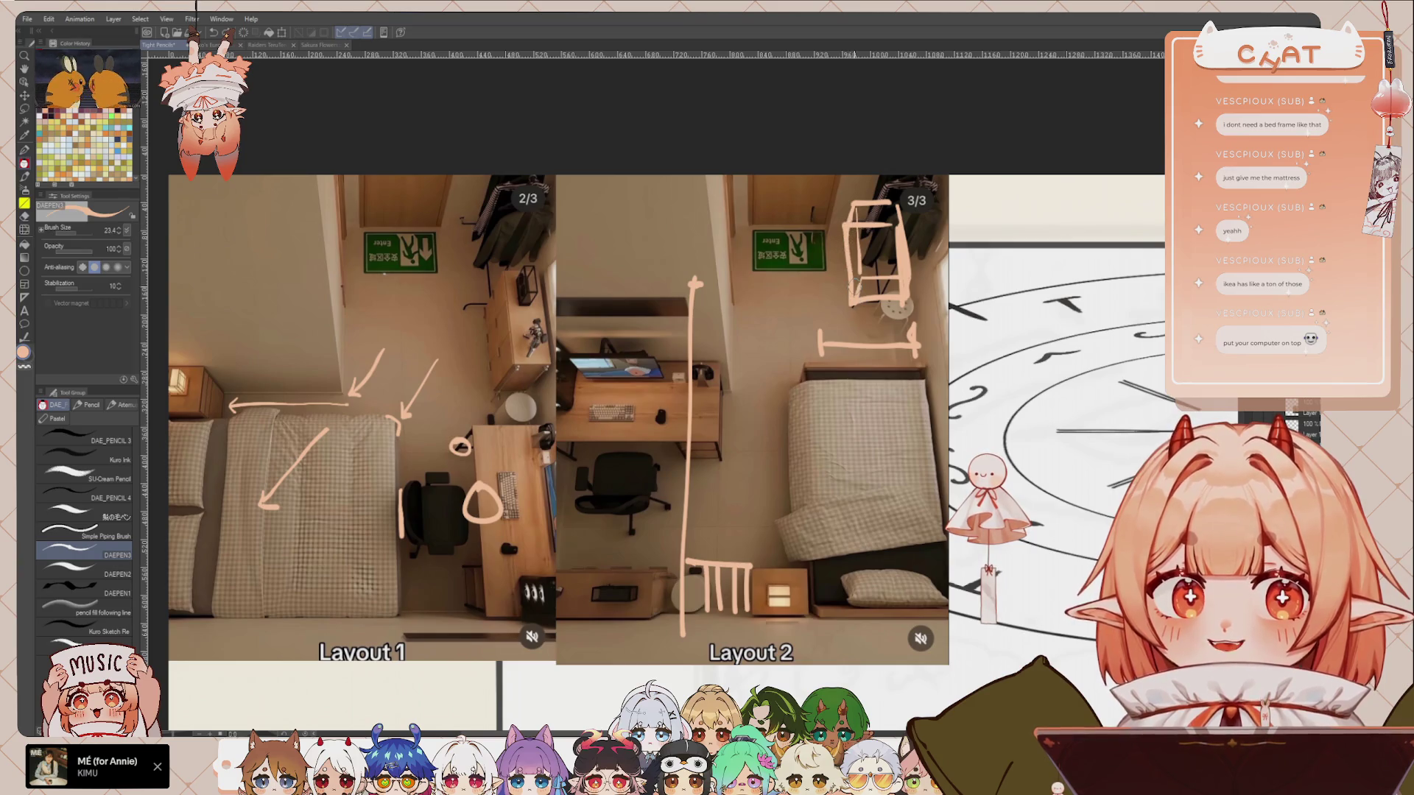
mouse_move(853, 221)
mouse_down()
mouse_move(856, 287)
mouse_move(902, 306)
mouse_up()
Step: Return to the pink colour and draw a left arrow beside the exit sign
key(c)
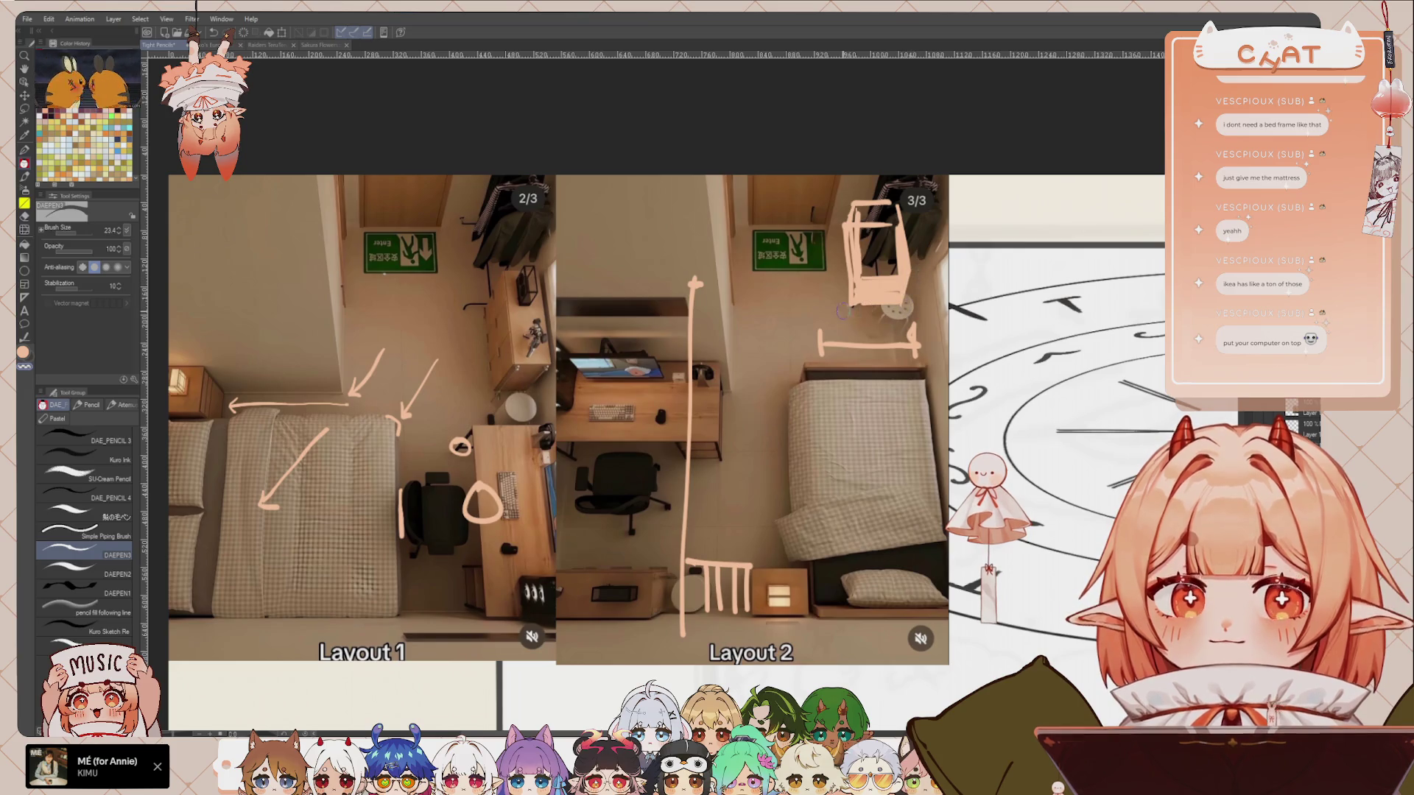
key(c)
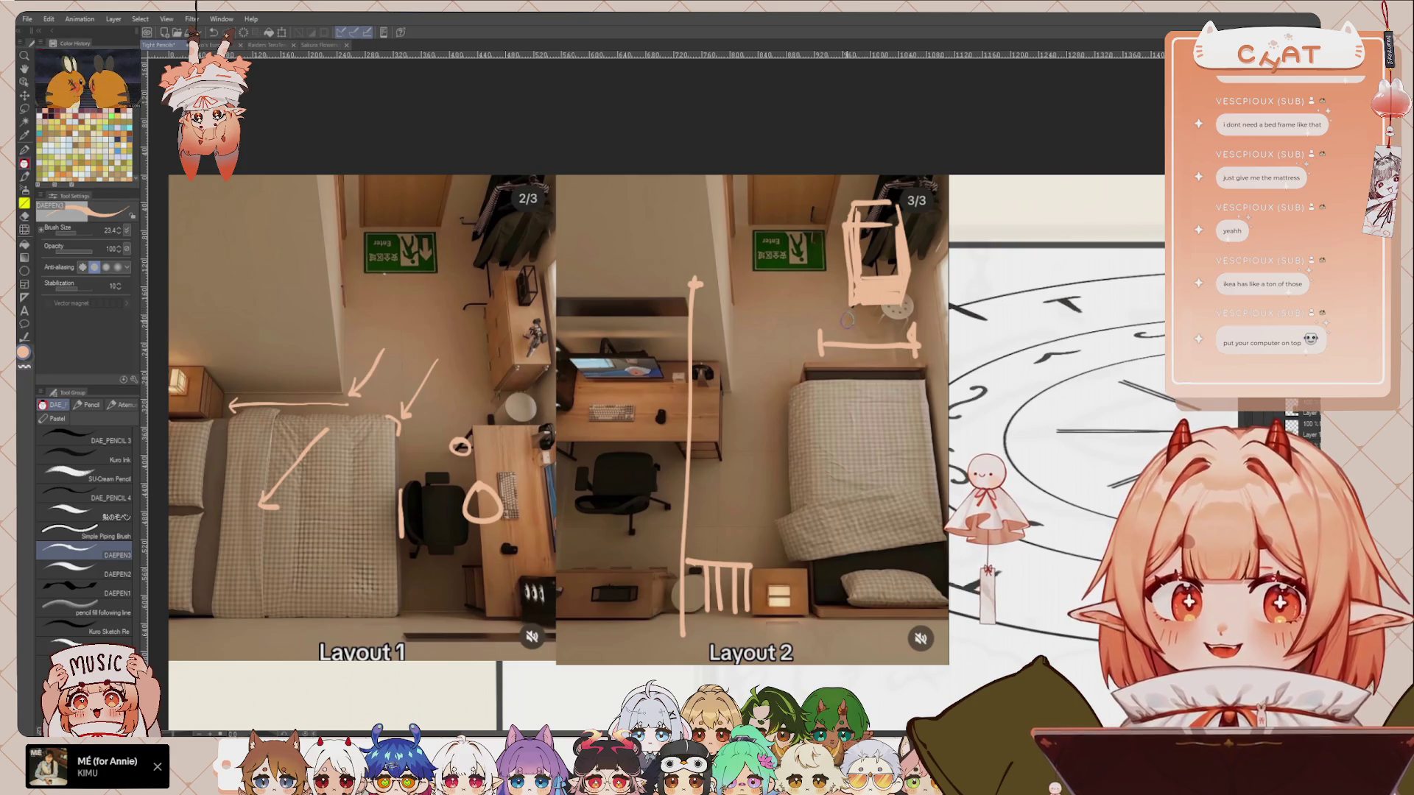
mouse_move(746, 243)
mouse_down()
mouse_move(696, 246)
mouse_move(716, 259)
mouse_up()
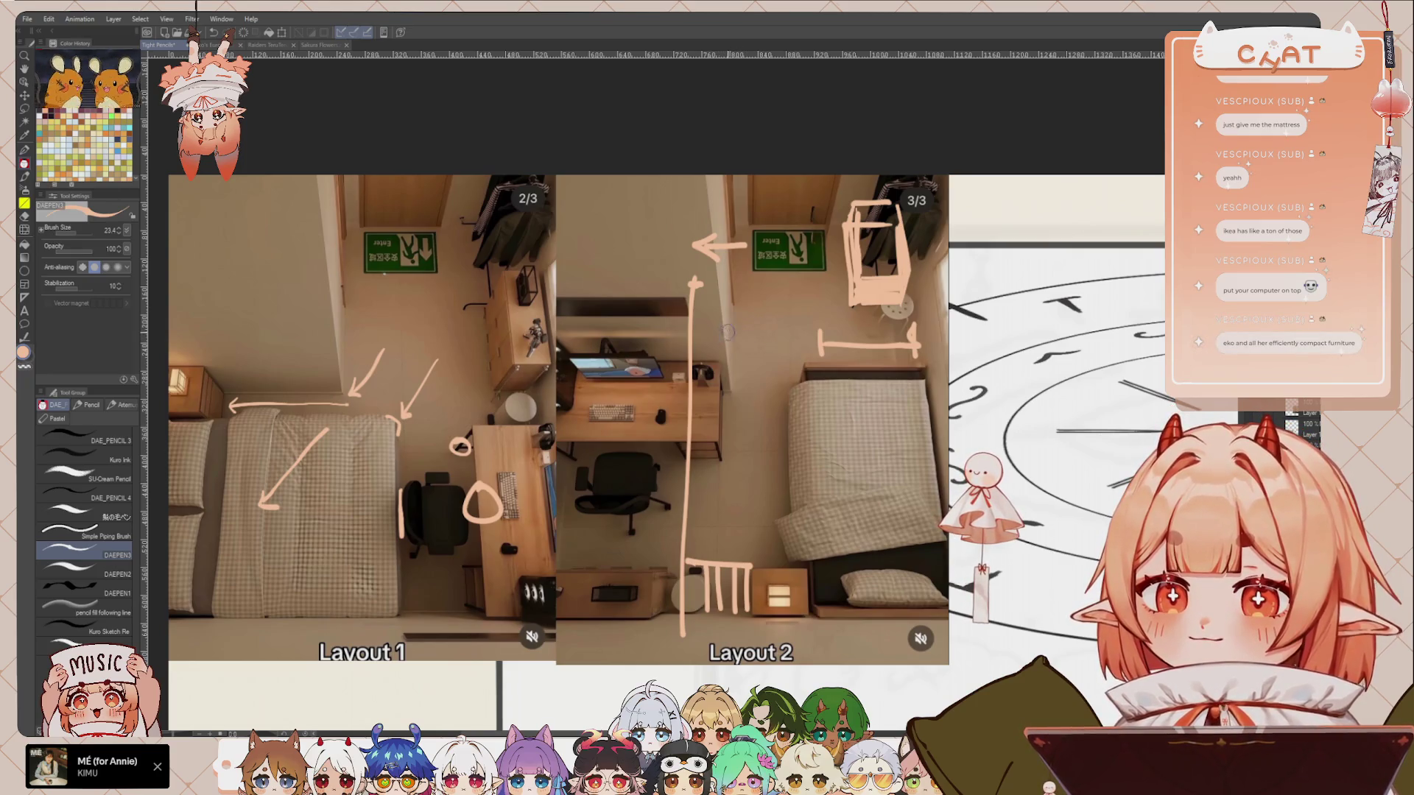
Step: Undo the left-pointing arrow beside the exit sign and nudge the room photos downward
key(ctrl+z)
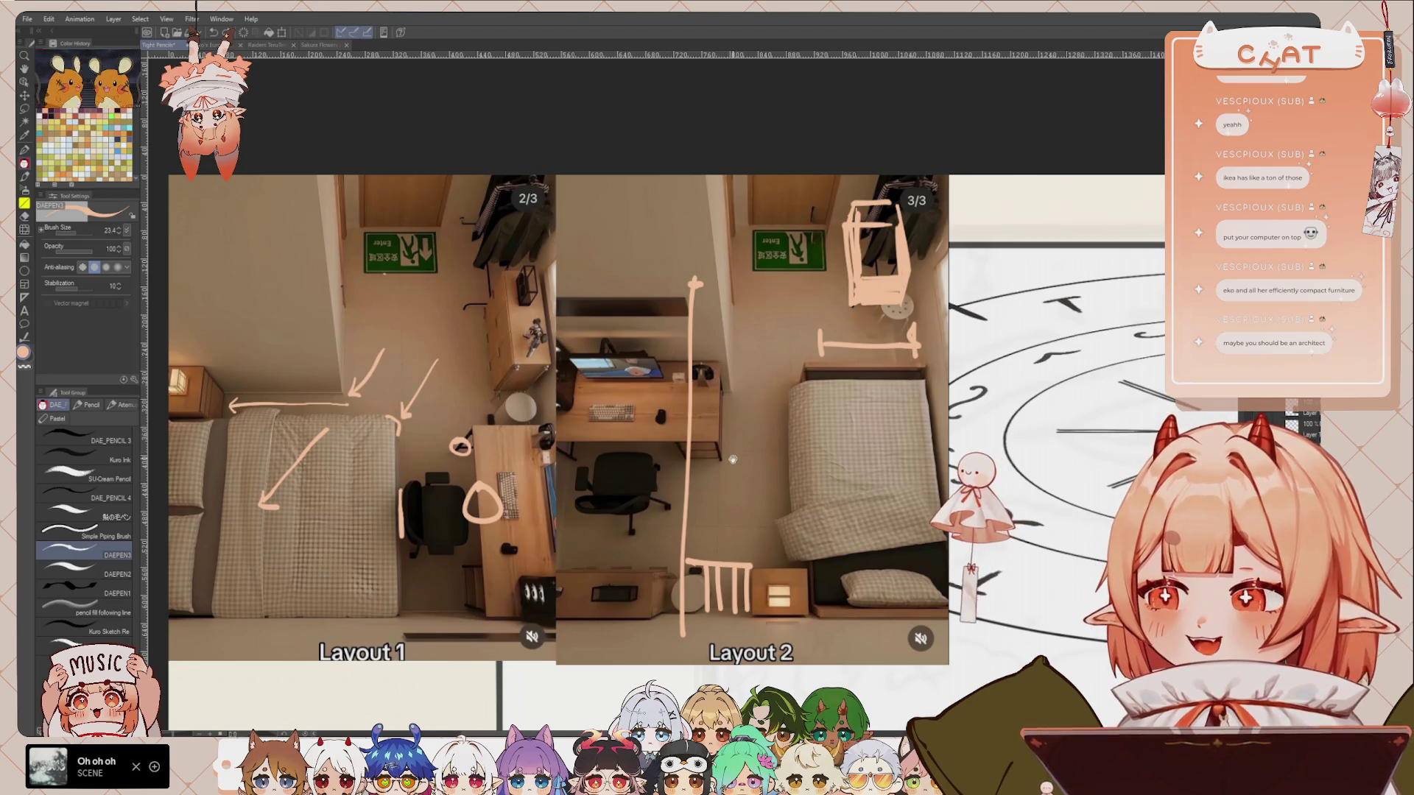
drag(733, 442, 725, 447)
drag(836, 377, 837, 384)
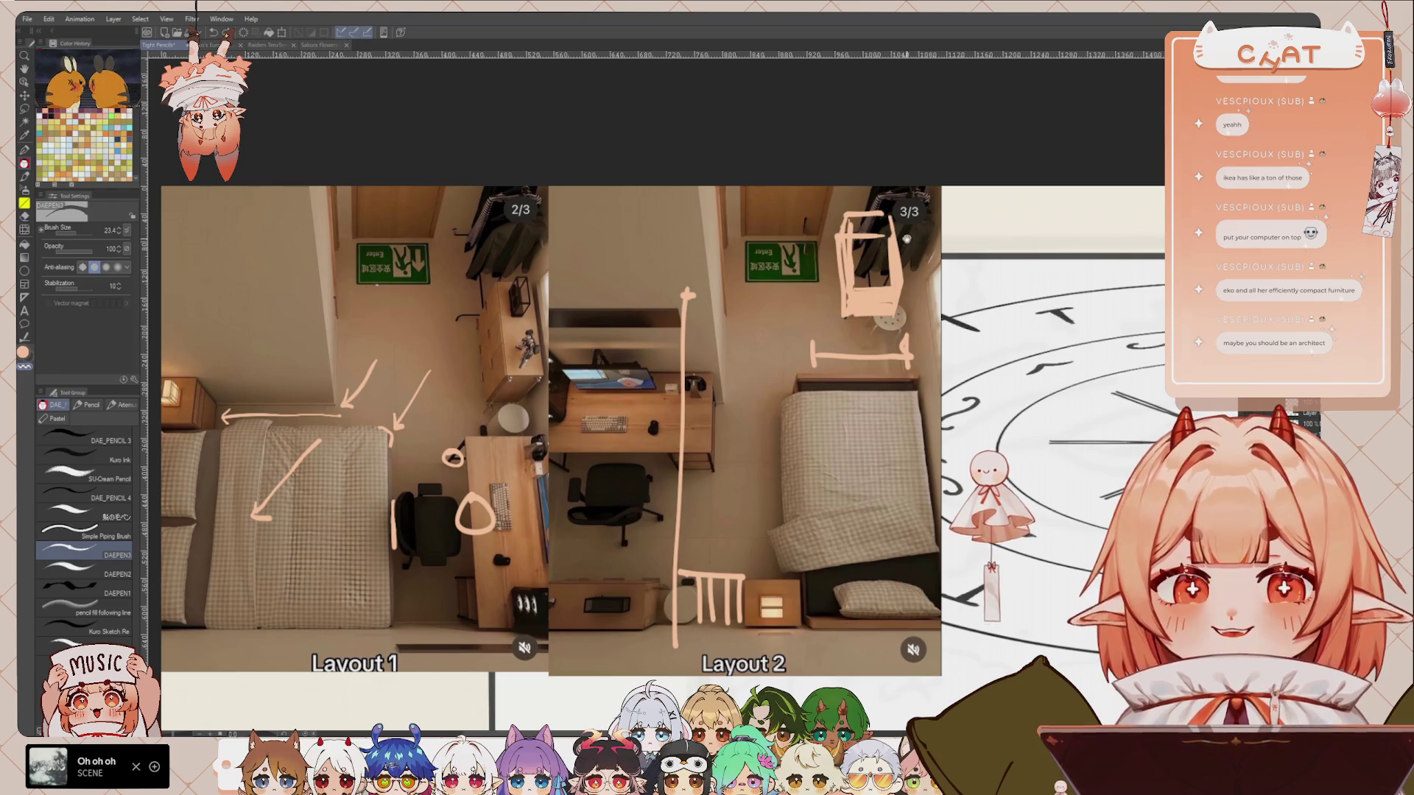
drag(902, 223, 897, 256)
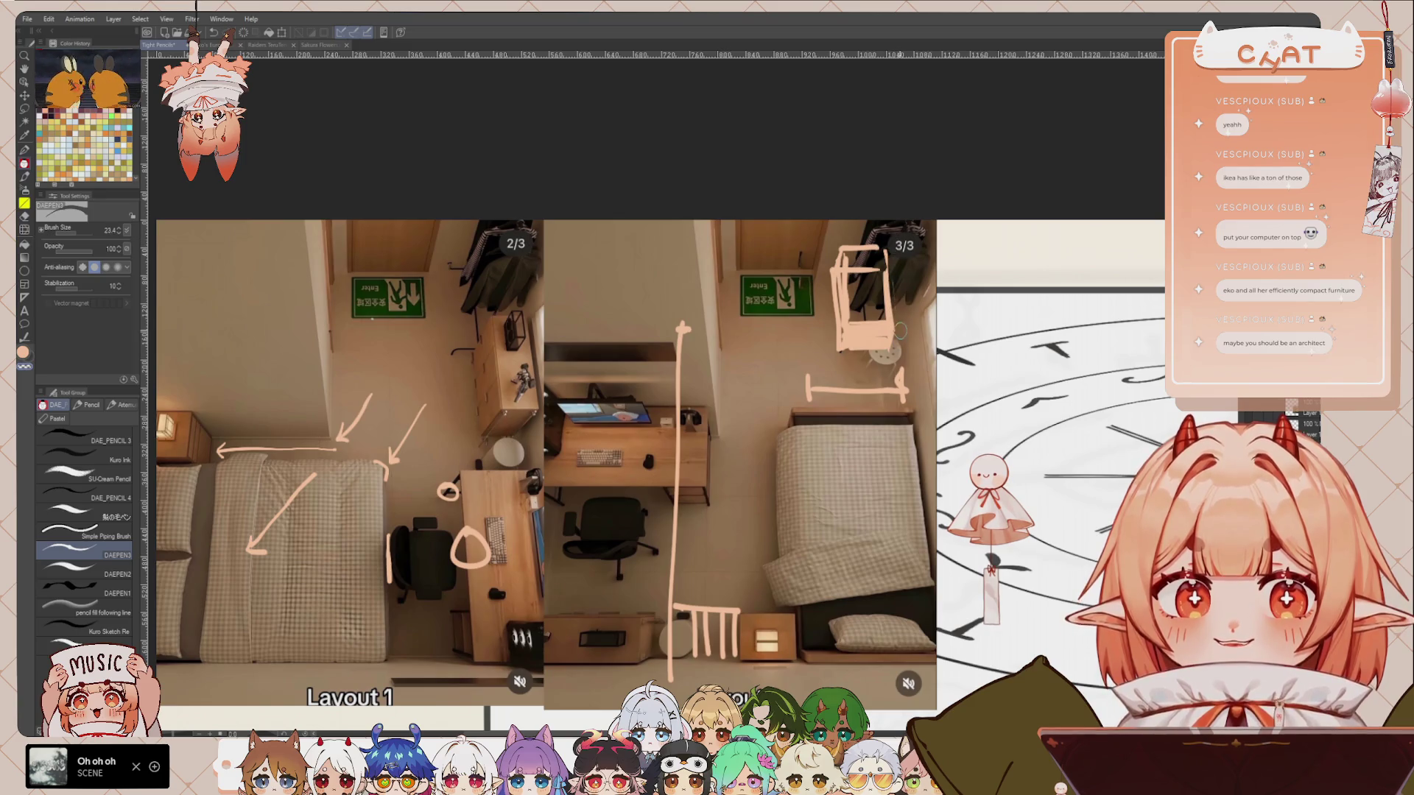
key(c)
key(c)
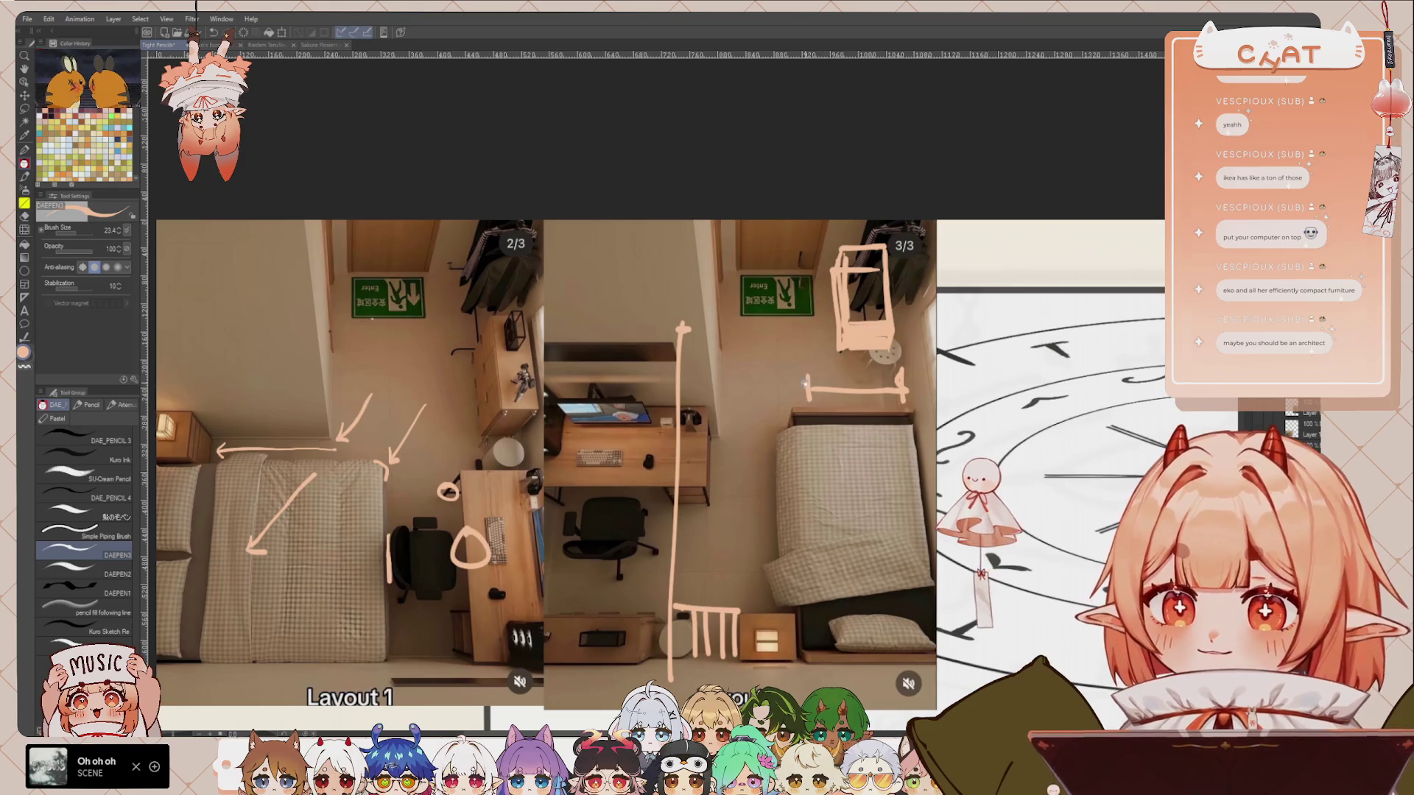
scroll(839, 379, down, 3)
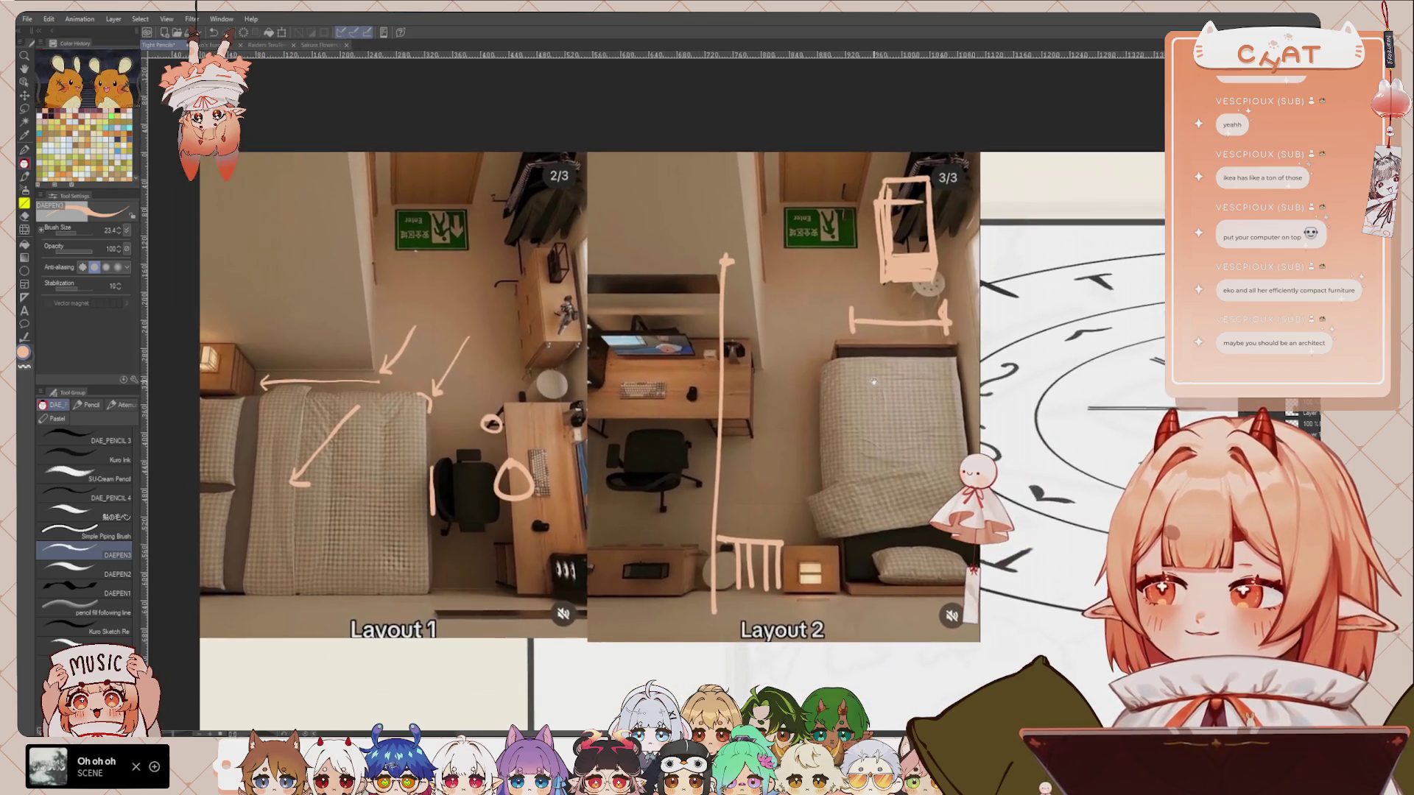
scroll(874, 381, up, 1)
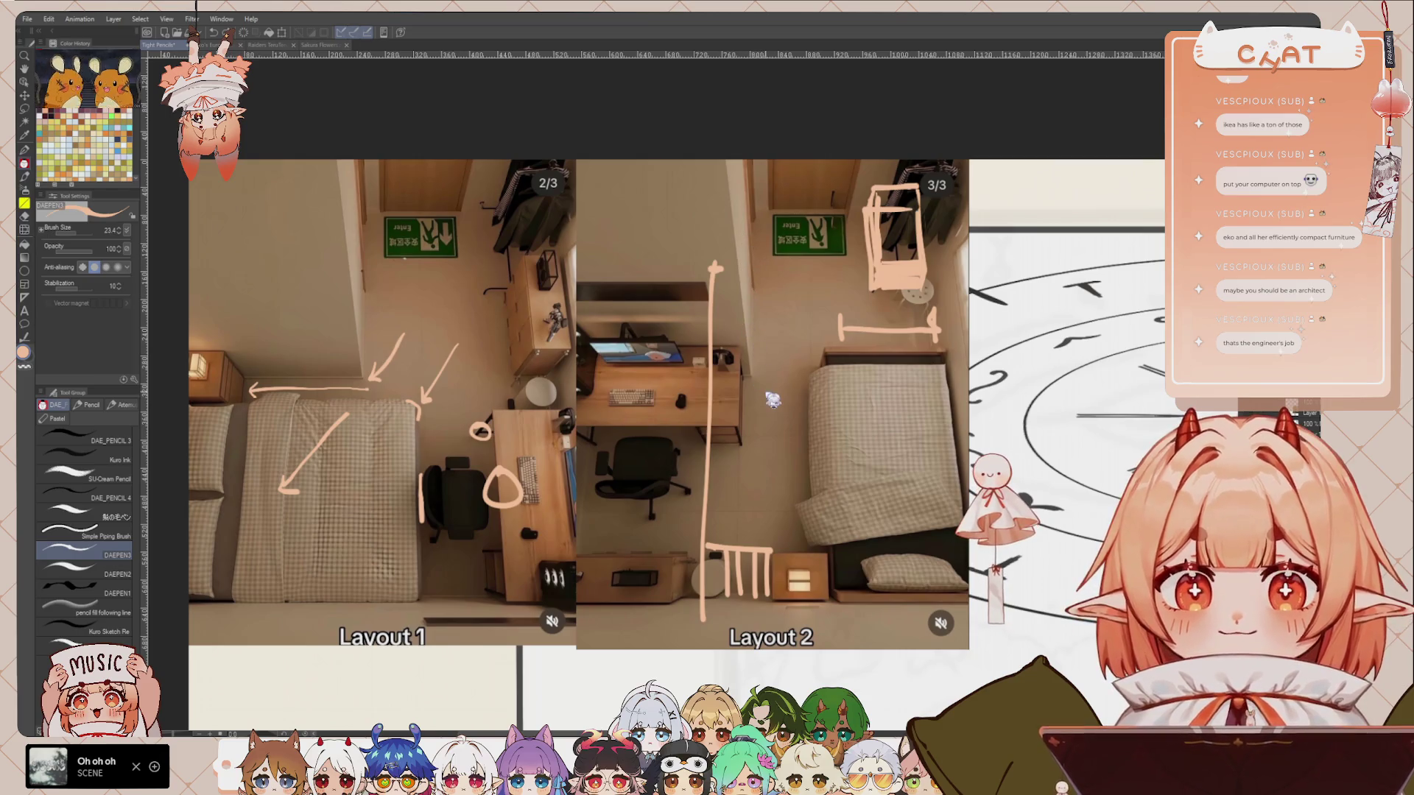
Step: Erase the long vertical line and comb marks on Layout 2, then return to the DAEPEN3 pen
key(e)
drag(713, 265, 777, 455)
key(p)
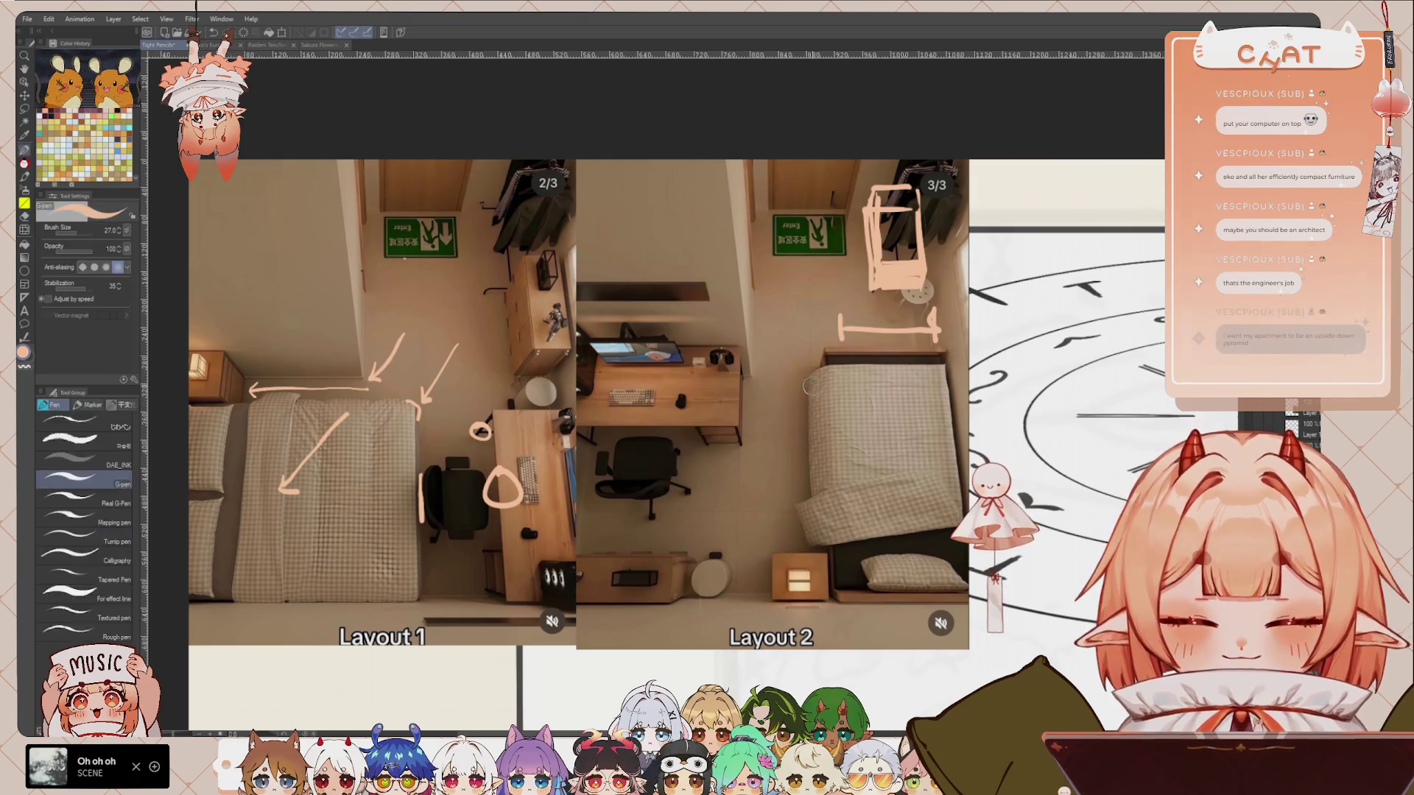
mouse_move(728, 445)
mouse_down()
mouse_move(840, 441)
mouse_move(833, 452)
mouse_up()
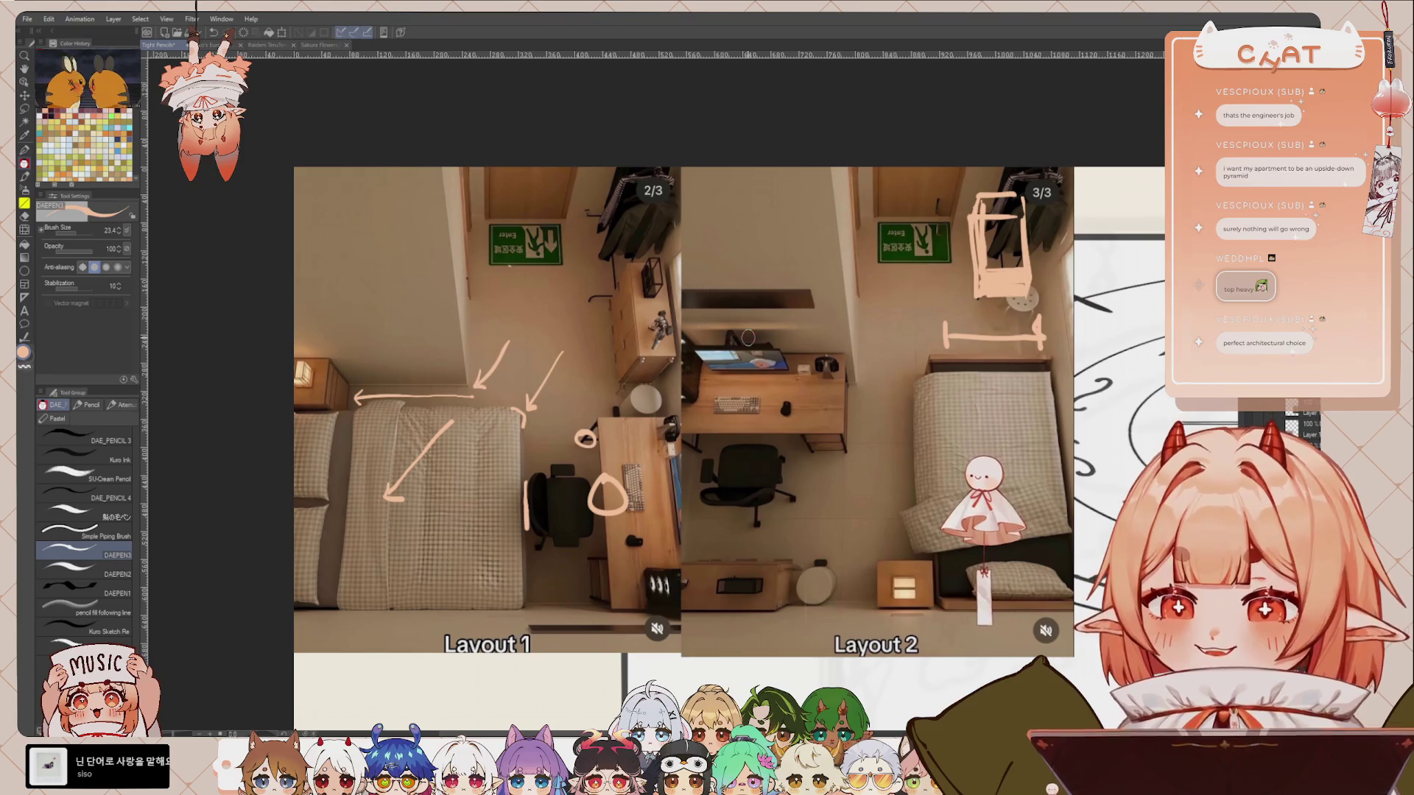
Step: Zoom in and try tracing the shelf edge, undoing both attempts
drag(684, 410, 673, 407)
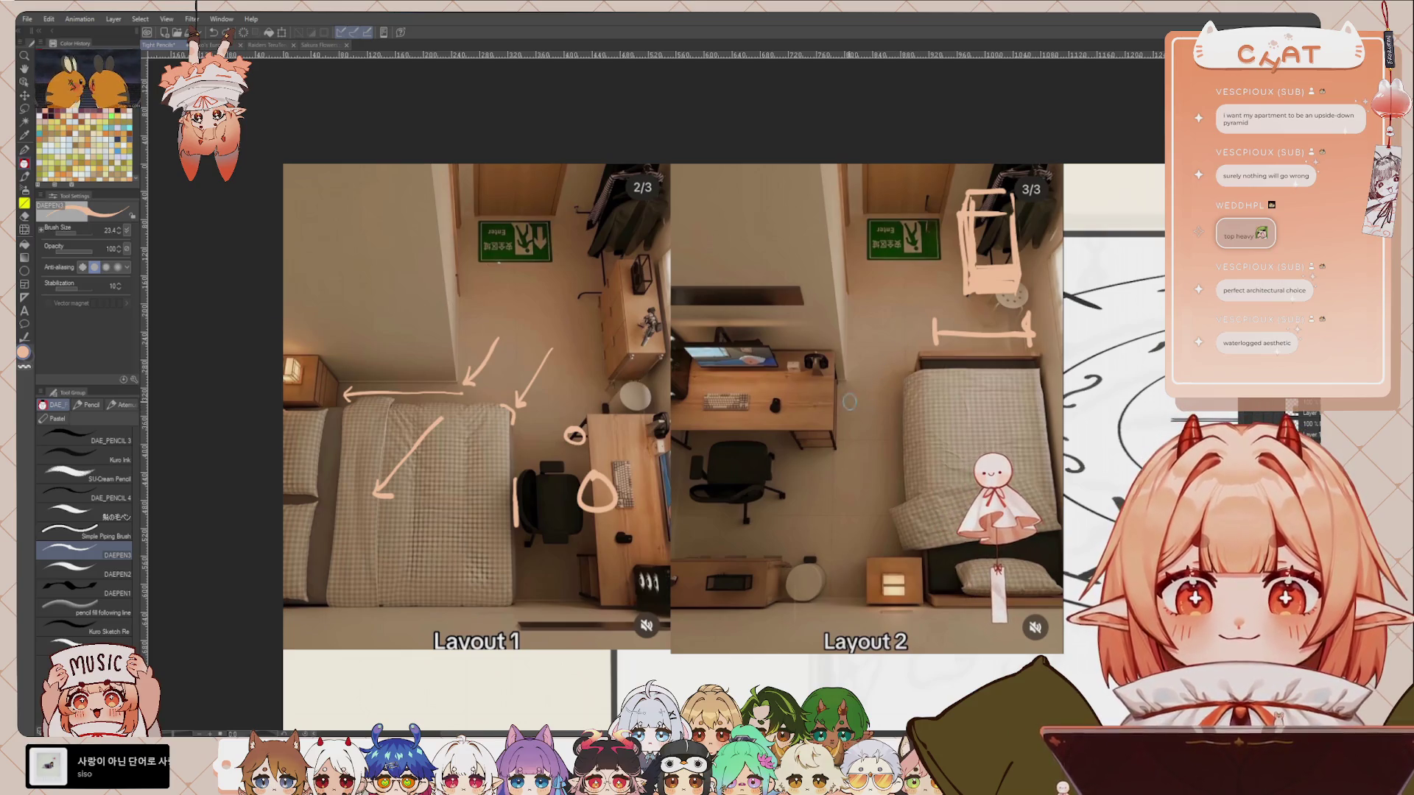
scroll(816, 244, up, 1)
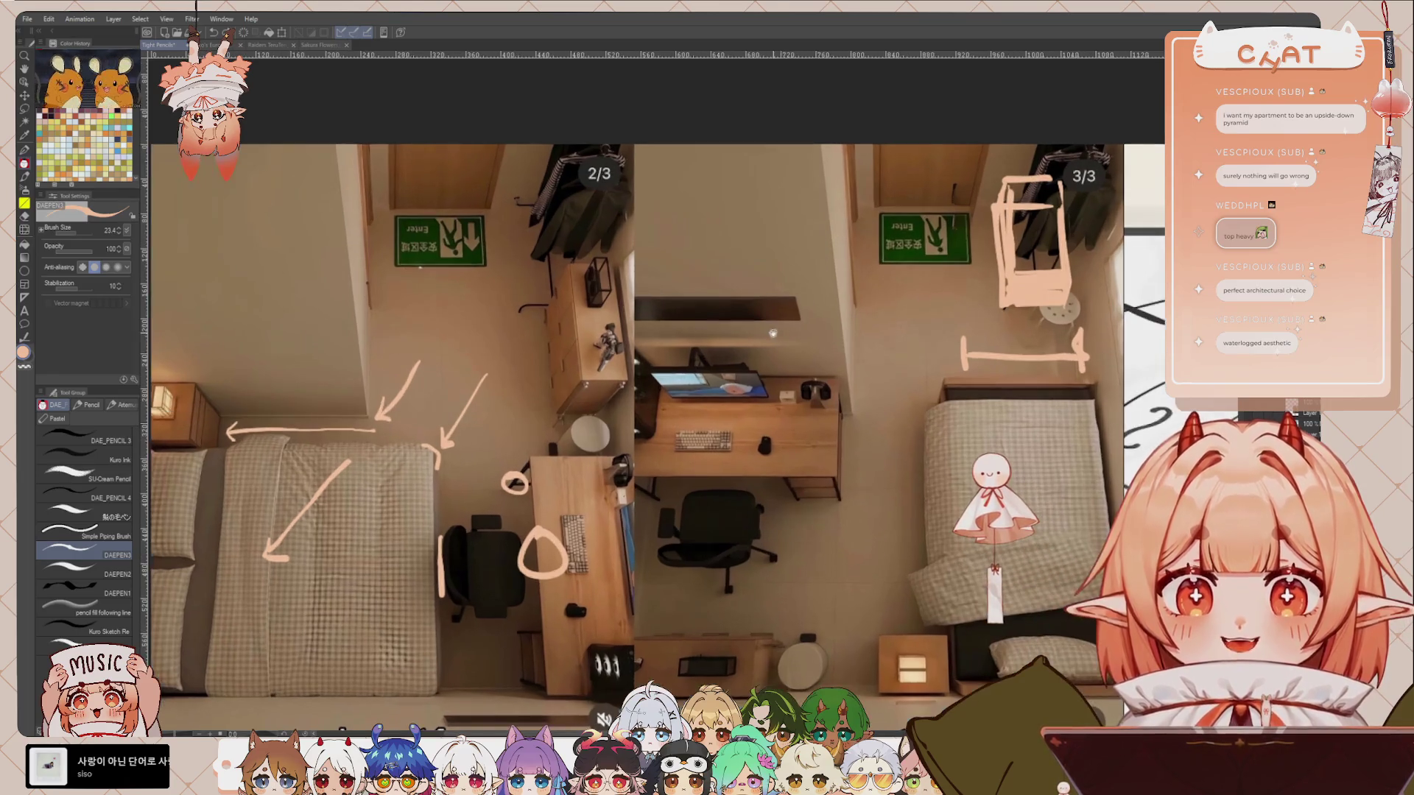
scroll(768, 370, up, 1)
drag(693, 299, 858, 302)
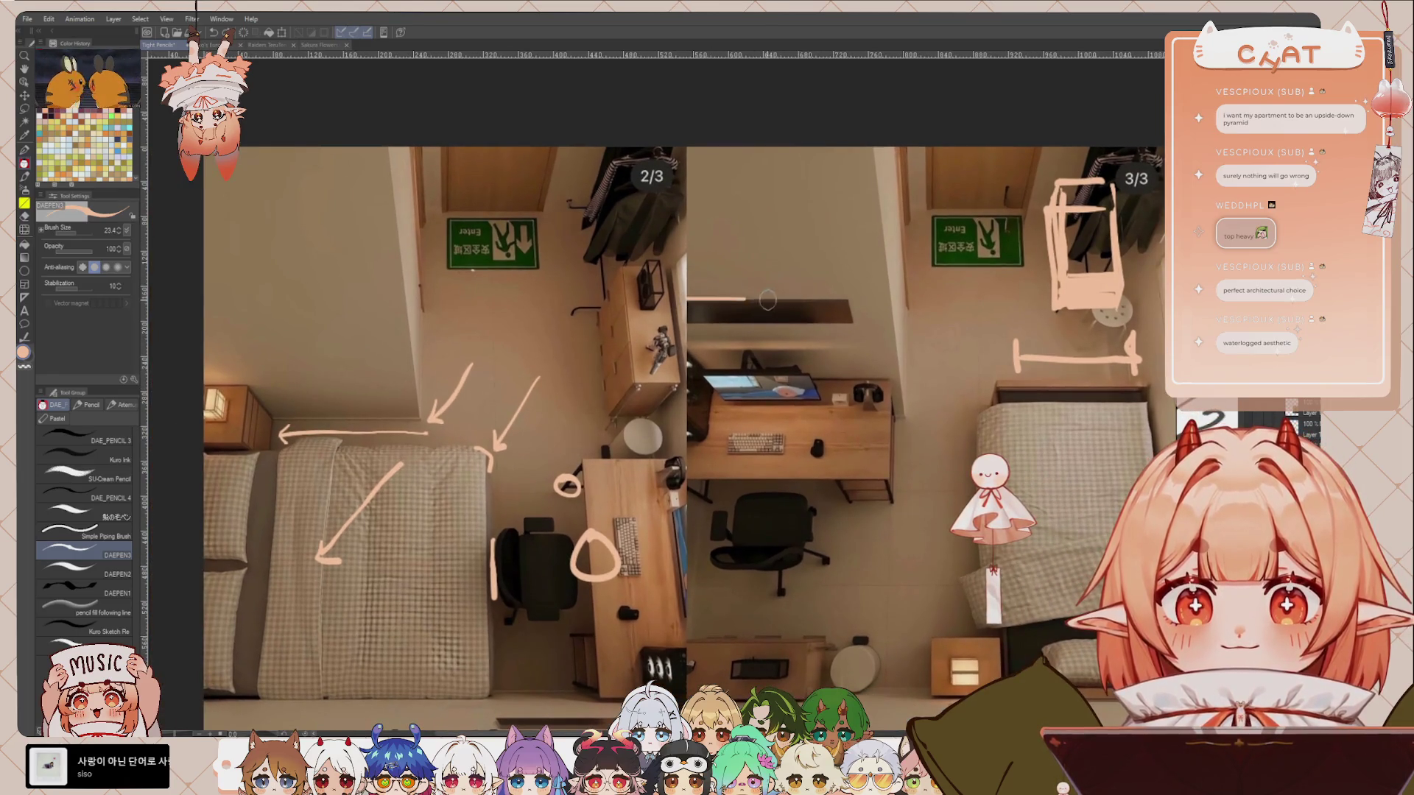
key(ctrl+z)
mouse_move(690, 299)
mouse_down()
mouse_move(796, 296)
mouse_move(852, 321)
mouse_up()
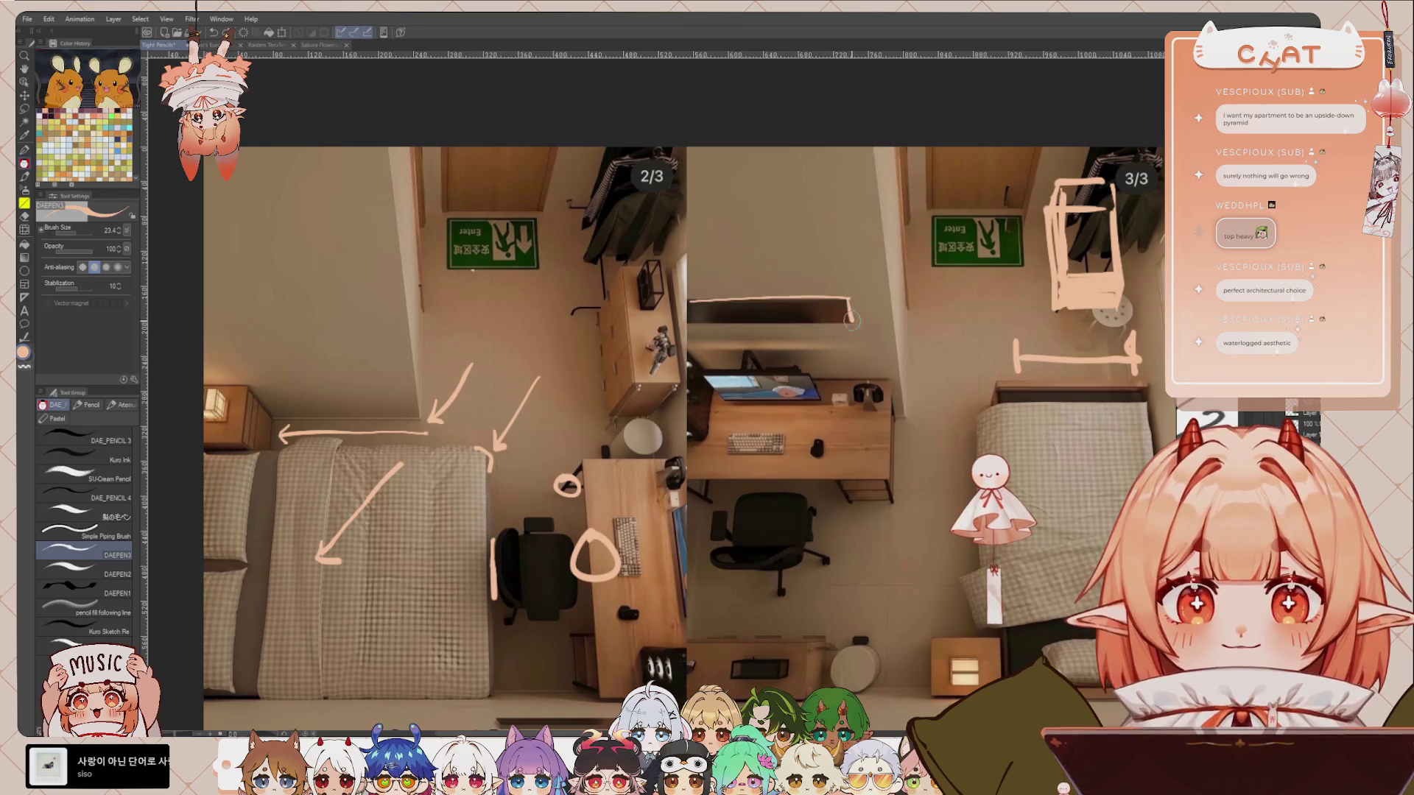
key(ctrl+z)
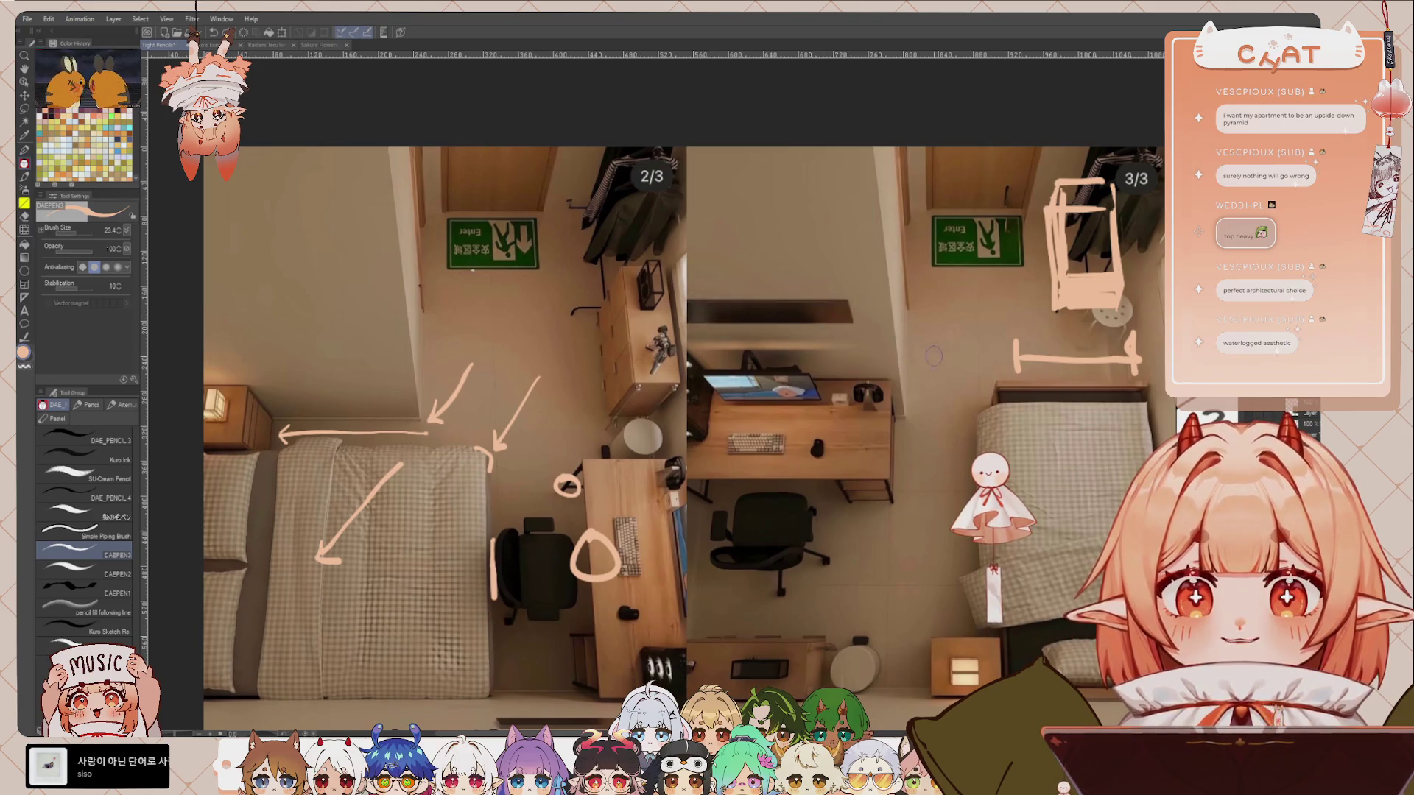
drag(757, 319, 644, 293)
drag(863, 412, 854, 369)
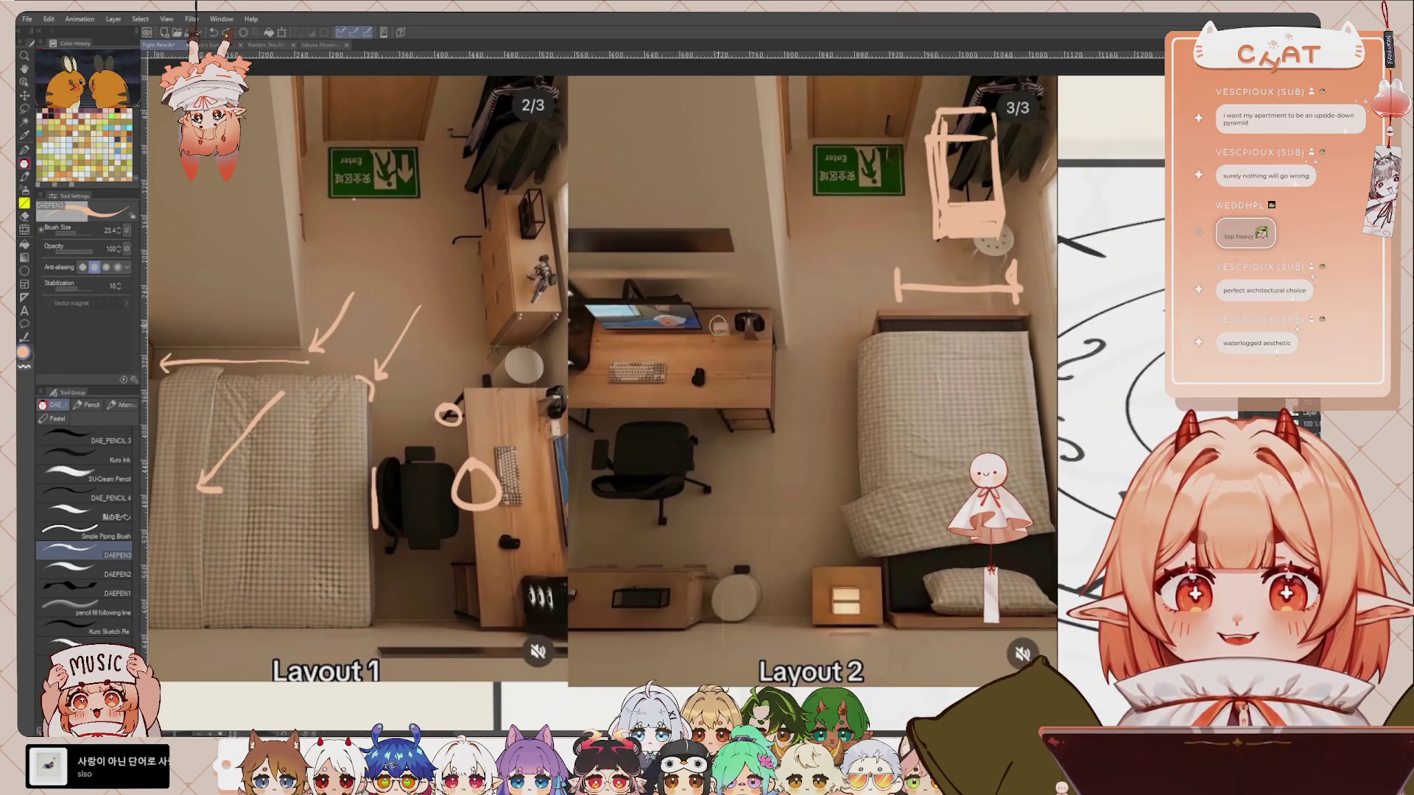
Step: Sketch a slanted wedge outline over the desk's right end beside the monitor
drag(716, 324, 774, 351)
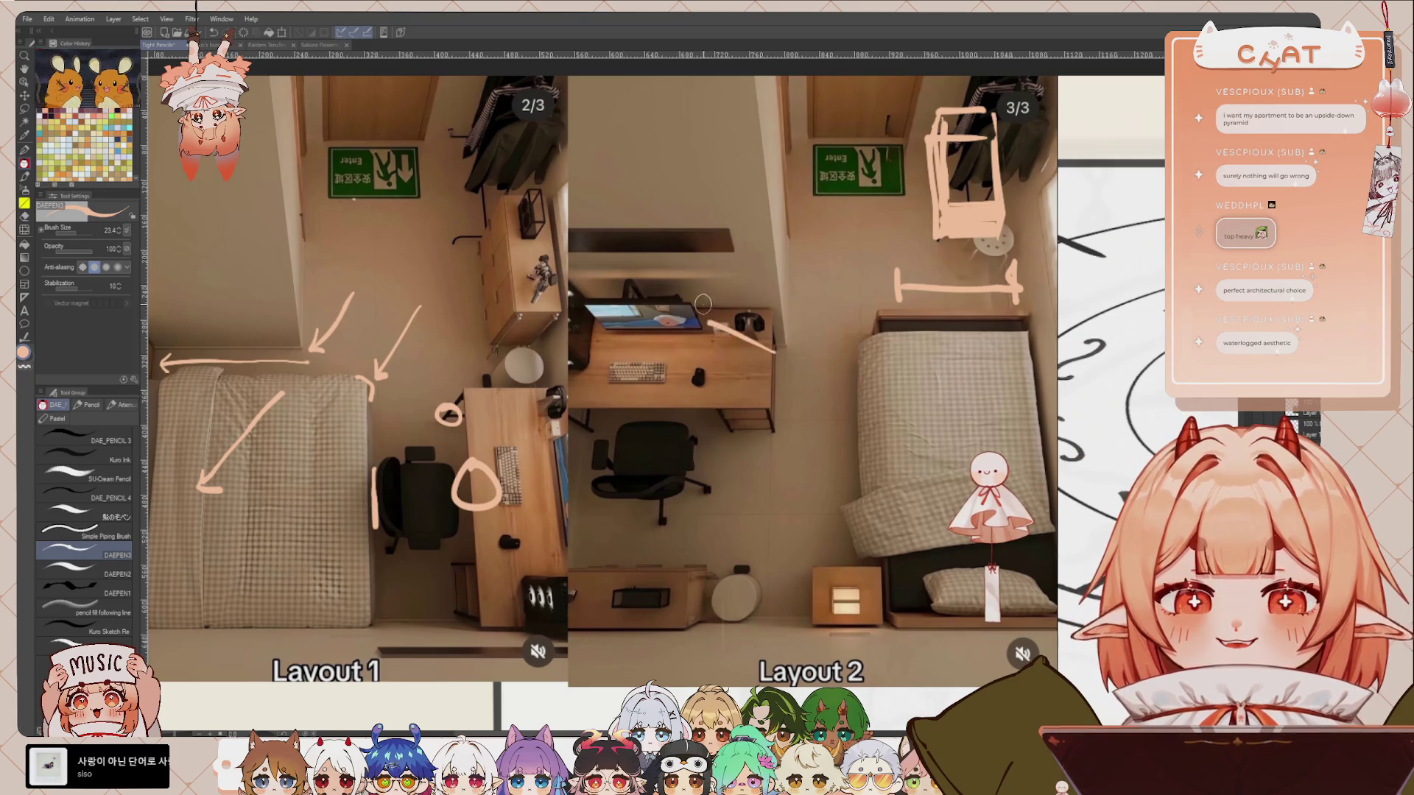
drag(700, 303, 771, 324)
key(ctrl+z)
drag(697, 298, 768, 339)
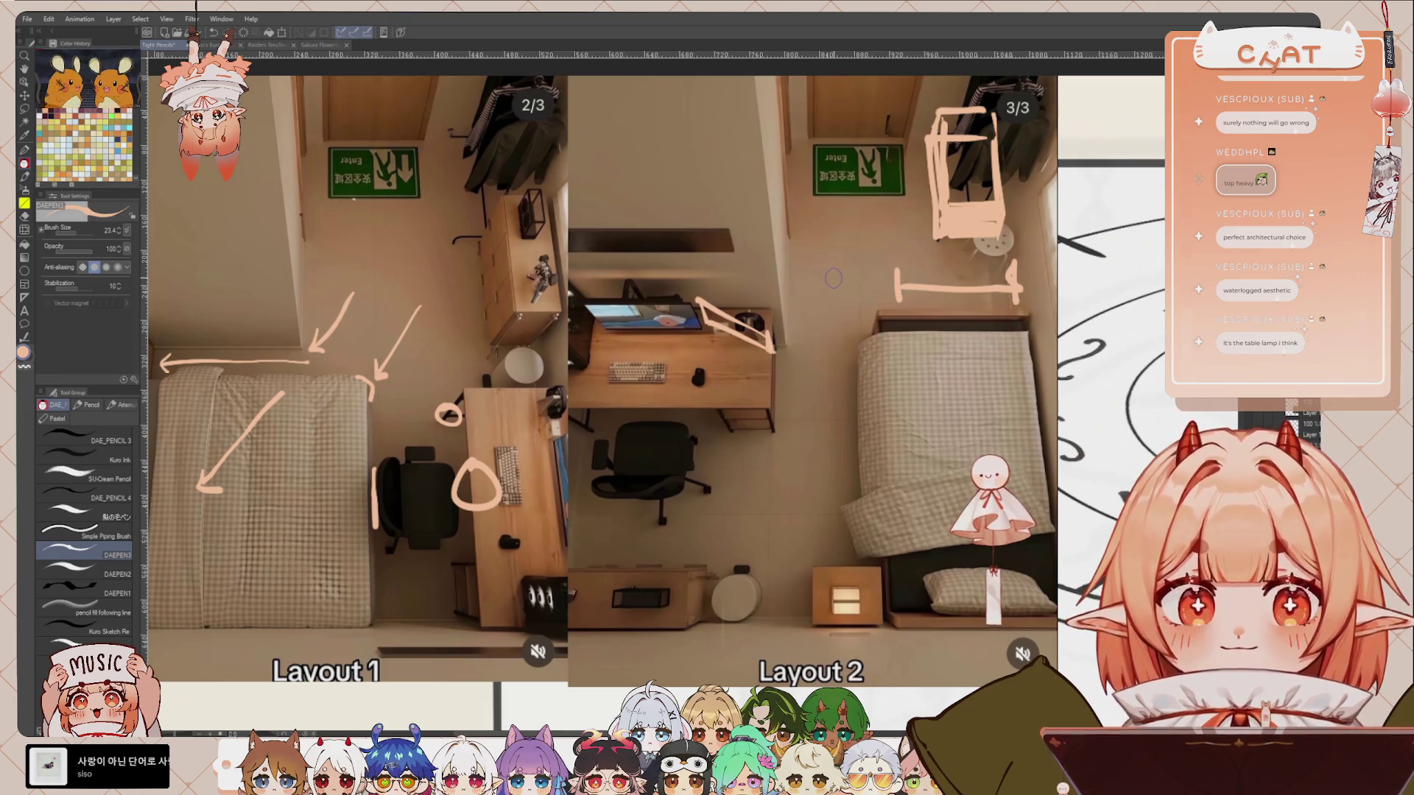
scroll(766, 339, down, 3)
scroll(762, 296, up, 2)
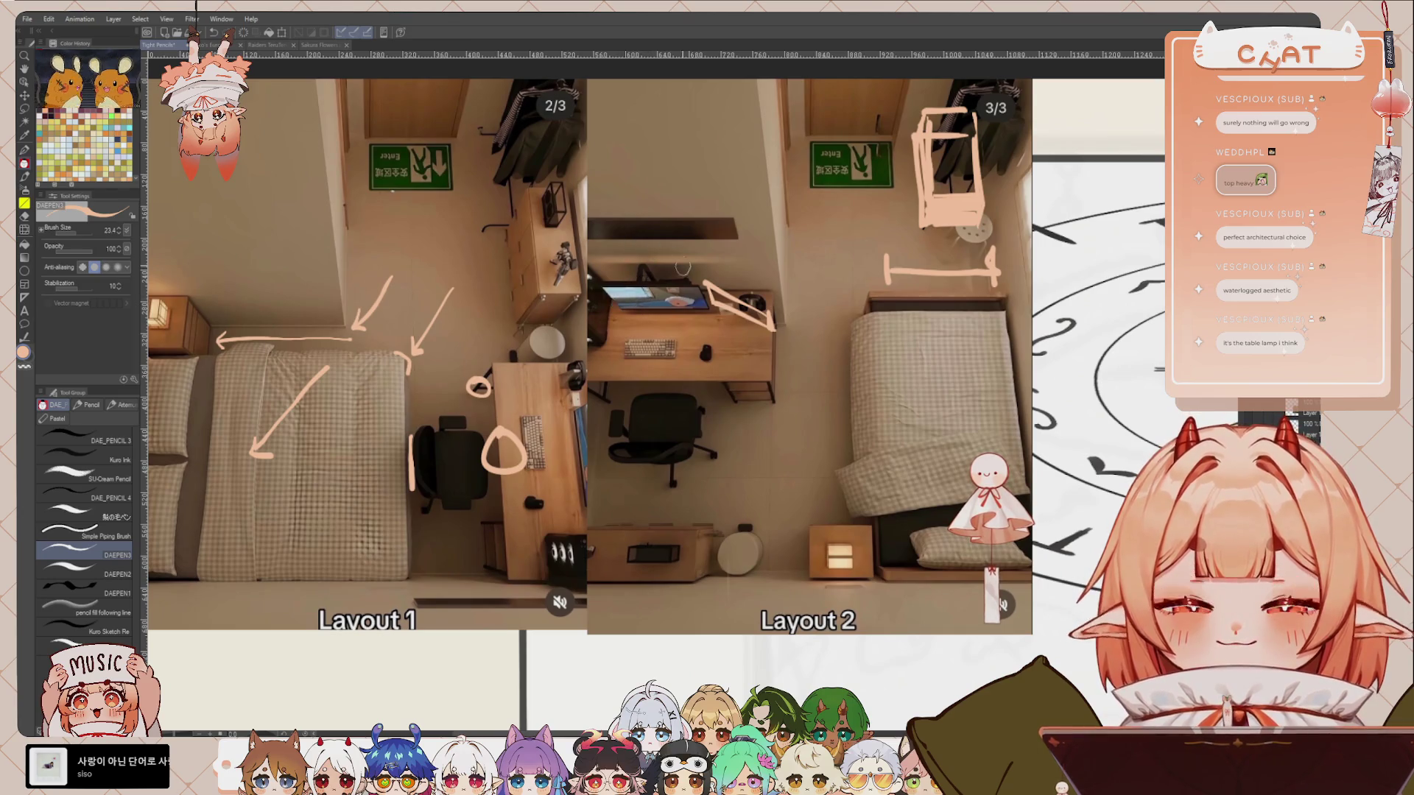
drag(859, 490, 837, 523)
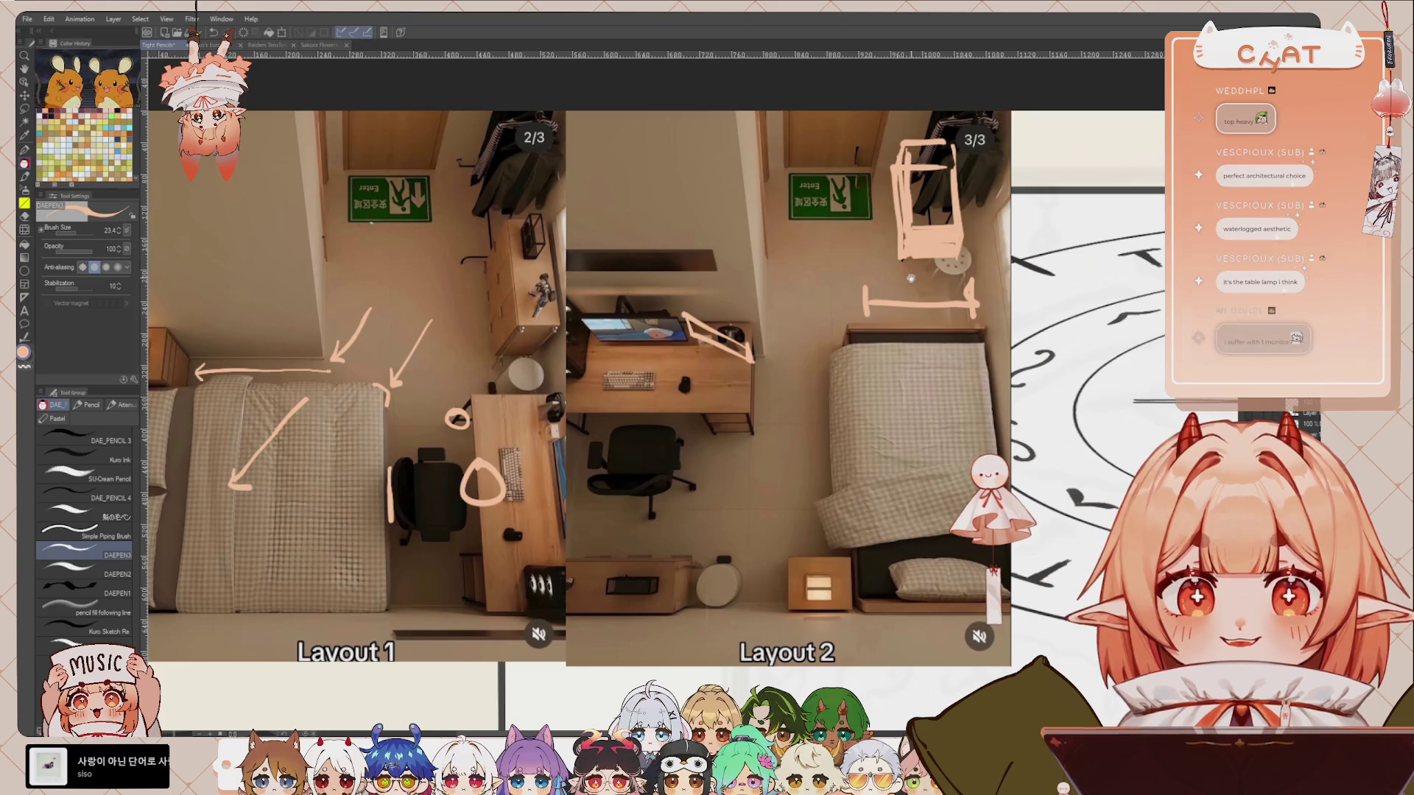
drag(871, 282, 851, 345)
mouse_move(825, 235)
mouse_down()
mouse_move(840, 335)
mouse_move(855, 306)
mouse_up()
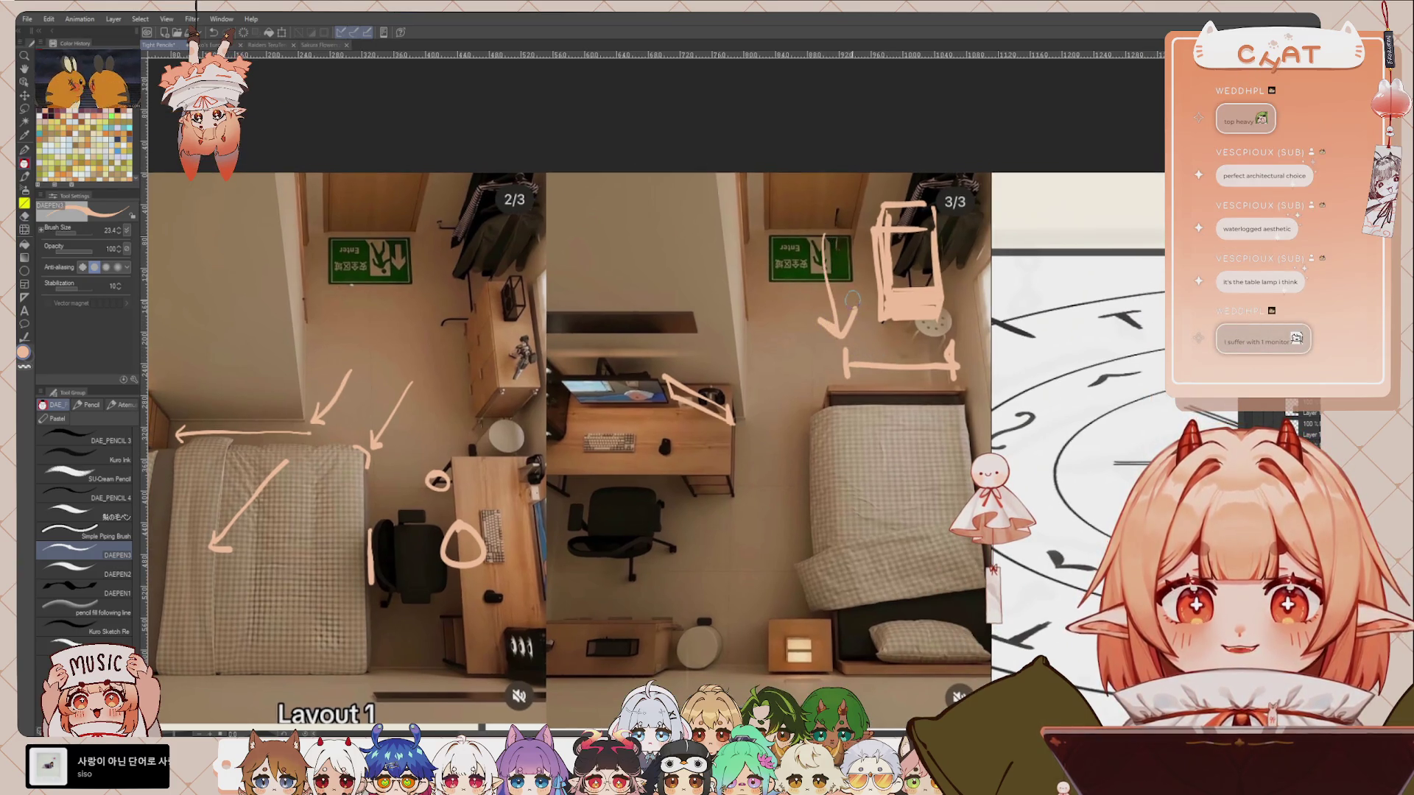
key(ctrl+z)
key(ctrl+z)
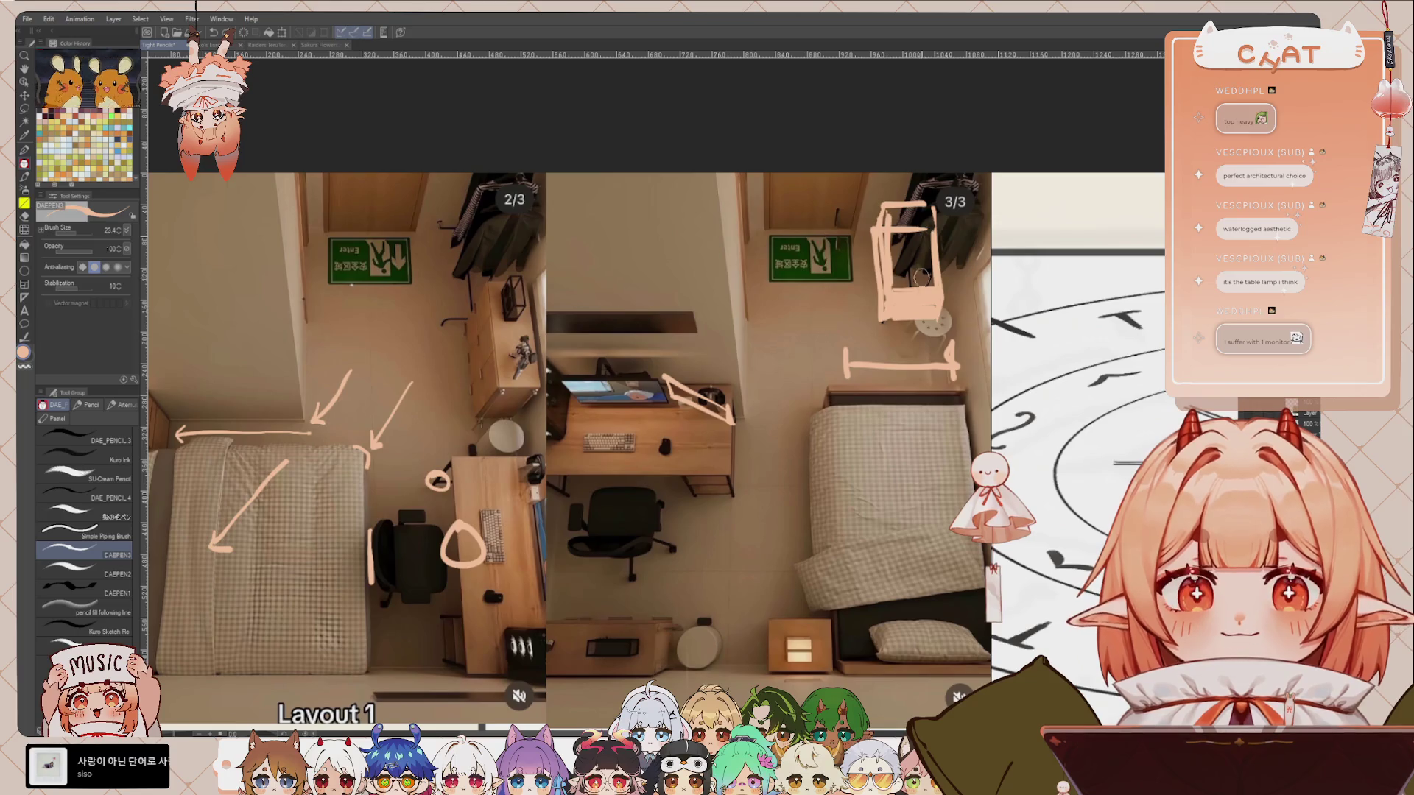
drag(874, 338, 836, 397)
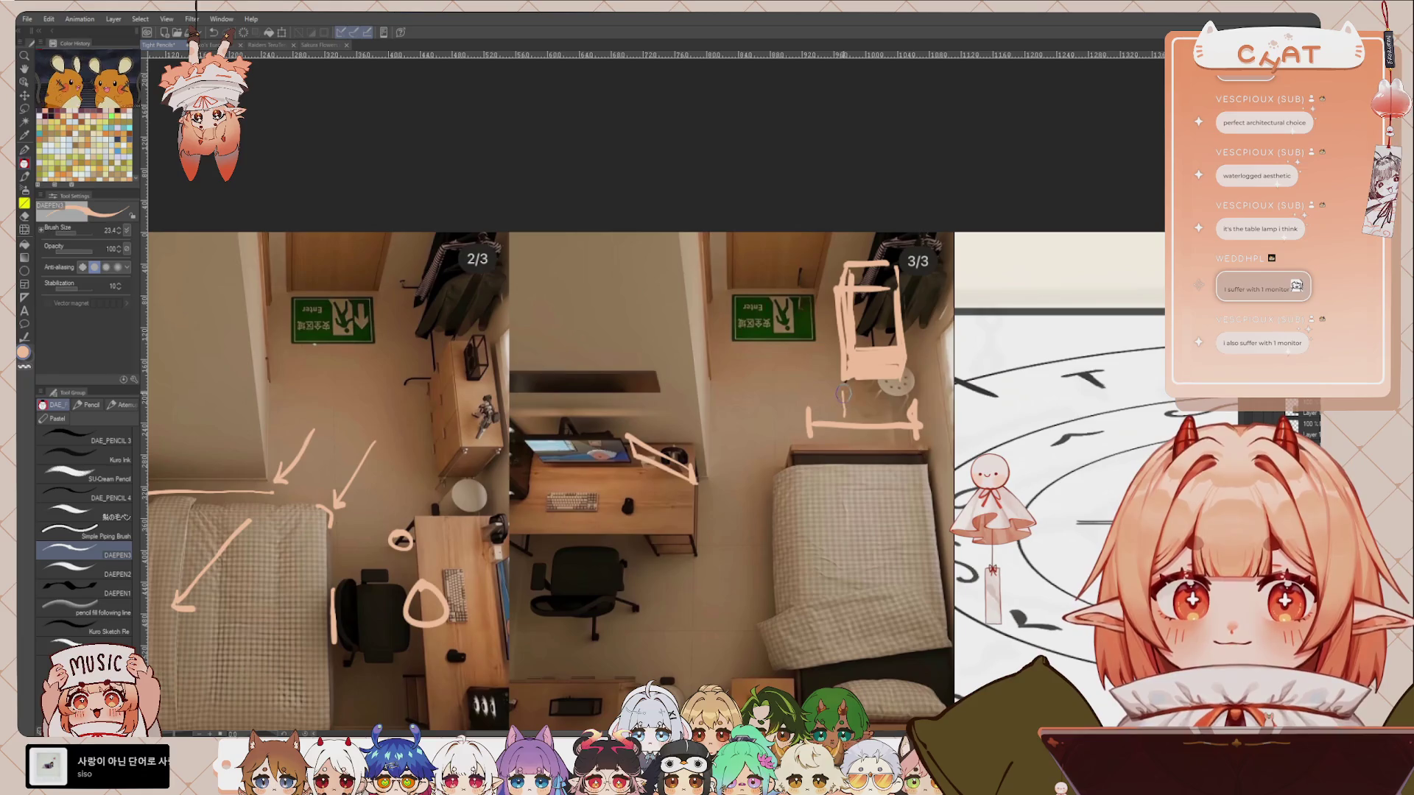
Step: Sketch the slatted bed frame strokes beneath the drawn box
drag(842, 396, 812, 431)
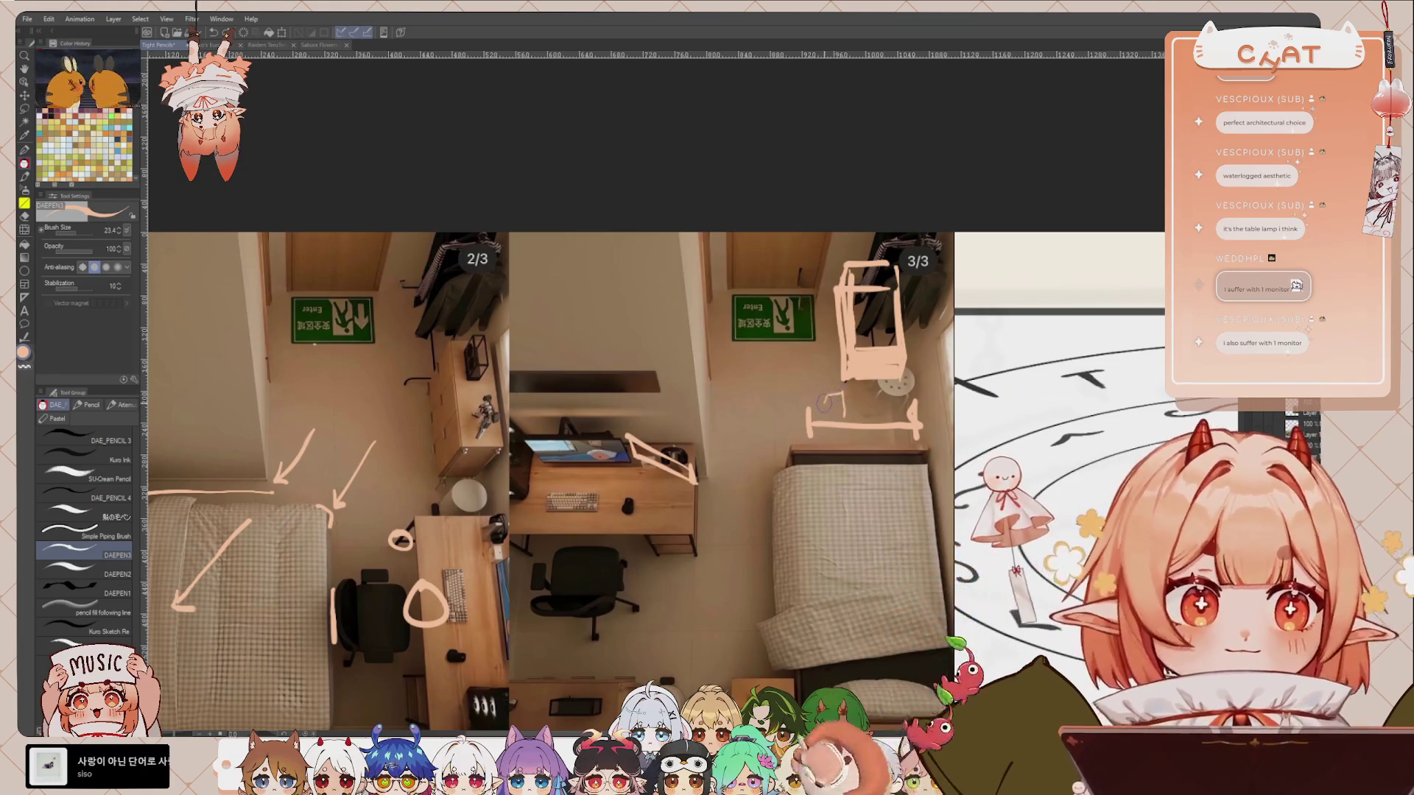
drag(823, 436, 845, 405)
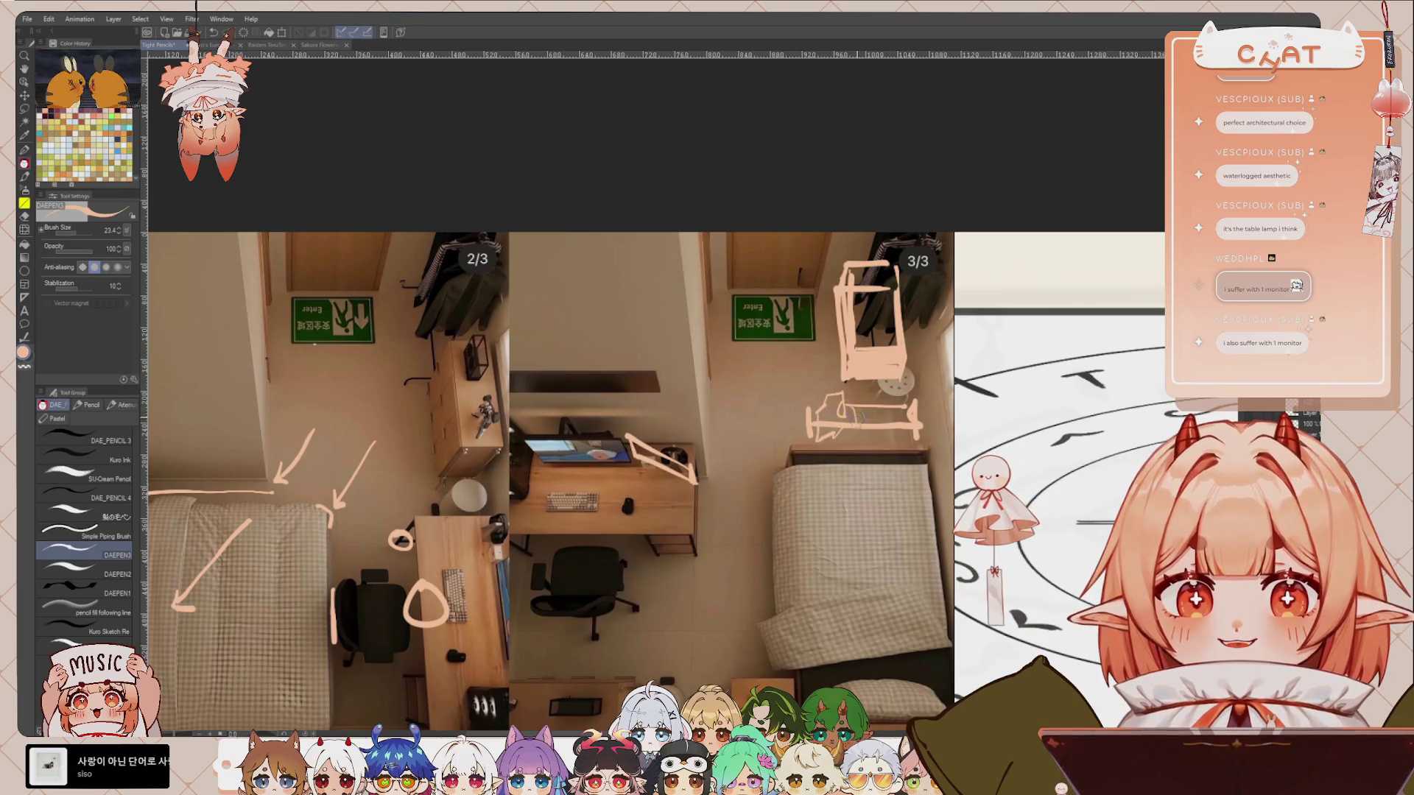
mouse_move(868, 398)
mouse_down()
mouse_move(866, 420)
mouse_move(894, 424)
mouse_up()
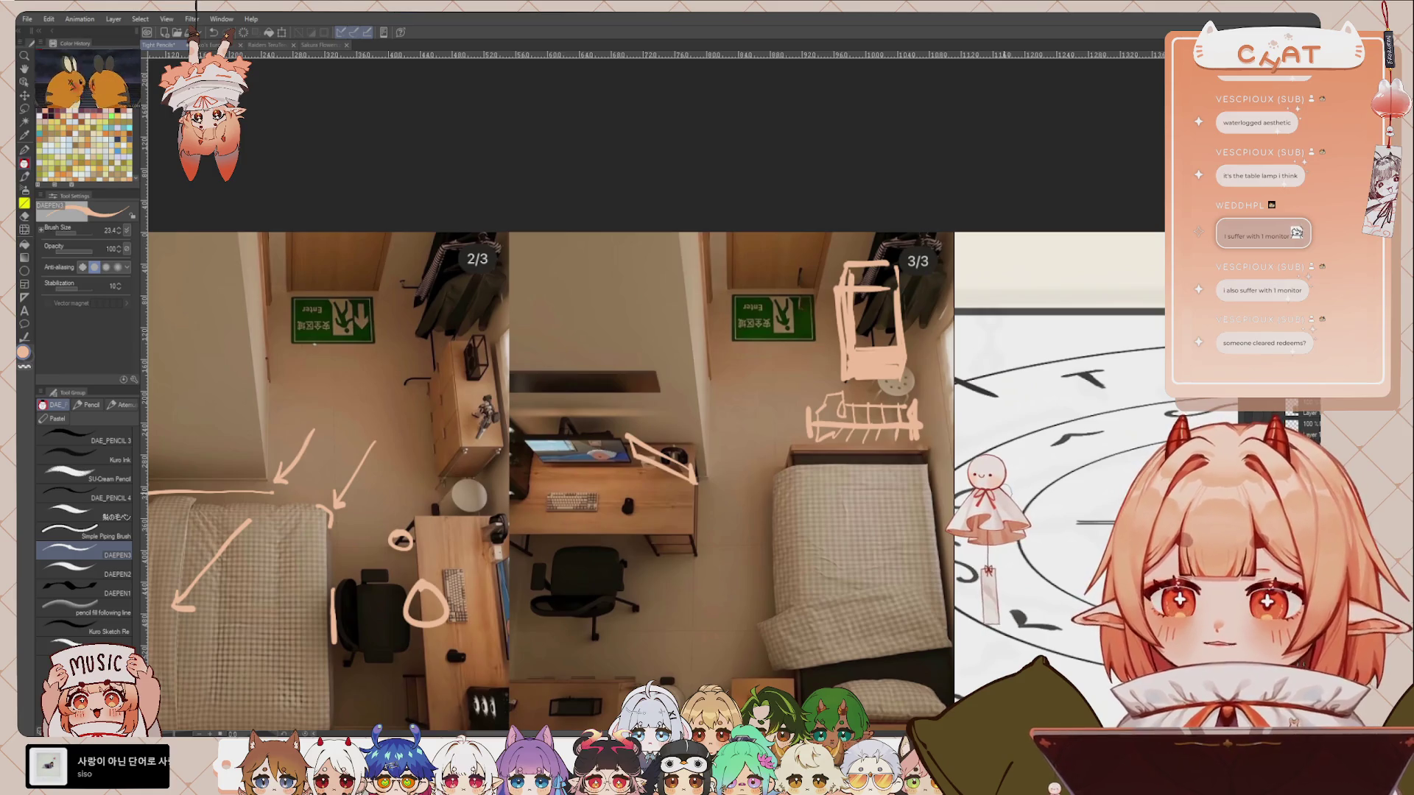
Step: Draw two long lines tracing the wall shelf above the desk, the second with a bent end
scroll(723, 472, down, 1)
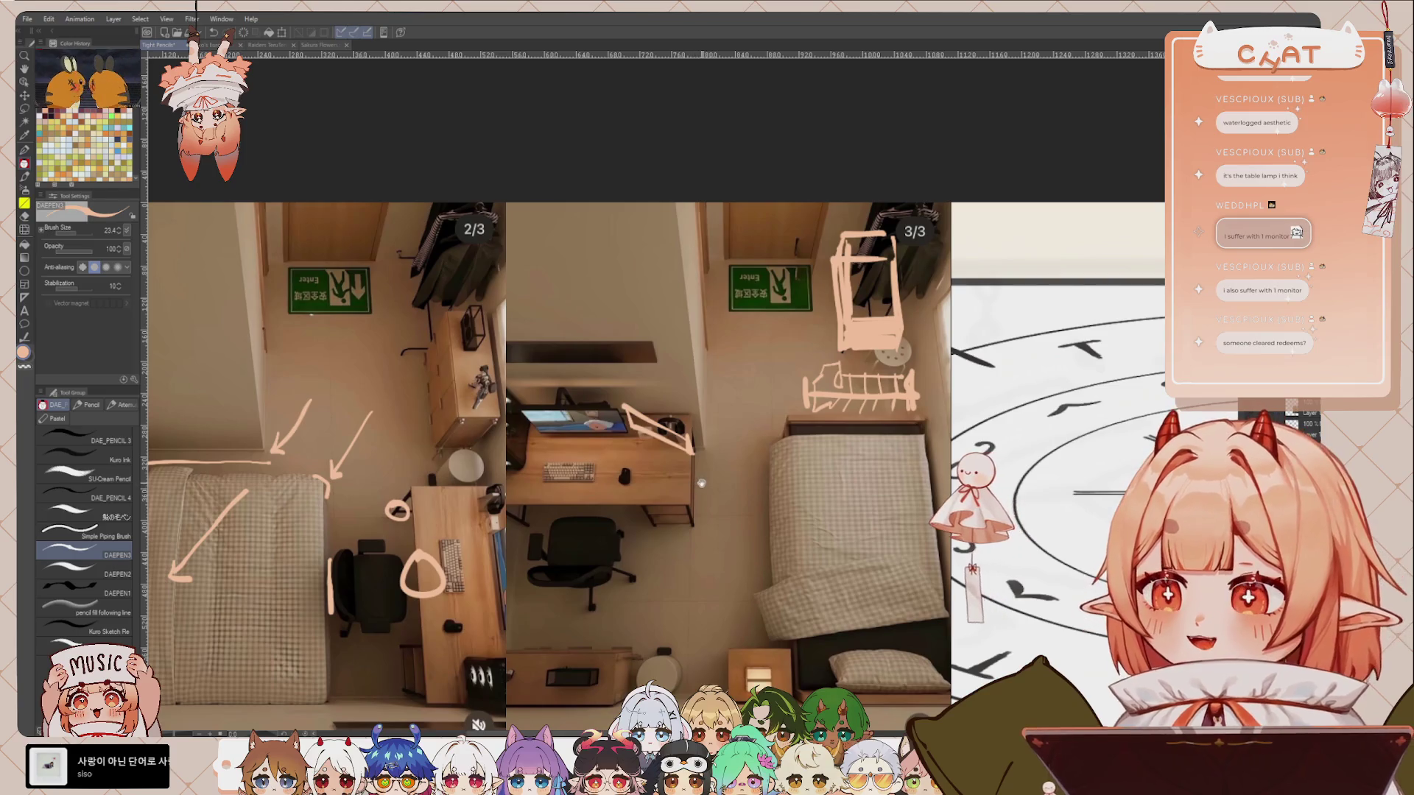
drag(640, 390, 677, 408)
mouse_move(544, 363)
mouse_down()
mouse_move(681, 360)
mouse_move(692, 377)
mouse_up()
drag(543, 380, 713, 379)
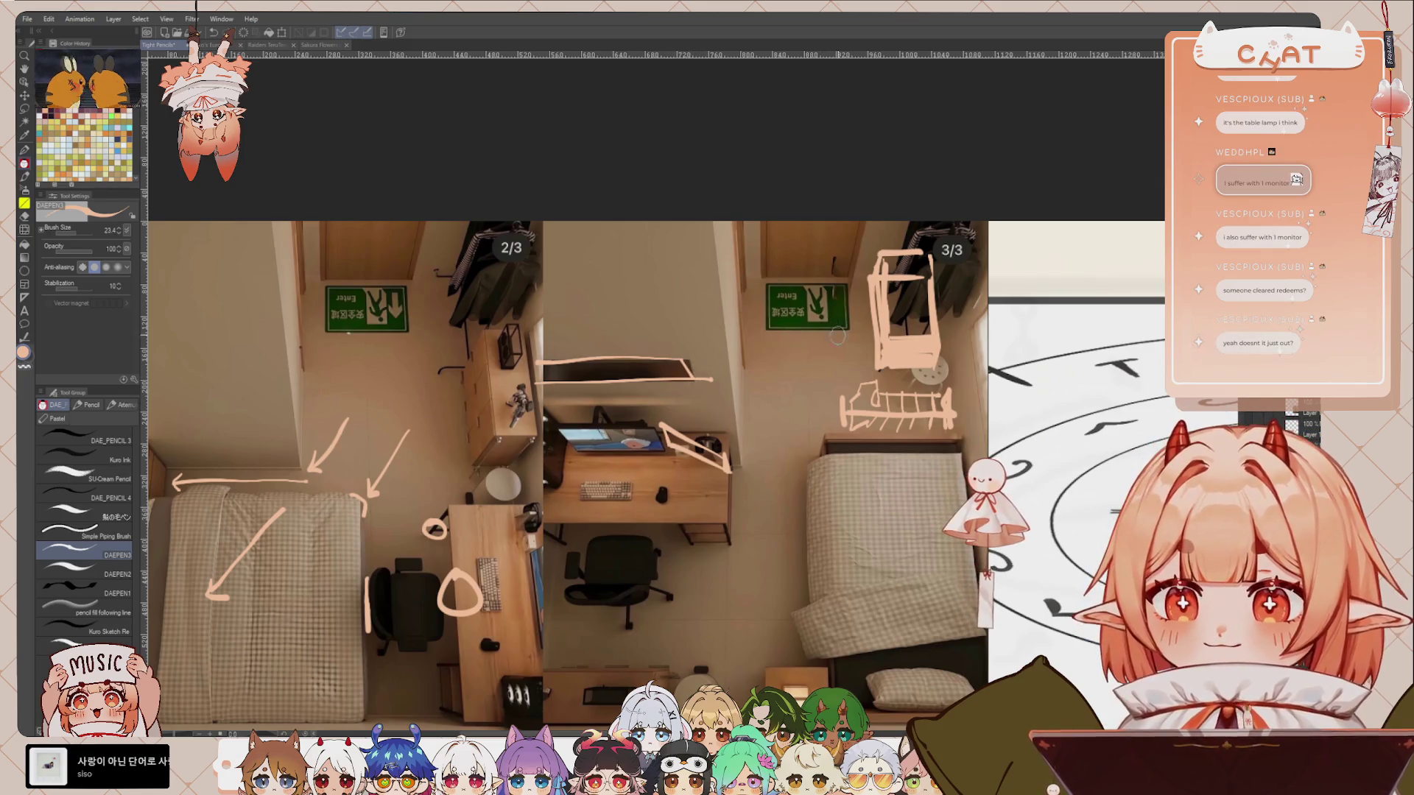
Step: Undo the stray horizontal stroke over the shelf and zoom in on the photos
key(ctrl+z)
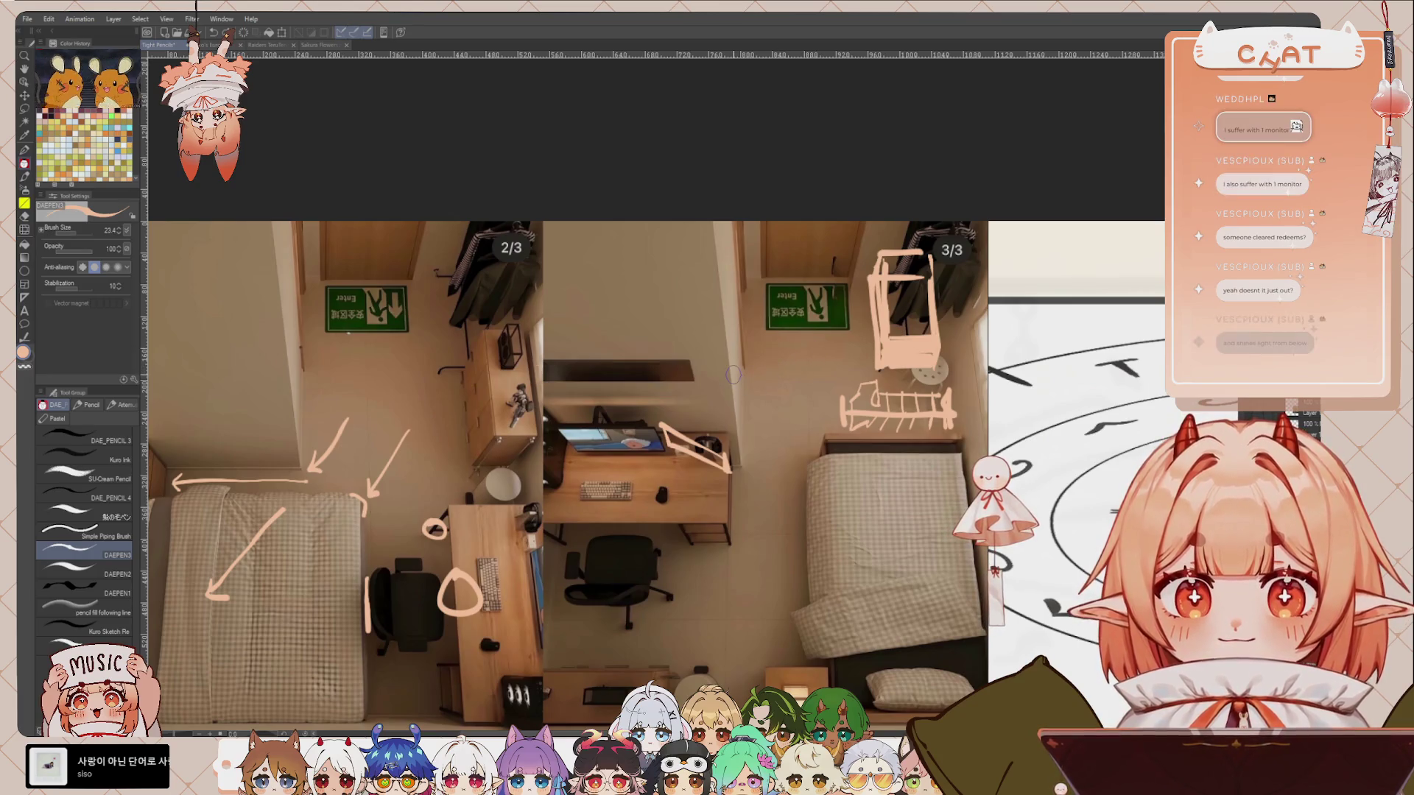
scroll(733, 375, up, 2)
scroll(715, 379, up, 2)
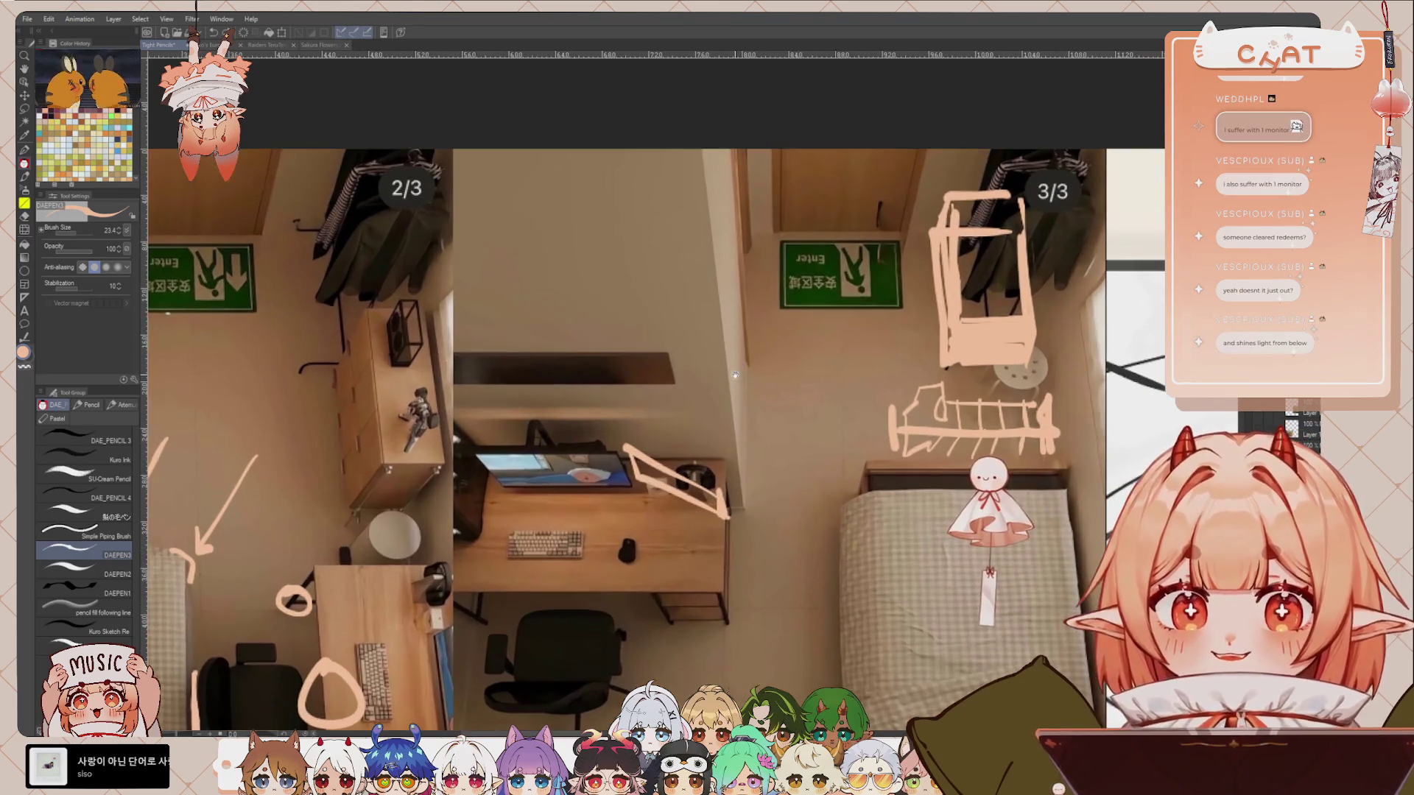
scroll(696, 386, up, 2)
scroll(676, 399, up, 2)
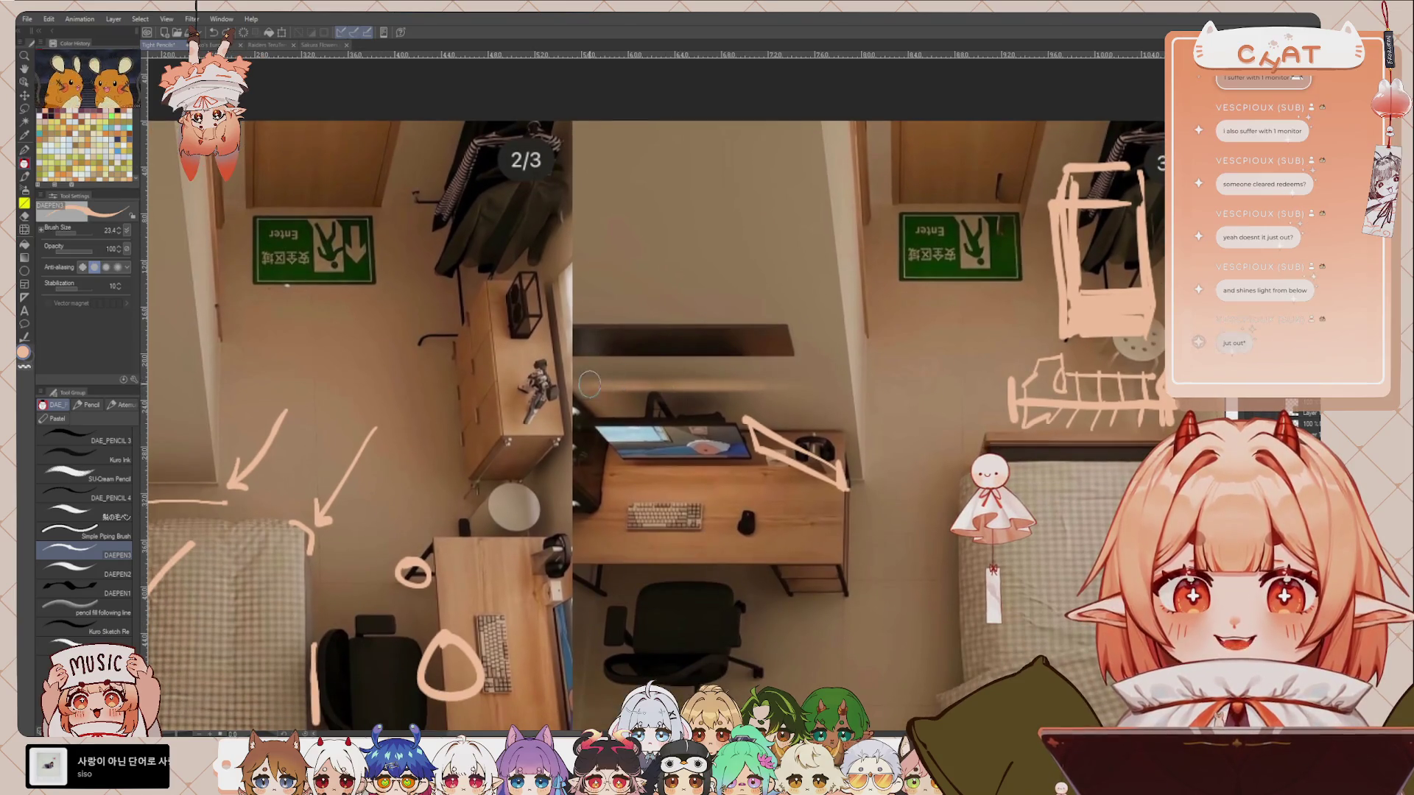
Step: Try circling the desk, the figurine and the black box, undoing each attempt
drag(589, 376, 662, 380)
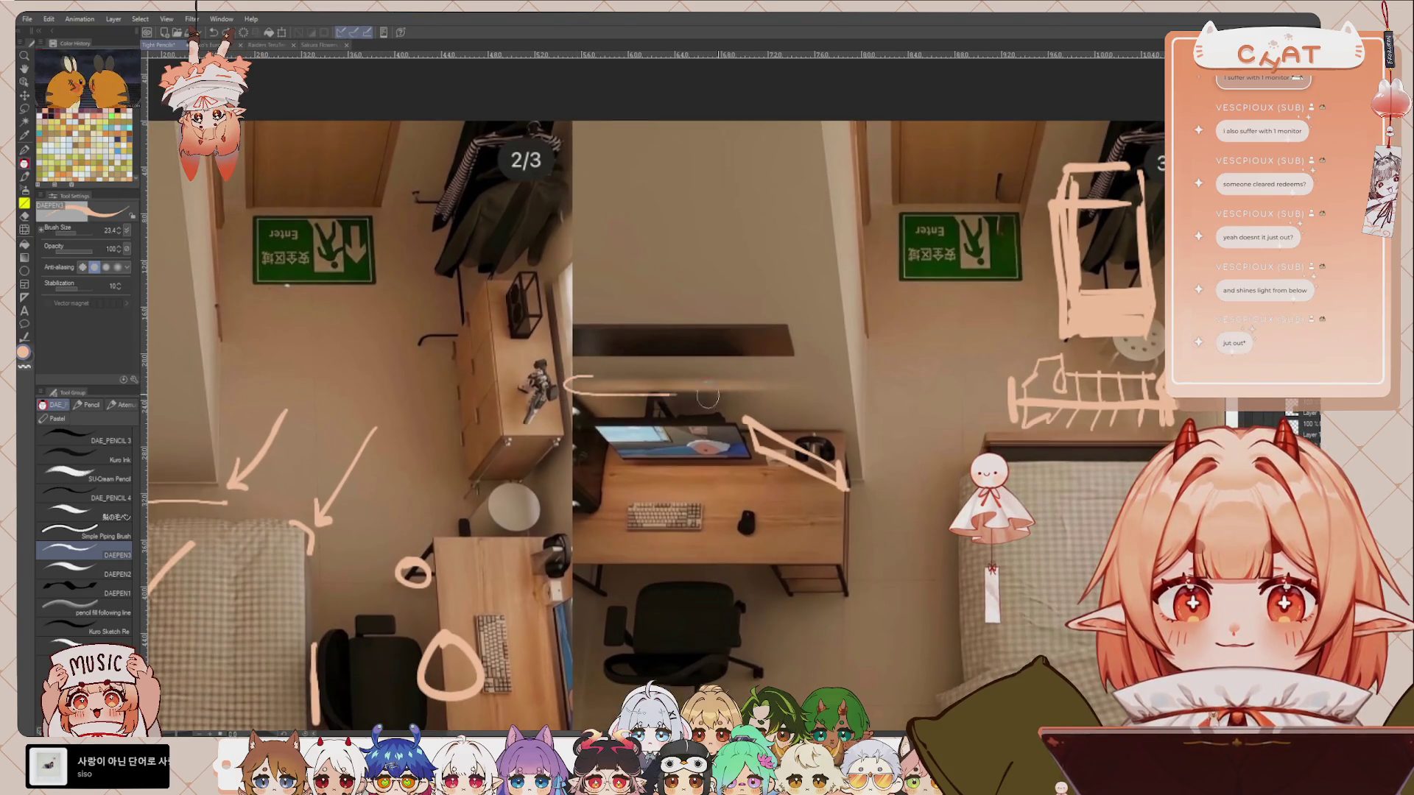
key(ctrl+z)
drag(737, 484, 742, 363)
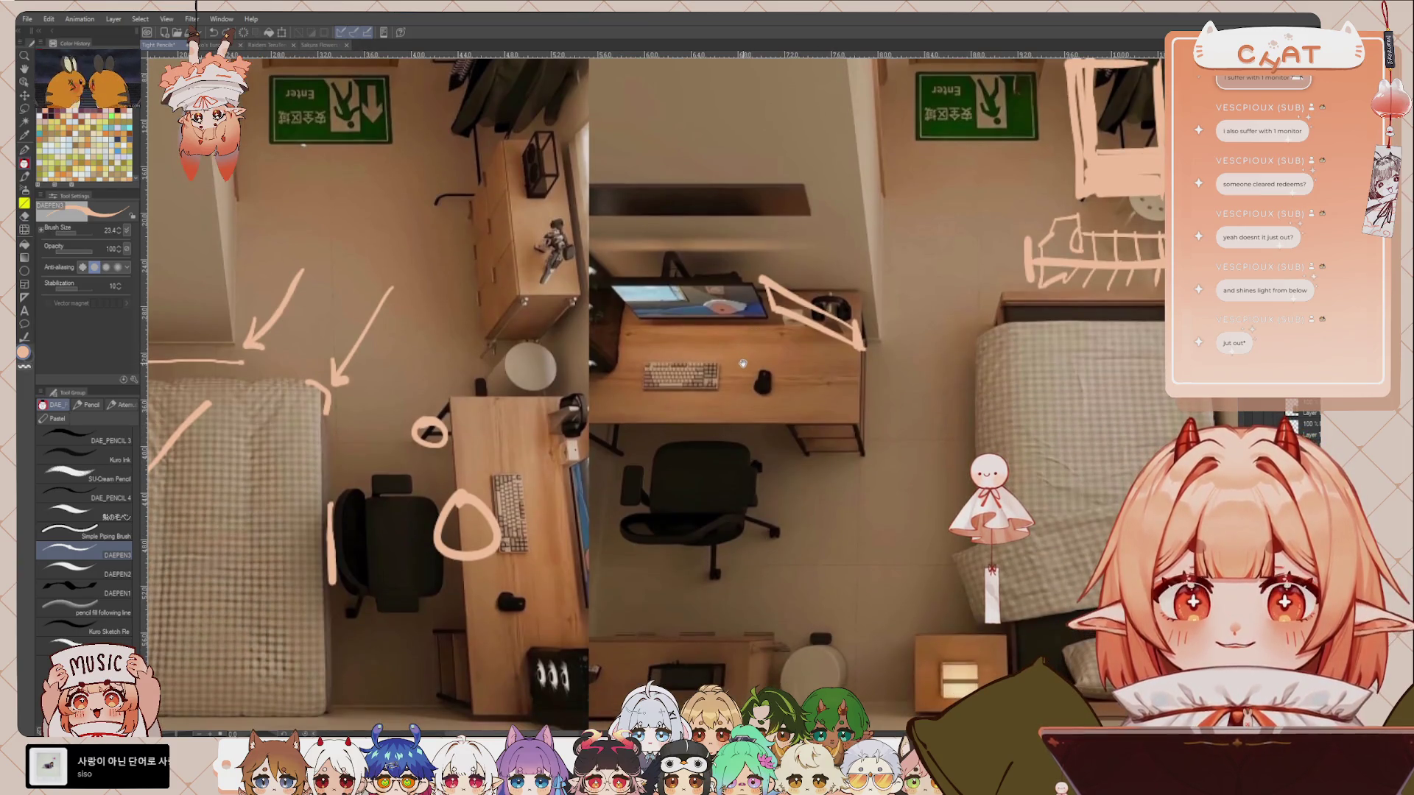
drag(736, 442, 752, 358)
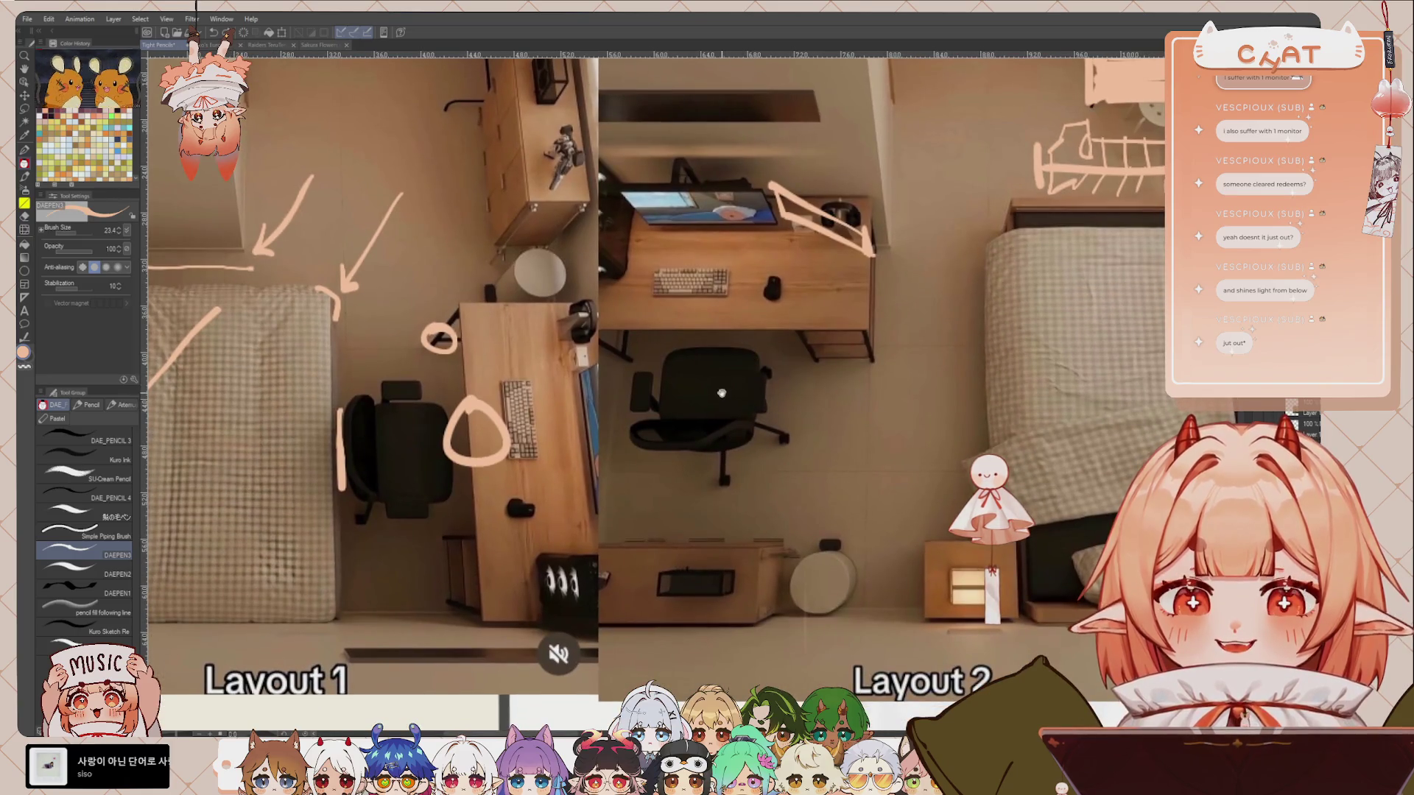
drag(713, 389, 775, 551)
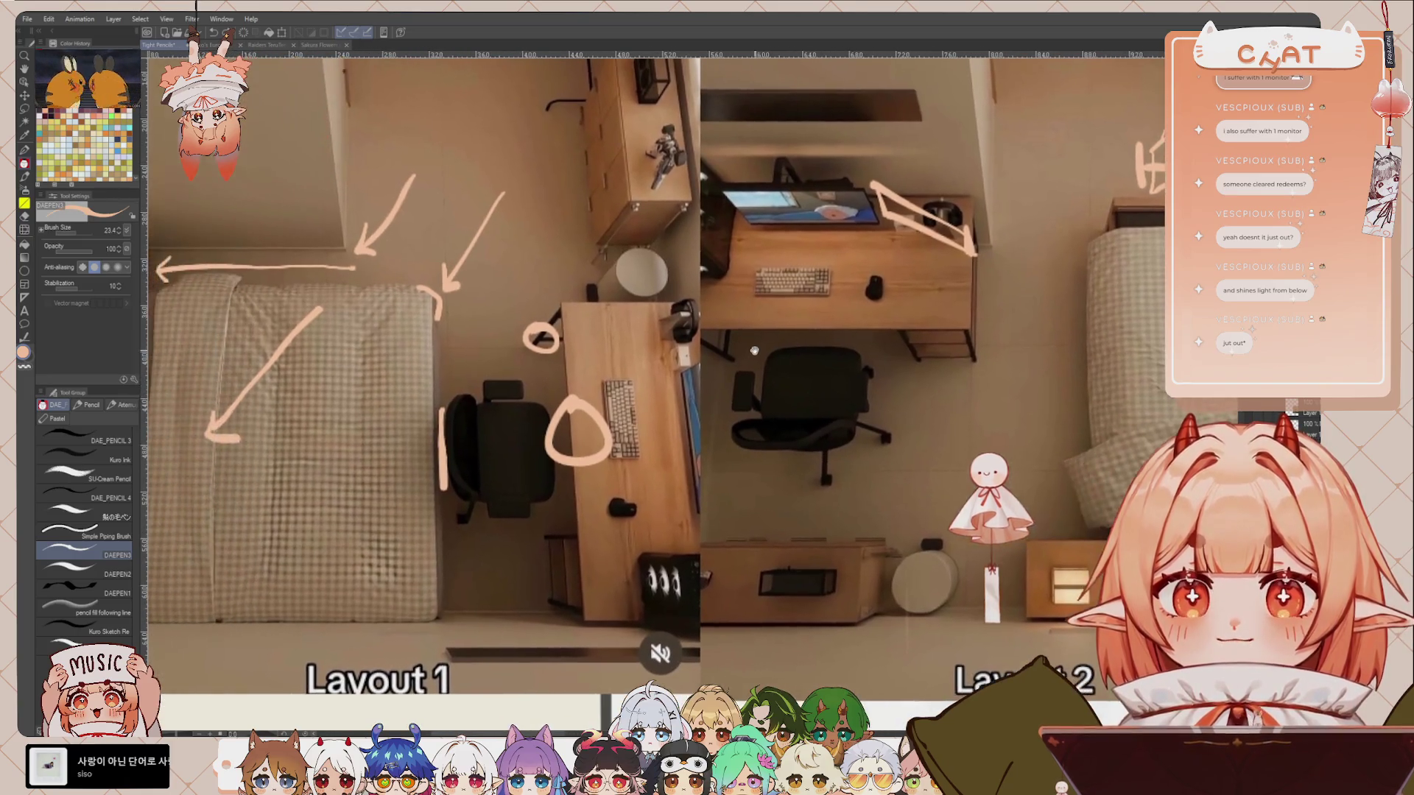
drag(639, 279, 651, 340)
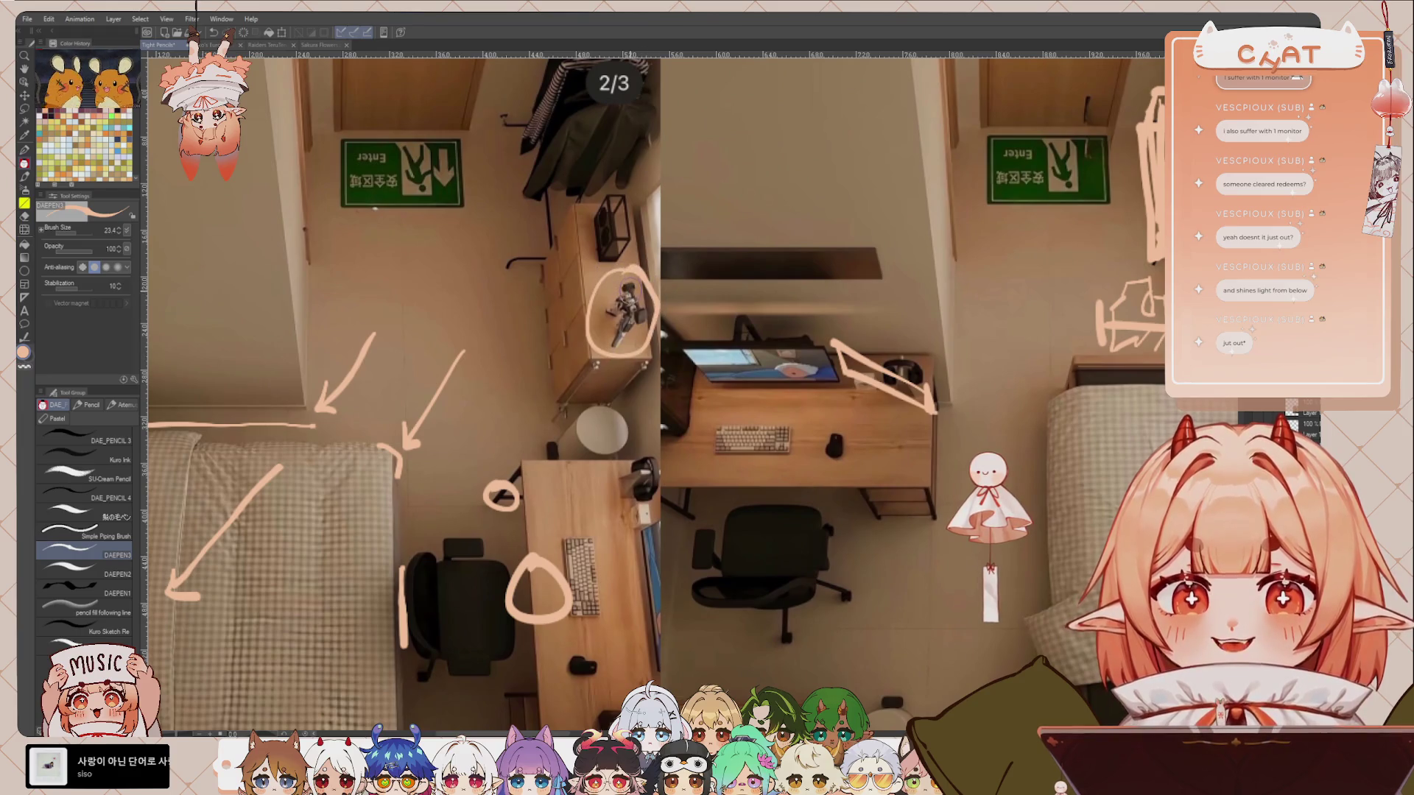
key(ctrl+z)
mouse_move(624, 181)
mouse_down()
mouse_move(661, 229)
mouse_move(622, 181)
mouse_up()
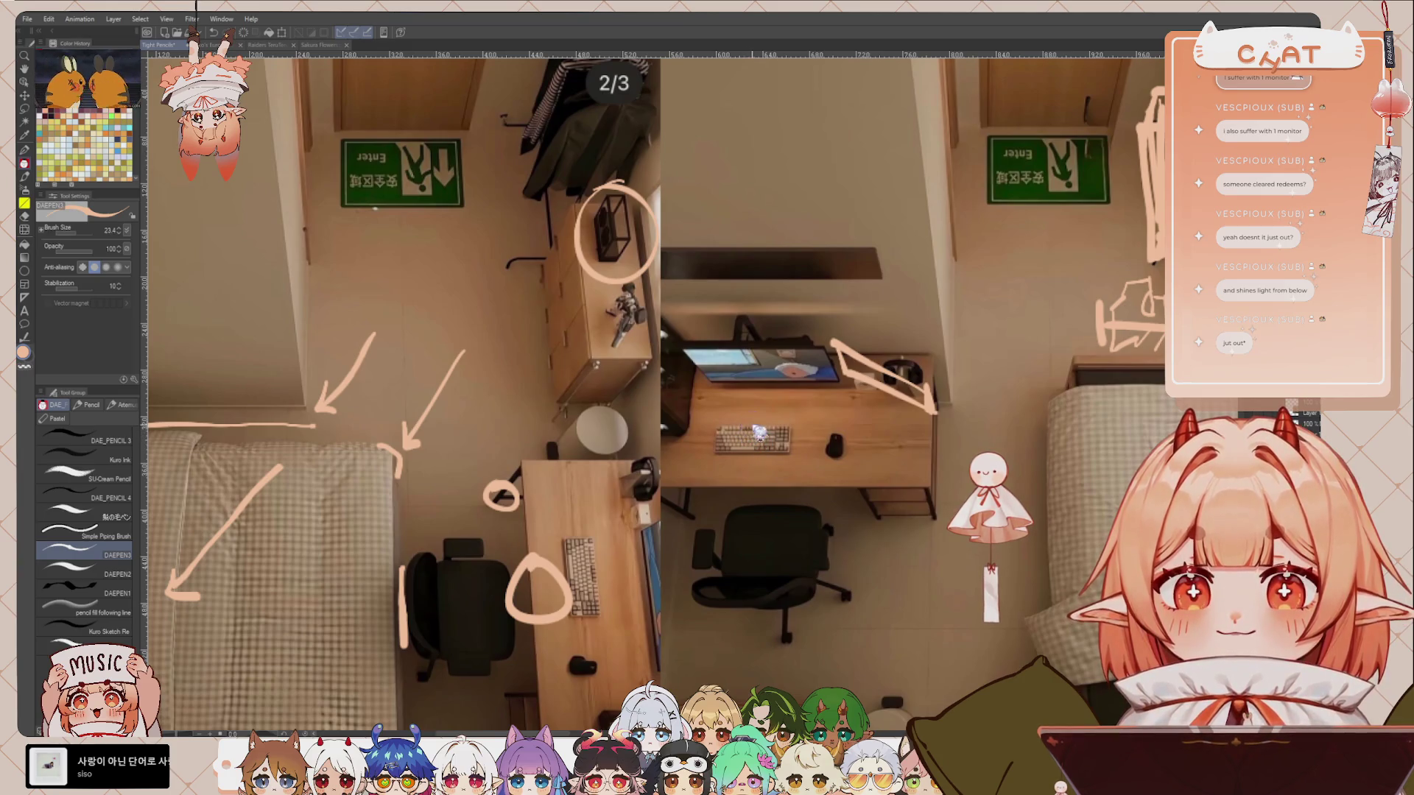
key(ctrl+z)
key(ctrl+z)
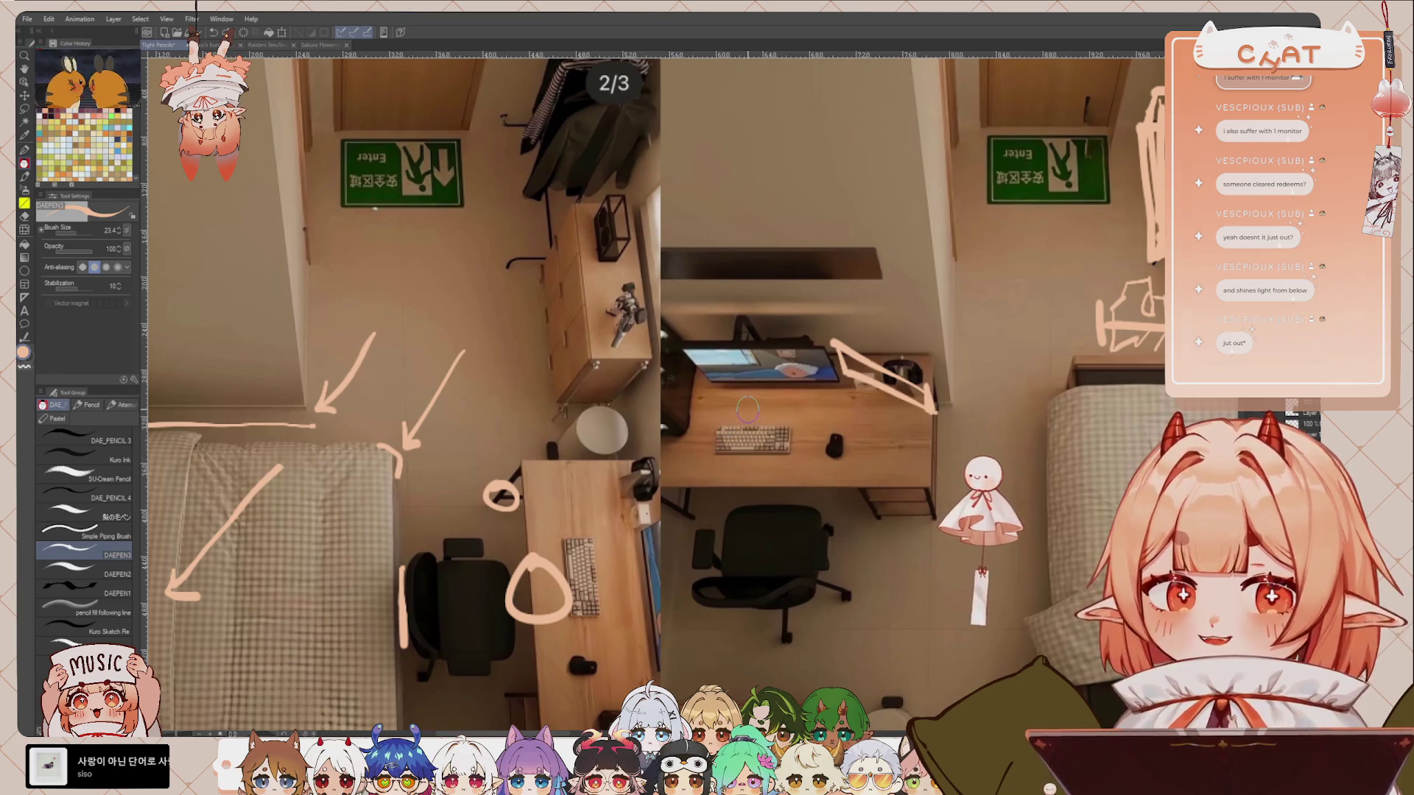
Step: Draw two long bar outlines on the wall above the bed in the left photo
scroll(684, 313, down, 2)
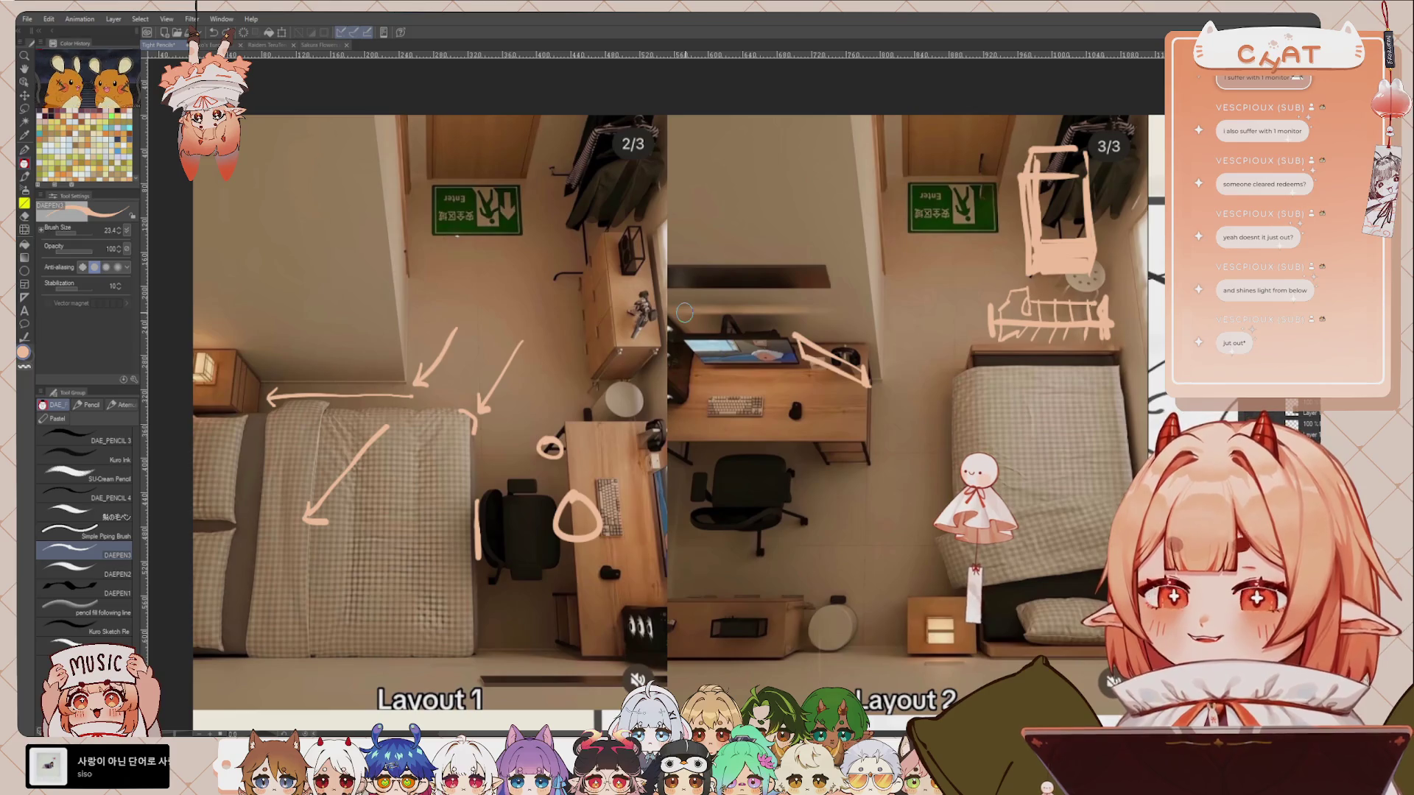
drag(394, 191, 535, 219)
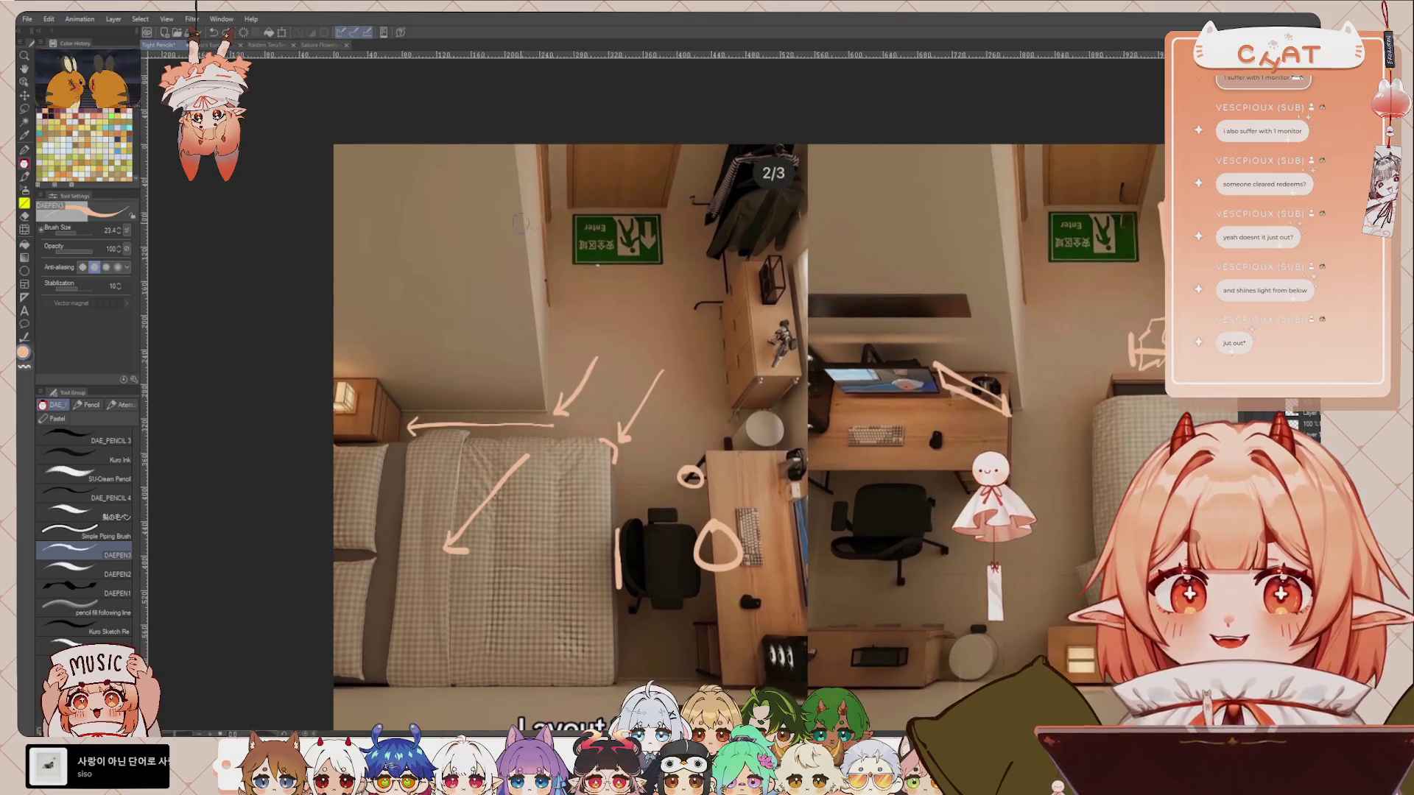
drag(421, 238, 523, 239)
drag(422, 258, 520, 260)
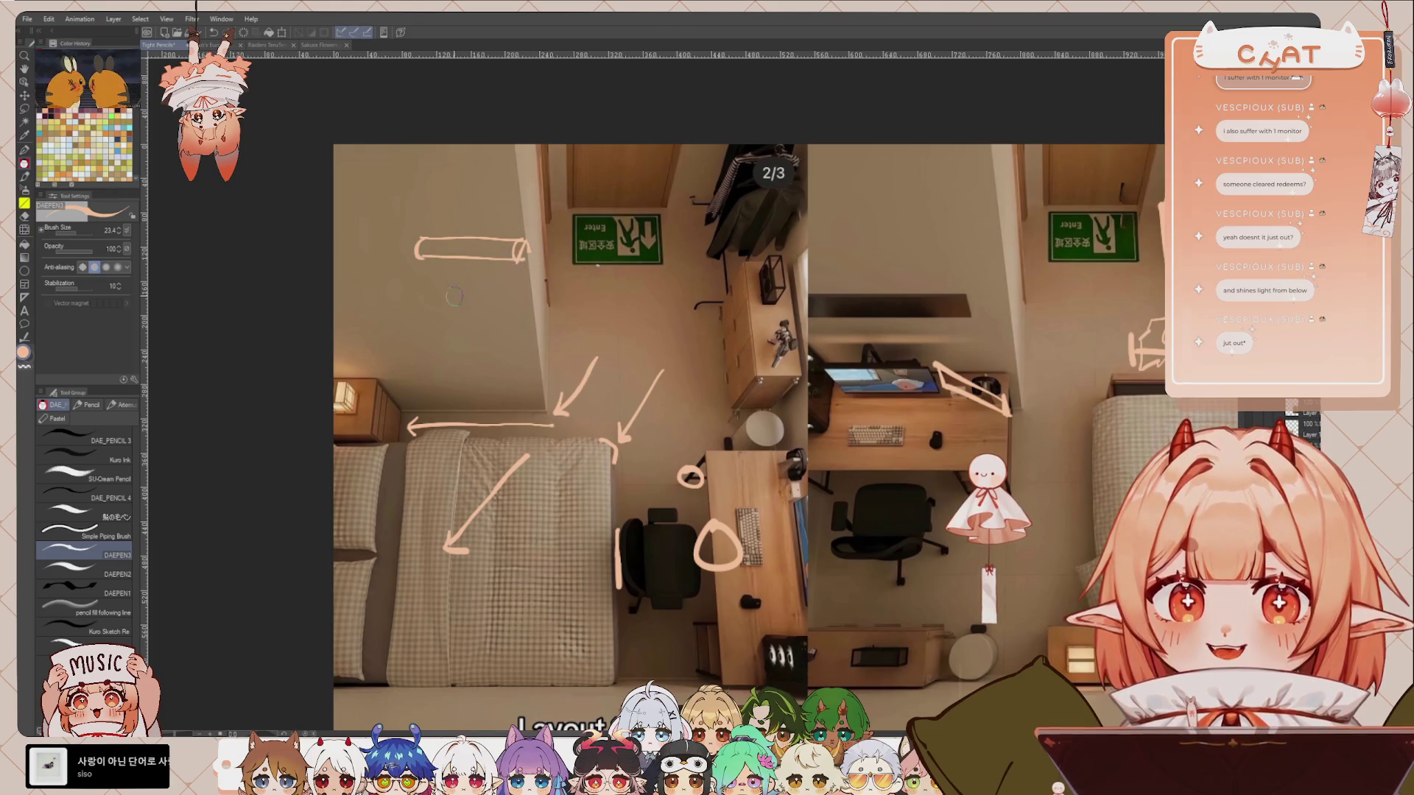
drag(430, 292, 537, 286)
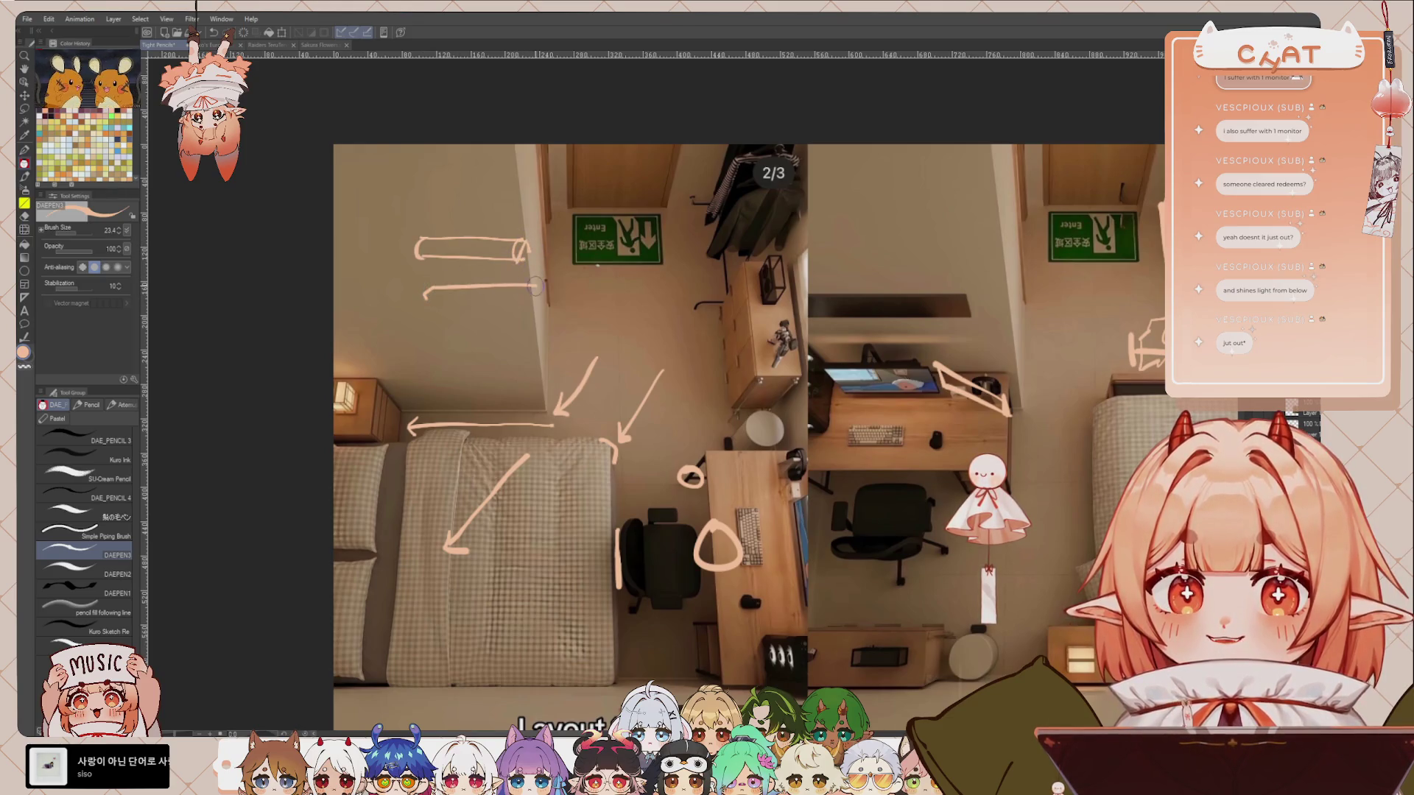
drag(431, 299, 490, 300)
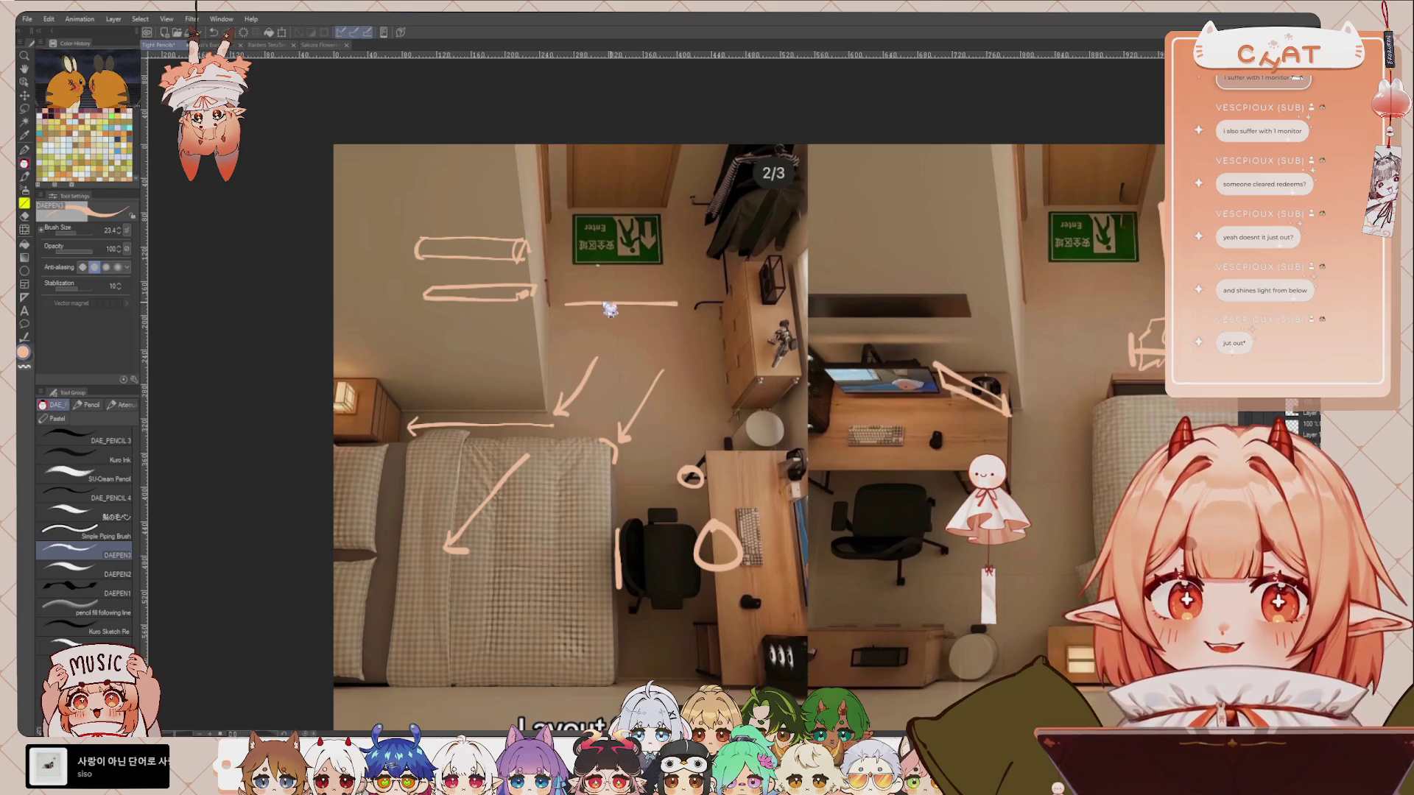
Step: Add the angled shelf's diagonal and vertical edges, undoing a stray small circle
drag(547, 311, 636, 277)
mouse_move(549, 323)
mouse_down()
mouse_move(641, 280)
mouse_move(648, 340)
mouse_up()
drag(551, 282, 565, 394)
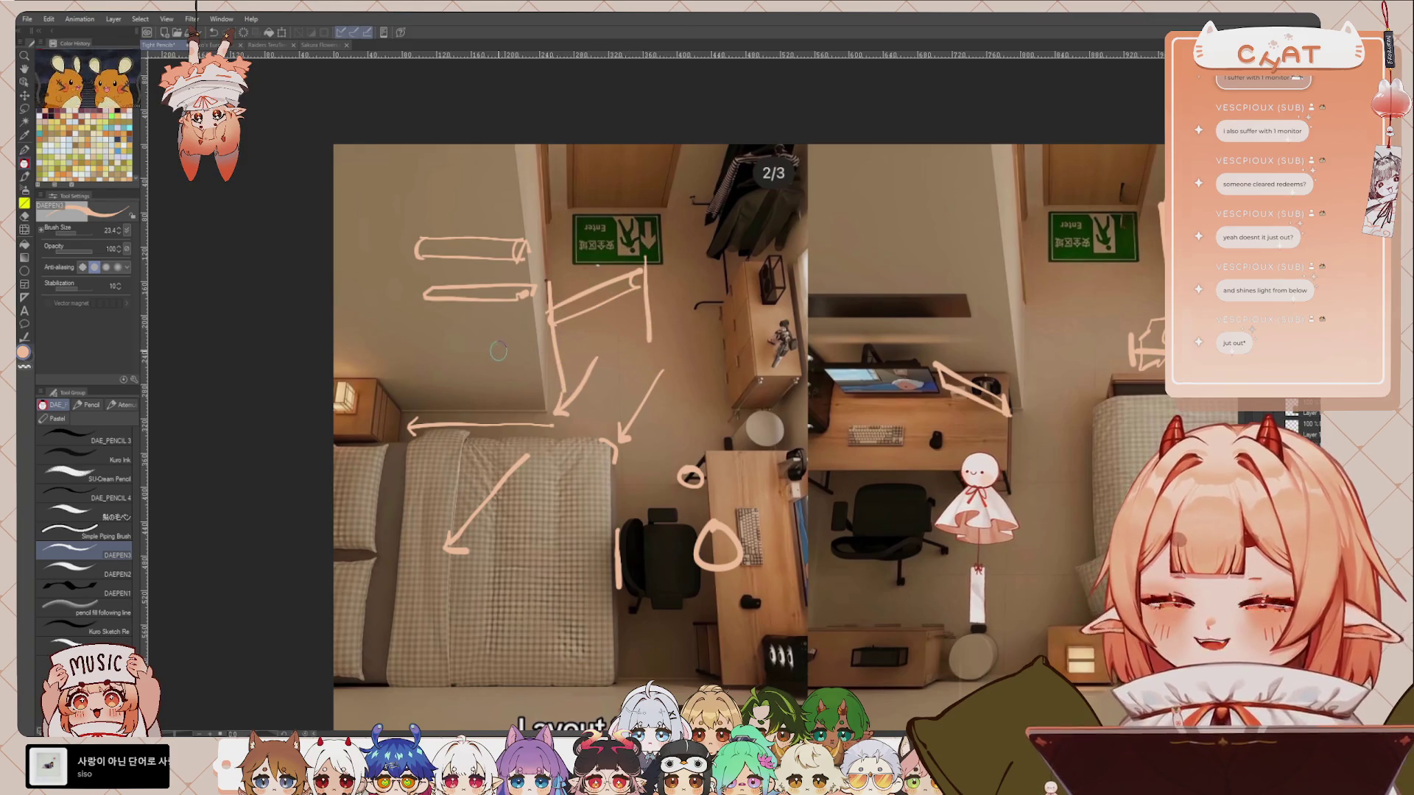
drag(427, 339, 428, 351)
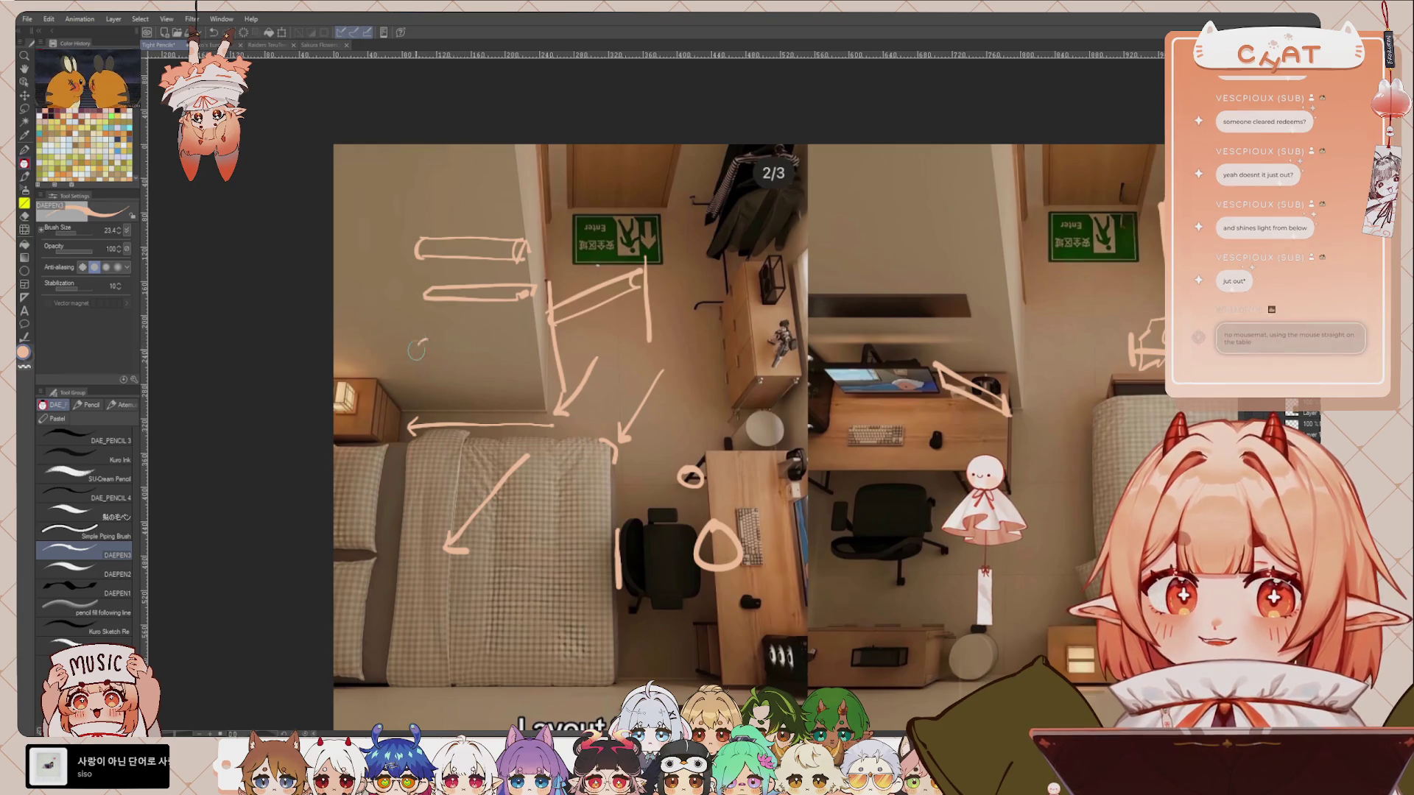
key(ctrl+z)
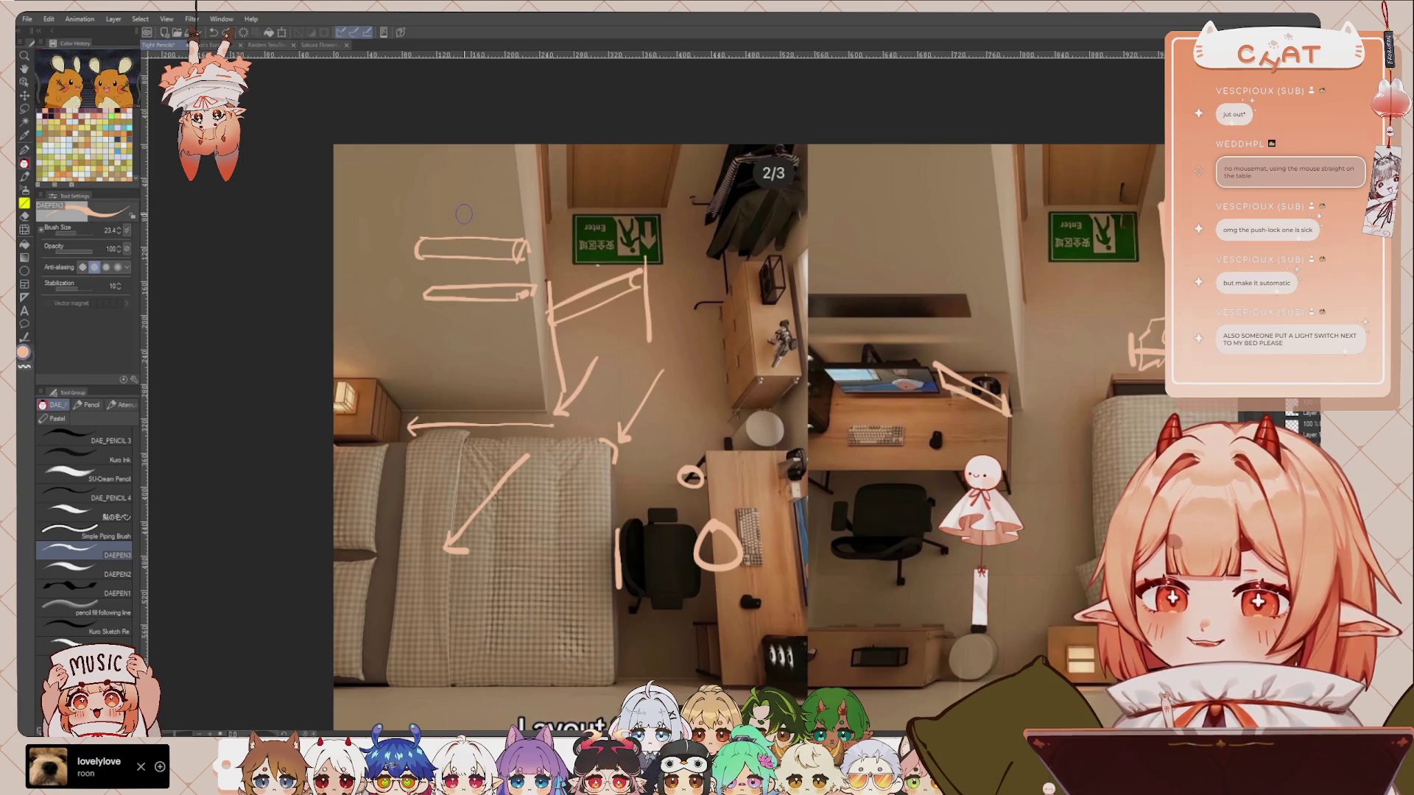
Step: Draw a rectangle around the keyboard and mouse on the Layout 1 desk
drag(739, 583, 690, 542)
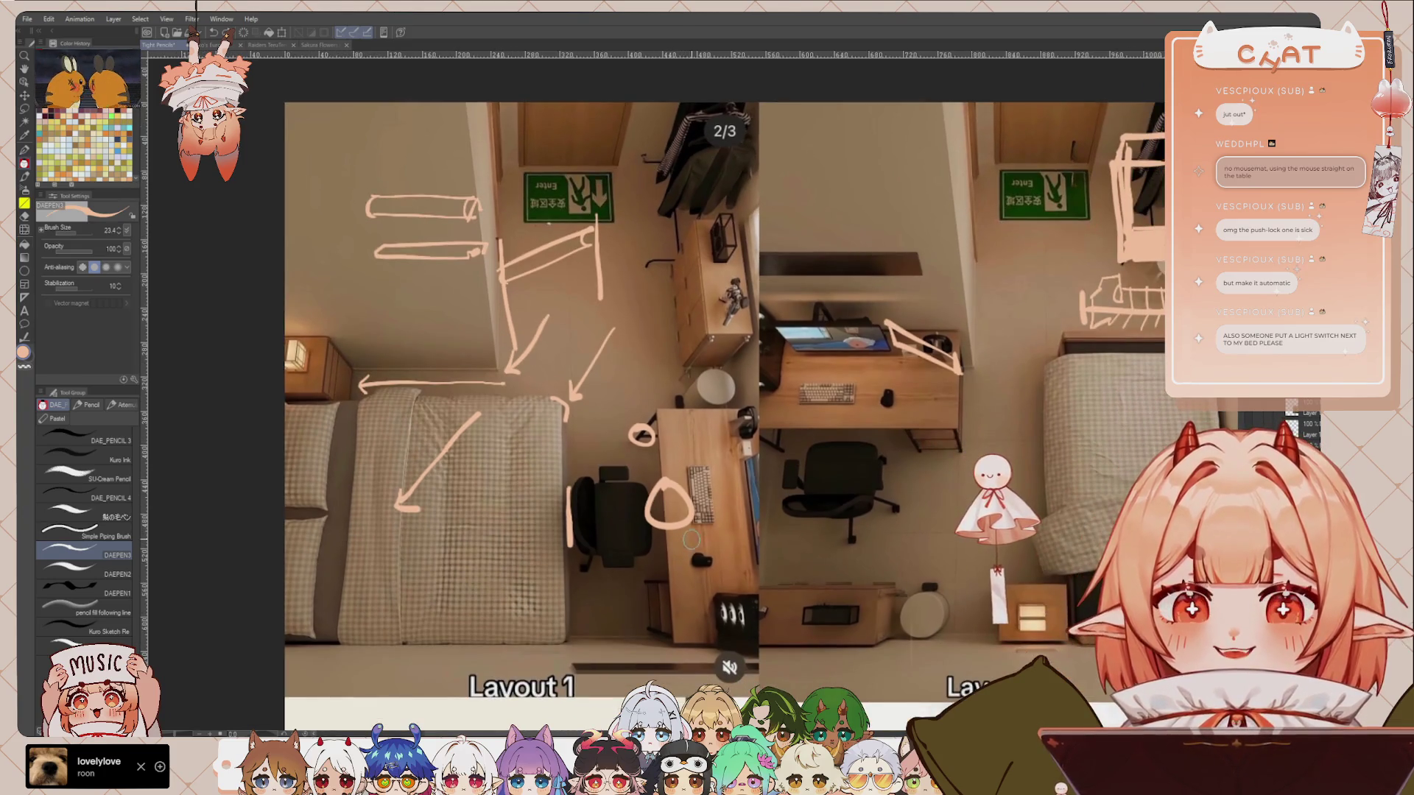
drag(673, 446, 735, 571)
drag(676, 446, 723, 585)
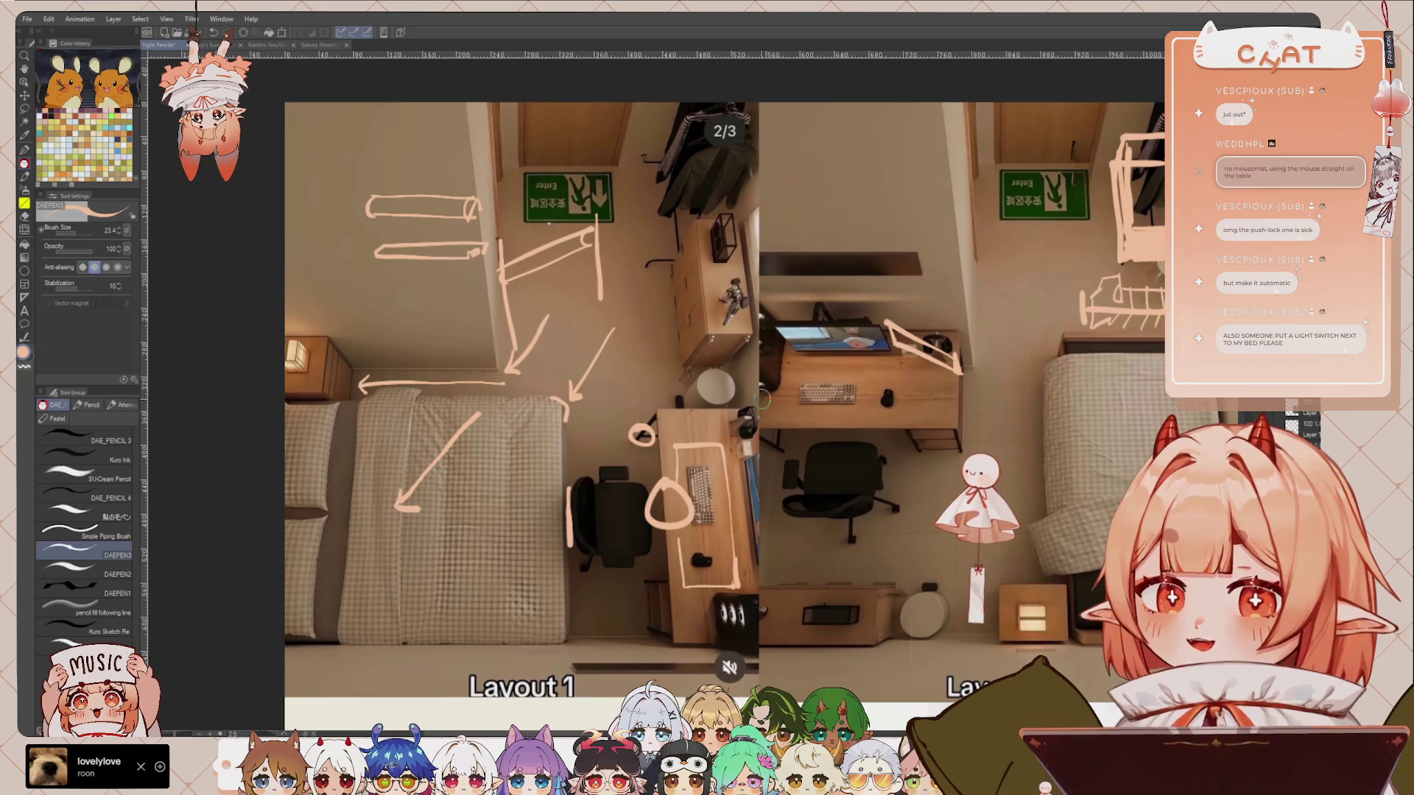
drag(840, 338, 819, 353)
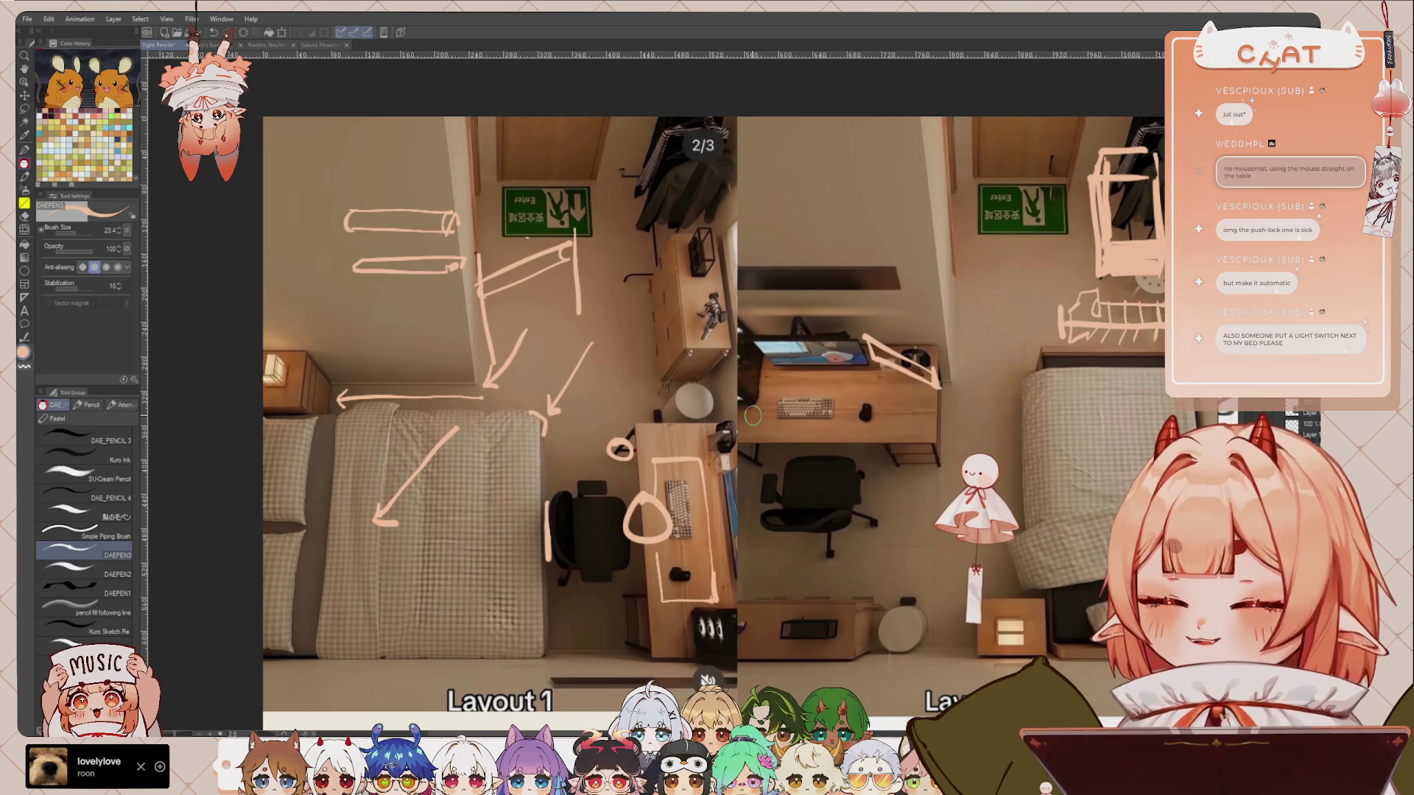
drag(752, 417, 747, 411)
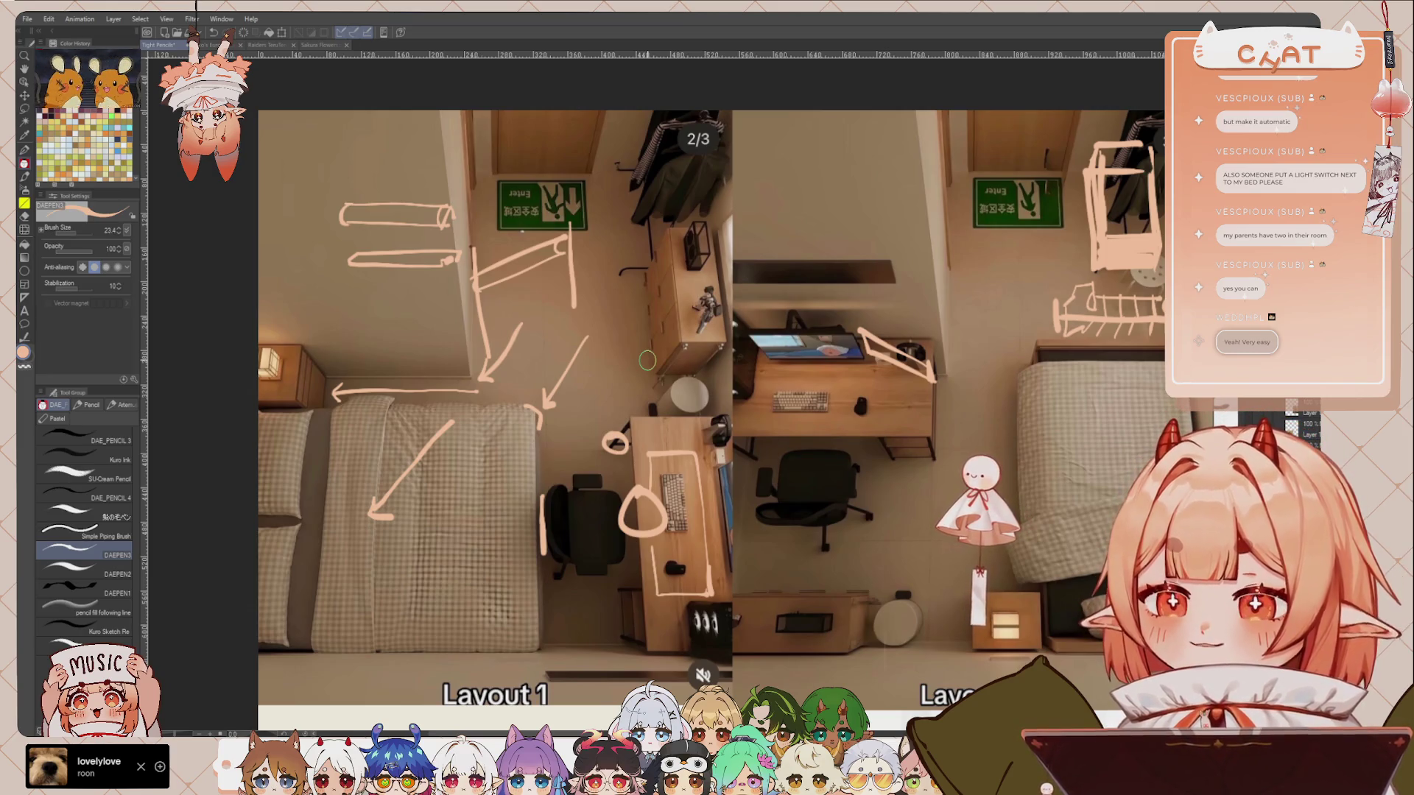
scroll(663, 368, right, 6)
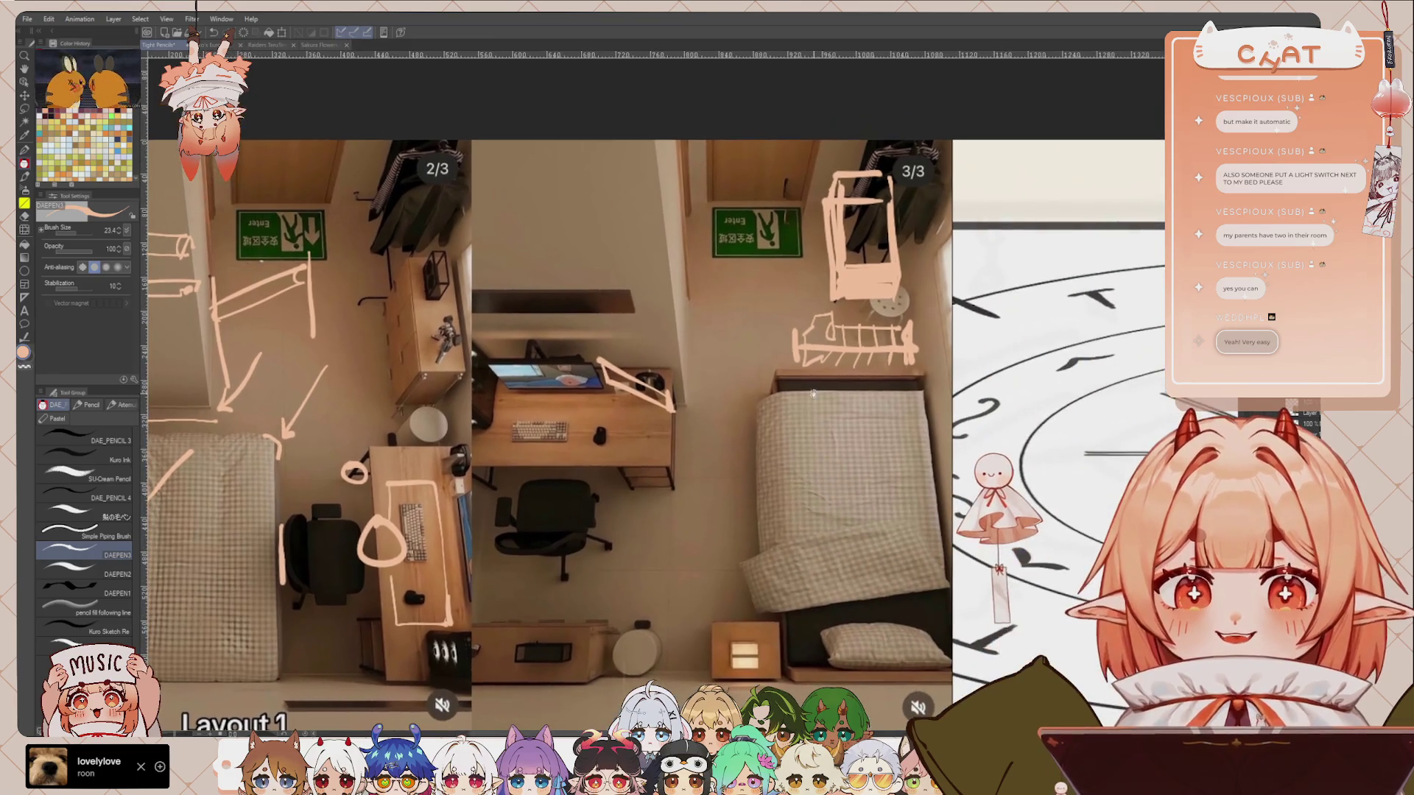
Step: Erase the sketch strokes over the 3/3 photo and return to the pen
key(e)
drag(865, 190, 948, 265)
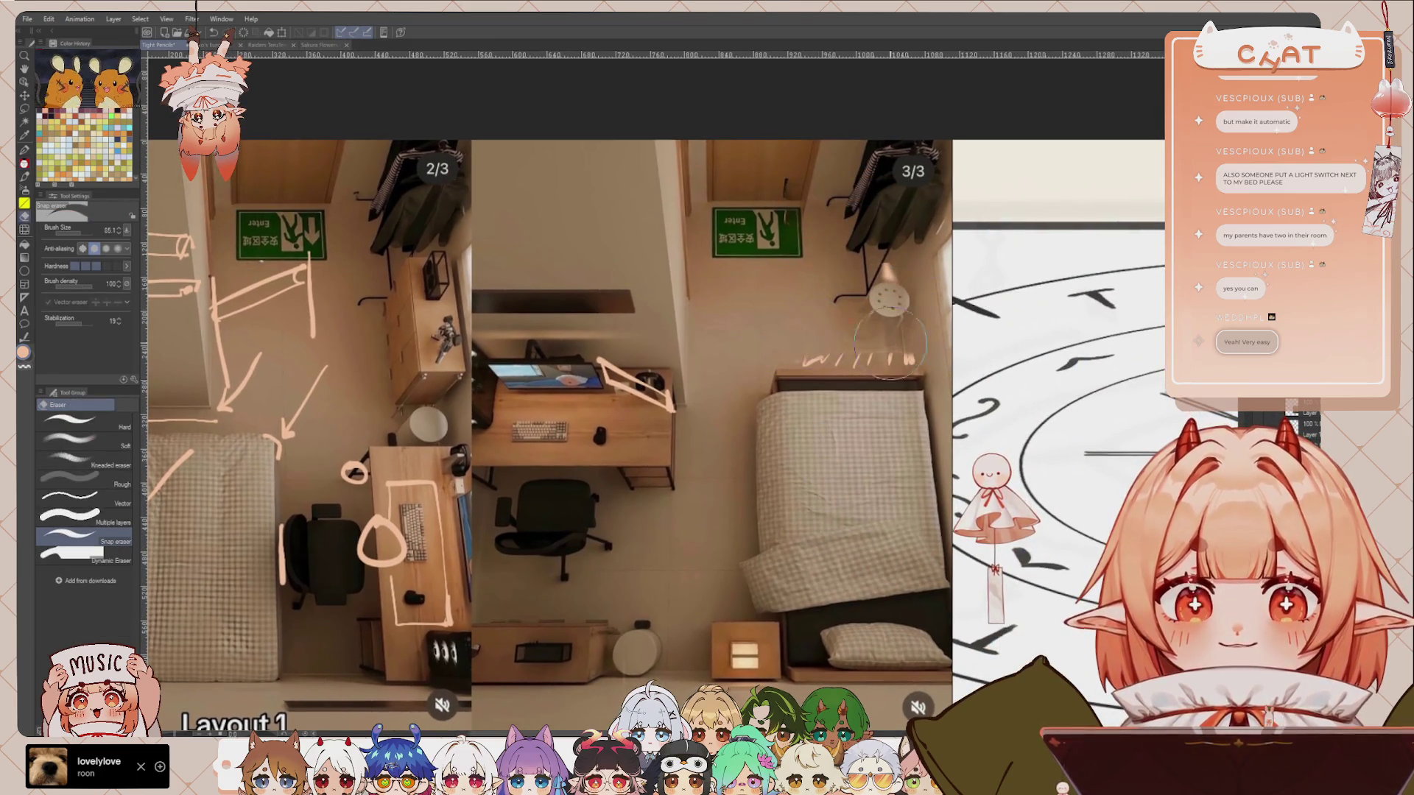
drag(612, 368, 660, 379)
key(p)
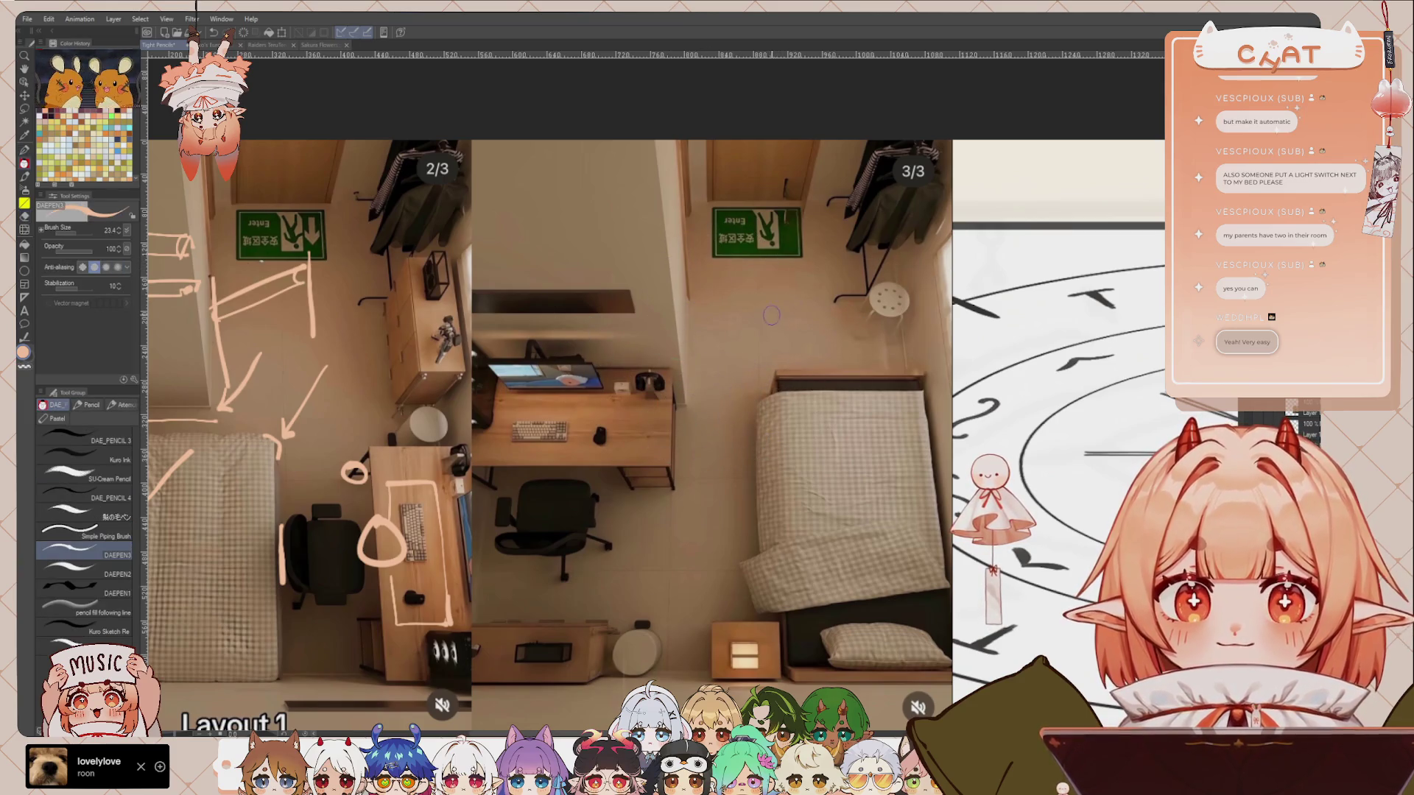
Step: Circle the bottom-left floor item in Layout 2 and cross out the small box
scroll(748, 322, down, 2)
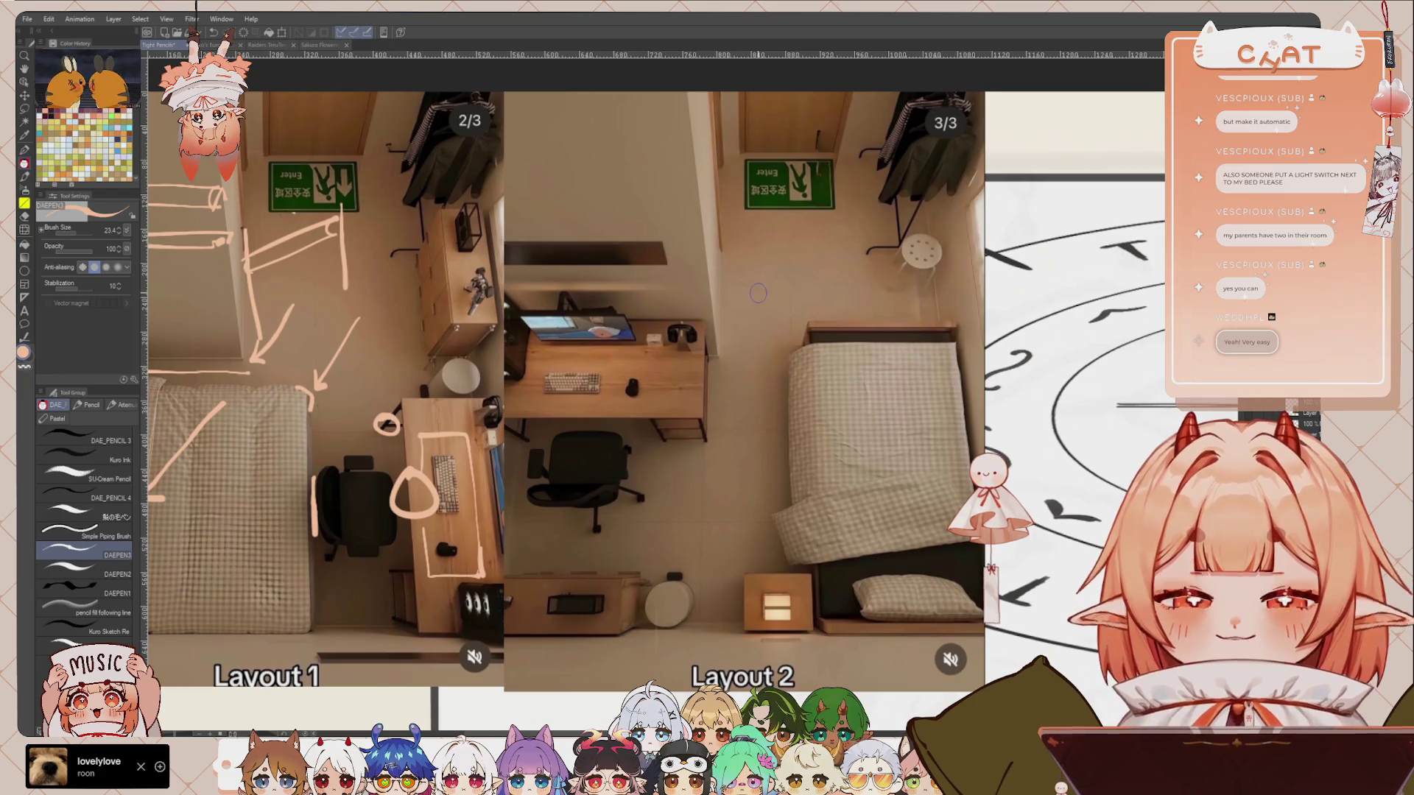
scroll(759, 294, down, 1)
scroll(744, 272, down, 1)
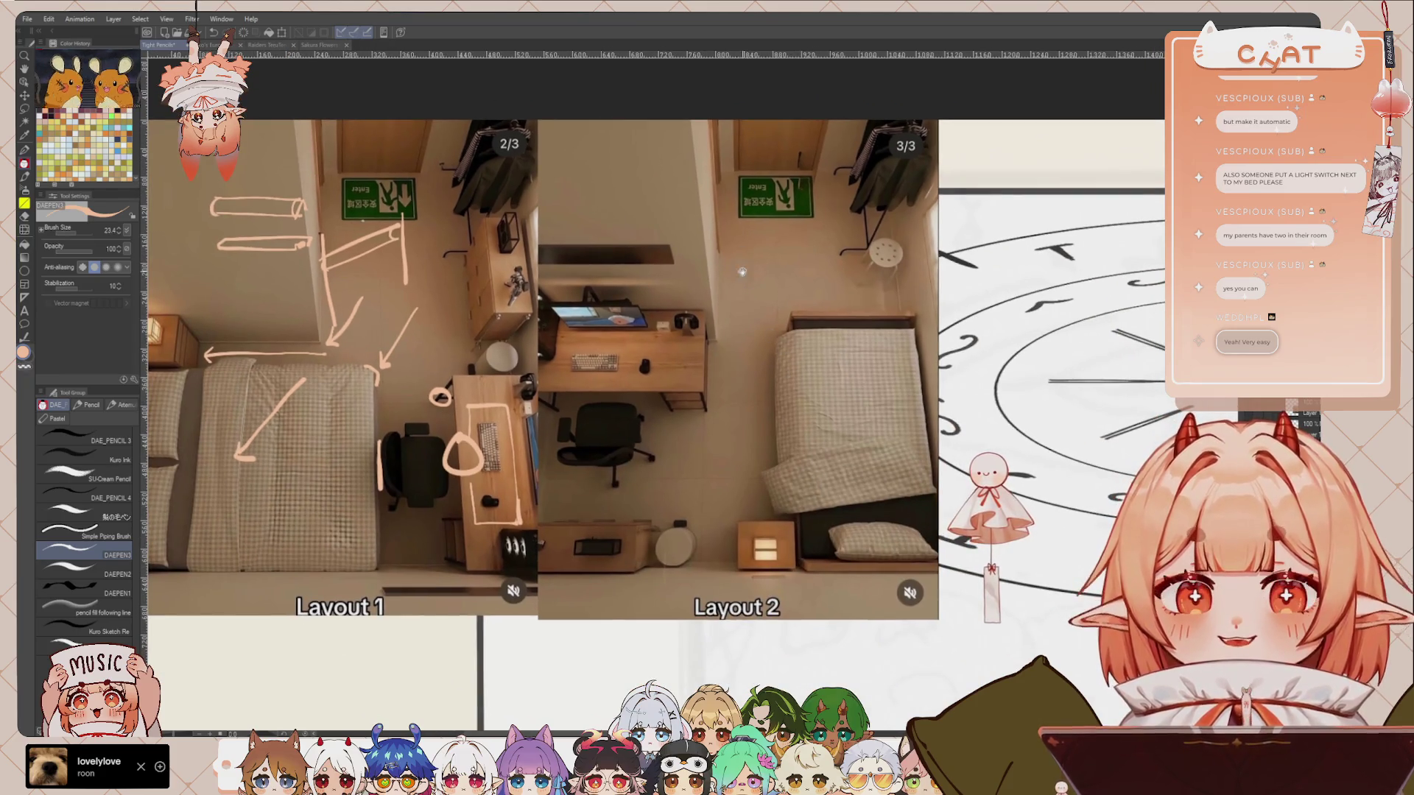
scroll(741, 269, up, 1)
scroll(777, 274, right, 1)
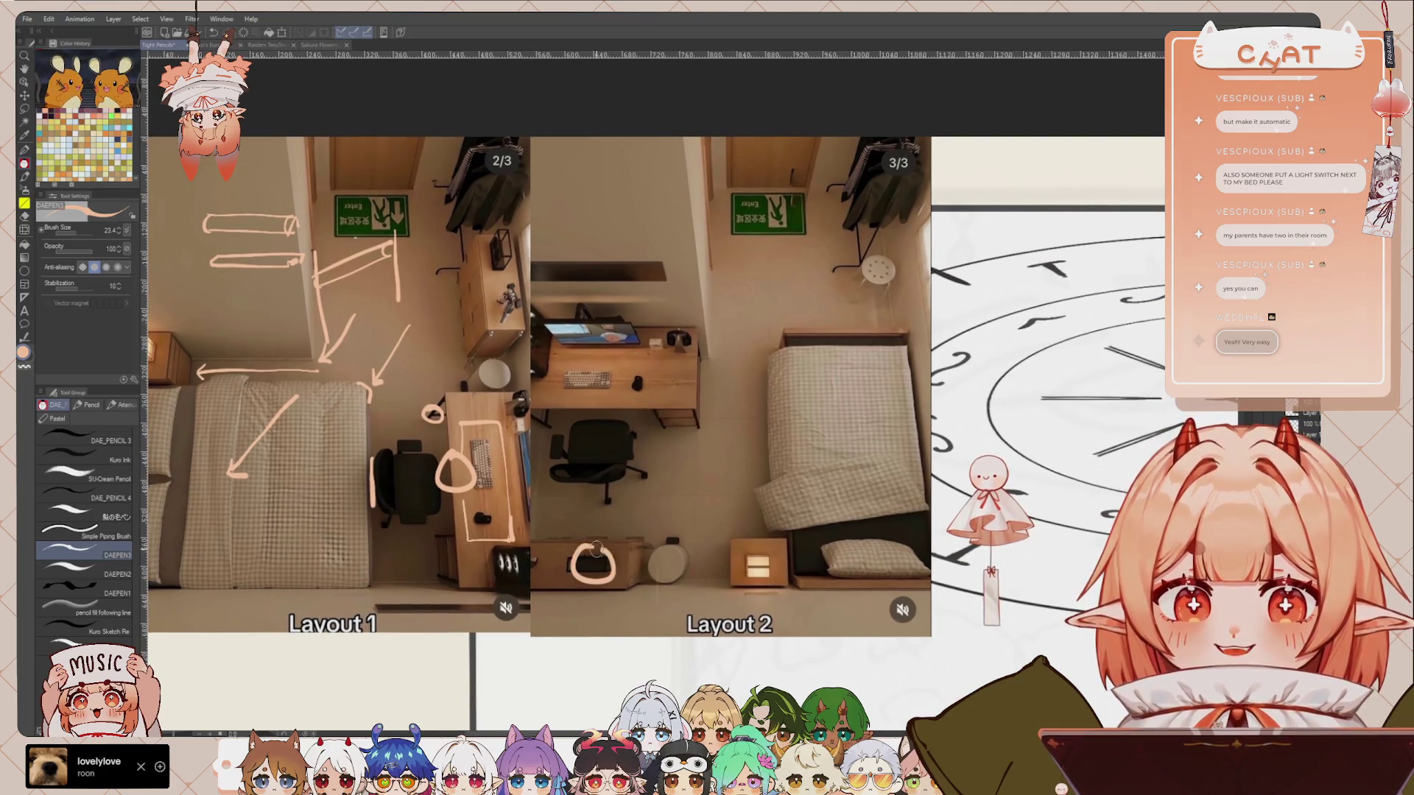
drag(595, 548, 617, 569)
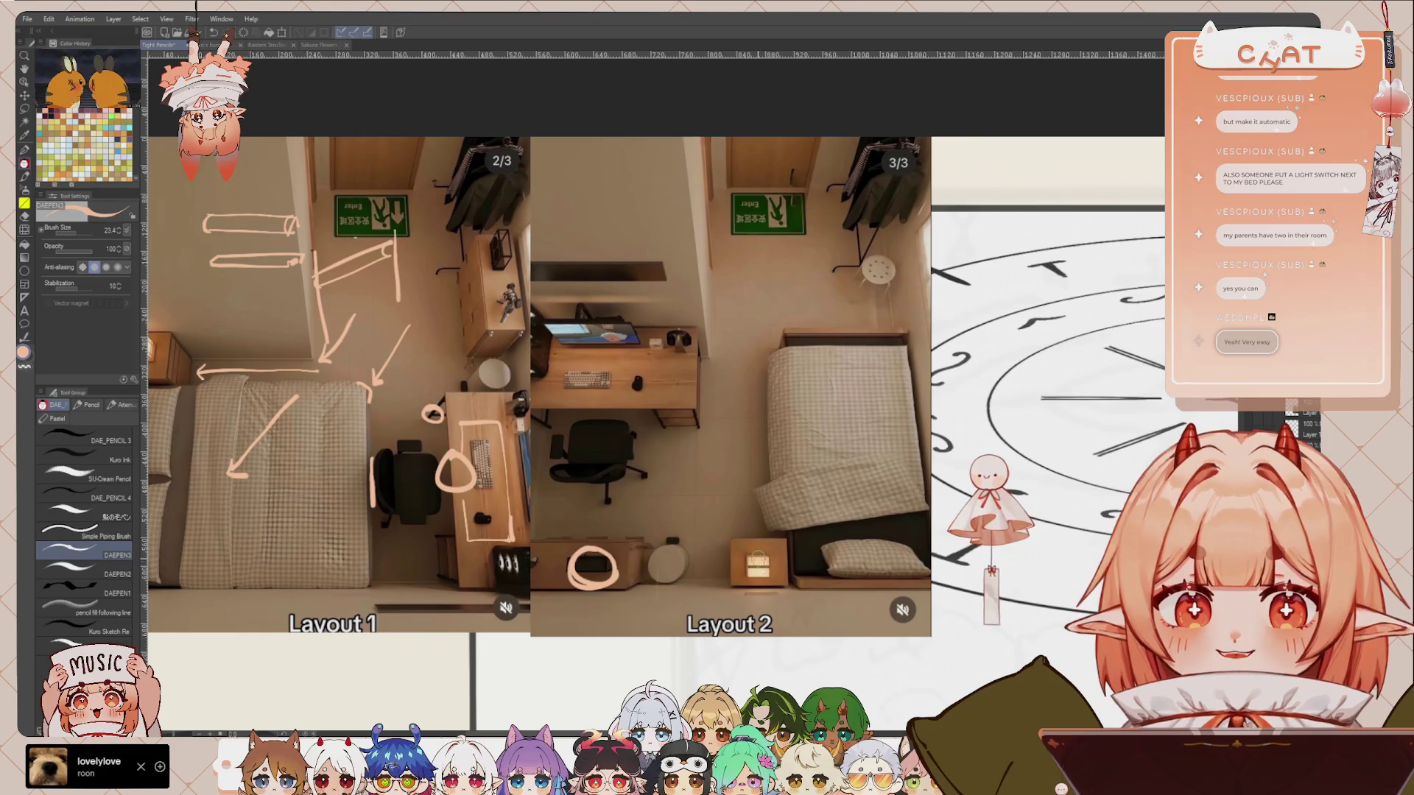
key(c)
mouse_move(772, 548)
mouse_down()
mouse_move(741, 588)
mouse_move(763, 575)
mouse_up()
scroll(657, 475, up, 2)
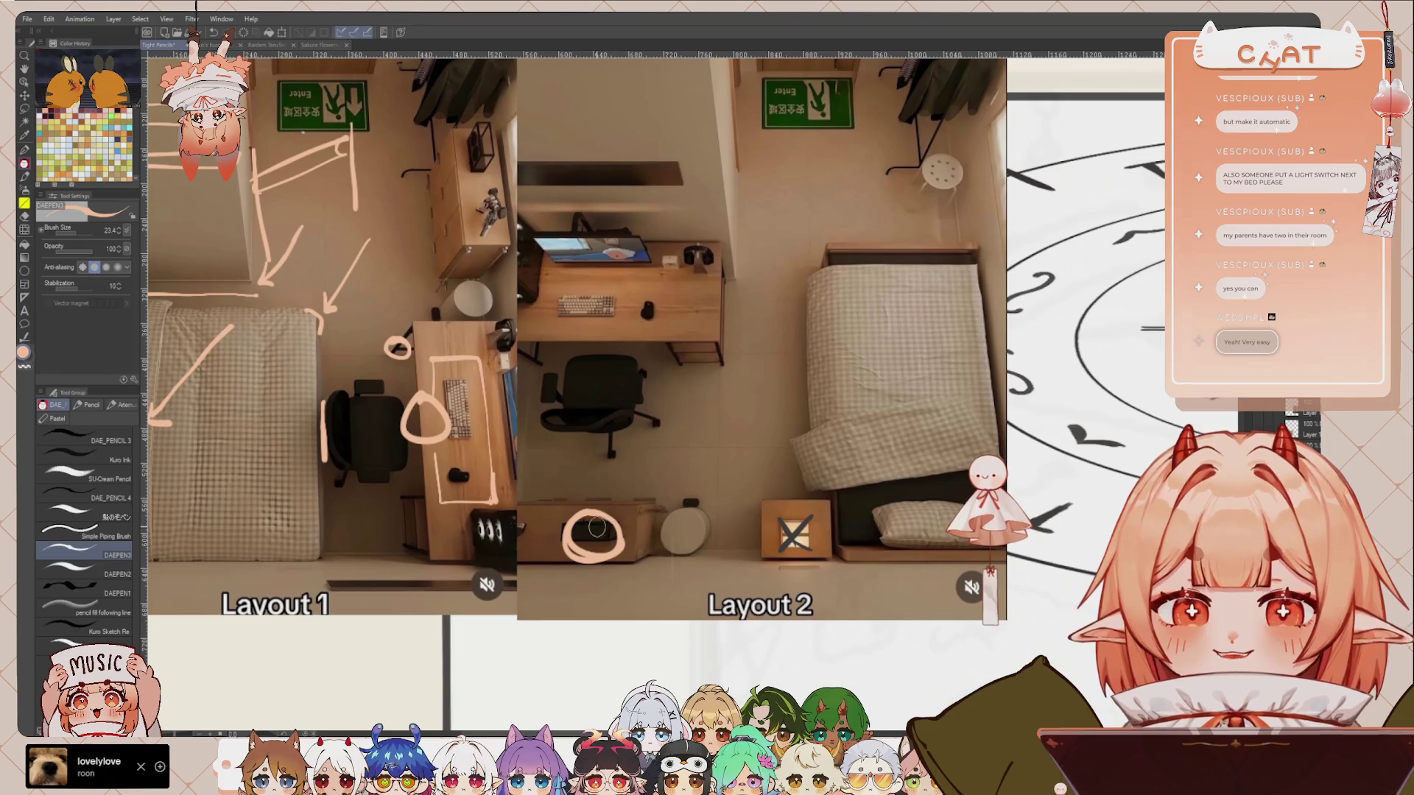
mouse_move(589, 525)
mouse_down()
mouse_move(598, 544)
mouse_move(619, 519)
mouse_move(632, 531)
mouse_up()
key(ctrl+z)
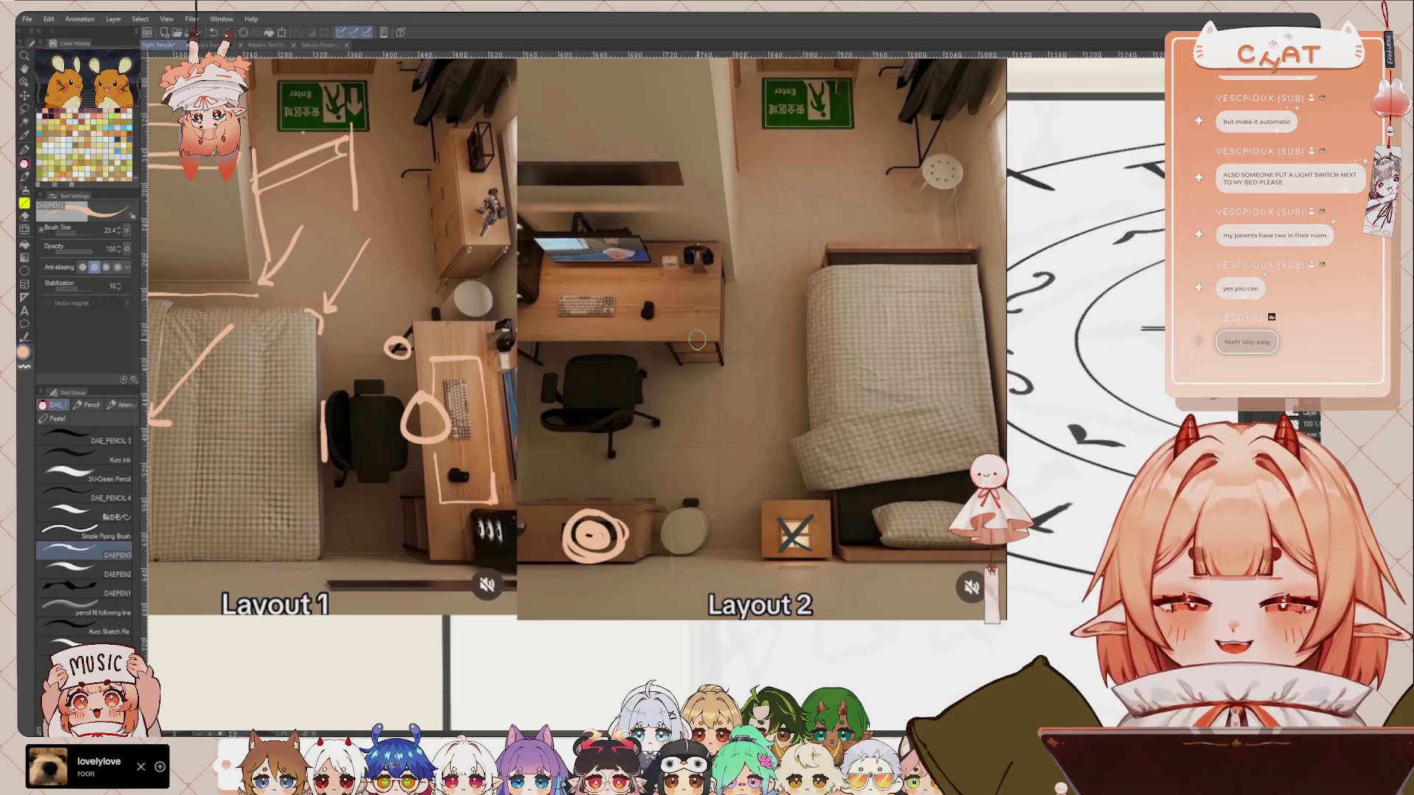
Step: Try a curved arrow from the Layout 2 bed, then remove it
drag(788, 352, 758, 391)
scroll(759, 392, down, 1)
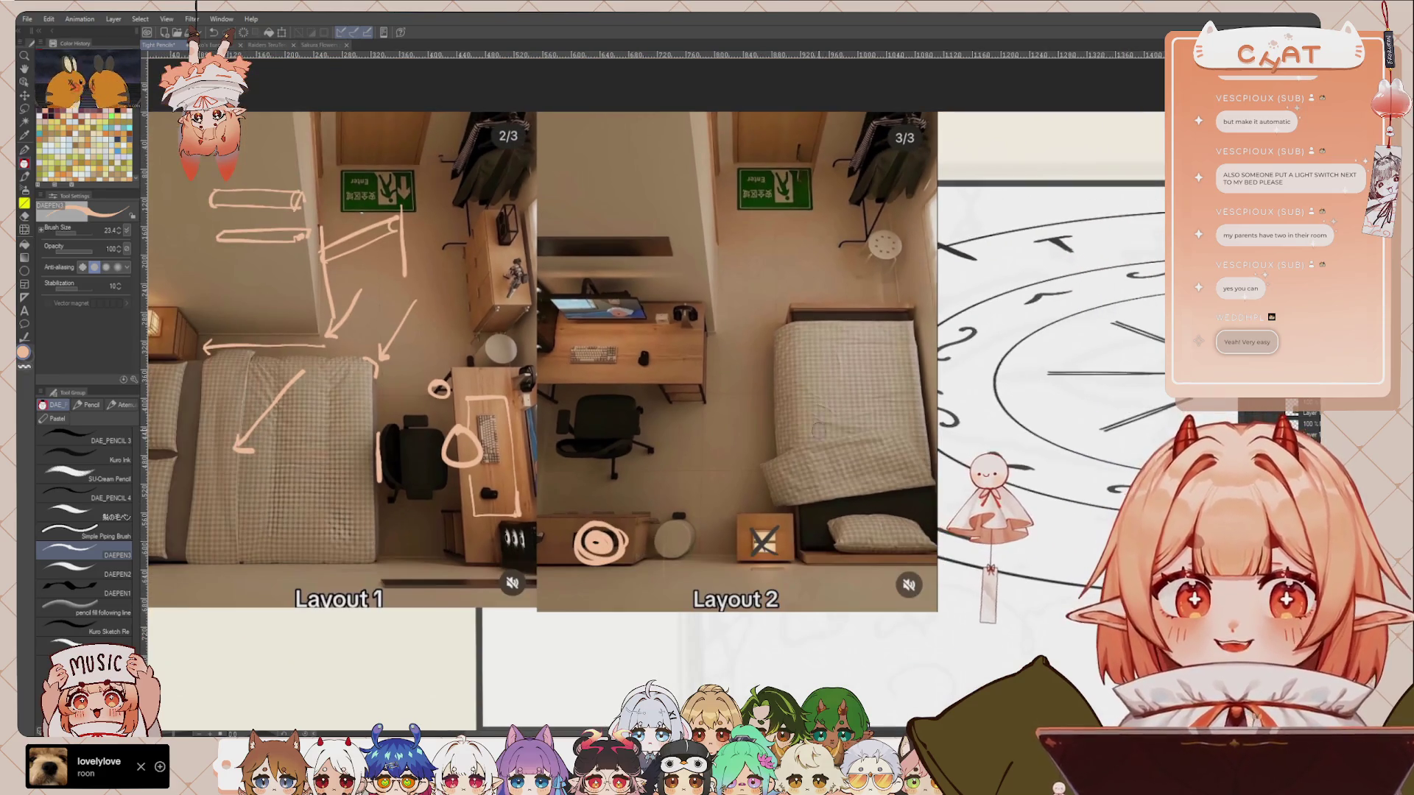
drag(852, 417, 658, 499)
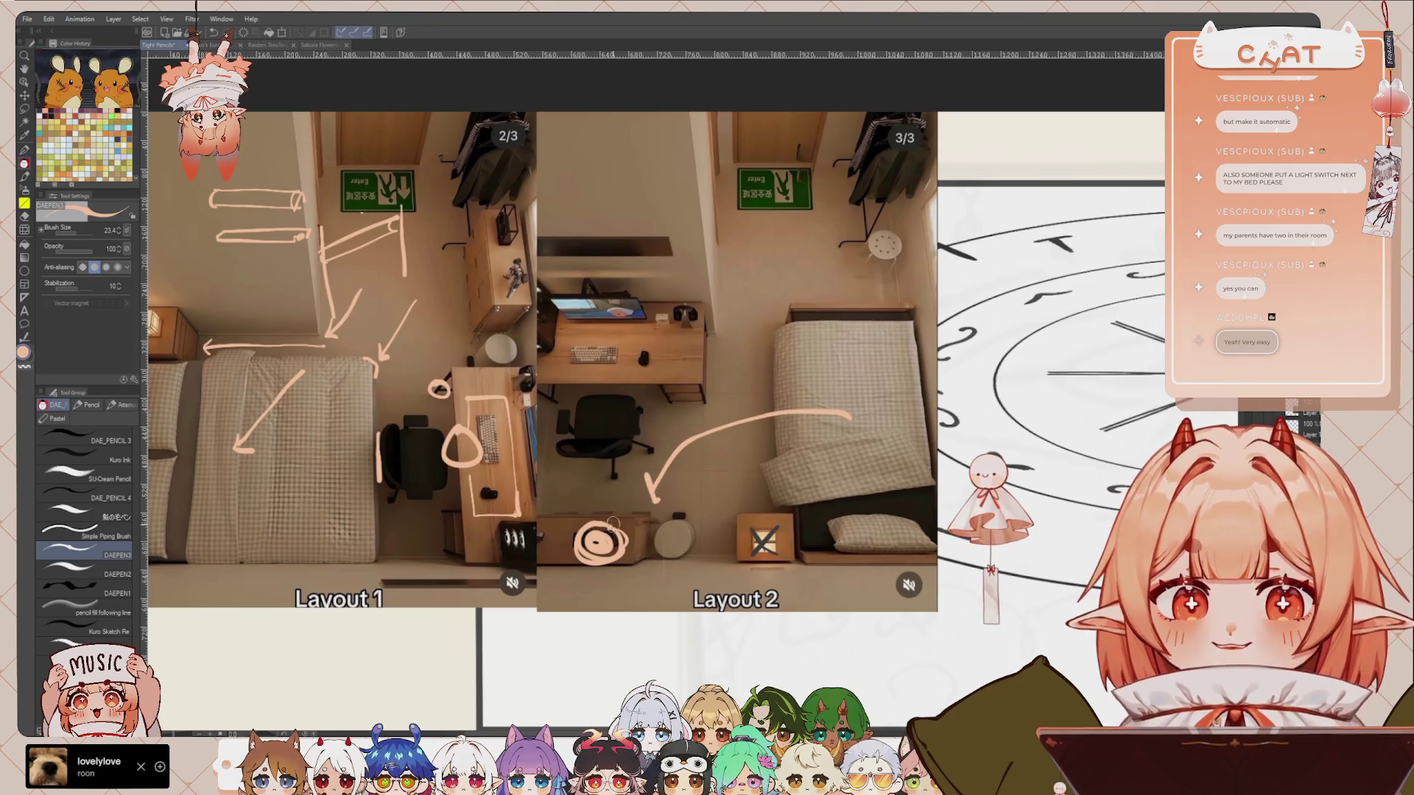
key(ctrl+z)
key(ctrl+z)
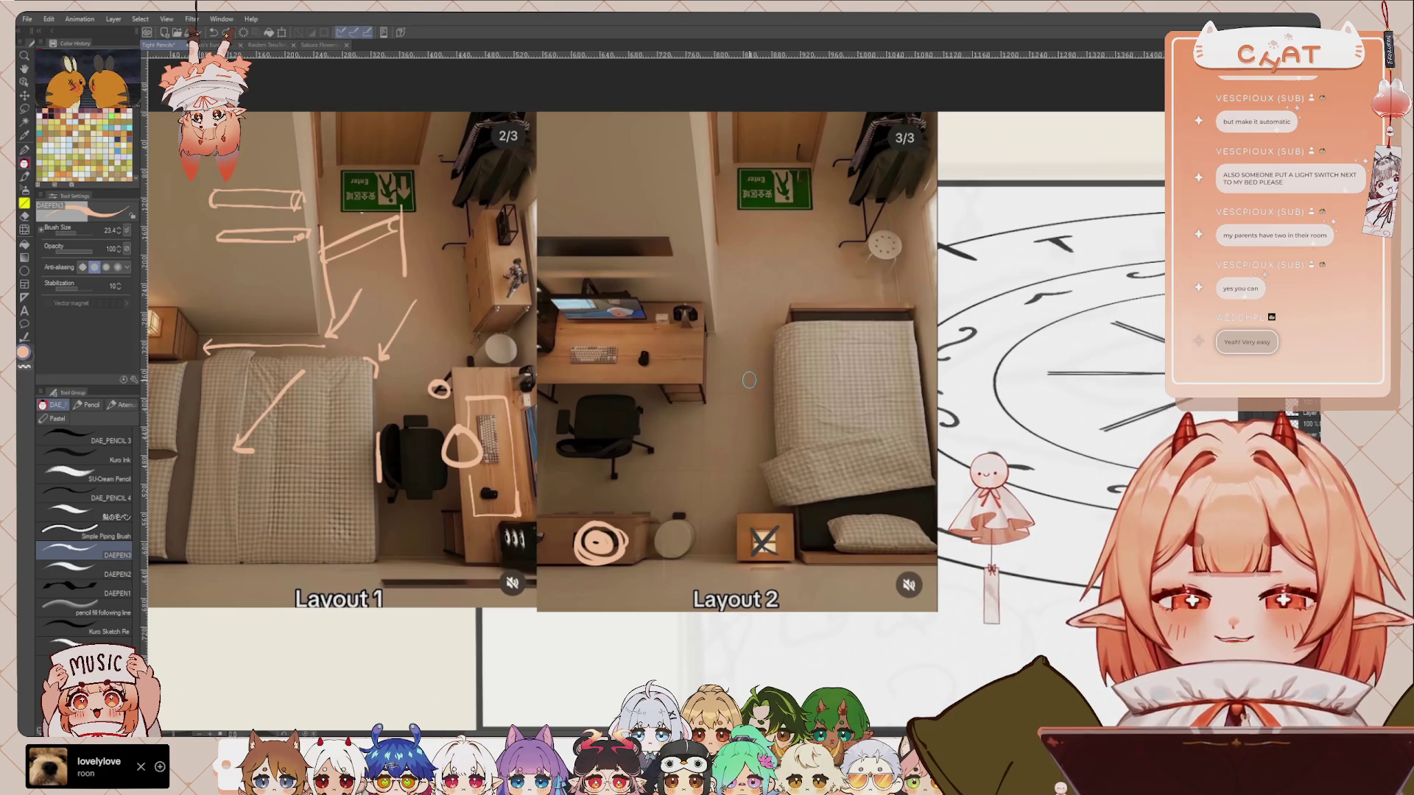
scroll(749, 380, up, 1)
scroll(663, 346, up, 1)
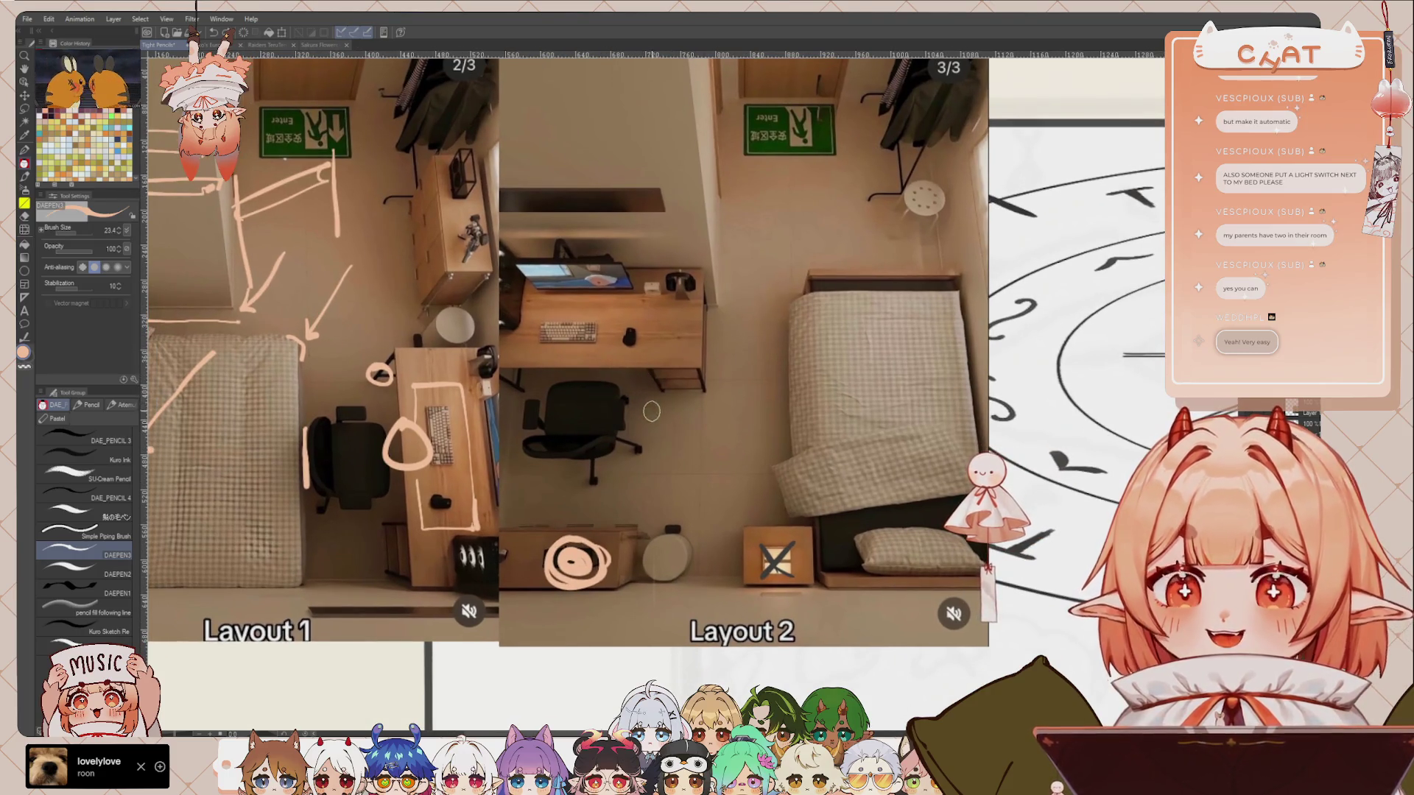
drag(819, 511, 809, 501)
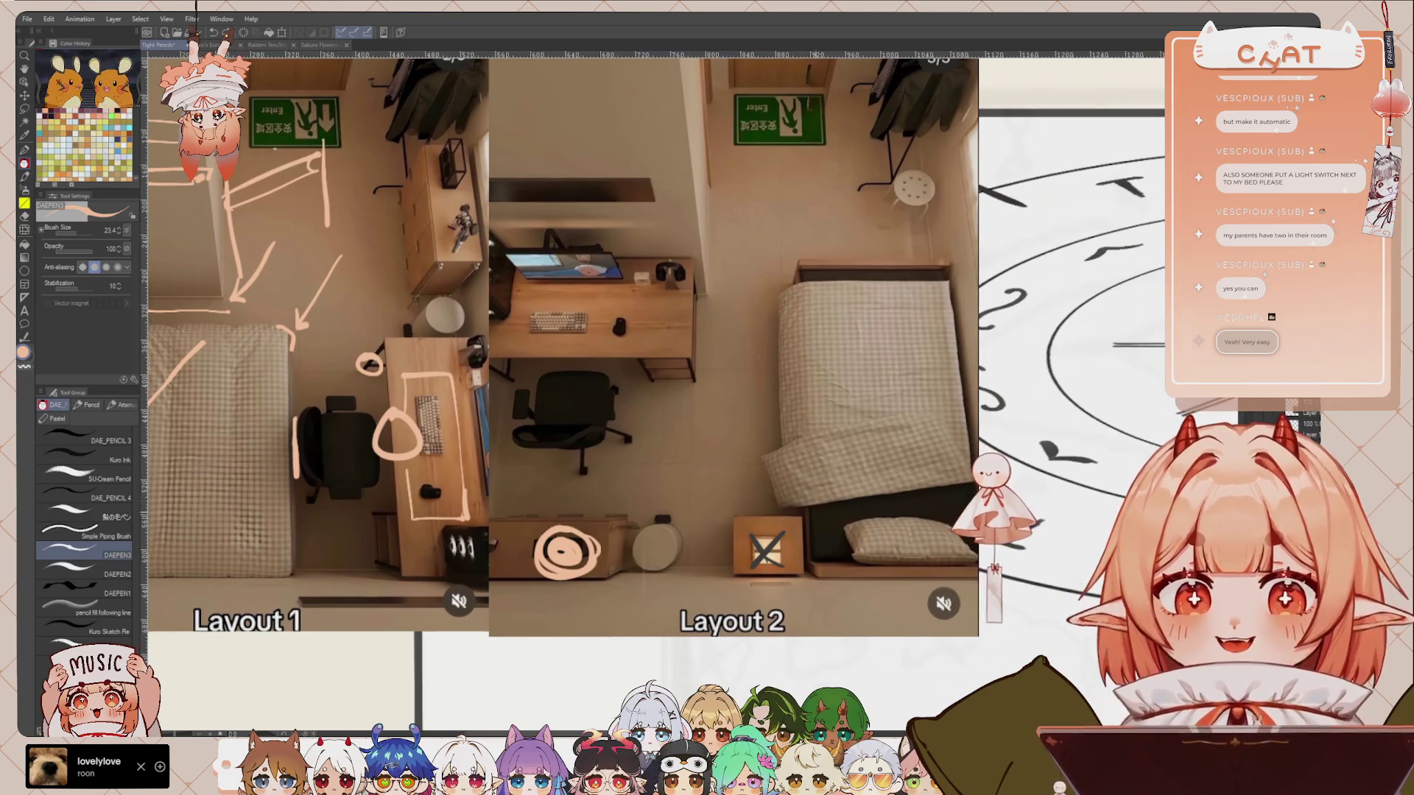
Step: Strike a dark X through the circled item and add orange hatch marks near the bed foot
key(x)
drag(532, 526, 598, 572)
drag(591, 509, 539, 586)
key(x)
mouse_move(824, 580)
mouse_down()
mouse_move(833, 619)
mouse_move(913, 622)
mouse_up()
drag(917, 584, 950, 617)
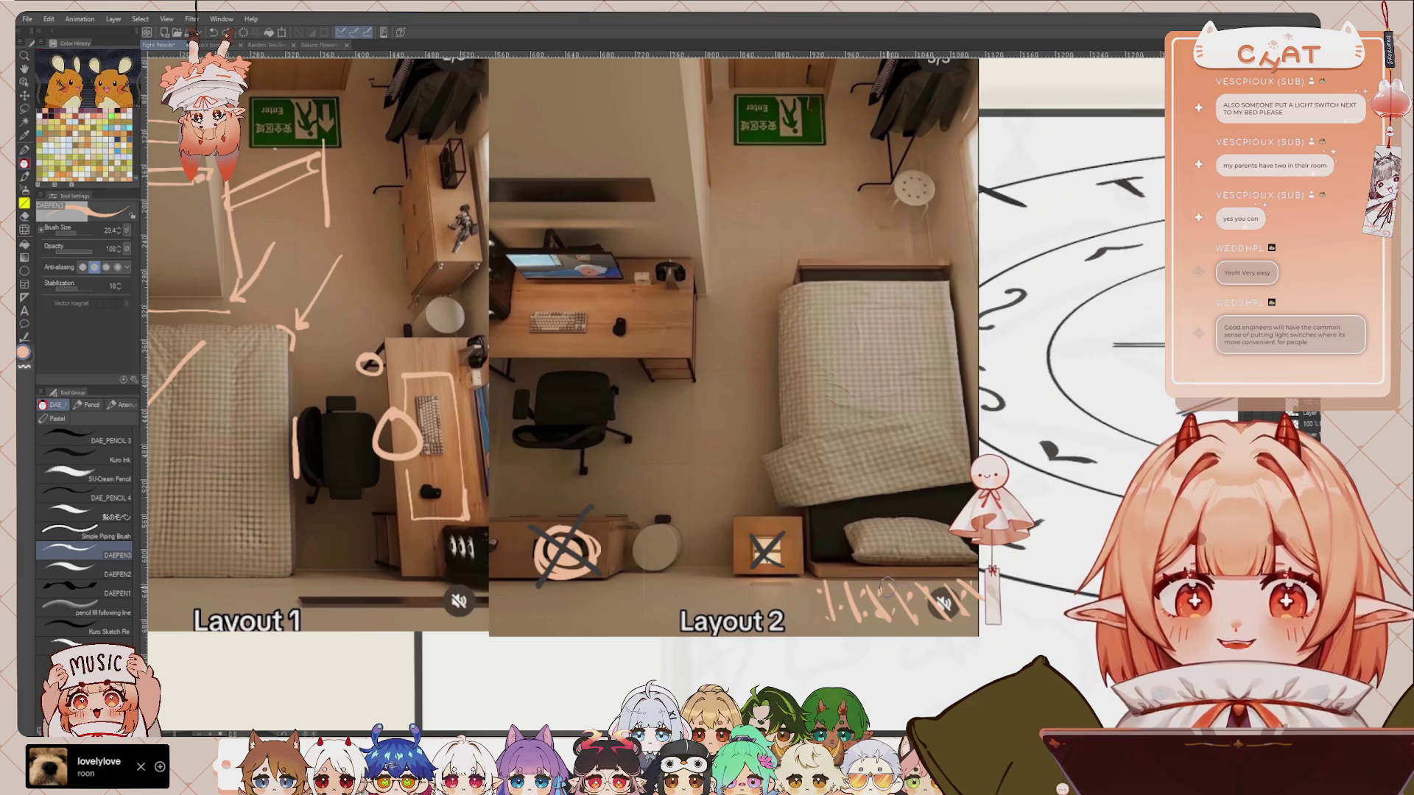
Step: Scroll and pan around the annotated Layout 2 photo to review the hatch marks
scroll(825, 494, down, 1)
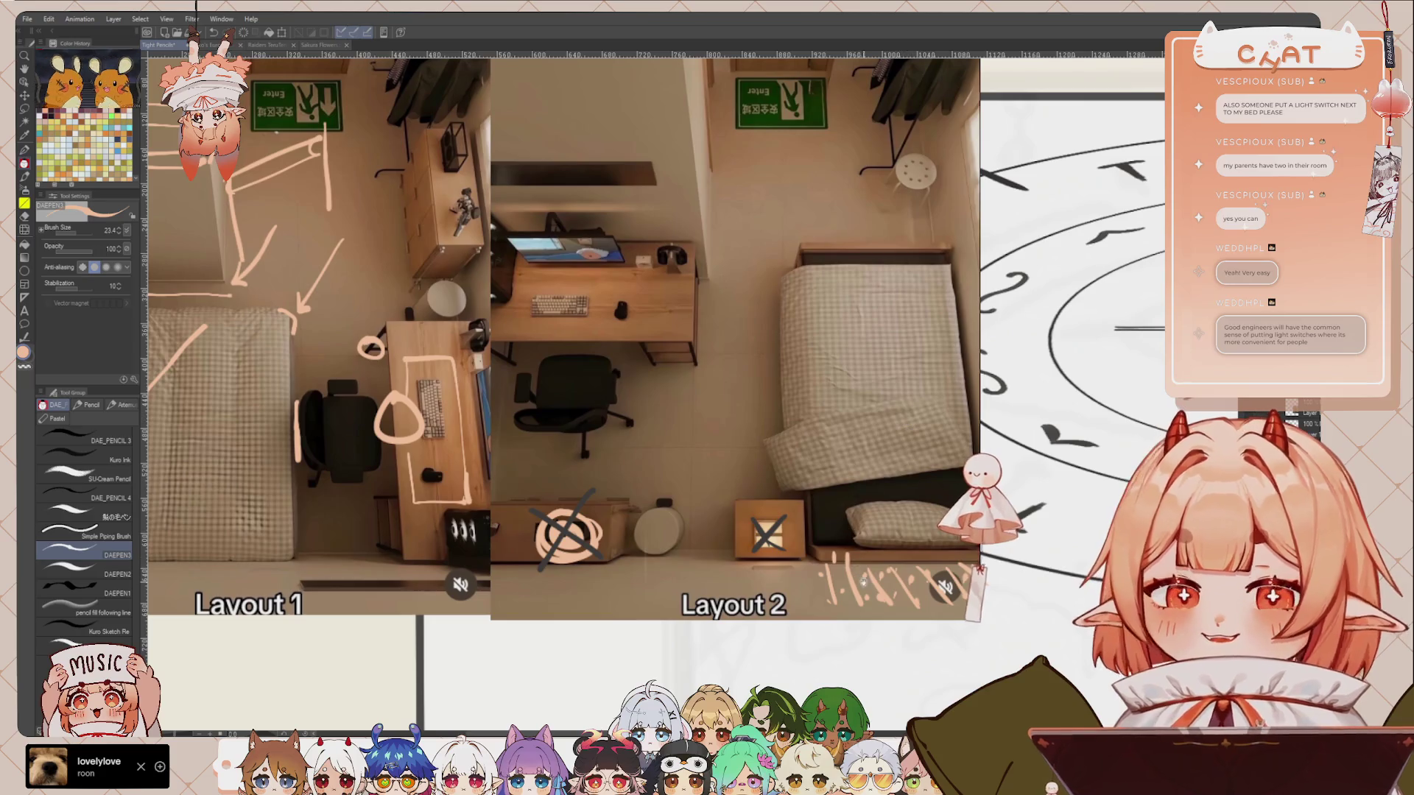
drag(863, 353, 852, 345)
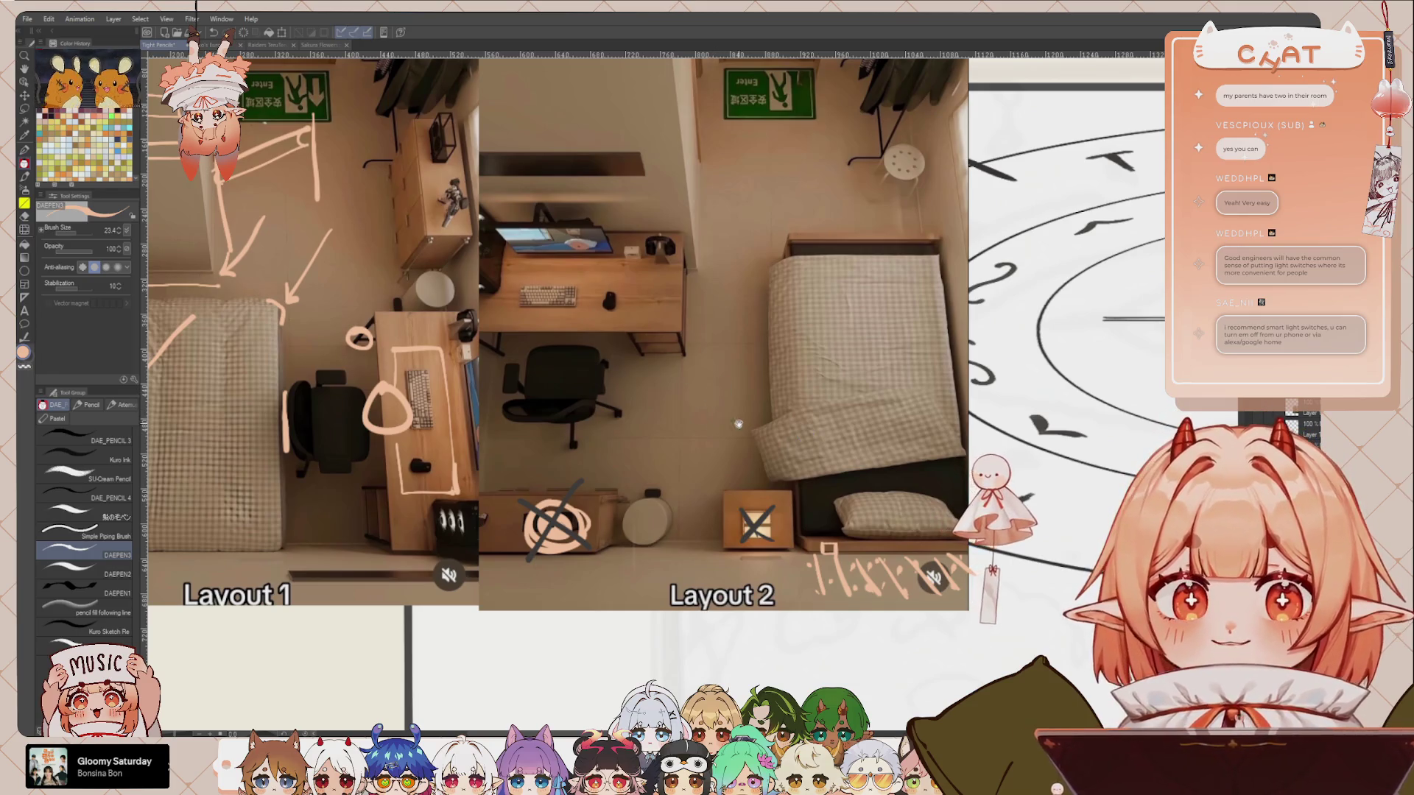
scroll(804, 433, up, 1)
scroll(751, 535, down, 1)
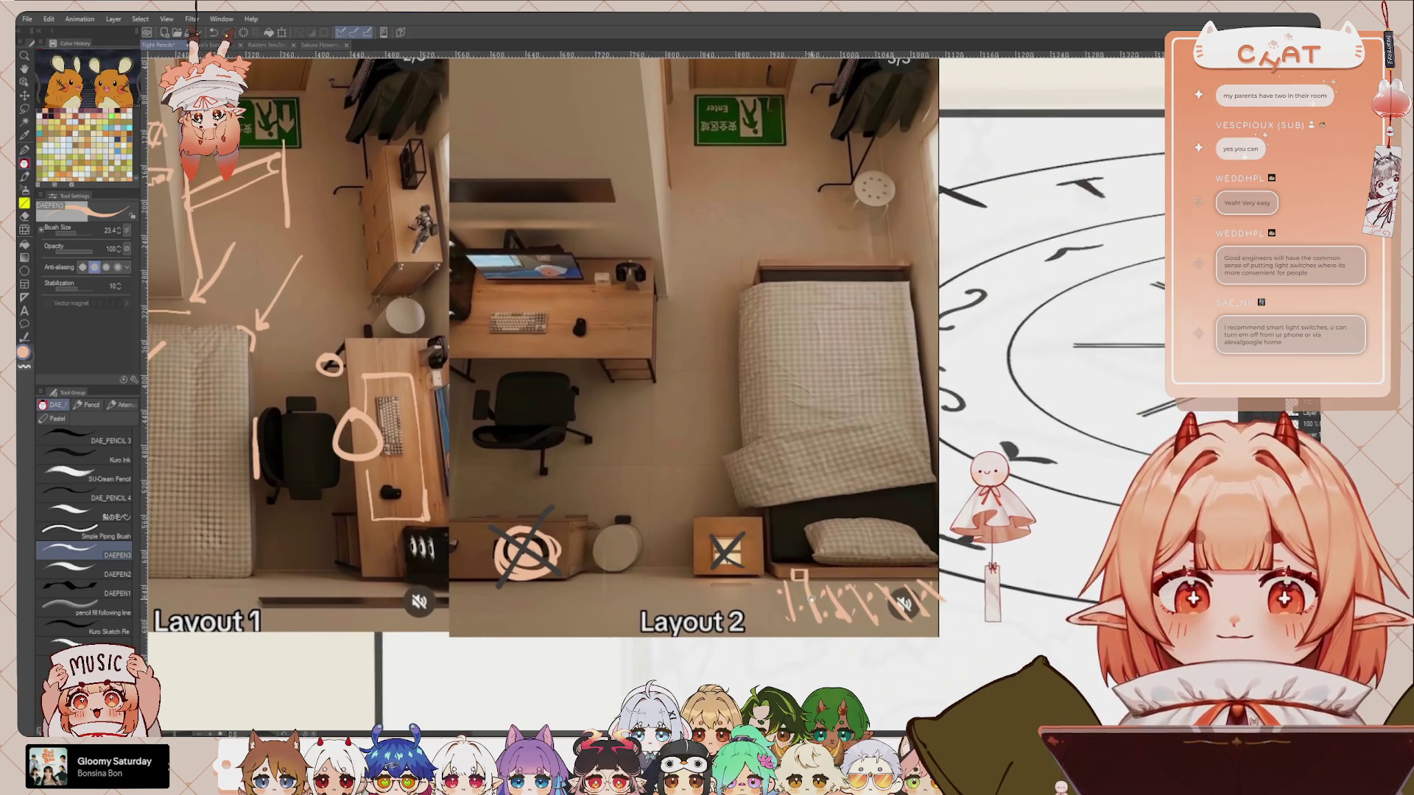
scroll(767, 427, down, 1)
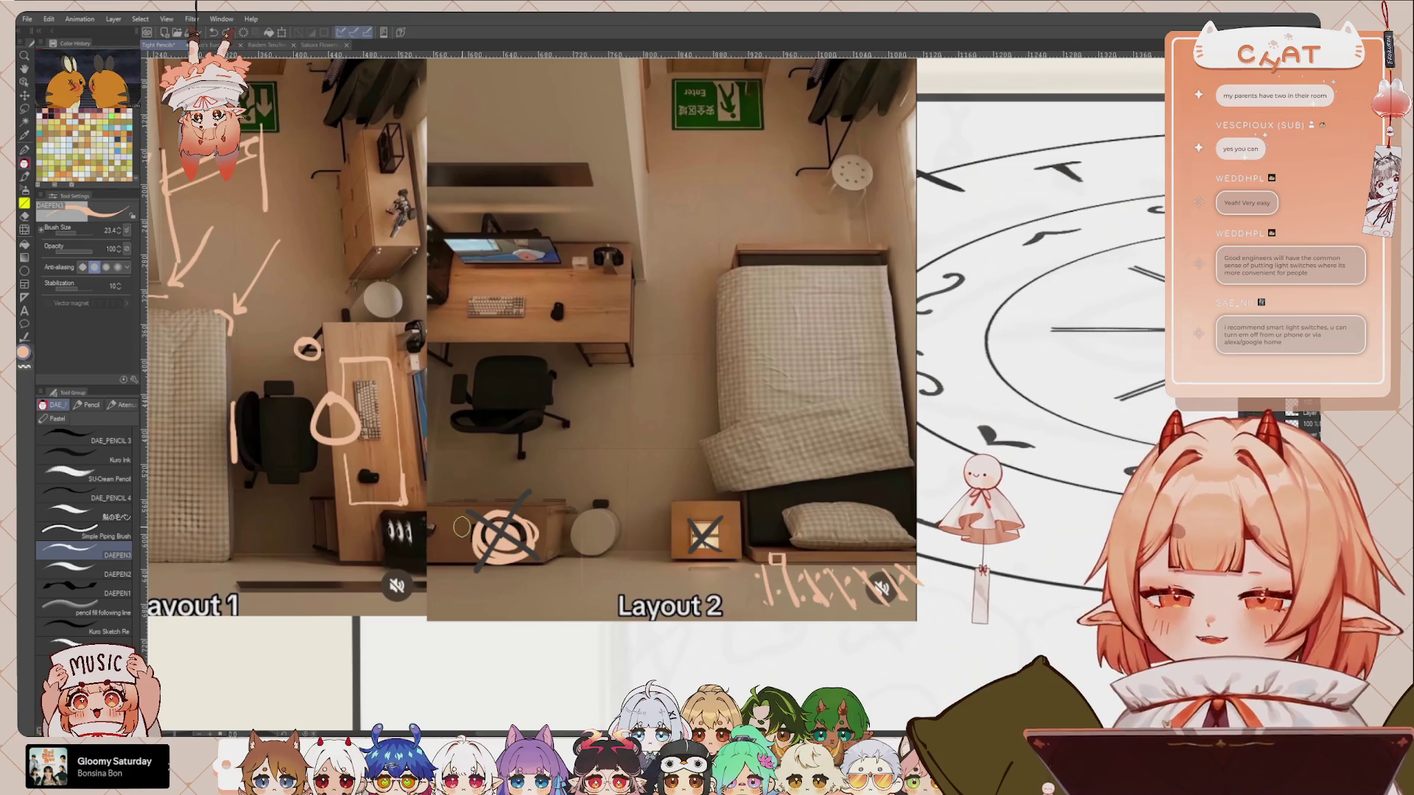
drag(573, 302, 568, 293)
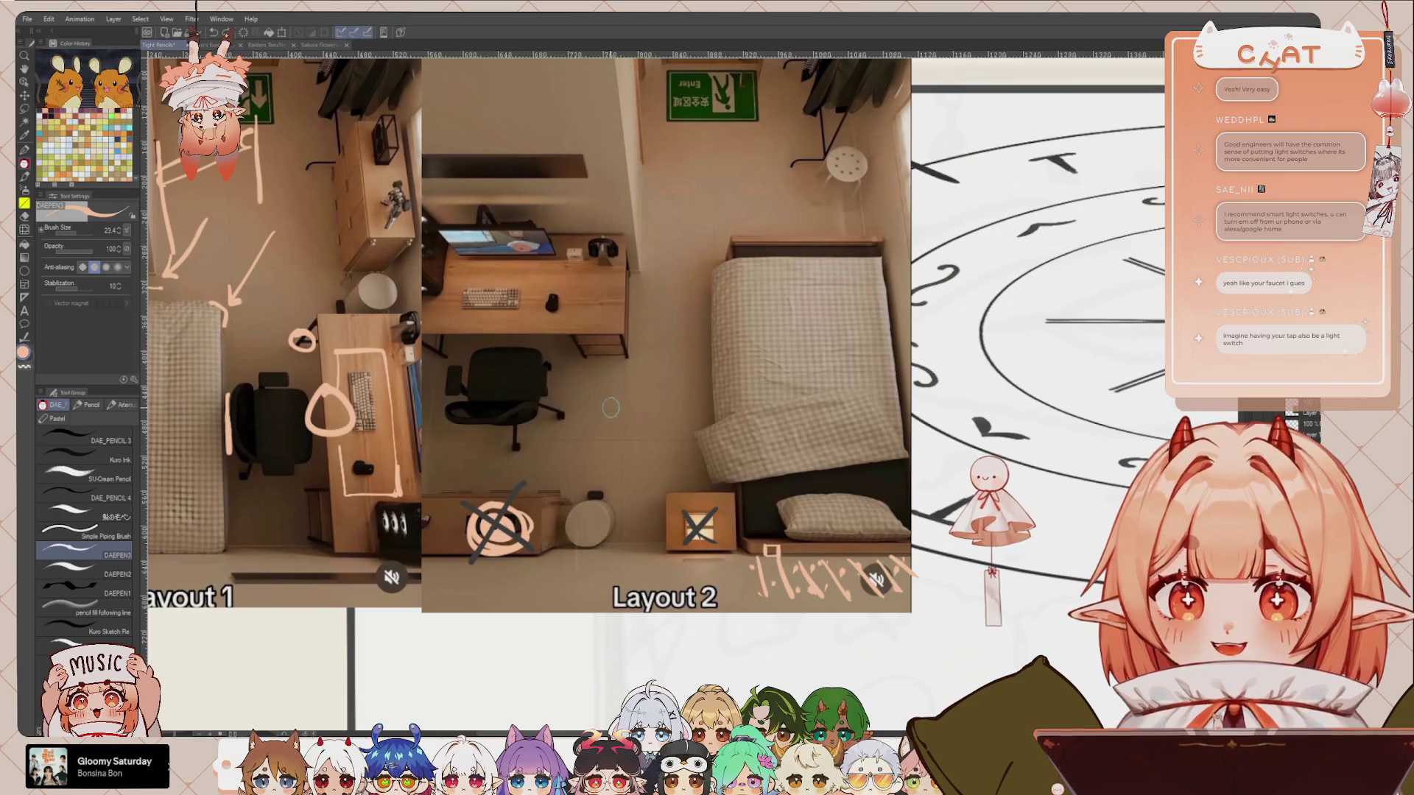
scroll(642, 429, down, 3)
scroll(642, 429, down, 2)
scroll(626, 383, down, 2)
Step: Scroll to blank canvas below the photos and draw, then remove, test strokes
scroll(605, 325, down, 2)
scroll(607, 354, down, 2)
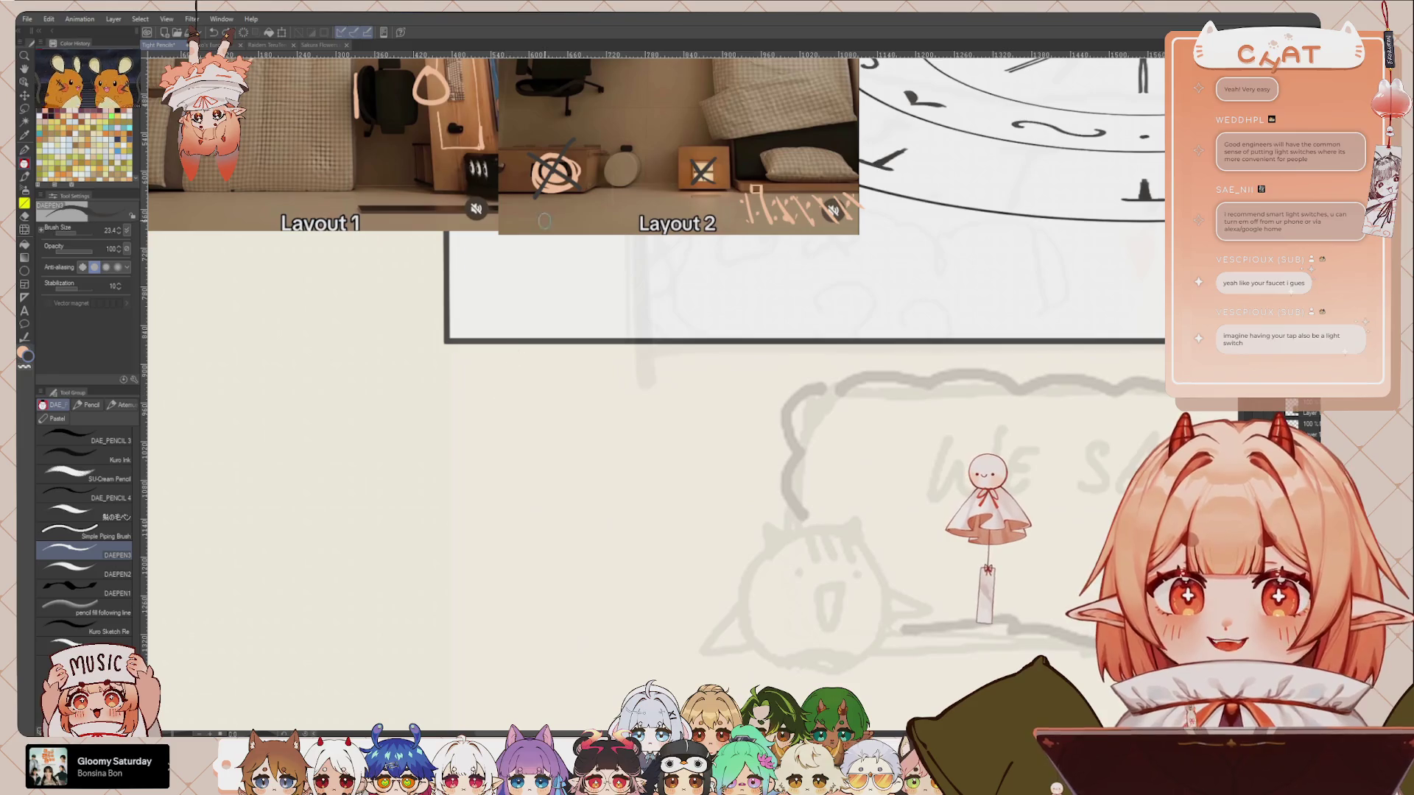
scroll(610, 396, left, 3)
scroll(610, 395, left, 1)
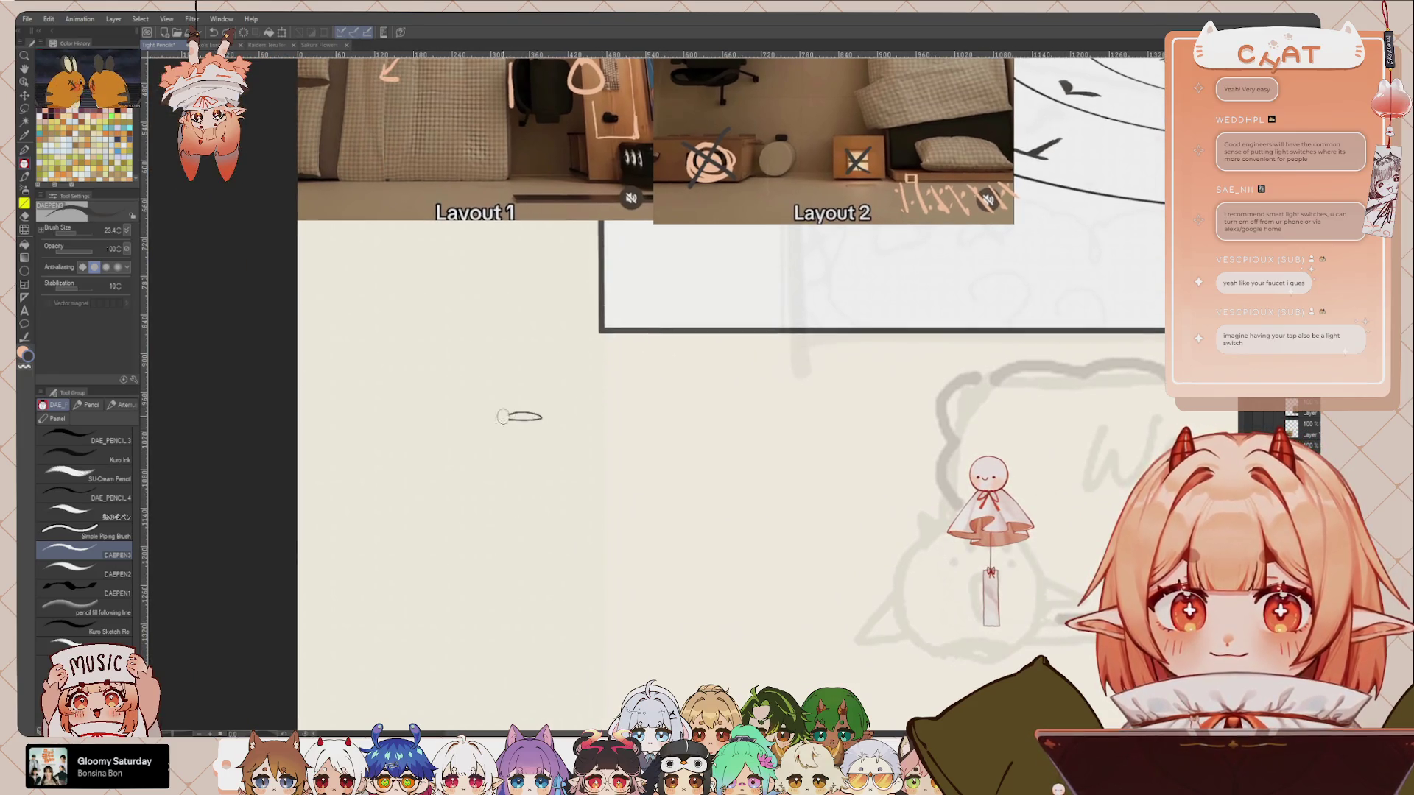
drag(475, 422, 506, 423)
key(ctrl+z)
key(ctrl+z)
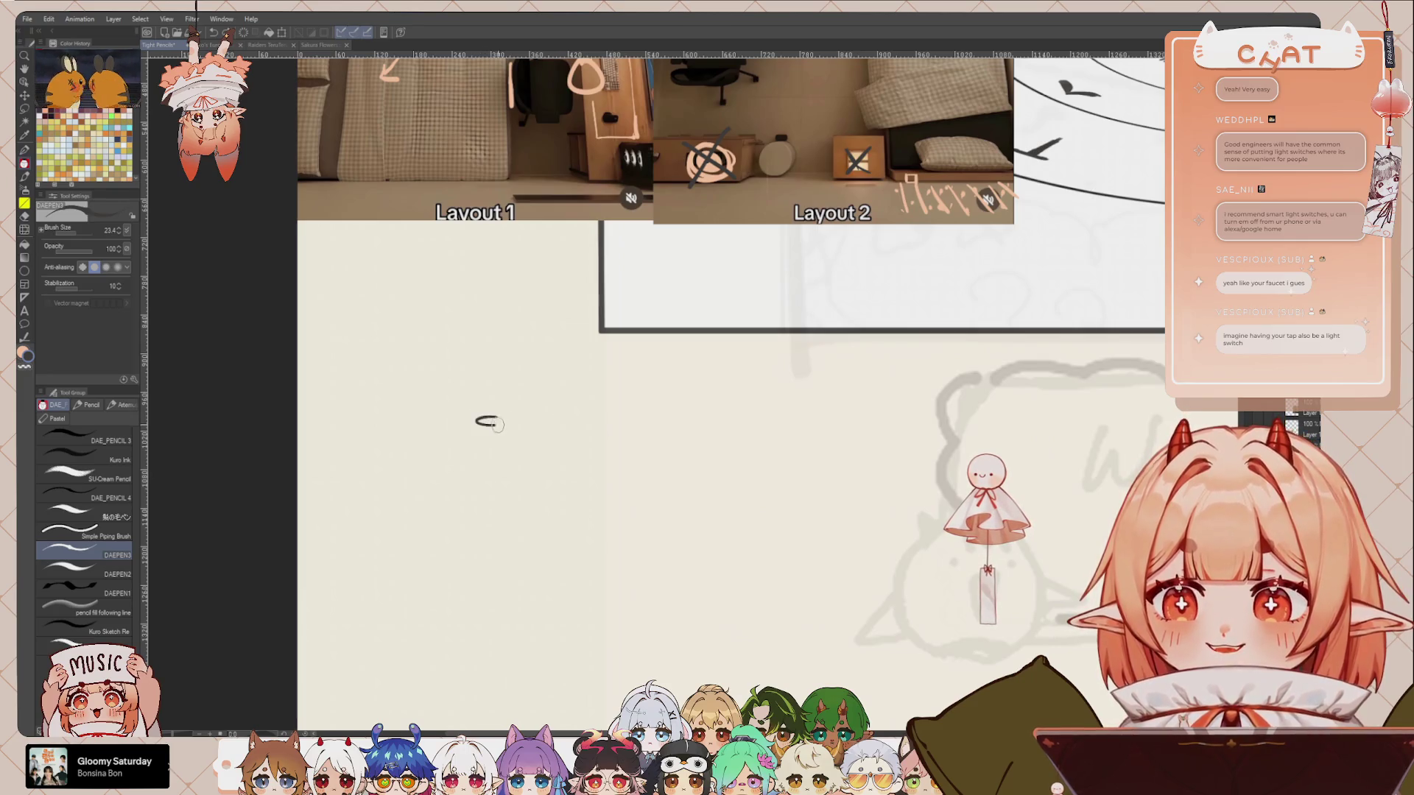
Step: Sketch the faucet's spout tip, arching outline and inner line, redoing failed strokes
key(ctrl+z)
mouse_move(496, 417)
mouse_down()
mouse_move(507, 421)
mouse_move(524, 349)
mouse_move(544, 507)
mouse_up()
key(ctrl+z)
drag(472, 418, 547, 498)
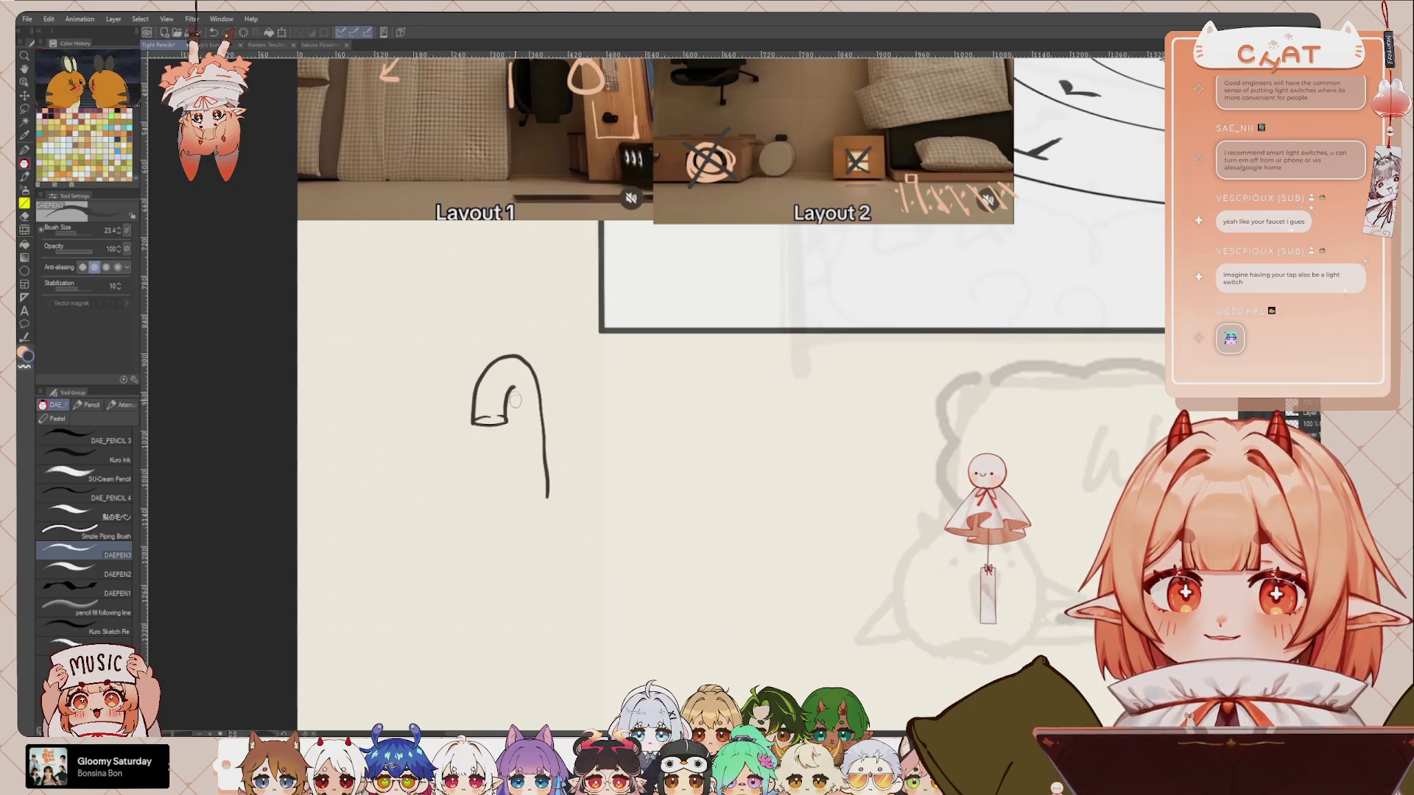
drag(506, 420, 514, 499)
key(ctrl+z)
drag(513, 391, 514, 501)
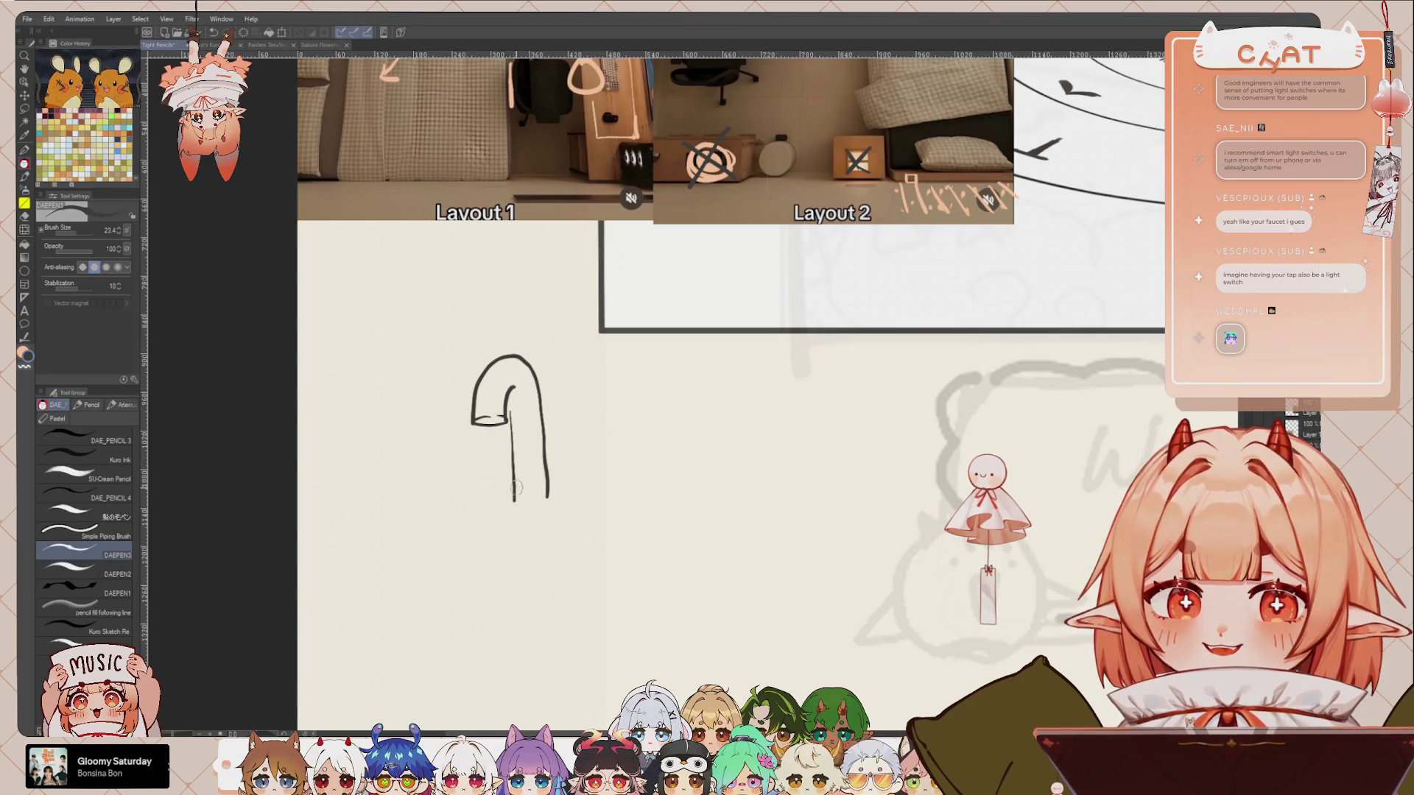
key(ctrl+z)
mouse_move(507, 417)
mouse_down()
mouse_move(516, 501)
mouse_move(489, 486)
mouse_move(622, 488)
mouse_up()
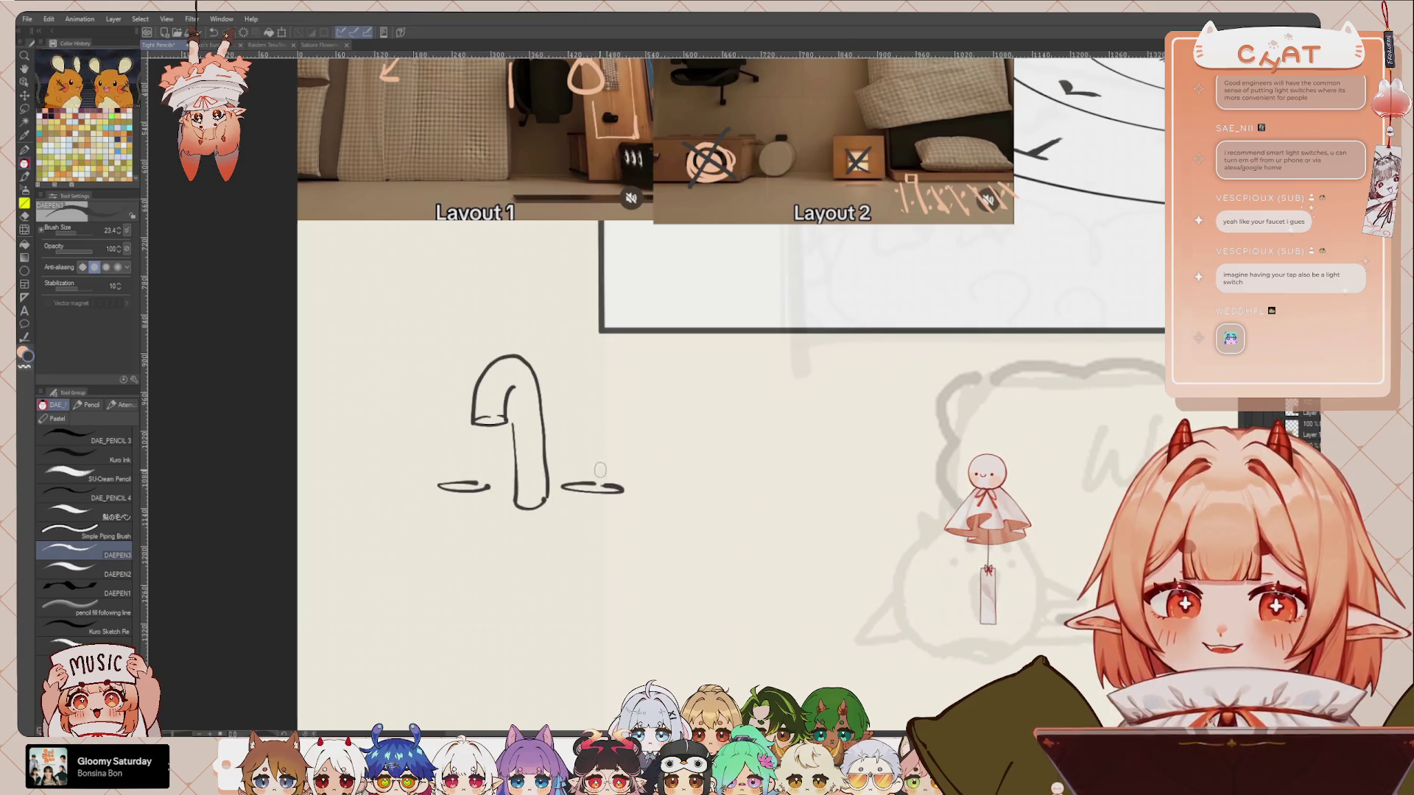
Step: Draw the wall socket box beside the faucet, redrawing its sides and hole
mouse_move(557, 376)
mouse_down()
mouse_move(627, 376)
mouse_move(628, 469)
mouse_up()
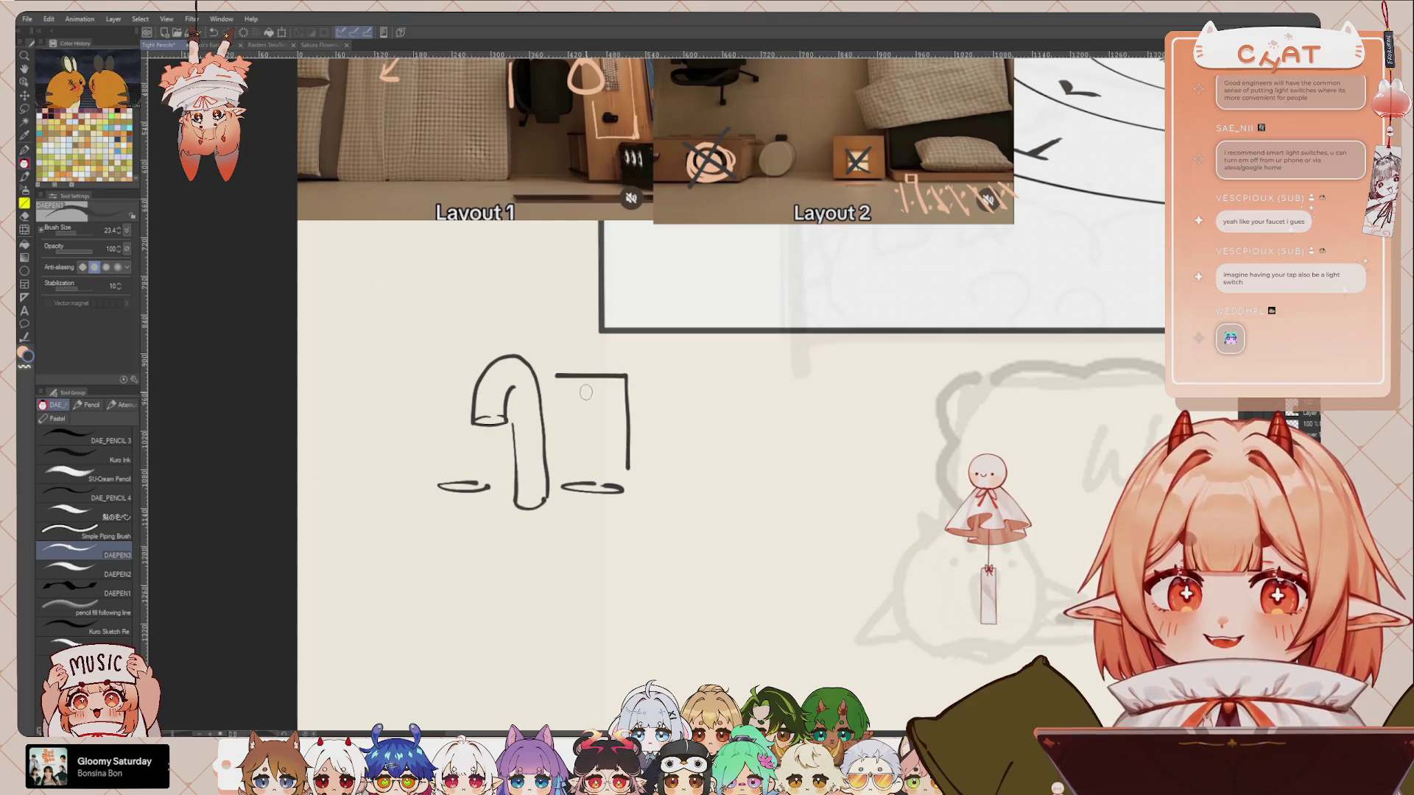
drag(559, 377, 558, 475)
key(ctrl+z)
drag(557, 378, 557, 478)
drag(594, 435, 592, 433)
key(ctrl+z)
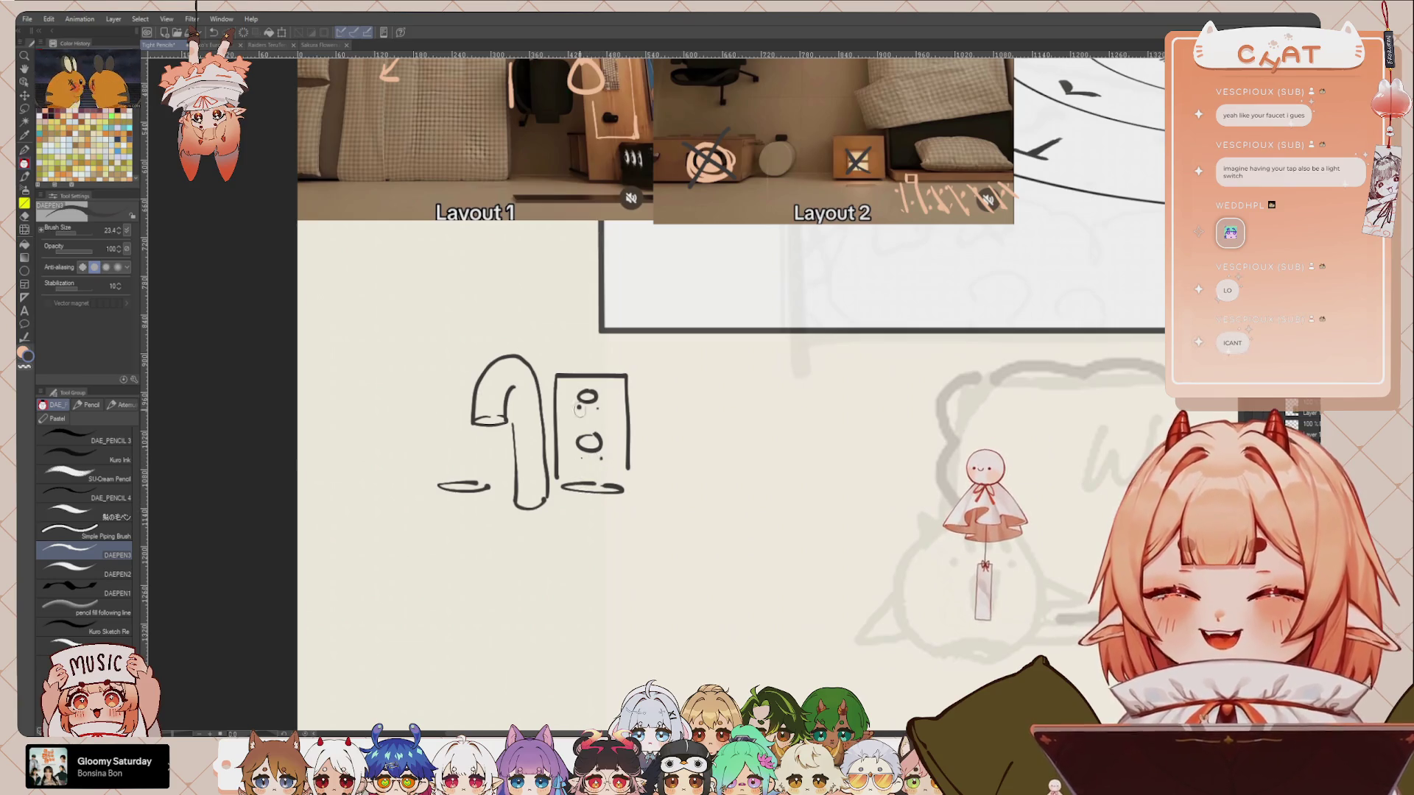
mouse_move(558, 369)
mouse_down()
mouse_move(618, 372)
mouse_move(632, 470)
mouse_up()
key(ctrl+z)
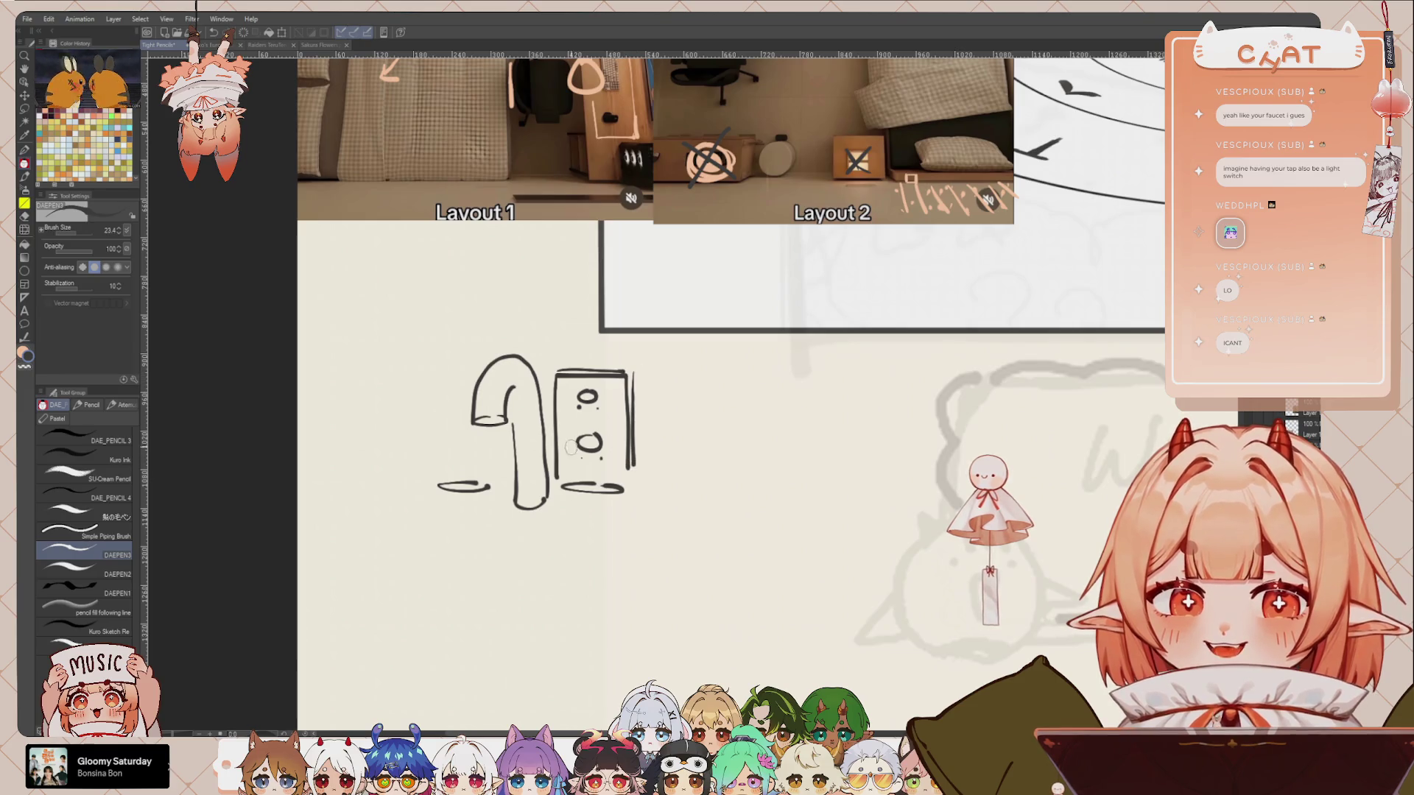
Step: Add an orange mark on the faucet stem, then a cup and base line beneath
key(x)
mouse_move(532, 426)
mouse_down()
mouse_move(527, 445)
mouse_move(580, 417)
mouse_up()
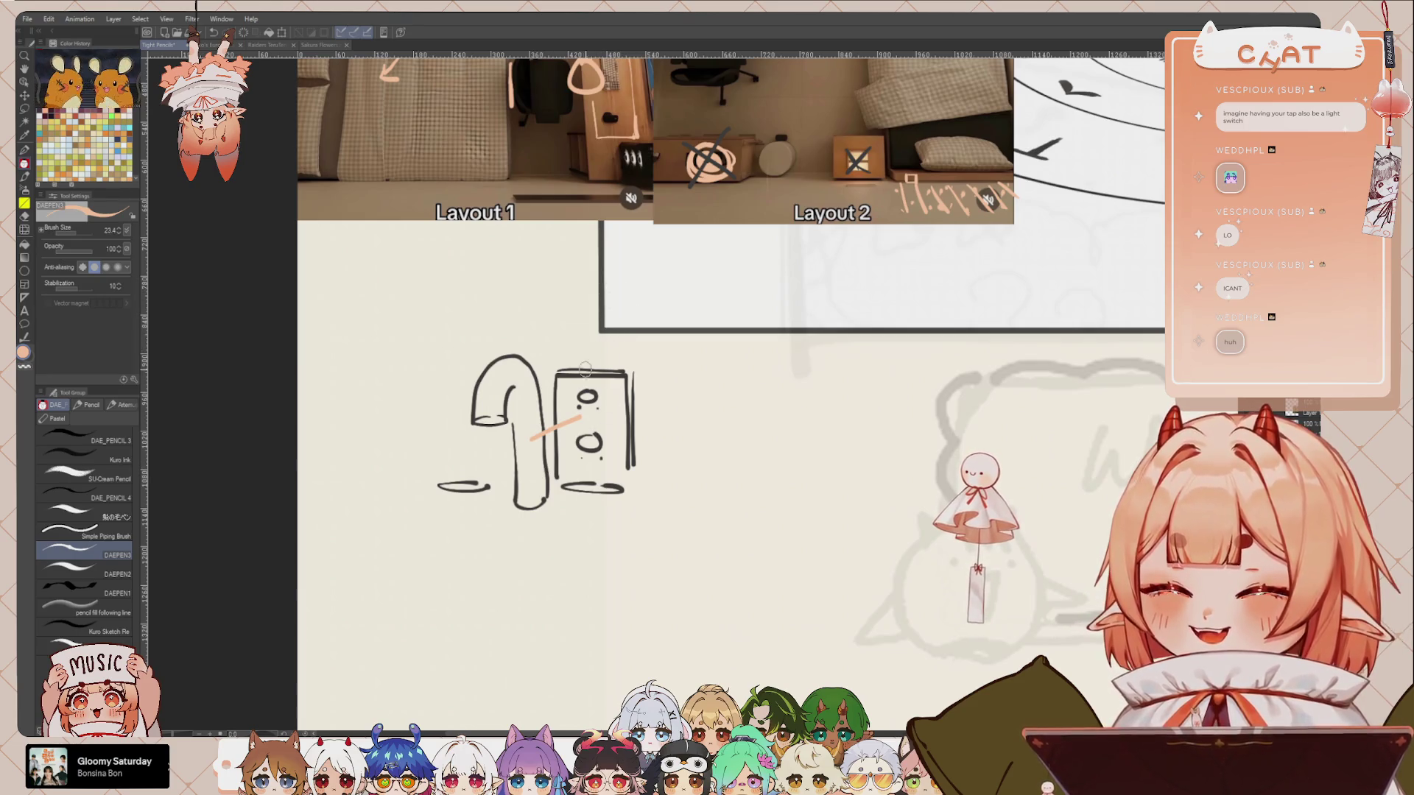
key(x)
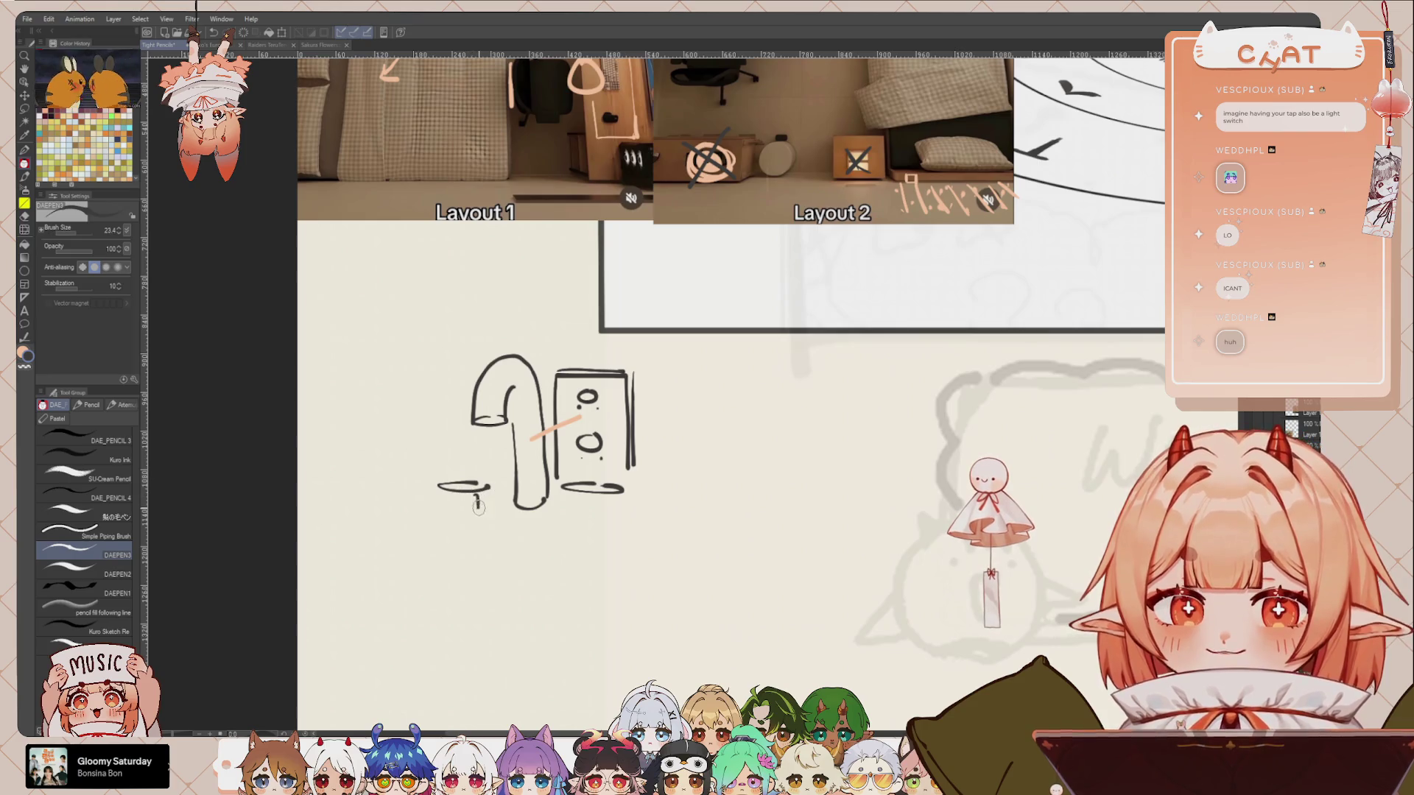
mouse_move(471, 500)
mouse_down()
mouse_move(492, 488)
mouse_move(493, 506)
mouse_up()
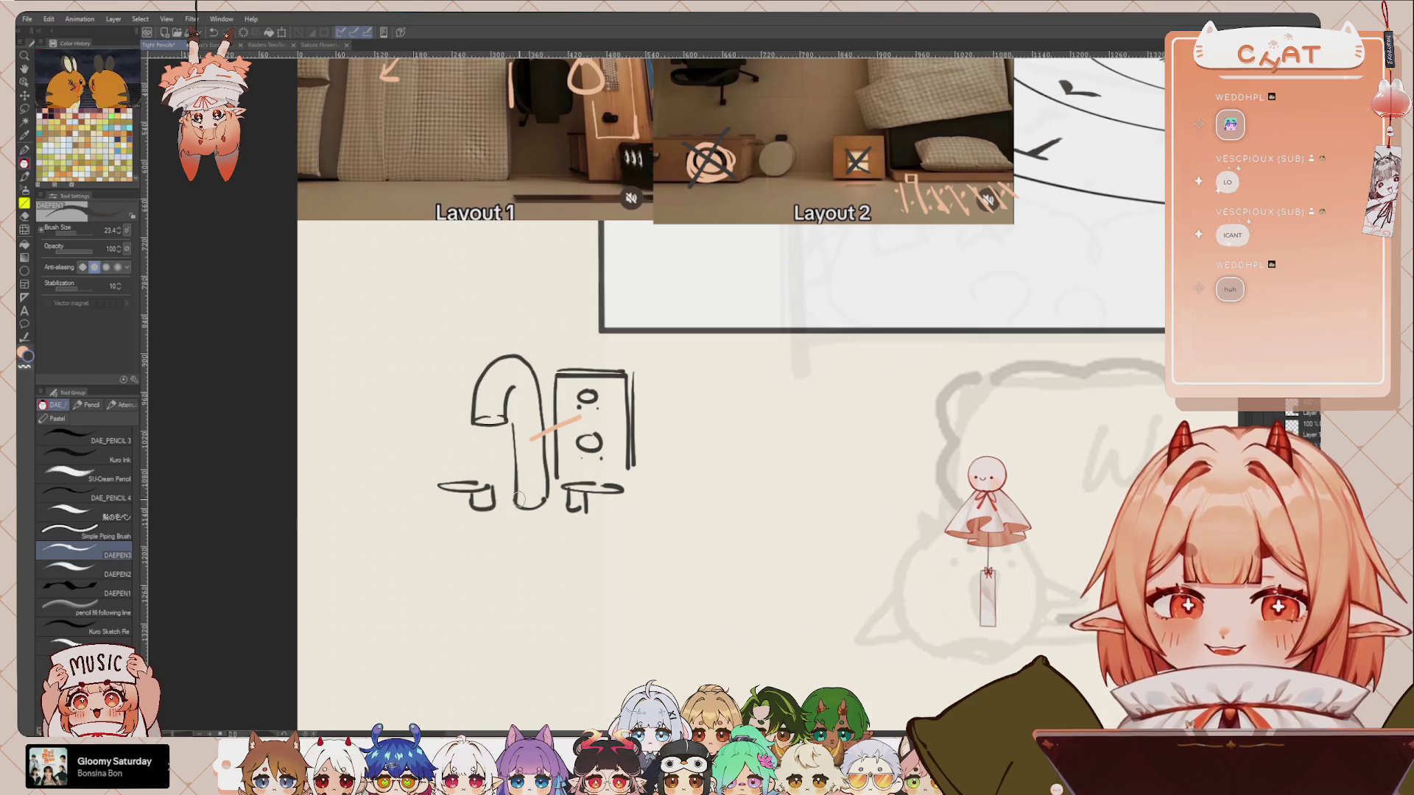
drag(496, 493, 600, 520)
key(ctrl+z)
drag(471, 500, 598, 519)
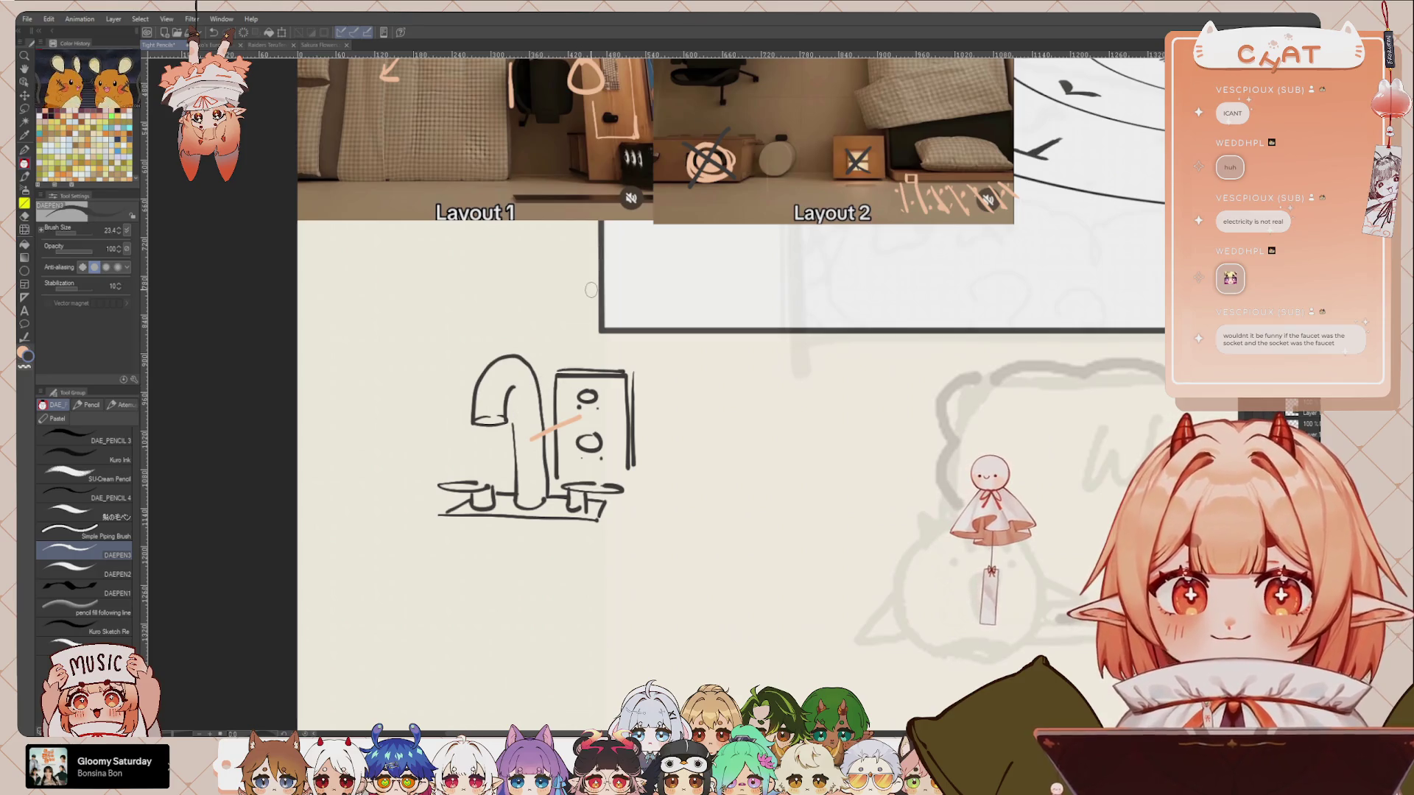
Step: Lasso and delete the faucet doodle and orange arrow marks from the room layouts
scroll(591, 290, down, 2)
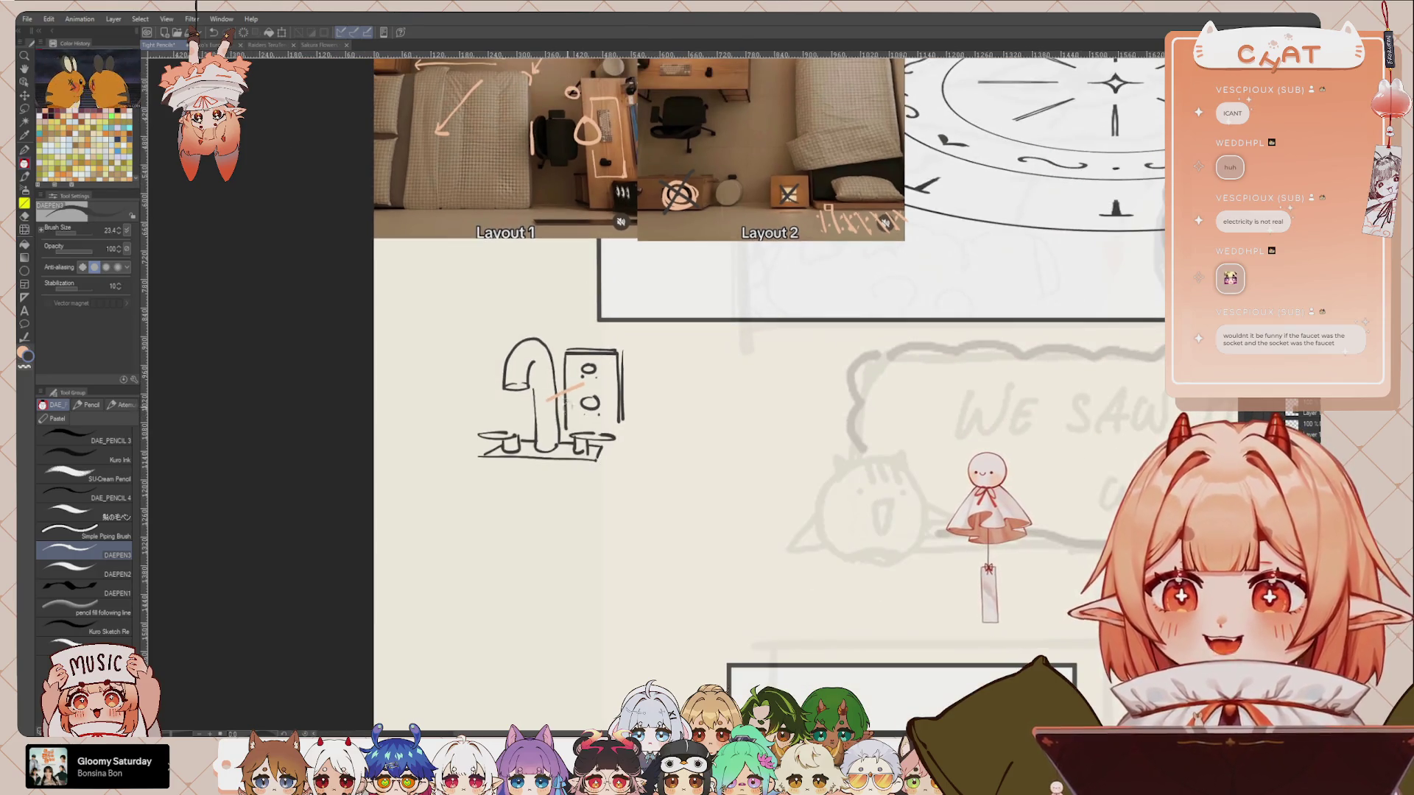
scroll(560, 358, up, 2)
key(m)
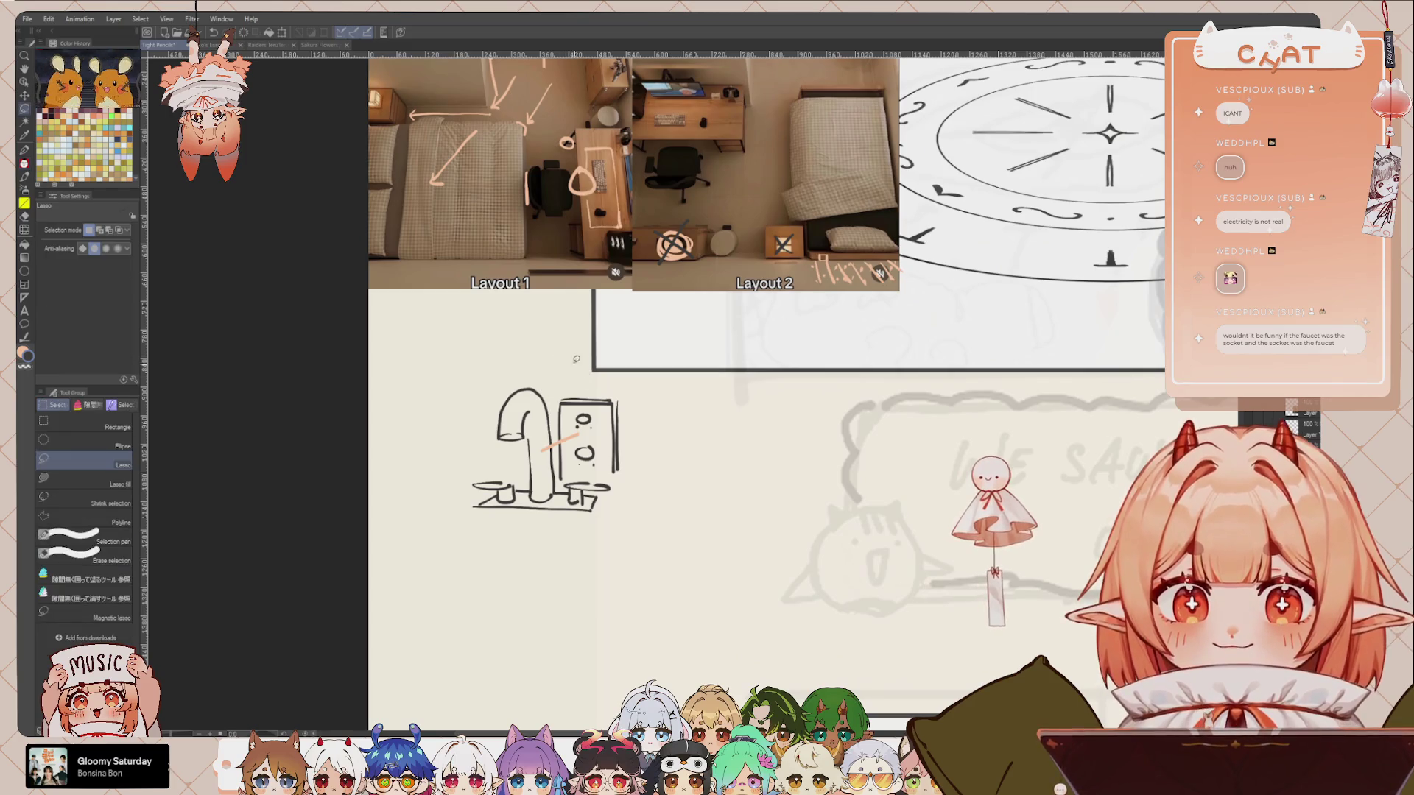
scroll(630, 368, up, 5)
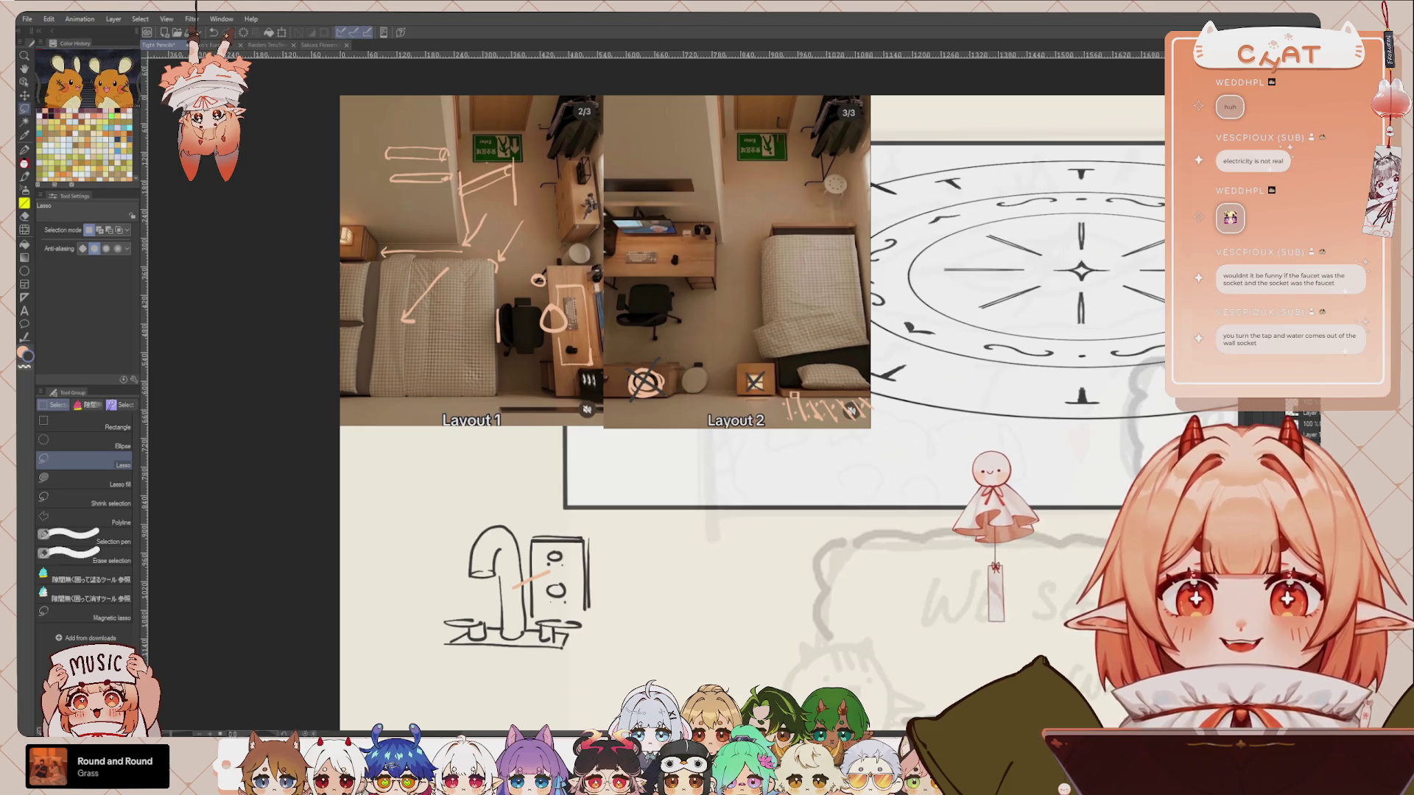
key(Delete)
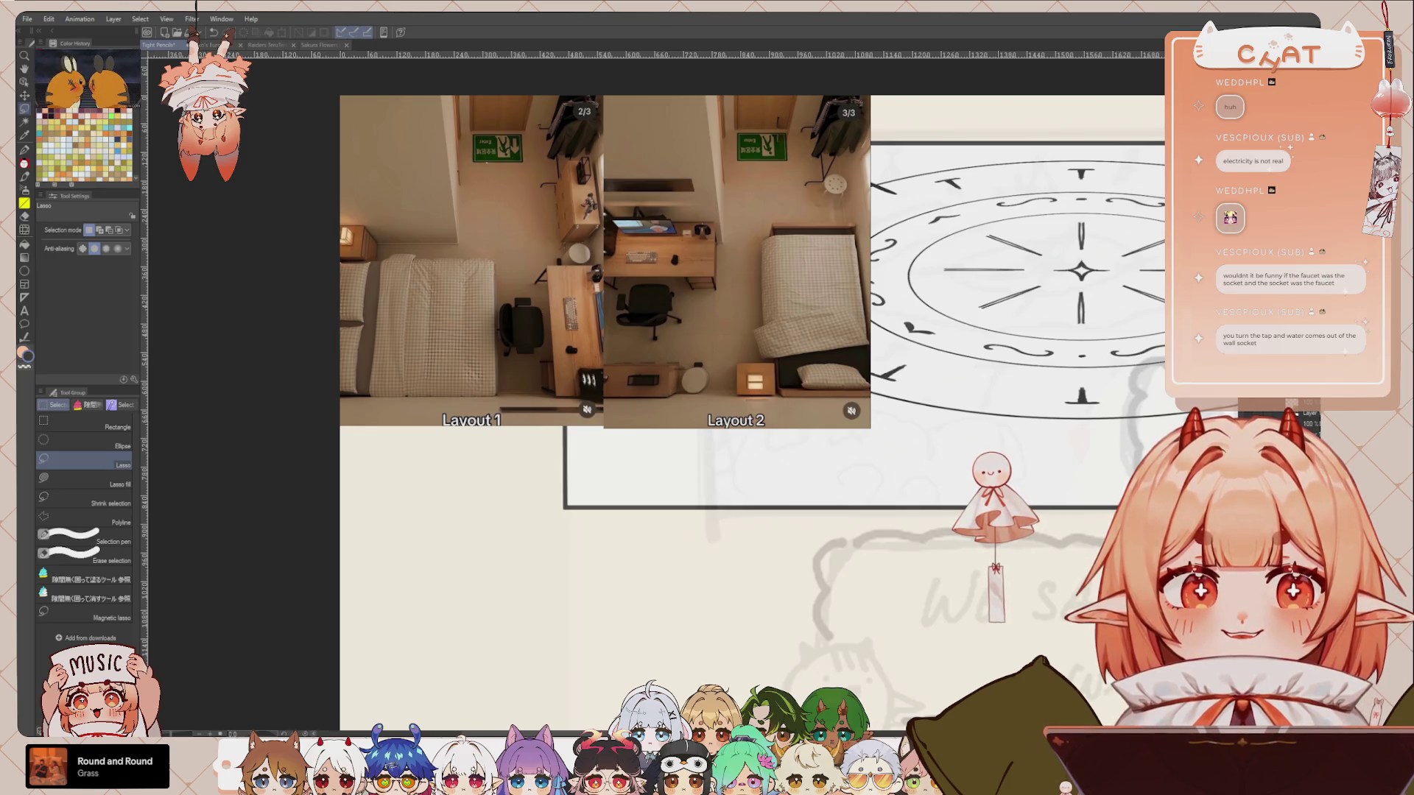
scroll(769, 215, down, 3)
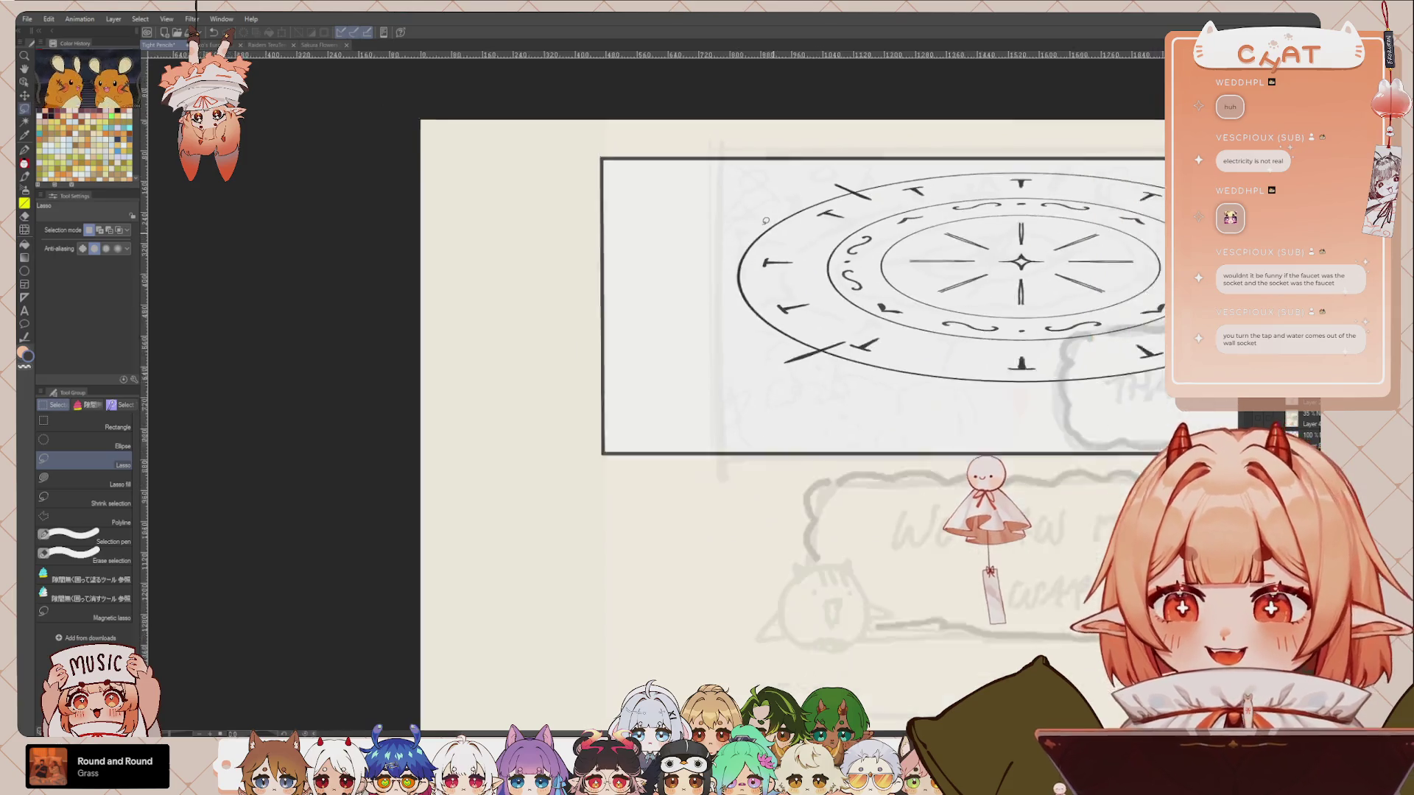
Step: Pick a finer pencil sub-tool and check the magic circle with one undo and redo
drag(826, 418, 666, 373)
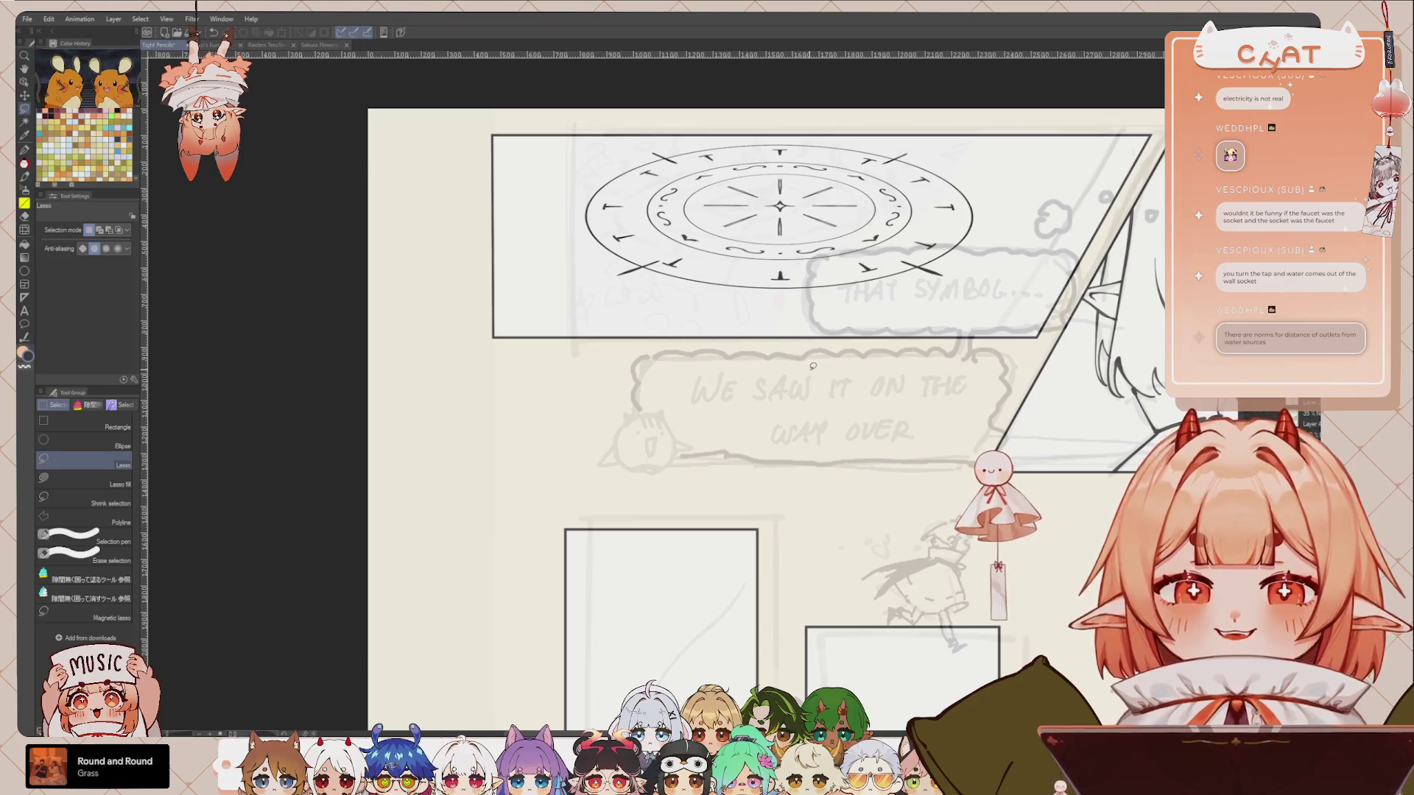
scroll(807, 371, up, 2)
key(p)
drag(763, 251, 798, 388)
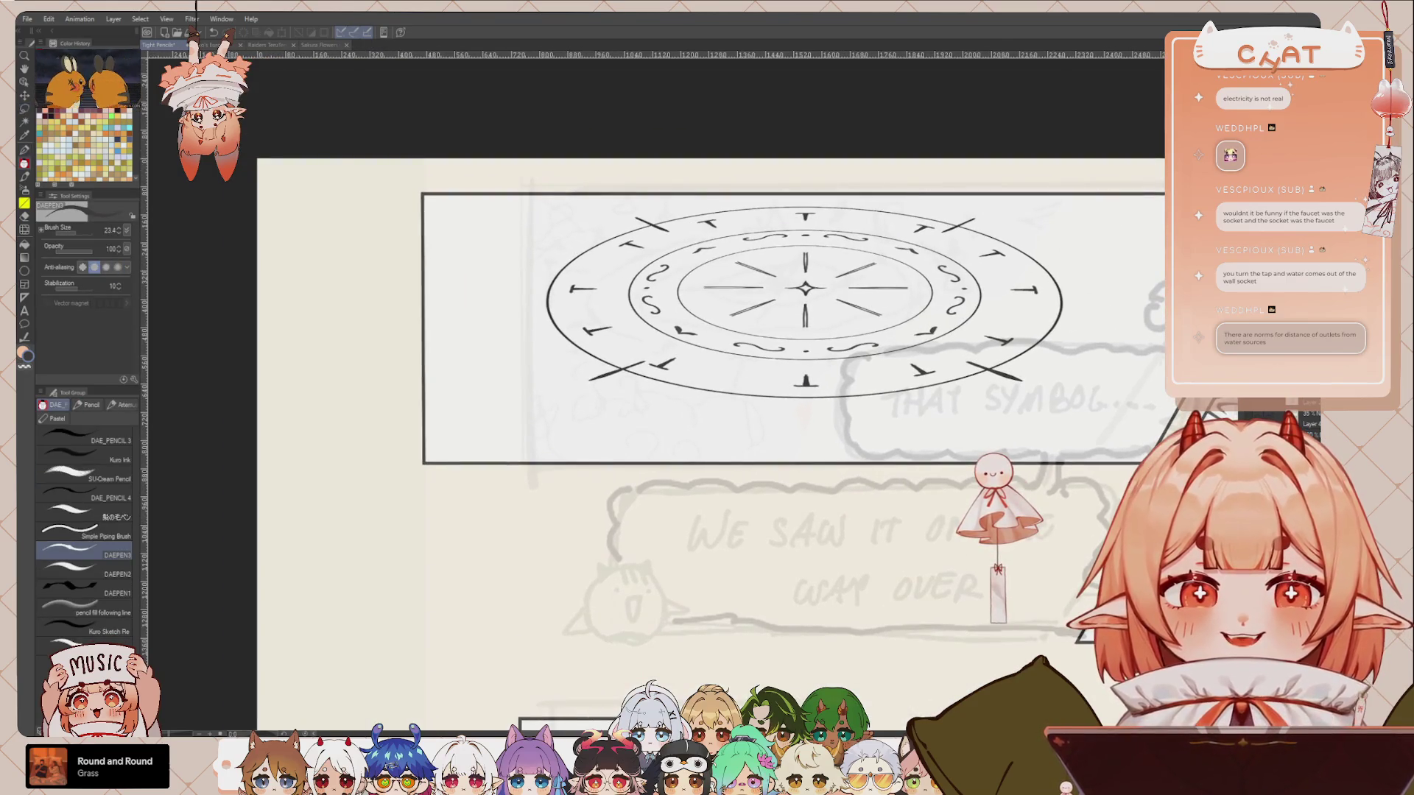
click(114, 441)
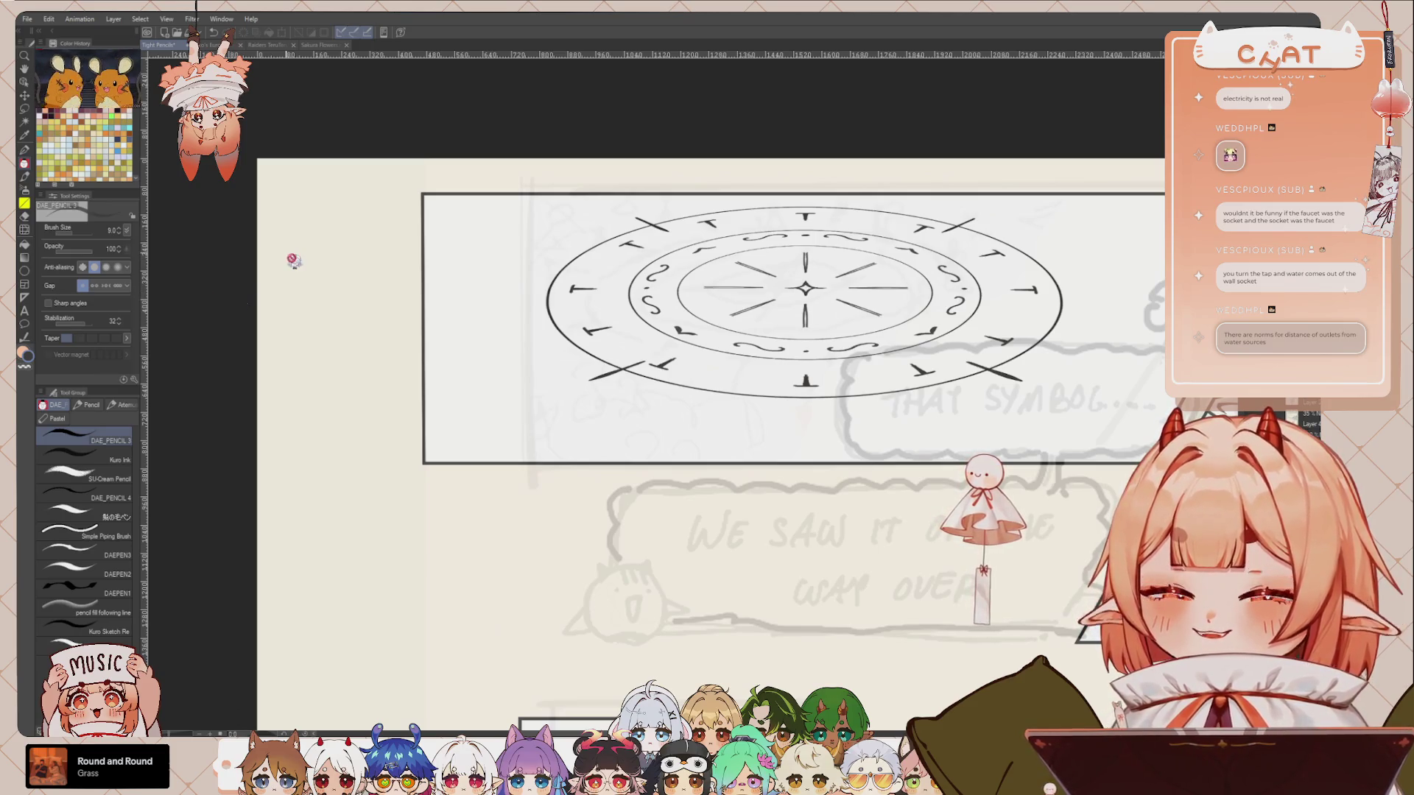
drag(920, 366, 896, 403)
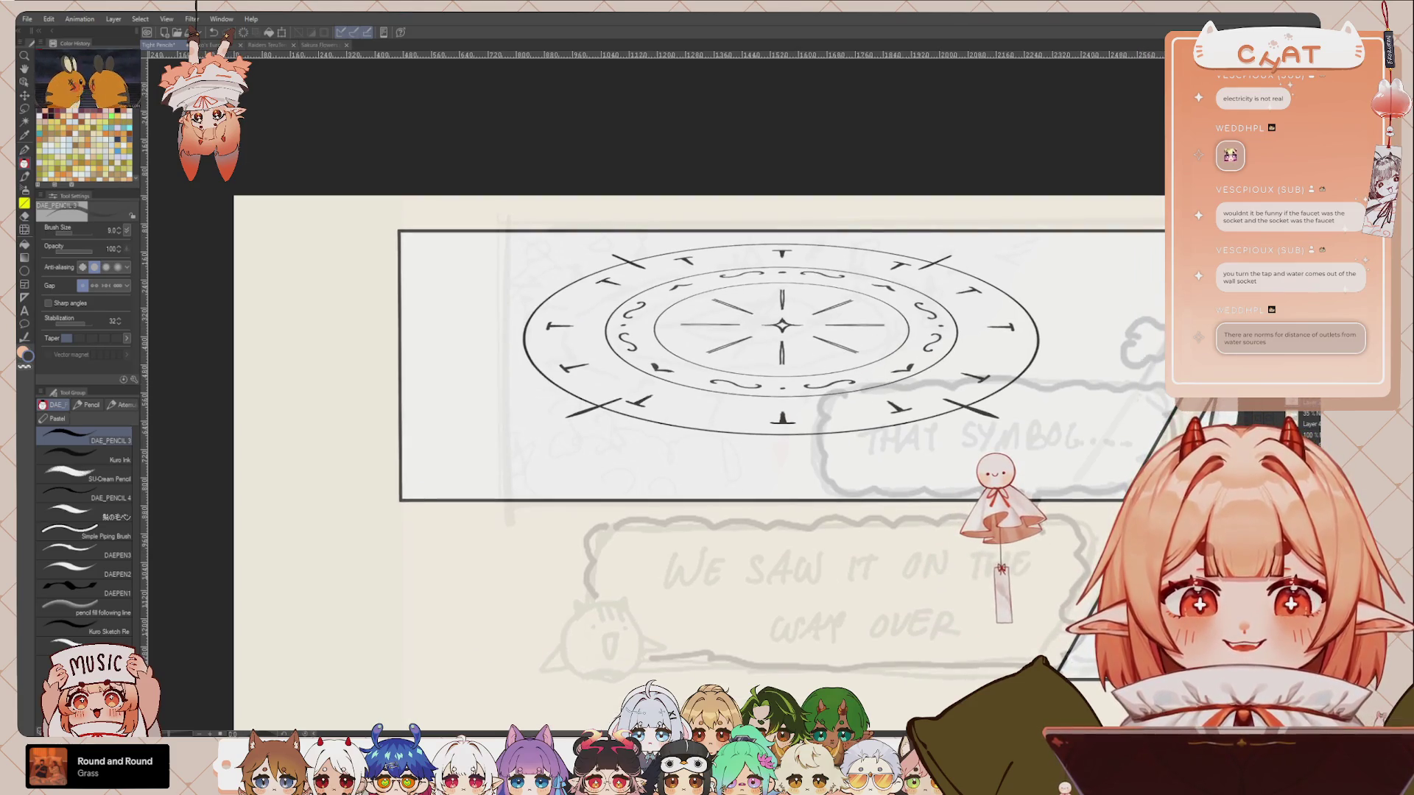
key(ctrl+z)
key(ctrl+y)
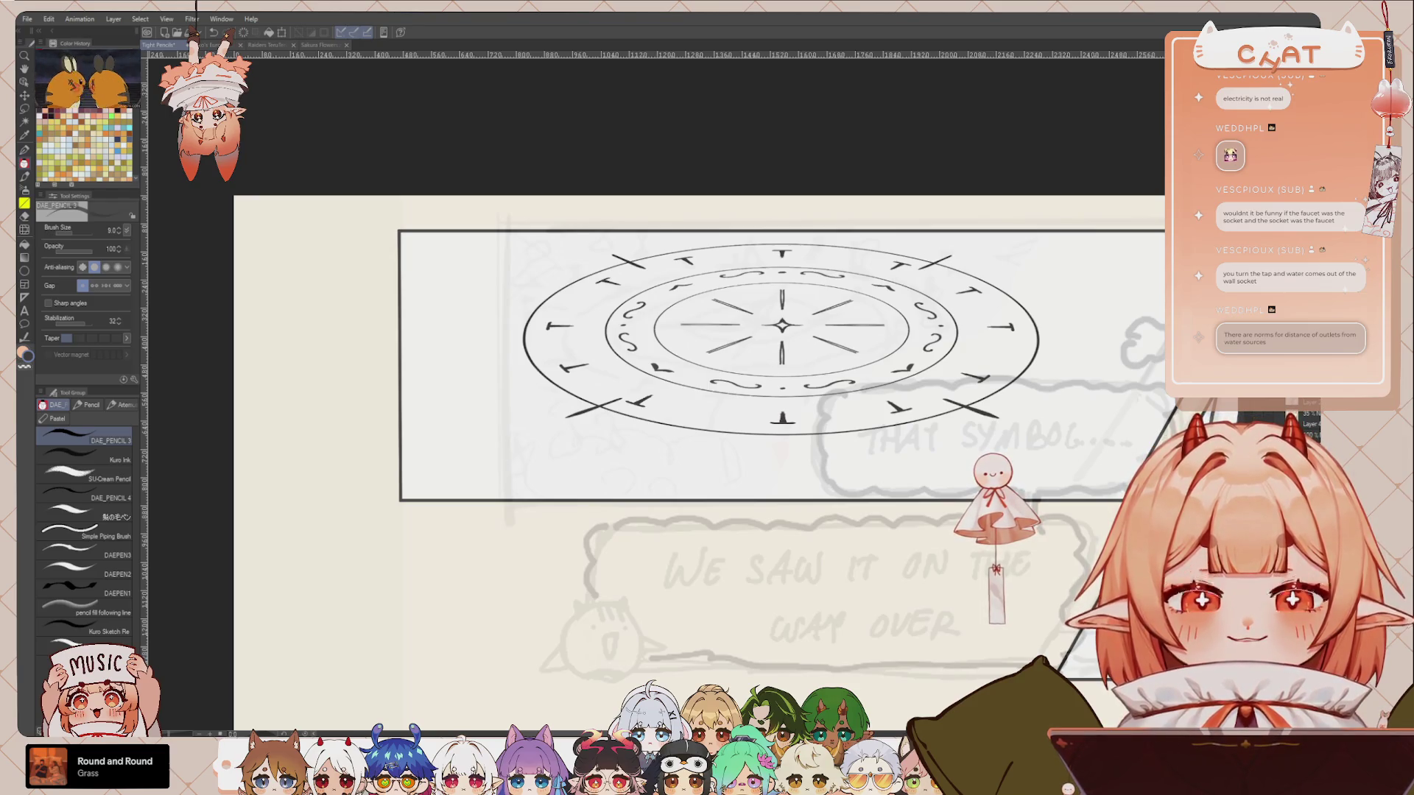
Step: Look over the whole storyboard page, then return to the top panel with the G-pen
scroll(852, 347, down, 5)
drag(1107, 505, 889, 341)
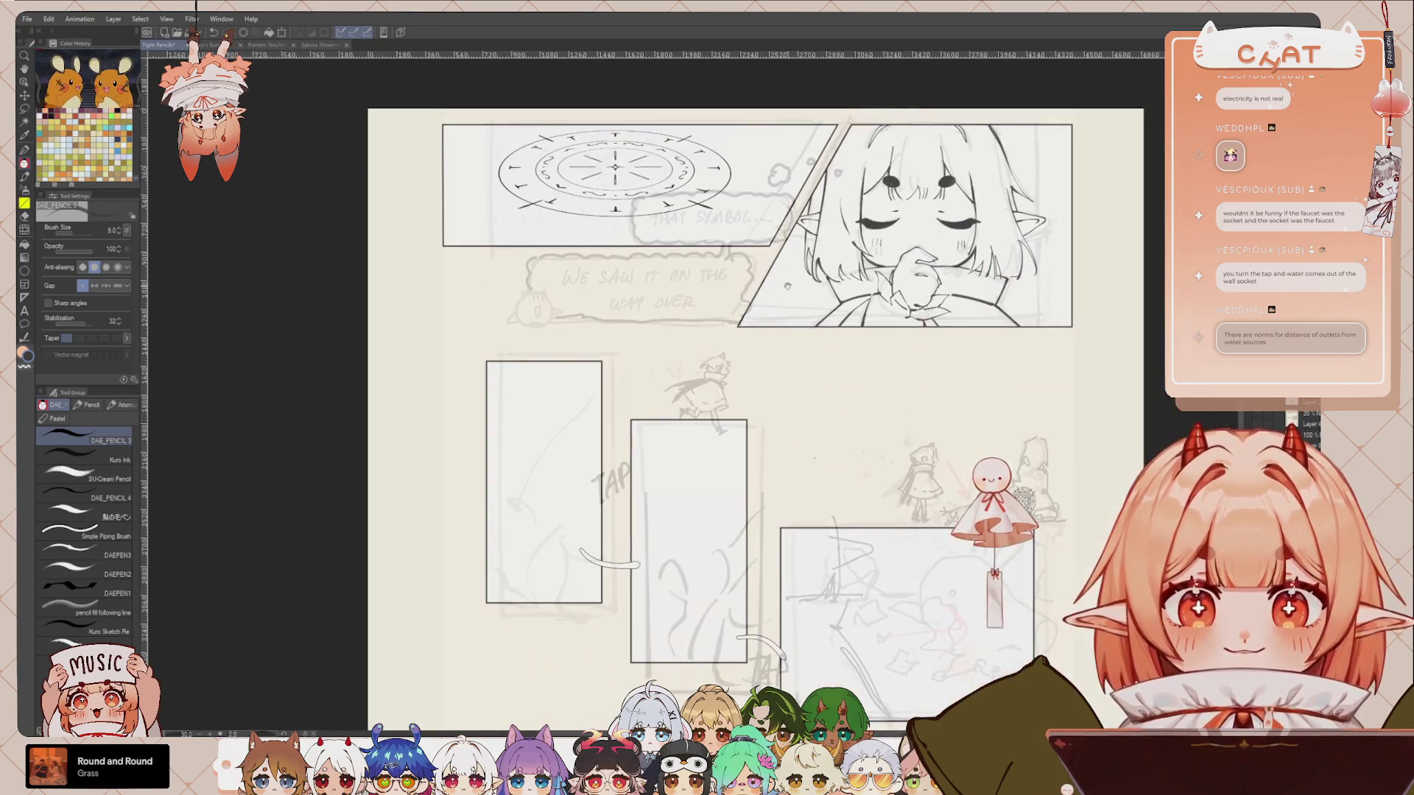
mouse_move(810, 516)
mouse_down()
mouse_move(852, 184)
mouse_move(872, 471)
mouse_up()
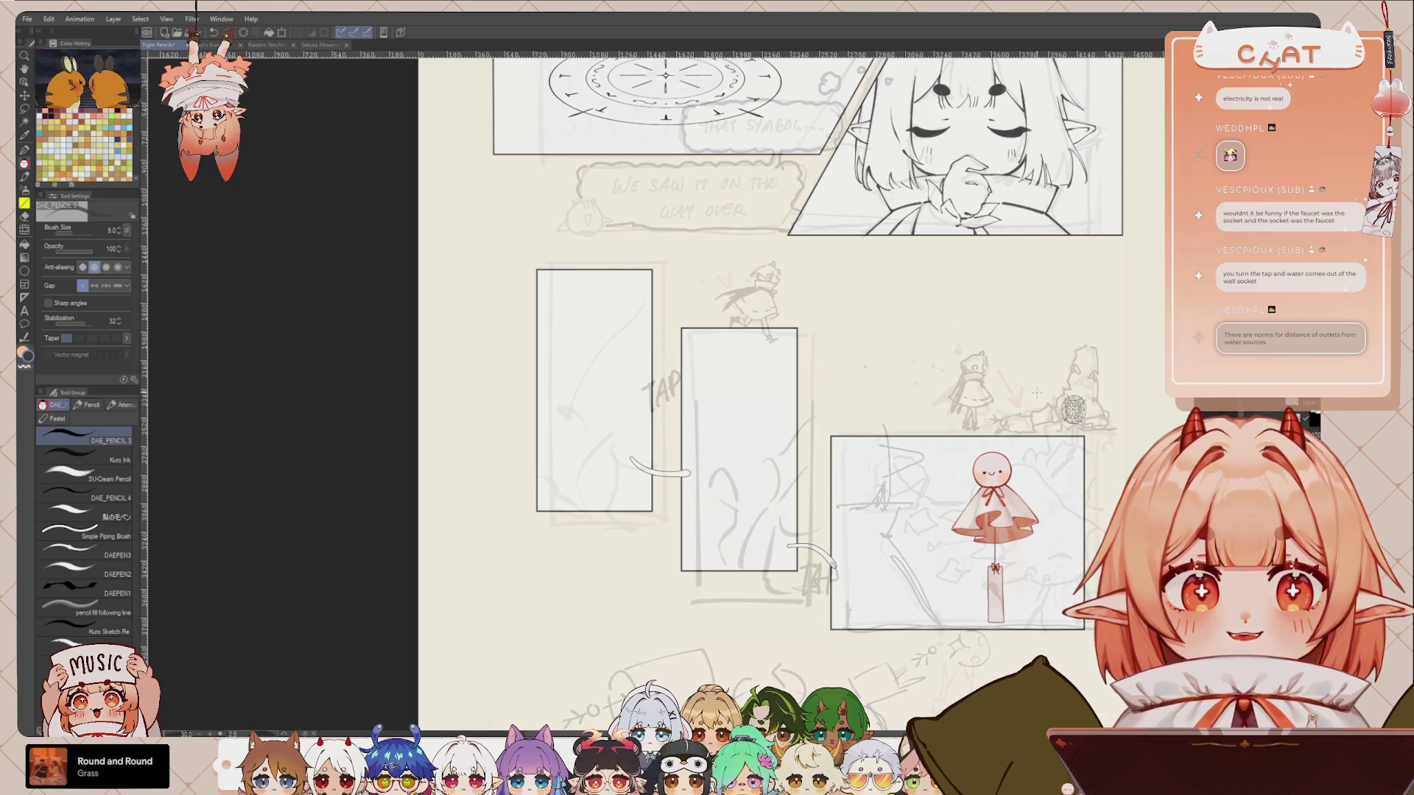
drag(1043, 333, 1077, 502)
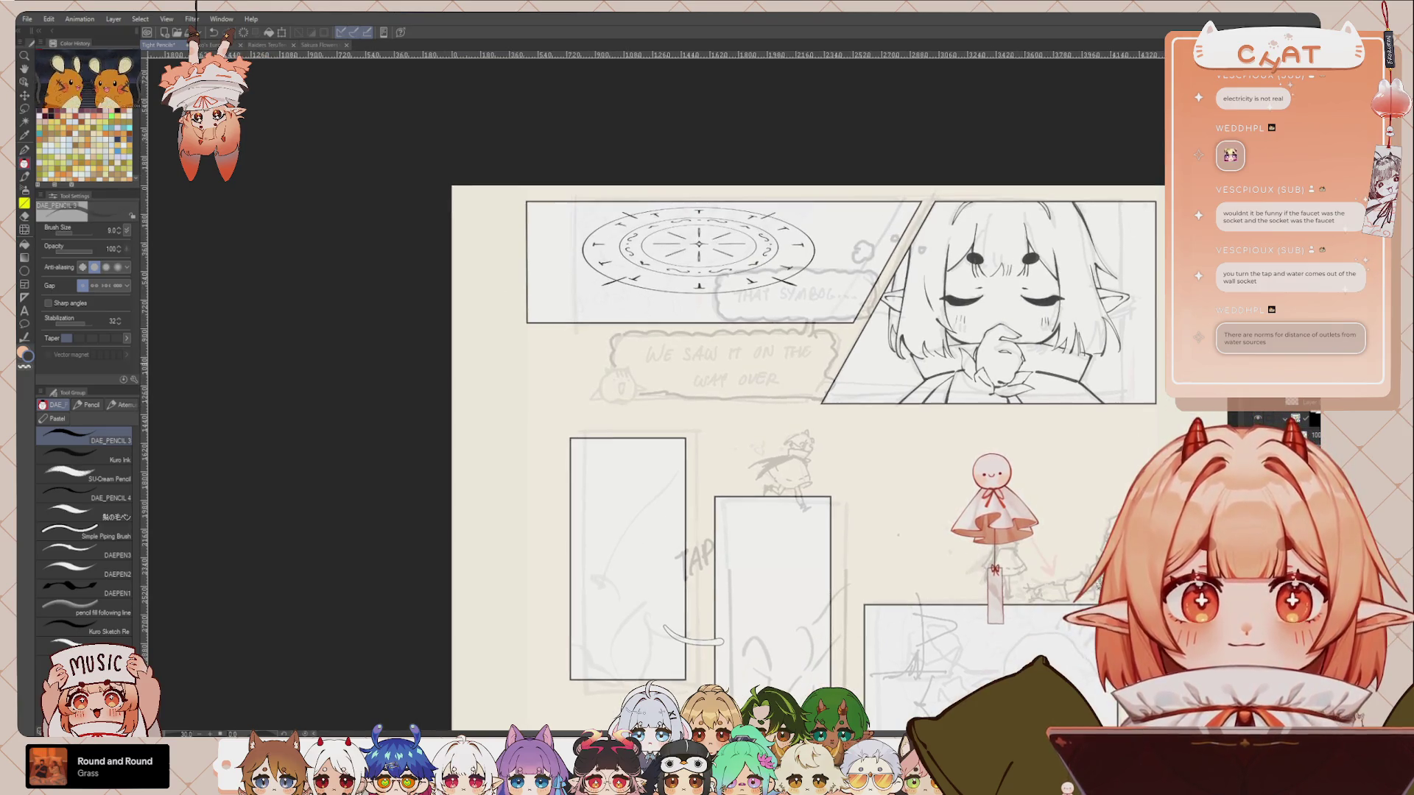
scroll(620, 153, up, 3)
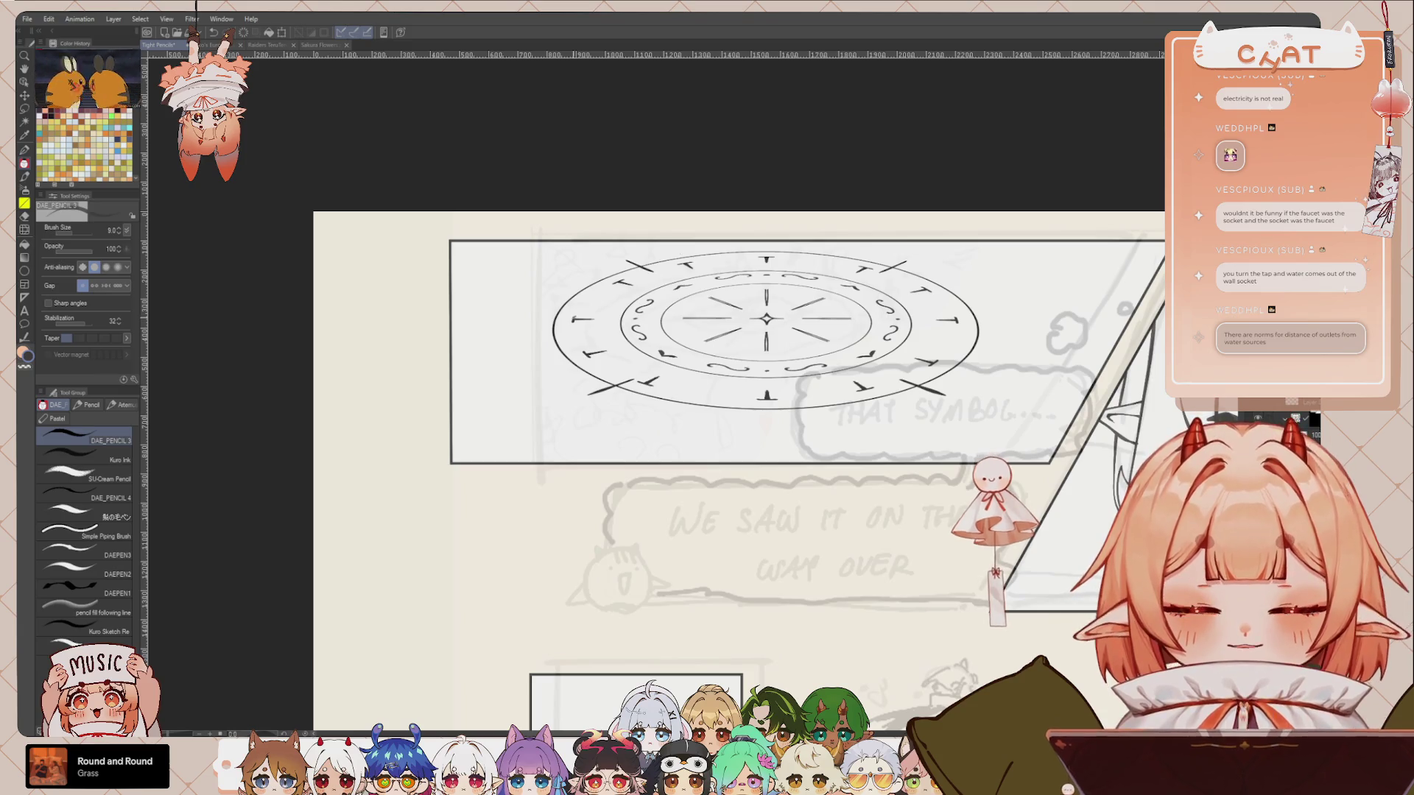
key(p)
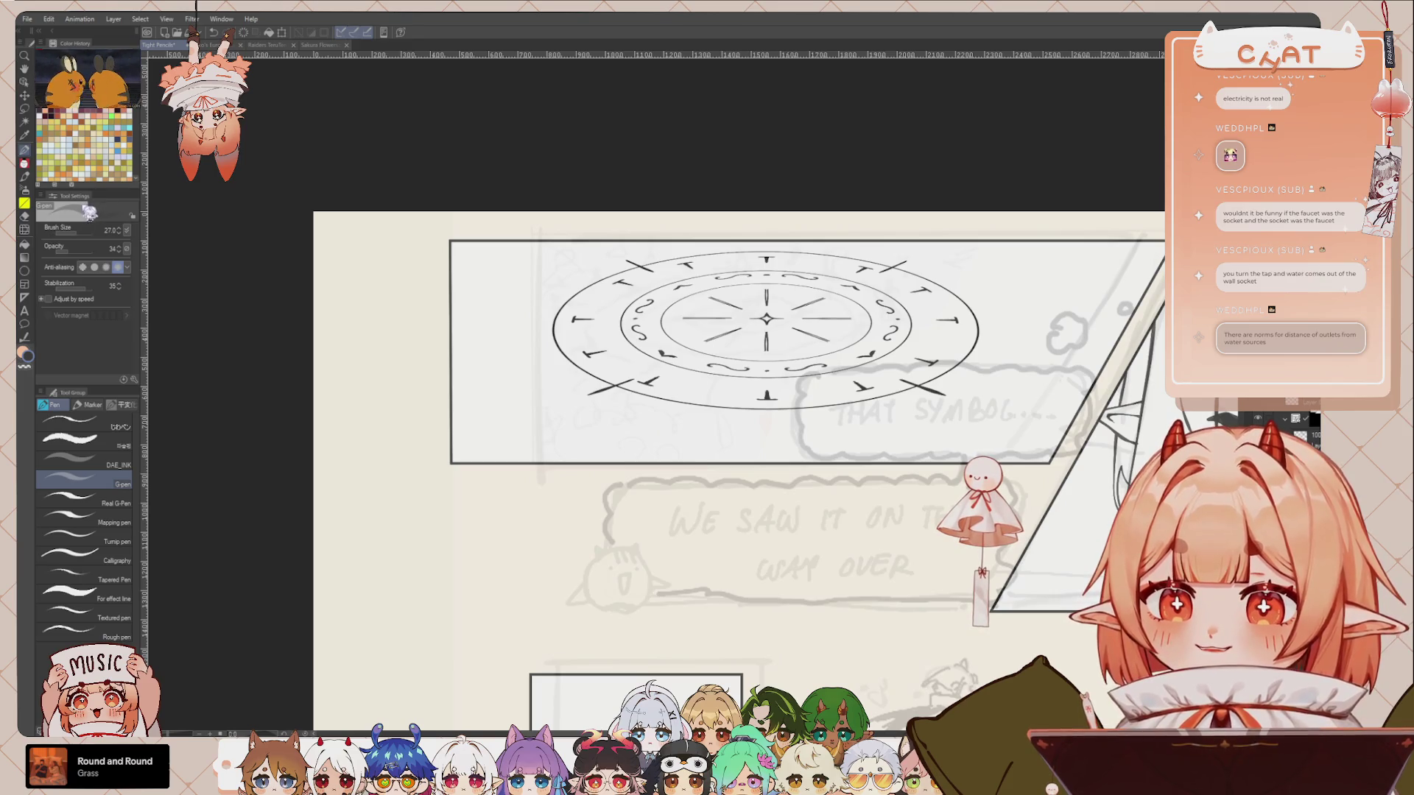
Step: Set the G-pen to size 98 and paint grey clouds left of the circle, redoing one
click(79, 232)
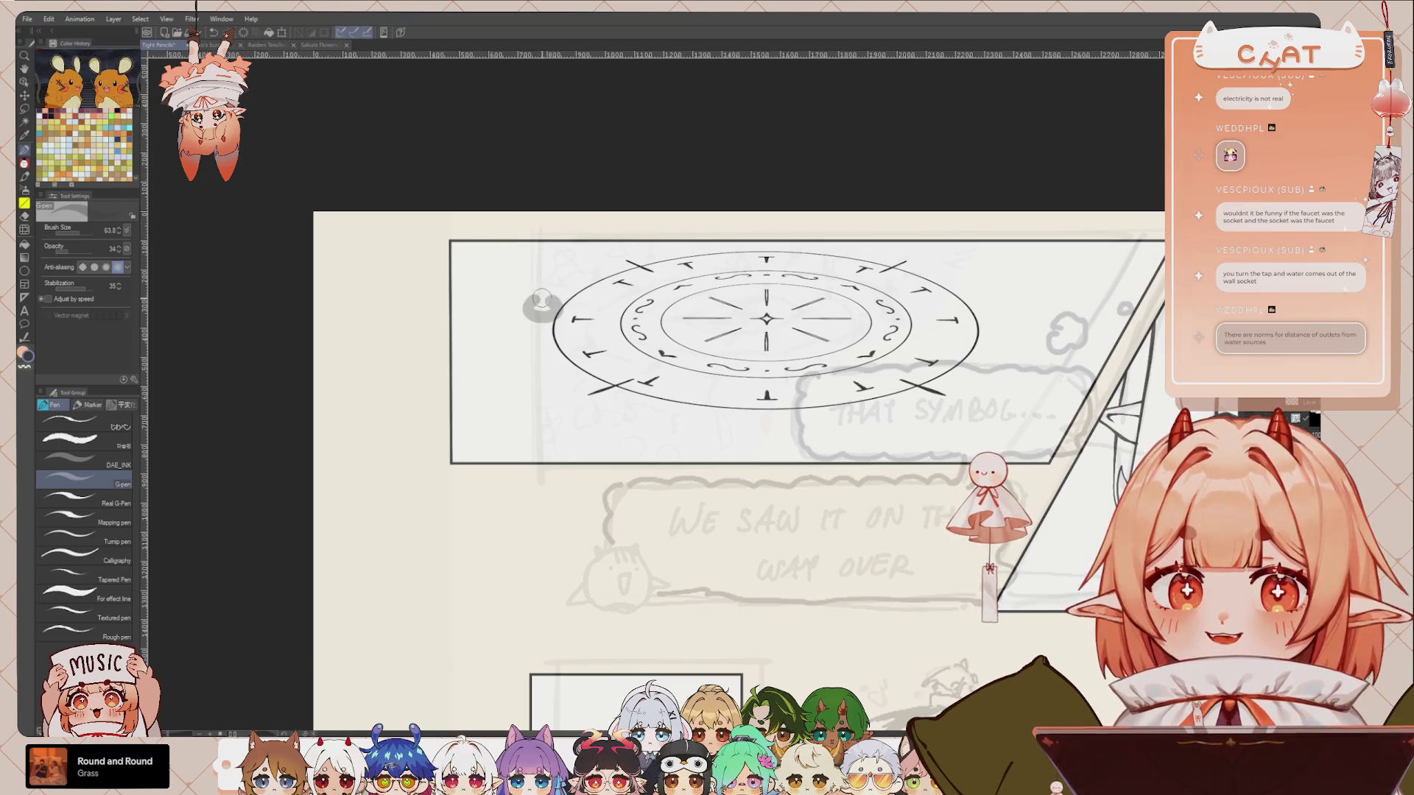
click(88, 232)
mouse_move(529, 307)
mouse_down()
mouse_move(552, 278)
mouse_move(562, 300)
mouse_up()
drag(543, 364, 539, 367)
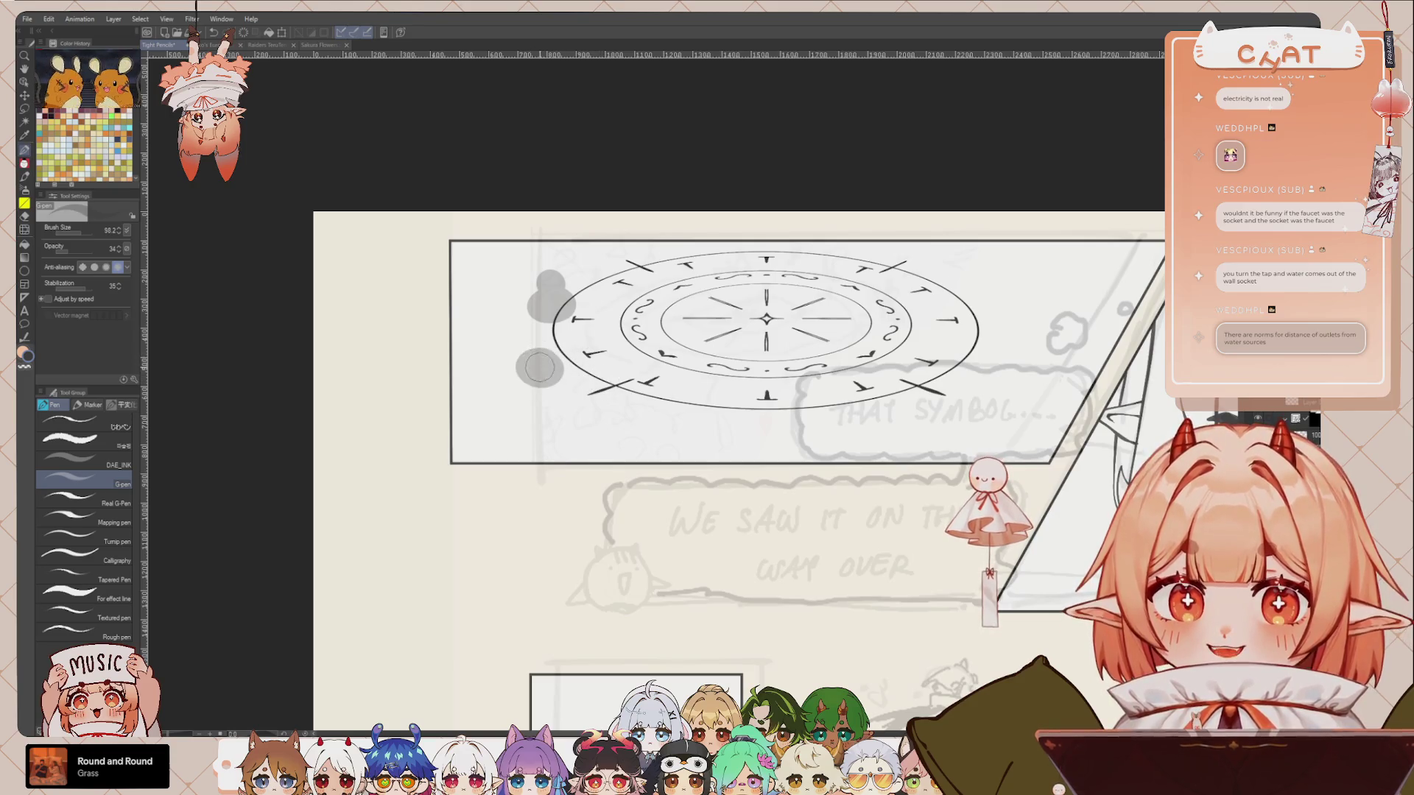
key(ctrl+z)
drag(536, 357, 558, 389)
Step: Add grey clouds further left, at the upper right, the top-right edge and lower right
drag(483, 296, 497, 334)
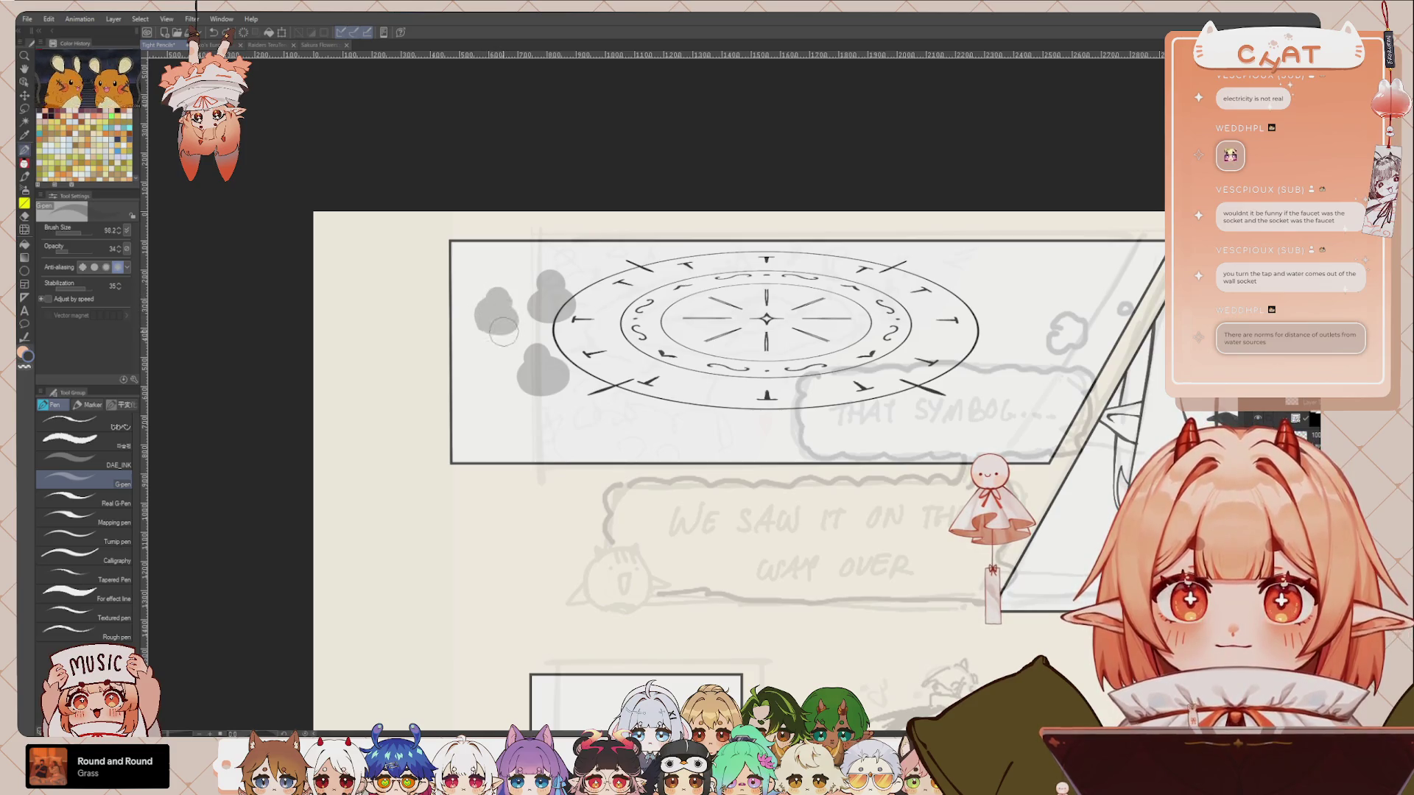
drag(937, 277, 963, 278)
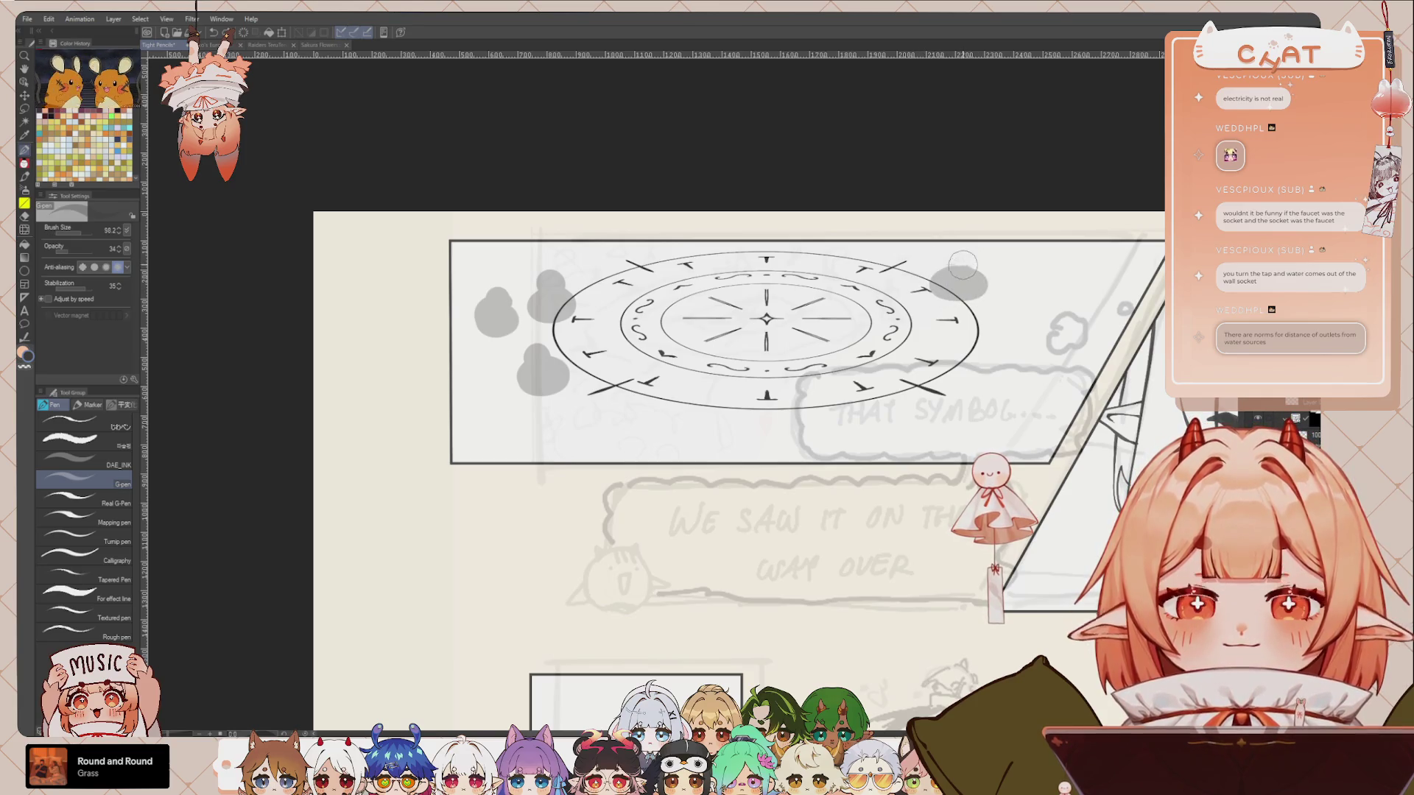
mouse_move(962, 263)
mouse_down()
mouse_move(946, 278)
mouse_move(973, 288)
mouse_up()
drag(1034, 252, 1003, 249)
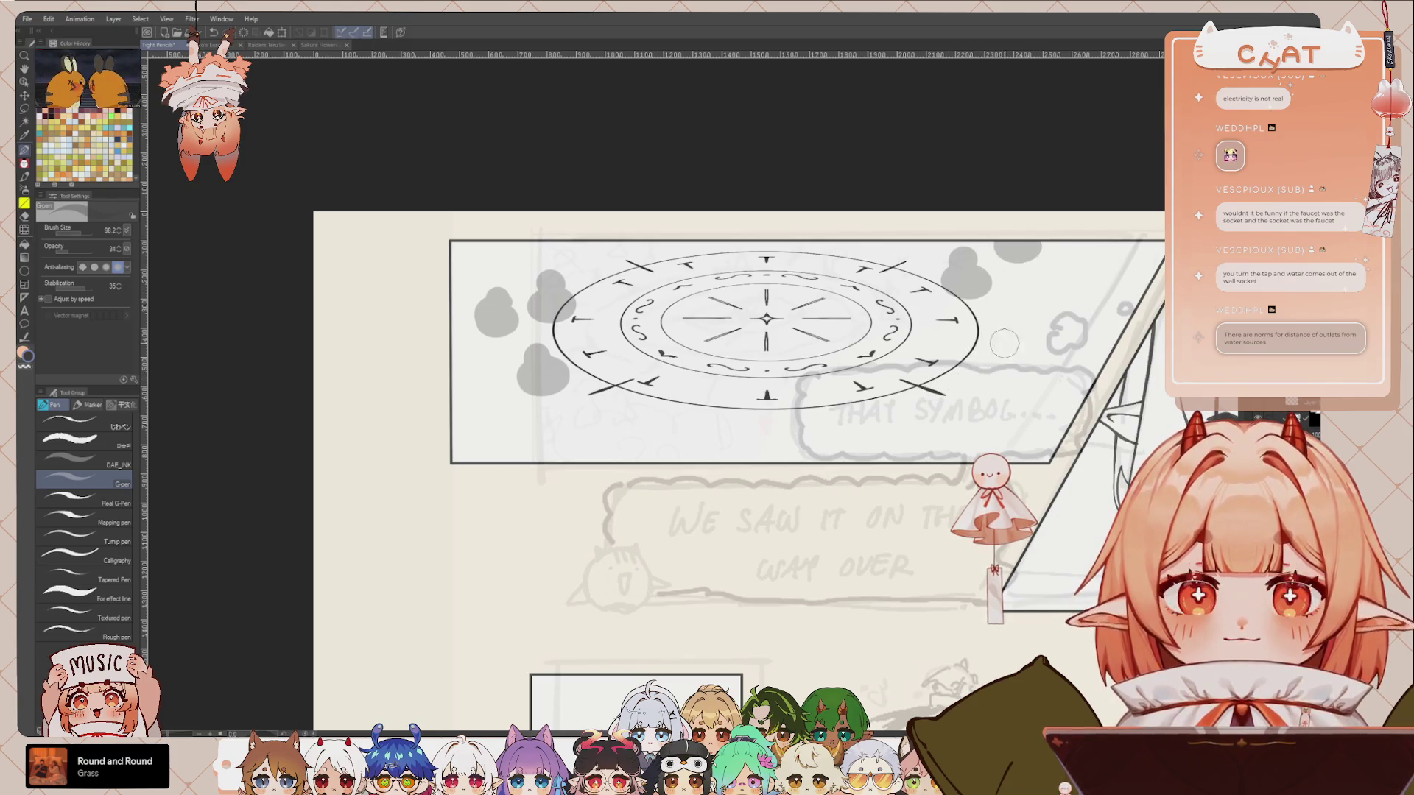
drag(879, 397, 897, 402)
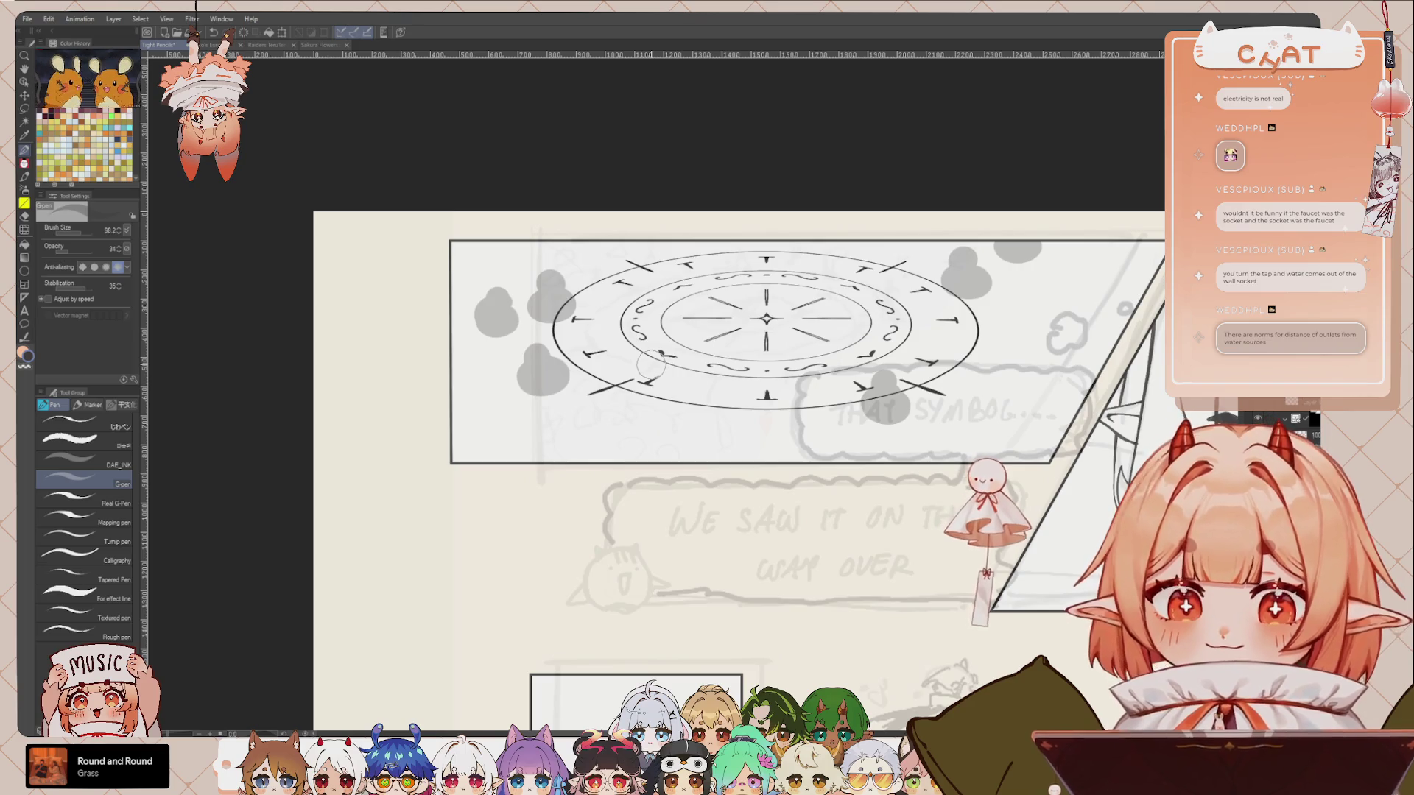
Step: With the pencil, sketch a stalk on the grey gourd shape at the circle's lower right
key(p)
scroll(880, 331, up, 1)
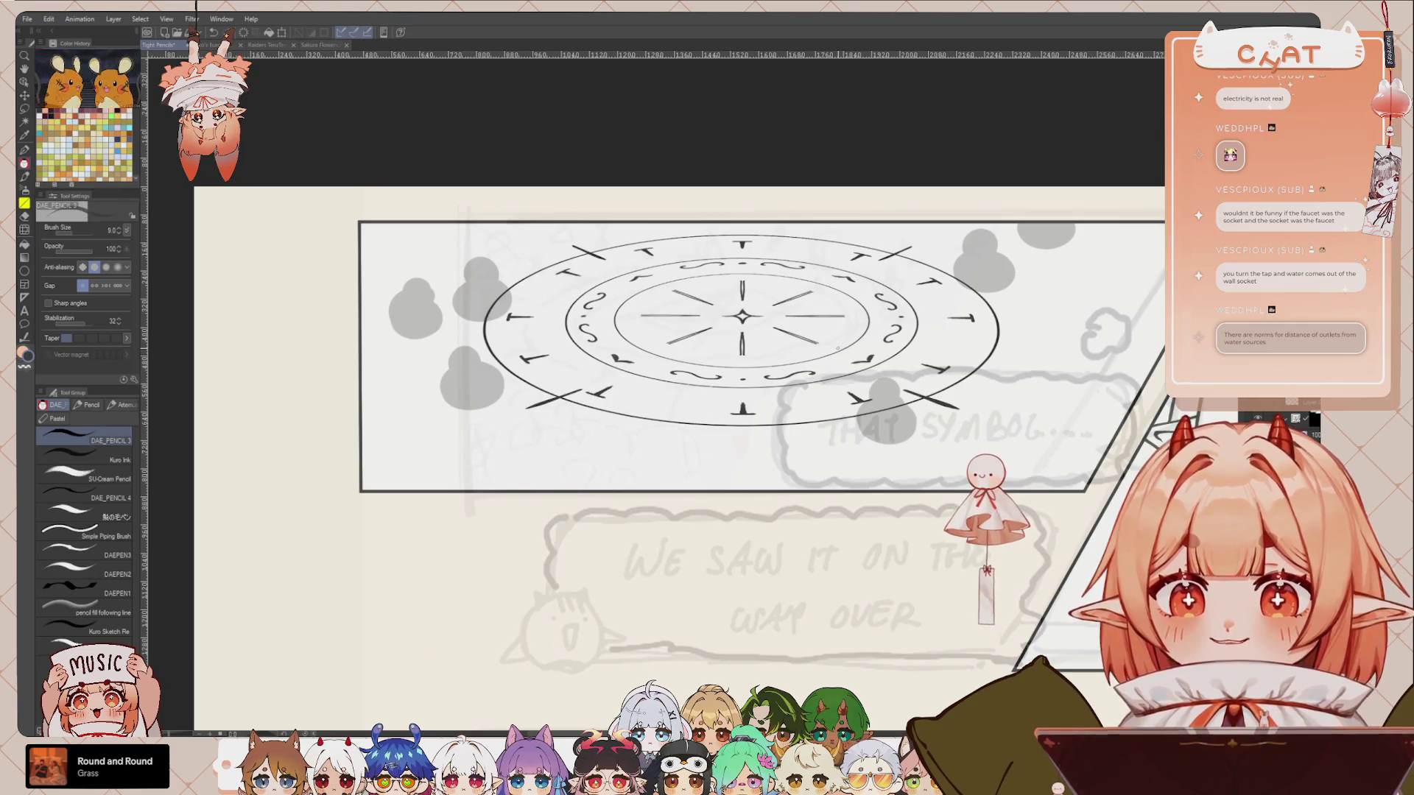
drag(880, 331, 838, 402)
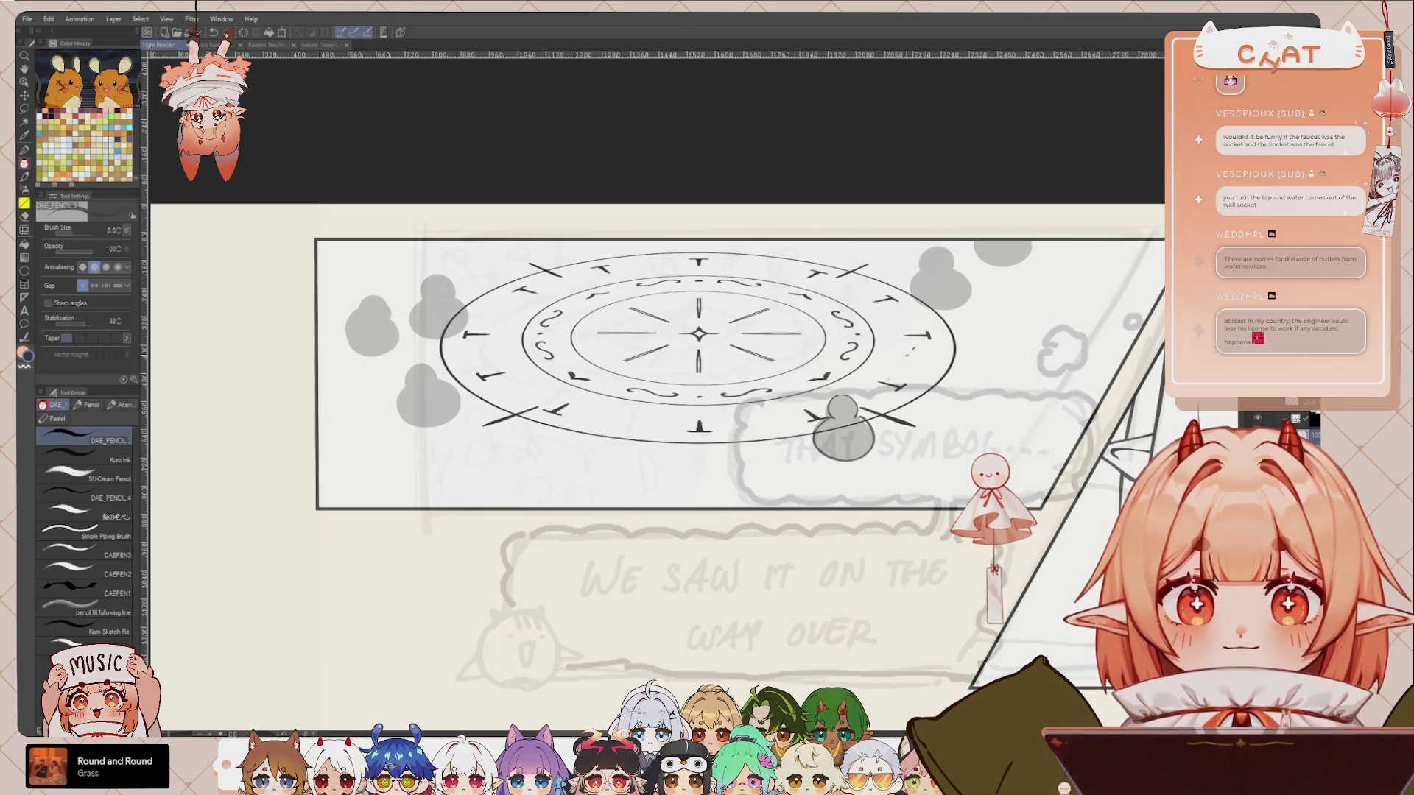
mouse_move(903, 359)
mouse_down()
mouse_move(875, 392)
mouse_move(905, 377)
mouse_up()
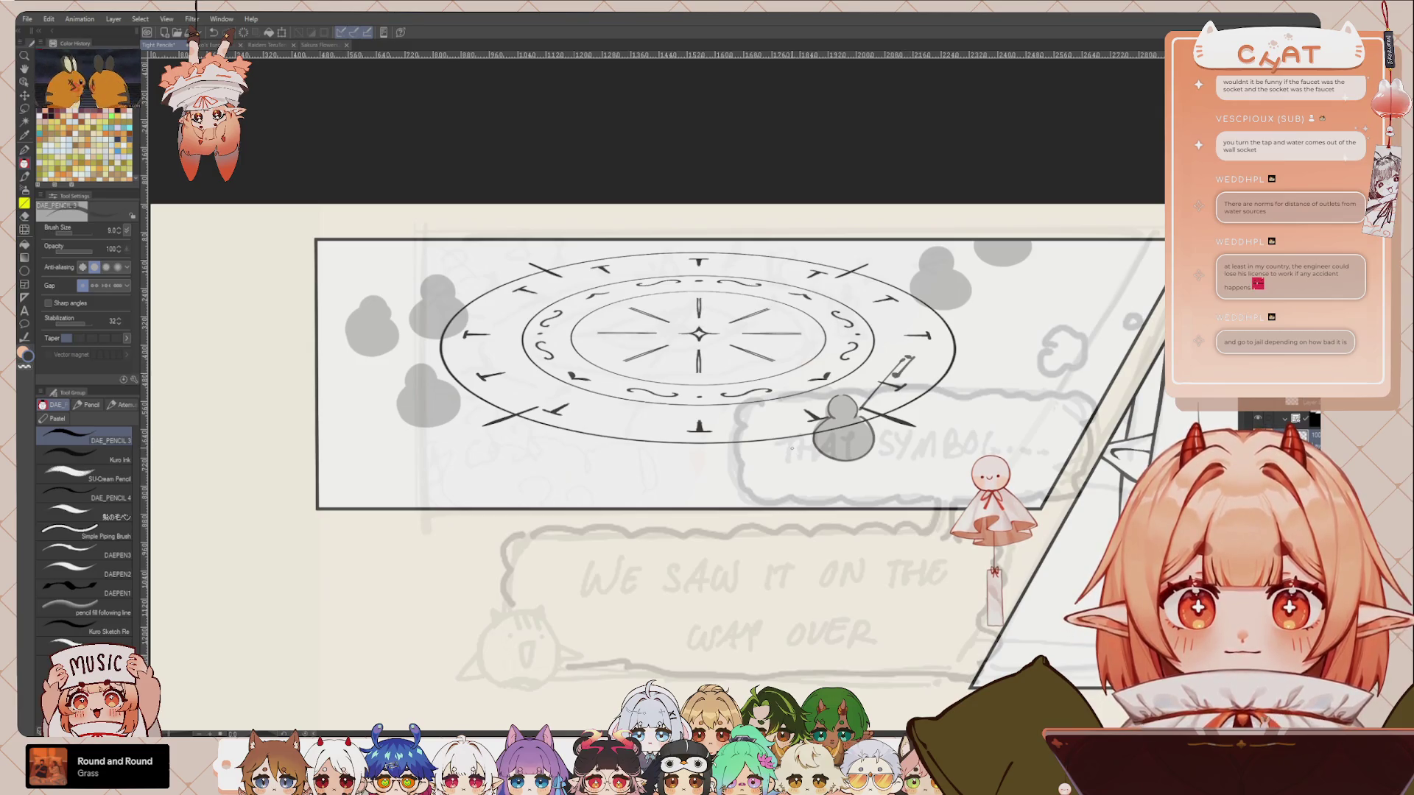
Step: Try a coin stack beneath the gourd, undo it, and reposition the view over the circle
mouse_move(750, 469)
mouse_down()
mouse_move(793, 468)
mouse_move(800, 452)
mouse_move(768, 490)
mouse_move(804, 471)
mouse_move(772, 468)
mouse_move(805, 477)
mouse_up()
key(ctrl+z)
key(ctrl+z)
key(ctrl+z)
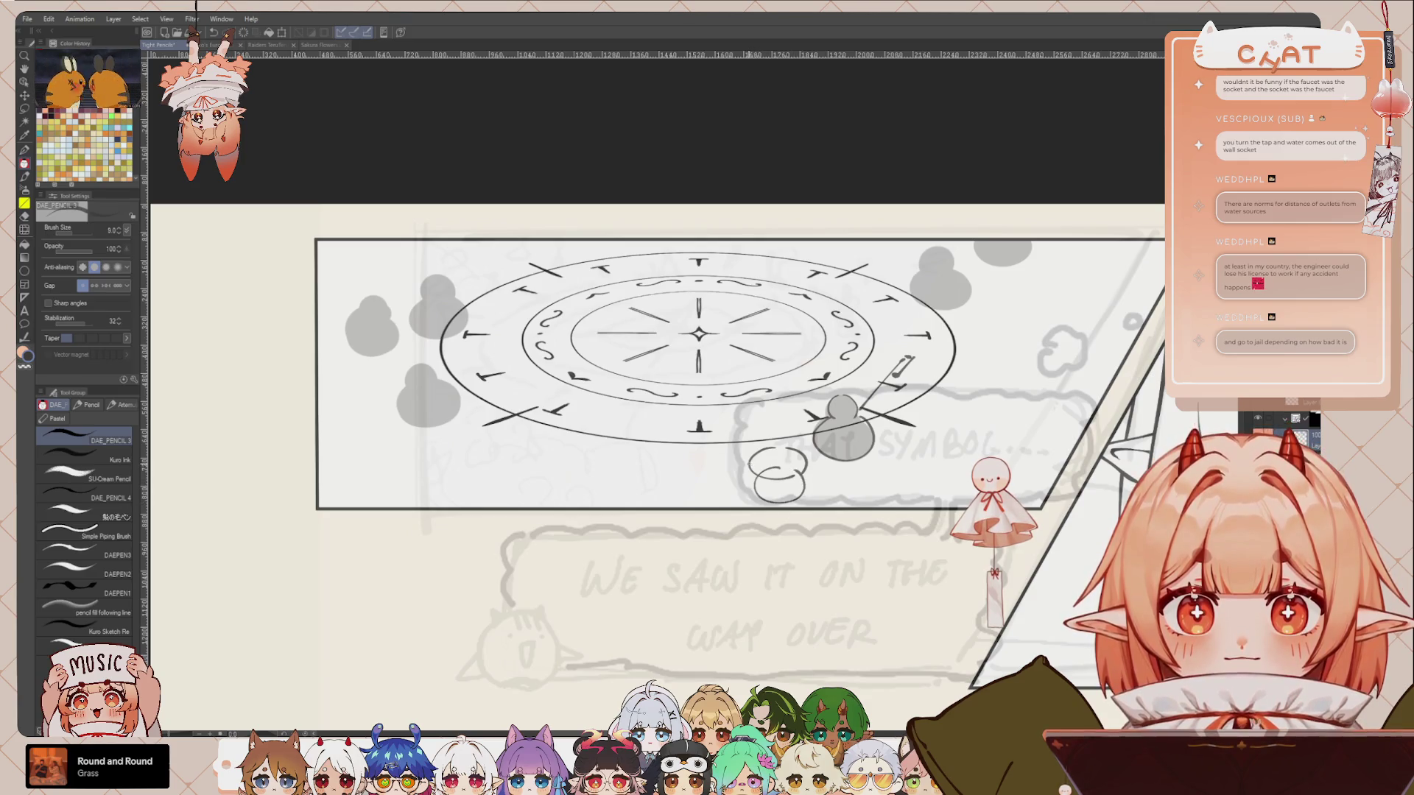
key(ctrl+z)
key(ctrl+z)
key(ctrl+z)
key(ctrl+z)
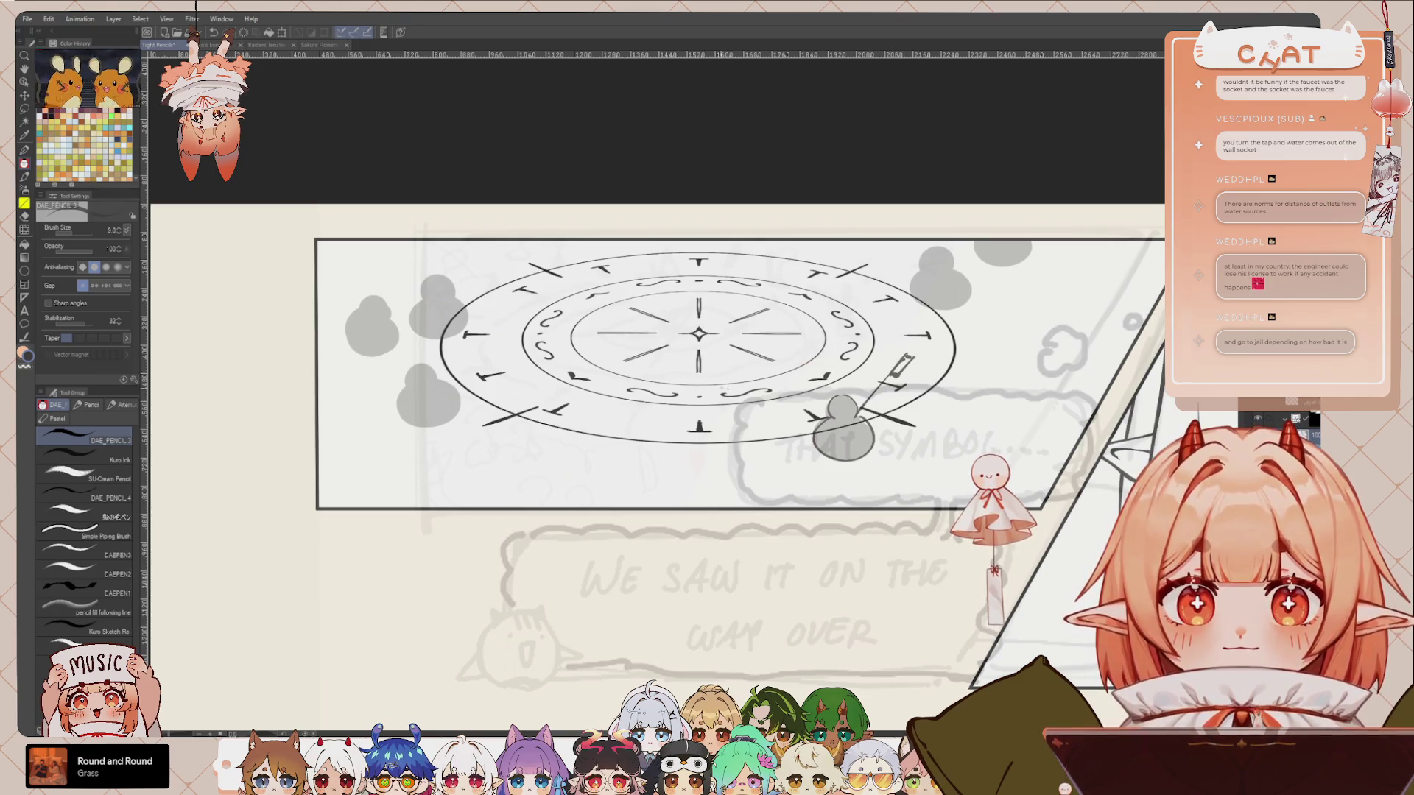
drag(663, 408, 747, 389)
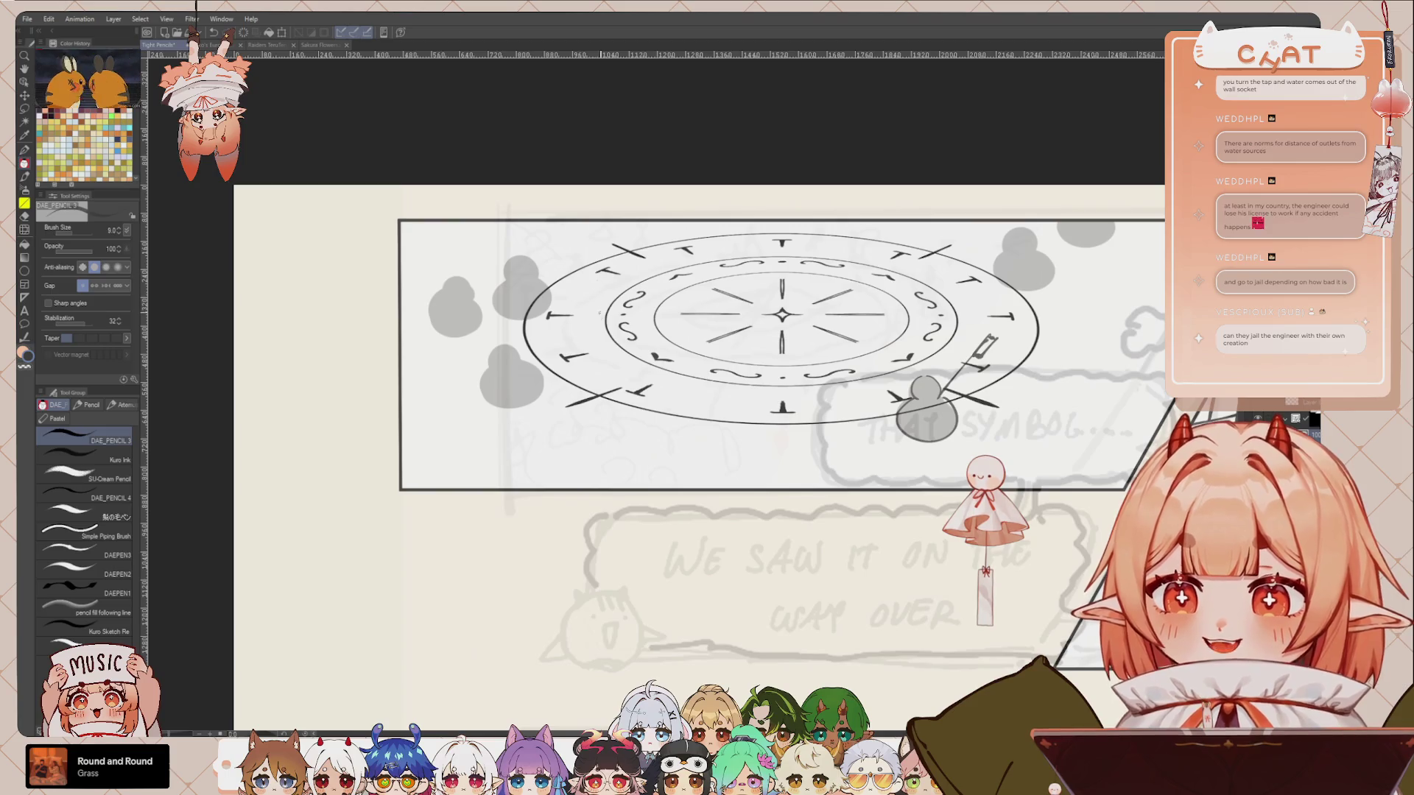
drag(587, 354, 607, 404)
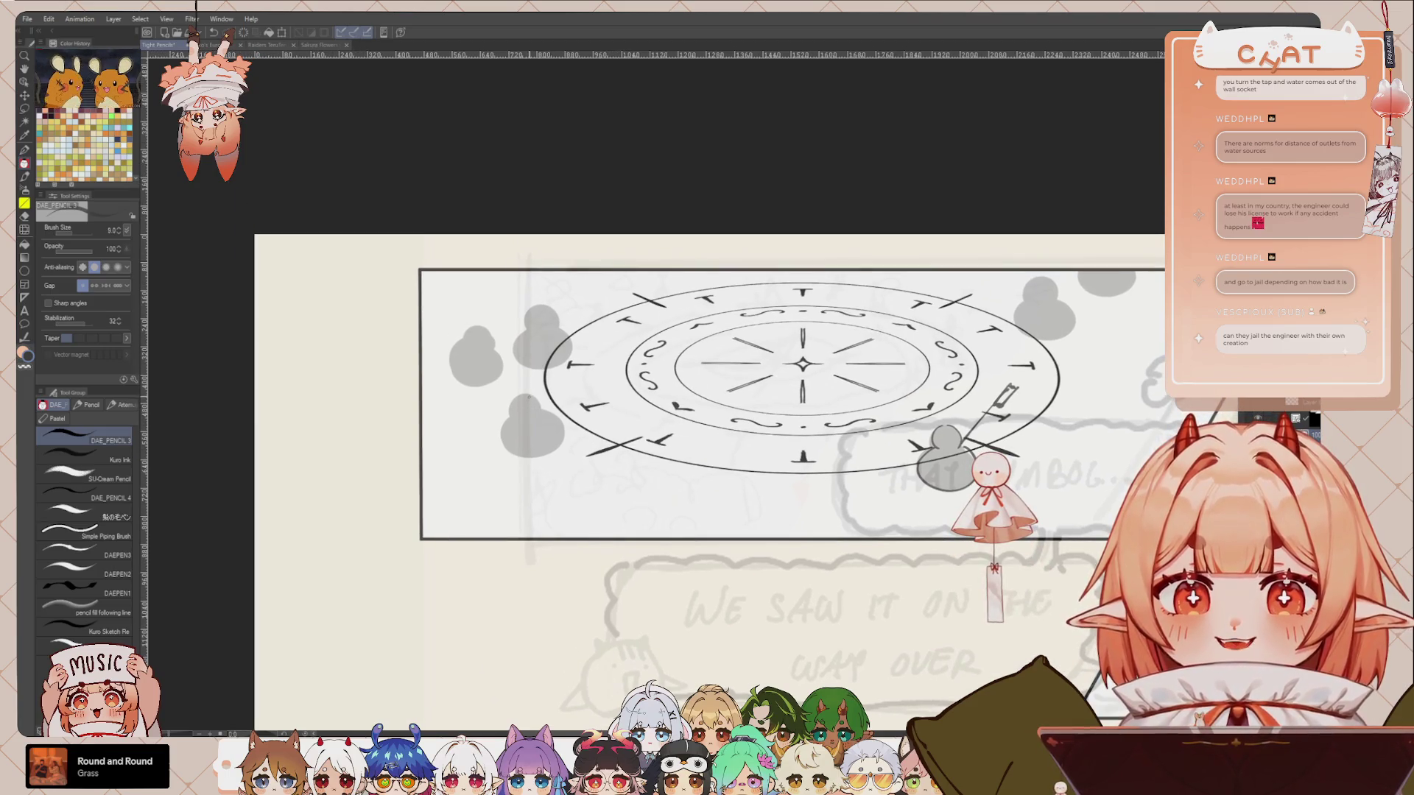